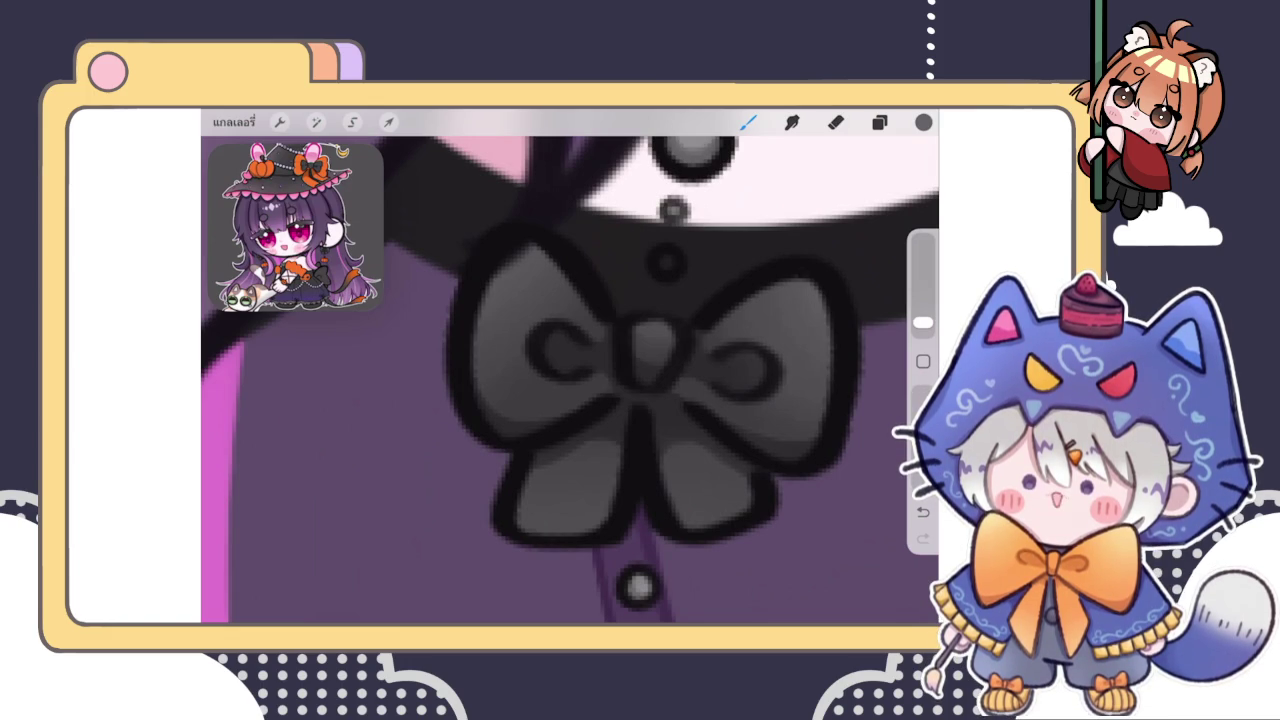
Review the layer list and check the current layer's blend mode and opacity
scroll(570, 380, "down", 5)
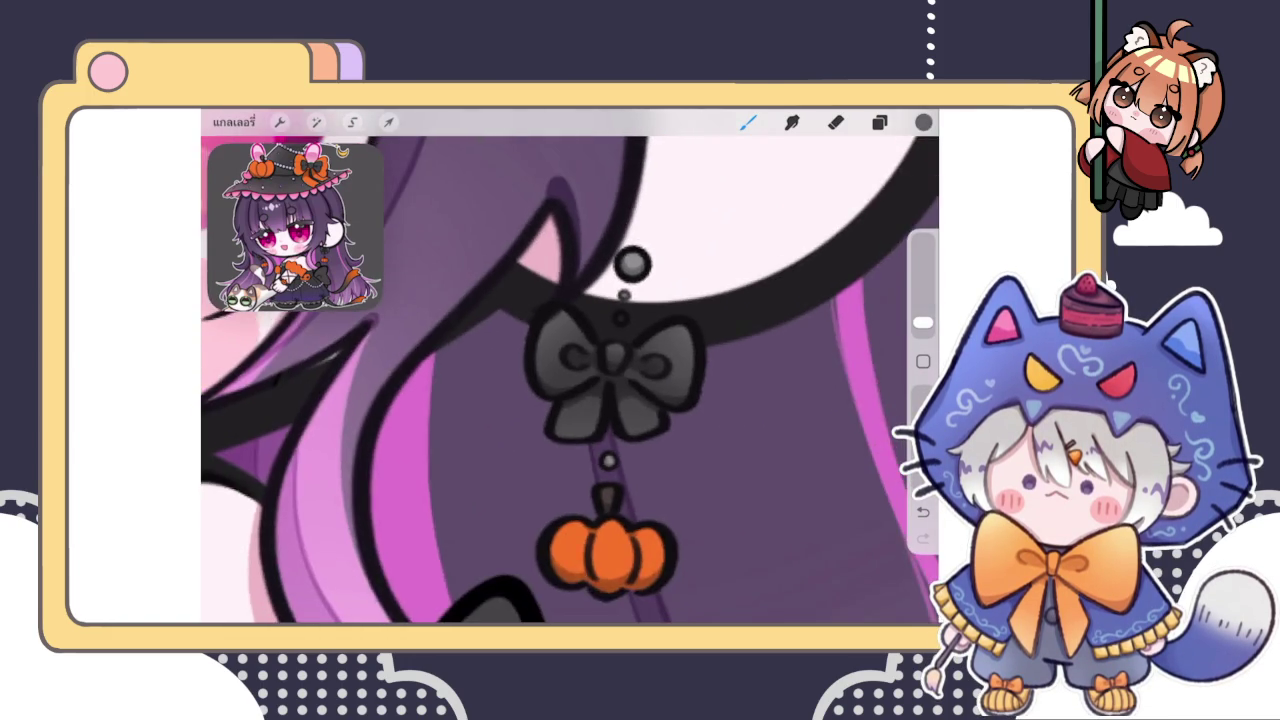
scroll(570, 380, "down", 5)
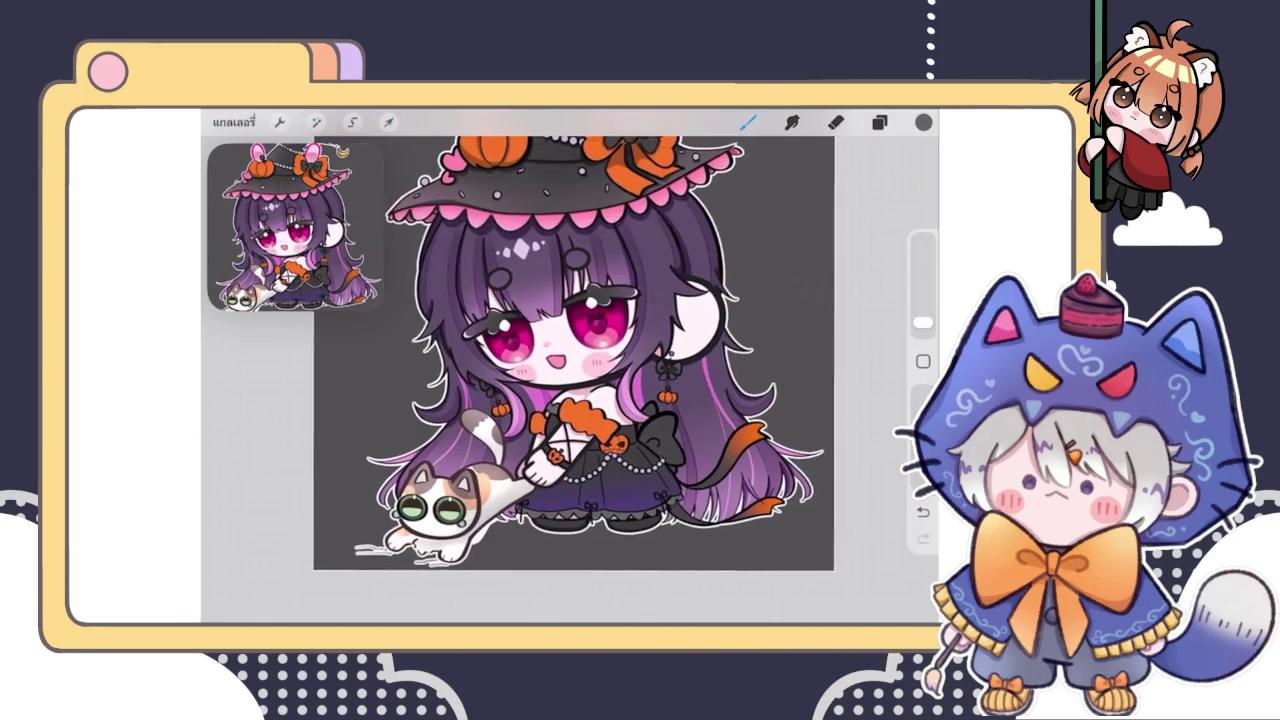
scroll(570, 380, "up", 5)
scroll(570, 380, "up", 3)
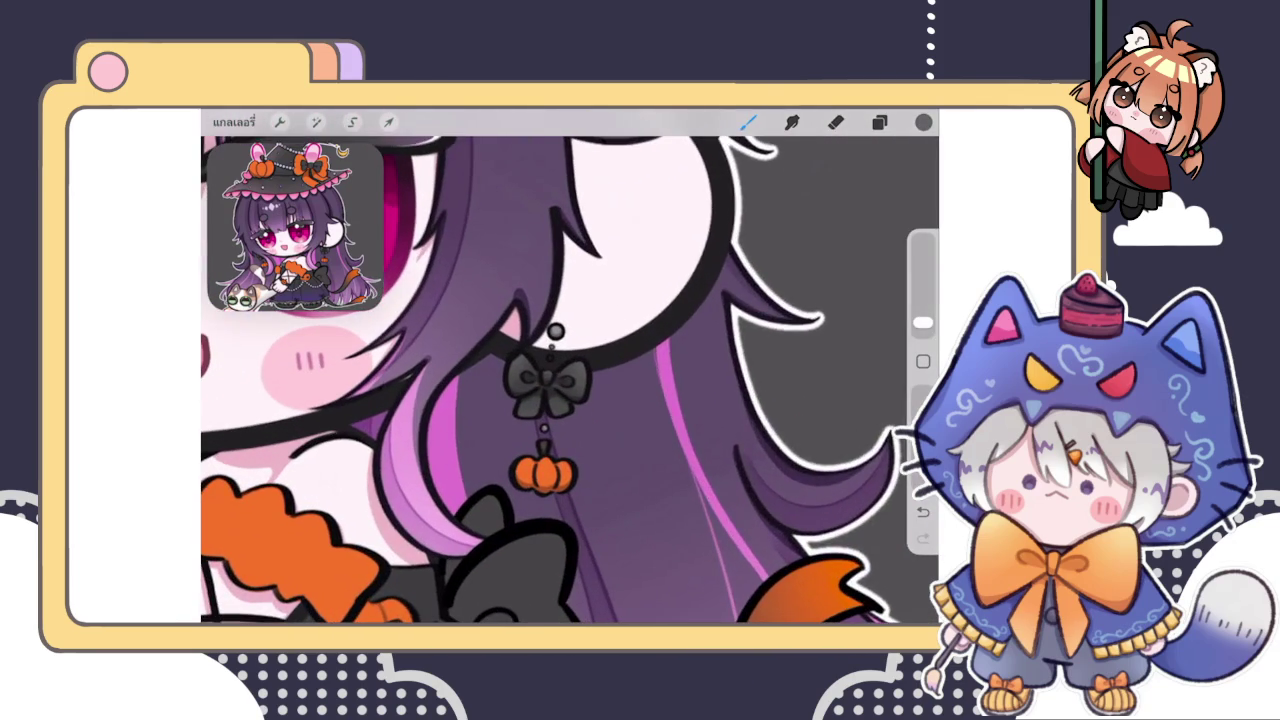
left_click(879, 122)
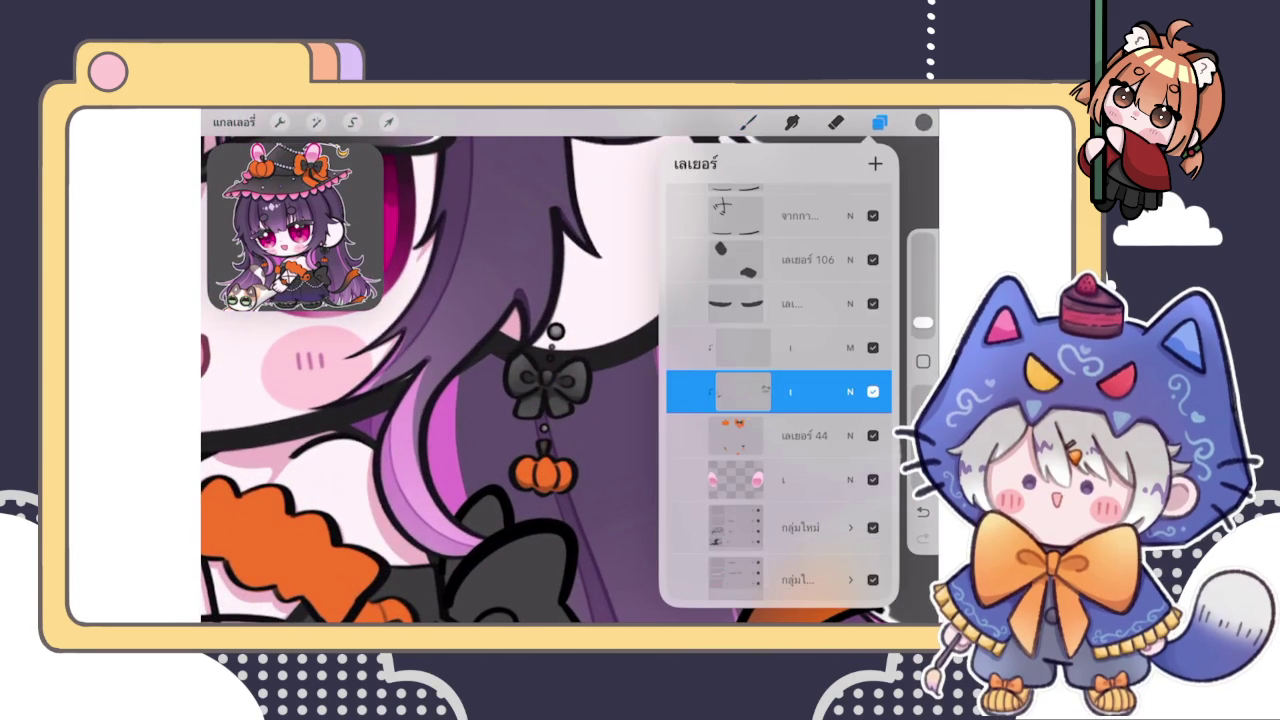
left_click(748, 122)
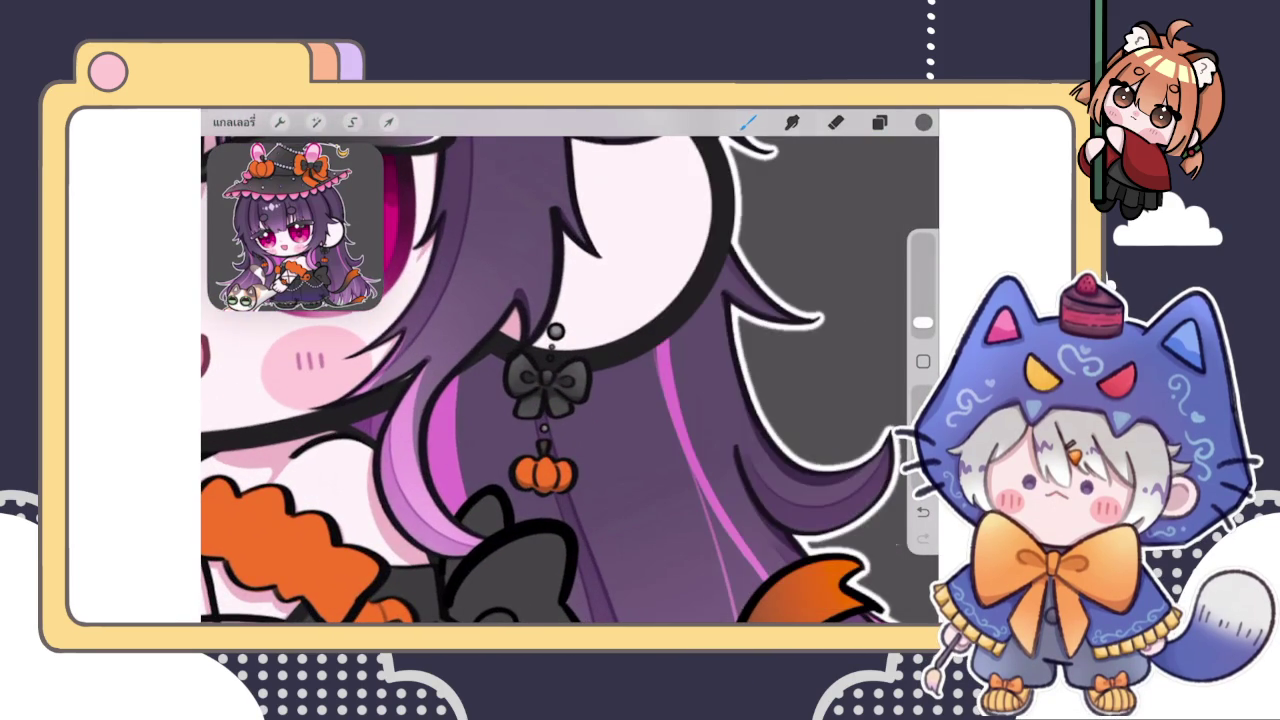
scroll(550, 380, "up", 2)
left_click(879, 122)
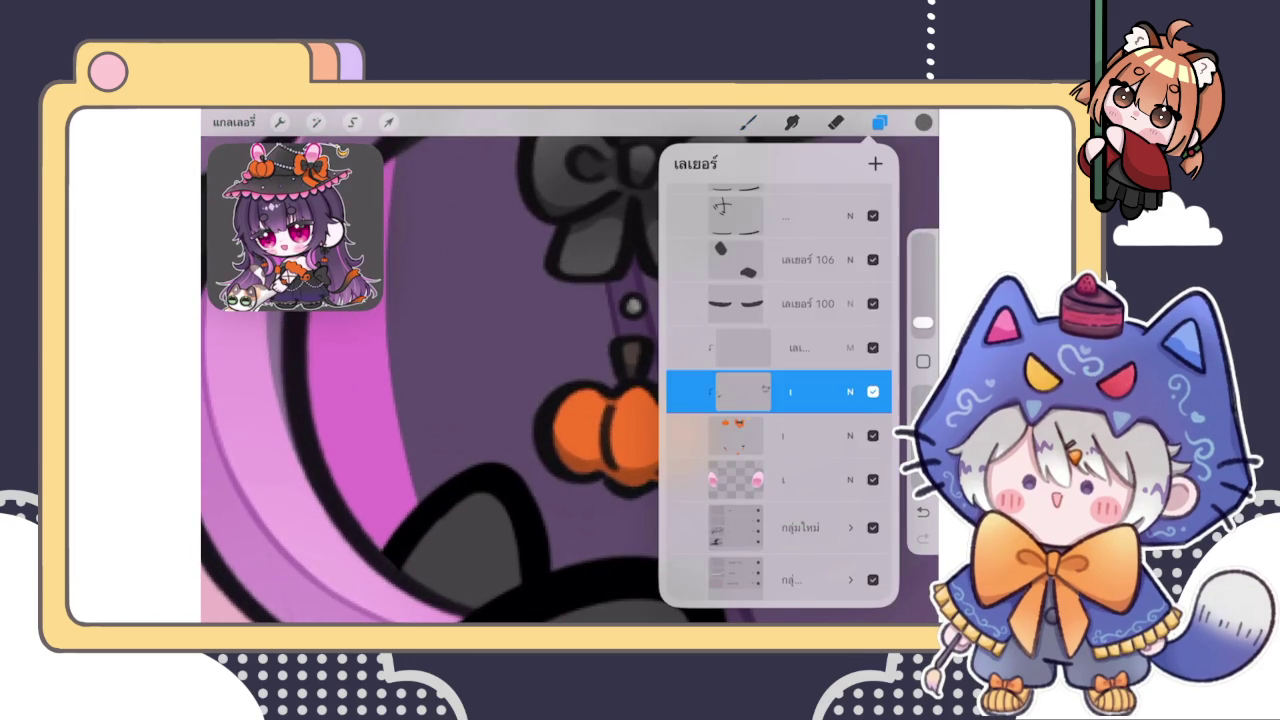
left_click(850, 391)
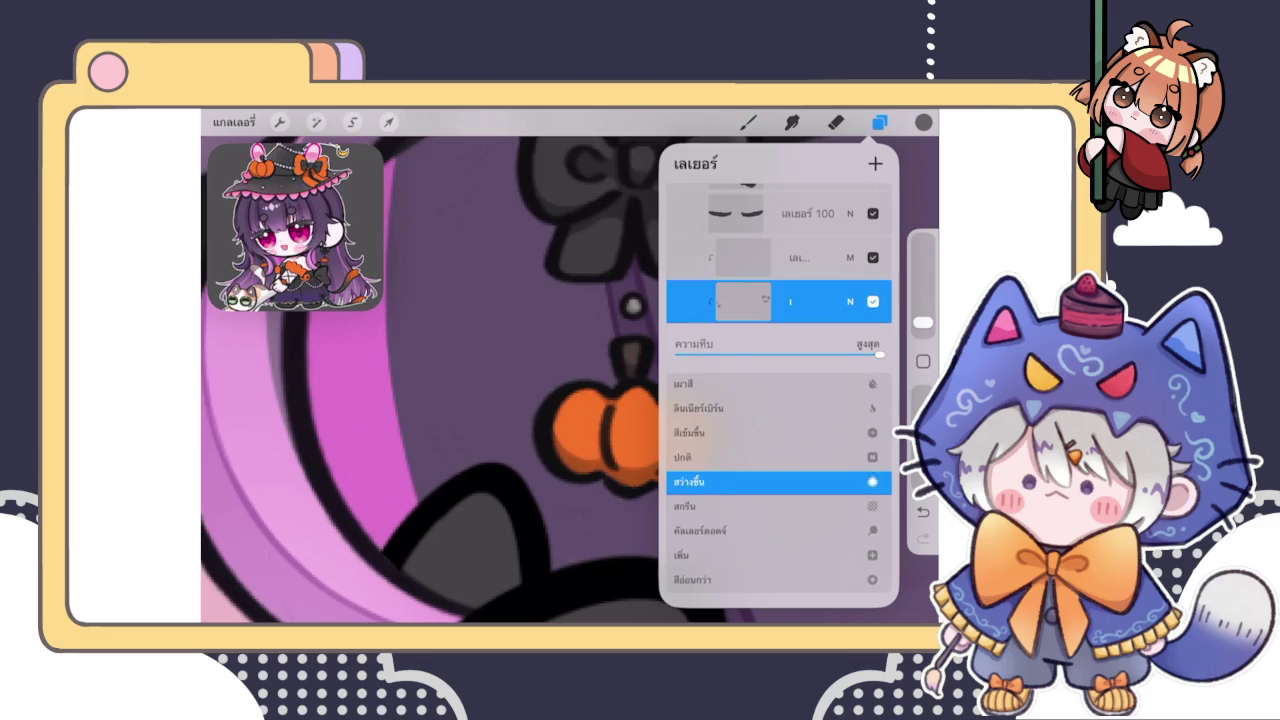
left_click(850, 301)
left_click(880, 122)
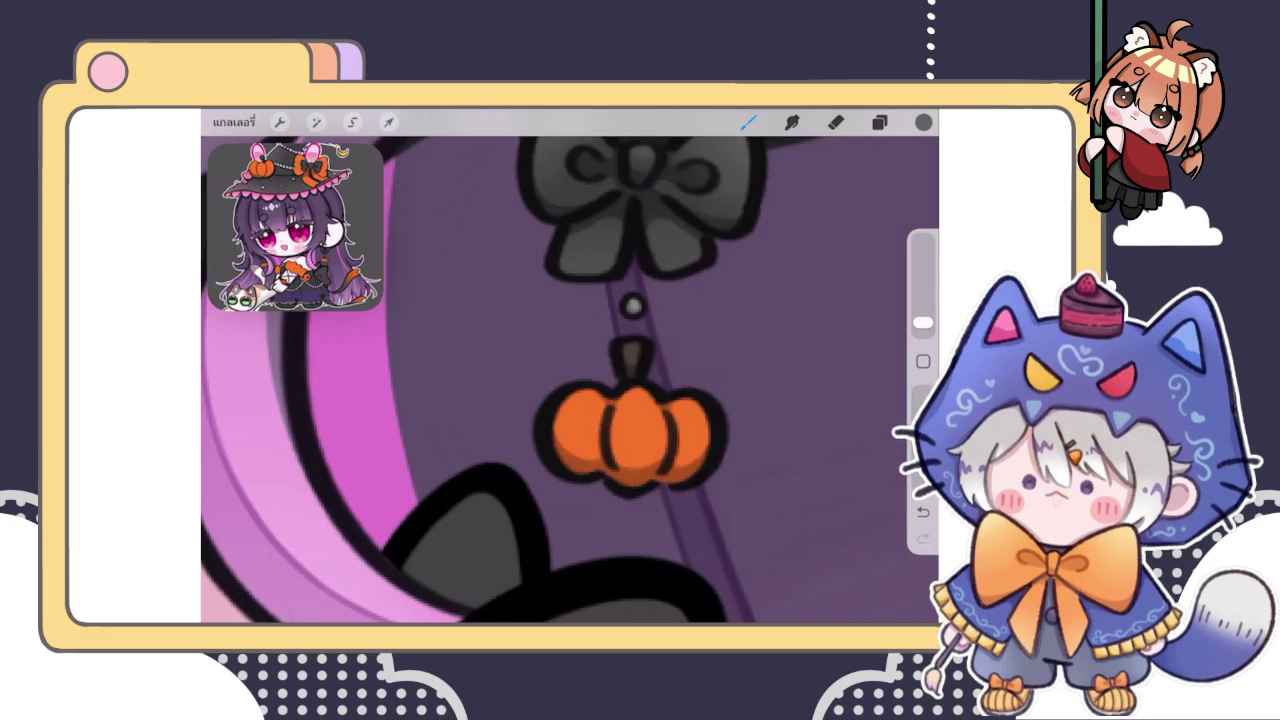
scroll(620, 420, "up", 3)
Sample the pumpkin's orange and dab a light orange highlight at the base of its stem
left_click_drag(671, 312, 623, 441)
left_click(923, 122)
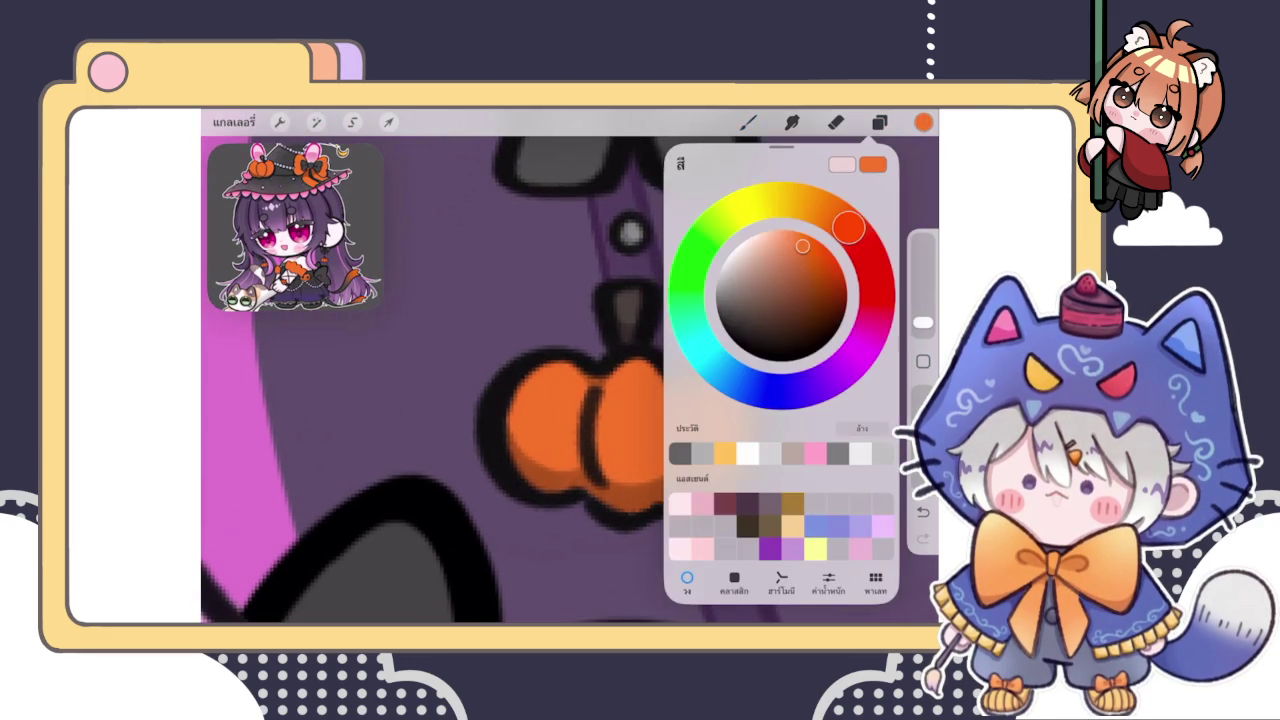
left_click(603, 365)
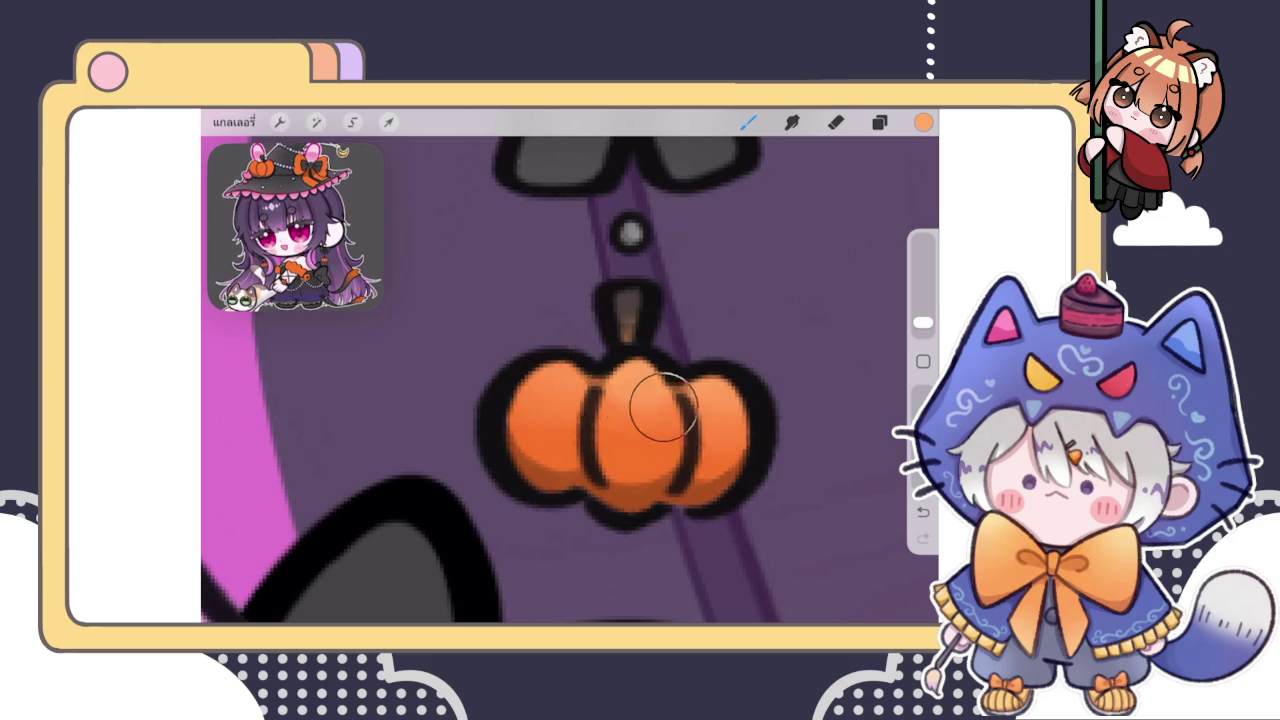
scroll(600, 400, "down", 5)
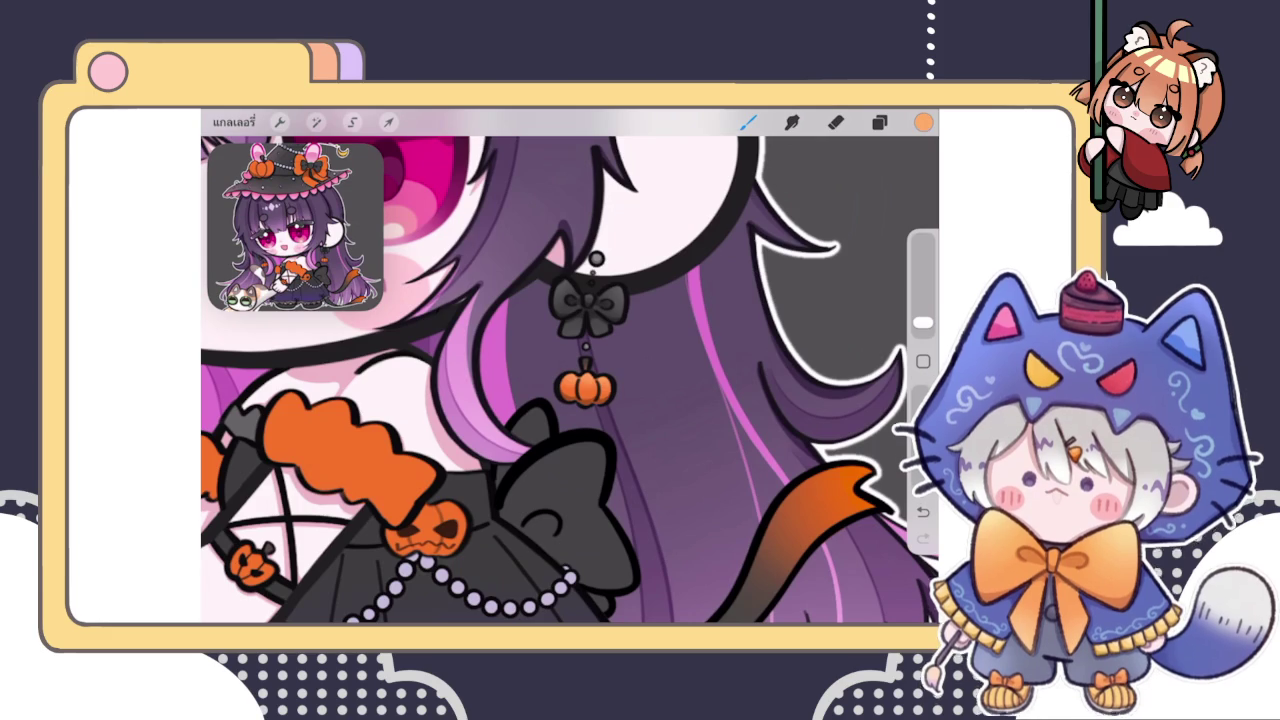
scroll(590, 385, "up", 3)
scroll(590, 385, "up", 2)
scroll(590, 385, "up", 2)
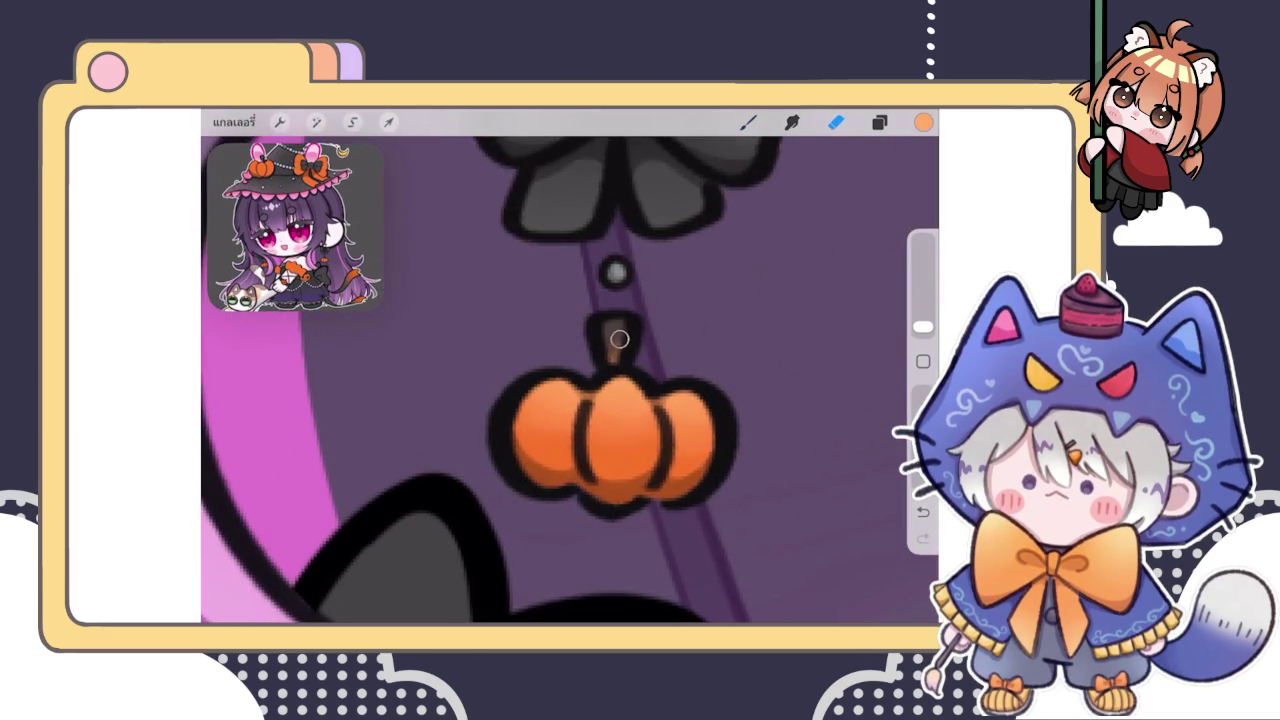
left_click(748, 121)
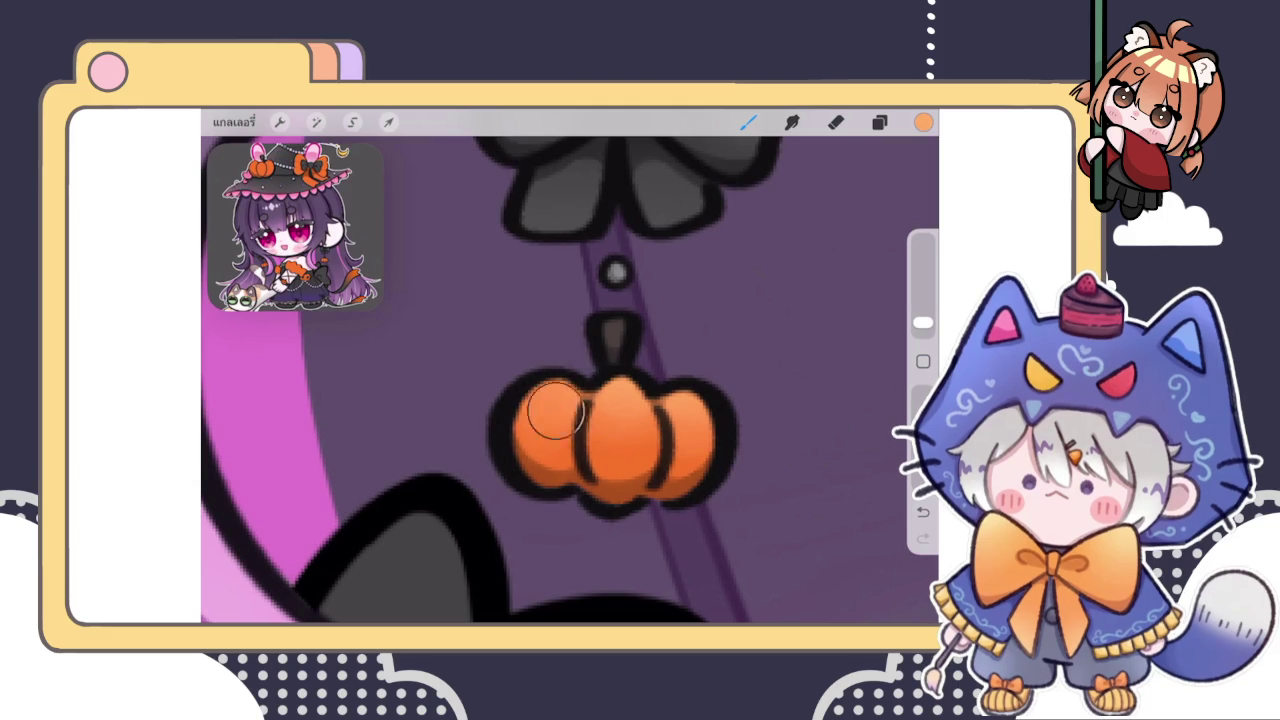
left_click(612, 360)
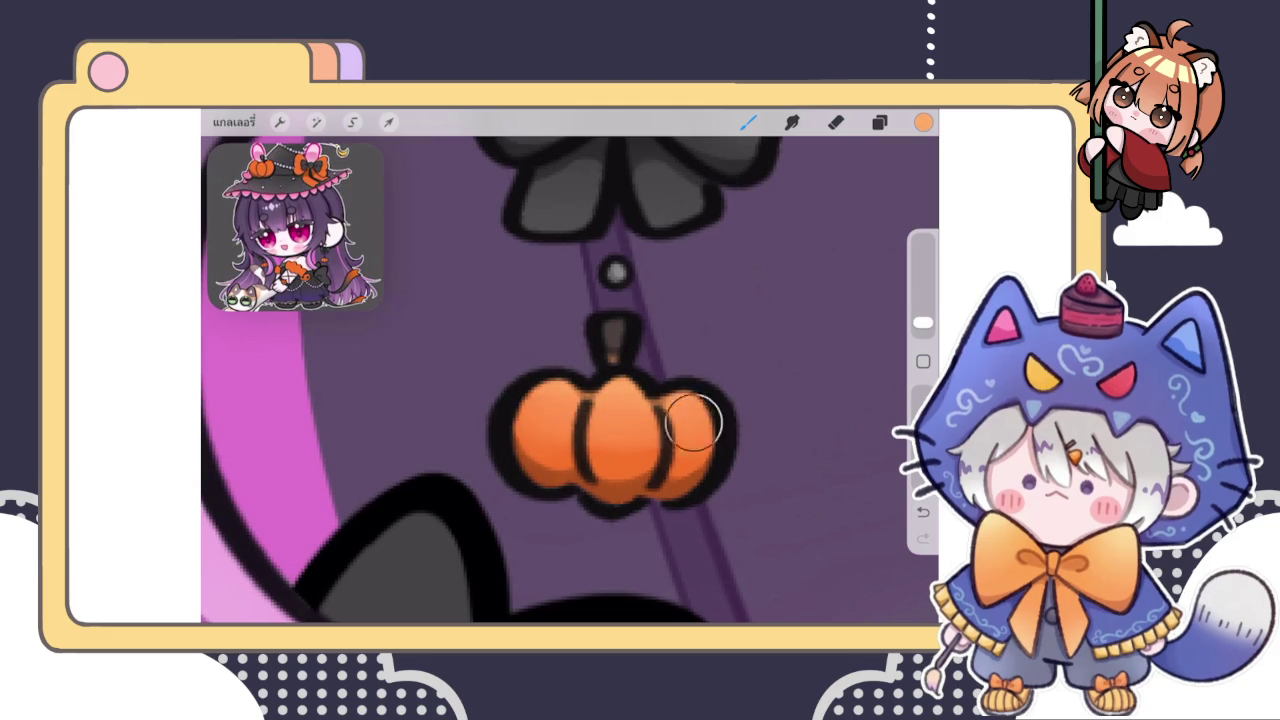
Switch to the Eraser and glance at the layer list
key("e")
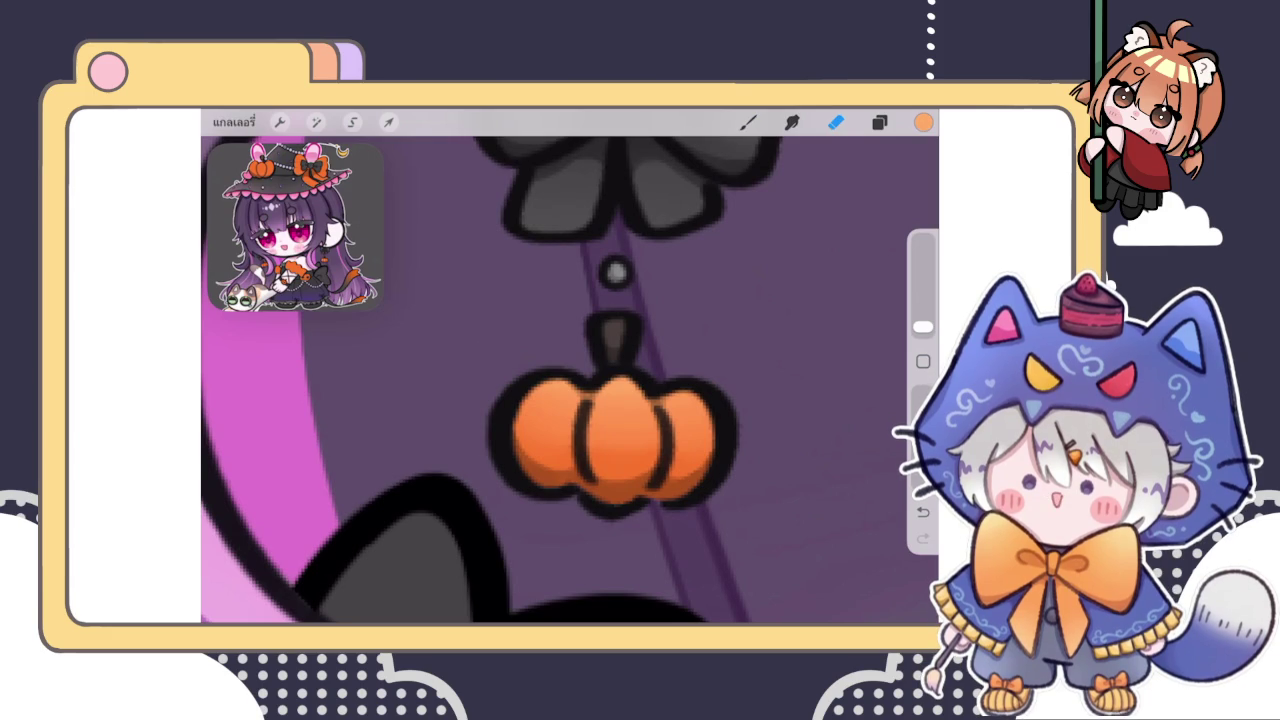
left_click(879, 122)
left_click(879, 122)
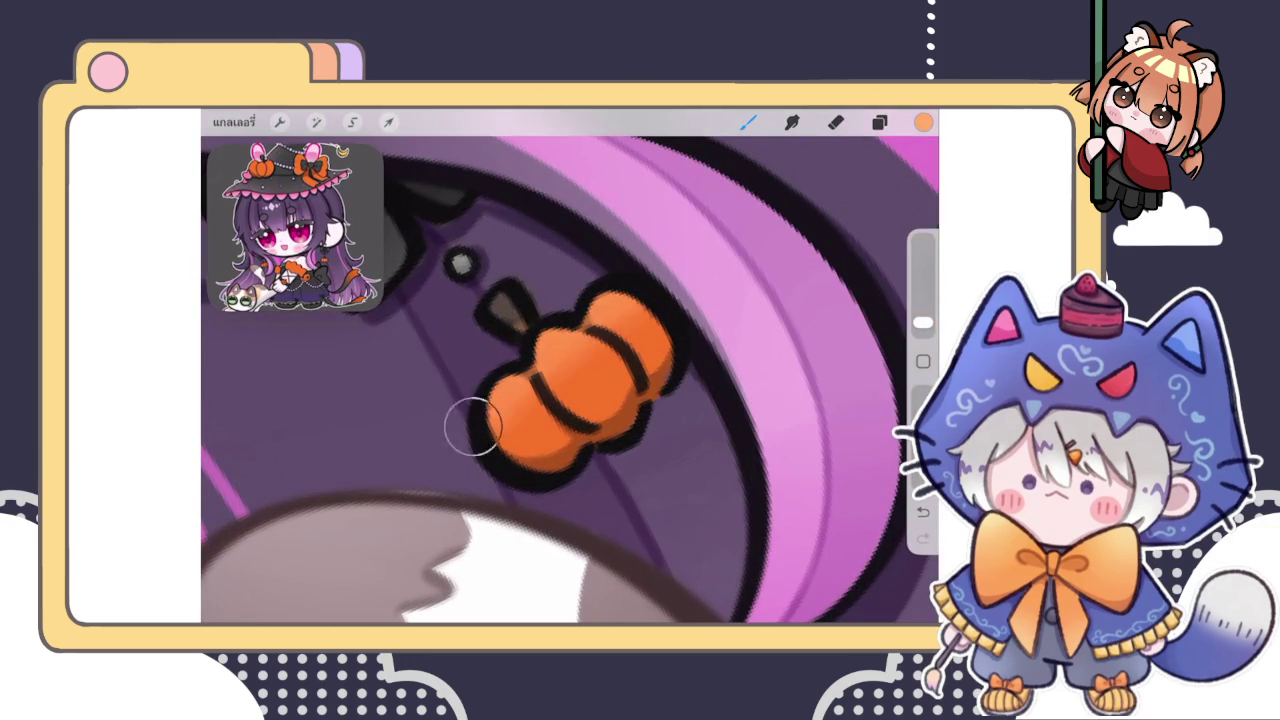
Redraw the earring pumpkin's dark dividing stripes
left_click_drag(600, 300, 650, 320)
left_click_drag(520, 375, 555, 415)
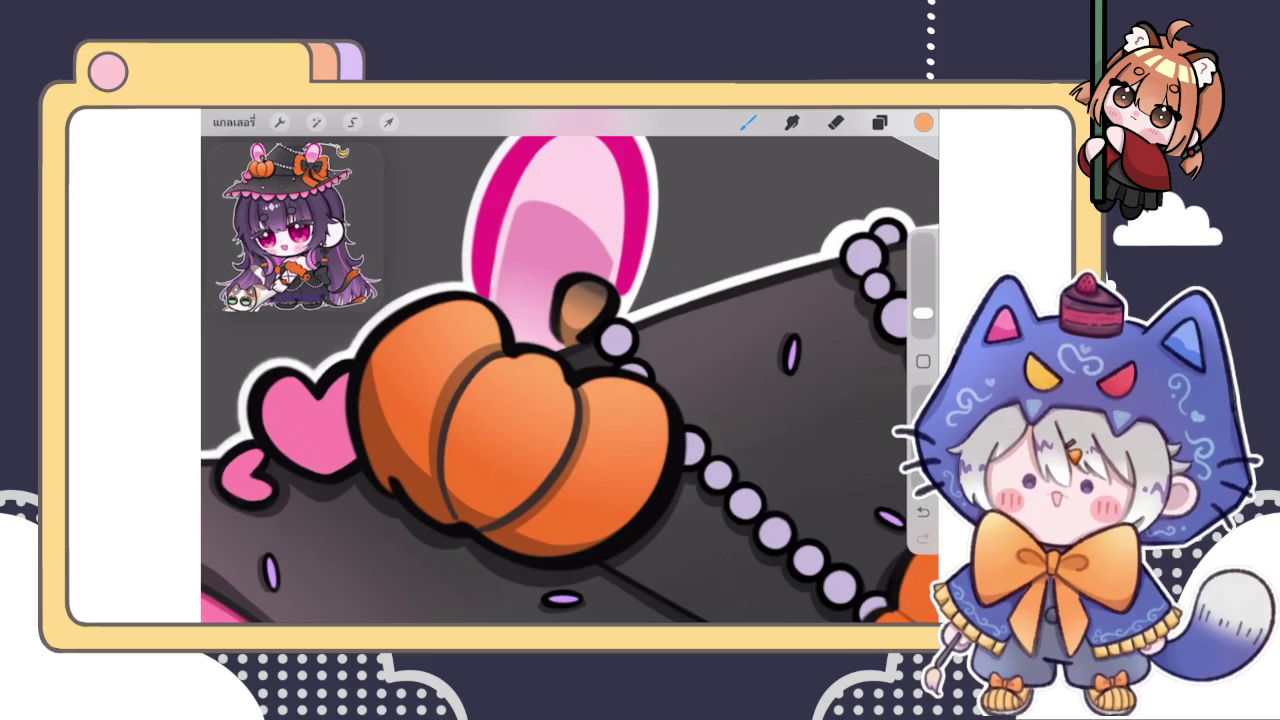
left_click(879, 121)
left_click(879, 121)
Erase the shading inside the hat pumpkin's stem, leaving it flat dark brown
scroll(570, 370, "up", 3)
left_click(836, 121)
mouse_move(620, 370)
left_mouse_down()
mouse_move(605, 295)
mouse_move(620, 365)
left_mouse_up()
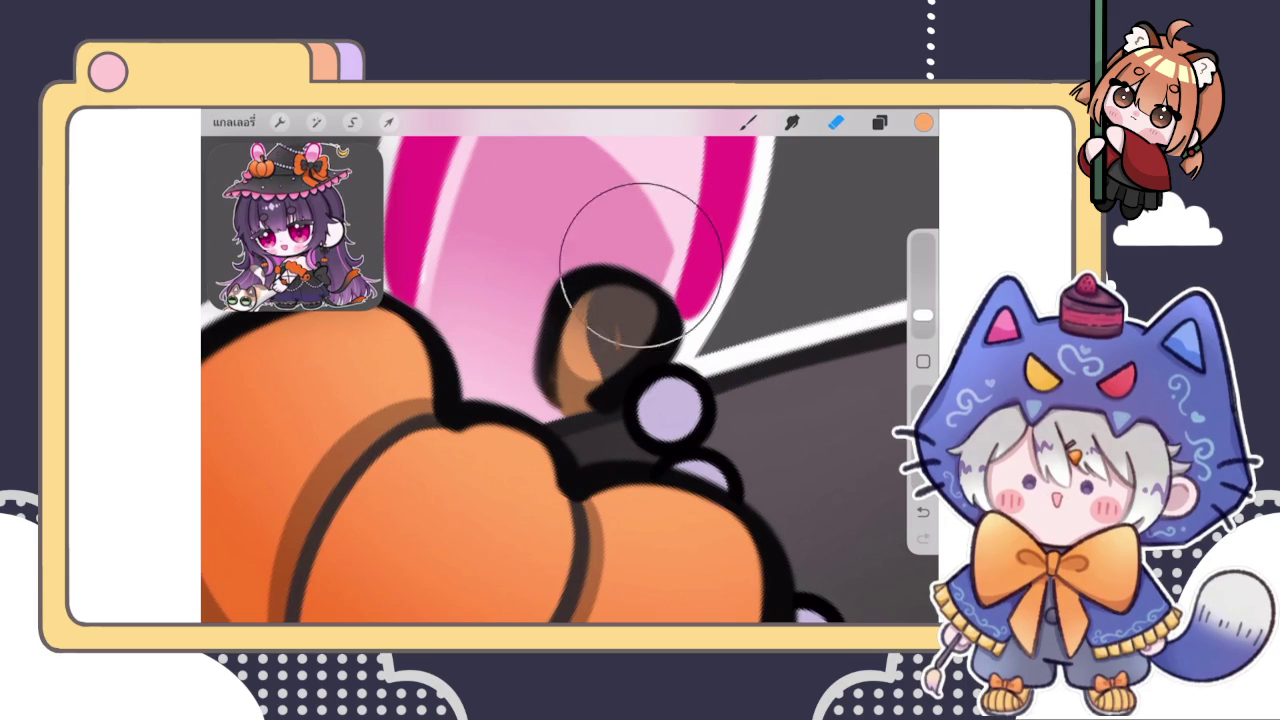
left_click_drag(665, 275, 590, 300)
left_click(748, 121)
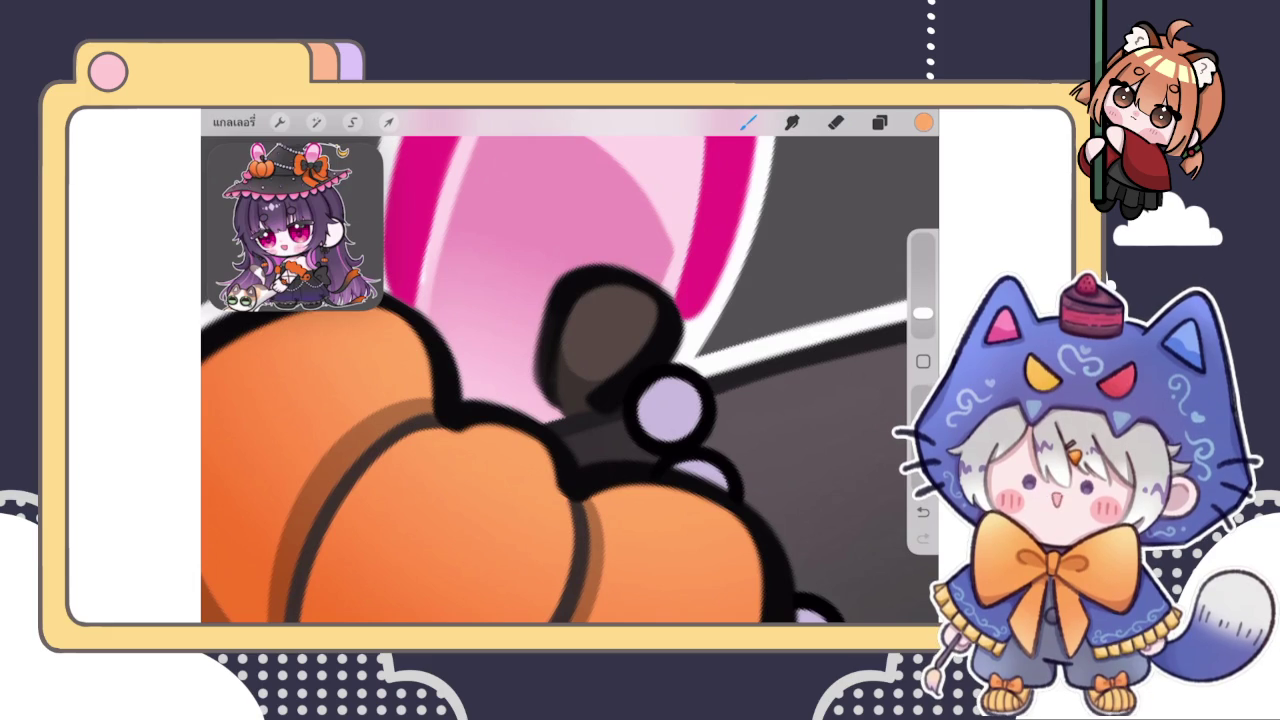
left_click(748, 121)
left_click(748, 121)
scroll(570, 380, "down", 5)
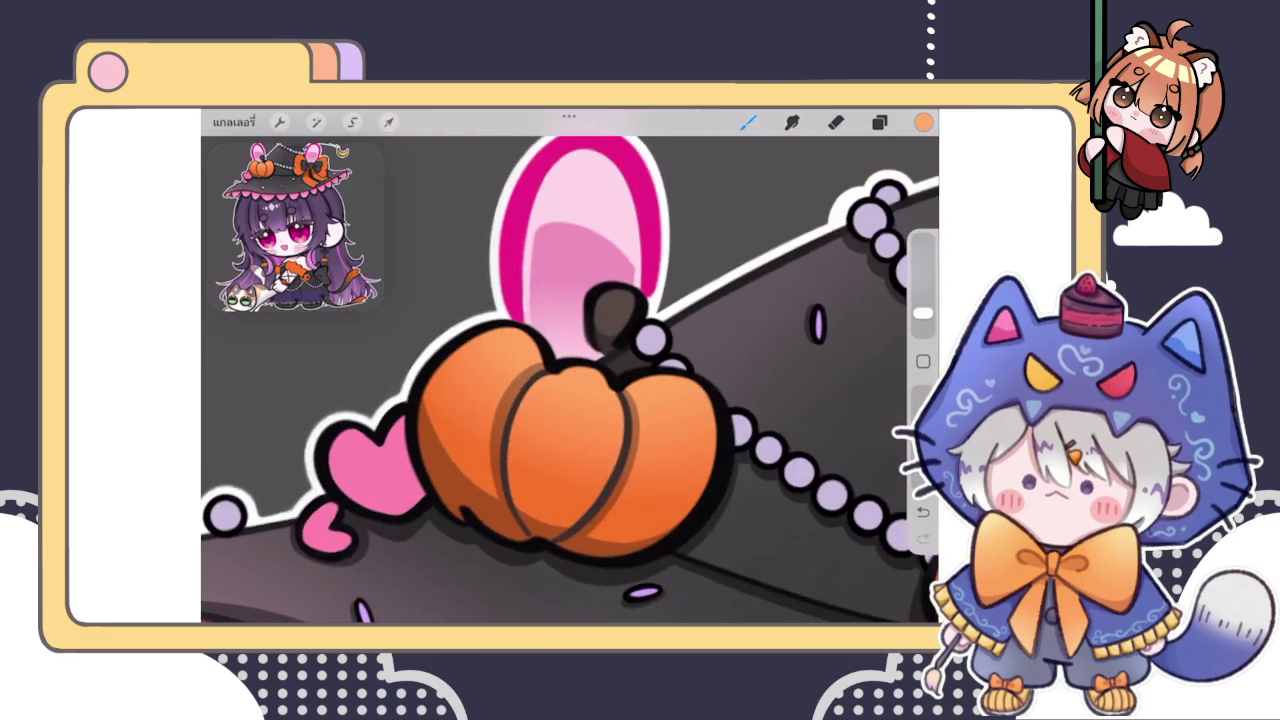
Switch to the Eraser, then change the paint colour to a light salmon
scroll(570, 380, "down", 5)
scroll(570, 380, "up", 3)
scroll(570, 380, "up", 3)
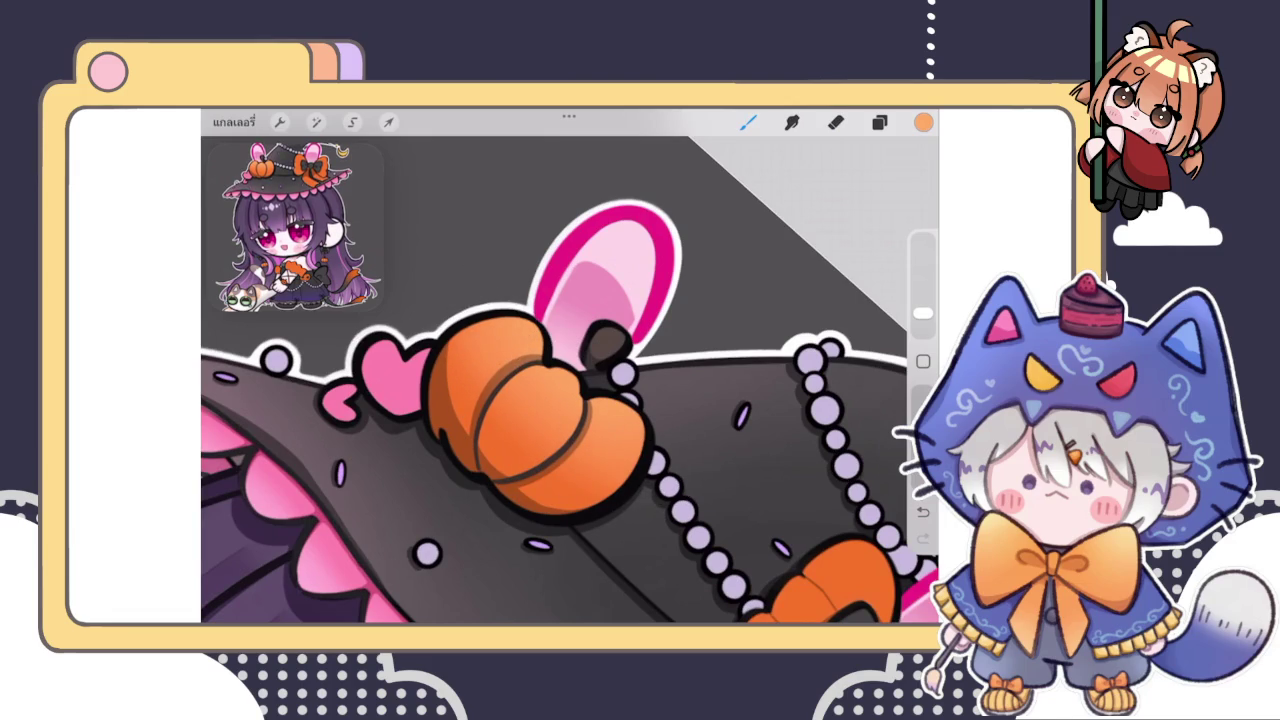
scroll(570, 380, "down", 3)
scroll(570, 380, "down", 3)
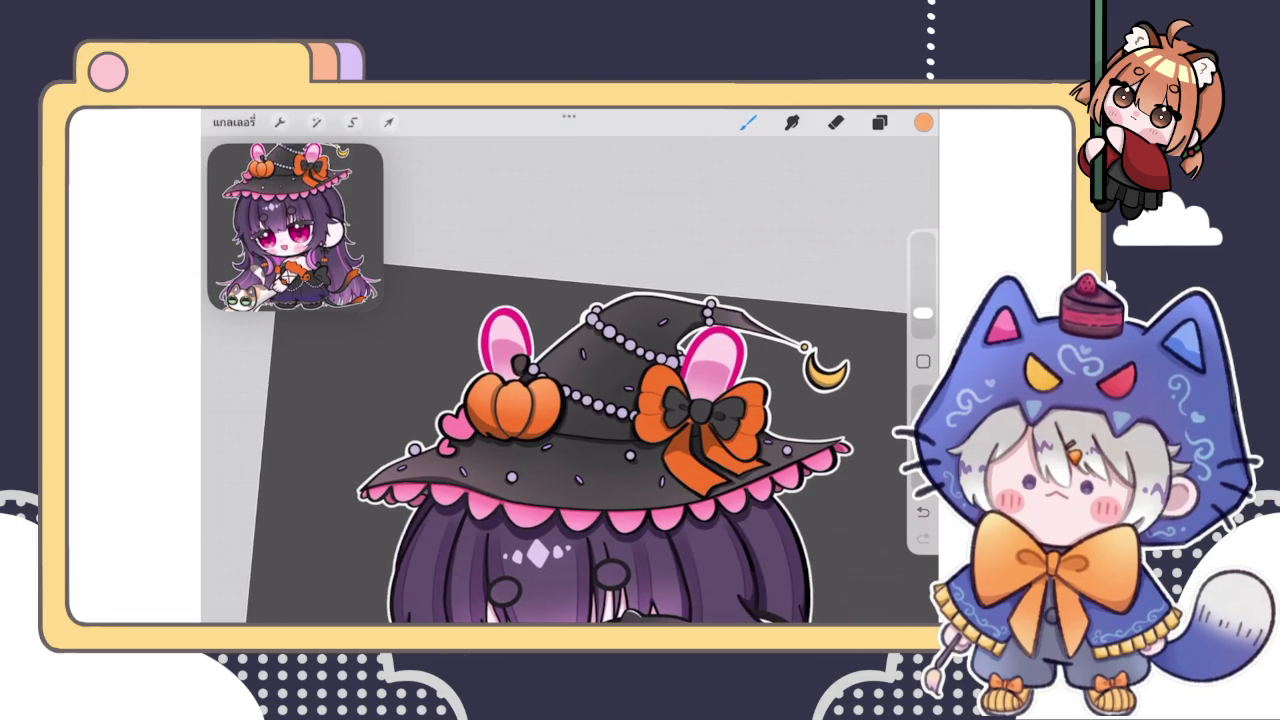
key("e")
scroll(570, 380, "up", 5)
scroll(570, 380, "up", 3)
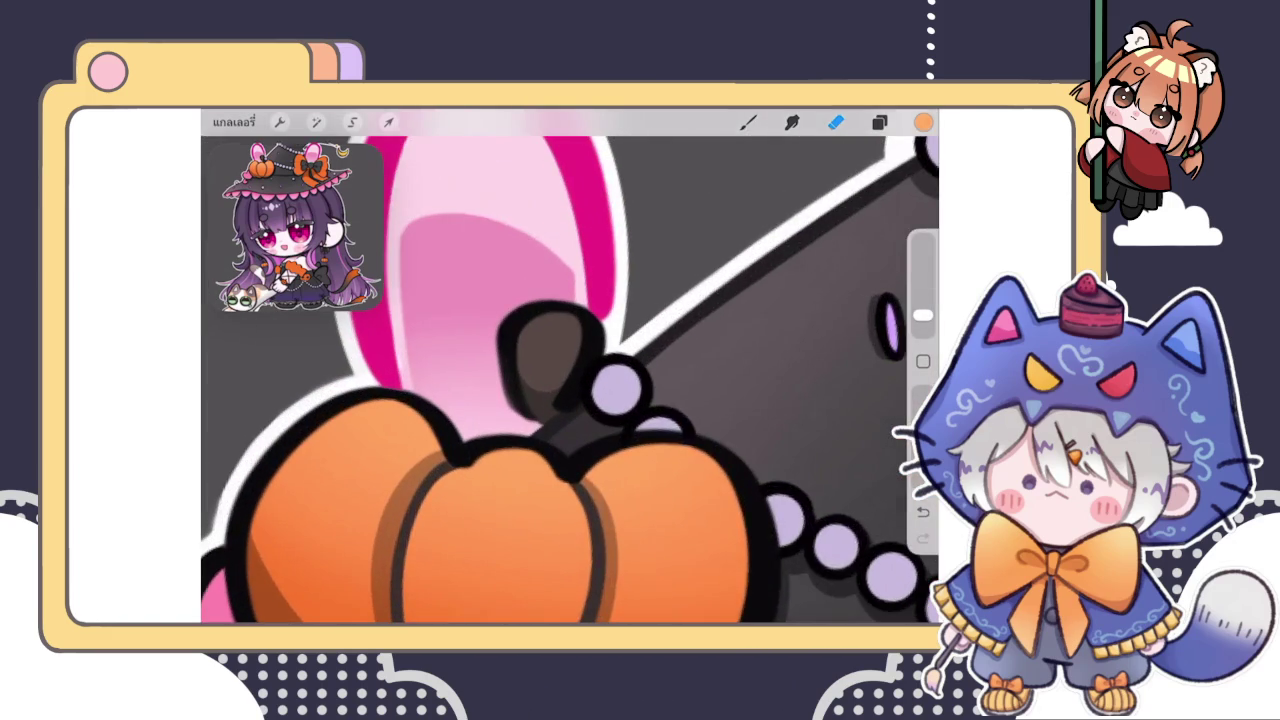
left_click(923, 122)
mouse_move(835, 215)
left_mouse_down()
mouse_move(851, 231)
mouse_move(757, 256)
left_mouse_up()
left_click(748, 122)
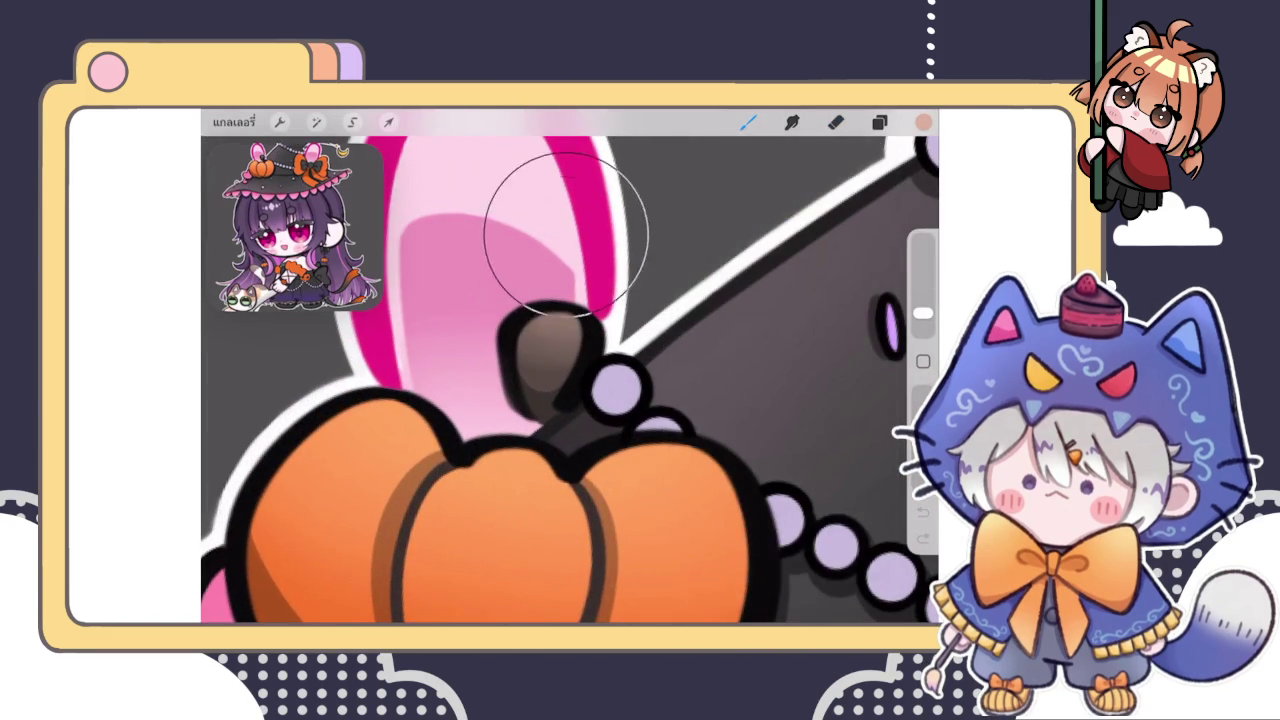
Sample the dark grey near the pumpkin stem and check the layer list
left_click(550, 340)
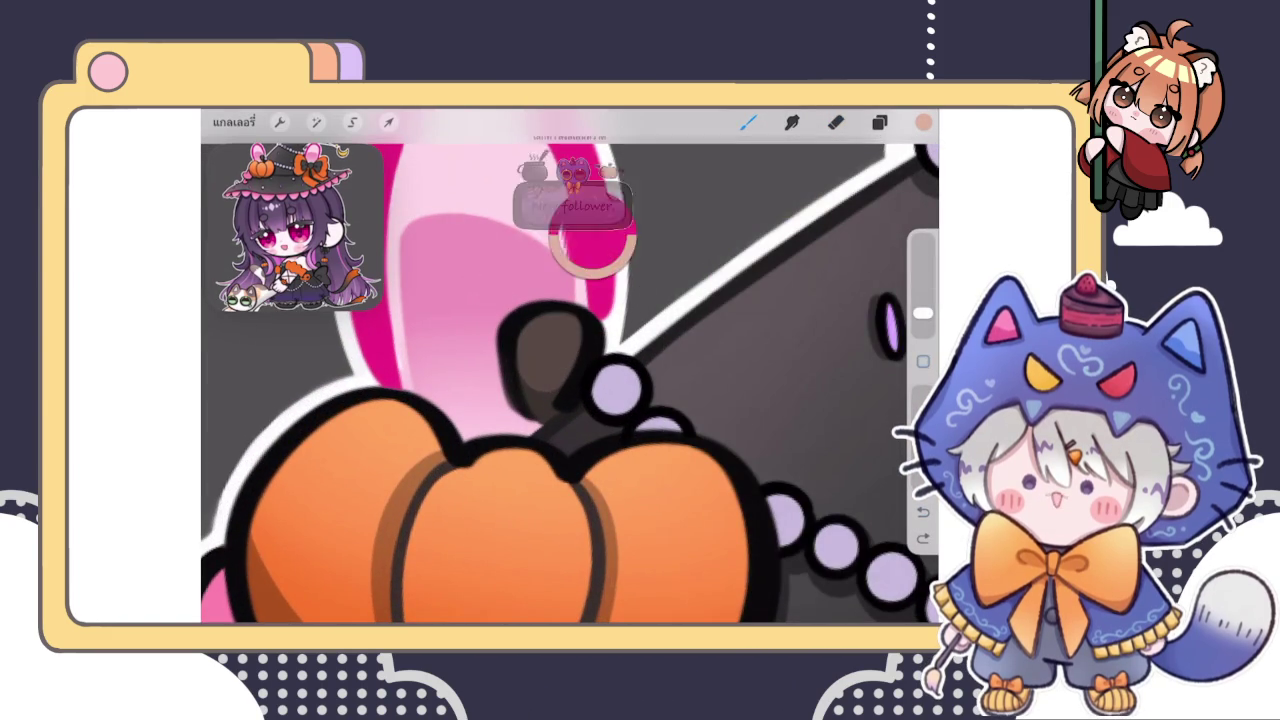
left_click(923, 122)
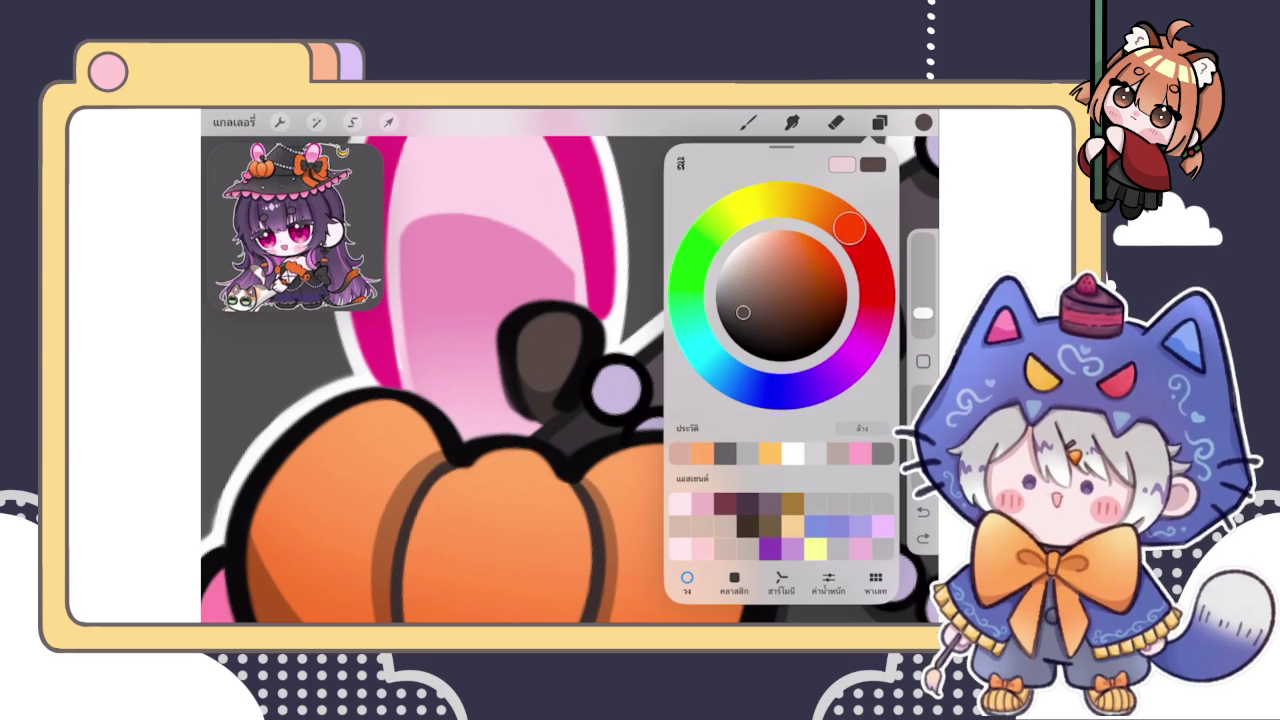
left_click(879, 122)
left_click(535, 280)
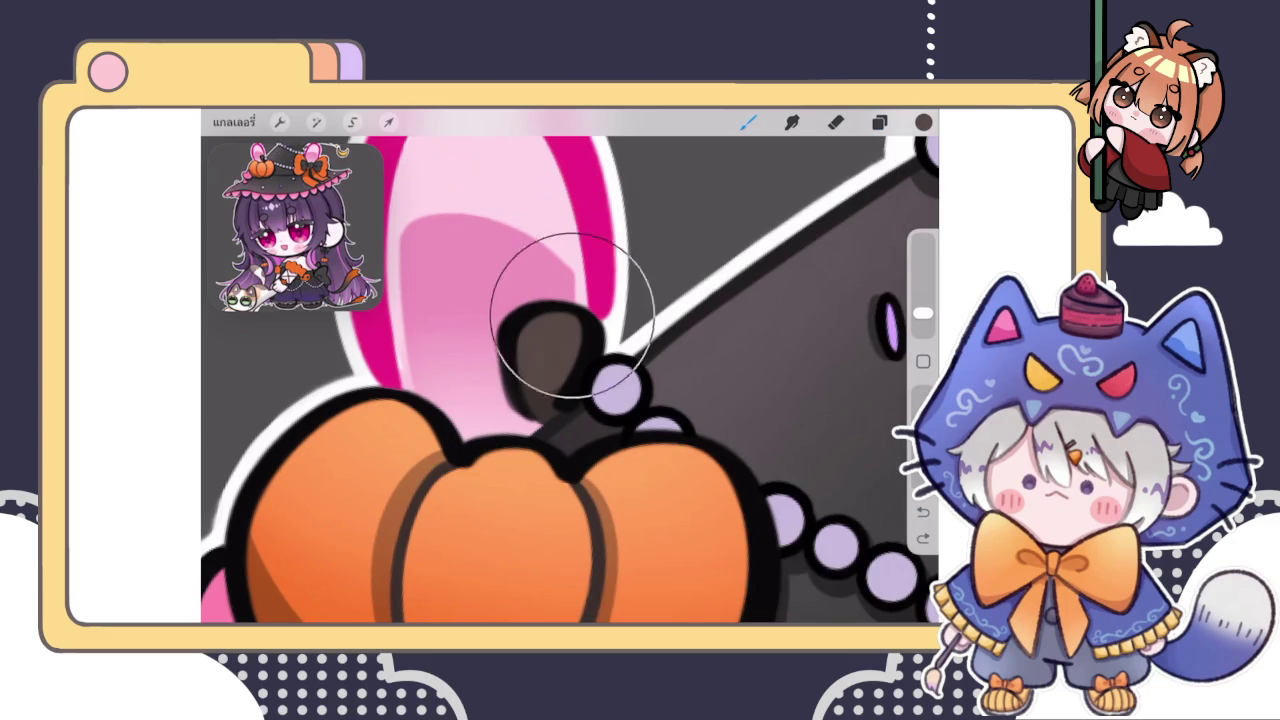
left_click(879, 122)
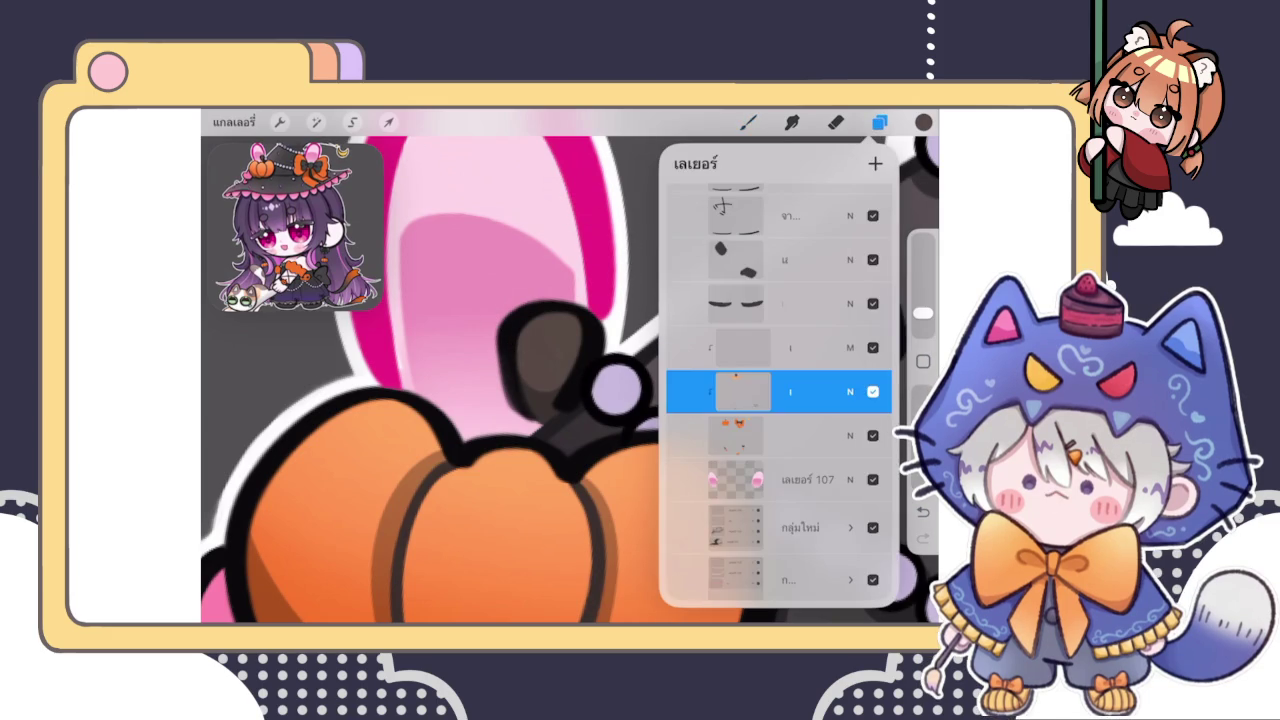
left_click(879, 122)
left_click(879, 122)
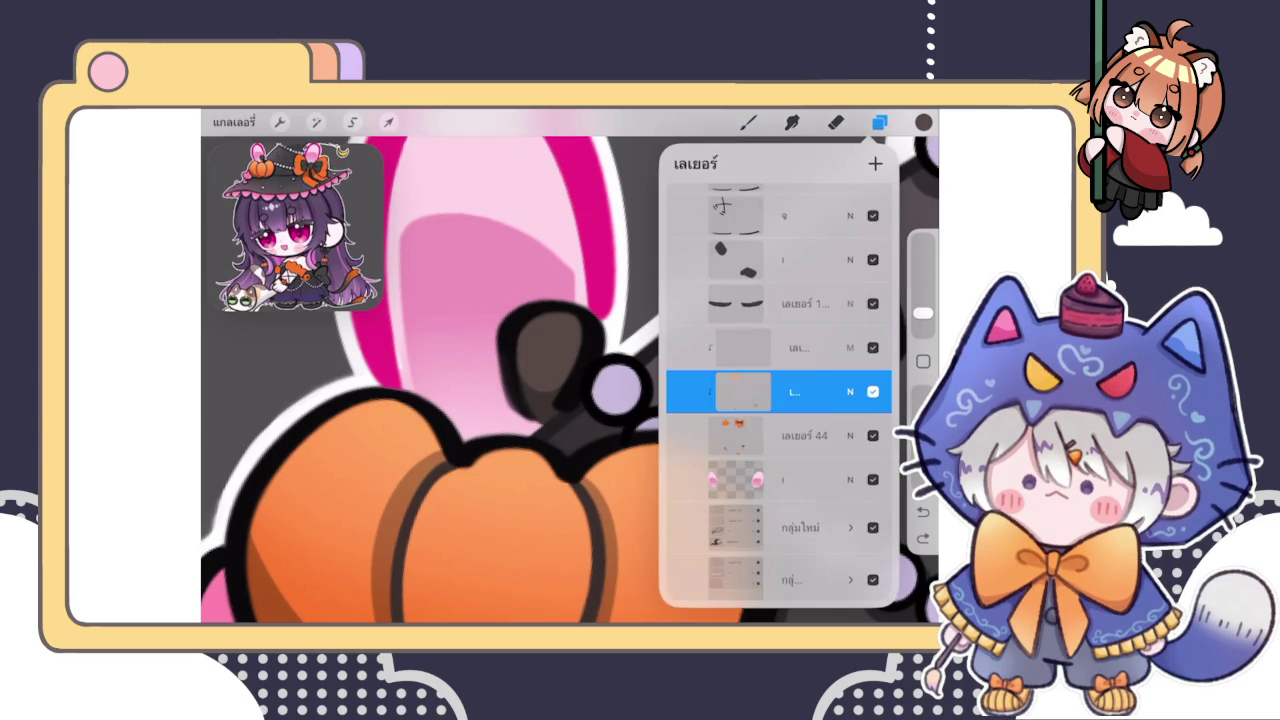
Pick a slightly darker shade and paint darker shading on the hat pumpkin
left_click(923, 122)
left_click_drag(734, 297, 742, 290)
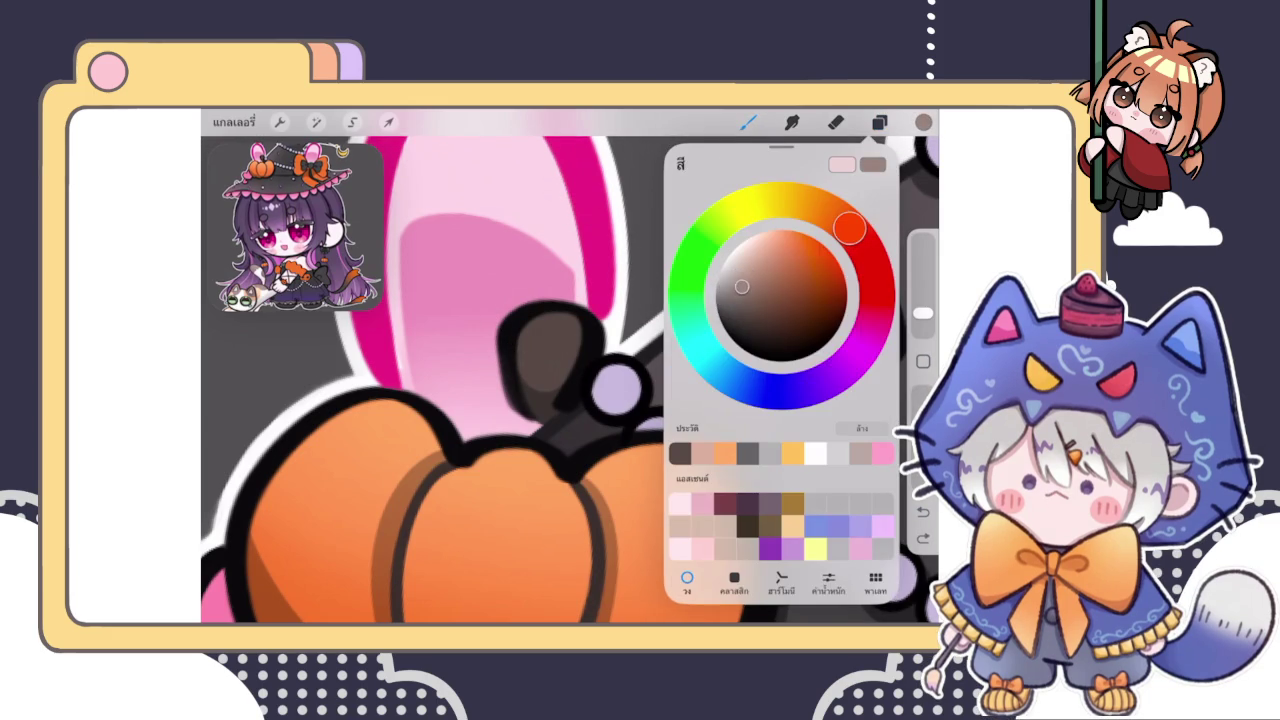
left_click(610, 255)
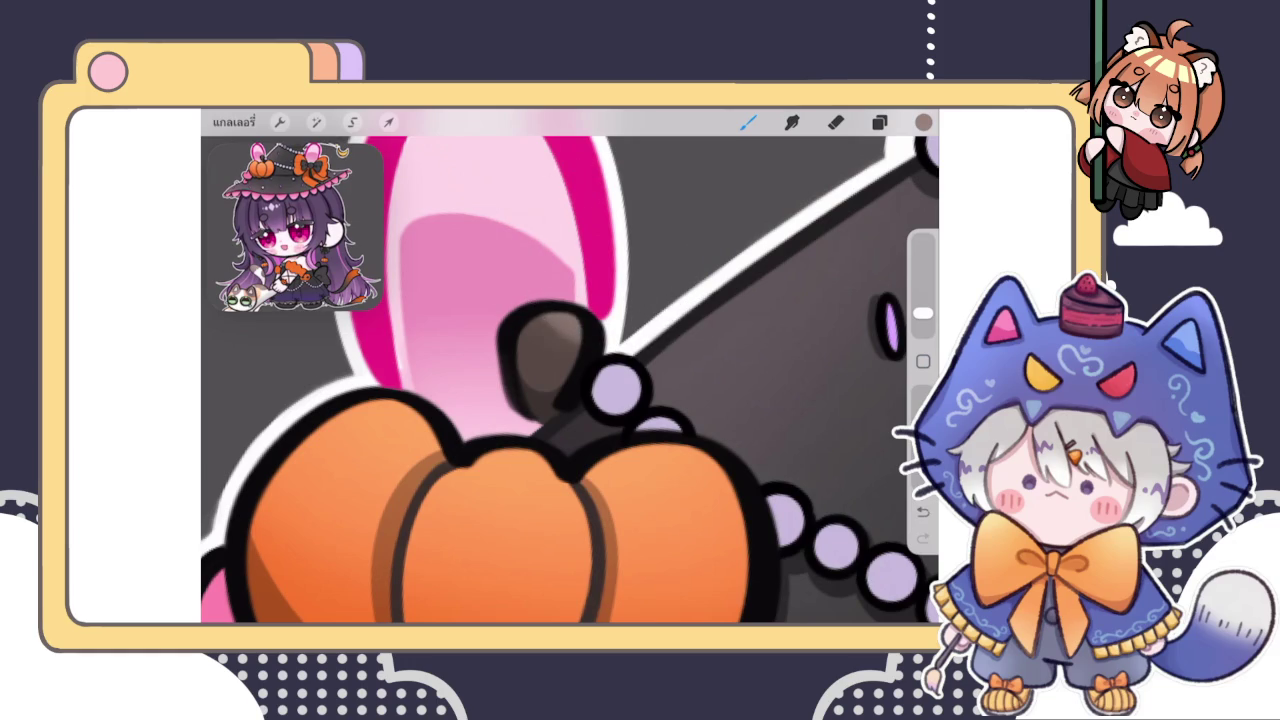
left_click(923, 122)
left_click_drag(745, 293, 759, 290)
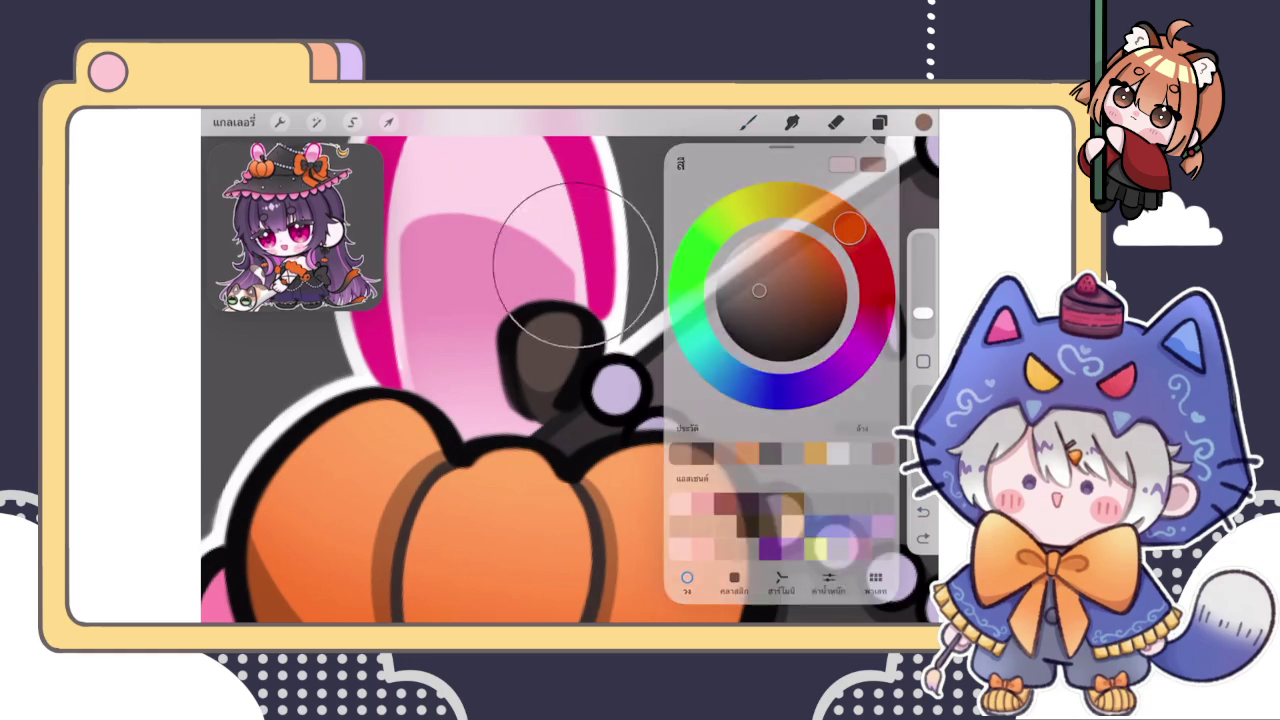
left_click_drag(614, 286, 588, 300)
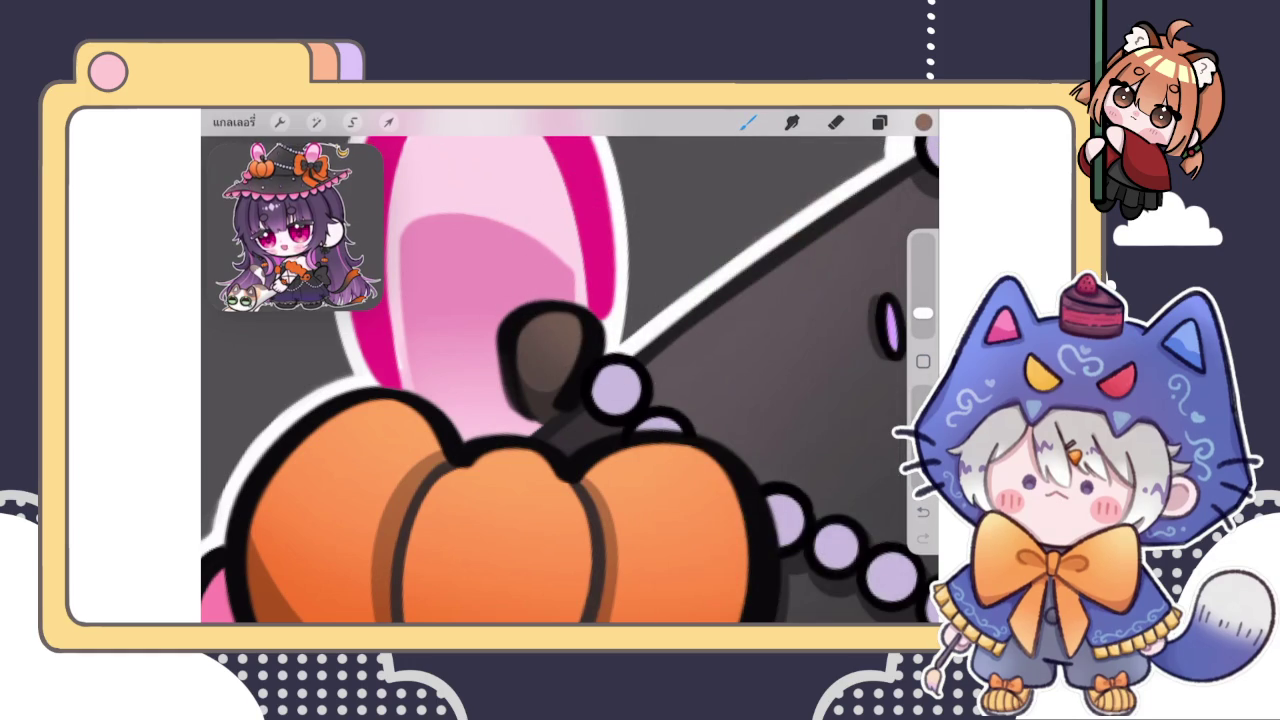
scroll(570, 380, "down", 5)
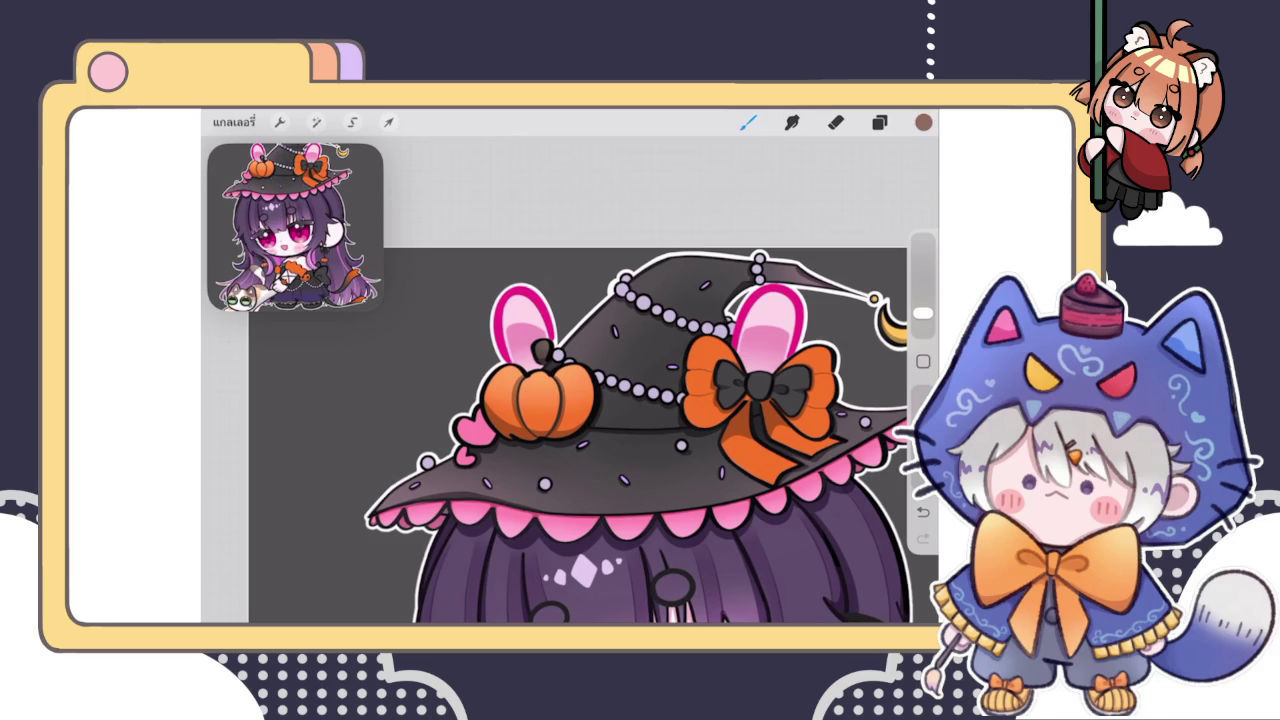
Shift the view to the hat's bow and review the layer list
left_click_drag(570, 400, 435, 390)
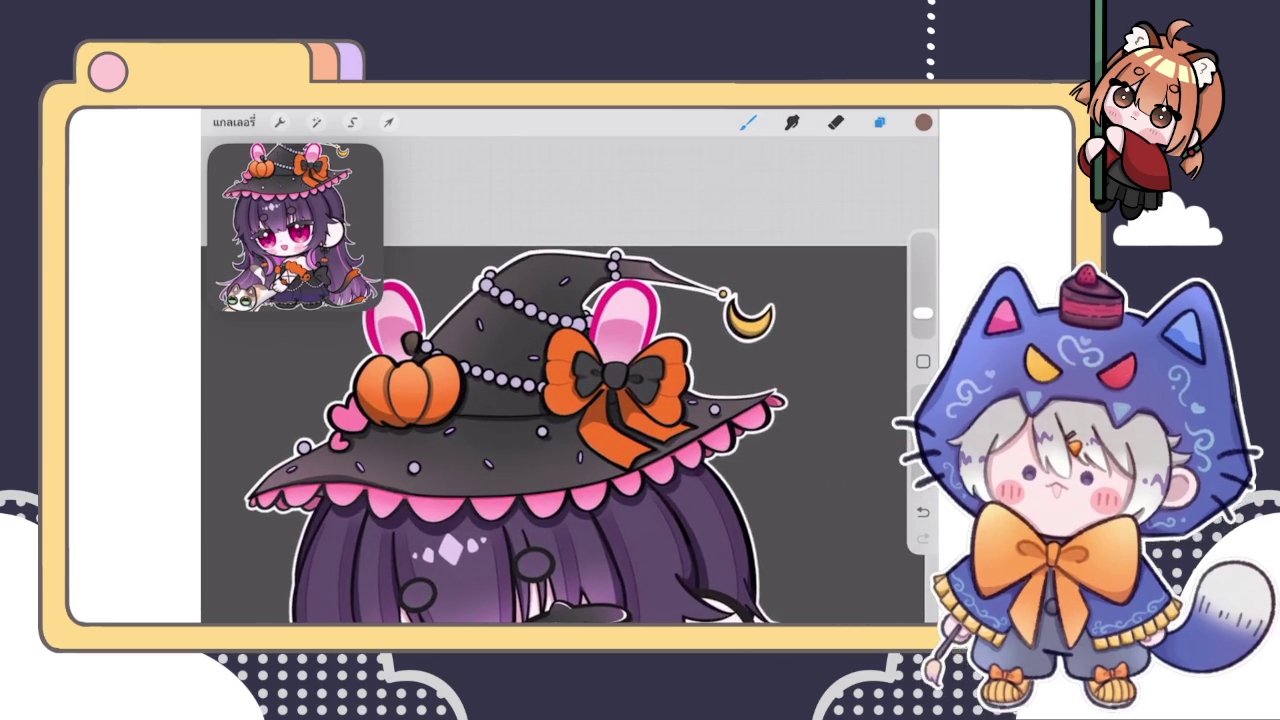
left_click(879, 122)
left_click(879, 122)
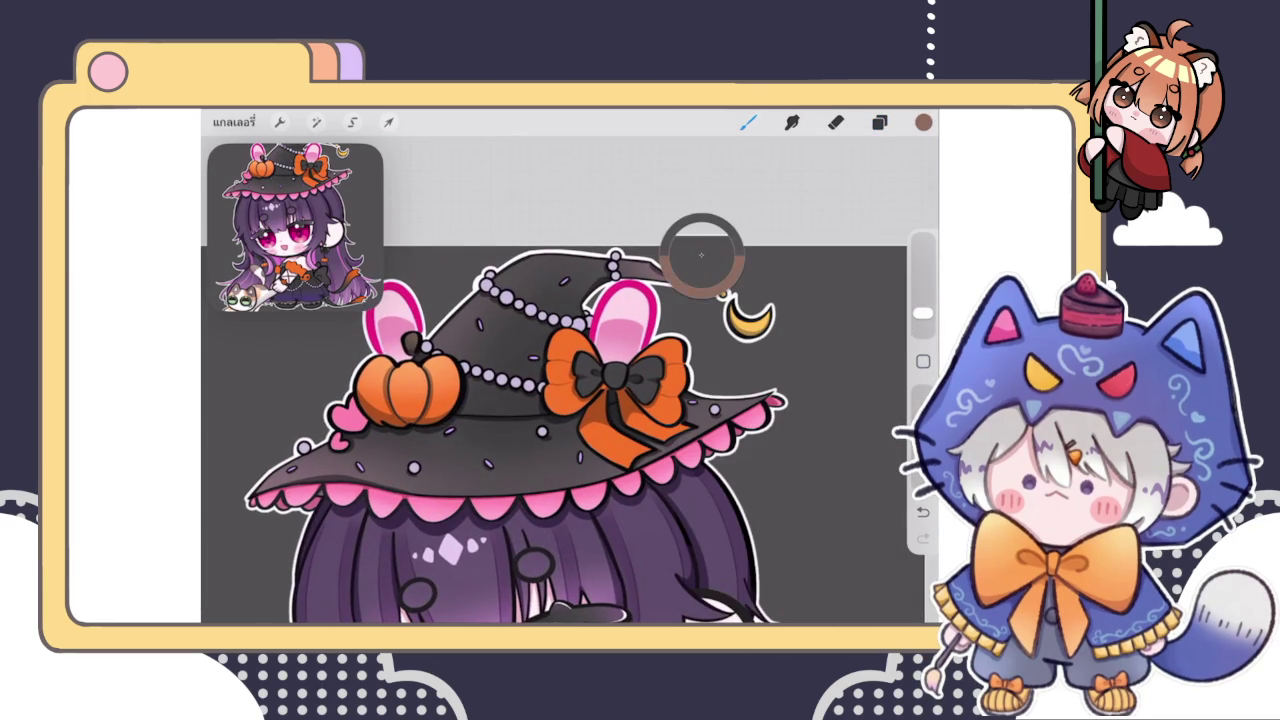
scroll(575, 346, "up", 3)
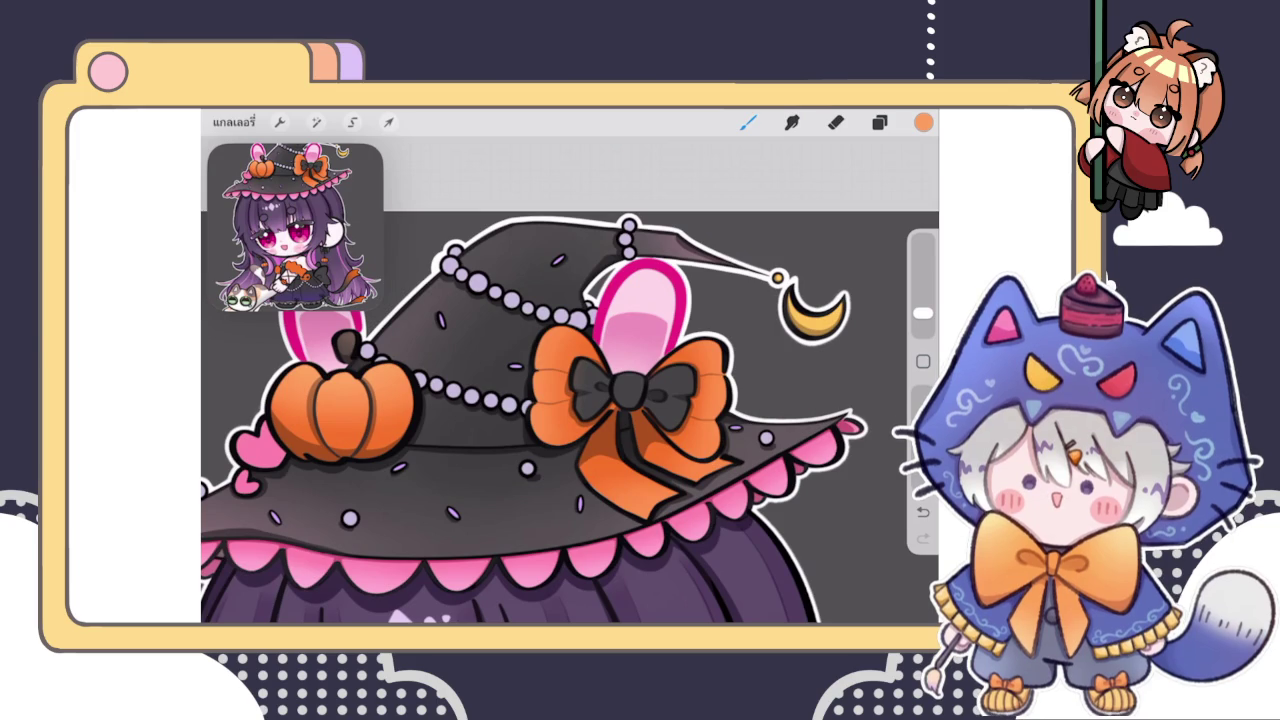
scroll(560, 450, "up", 3)
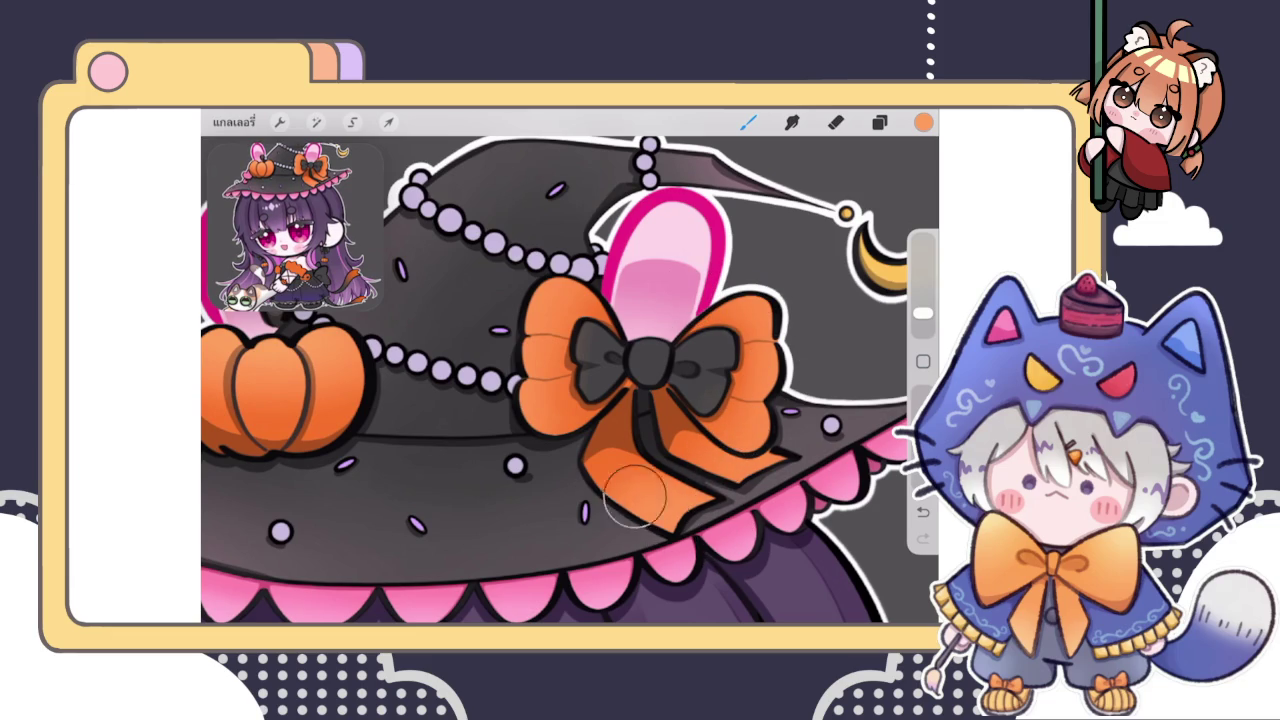
scroll(570, 380, "down", 5)
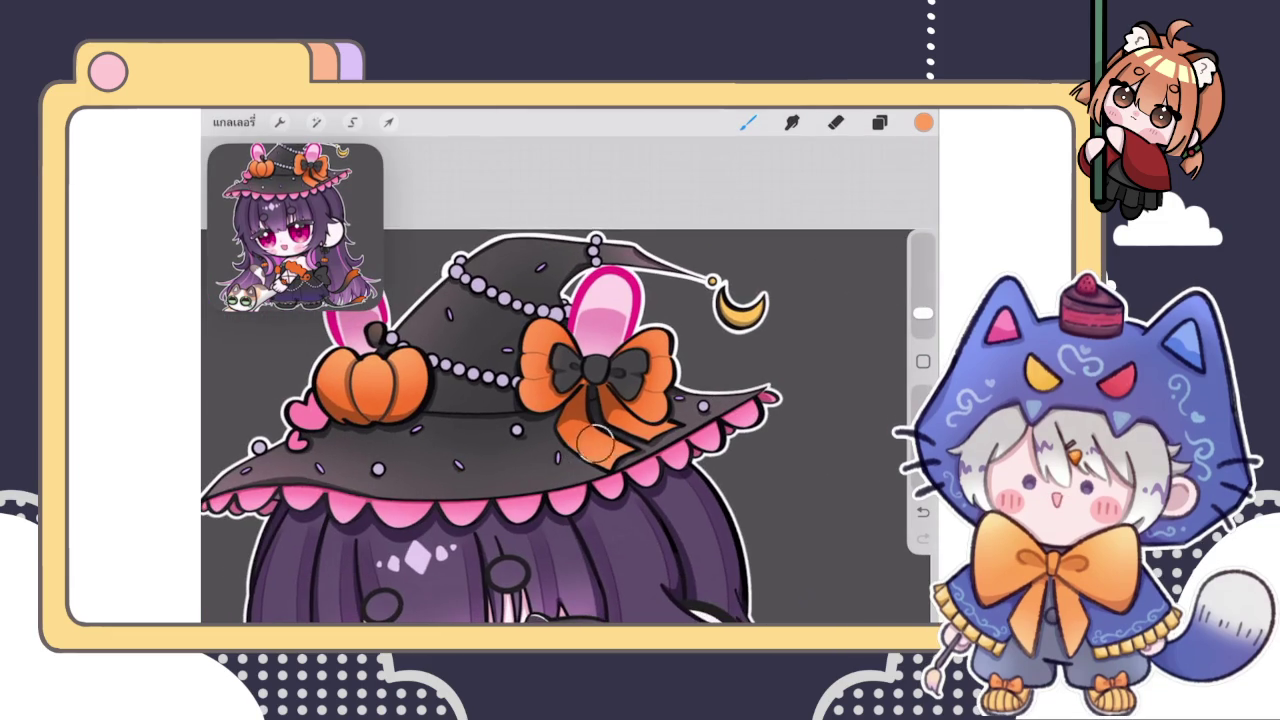
scroll(580, 420, "up", 5)
scroll(570, 380, "down", 5)
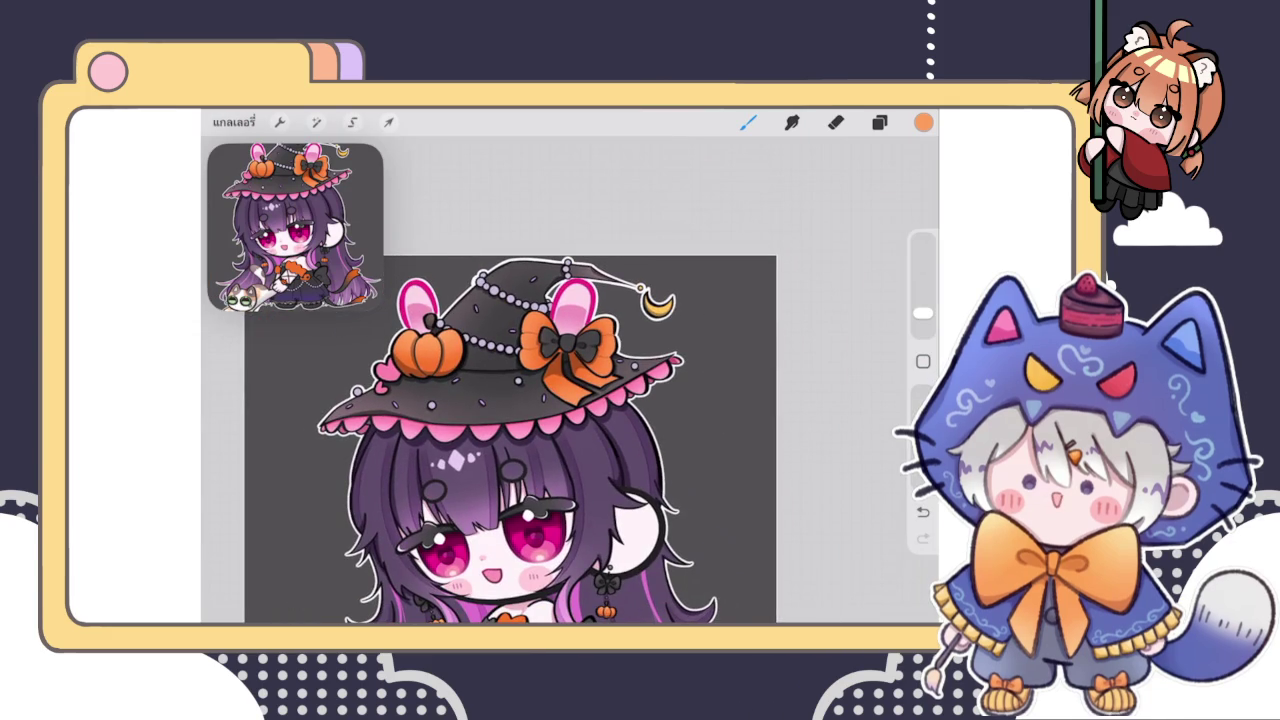
left_click(879, 122)
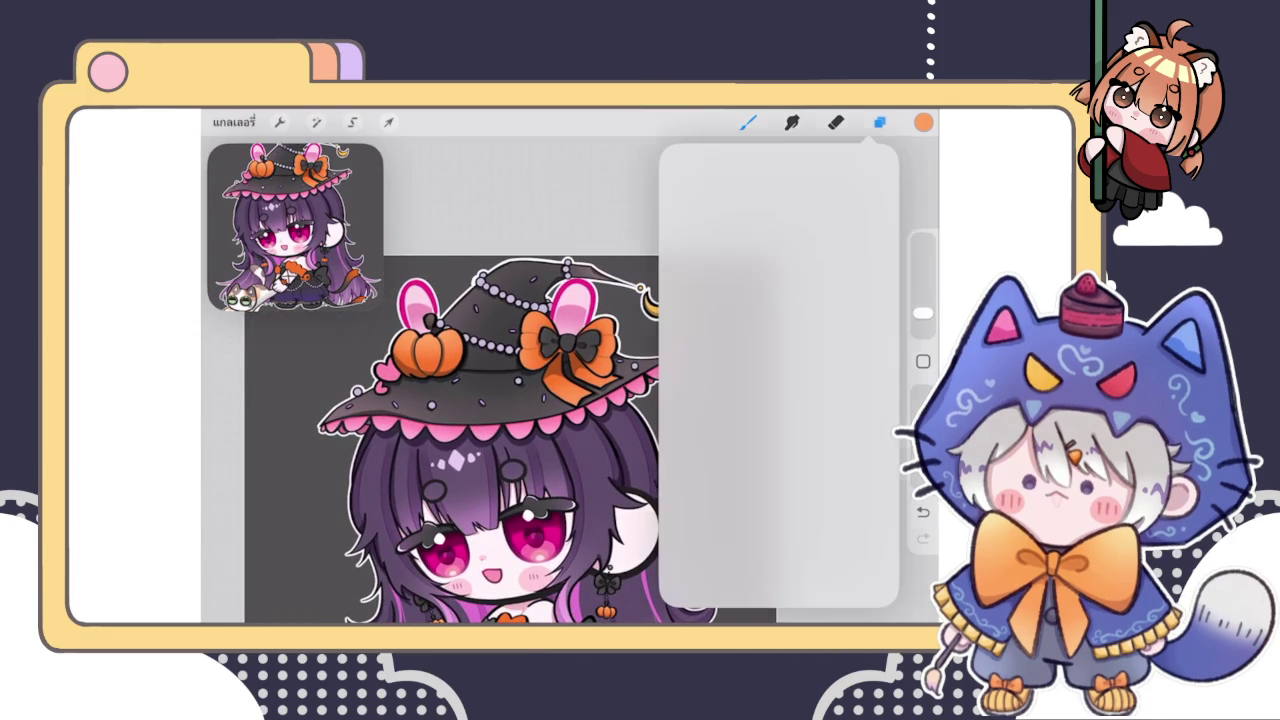
left_click(879, 122)
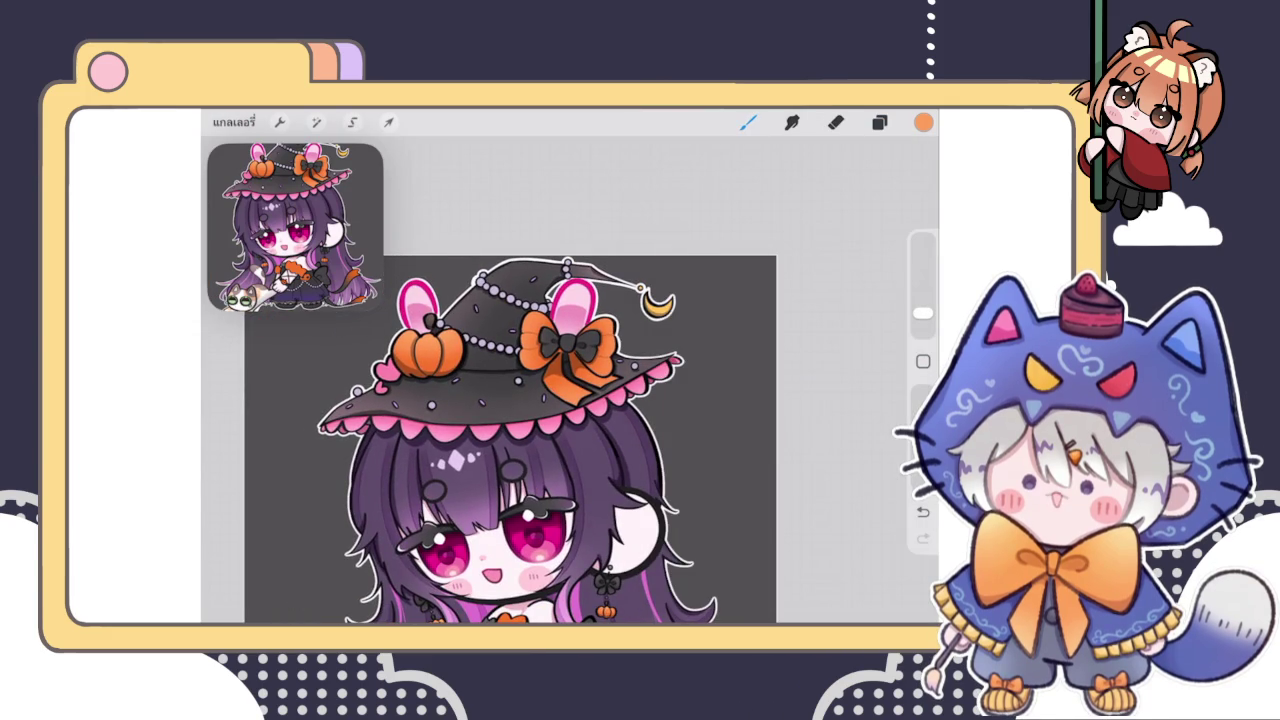
scroll(530, 440, "down", 2)
scroll(560, 350, "up", 3)
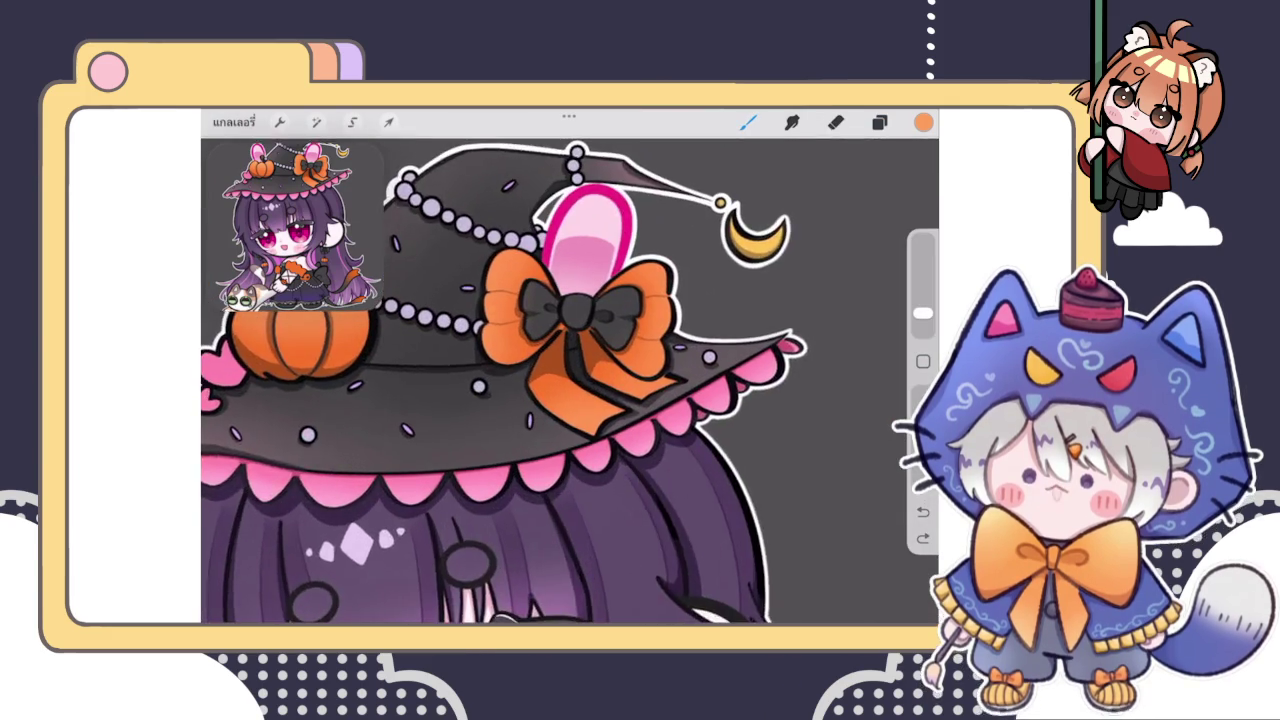
scroll(560, 350, "up", 2)
Redo the last stroke, then erase the shading over both black lobes of the bow
key("ctrl+shift+z")
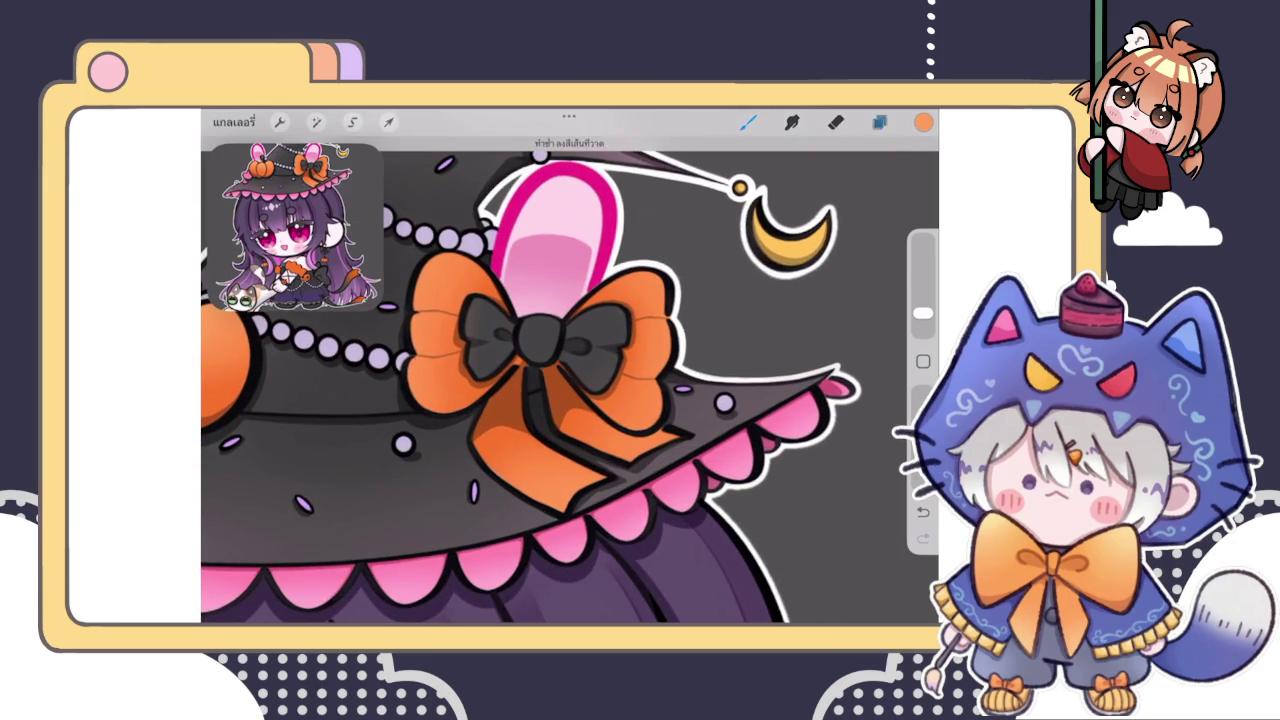
left_click(879, 122)
left_click(879, 122)
scroll(560, 350, "up", 2)
scroll(560, 350, "up", 2)
left_click(836, 122)
left_click_drag(529, 337, 548, 395)
mouse_move(745, 405)
left_mouse_down()
mouse_move(766, 394)
mouse_move(777, 354)
left_mouse_up()
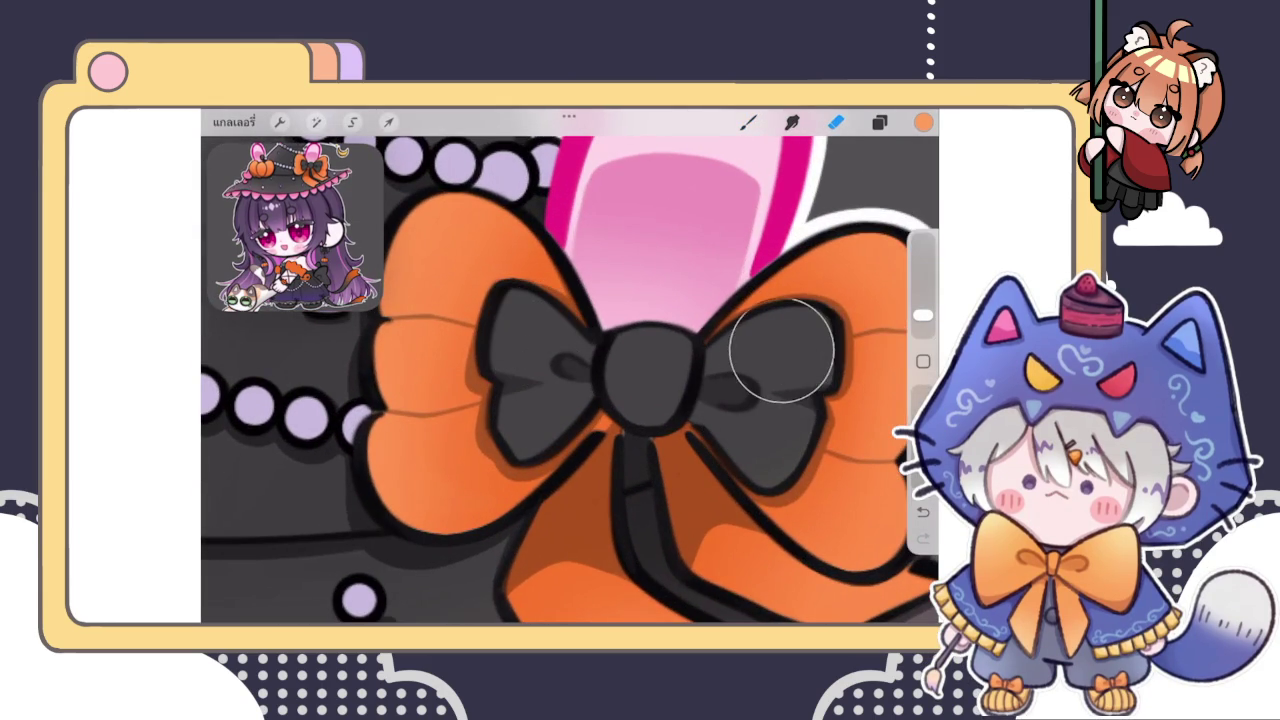
scroll(570, 370, "down", 1)
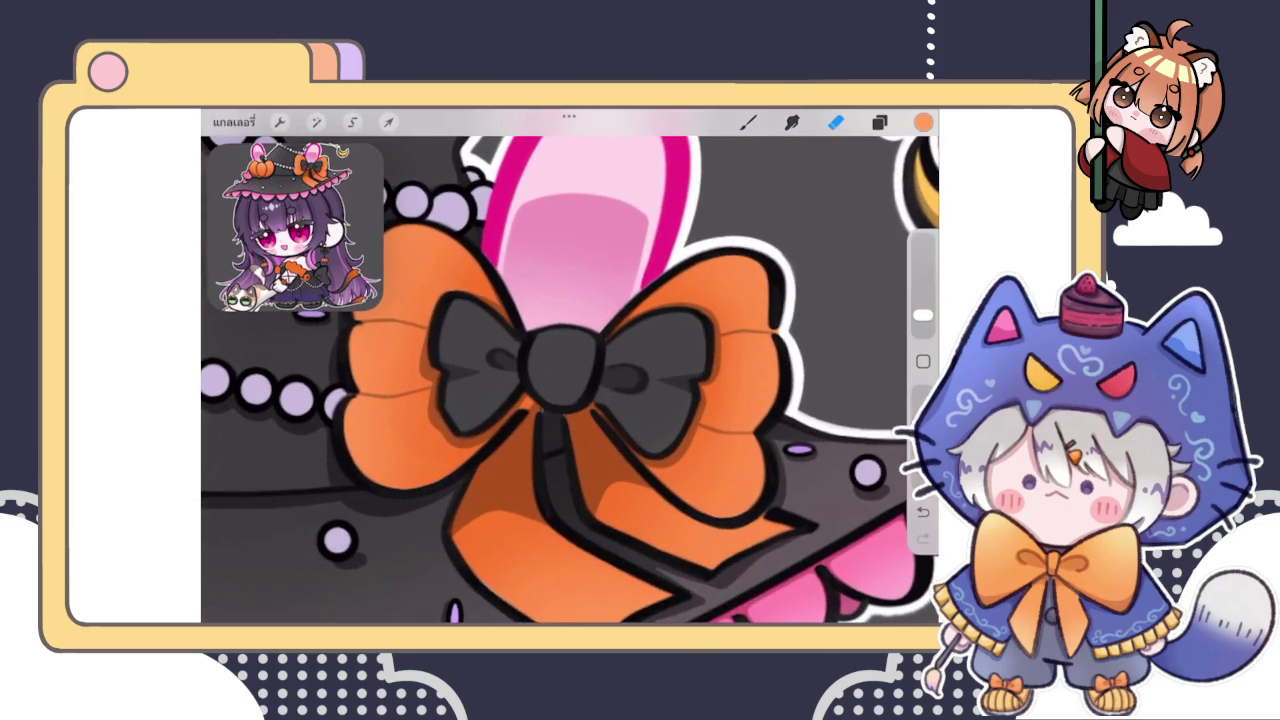
left_click(352, 122)
Switch Selection from Automatic to Freehand and trace a closed outline around the bow's black centre
left_click(560, 360)
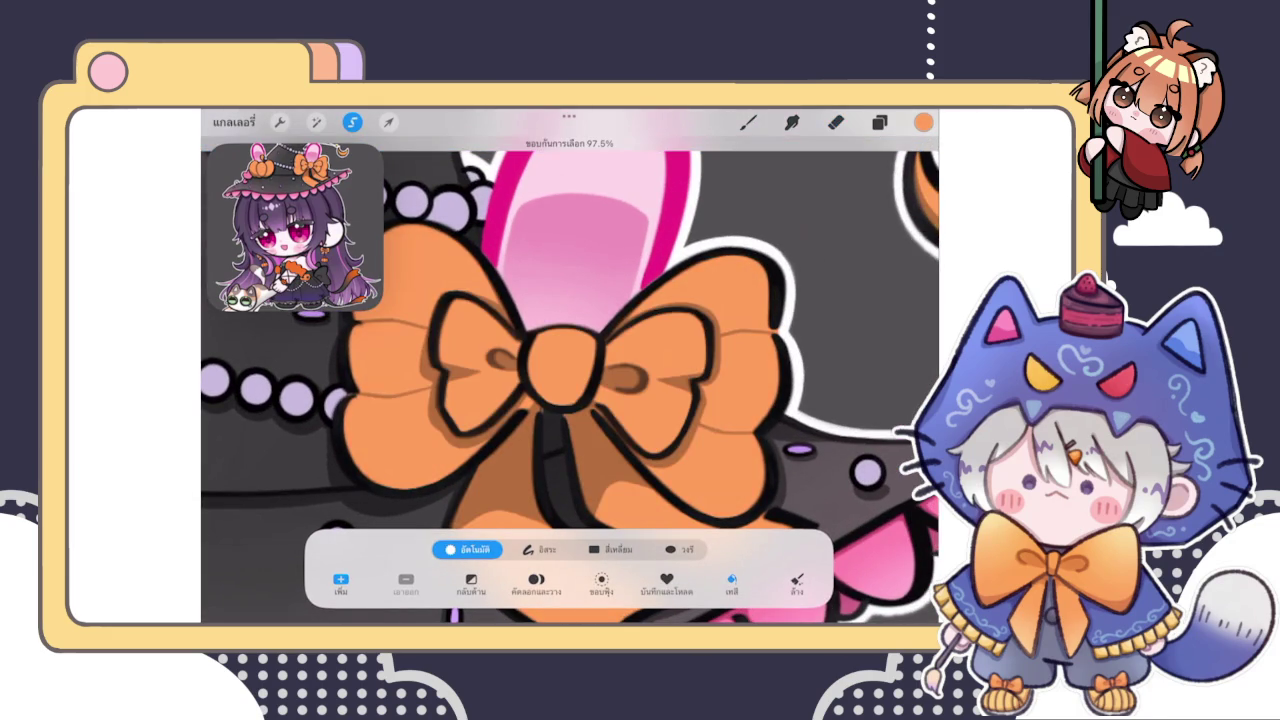
left_click(540, 549)
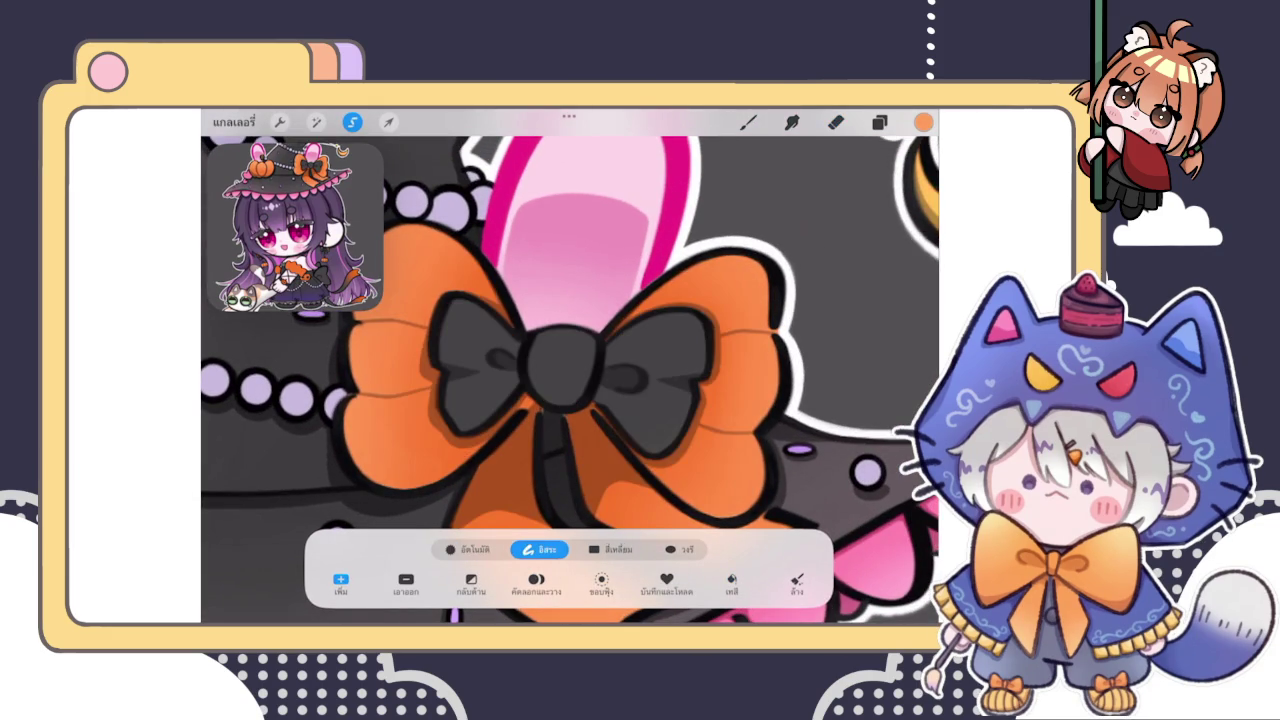
left_click_drag(443, 302, 432, 362)
left_click(444, 302)
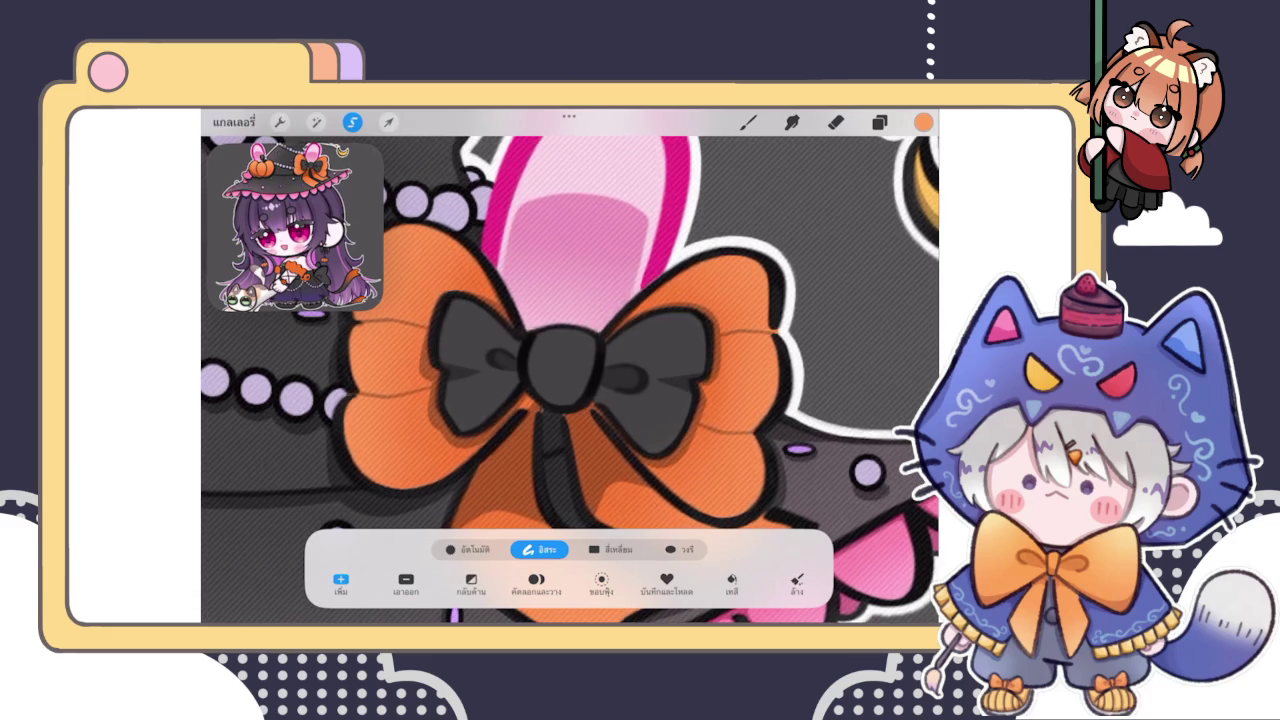
left_click(923, 121)
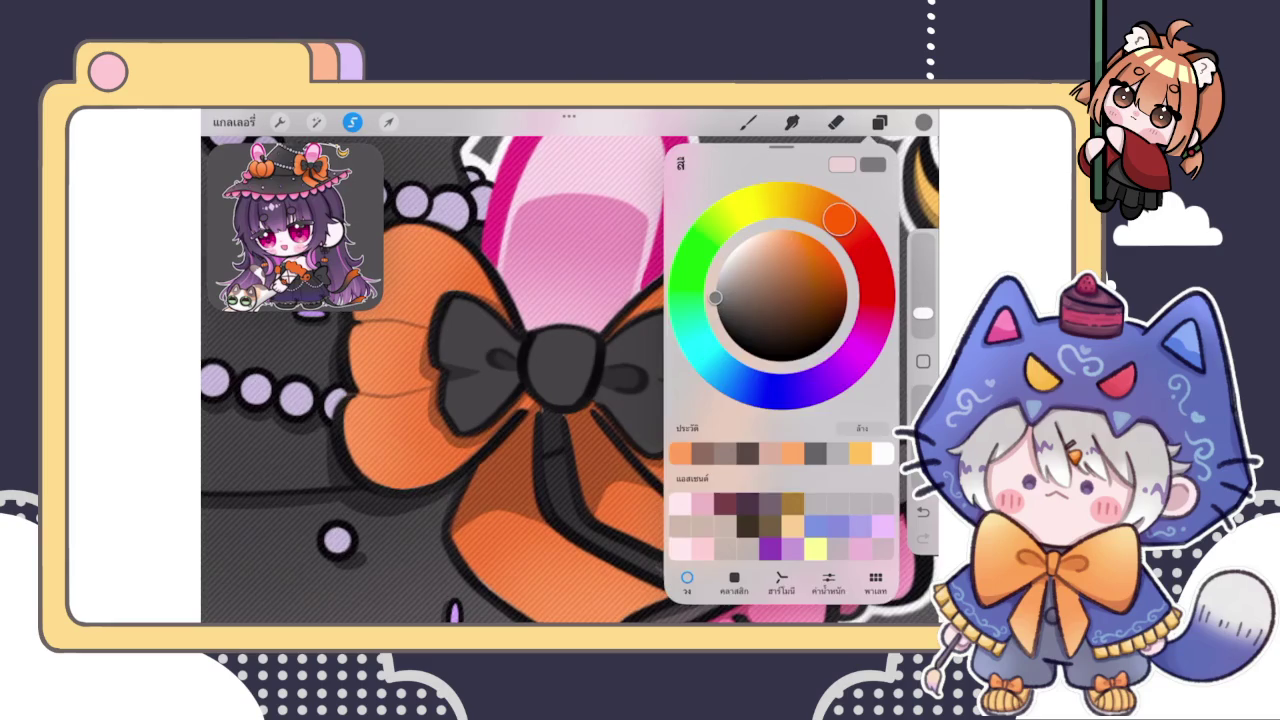
Paint soft shading across the bow's wings and around its centre knot
left_click(748, 121)
left_click_drag(430, 390, 437, 455)
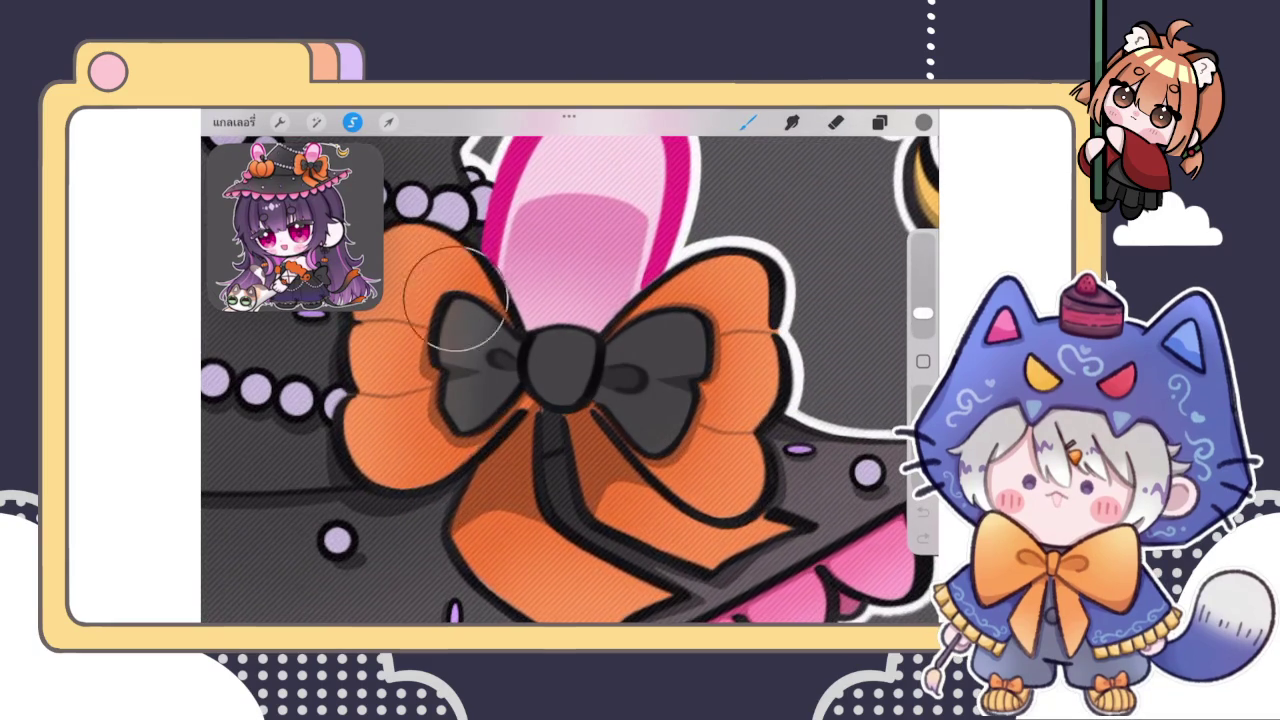
left_click_drag(435, 460, 468, 372)
mouse_move(670, 505)
left_mouse_down()
mouse_move(703, 335)
mouse_move(651, 443)
left_mouse_up()
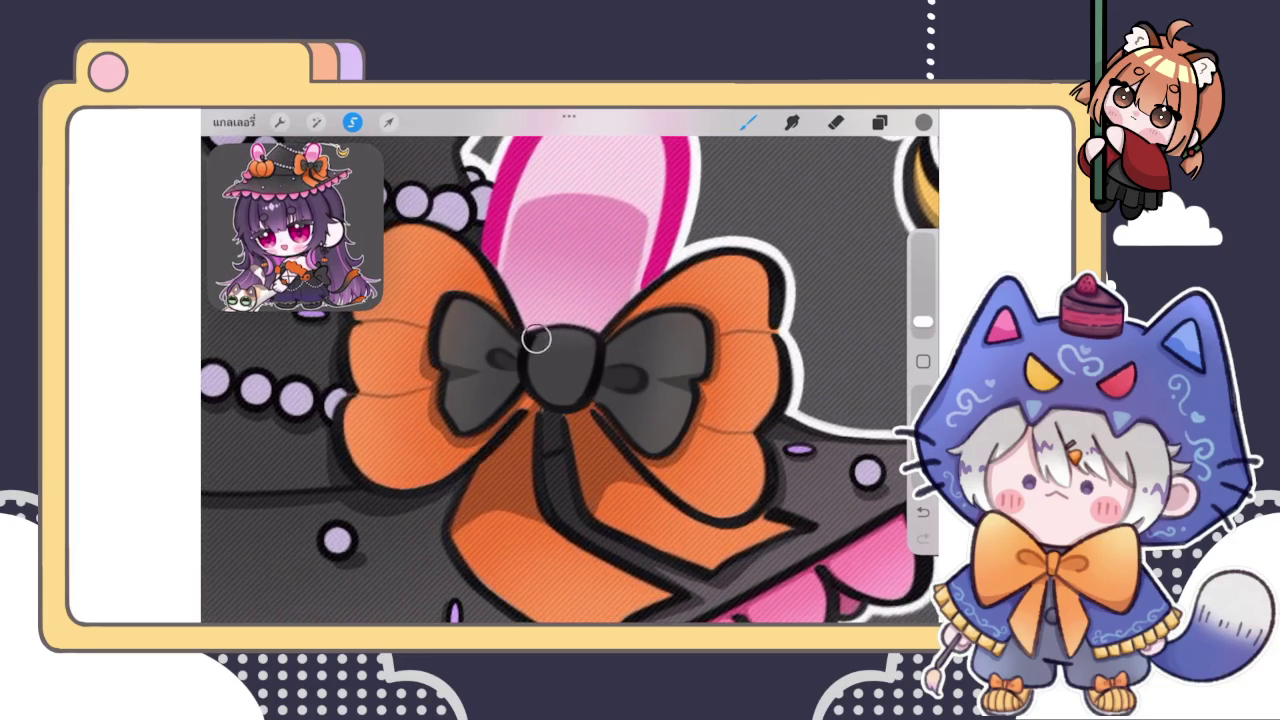
left_click(562, 322)
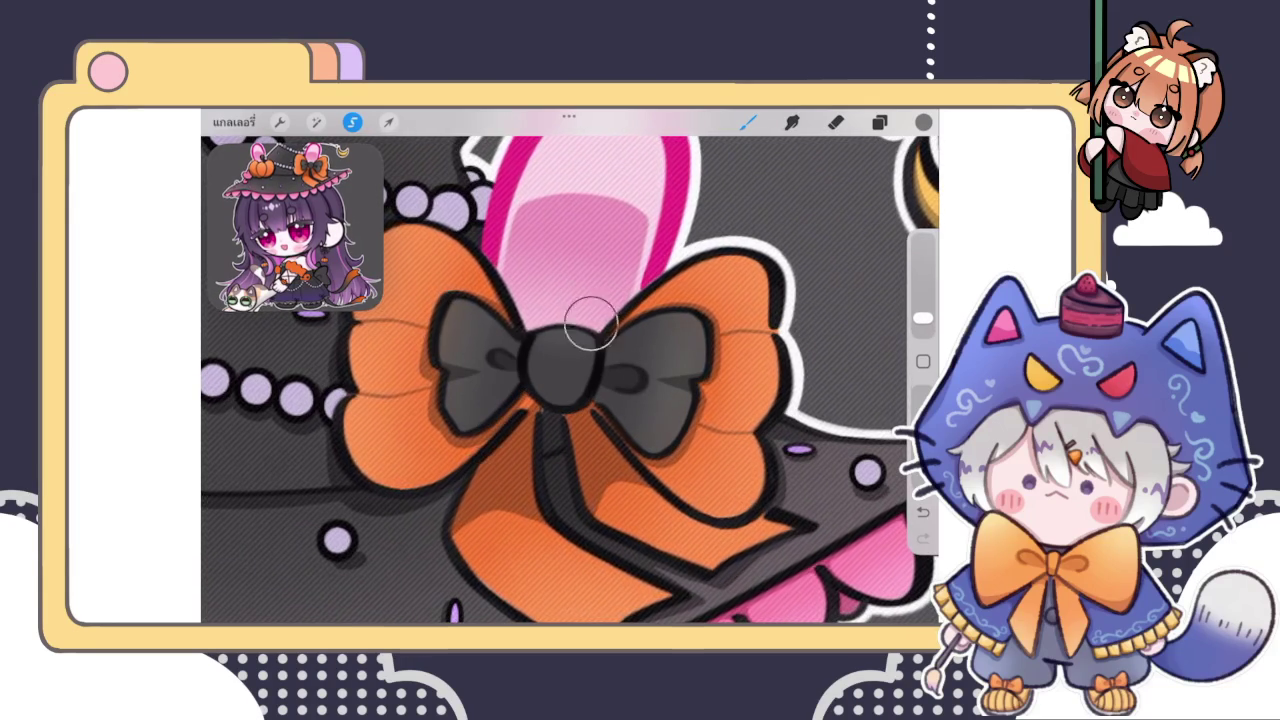
mouse_move(555, 305)
left_mouse_down()
mouse_move(563, 337)
mouse_move(594, 337)
mouse_move(535, 330)
mouse_move(543, 305)
mouse_move(551, 349)
left_mouse_up()
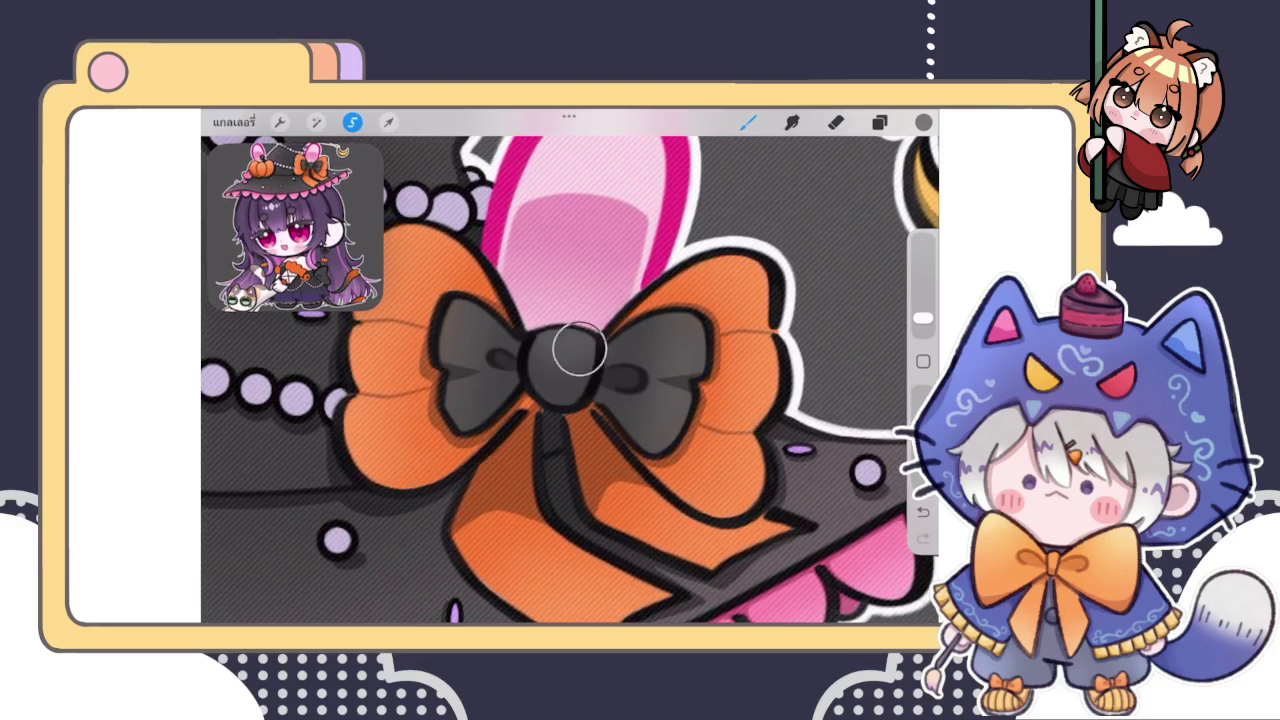
scroll(570, 370, "down", 3)
scroll(570, 370, "down", 3)
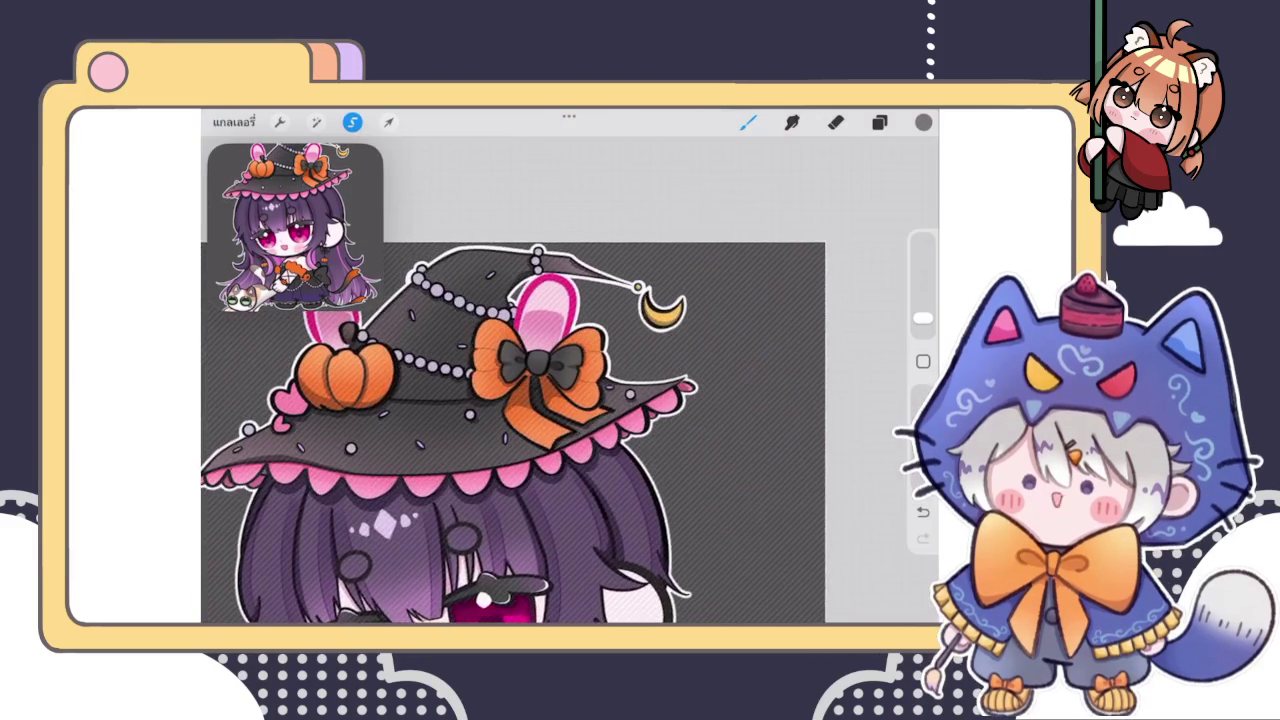
scroll(570, 370, "up", 3)
scroll(580, 350, "up", 2)
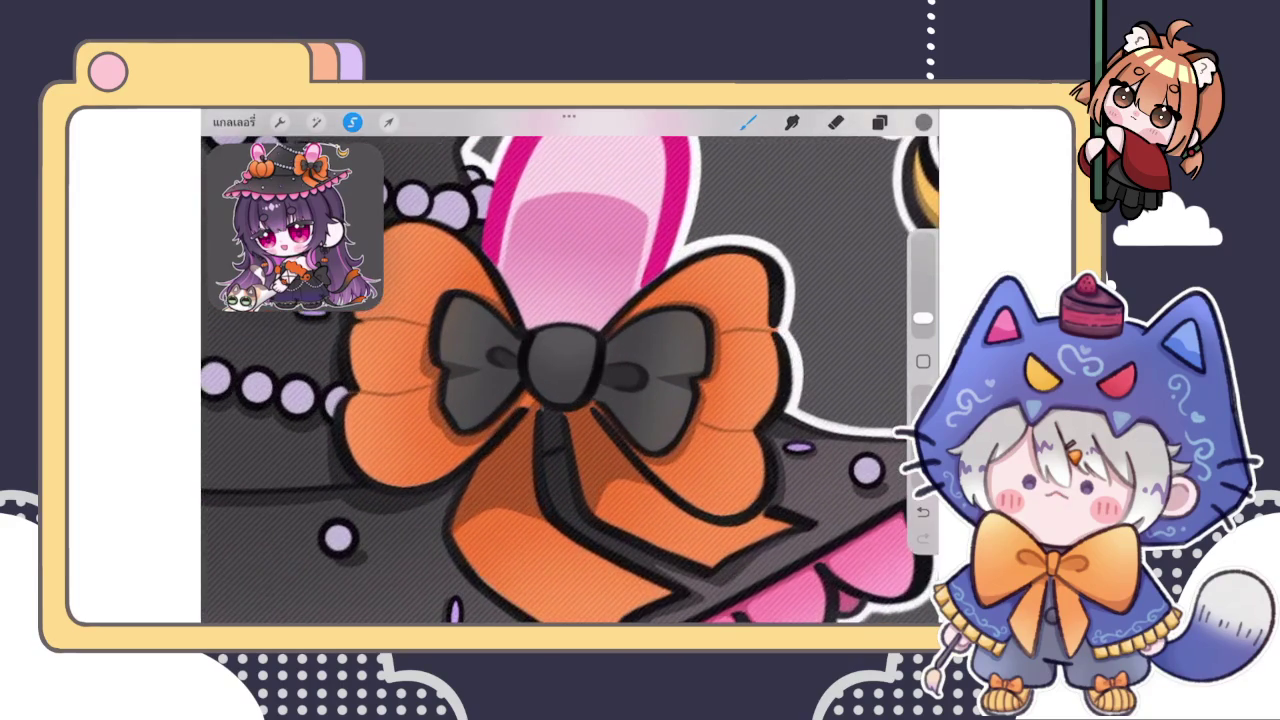
Choose a darker colour and shade the bottom, base and right side of the black knot
left_click(923, 121)
left_click(771, 290)
left_click(923, 121)
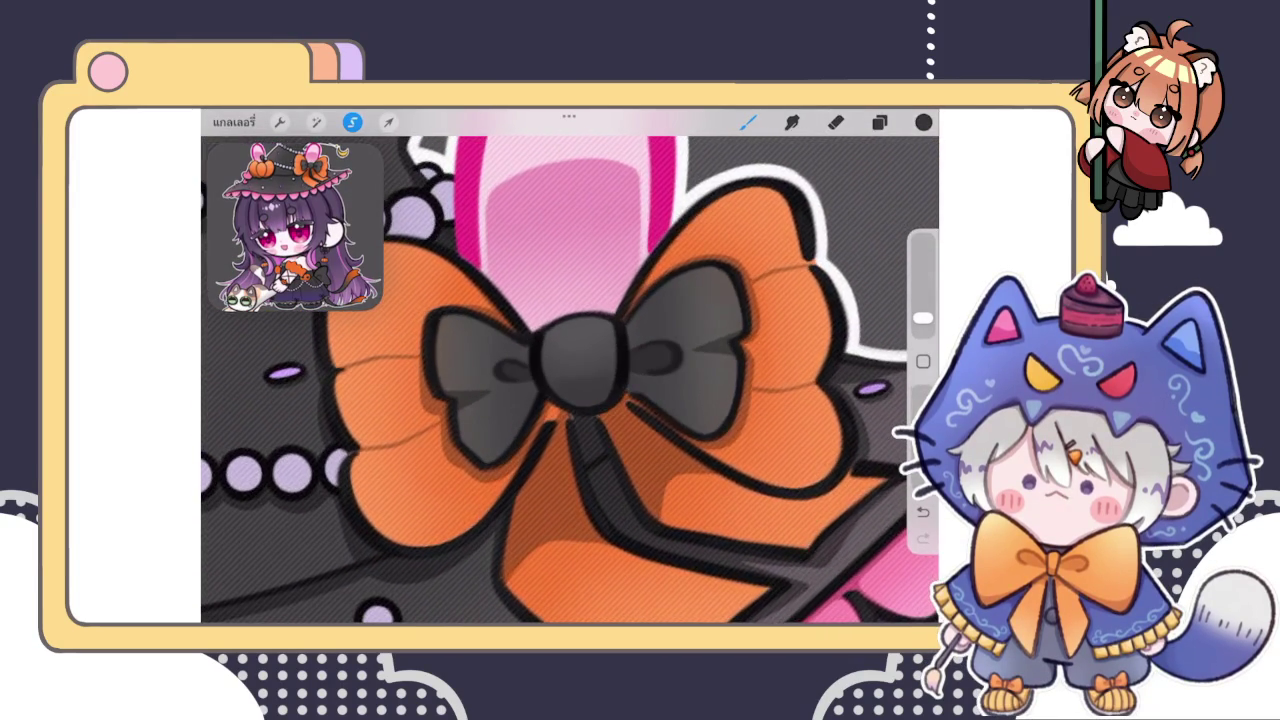
left_click(923, 121)
left_click(590, 418)
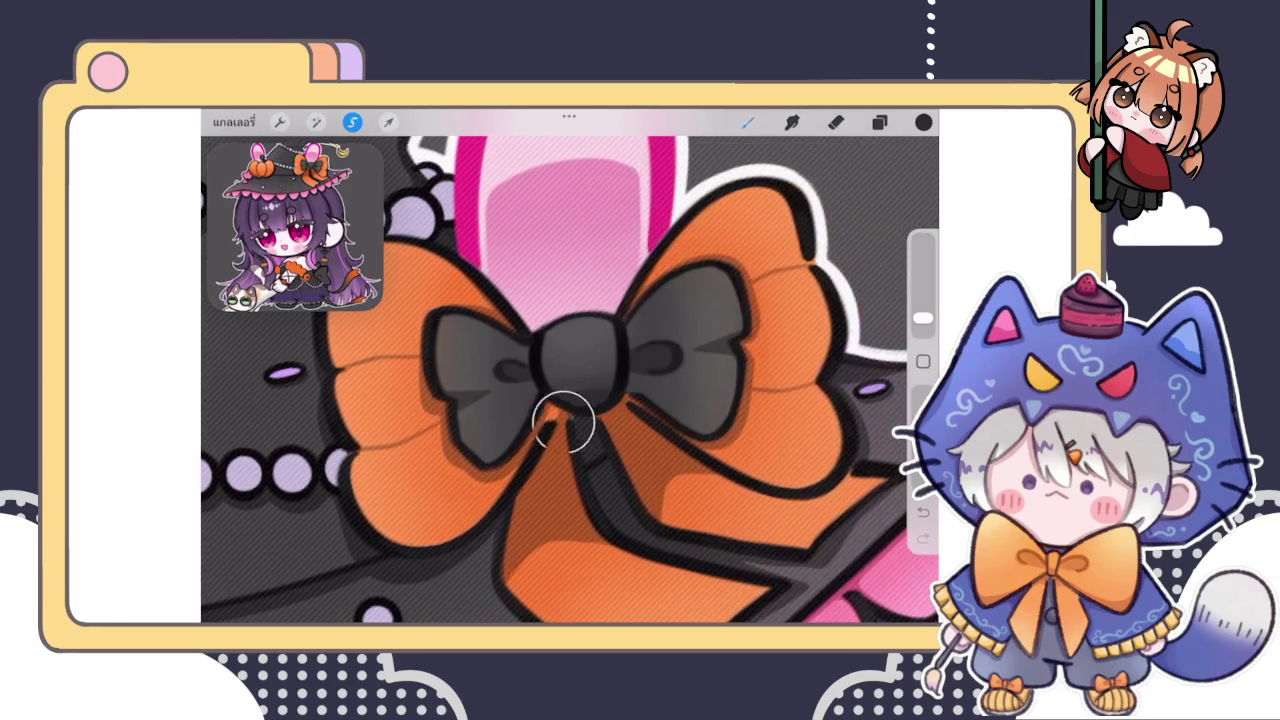
left_click_drag(594, 380, 640, 378)
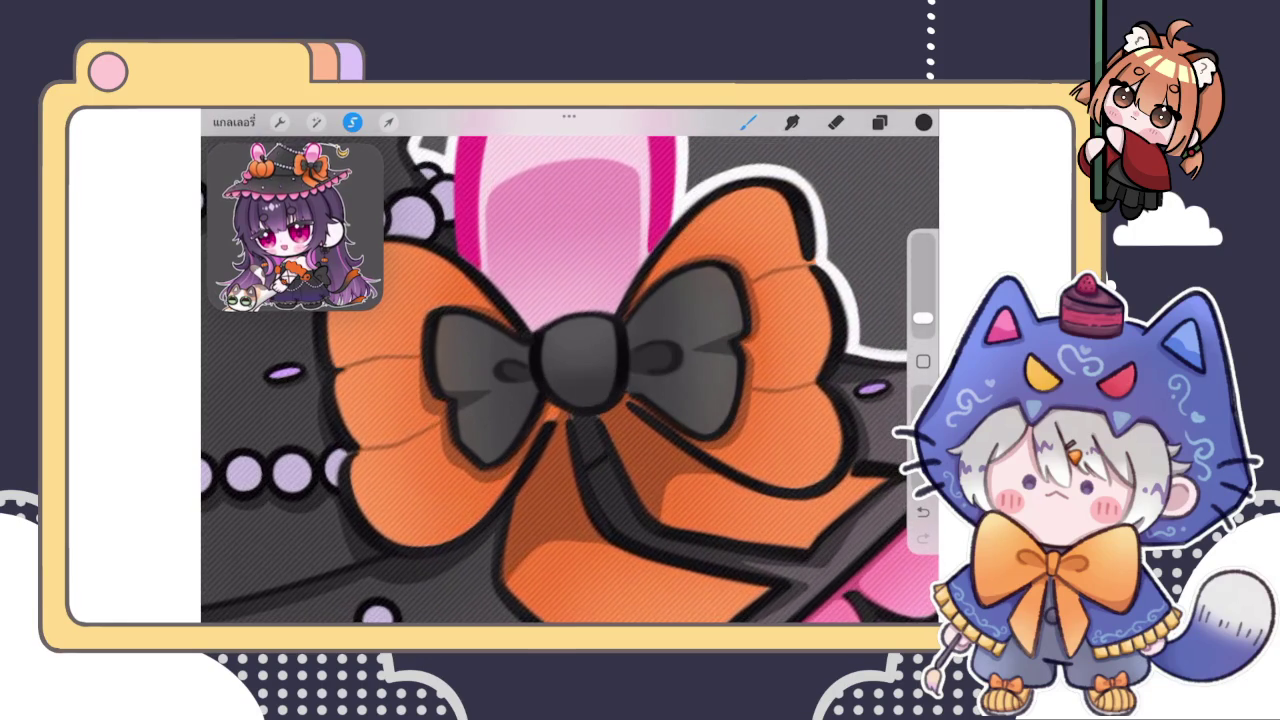
mouse_move(503, 460)
left_mouse_down()
mouse_move(529, 423)
mouse_move(561, 425)
left_mouse_up()
left_click_drag(466, 487, 529, 429)
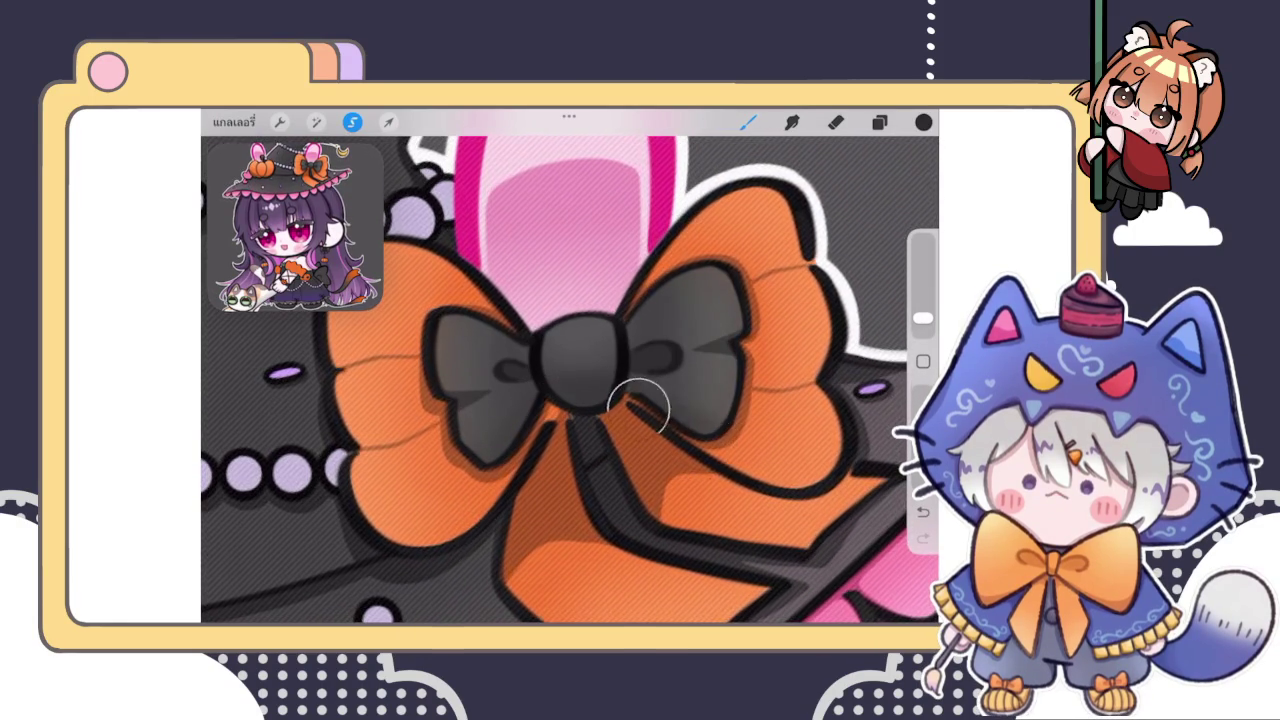
Add further shading around the knot and over the bow's left wing
scroll(570, 380, "down", 5)
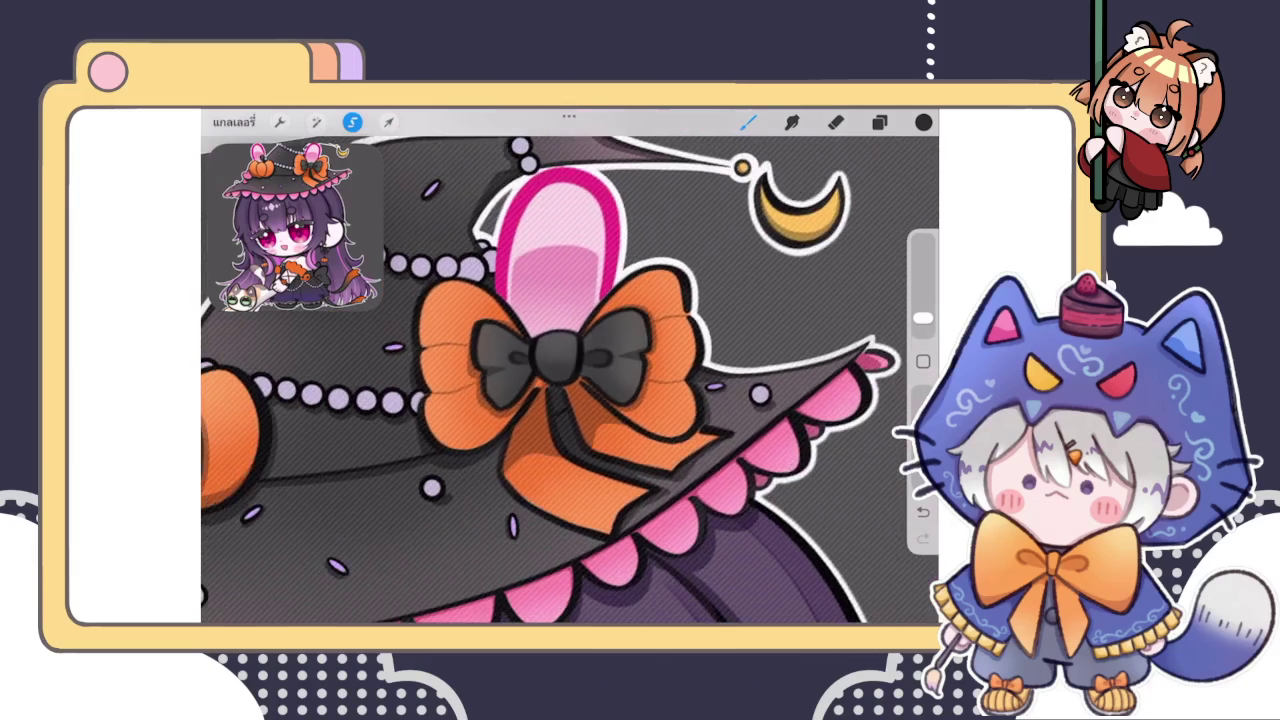
scroll(570, 380, "down", 3)
scroll(560, 360, "up", 5)
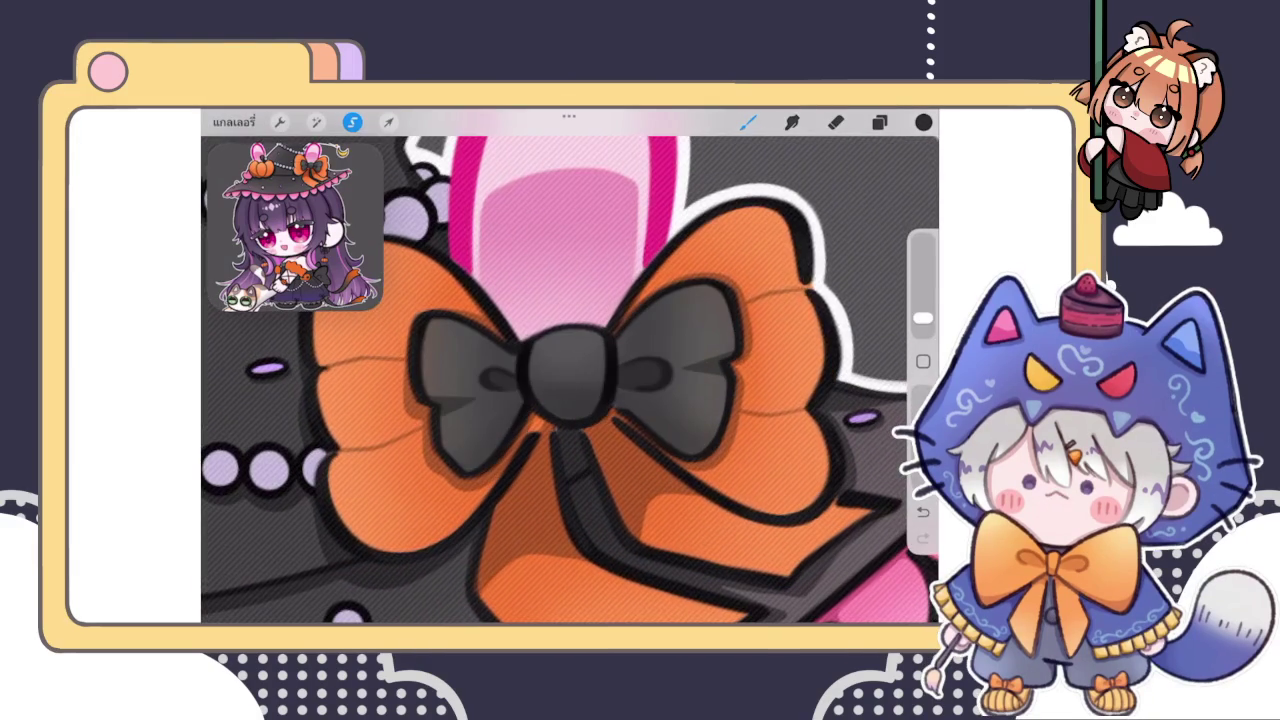
left_click_drag(580, 408, 579, 395)
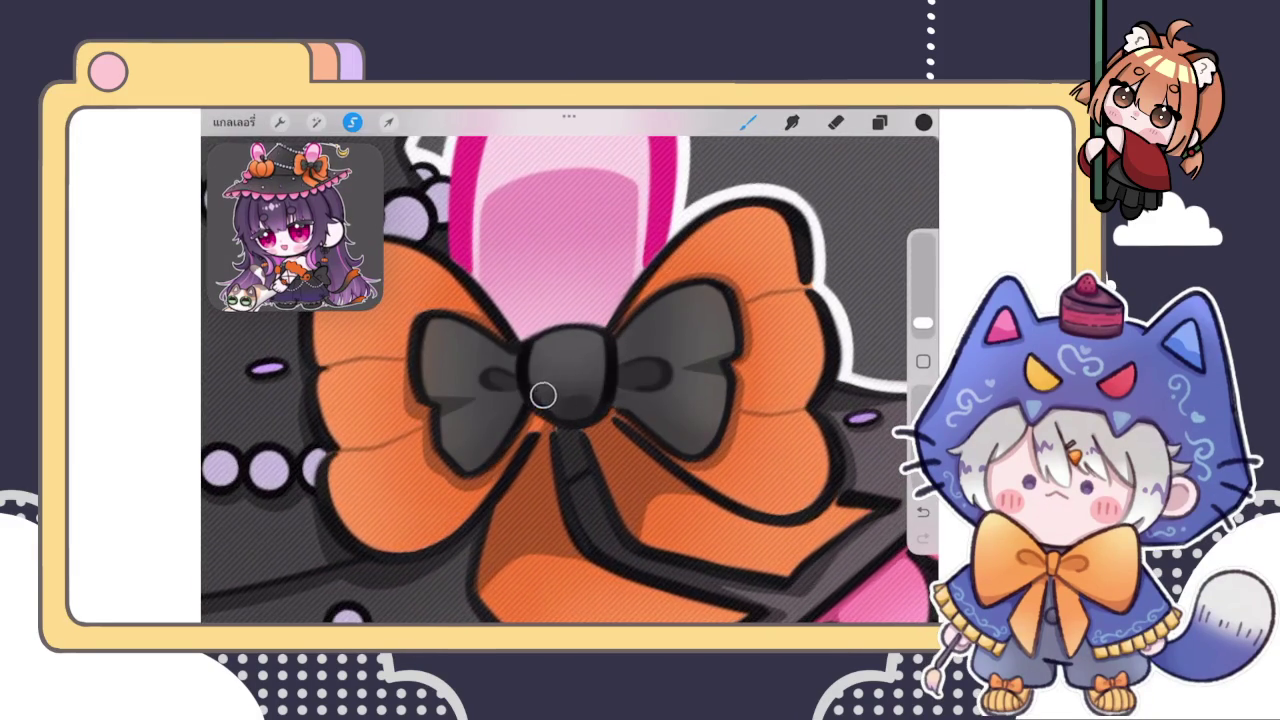
scroll(570, 380, "down", 3)
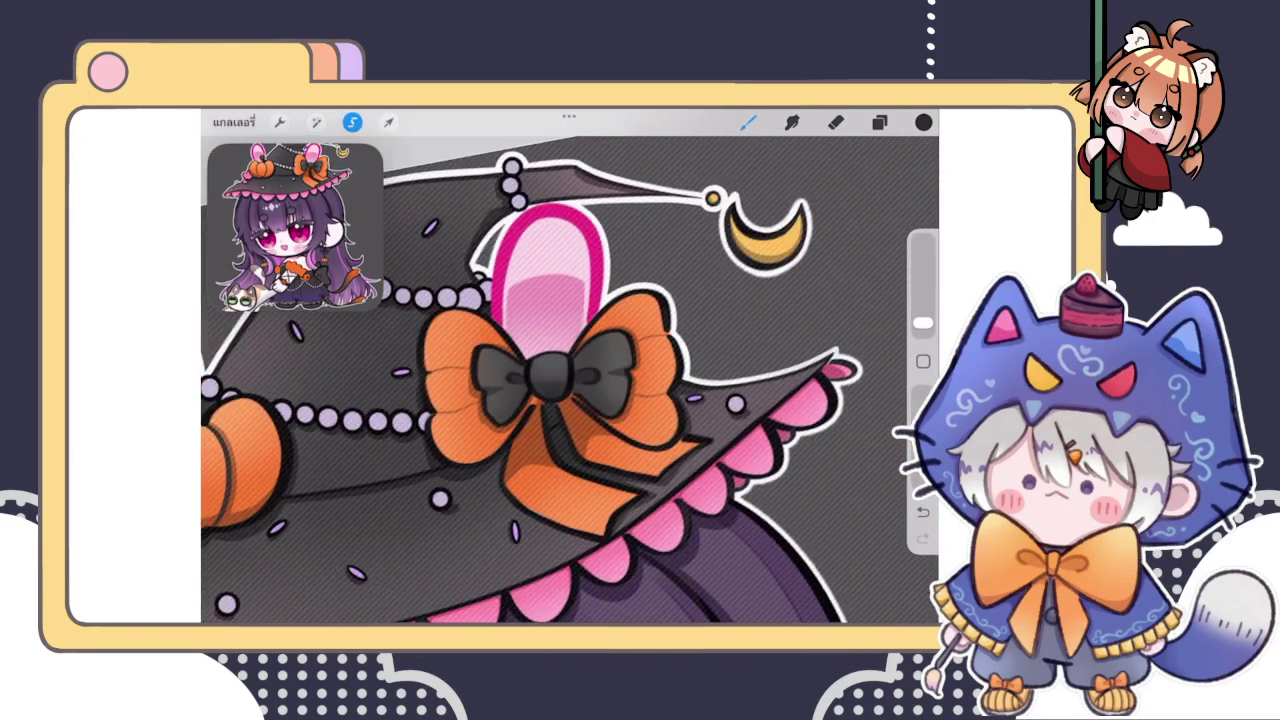
scroll(570, 380, "up", 3)
scroll(570, 380, "up", 1)
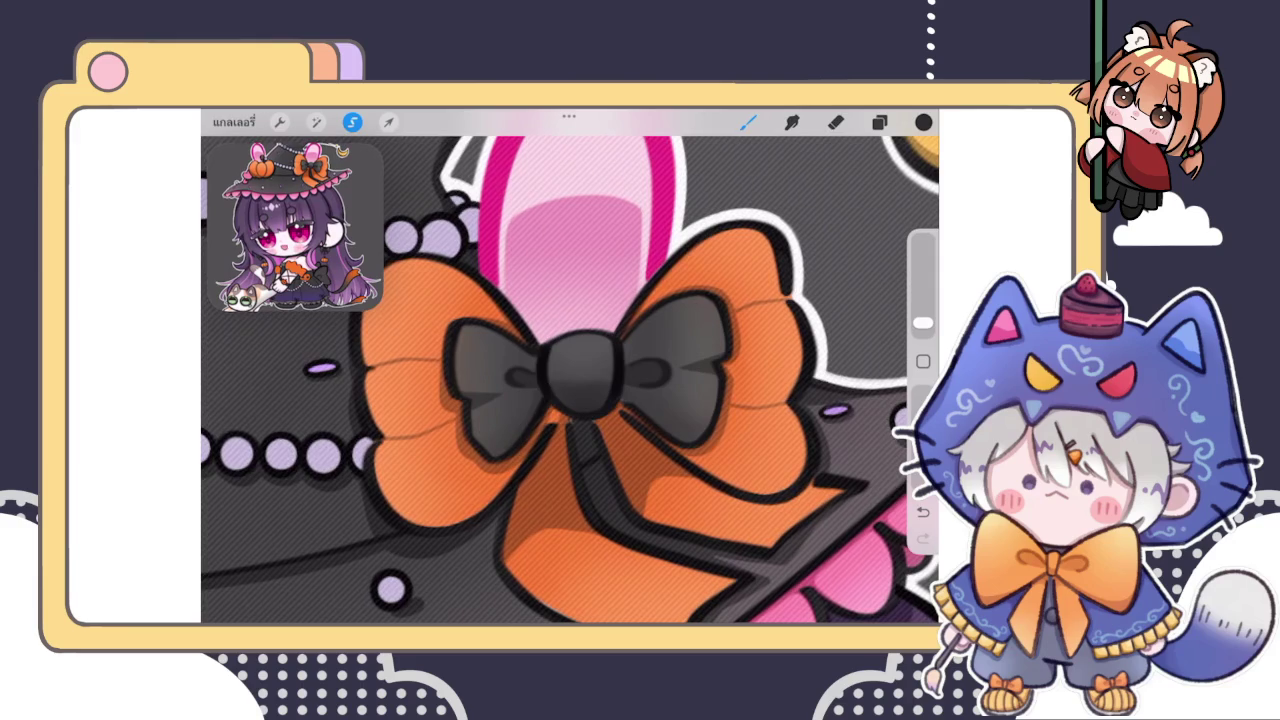
mouse_move(501, 451)
left_mouse_down()
mouse_move(534, 374)
mouse_move(531, 416)
left_mouse_up()
left_click_drag(632, 391, 635, 401)
scroll(570, 380, "down", 5)
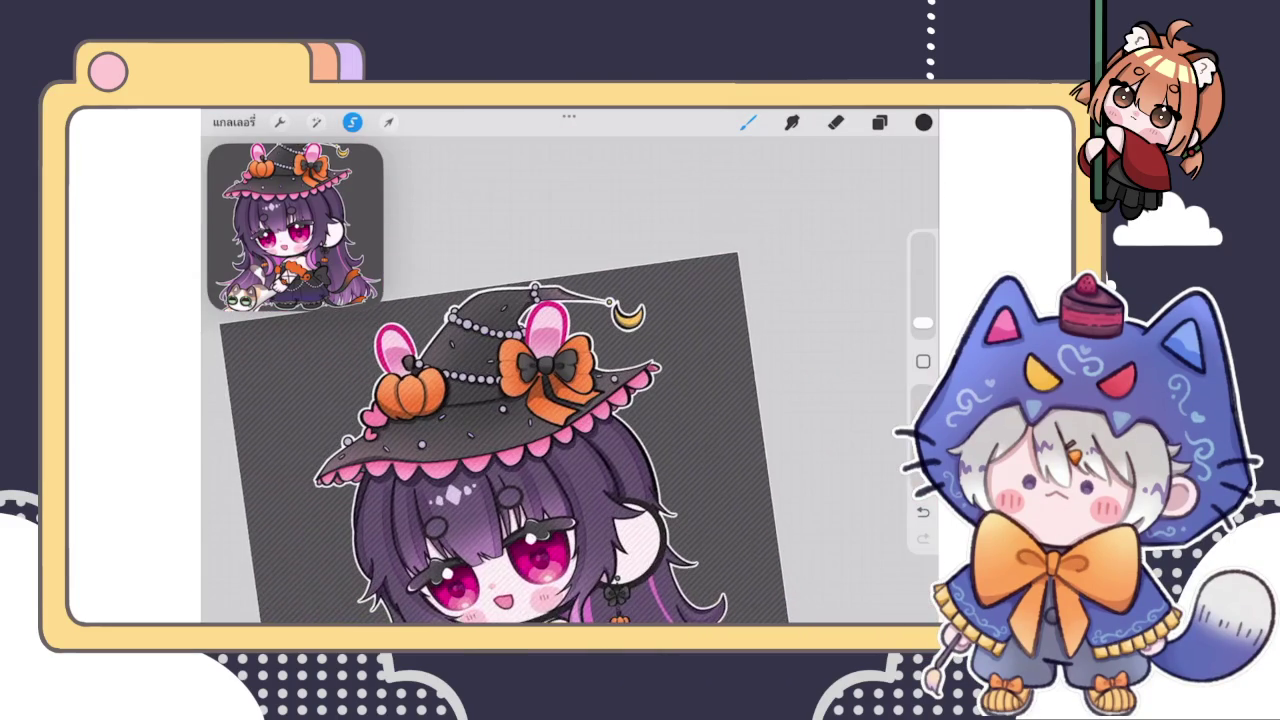
scroll(520, 420, "up", 2)
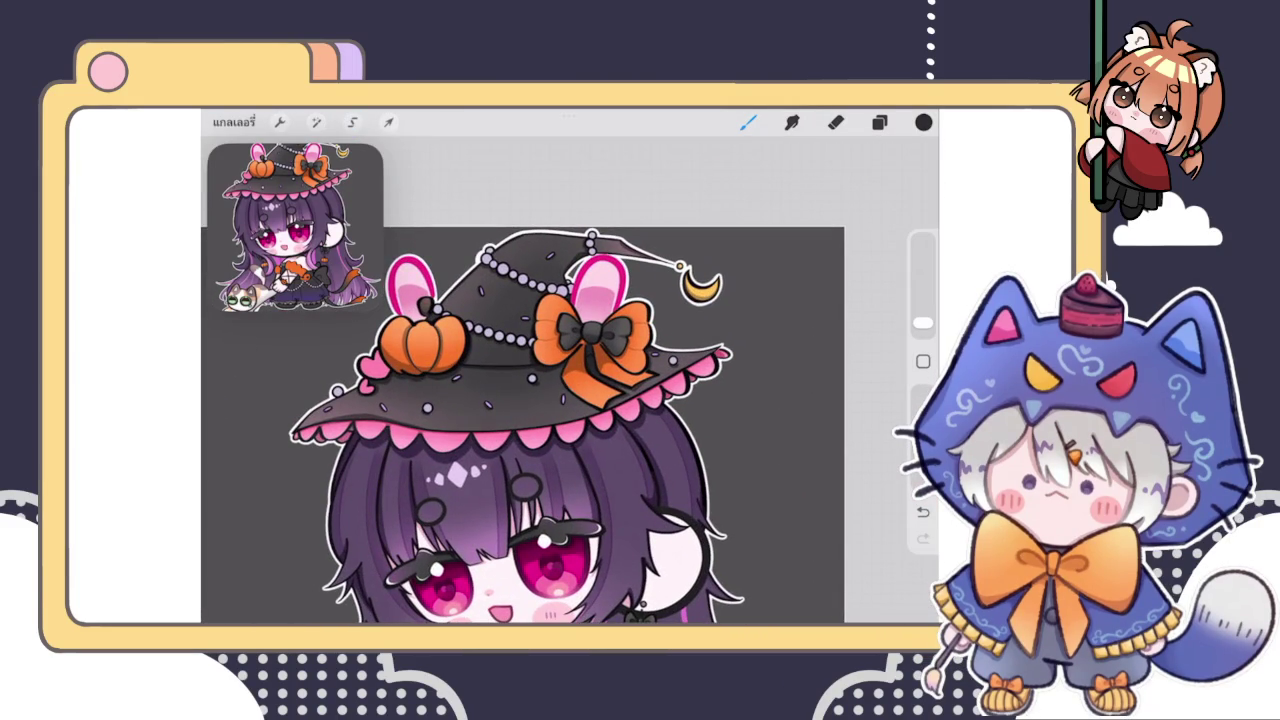
left_click(879, 122)
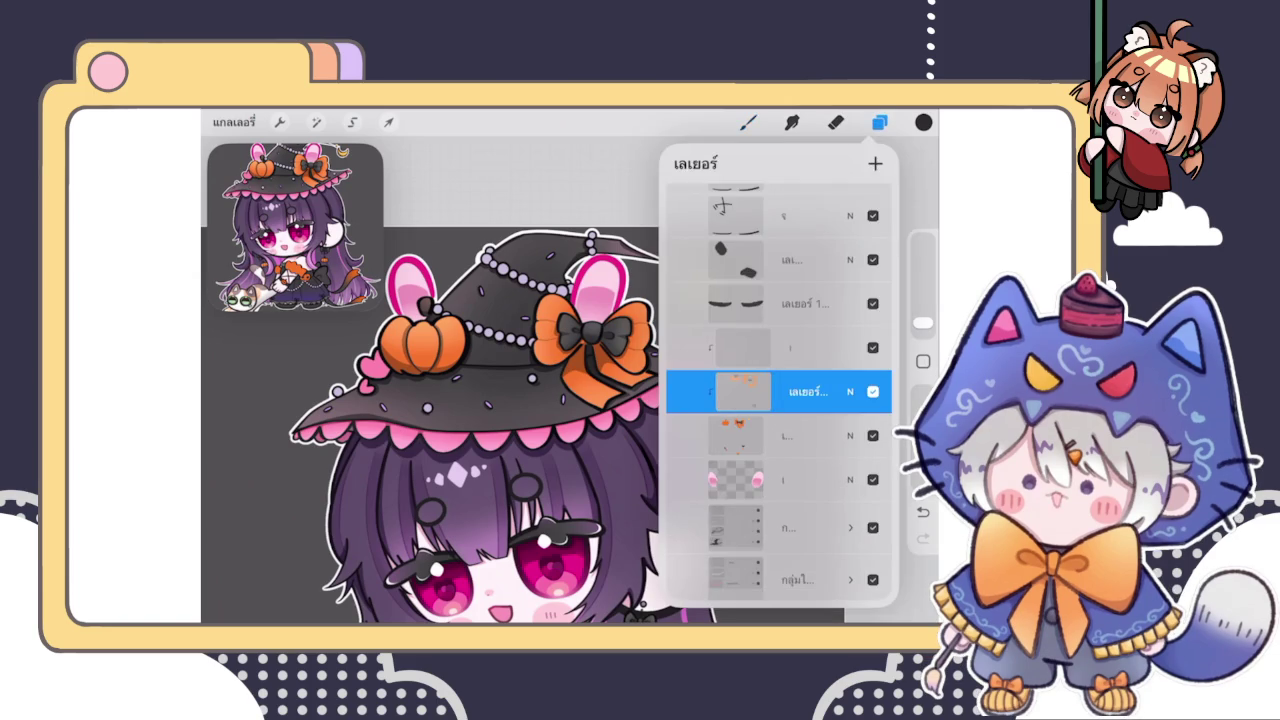
left_click(879, 122)
scroll(540, 430, "down", 3)
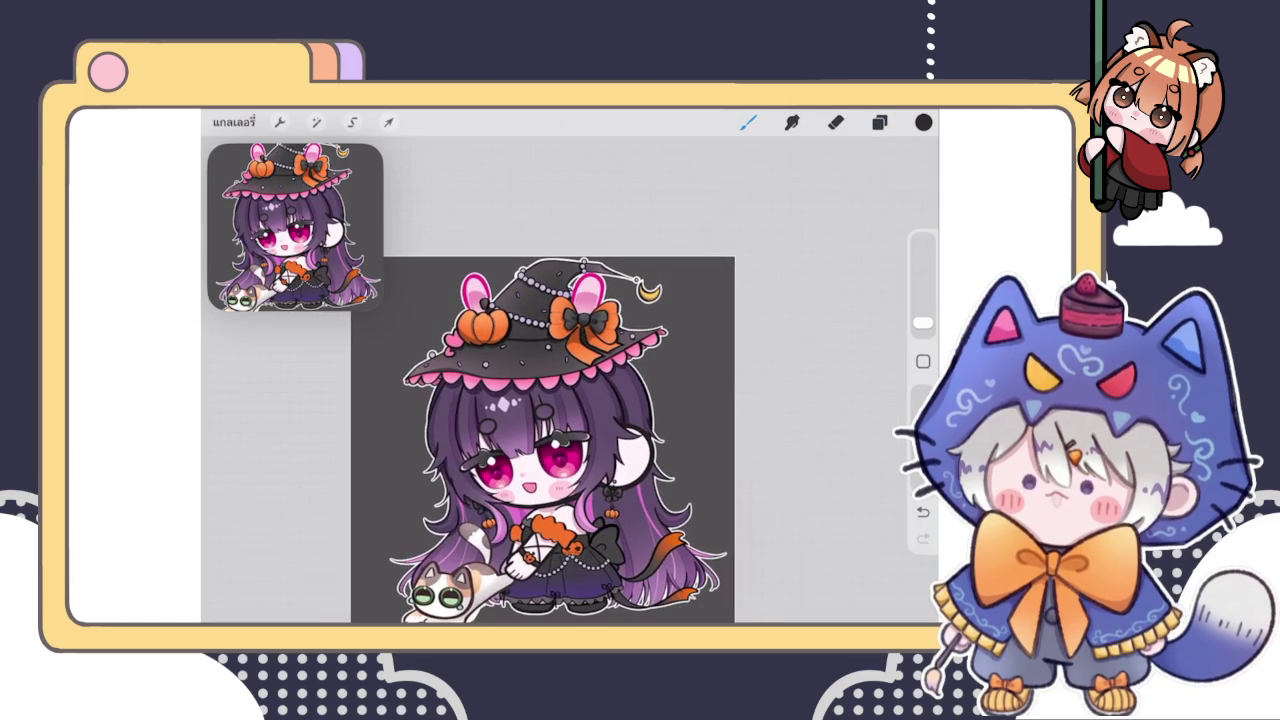
scroll(540, 440, "down", 1)
left_click(879, 122)
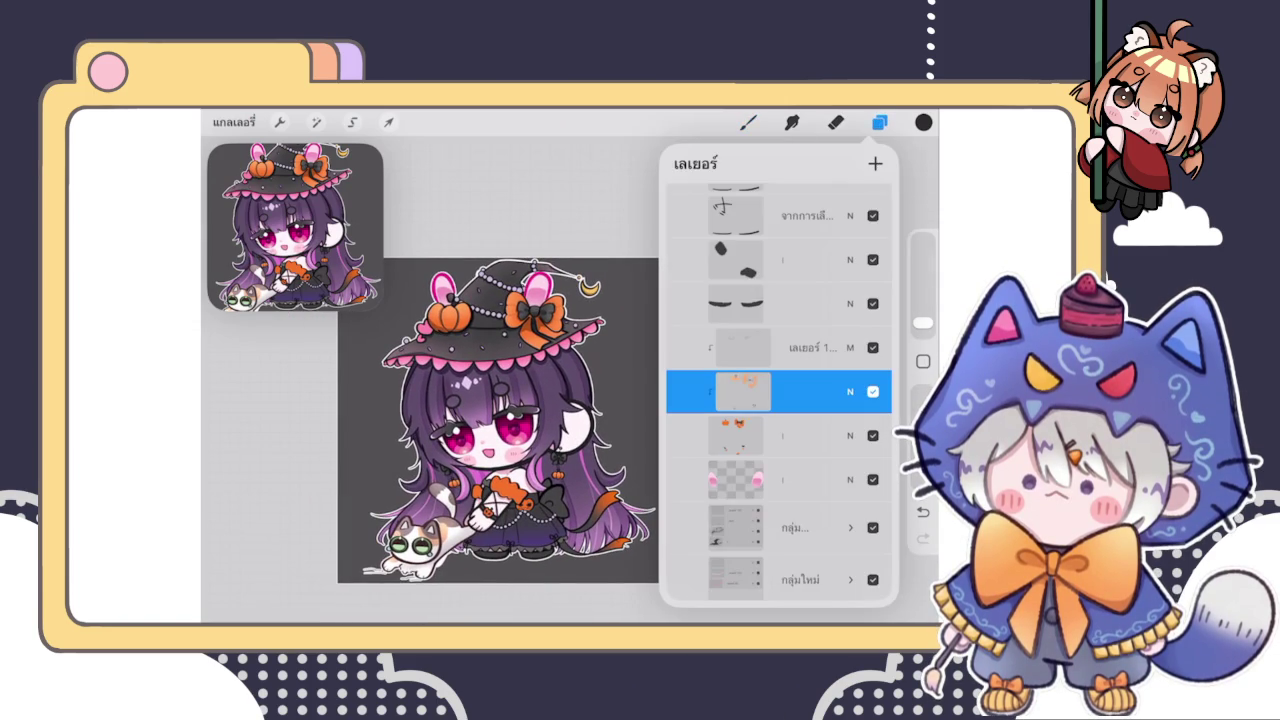
left_click(872, 391)
left_click(872, 435)
left_click(872, 435)
left_click(872, 435)
left_click(872, 435)
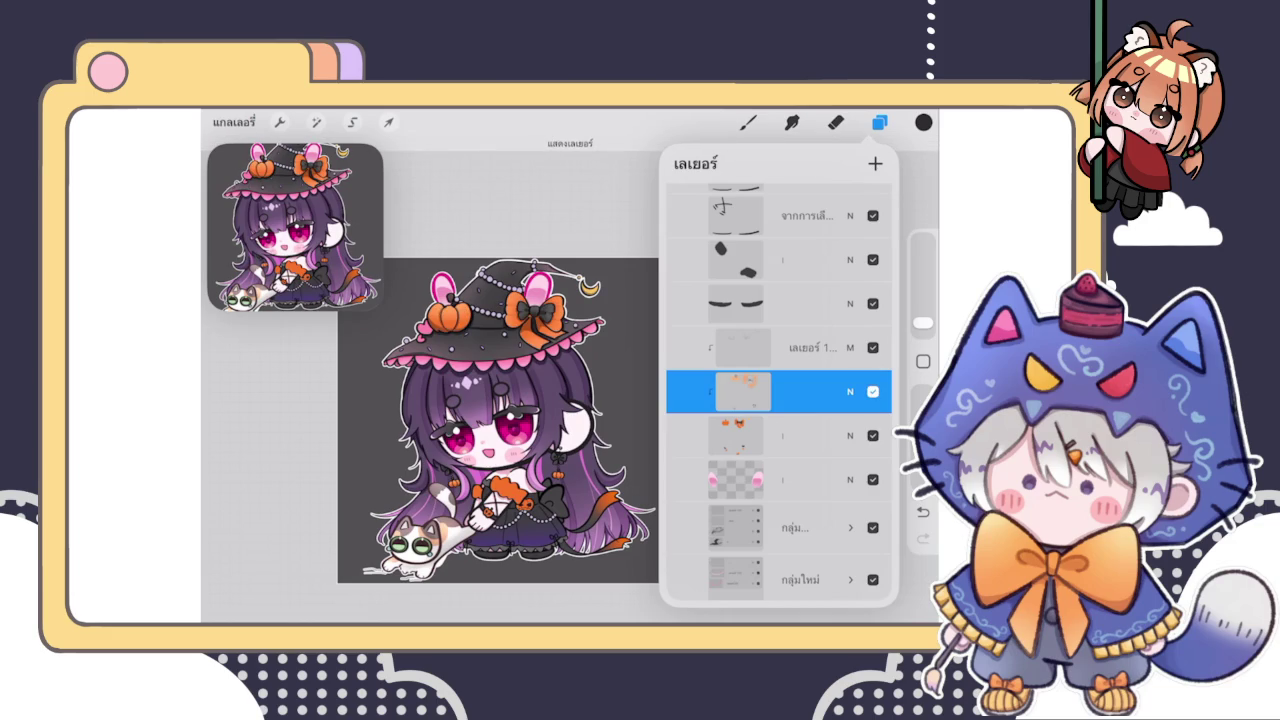
left_click(850, 391)
left_click(850, 391)
left_click(879, 122)
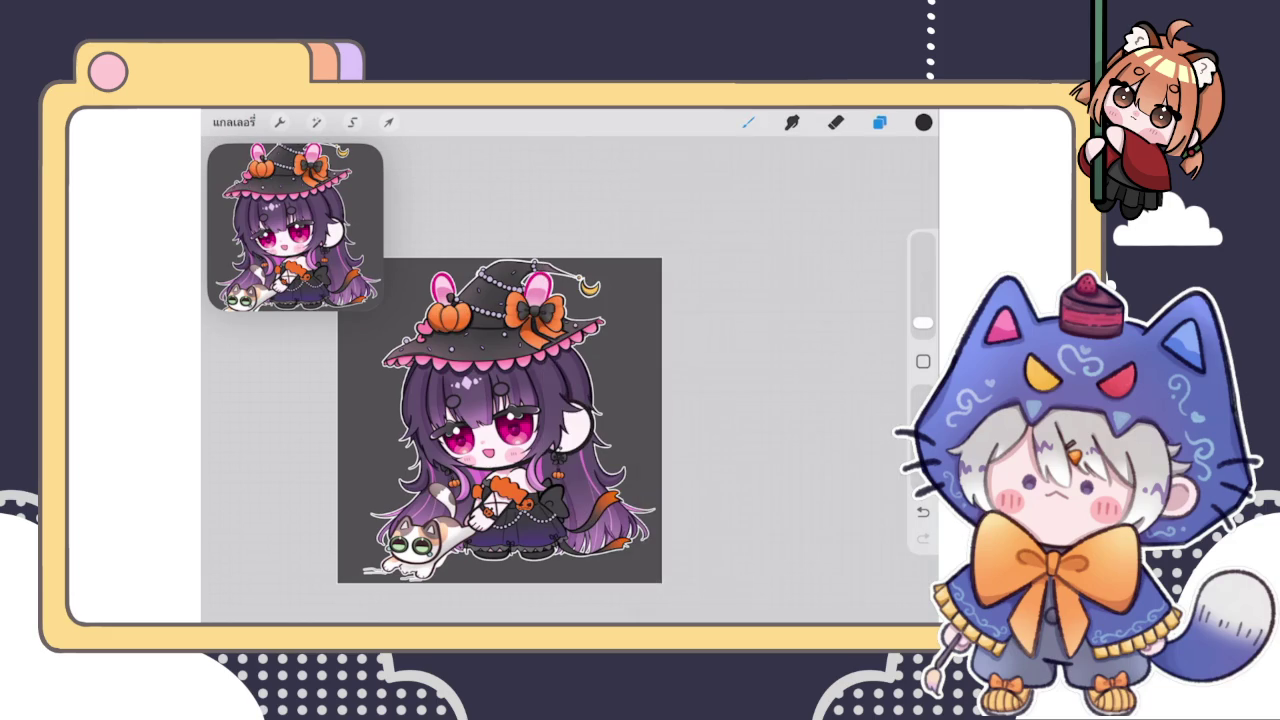
scroll(500, 360, "up", 3)
scroll(470, 440, "up", 3)
scroll(470, 440, "up", 3)
scroll(470, 440, "up", 2)
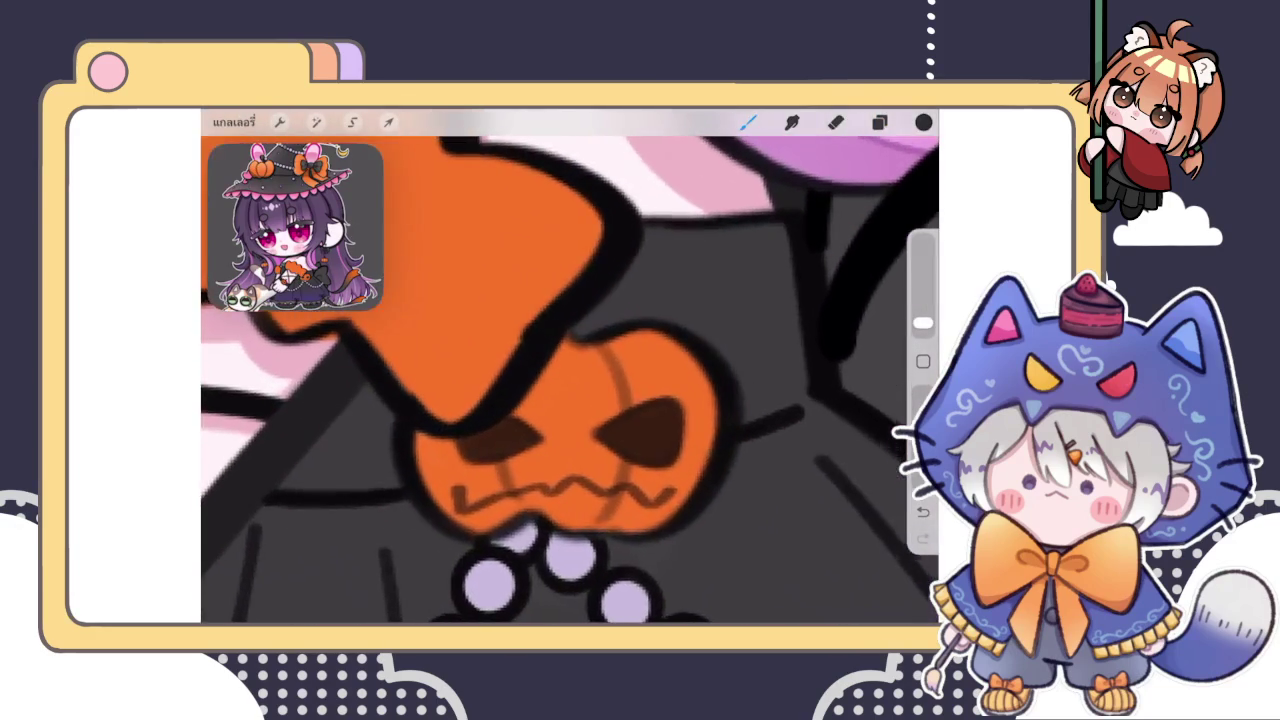
Sample the orange from the pumpkin earring and make the brush slightly larger
scroll(470, 440, "up", 1)
scroll(570, 370, "down", 3)
scroll(570, 370, "down", 3)
scroll(570, 370, "down", 2)
scroll(570, 370, "down", 1)
scroll(560, 370, "up", 5)
left_click(478, 392)
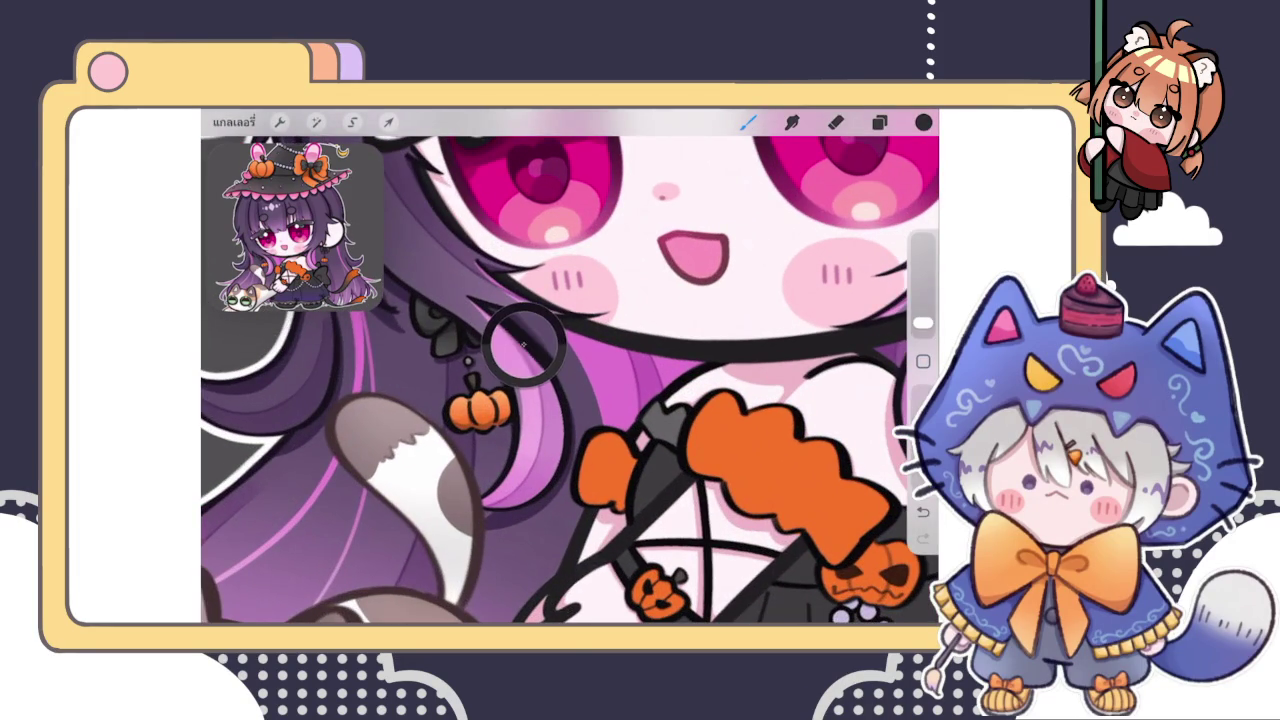
scroll(570, 370, "down", 3)
scroll(570, 370, "down", 3)
scroll(570, 370, "up", 3)
scroll(570, 370, "up", 2)
left_click_drag(922, 322, 922, 316)
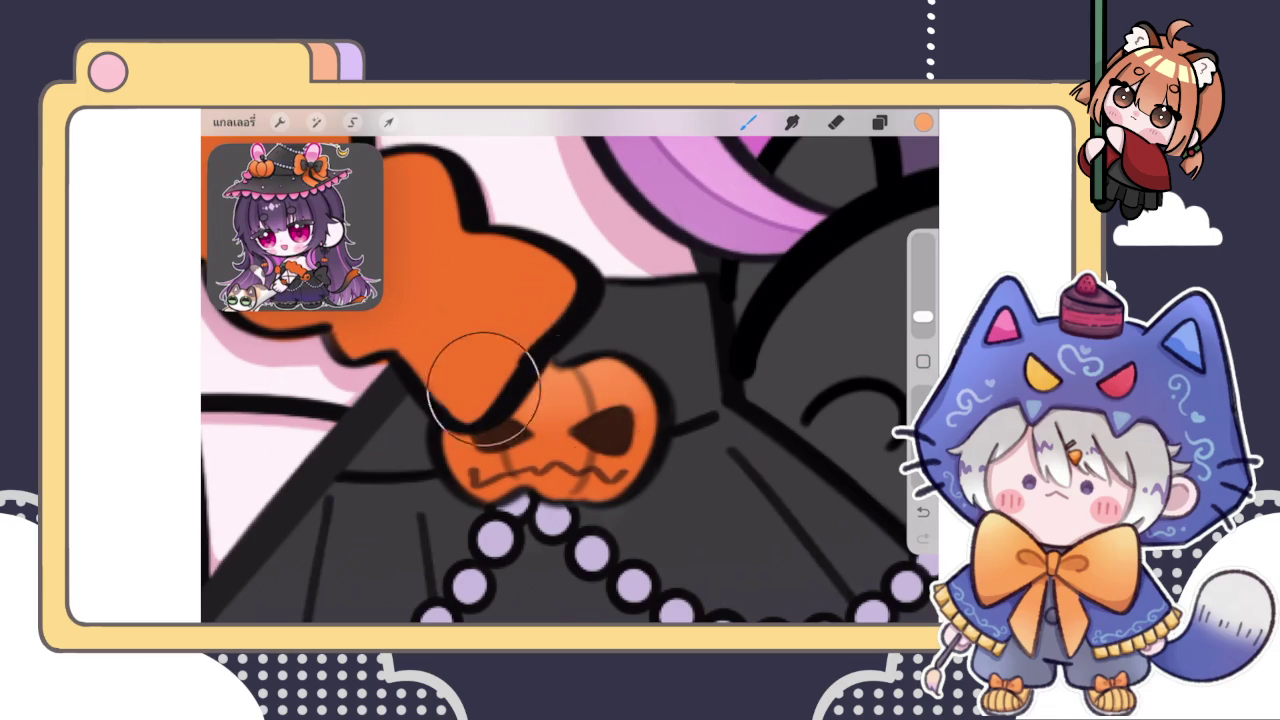
Nudge the orange hue slightly and switch to a different brush
scroll(570, 370, "down", 3)
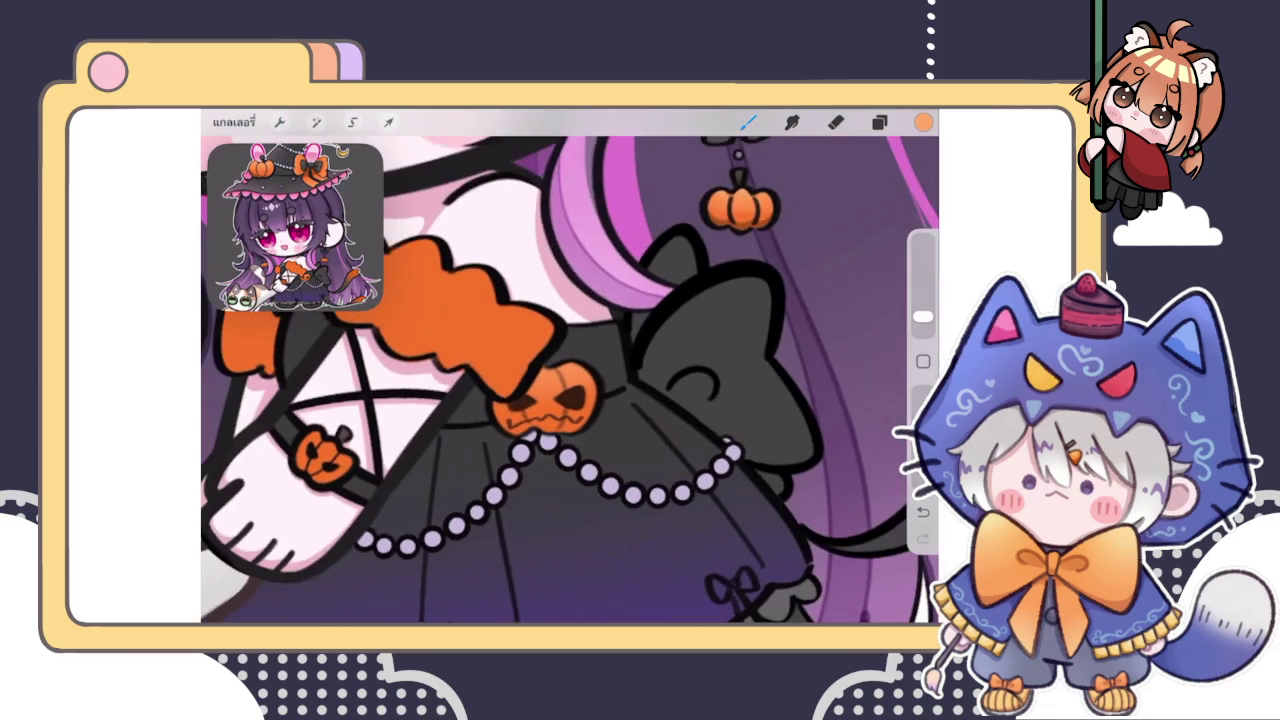
scroll(570, 370, "up", 3)
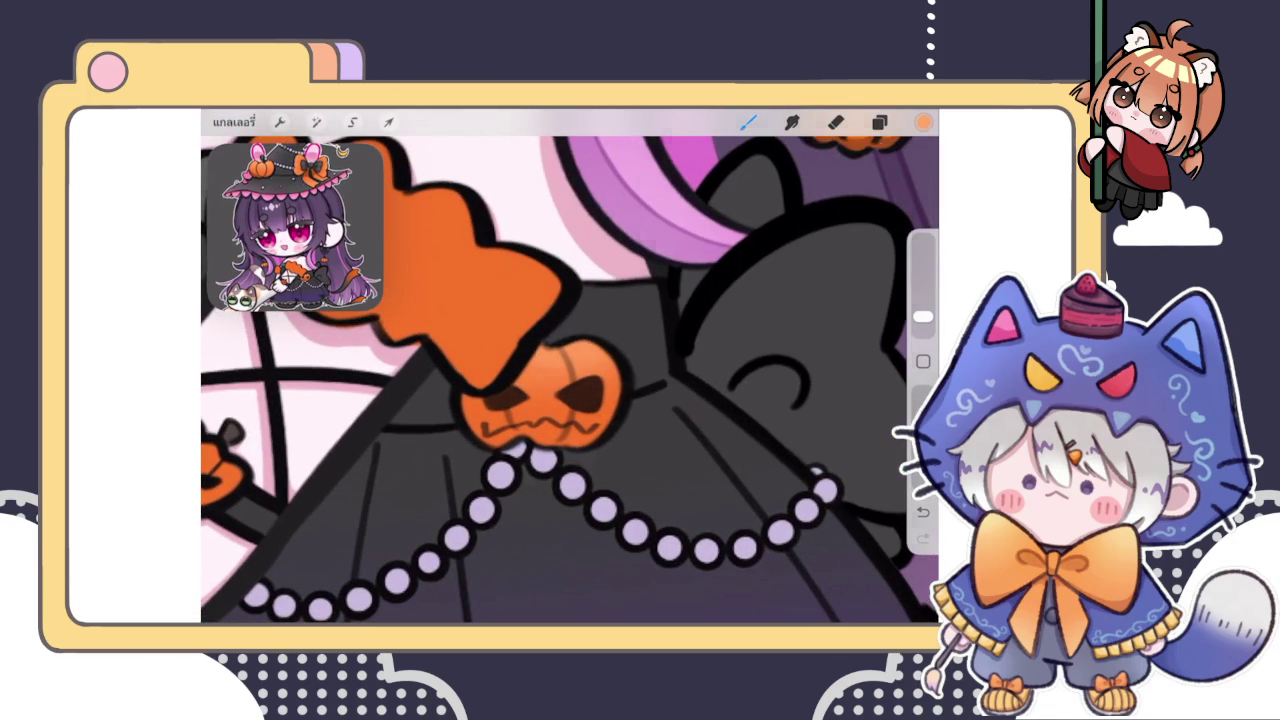
left_click(923, 121)
left_click_drag(836, 216, 830, 212)
left_click(586, 320)
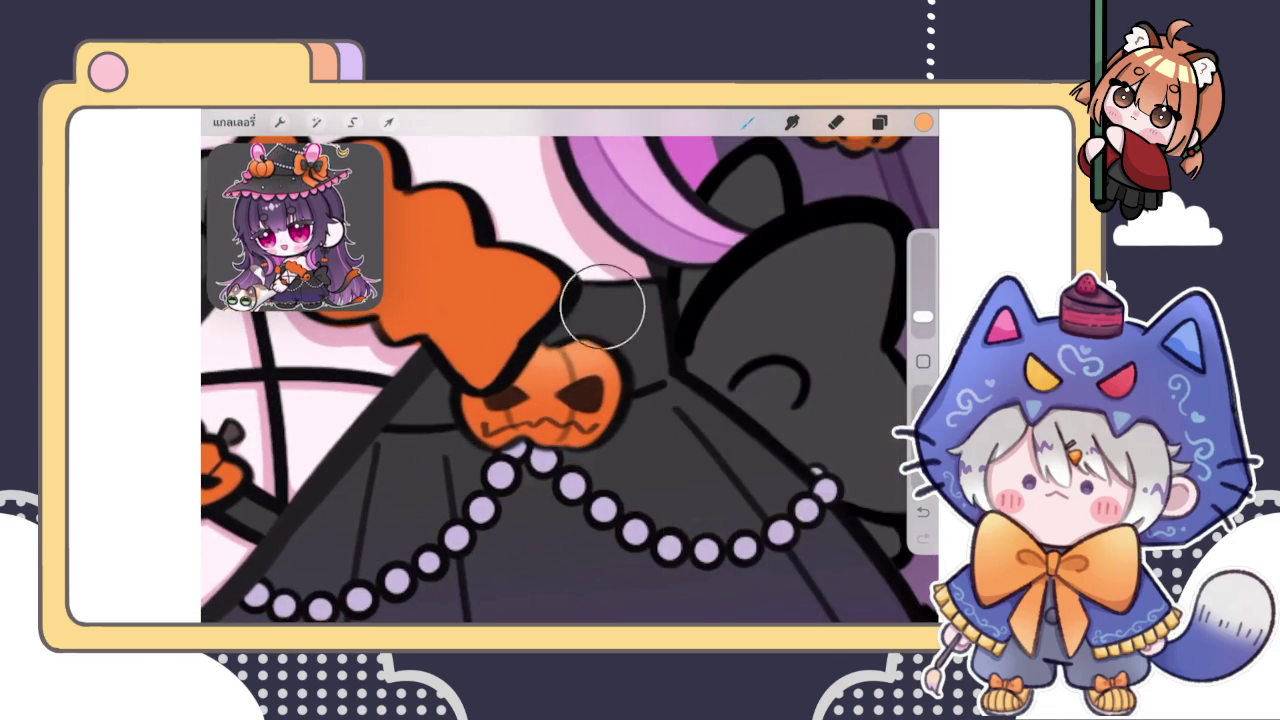
left_click(879, 121)
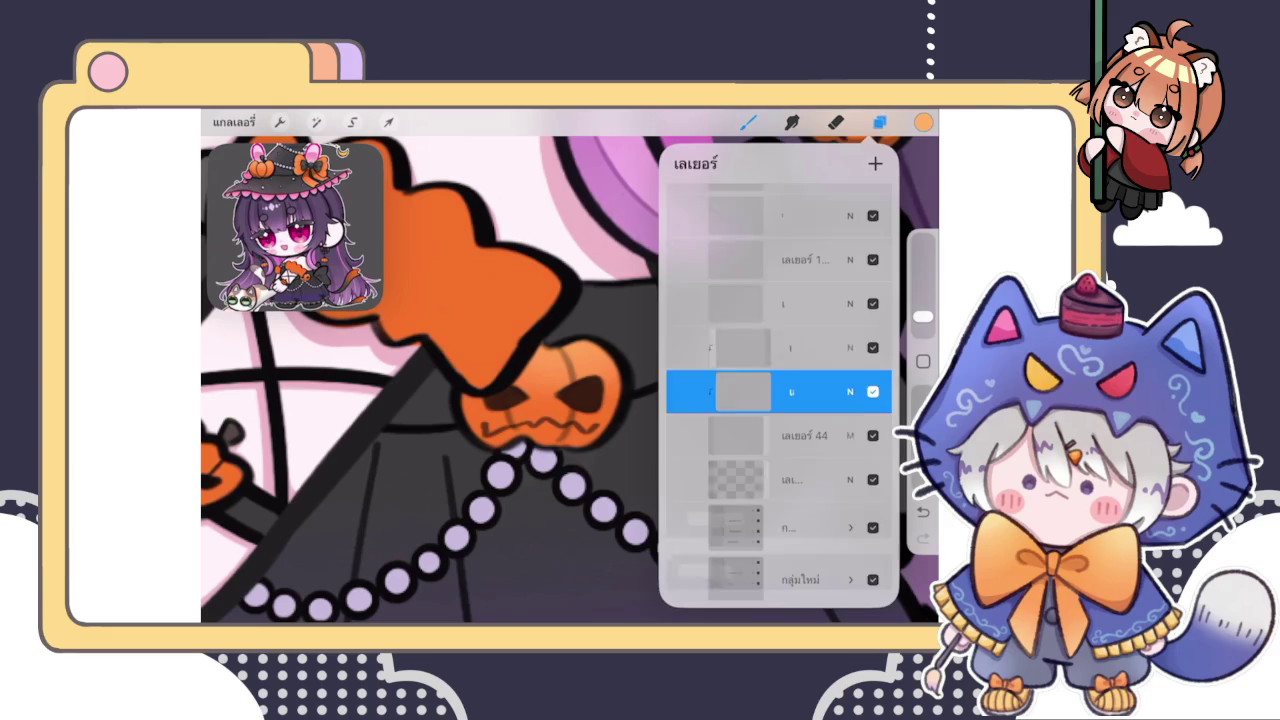
left_click(747, 121)
left_click(814, 323)
left_click(747, 121)
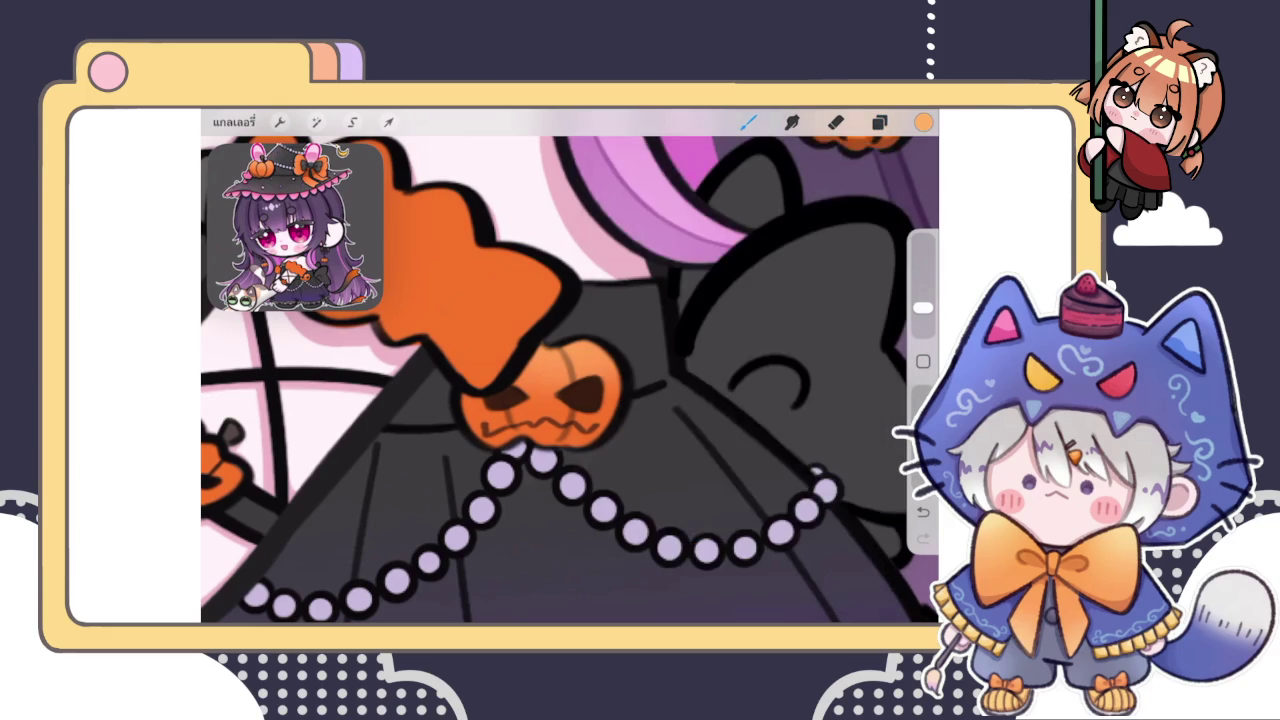
Pick a darker orange and shade the pumpkin's left and lower-right grooves and lower-left edge
left_click(923, 121)
left_click_drag(786, 234, 718, 284)
scroll(570, 380, "up", 2)
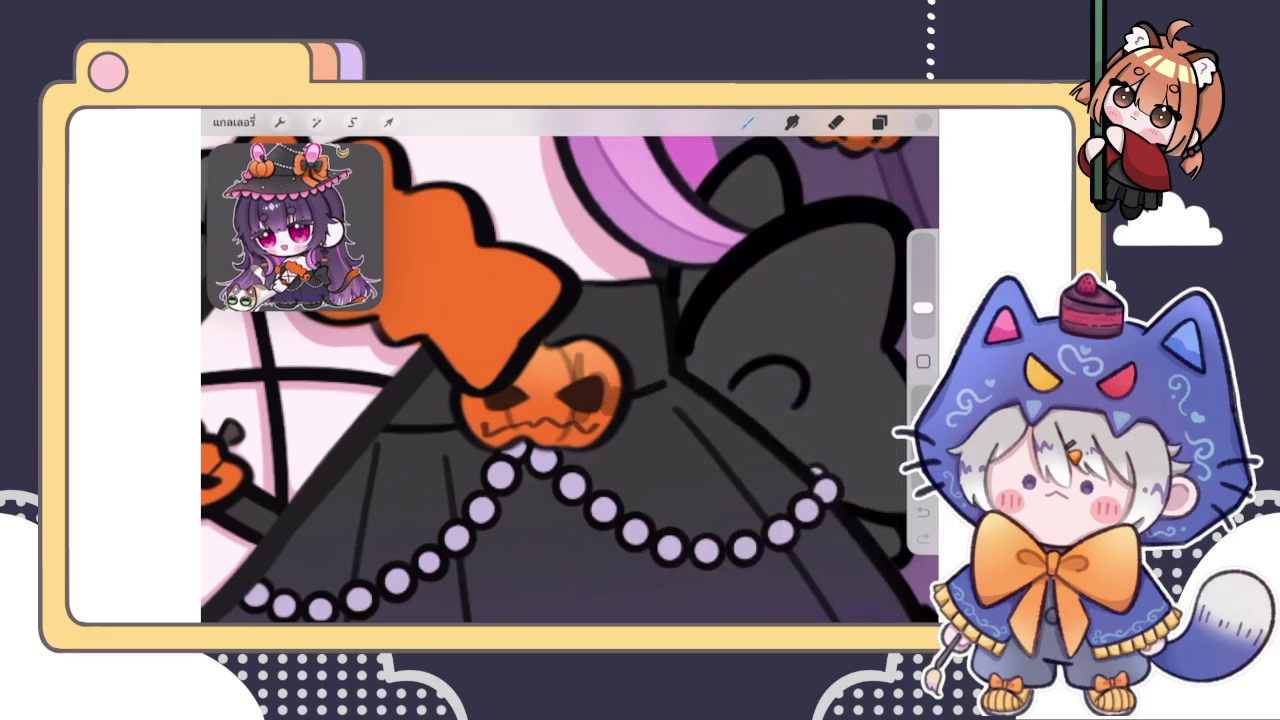
scroll(570, 380, "up", 3)
scroll(570, 380, "up", 1)
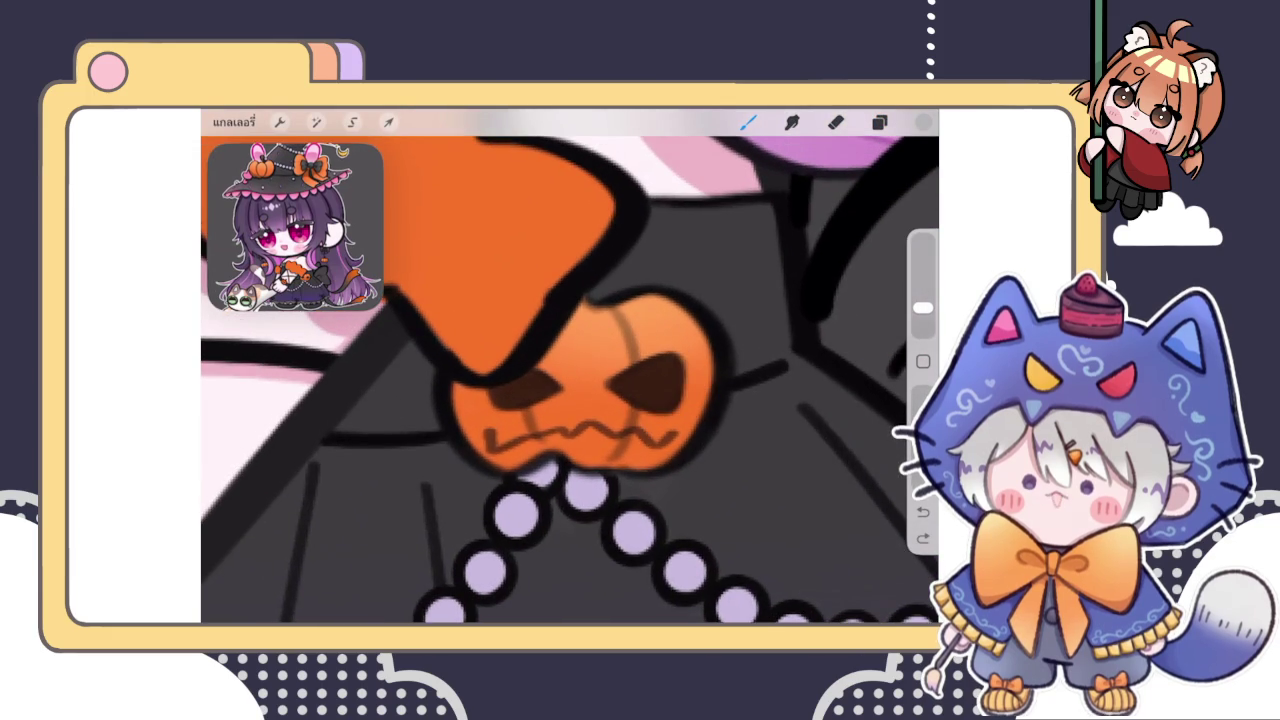
left_click_drag(634, 414, 608, 456)
left_click_drag(529, 414, 546, 446)
mouse_move(462, 428)
left_mouse_down()
mouse_move(545, 468)
mouse_move(676, 470)
mouse_move(627, 466)
left_mouse_up()
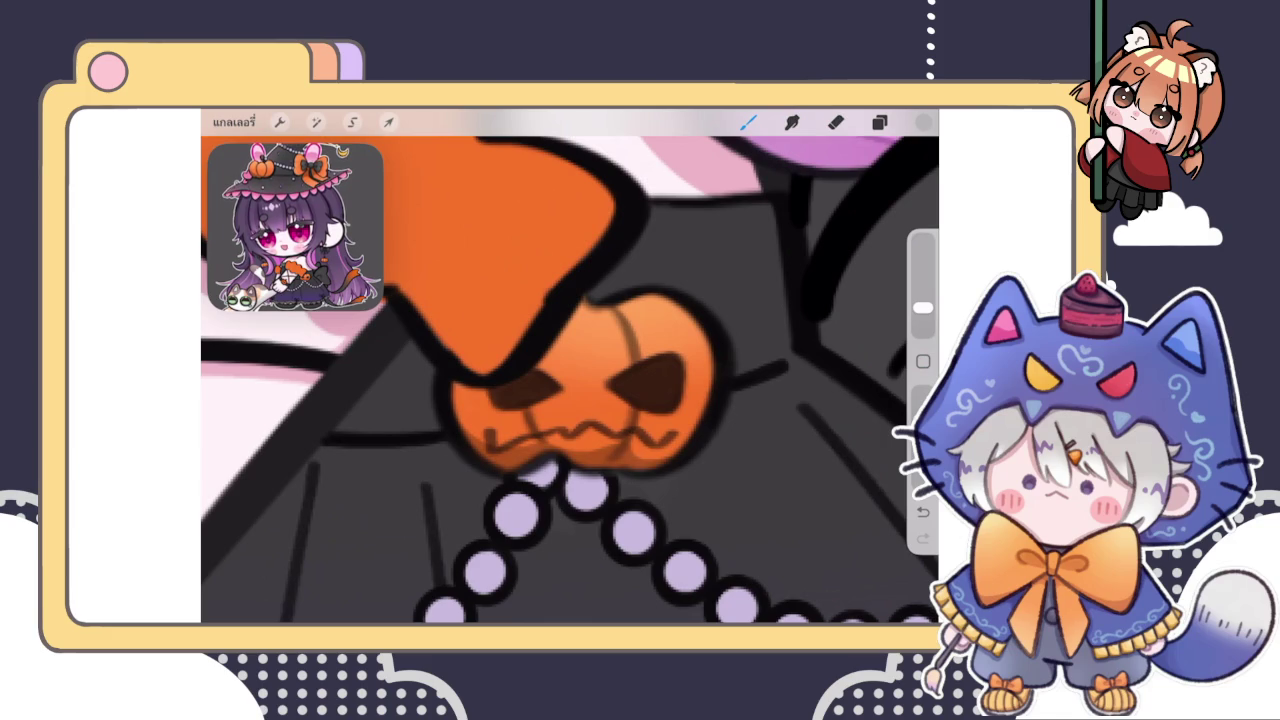
scroll(570, 380, "down", 3)
scroll(570, 380, "down", 5)
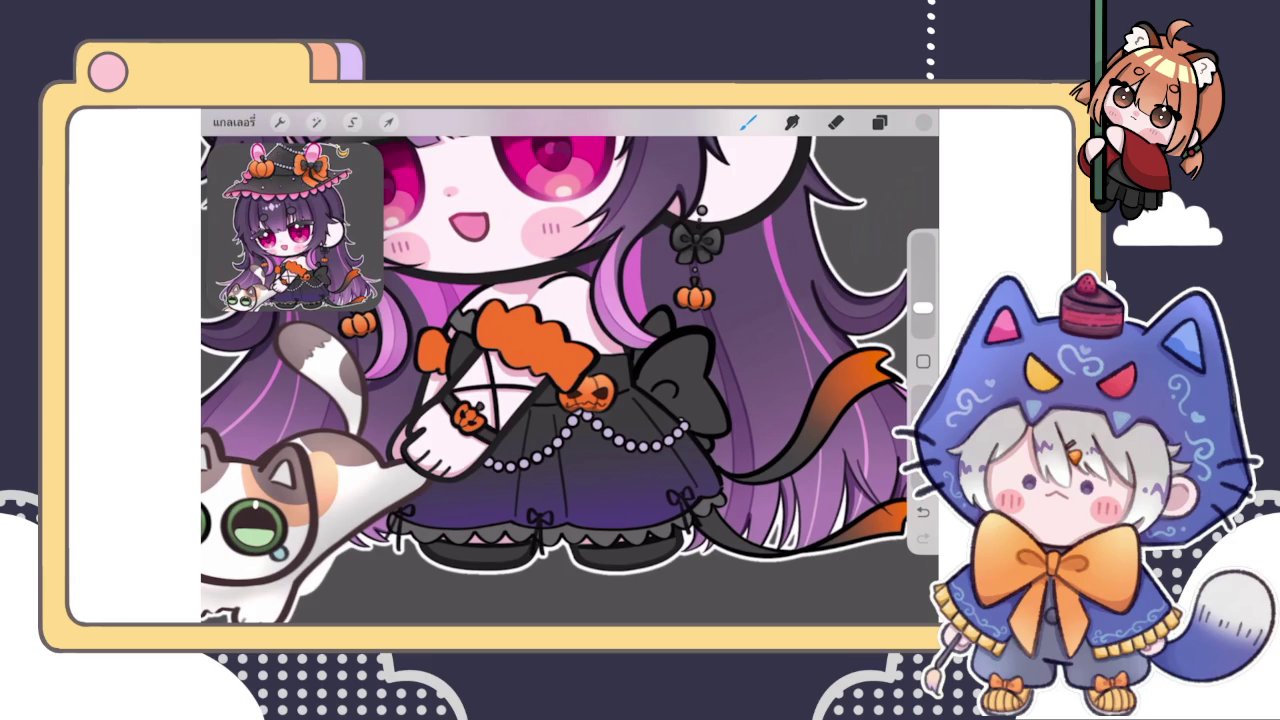
Review the layer stack in the Layers panel
scroll(570, 370, "down", 5)
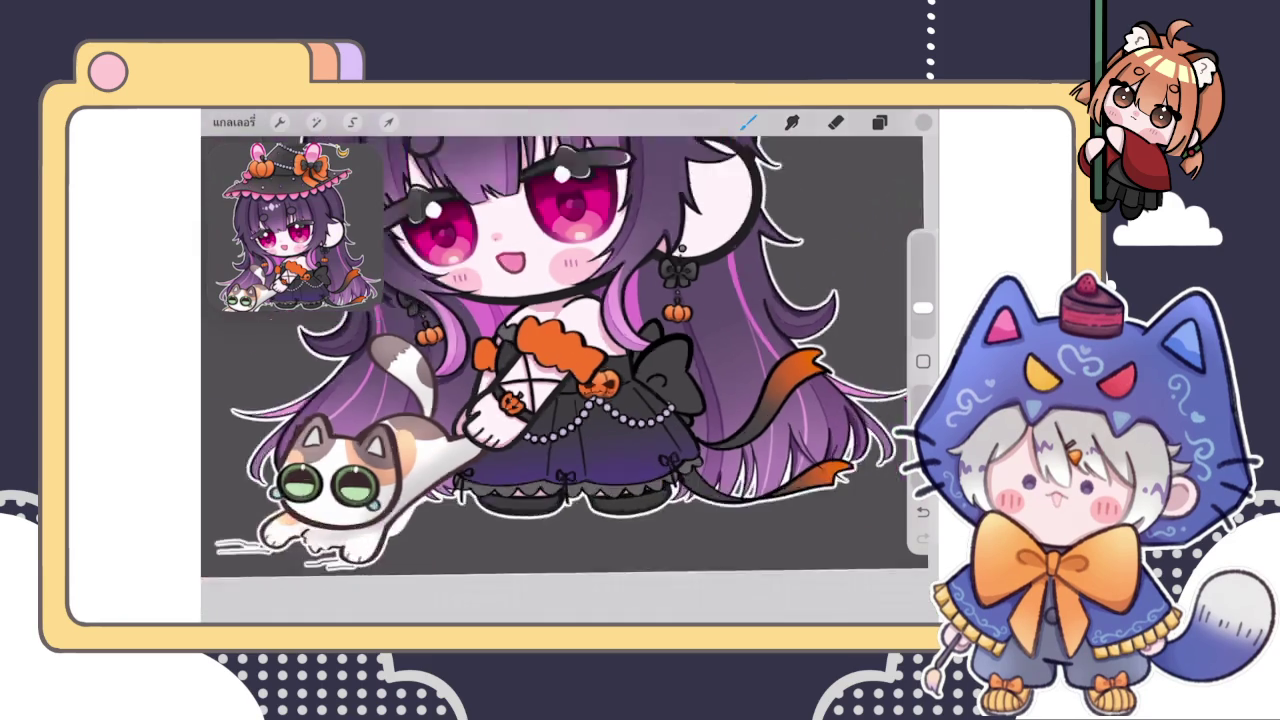
scroll(570, 320, "down", 5)
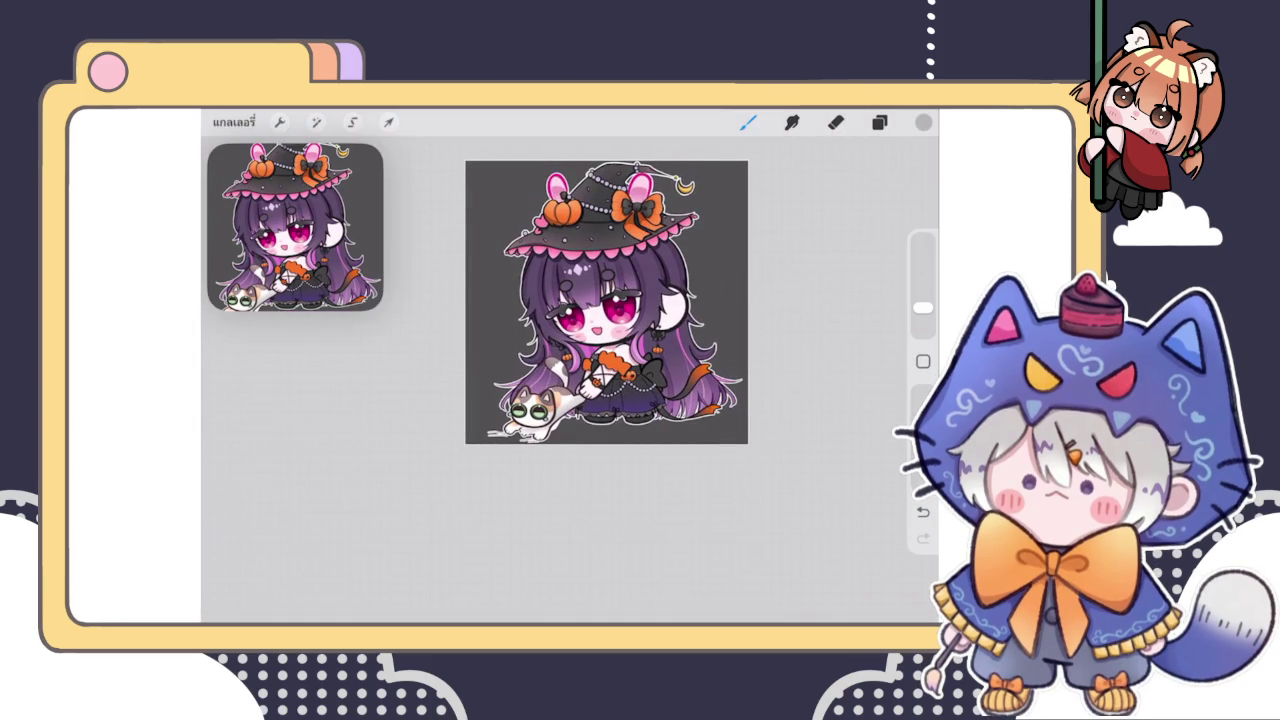
scroll(570, 365, "up", 5)
scroll(570, 365, "up", 3)
scroll(570, 365, "up", 1)
scroll(570, 365, "up", 3)
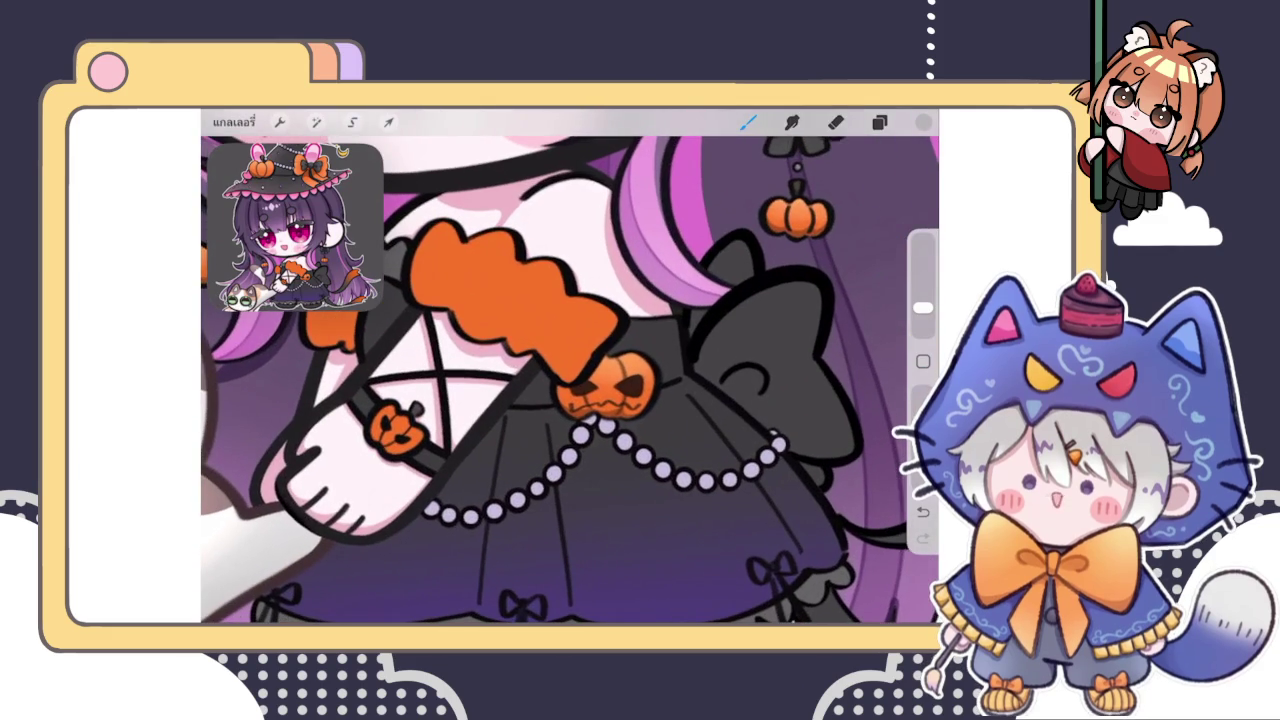
left_click(879, 122)
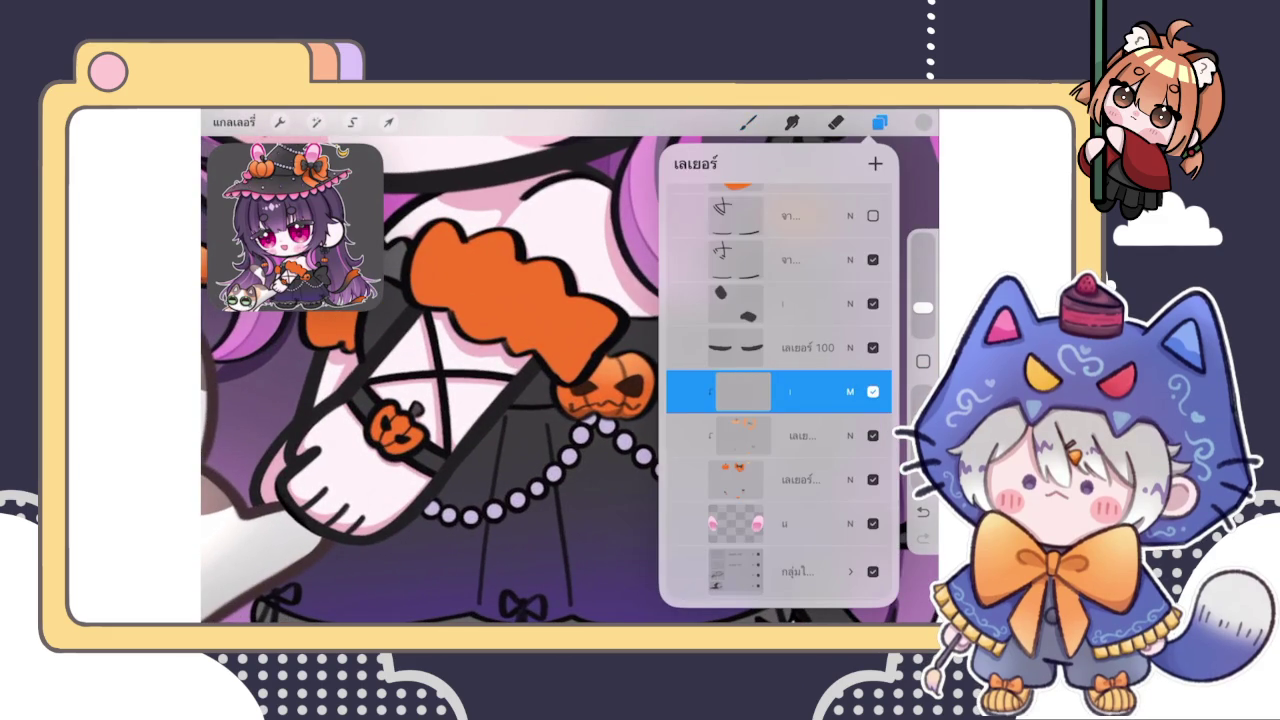
left_click(748, 122)
Add a new empty layer directly above the eye-lines layer
scroll(570, 365, "down", 3)
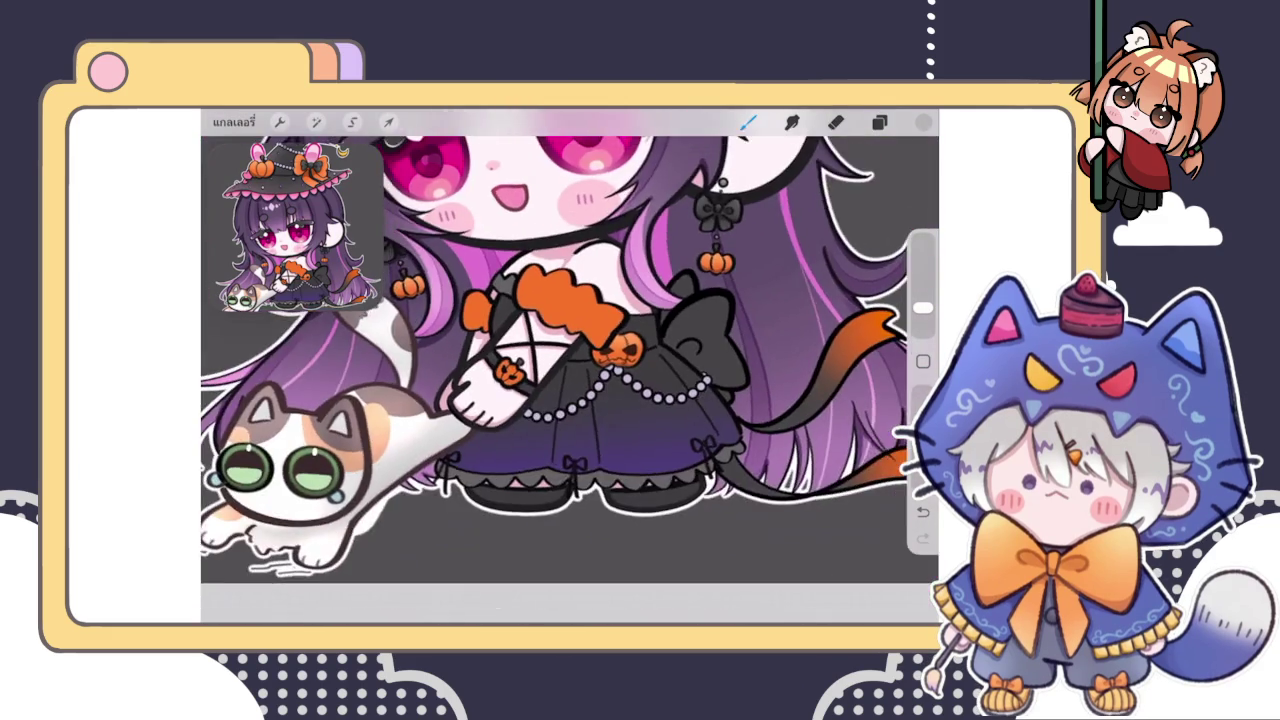
scroll(570, 365, "down", 3)
scroll(570, 365, "up", 2)
left_click(879, 122)
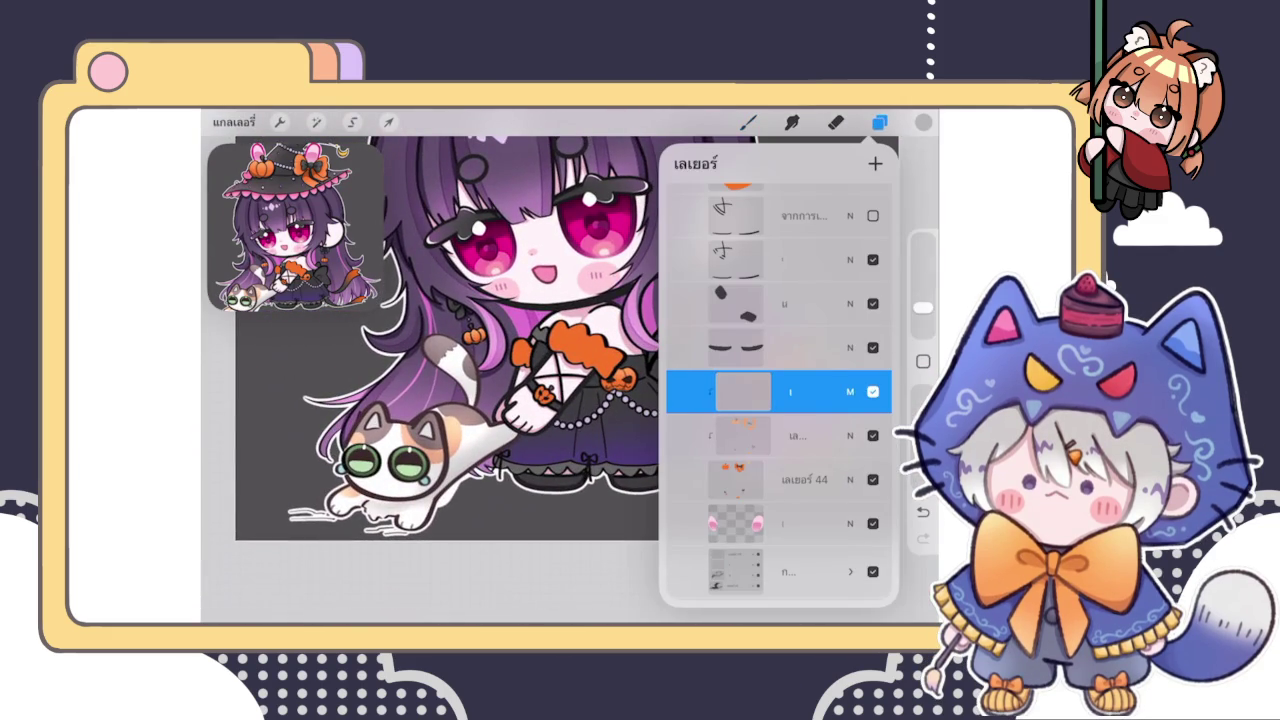
scroll(779, 392, "up", 3)
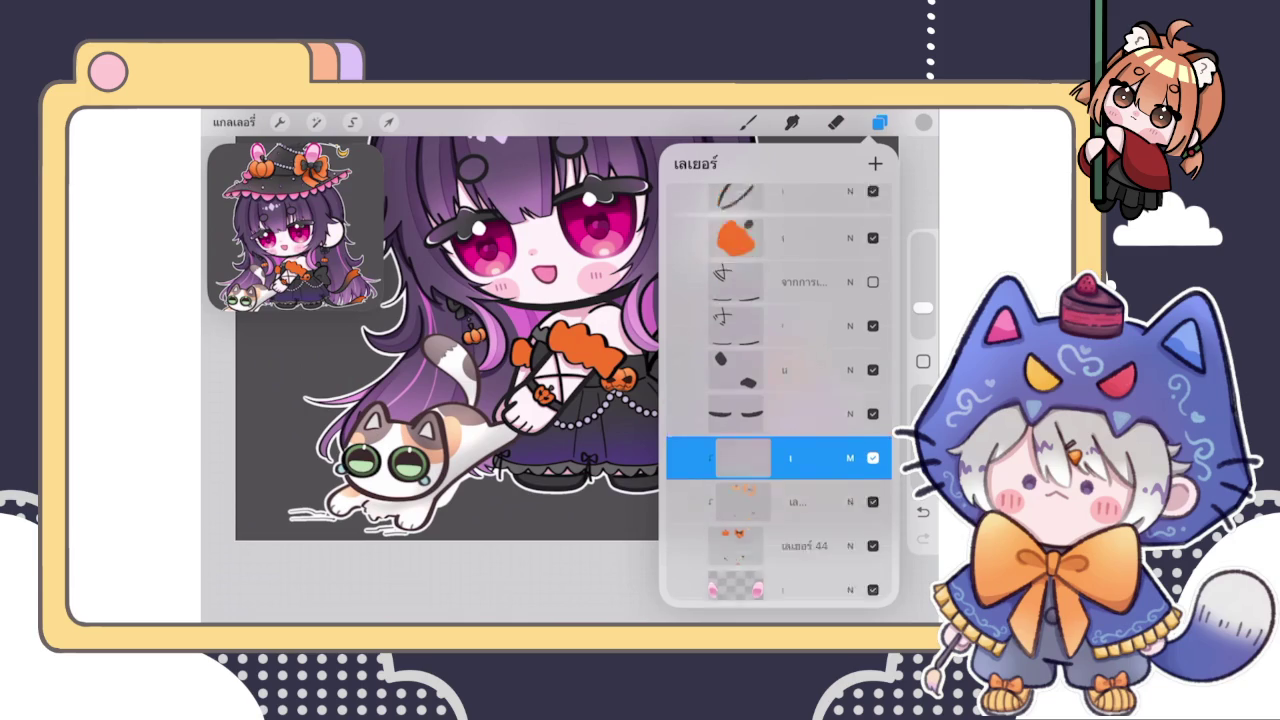
left_click(742, 497)
left_click(590, 313)
left_click(879, 121)
scroll(651, 444, "up", 5)
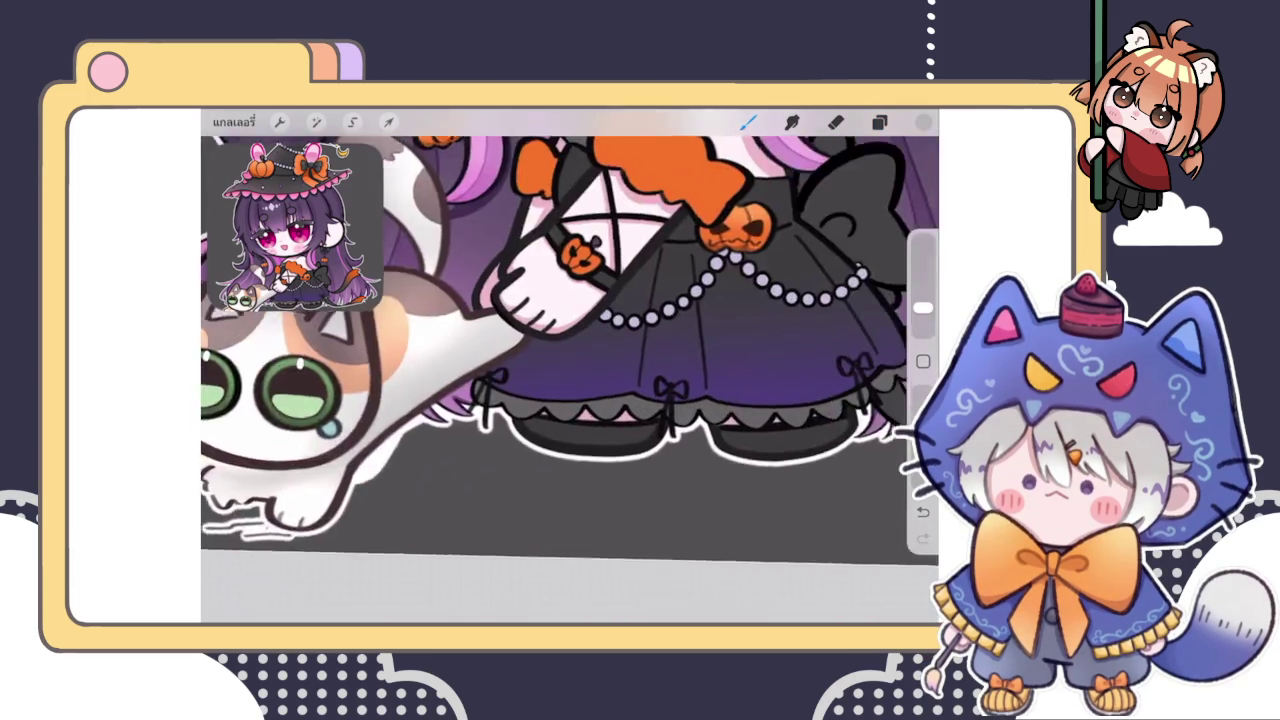
Paint a dark stroke along the skirt hem and switch to a soft shading brush
left_click_drag(651, 444, 570, 425)
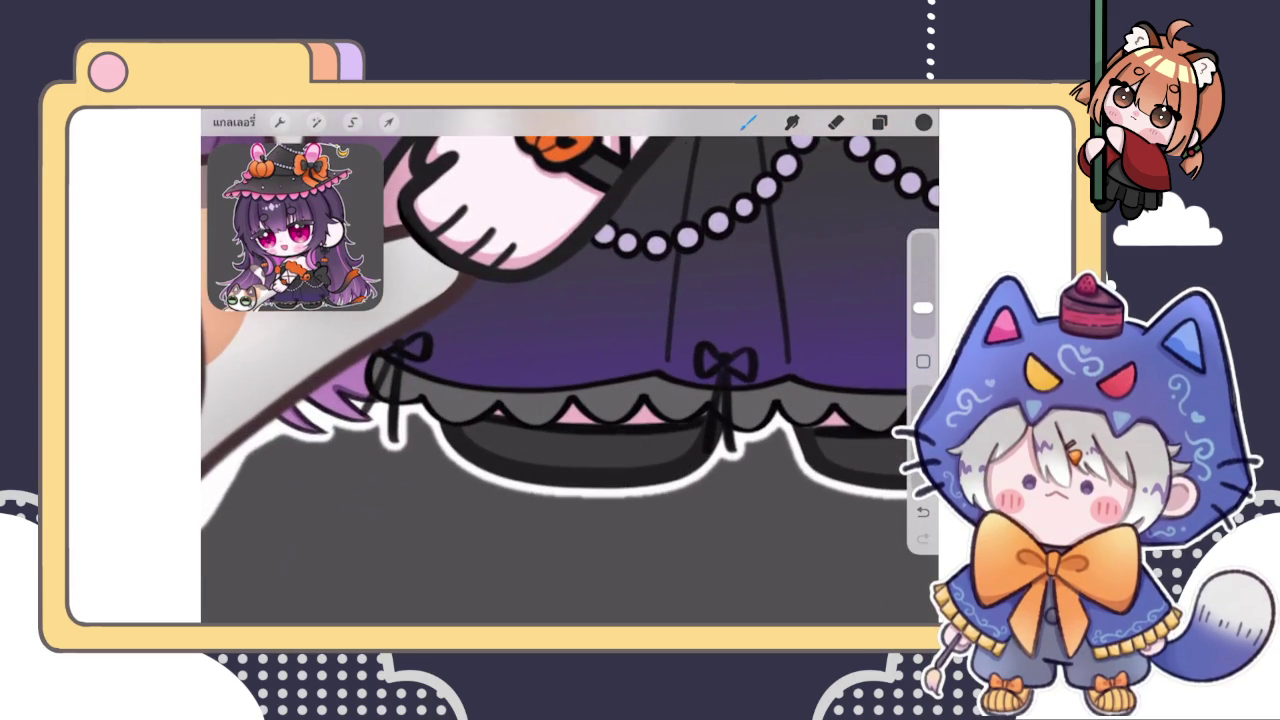
left_click(923, 121)
left_click_drag(723, 315, 719, 318)
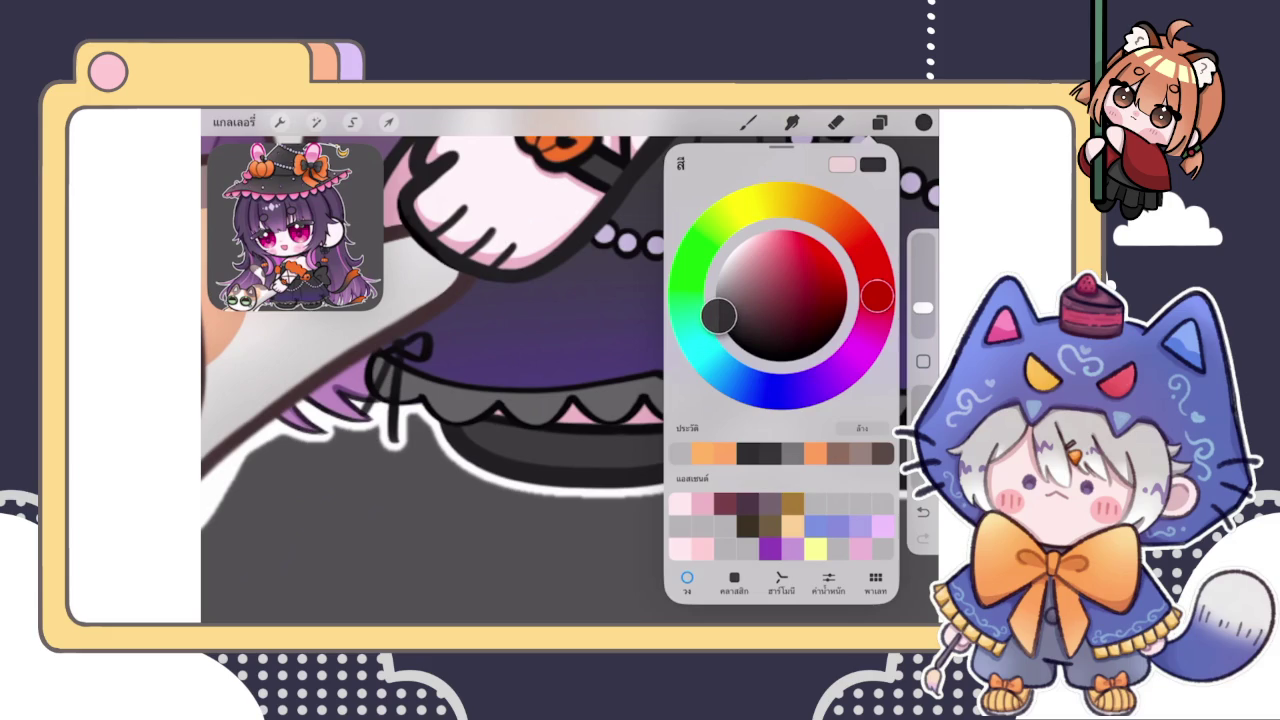
left_click(478, 434)
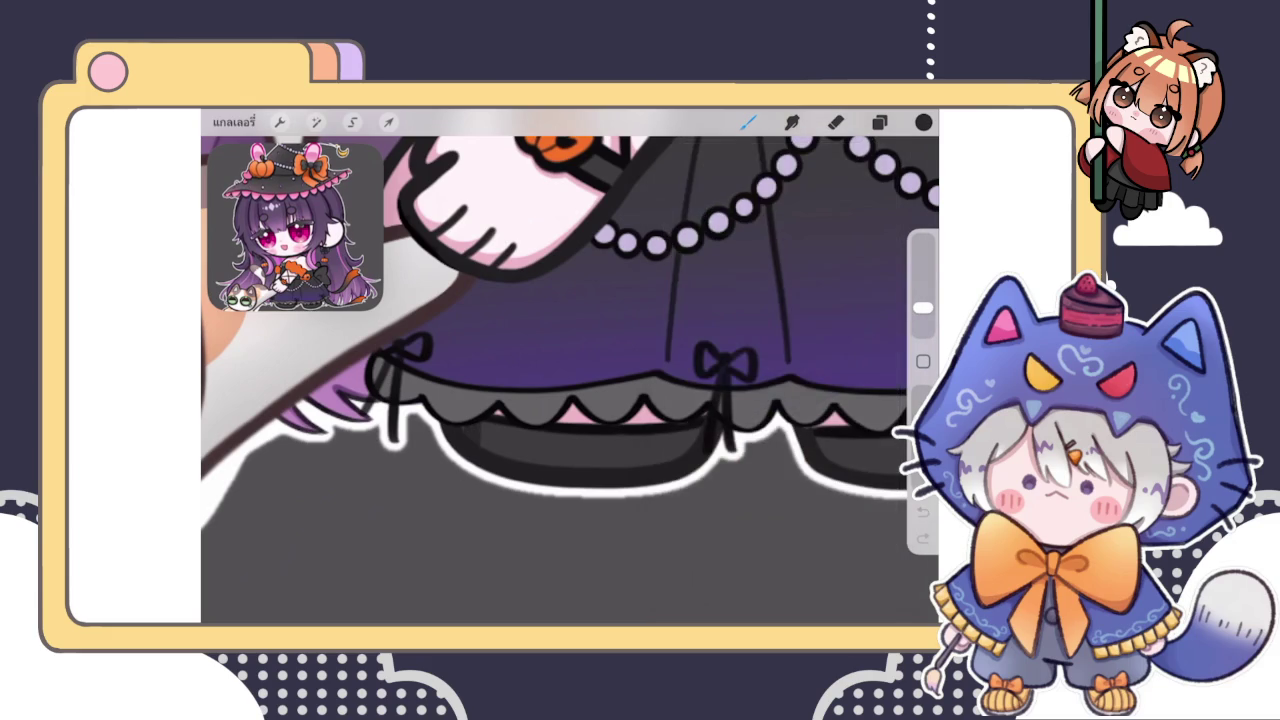
left_click(748, 121)
left_click(800, 264)
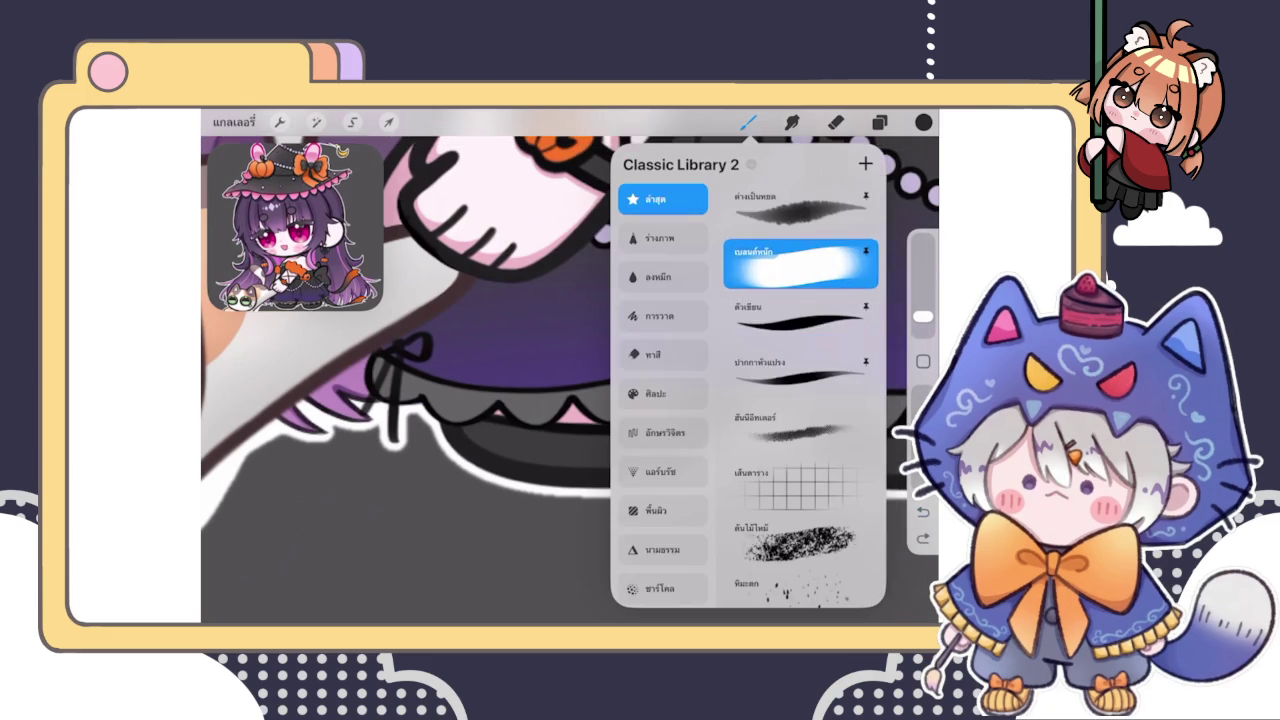
left_click(465, 462)
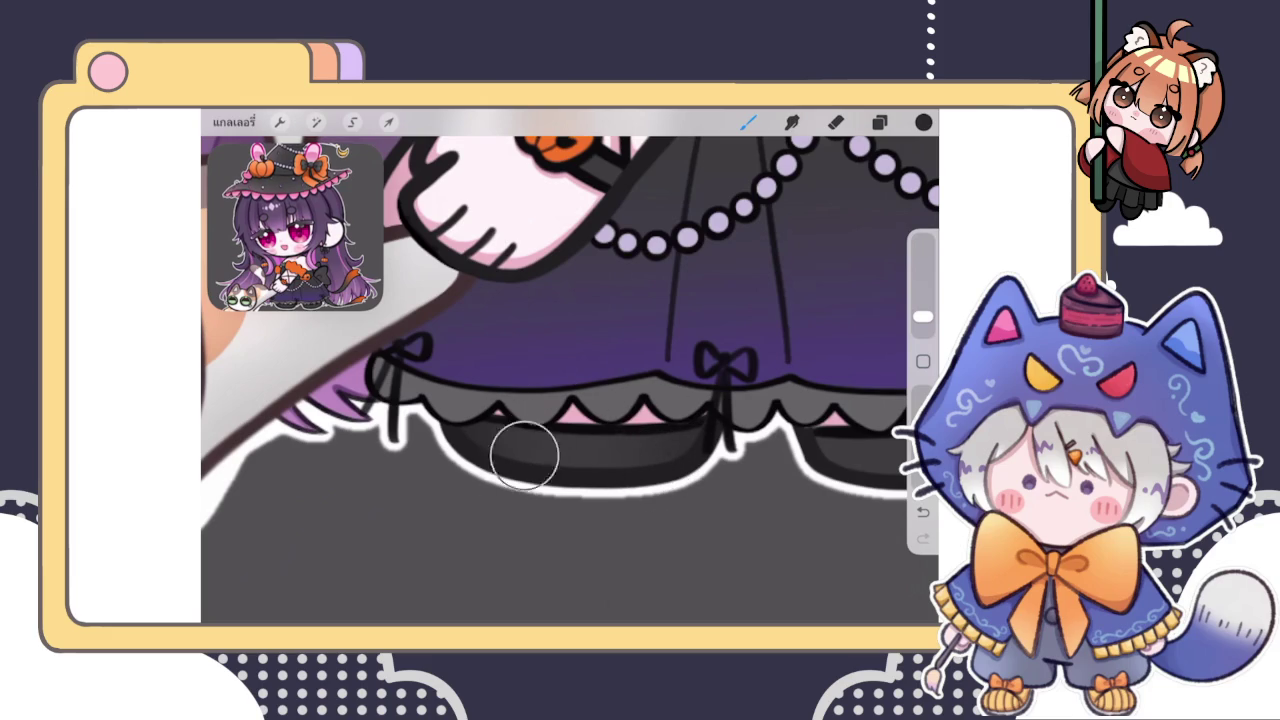
Pick a lighter grey shading colour in the Colour panel
scroll(570, 380, "down", 3)
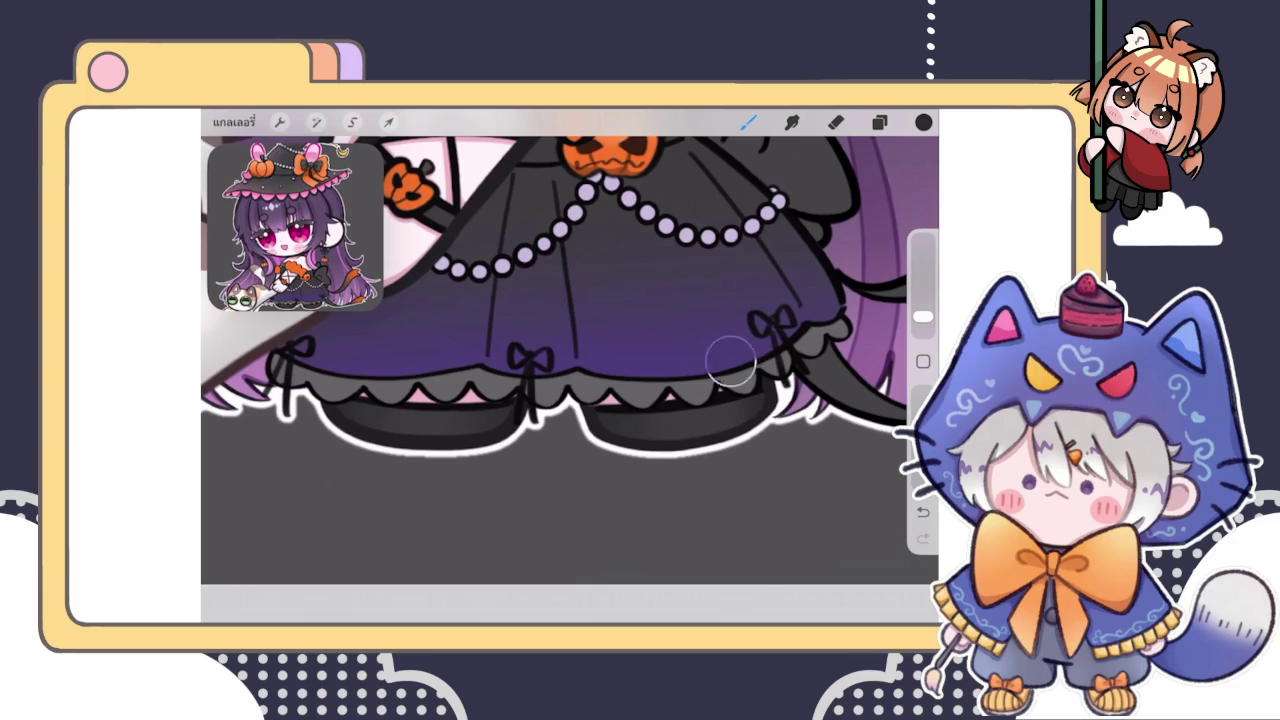
scroll(570, 300, "down", 3)
scroll(560, 300, "down", 3)
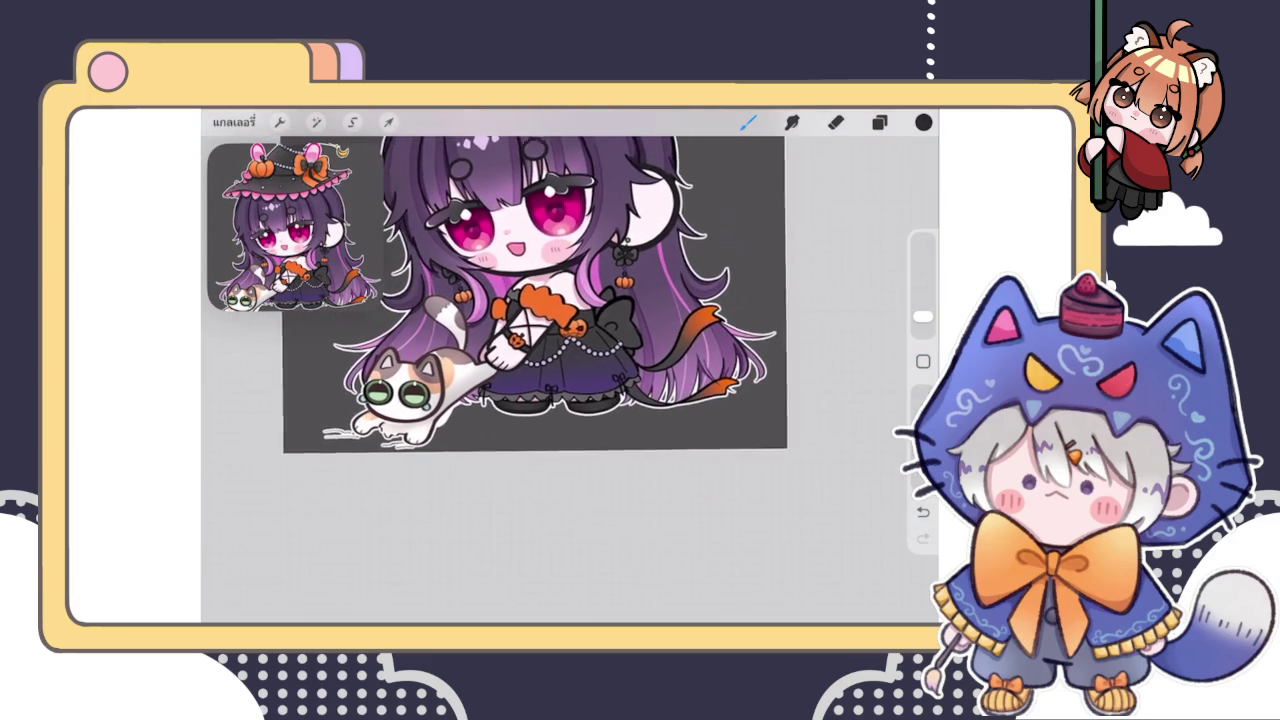
scroll(560, 300, "up", 3)
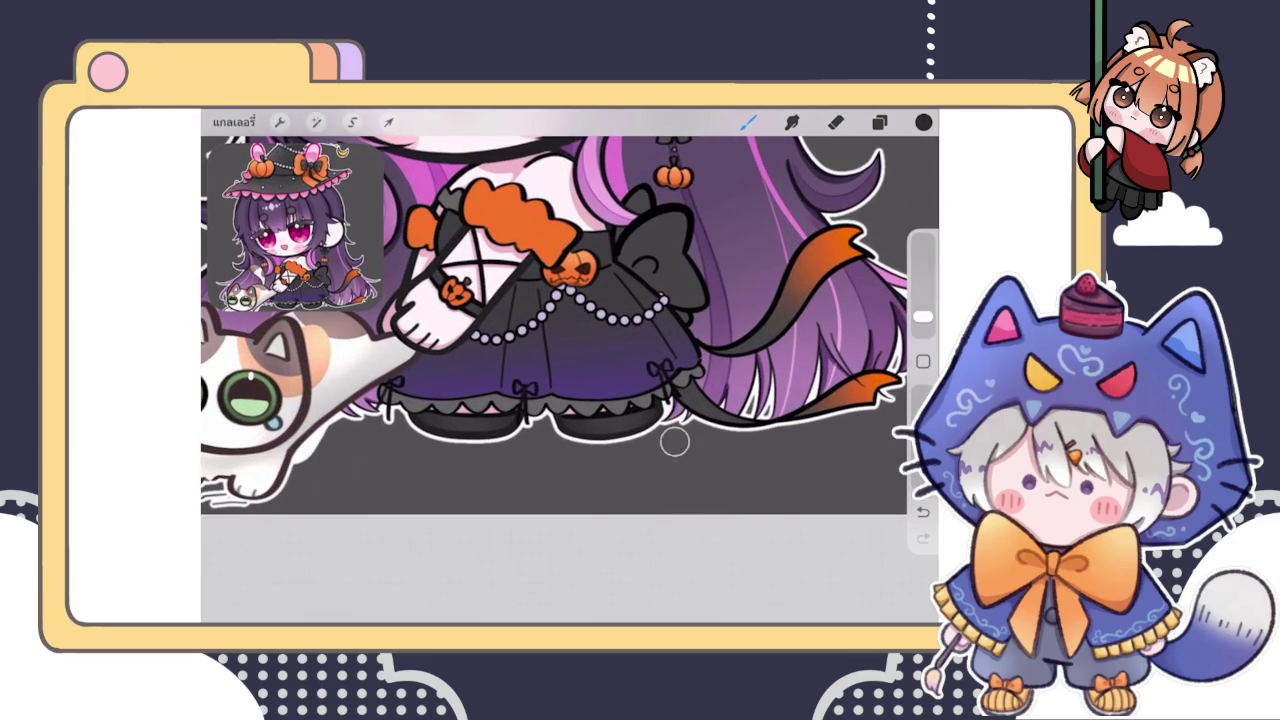
scroll(560, 300, "up", 2)
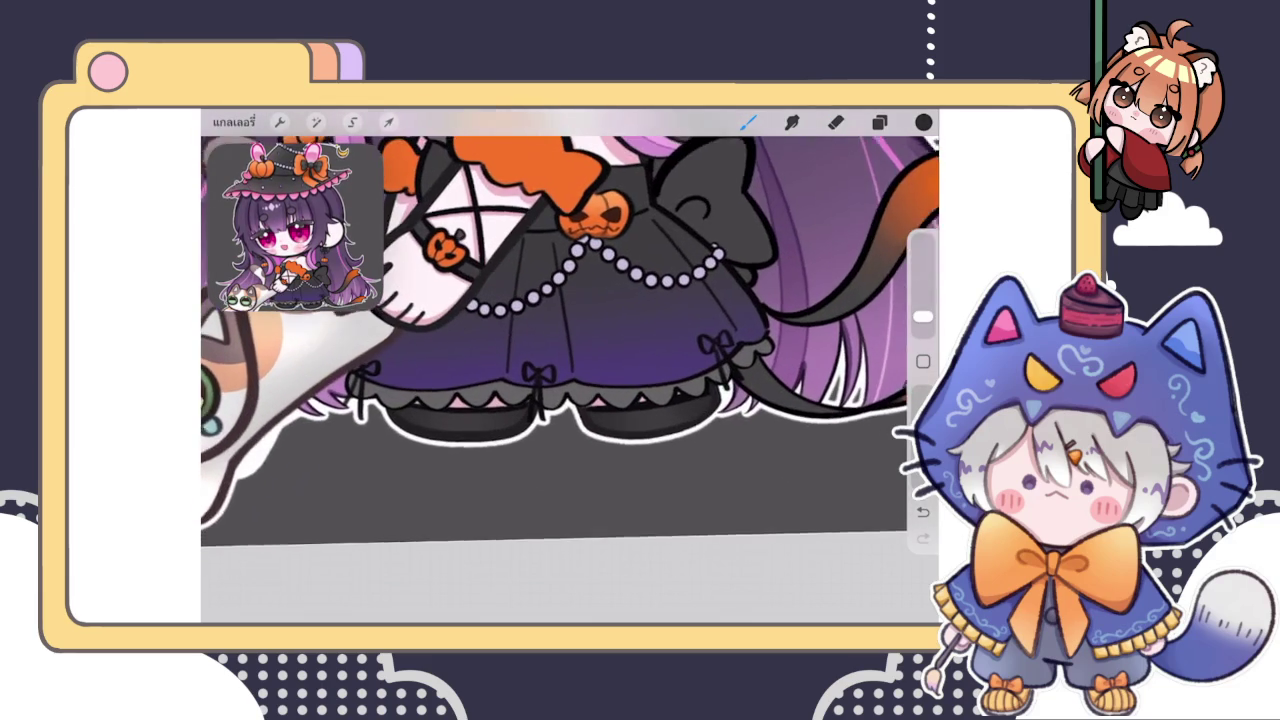
left_click(879, 122)
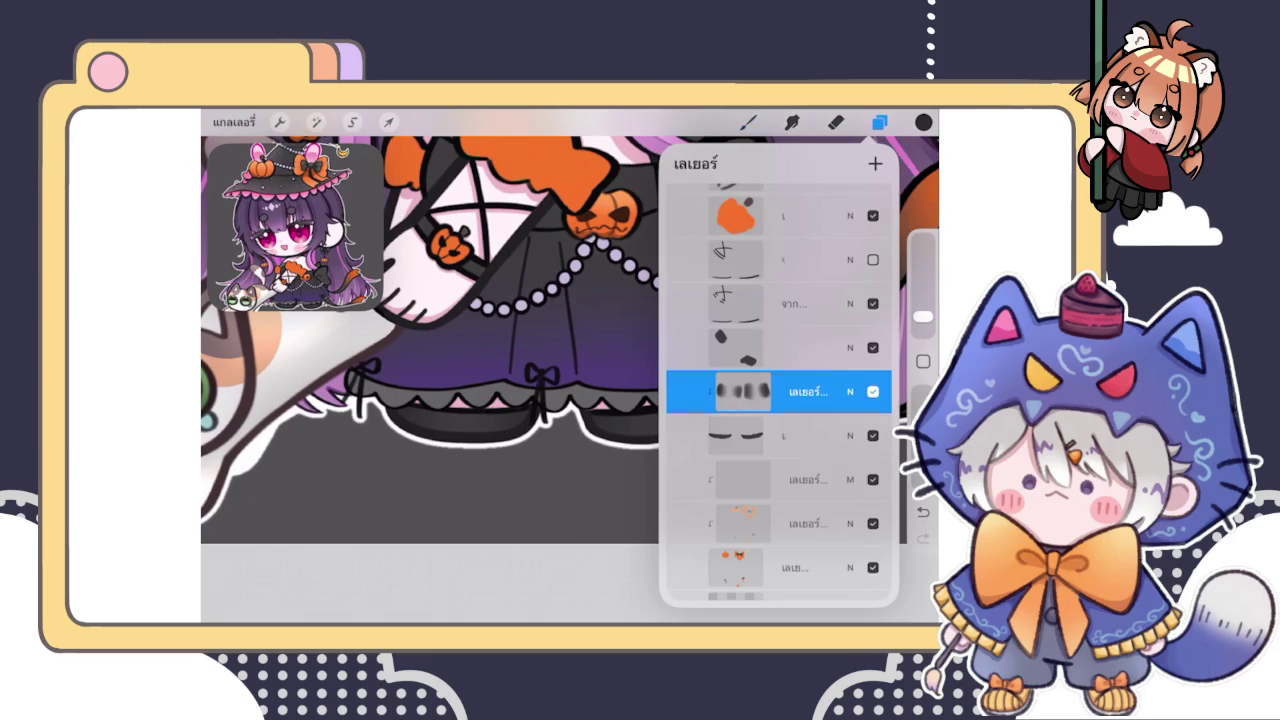
left_click(923, 122)
left_click_drag(718, 320, 715, 297)
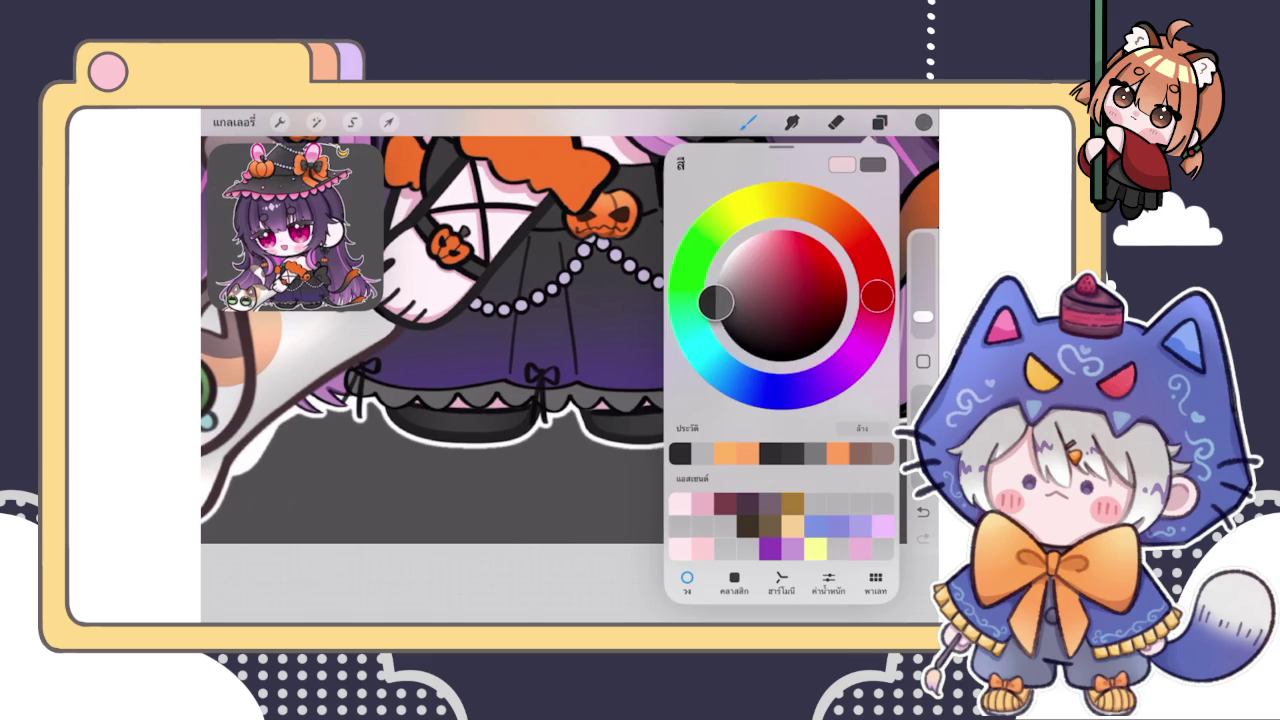
scroll(560, 350, "up", 2)
left_click(486, 471)
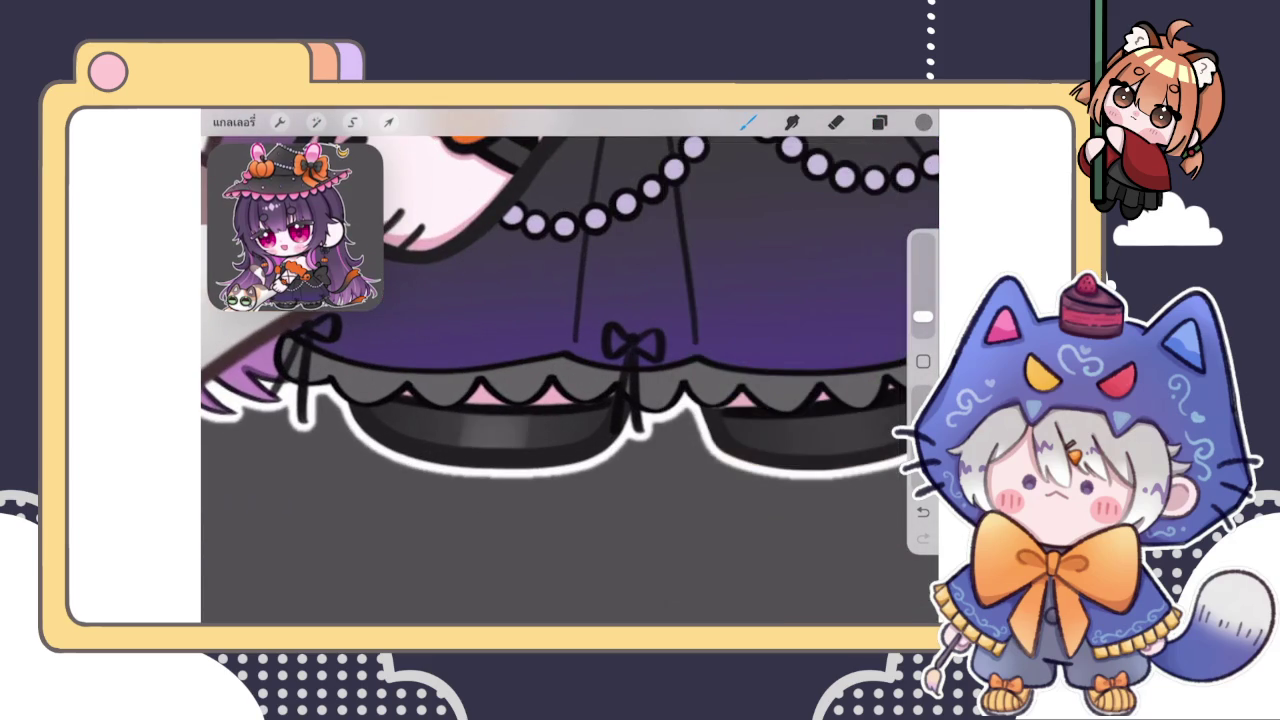
Undo the last stroke, set the brush to 2% and highlight the dark boots
key("ctrl+z")
left_click_drag(923, 316, 923, 320)
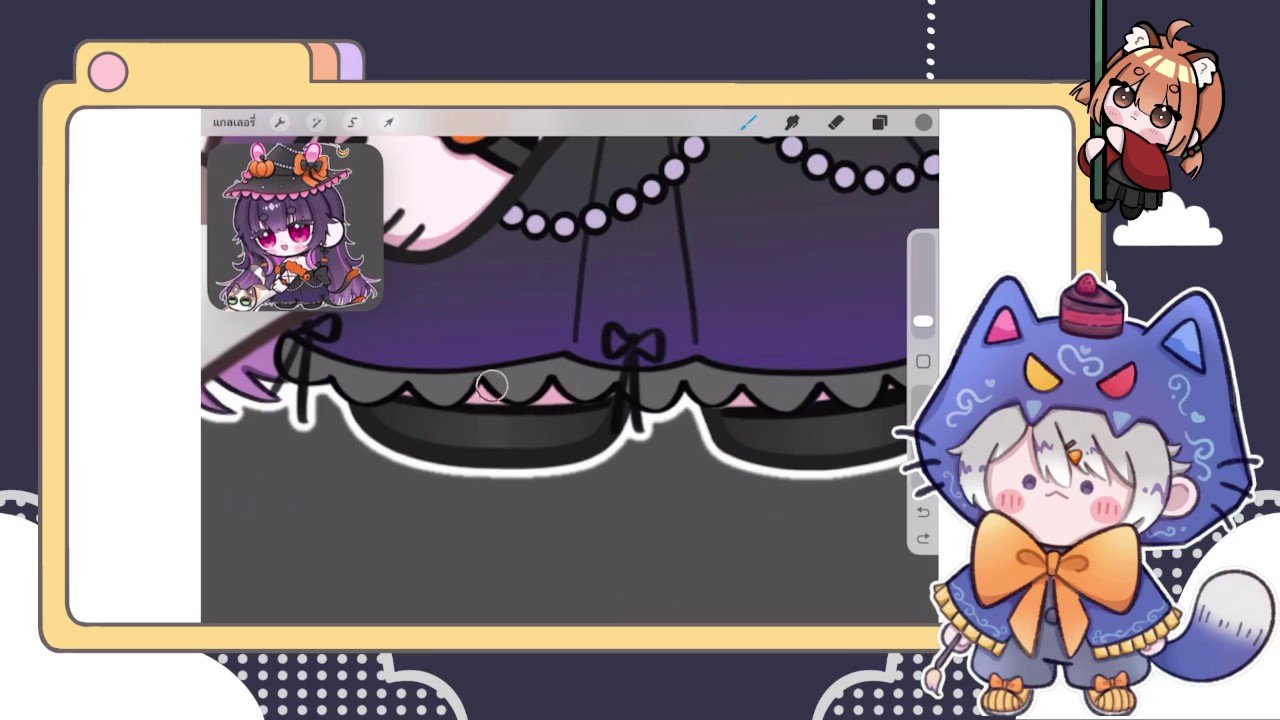
left_click_drag(480, 429, 460, 471)
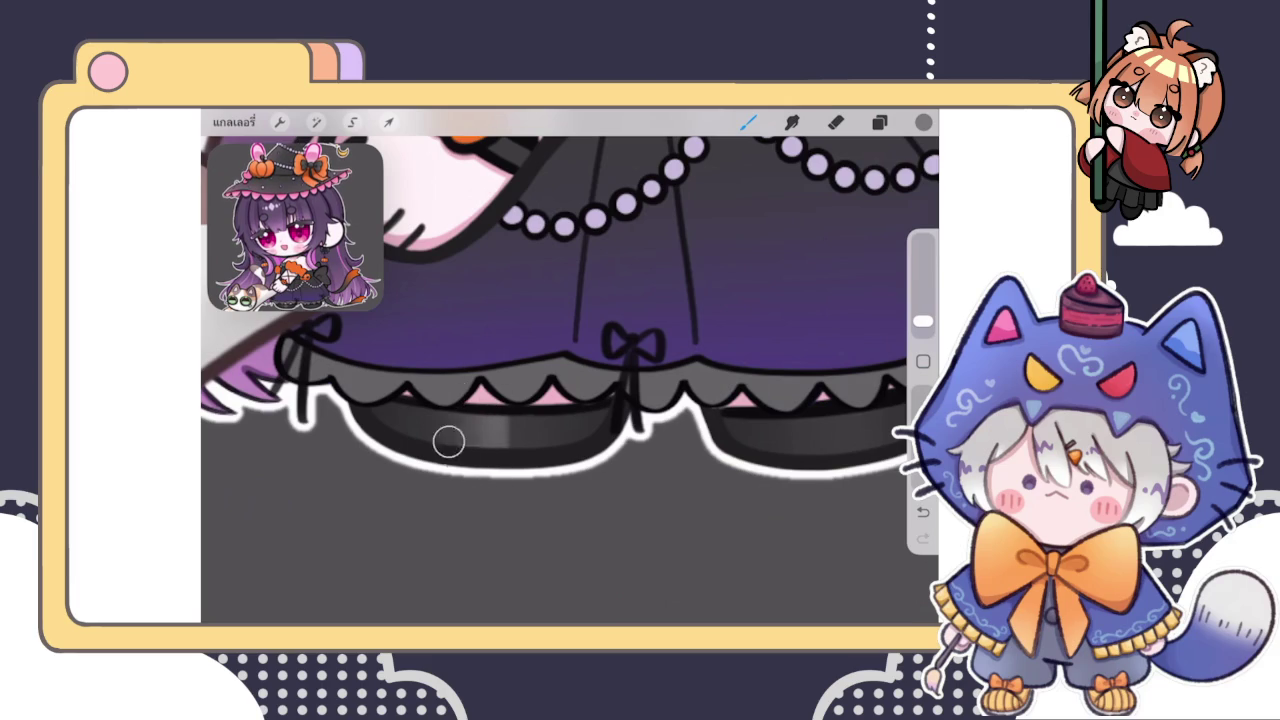
scroll(537, 431, "down", 5)
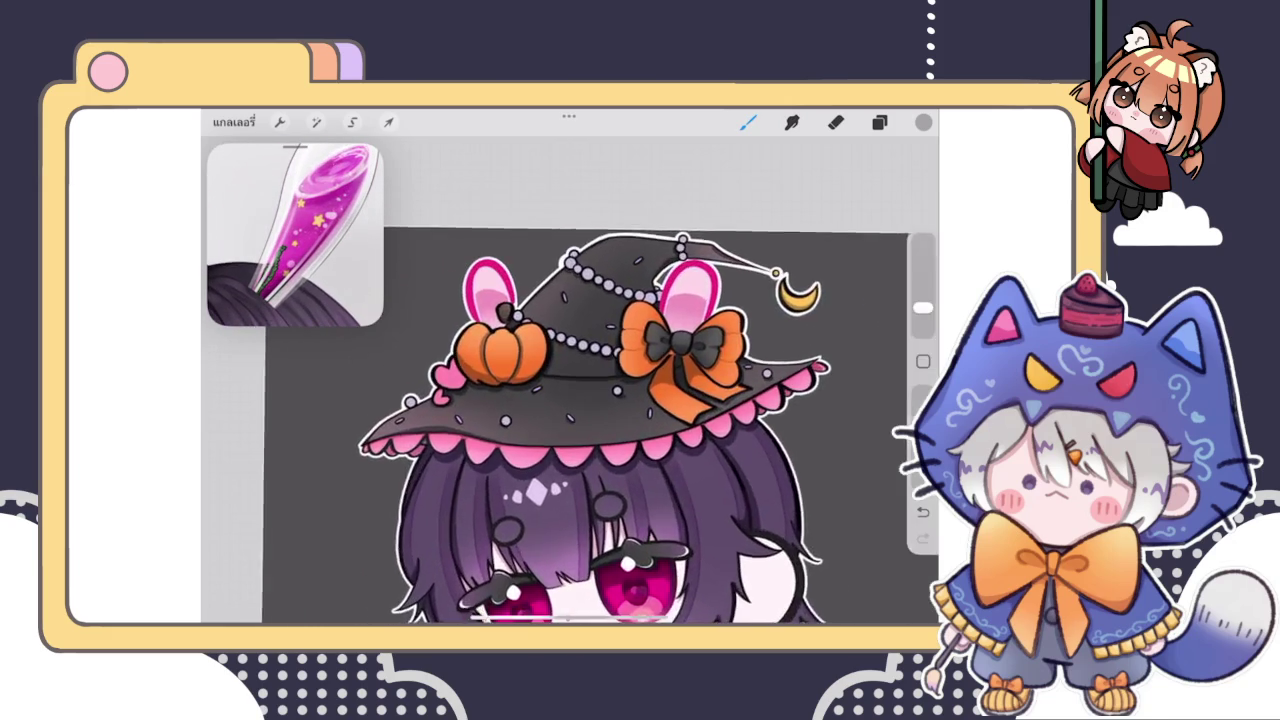
Switch the colour to golden yellow and choose a brush from the Brush Library
scroll(515, 410, "up", 10)
left_click(923, 122)
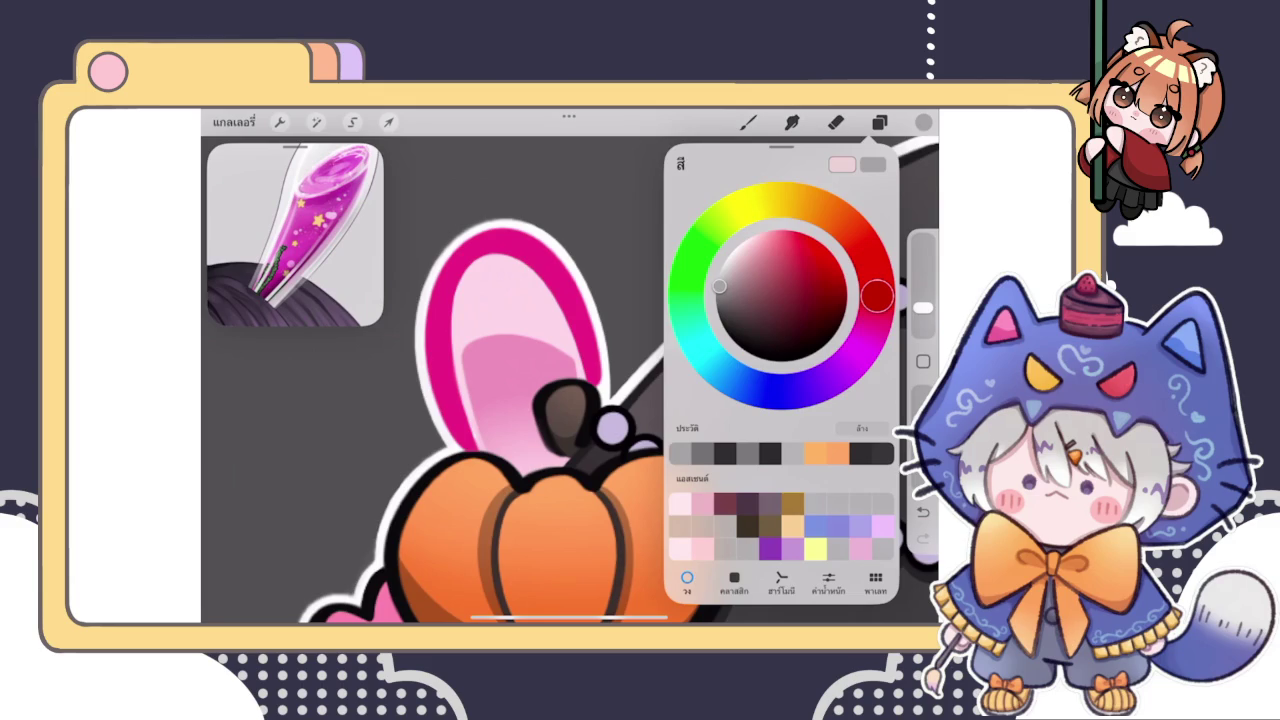
mouse_move(876, 295)
left_mouse_down()
mouse_move(772, 202)
mouse_move(810, 204)
left_mouse_up()
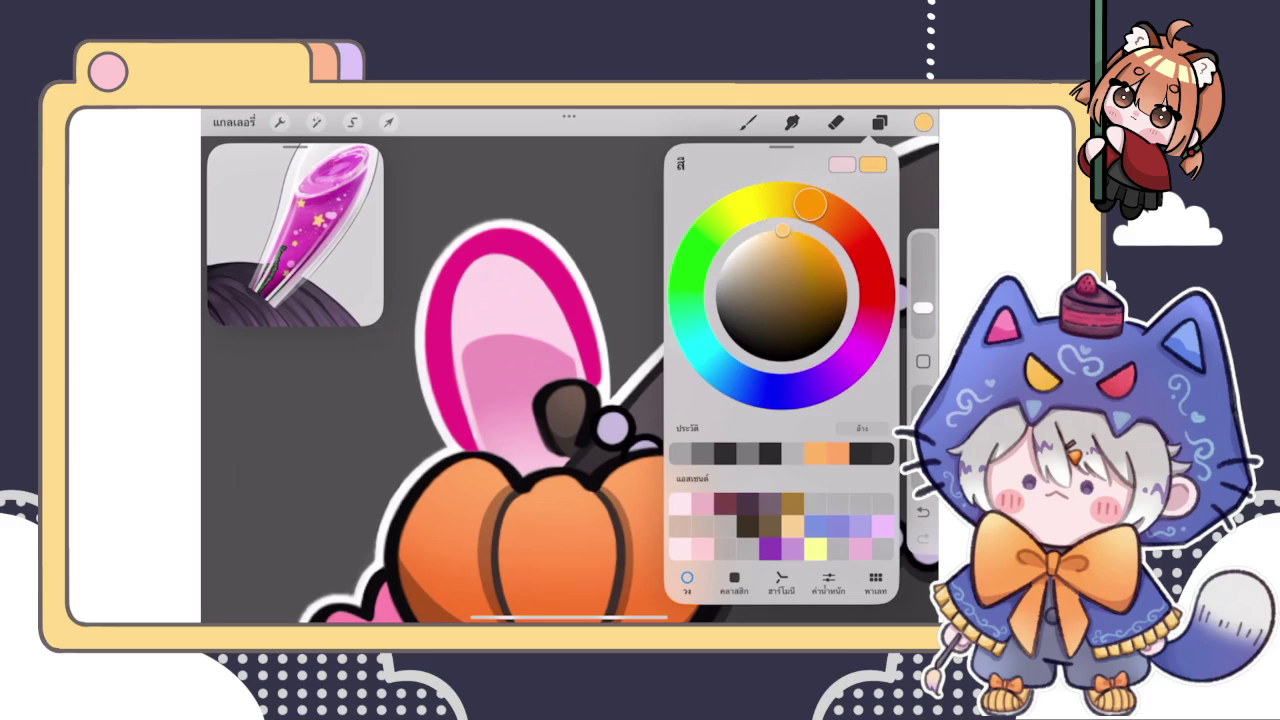
left_click(879, 122)
left_click(748, 122)
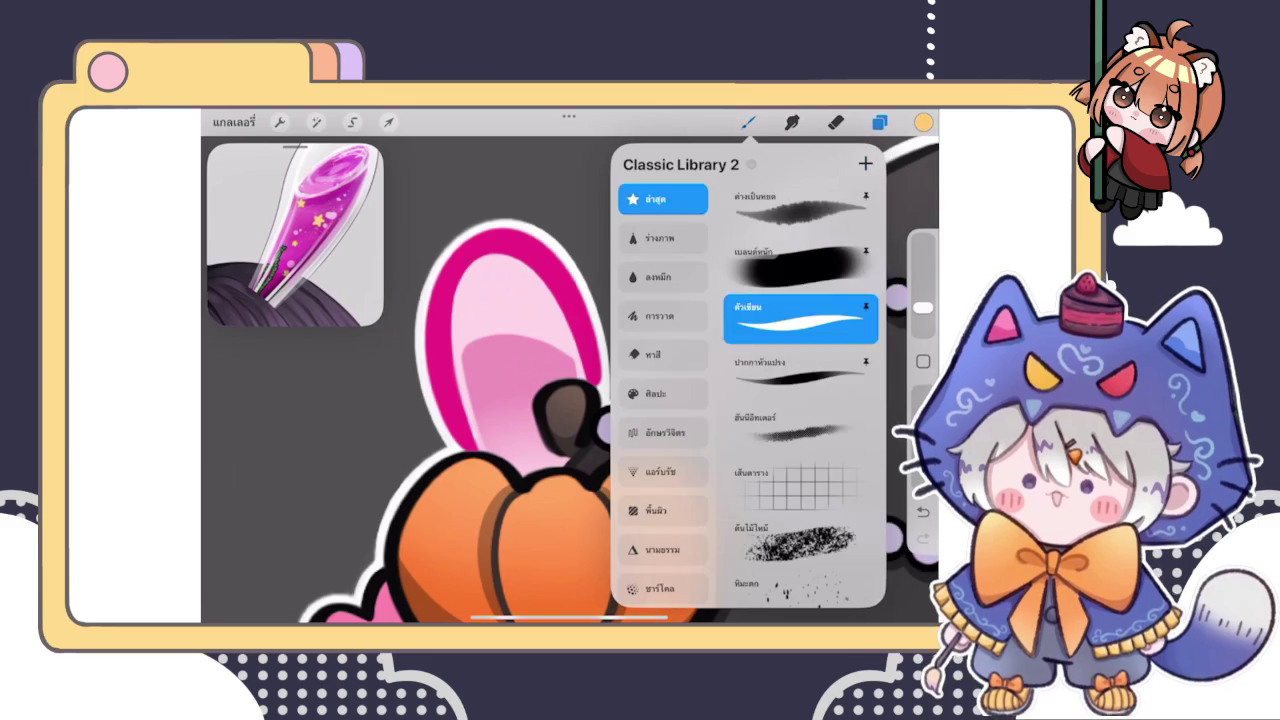
scroll(560, 380, "up", 3)
scroll(560, 380, "up", 3)
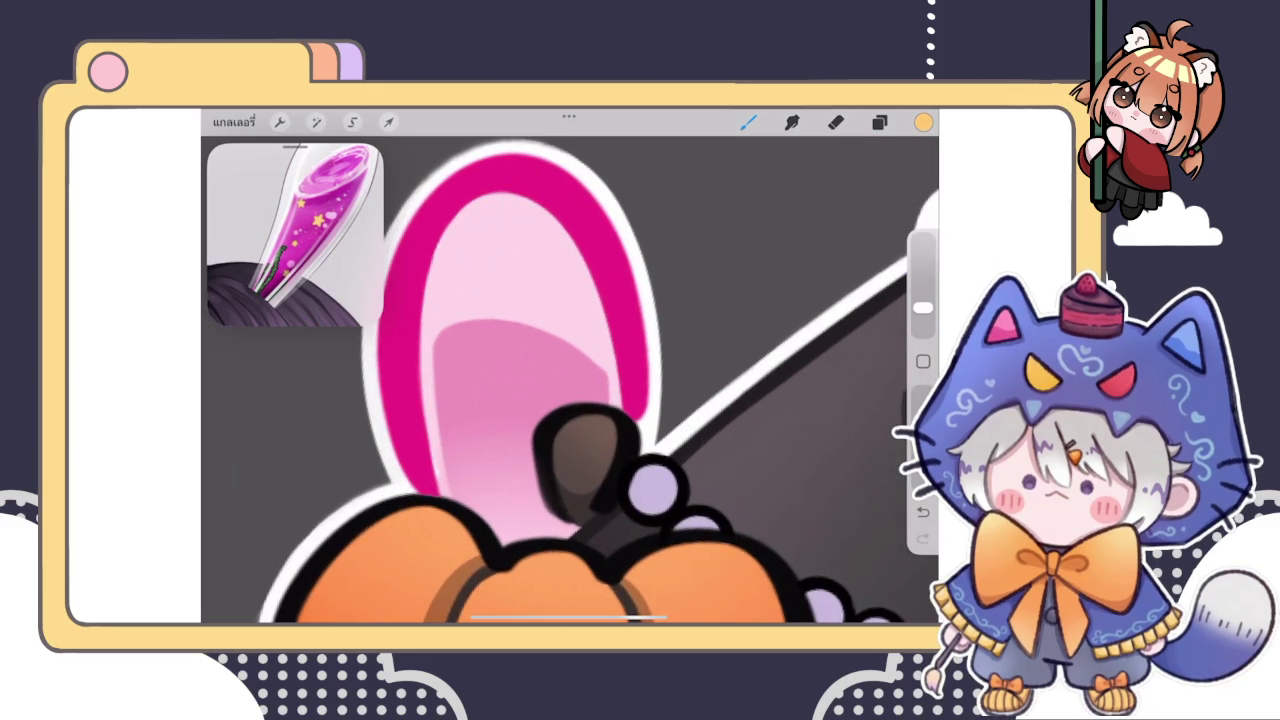
scroll(480, 375, "up", 3)
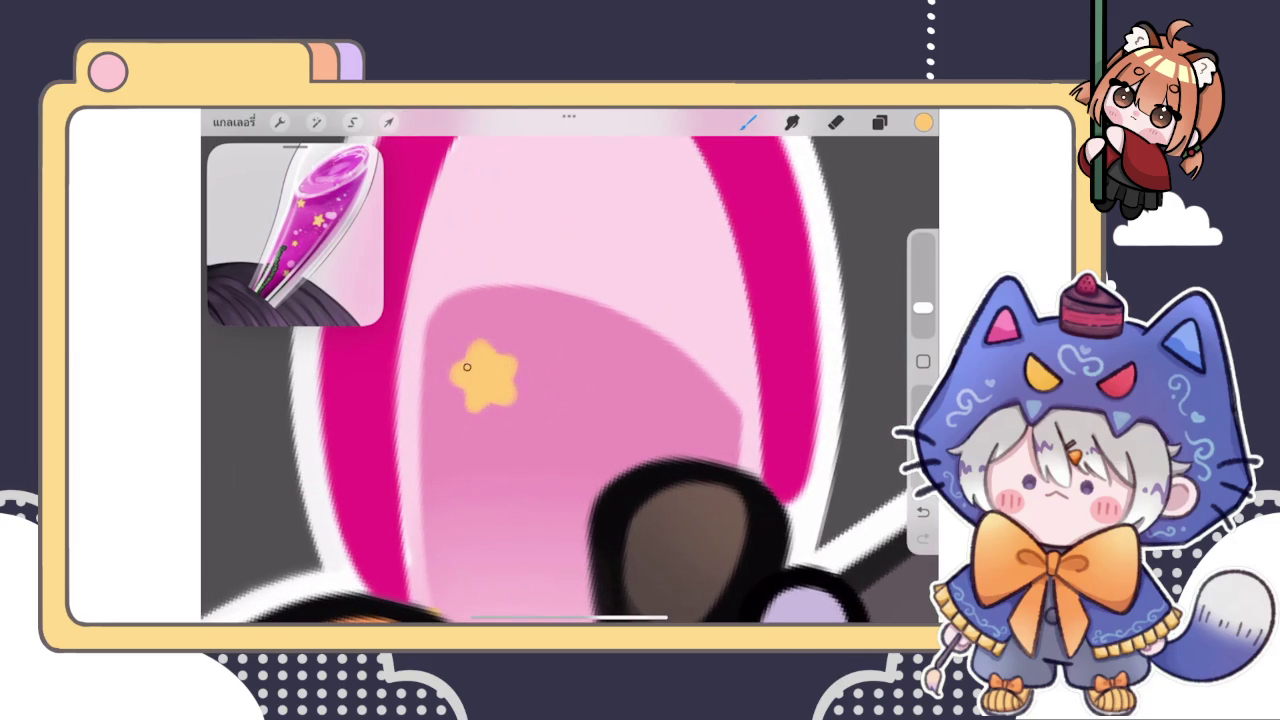
Paint the star's lower edge on the pink ear, undoing two extra strokes
left_click_drag(474, 404, 480, 418)
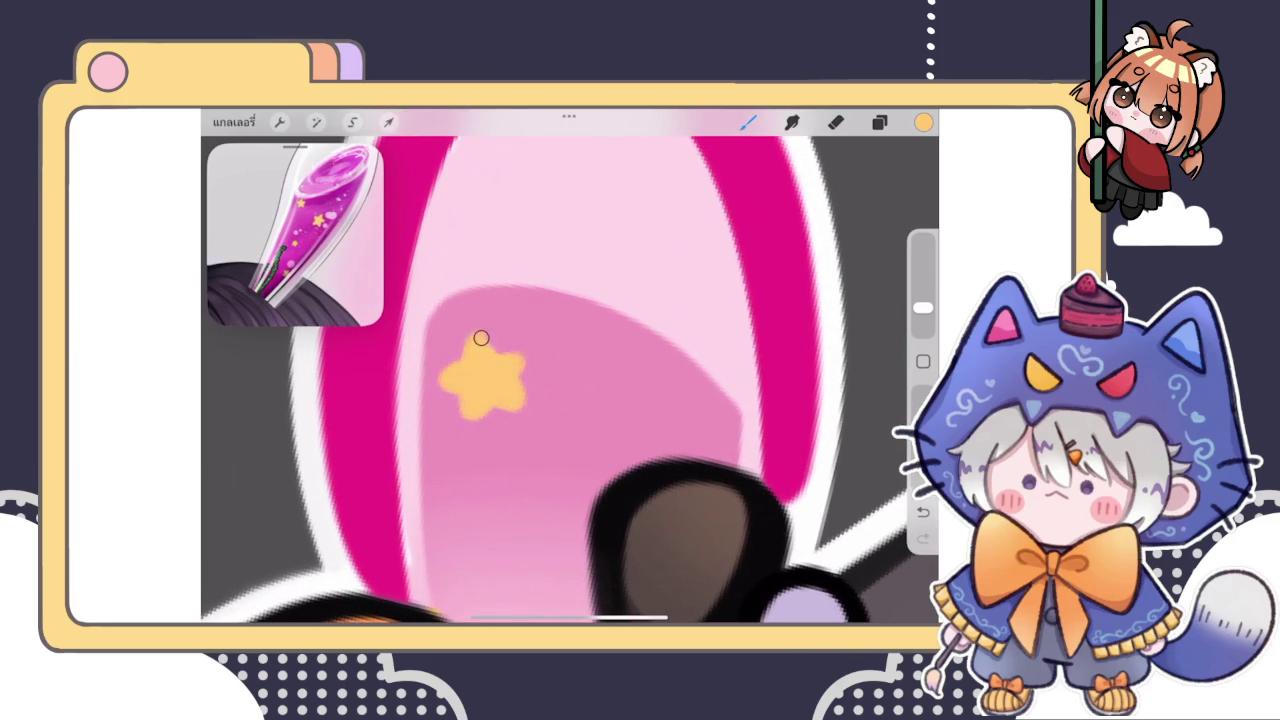
key("ctrl+z")
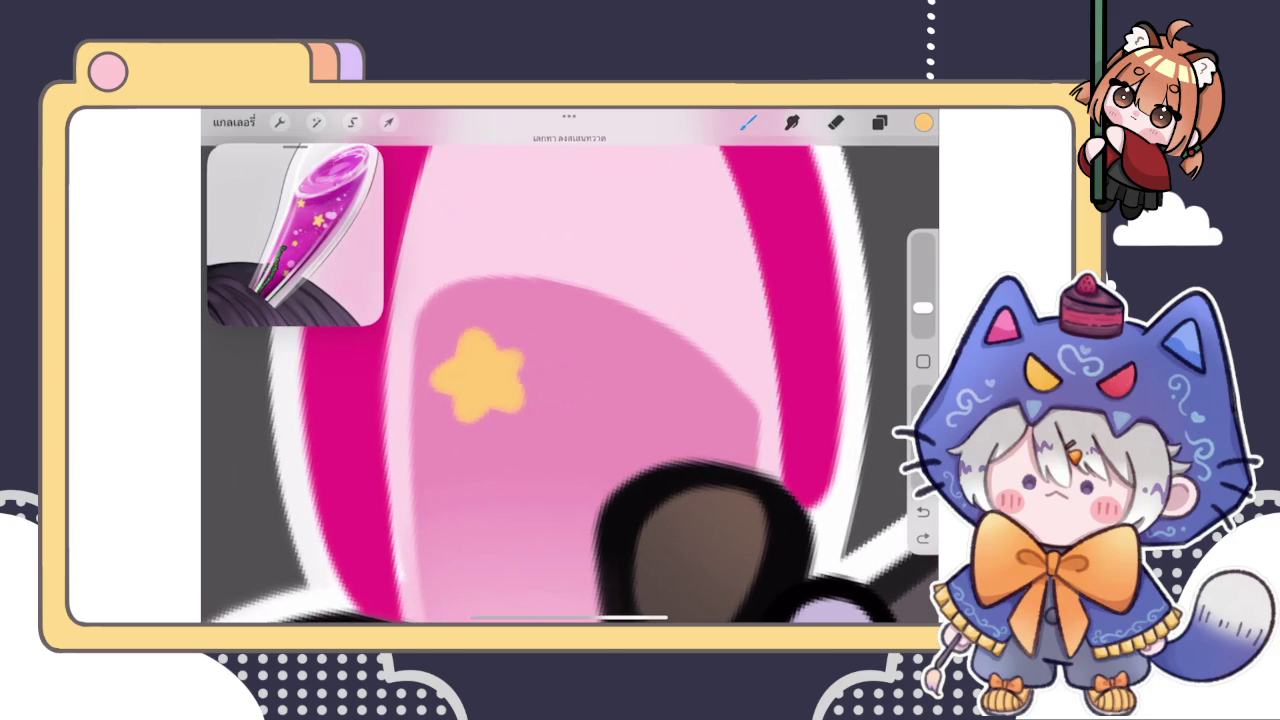
key("ctrl+z")
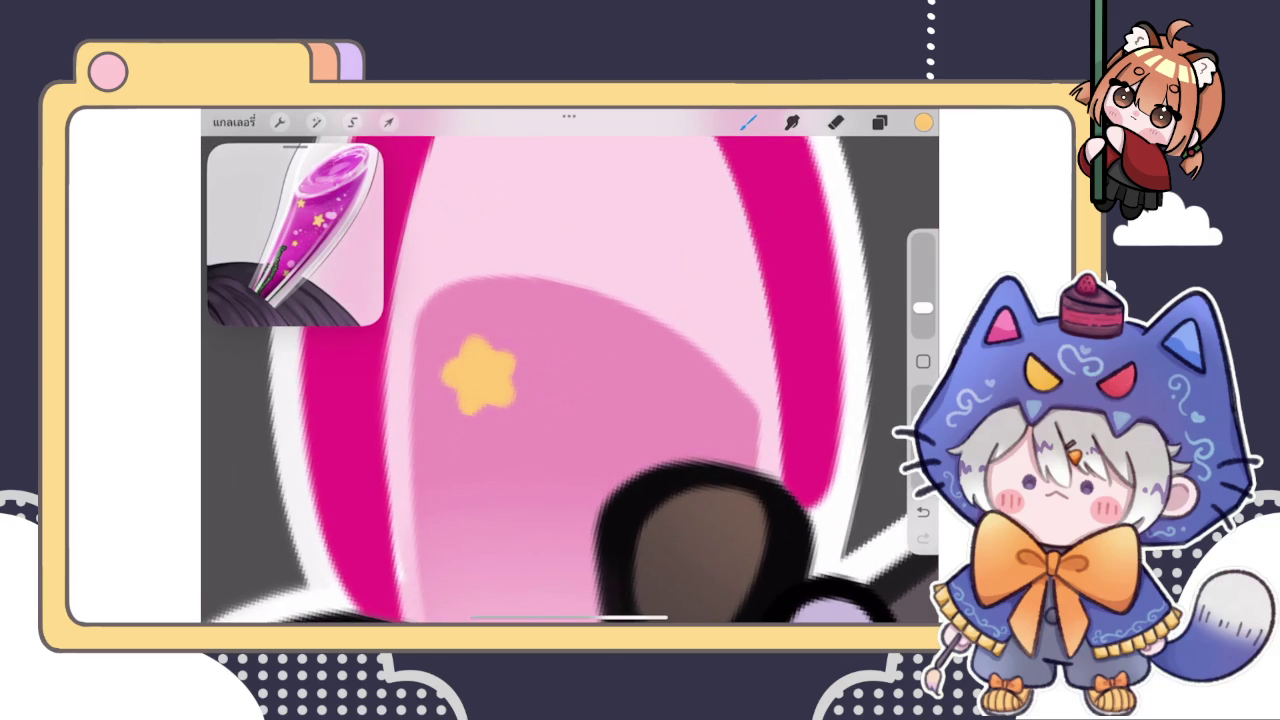
scroll(570, 380, "down", 5)
scroll(570, 380, "down", 5)
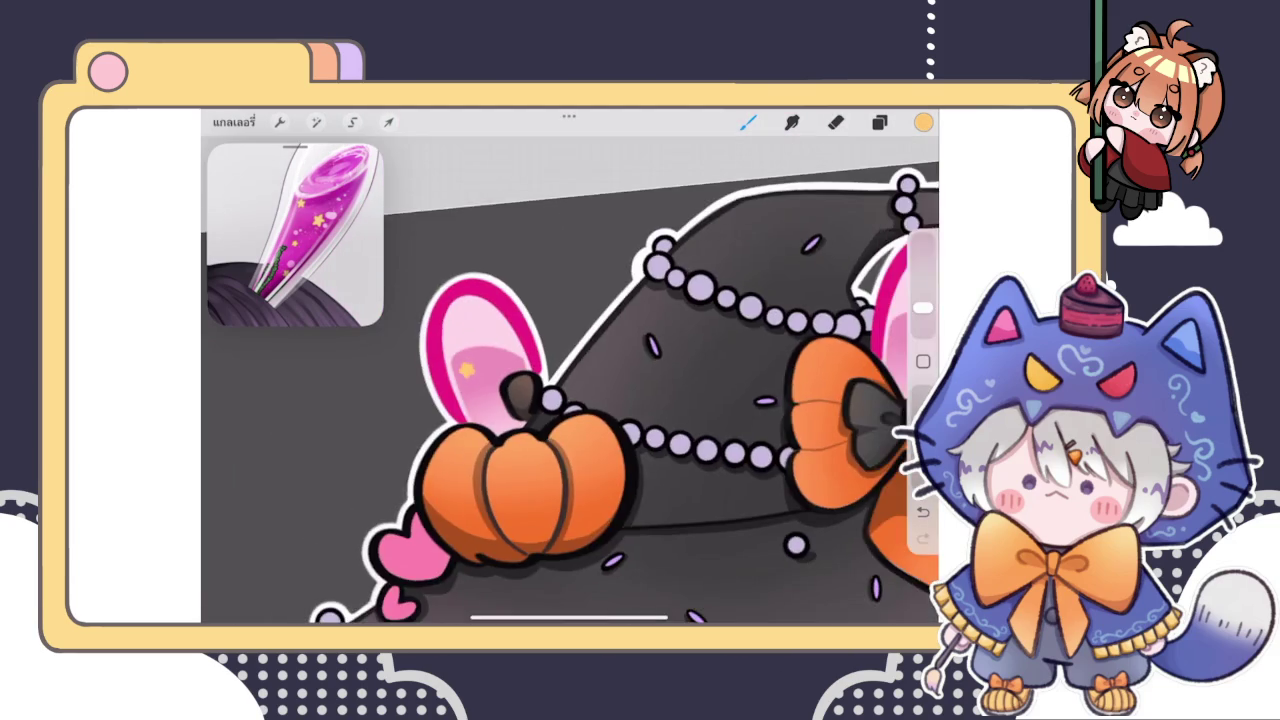
Undo the extra lower yellow star on the bunny ear
scroll(570, 380, "down", 2)
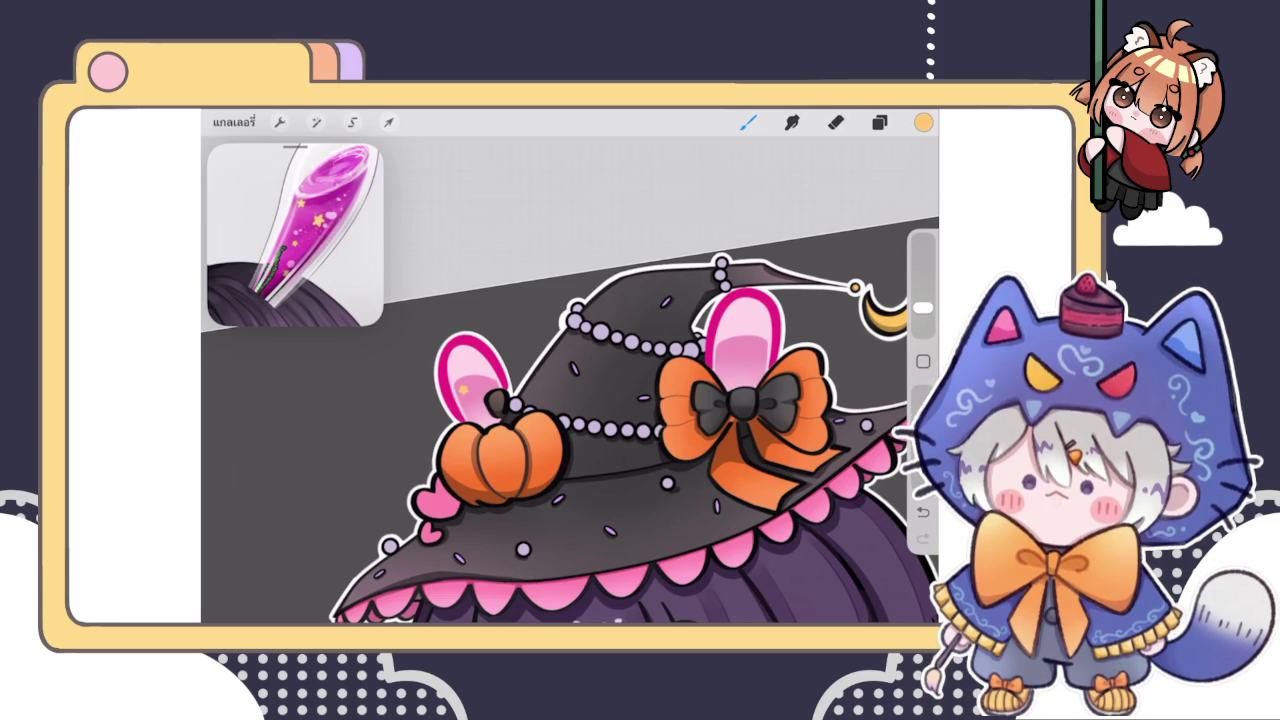
scroll(480, 400, "up", 3)
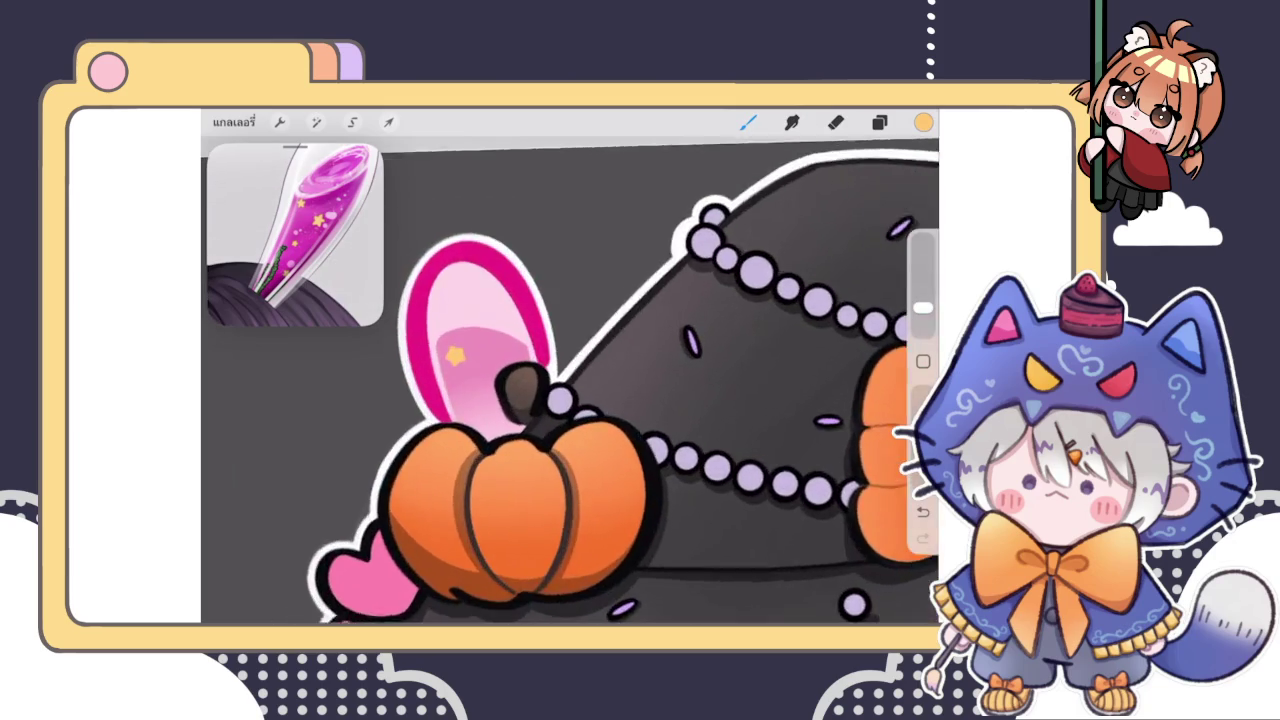
scroll(480, 400, "up", 3)
scroll(480, 400, "up", 2)
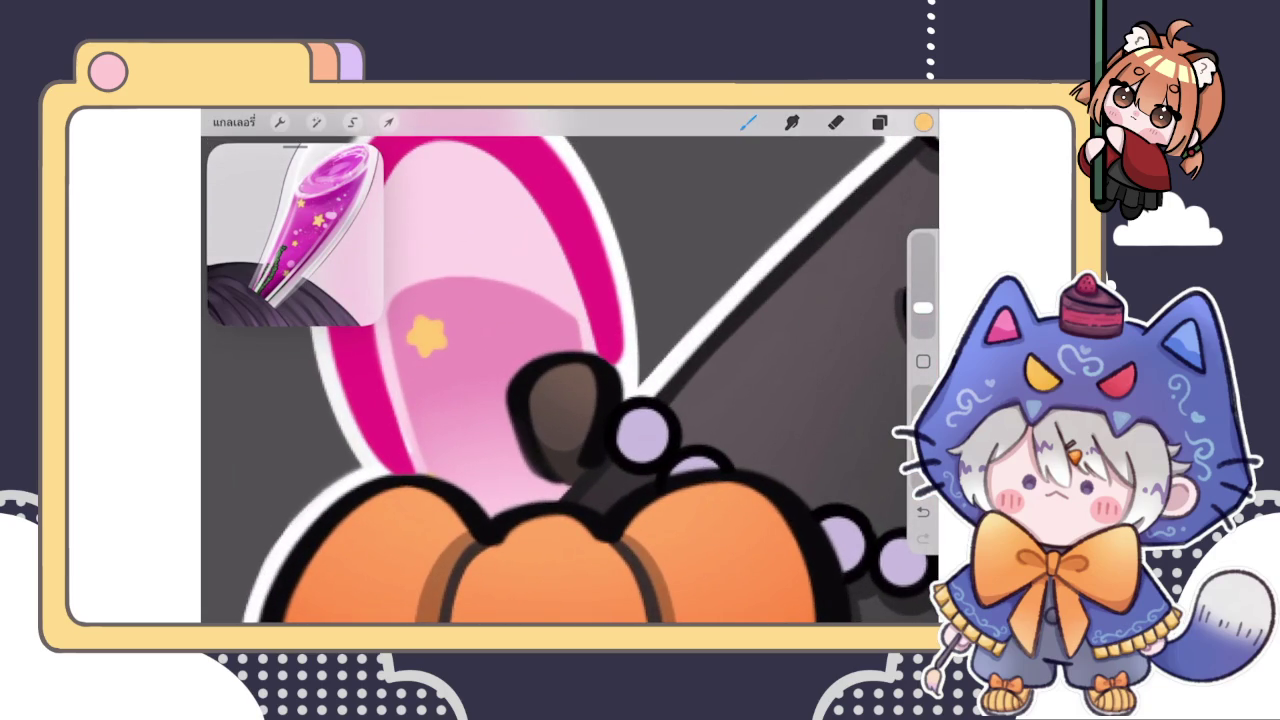
scroll(543, 410, "up", 2)
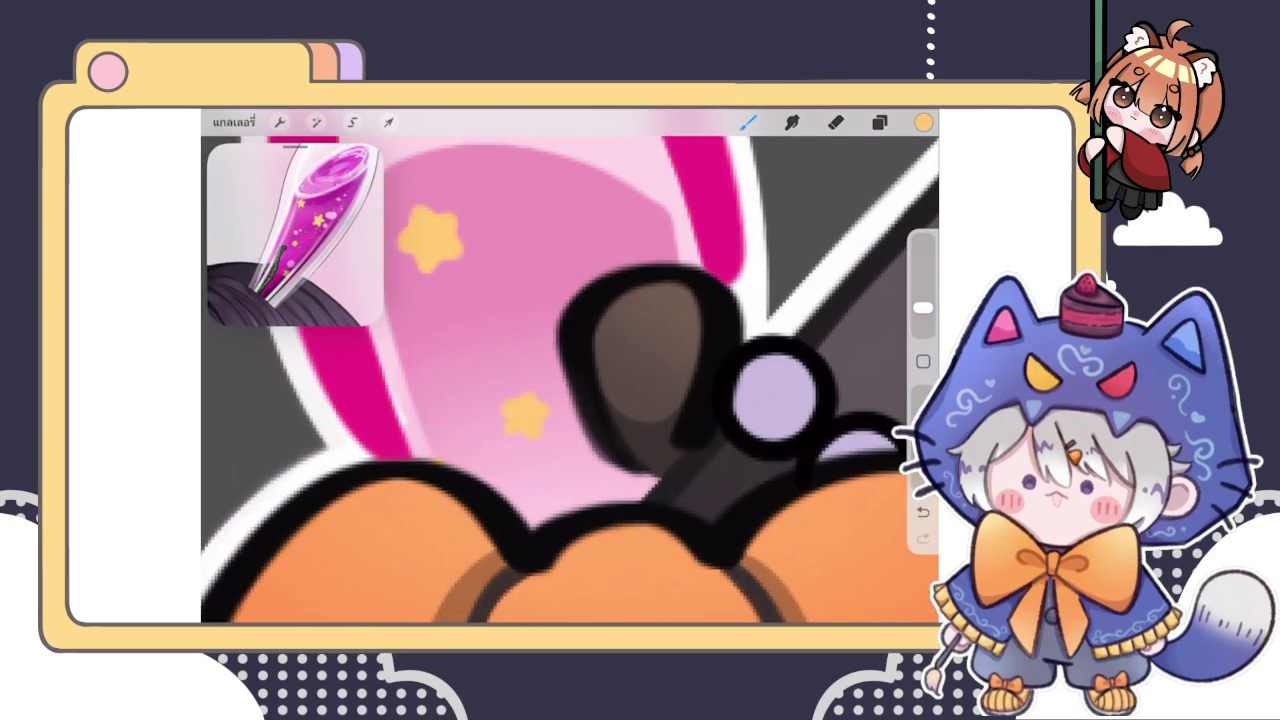
key("ctrl+z")
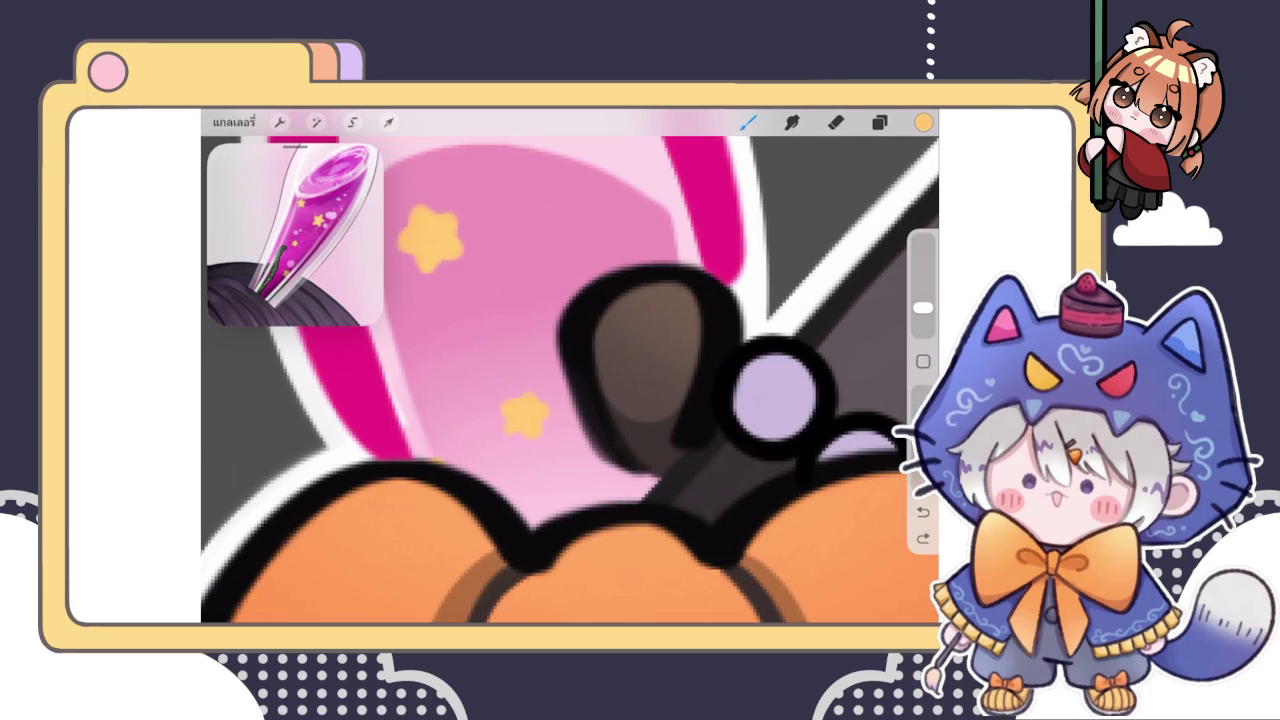
key("ctrl+z")
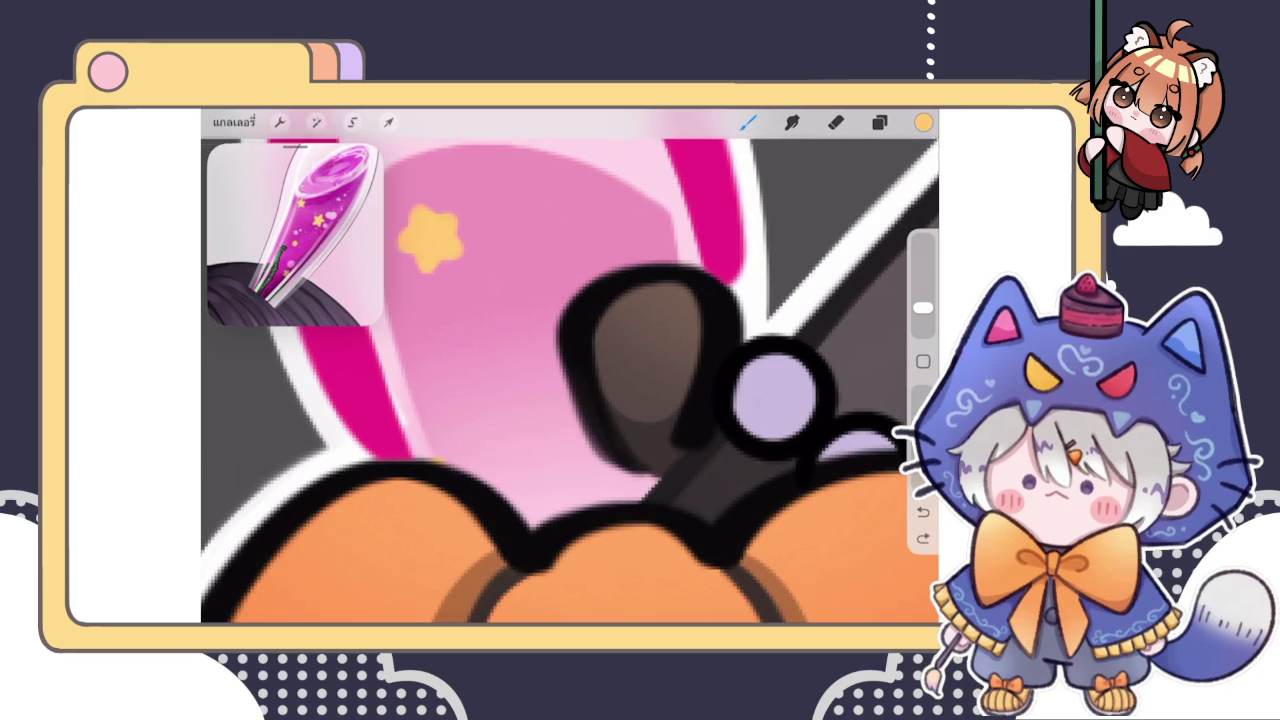
Reselect the yellow-orange painting colour in the Colour panel
left_click(923, 122)
left_click_drag(923, 122, 640, 380)
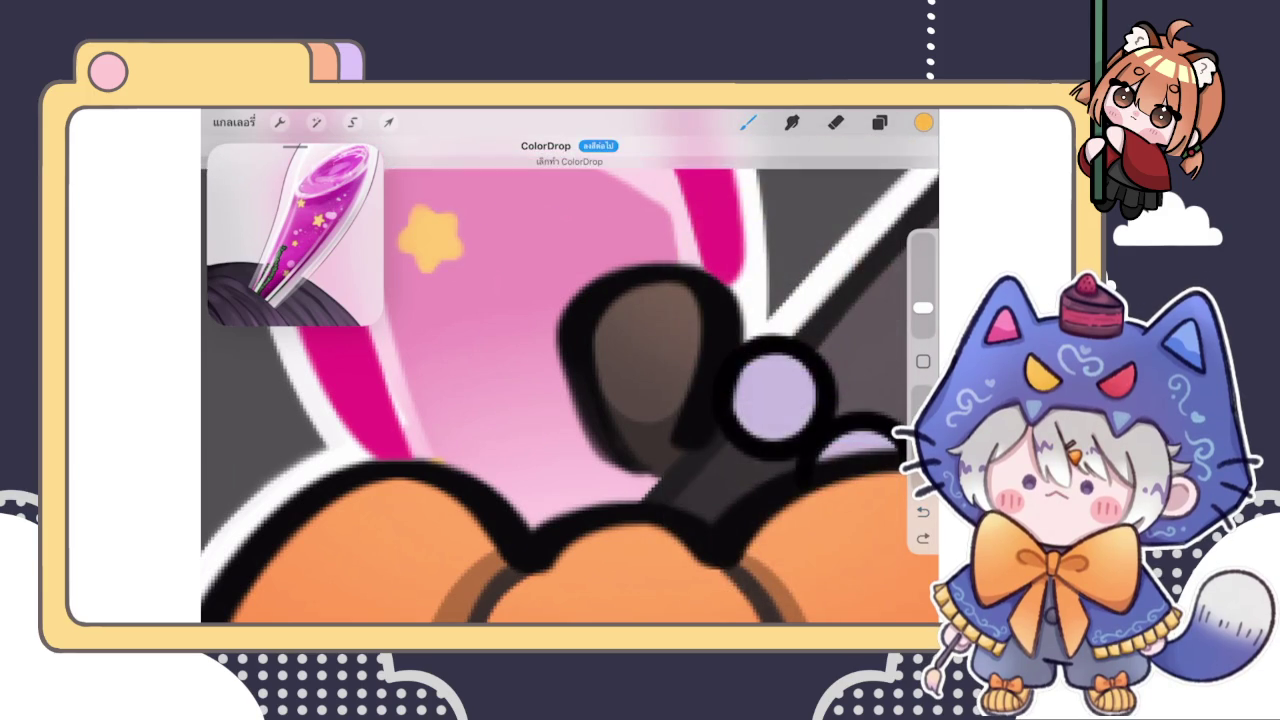
left_click(923, 122)
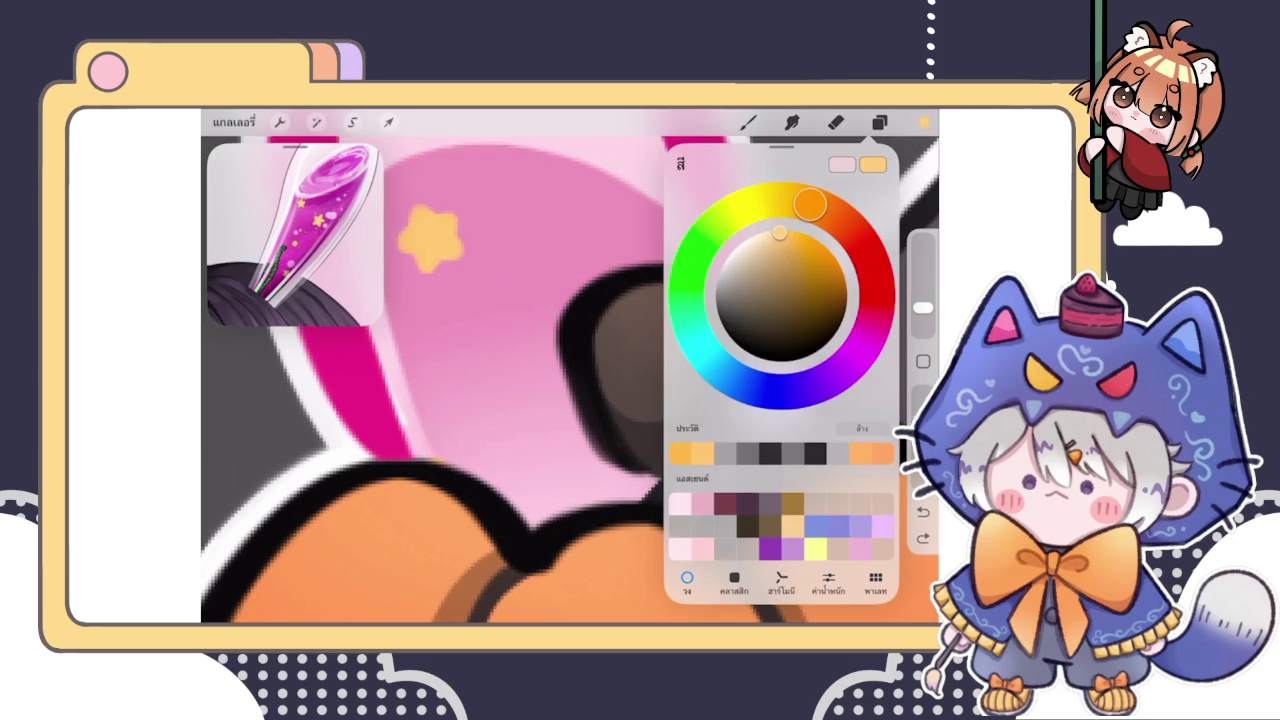
left_click_drag(923, 122, 780, 390)
scroll(570, 380, "down", 10)
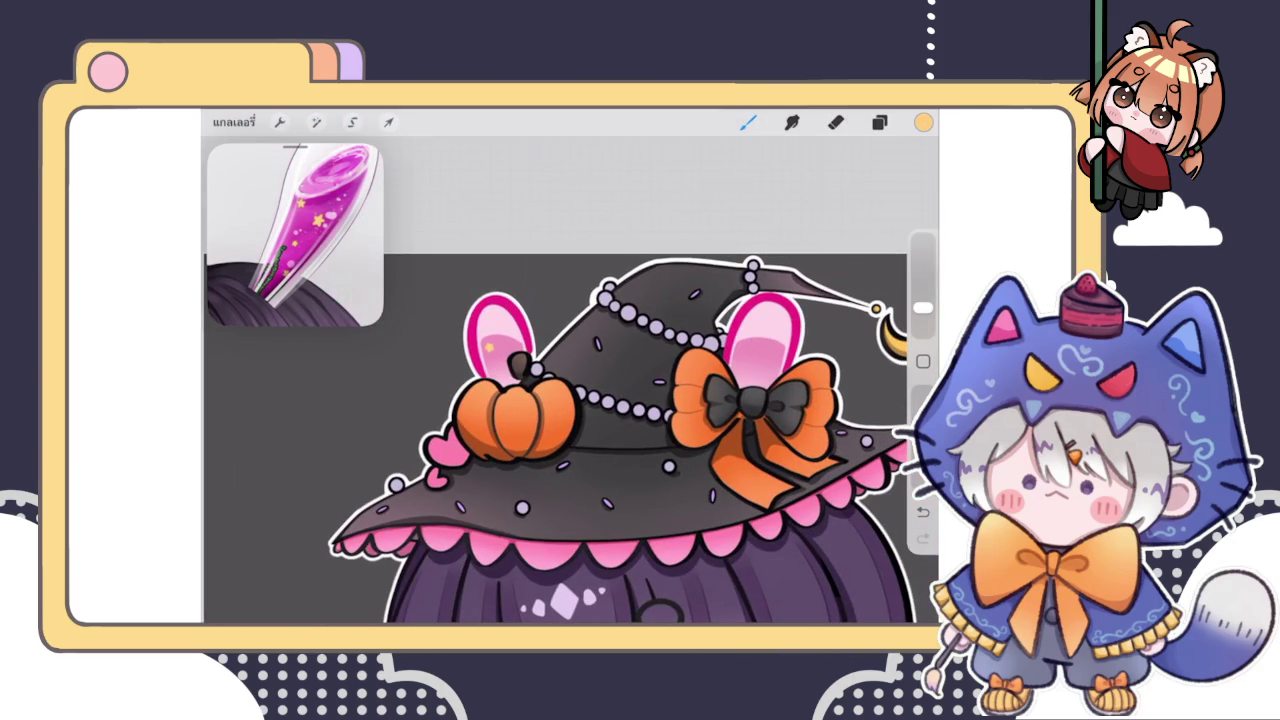
scroll(508, 354, "up", 3)
scroll(508, 354, "up", 3)
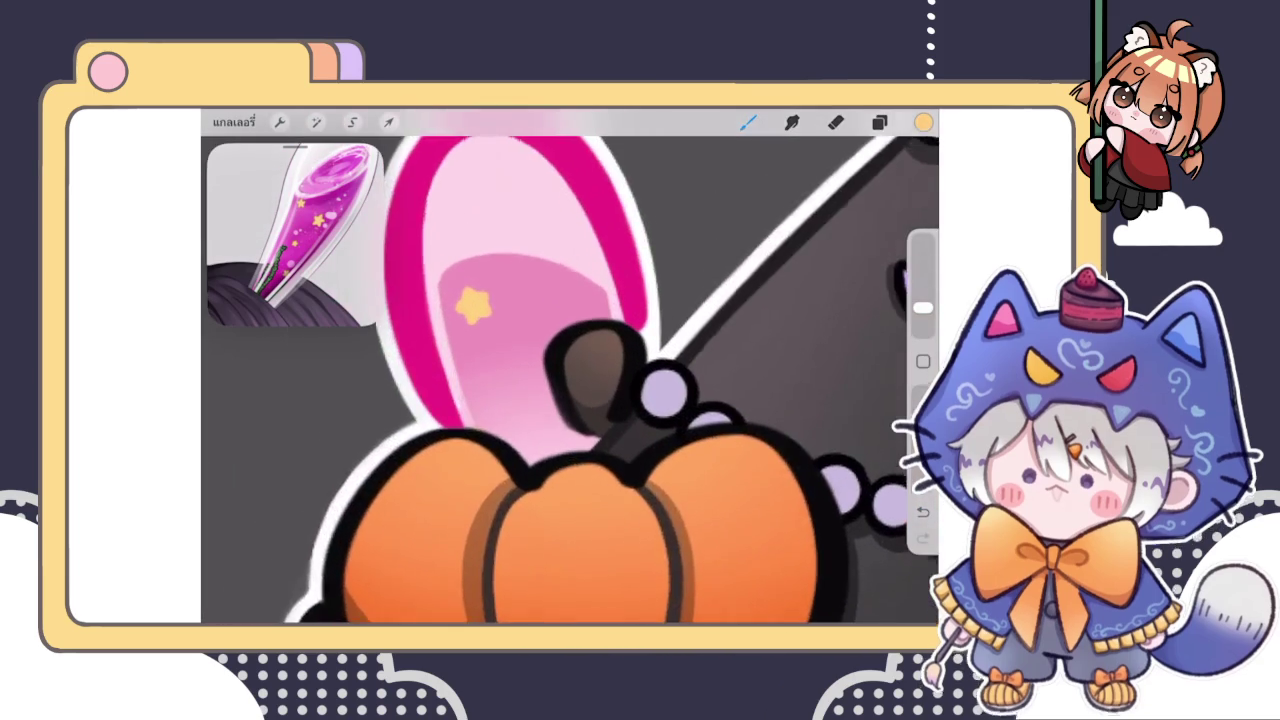
scroll(508, 354, "up", 2)
Place two small yellow stars on the pink ear, redrawing misplaced ones higher up
left_click_drag(564, 320, 550, 305)
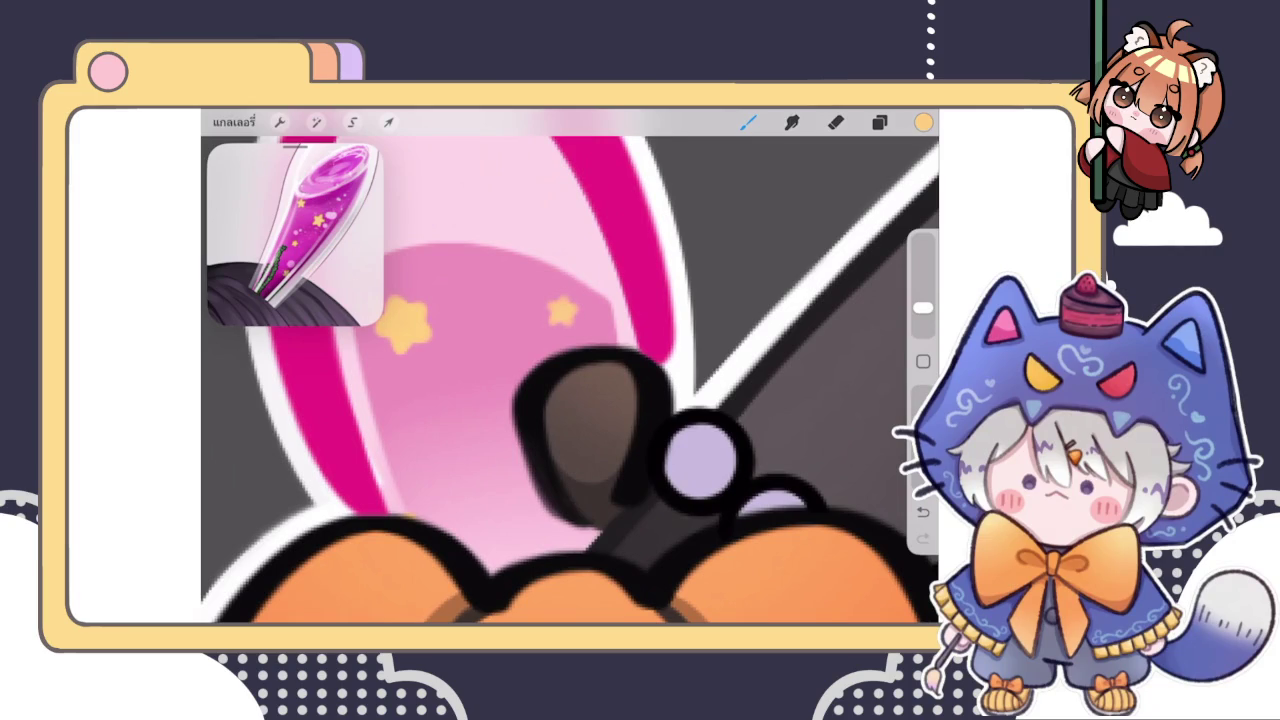
left_click(486, 489)
key("ctrl+z")
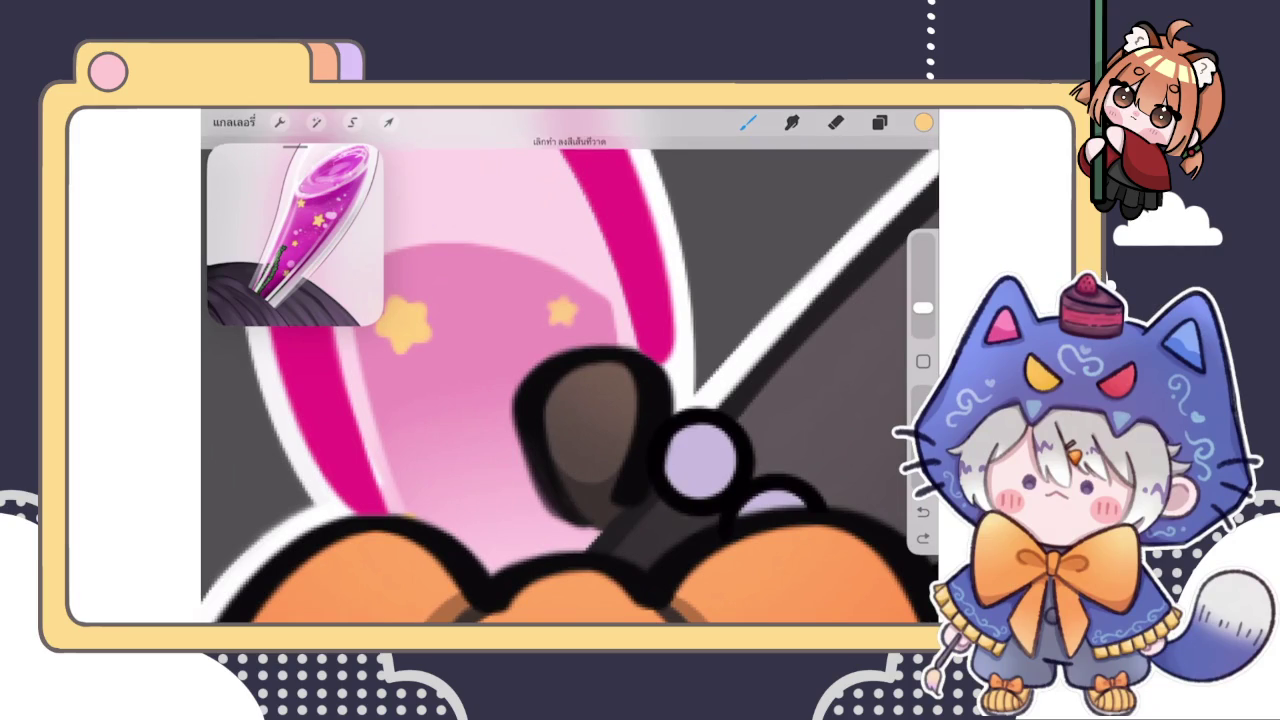
left_click_drag(463, 430, 478, 452)
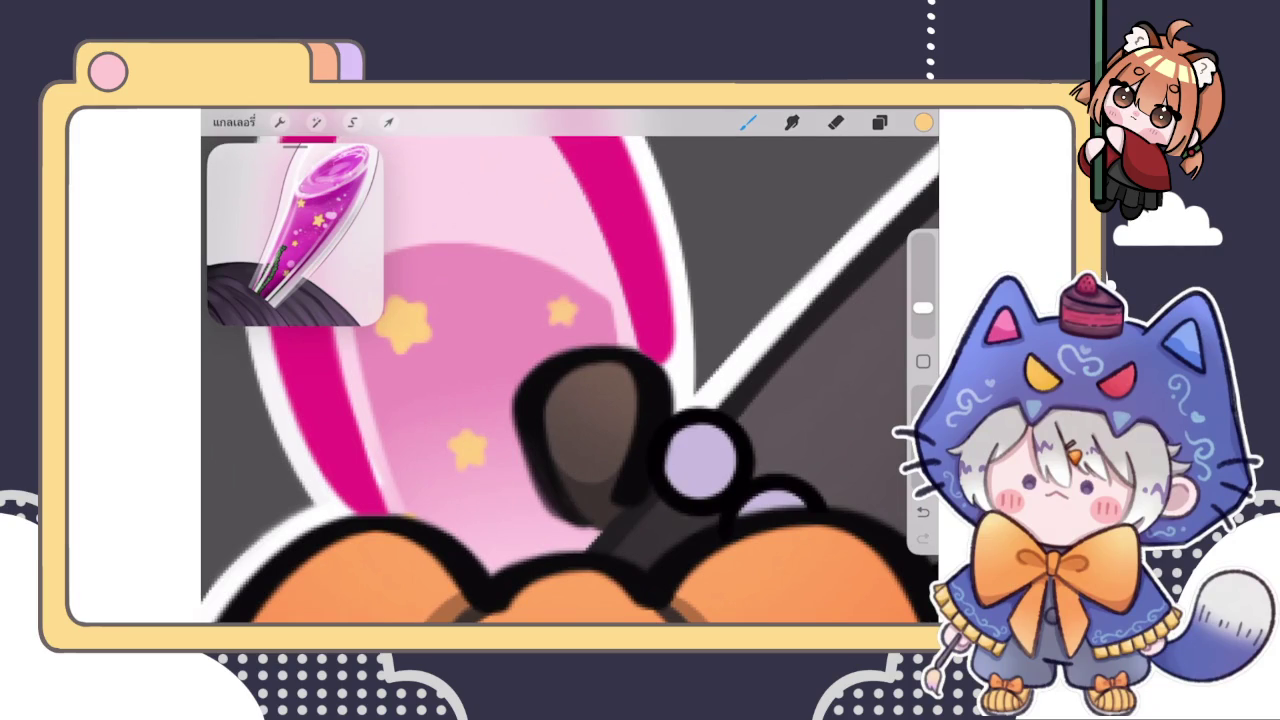
key("ctrl+z")
left_click(464, 447)
scroll(570, 370, "down", 5)
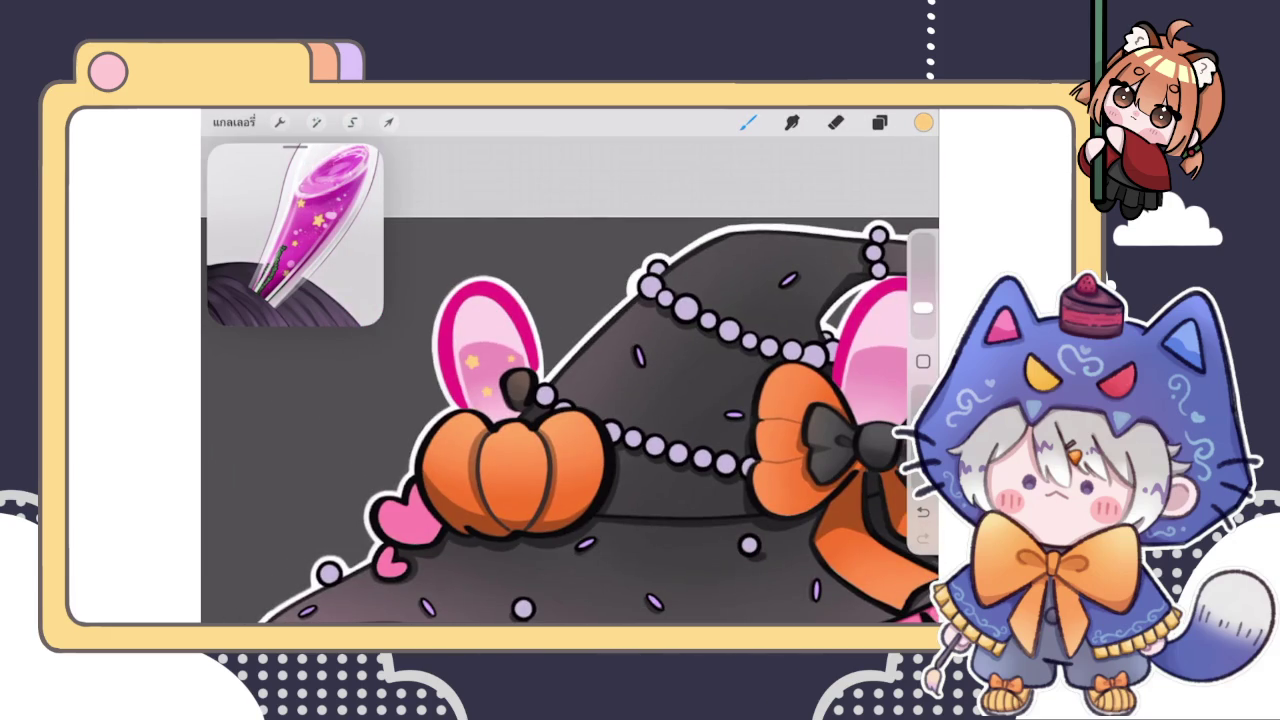
scroll(570, 420, "down", 5)
scroll(570, 420, "down", 2)
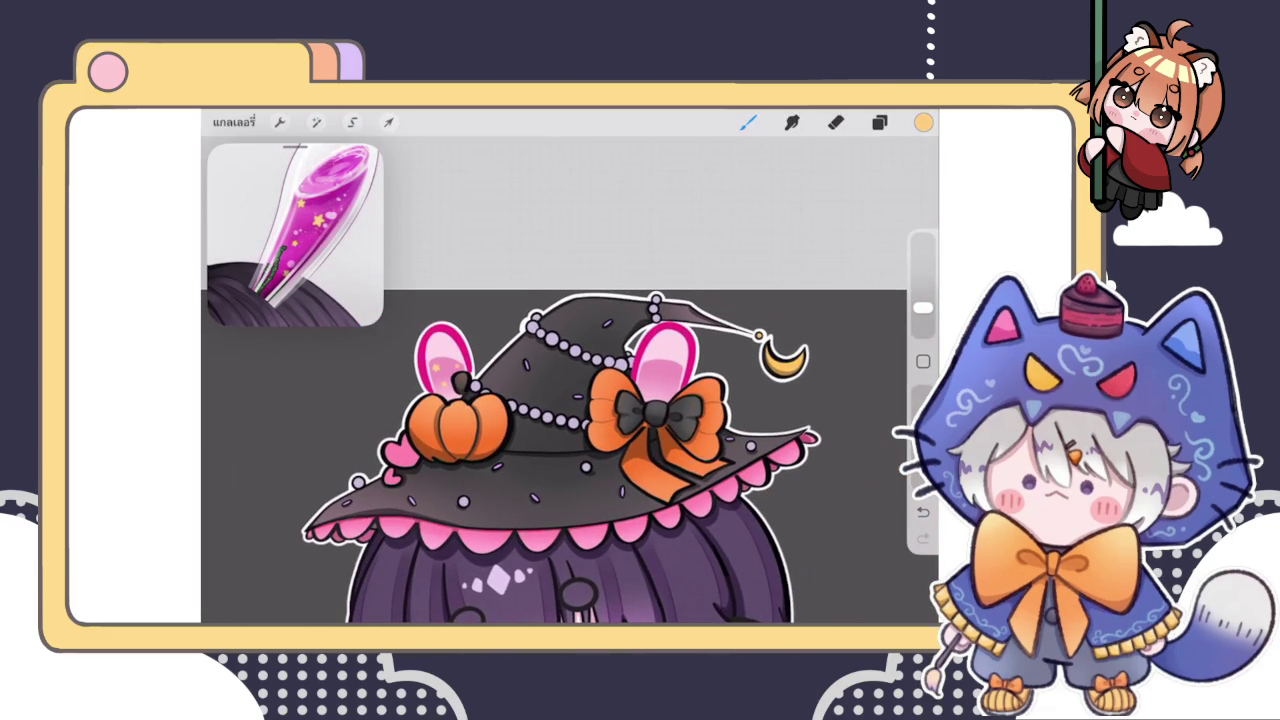
scroll(660, 360, "up", 5)
scroll(660, 360, "up", 2)
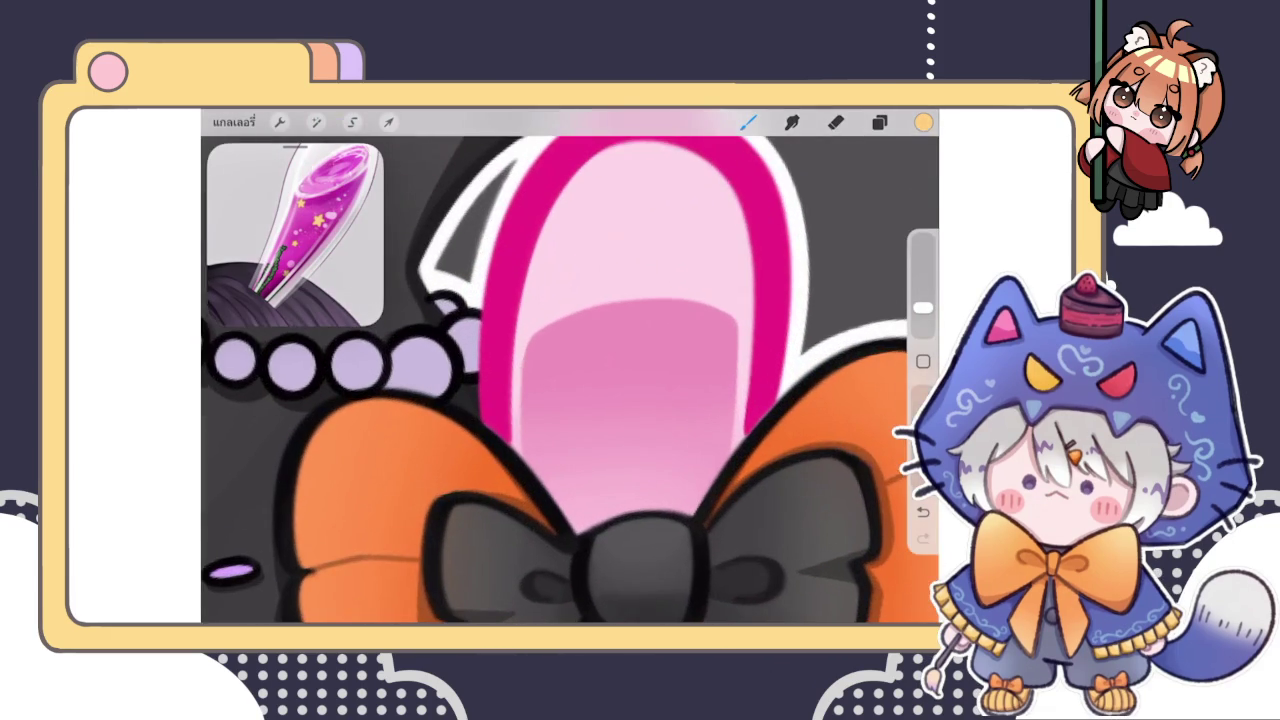
Draw small yellow stars across the pink inner part of the right bunny ear
left_click_drag(575, 400, 554, 385)
scroll(570, 392, "up", 2)
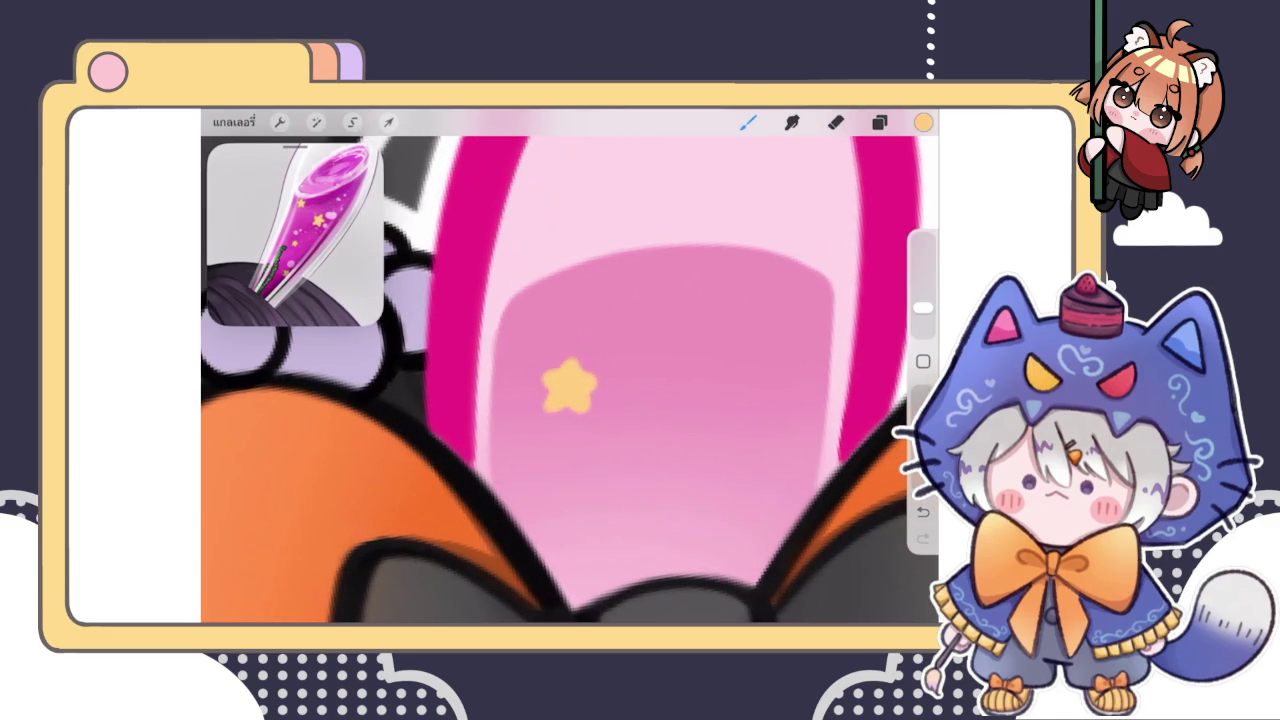
scroll(570, 390, "down", 1)
scroll(570, 390, "down", 1)
left_click_drag(580, 445, 617, 454)
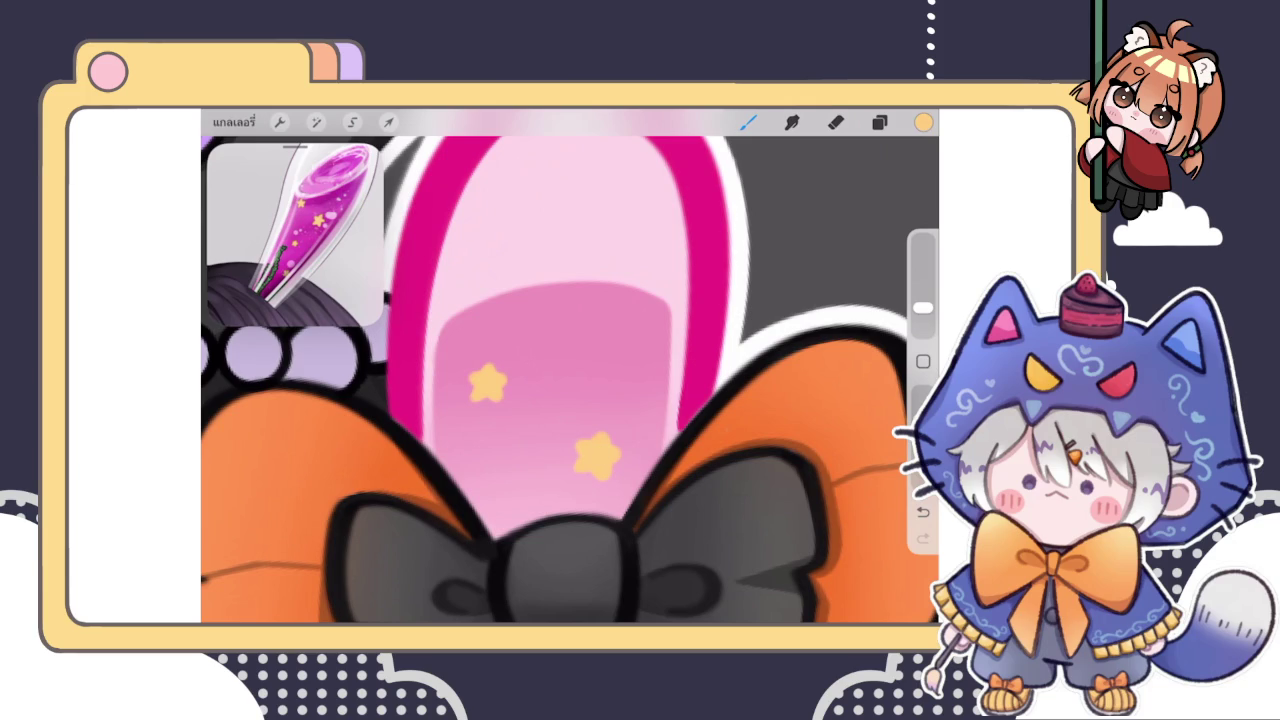
scroll(570, 380, "up", 2)
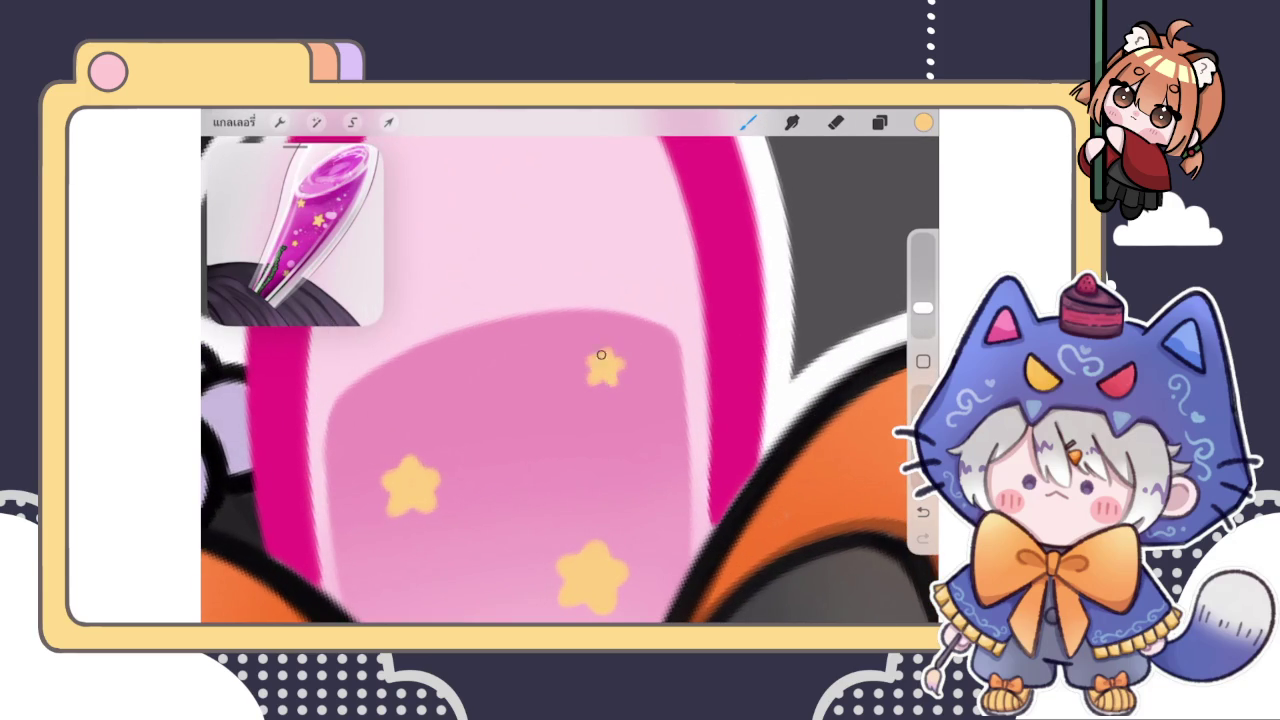
scroll(570, 380, "down", 2)
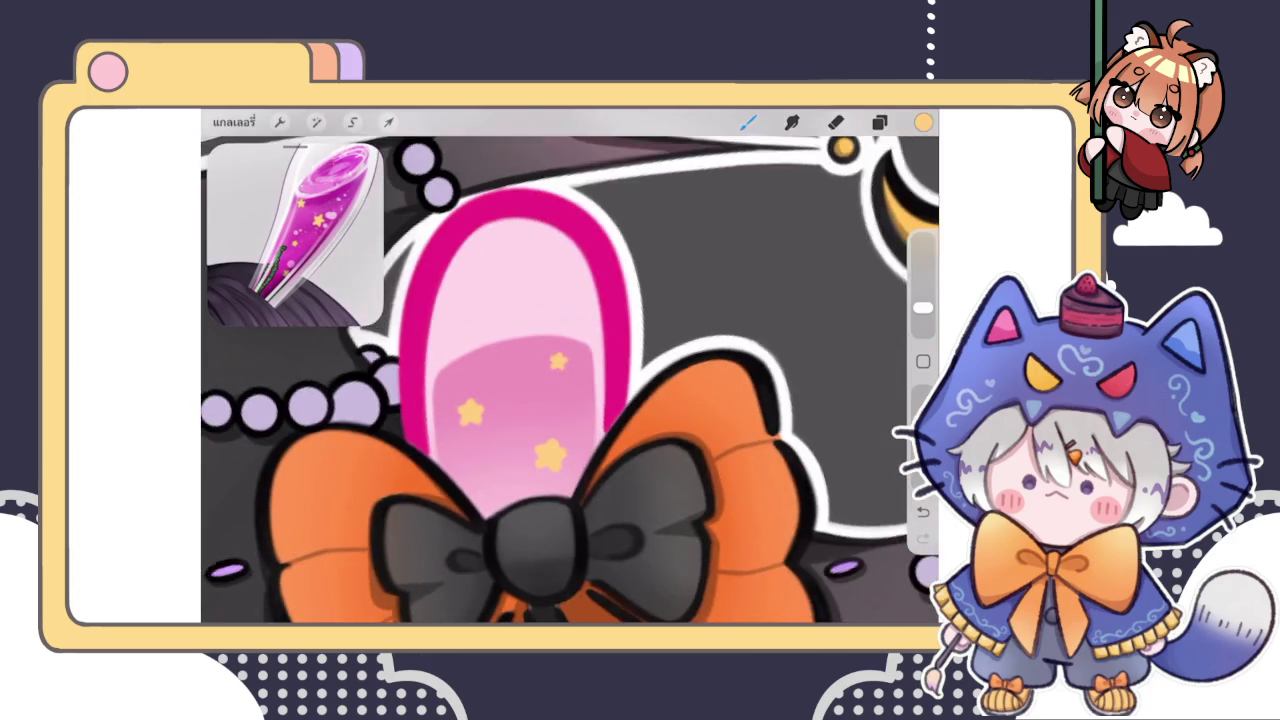
scroll(570, 380, "down", 3)
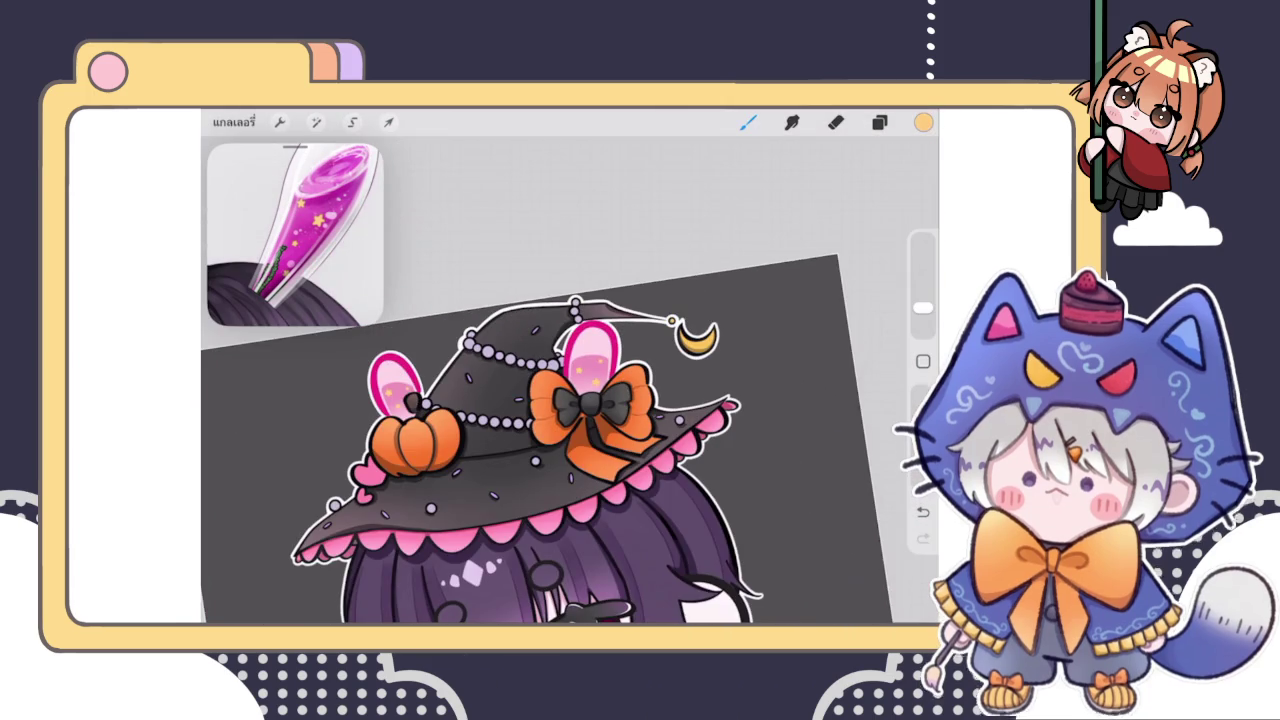
scroll(570, 440, "down", 5)
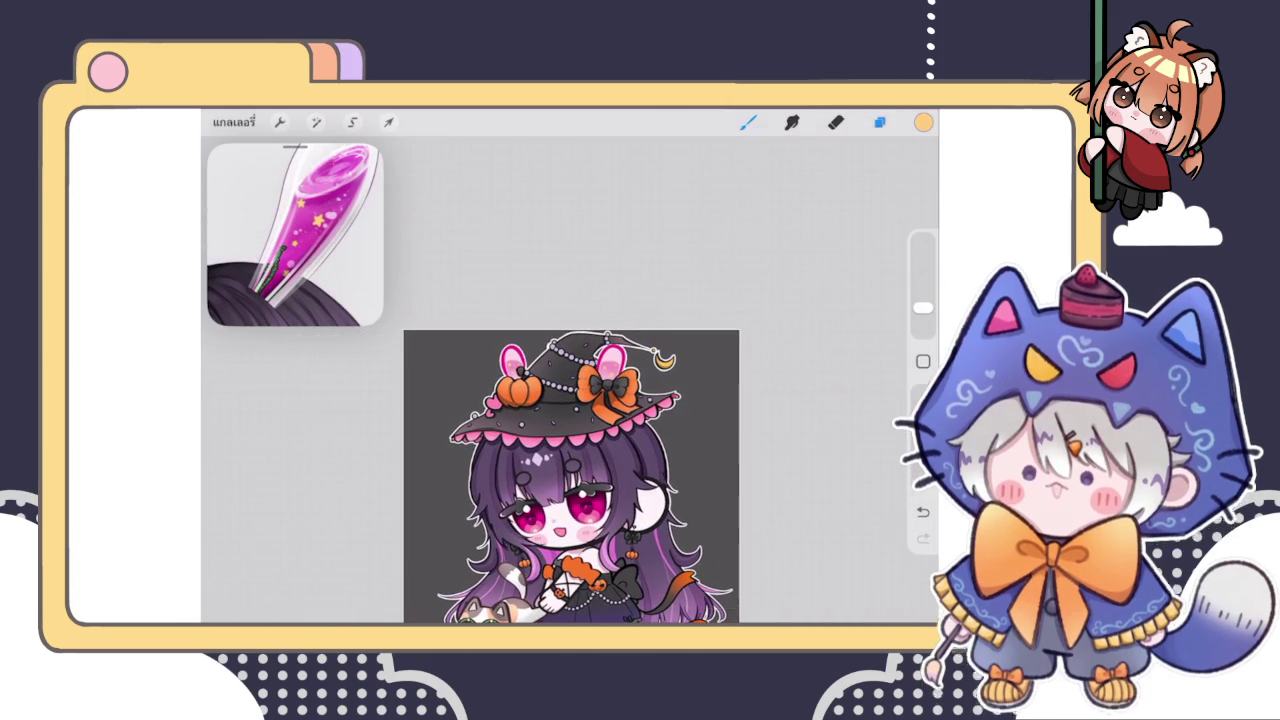
Select the layer just below the current one in the Layers panel
left_click(879, 122)
left_click(780, 436)
left_click(879, 122)
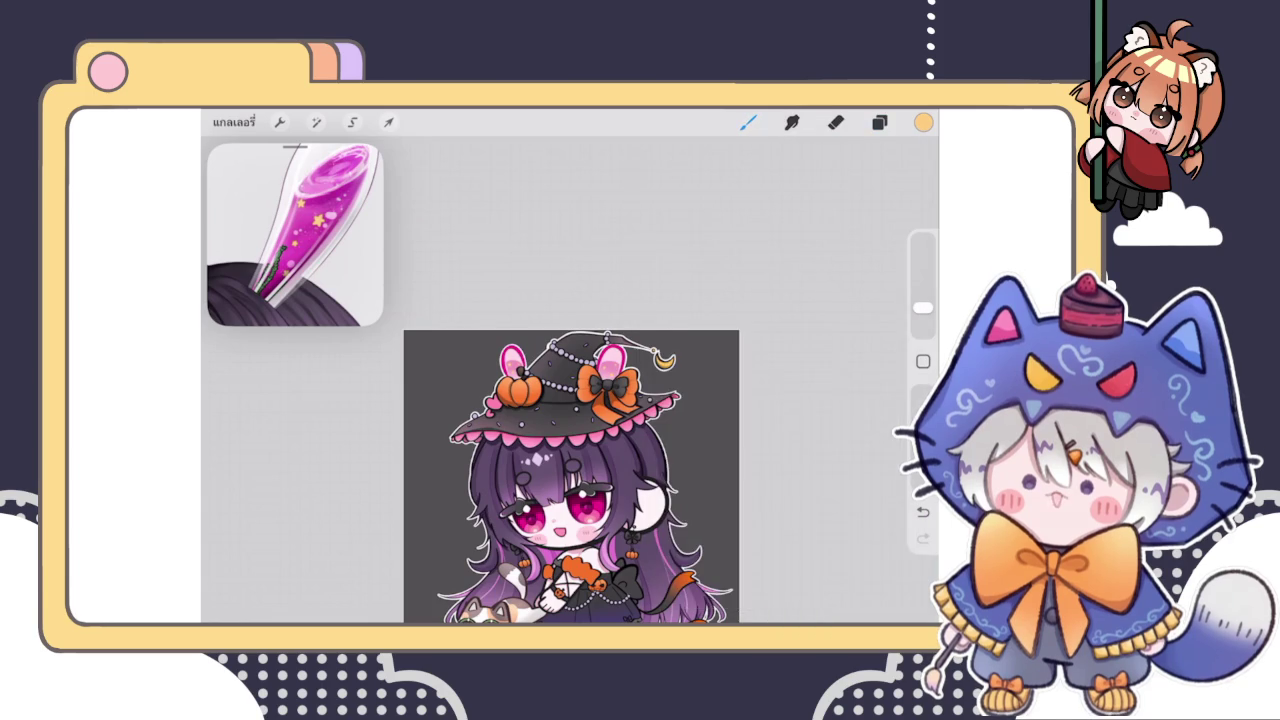
scroll(540, 400, "up", 3)
scroll(540, 400, "up", 3)
scroll(540, 400, "up", 3)
Change the colour to a darker green, testing and undoing strokes on the ear
left_click(923, 122)
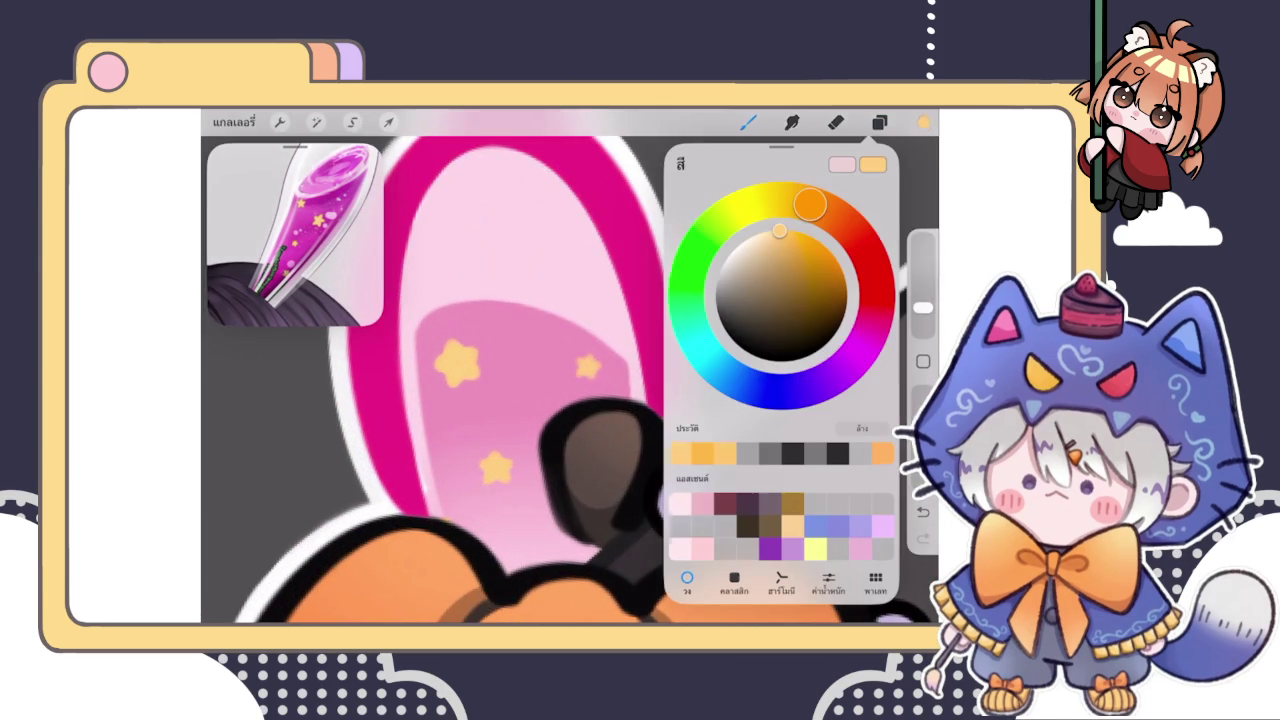
left_click_drag(719, 226, 686, 285)
left_click_drag(780, 232, 745, 290)
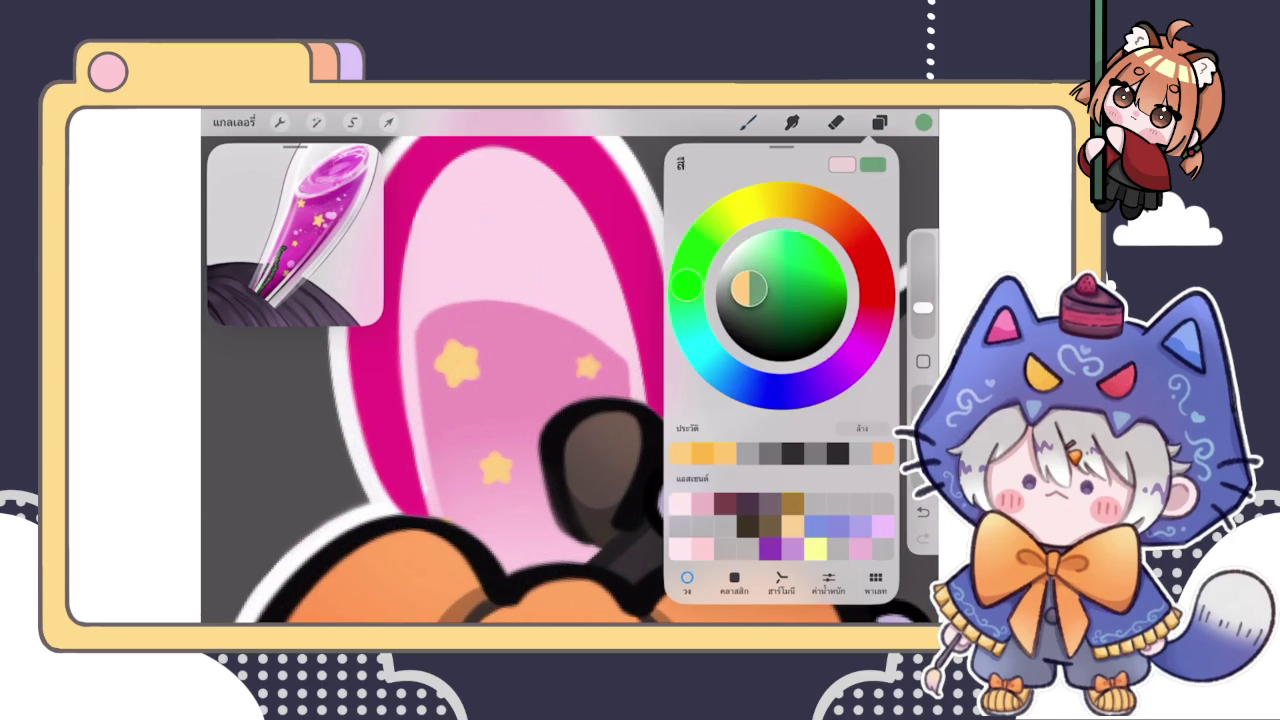
left_click_drag(518, 475, 548, 540)
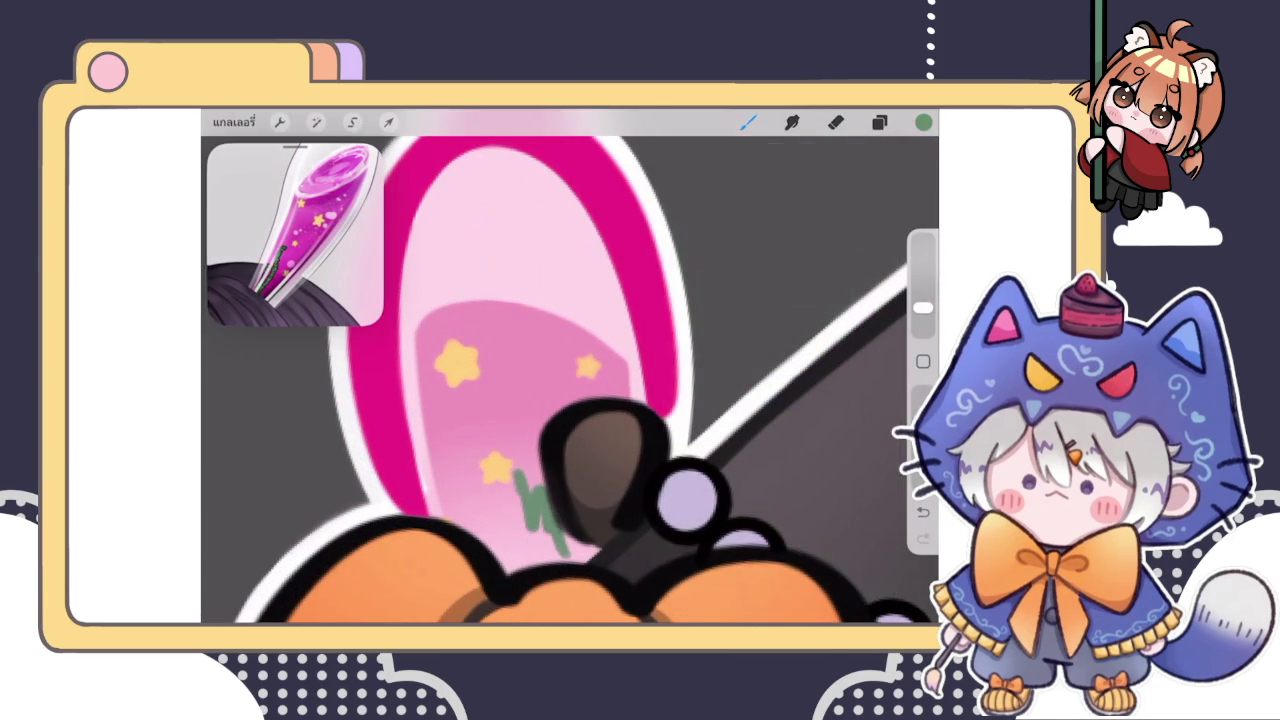
key("ctrl+z")
left_click(923, 122)
left_click_drag(735, 293, 742, 300)
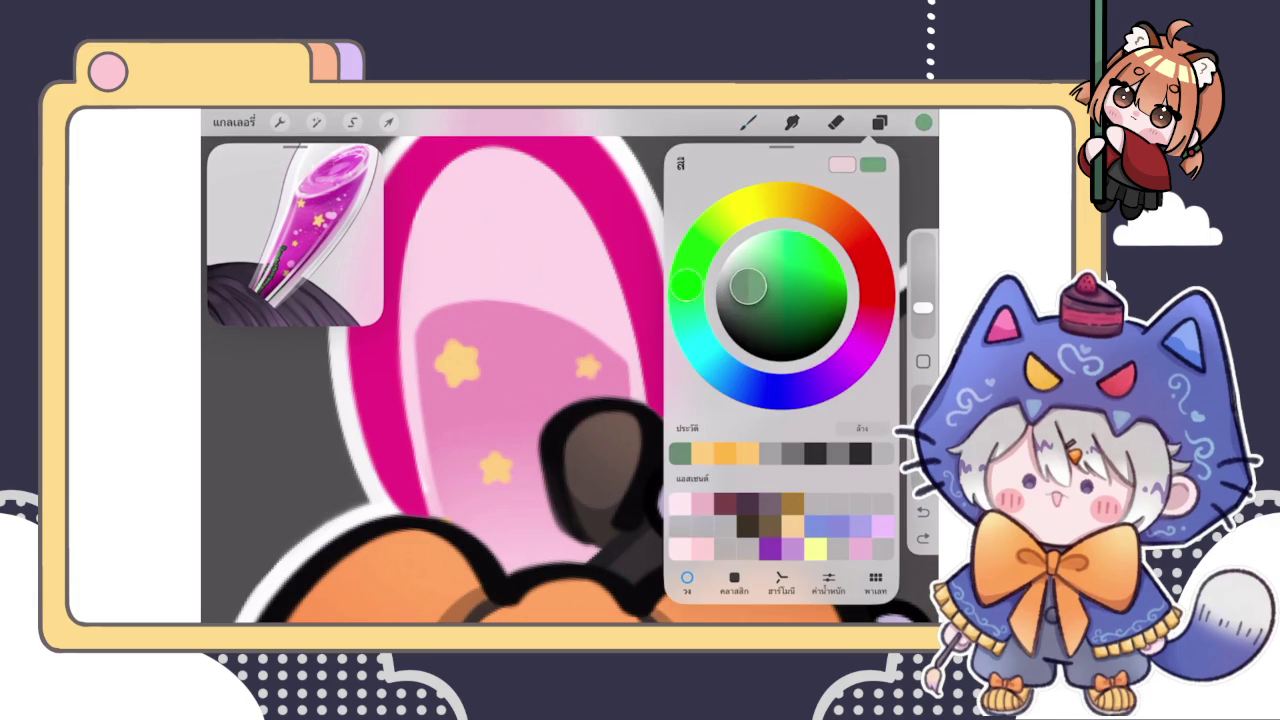
left_click_drag(518, 495, 525, 548)
key("ctrl+z")
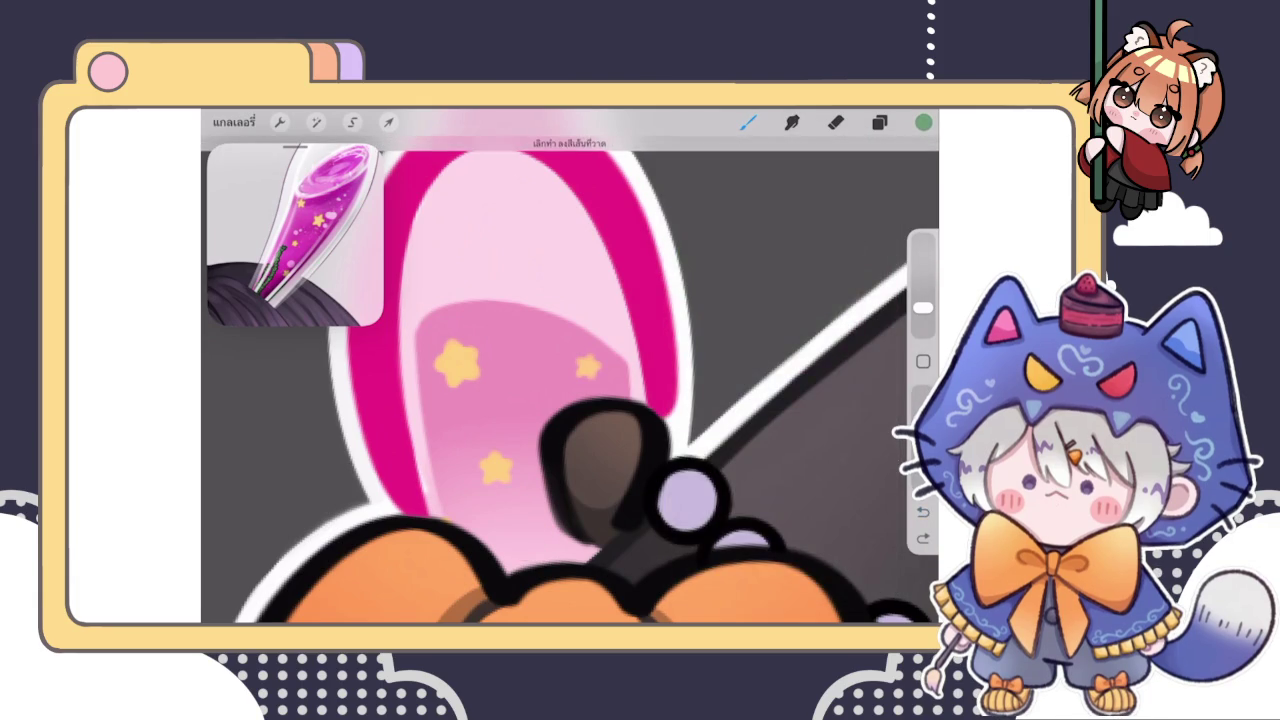
Shift the green toward a muted yellow-green, undo the test stroke, and show the layer list
left_click(923, 122)
left_click_drag(686, 286, 698, 245)
left_click_drag(748, 287, 742, 294)
left_click_drag(500, 545, 570, 545)
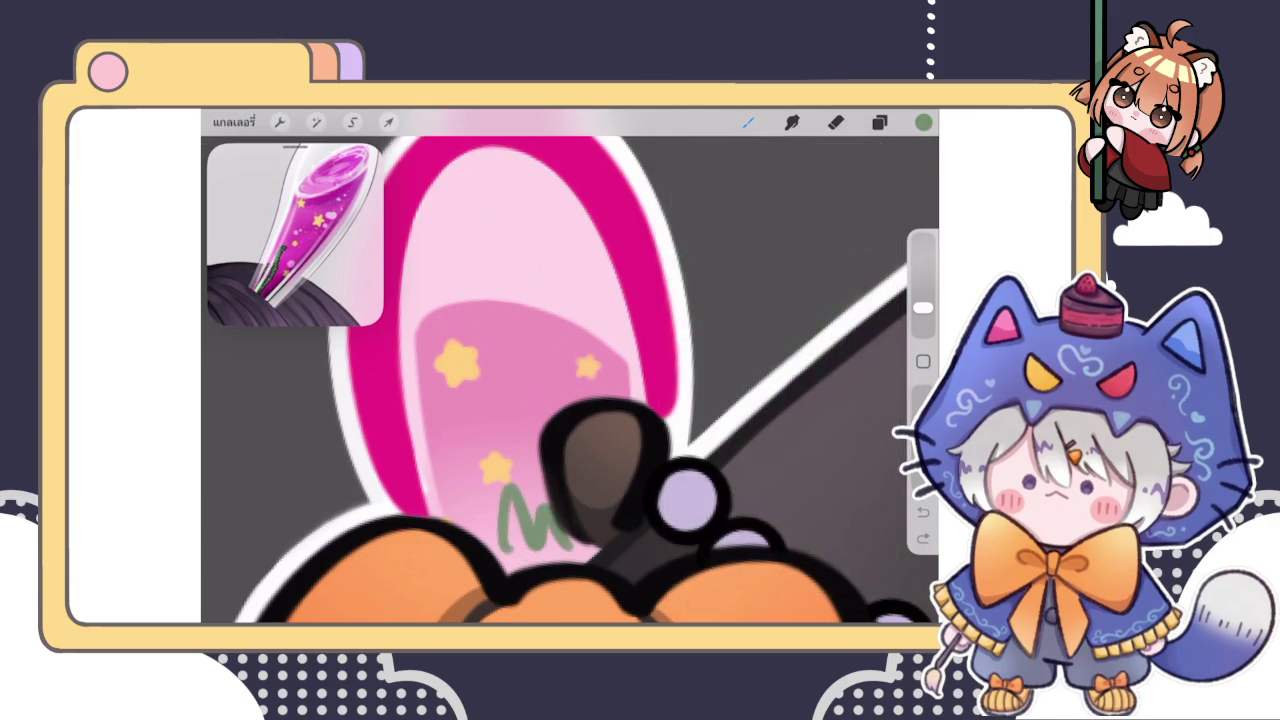
left_click(923, 511)
left_click(879, 122)
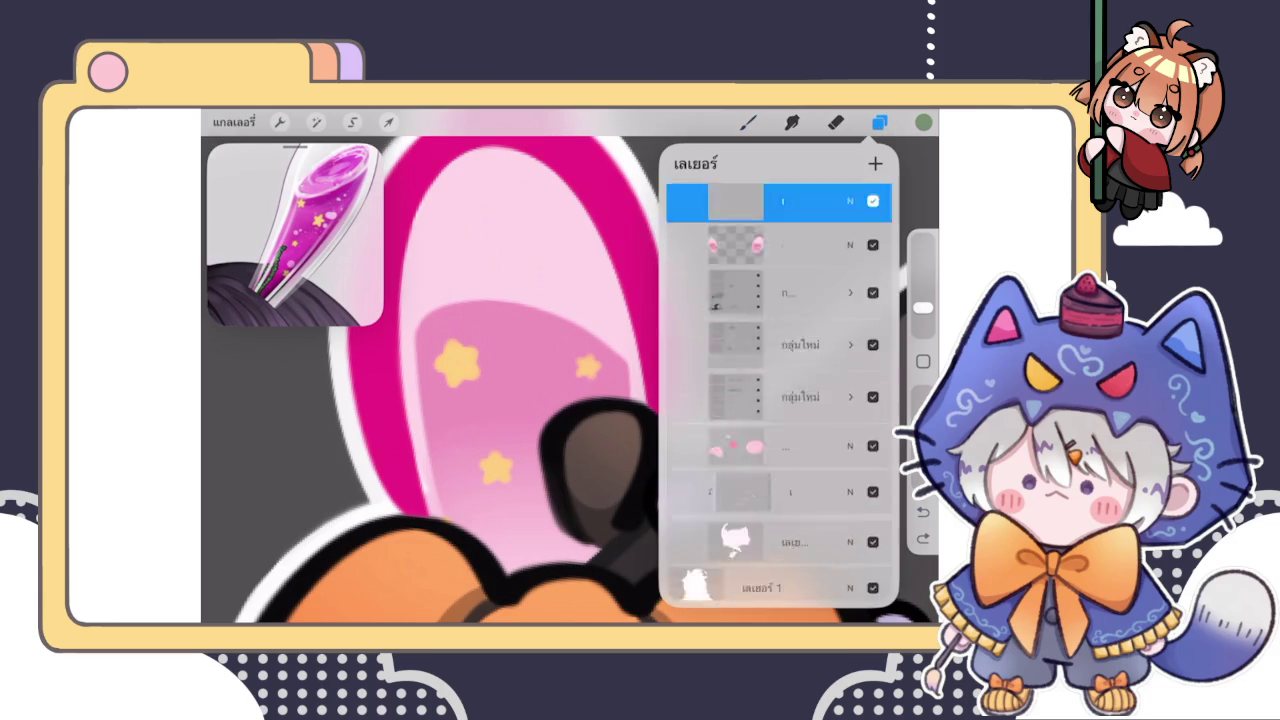
Select the group layer and erase the pink overlap on the pumpkin's top edge
scroll(778, 390, "up", 5)
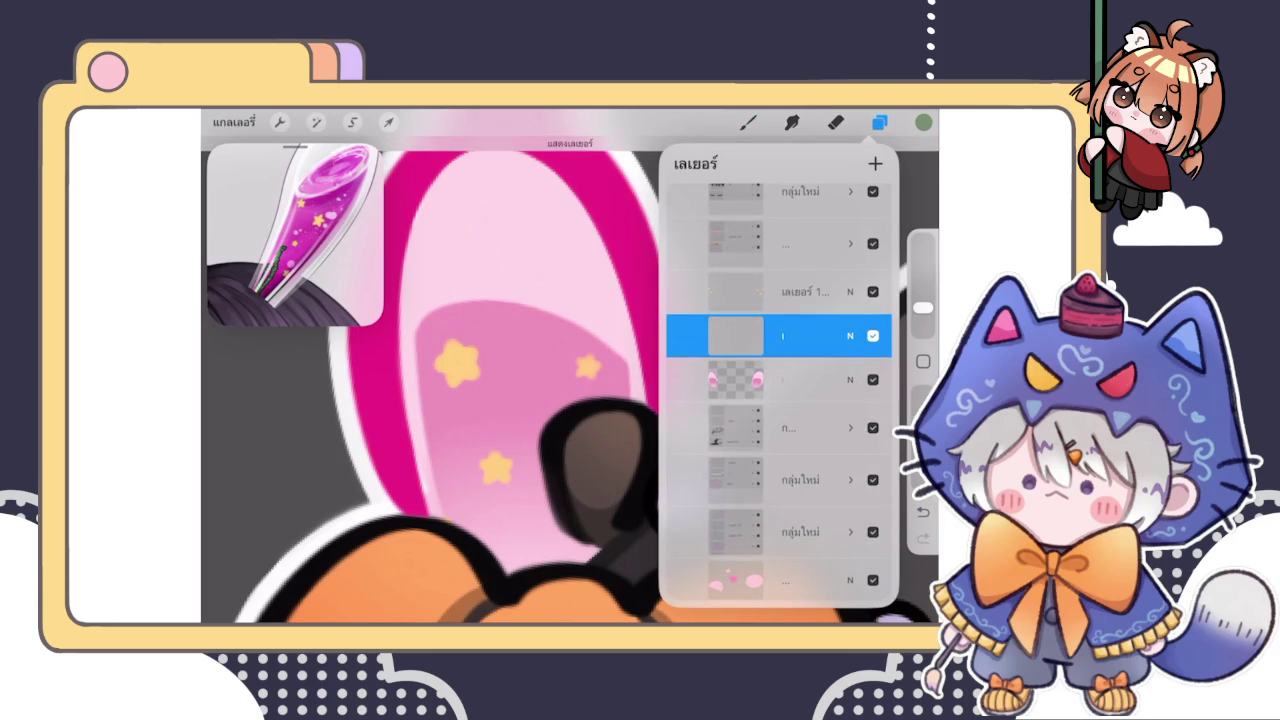
left_click(780, 291)
left_click(780, 243)
left_click(780, 243)
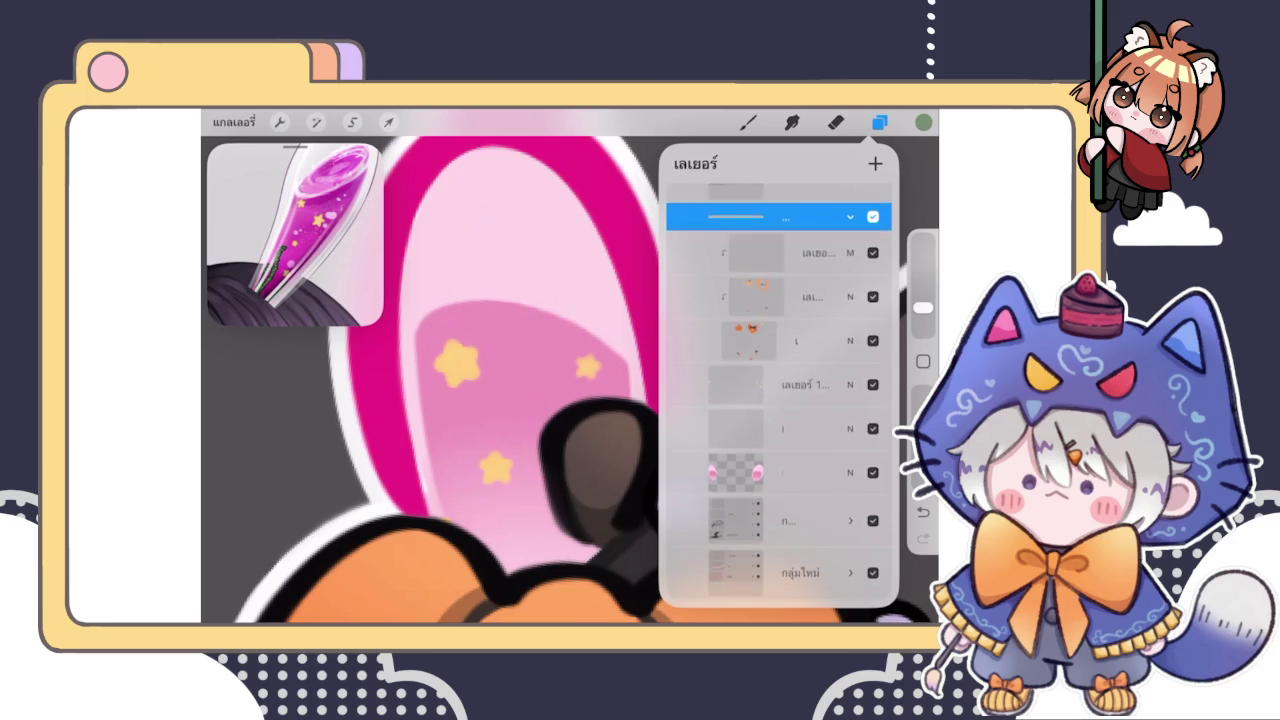
left_click(836, 122)
left_click_drag(469, 510, 430, 545)
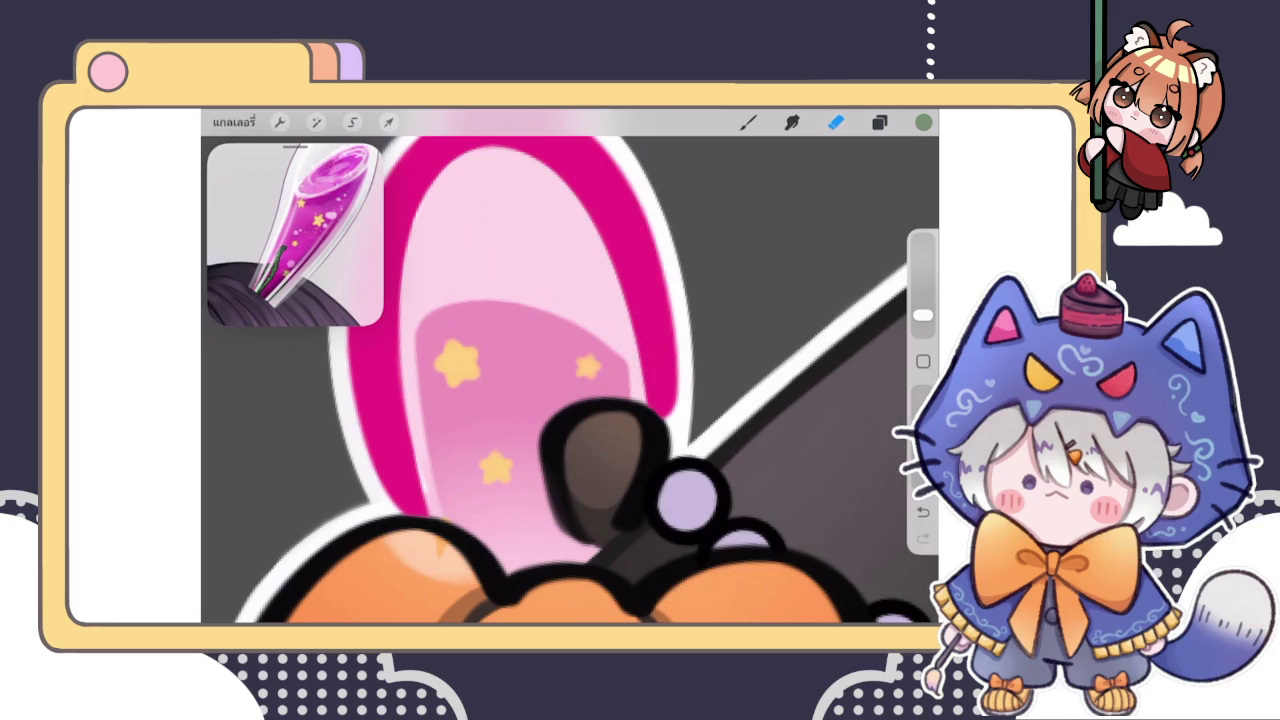
left_click_drag(922, 315, 922, 321)
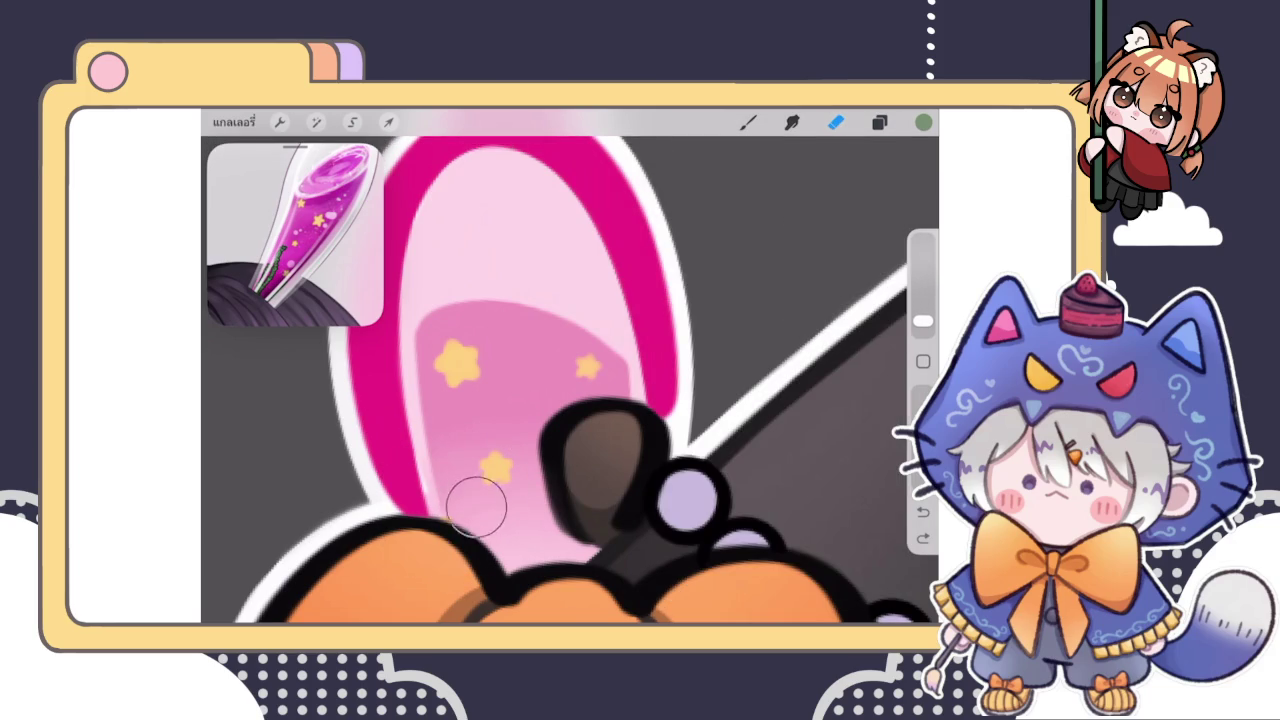
Check the pumpkin fill group's visibility and hide a layer near the top of the stack
left_click(879, 122)
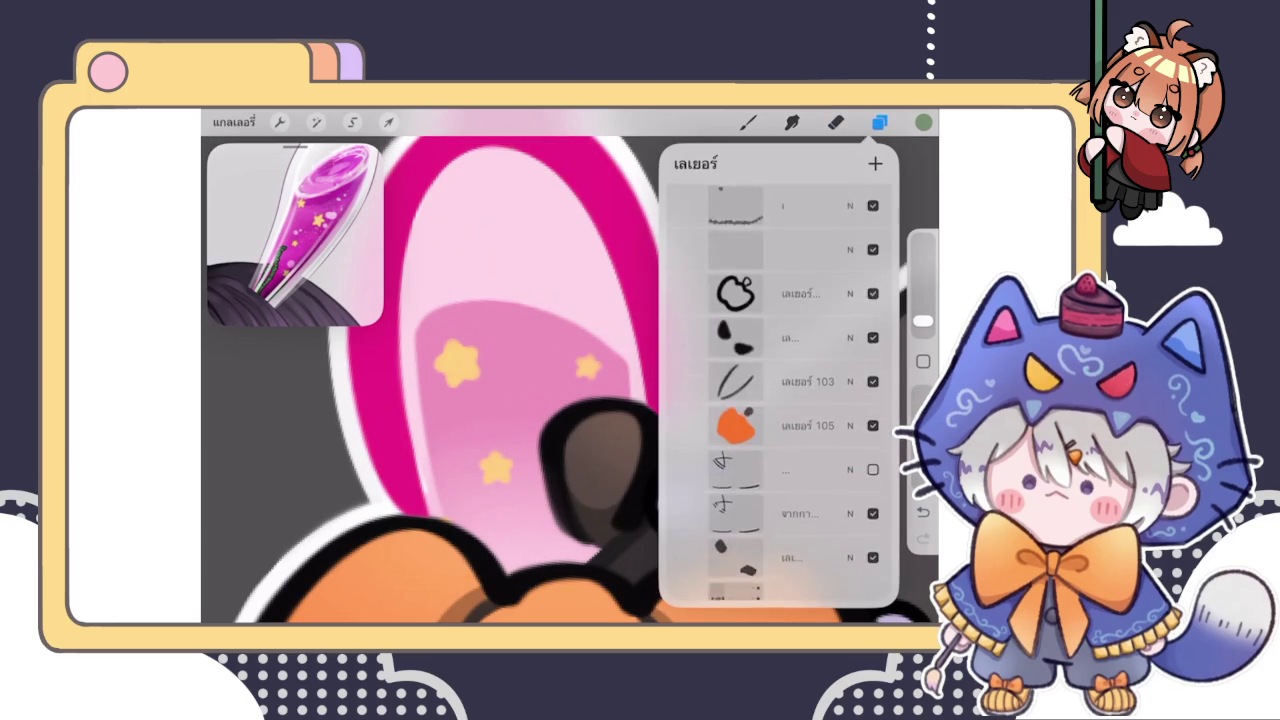
scroll(780, 400, "down", 3)
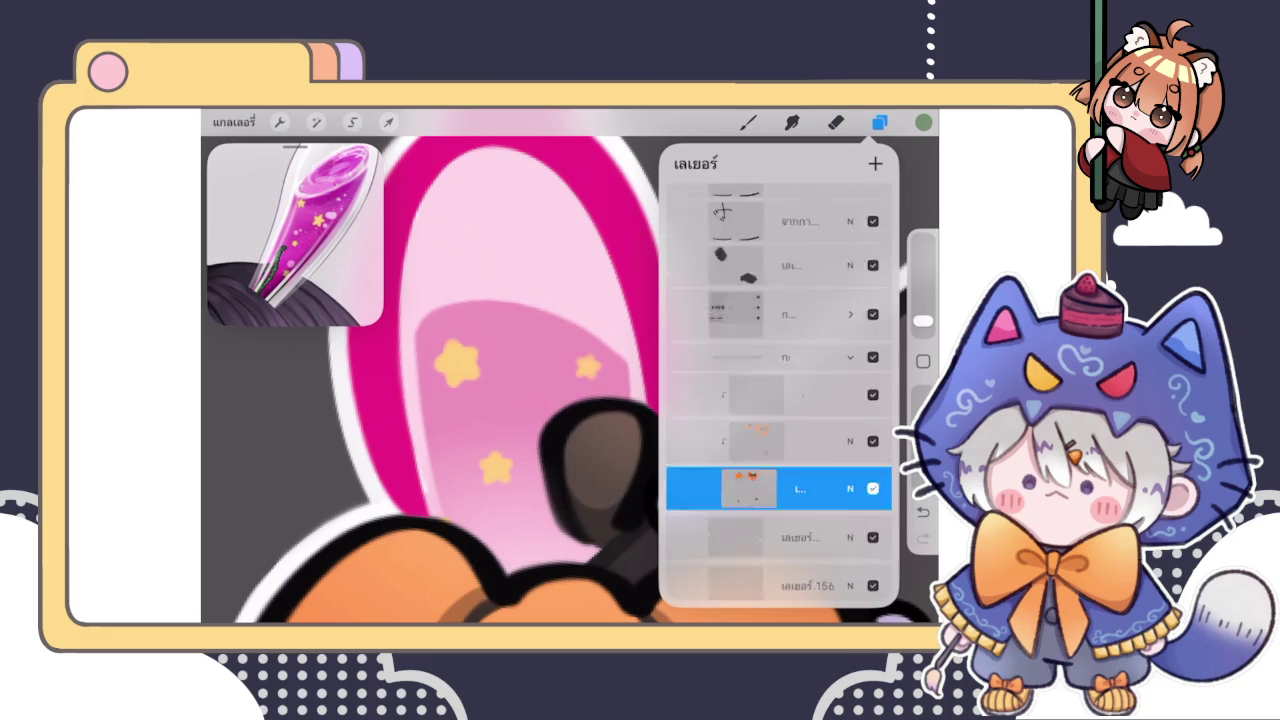
left_click(873, 302)
left_click(873, 302)
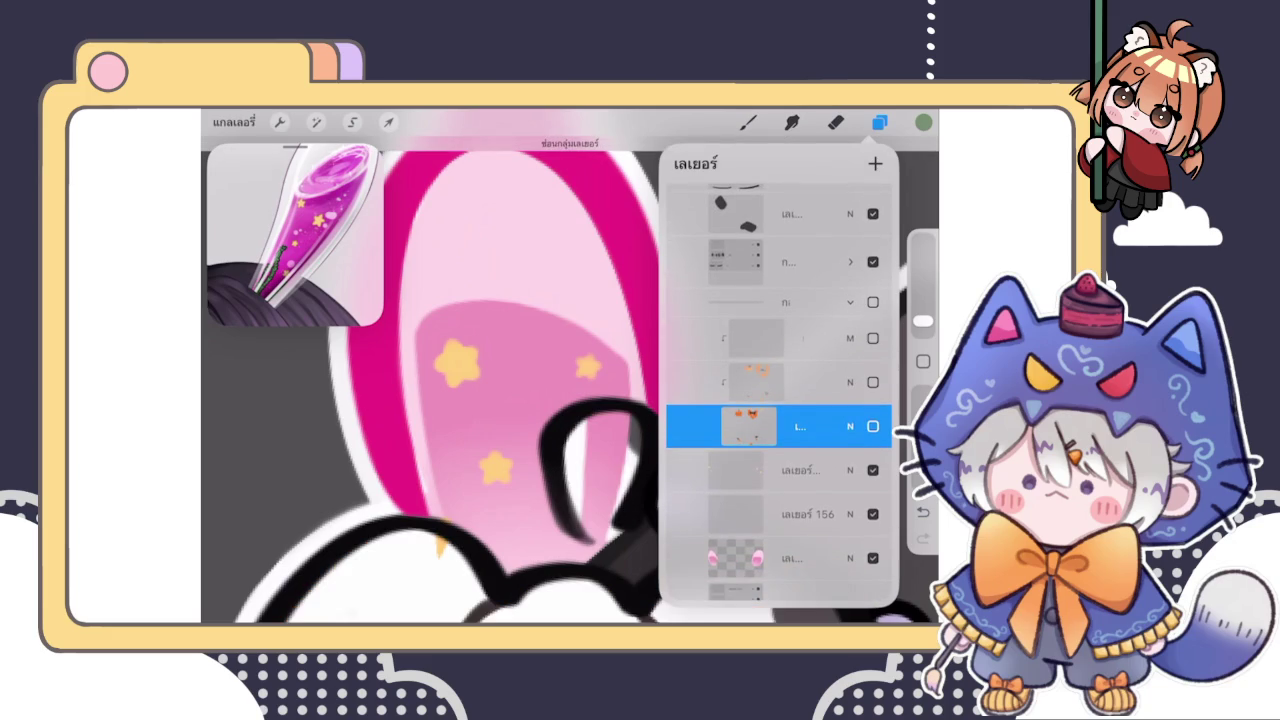
left_click(873, 302)
left_click(497, 286)
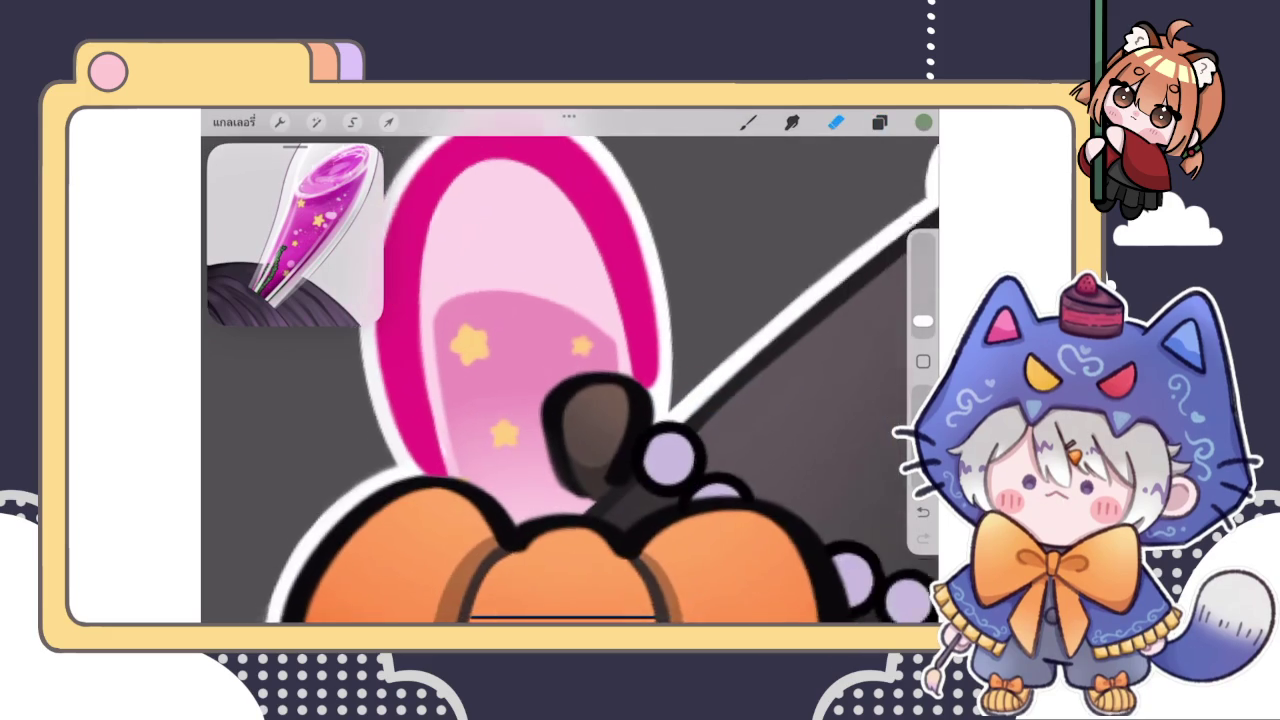
left_click_drag(497, 286, 520, 190)
left_click(879, 122)
scroll(780, 400, "down", 5)
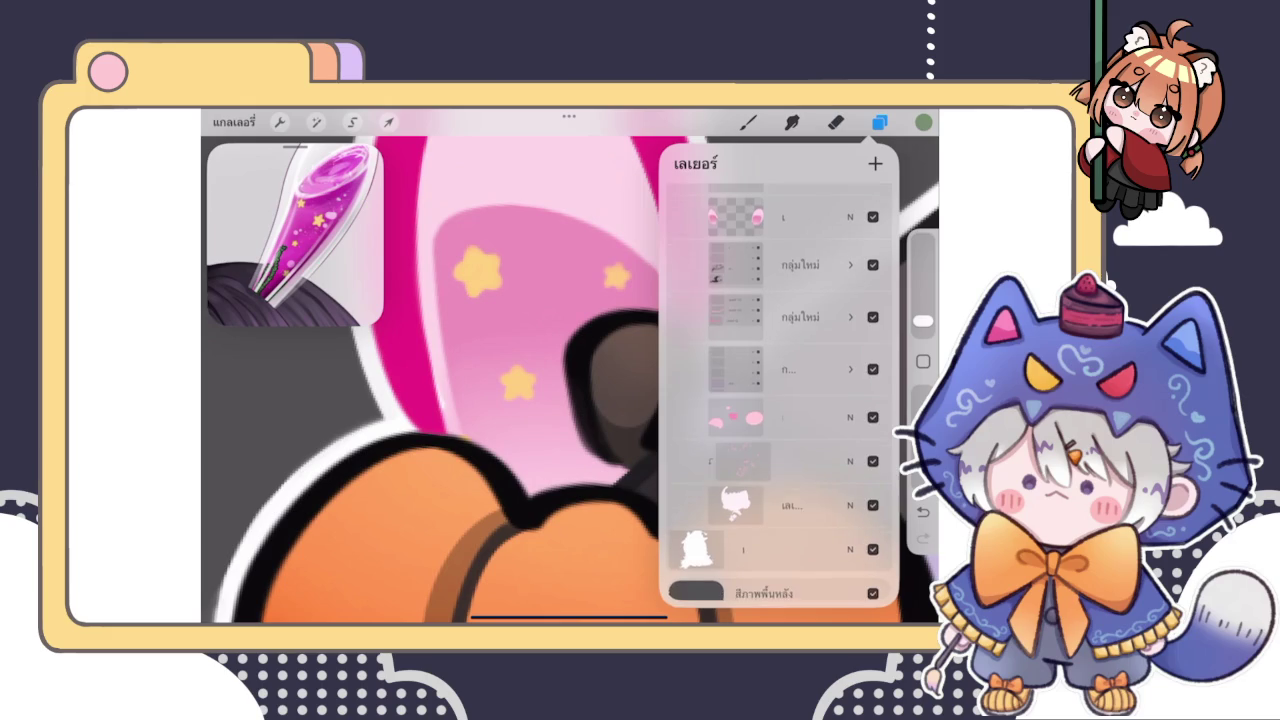
scroll(780, 400, "up", 5)
left_click(780, 205)
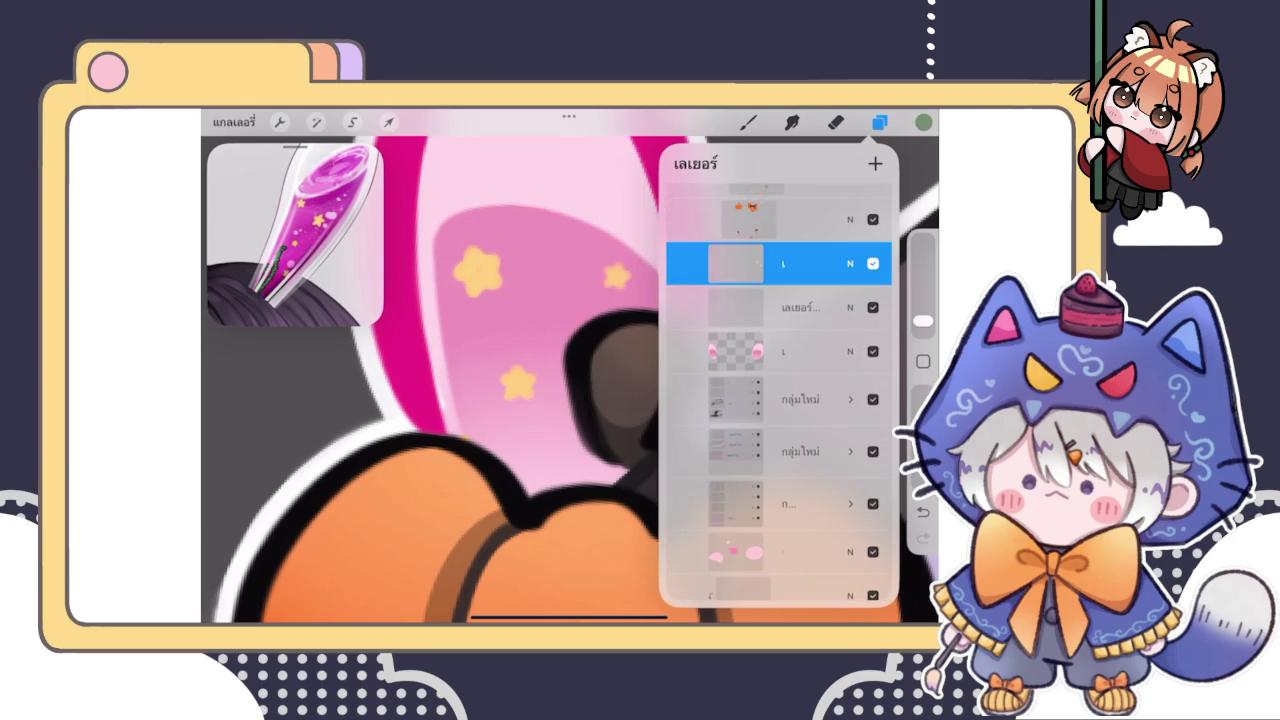
left_click(873, 263)
Return to the paint brush, select the layer one row lower and undo the visibility change
left_click(836, 122)
left_click(836, 122)
left_click(469, 461)
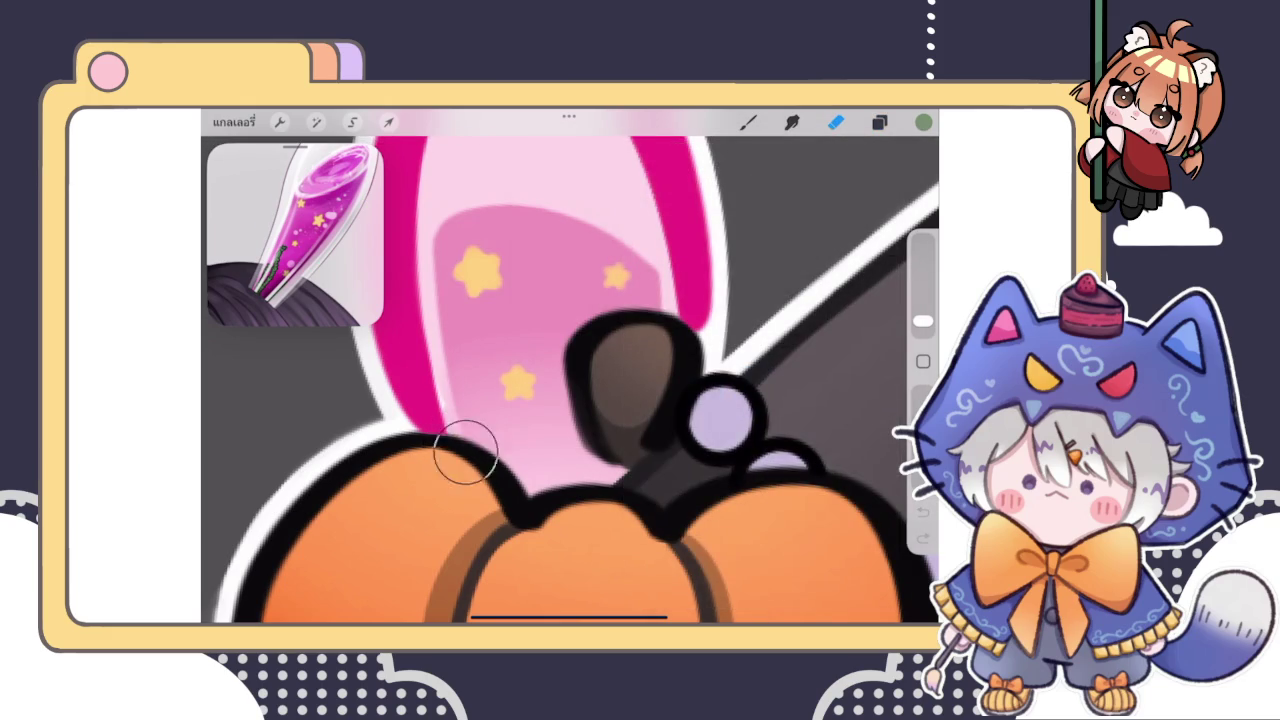
left_click(748, 122)
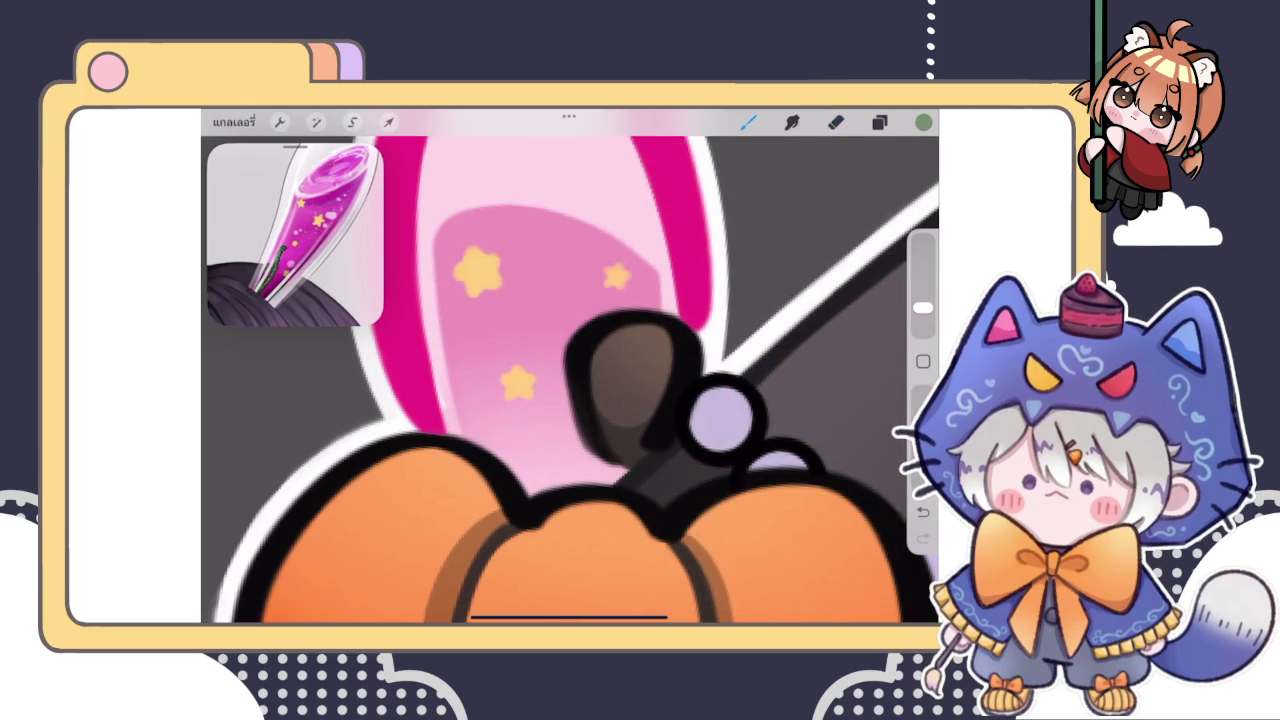
left_click(879, 122)
left_click(780, 435)
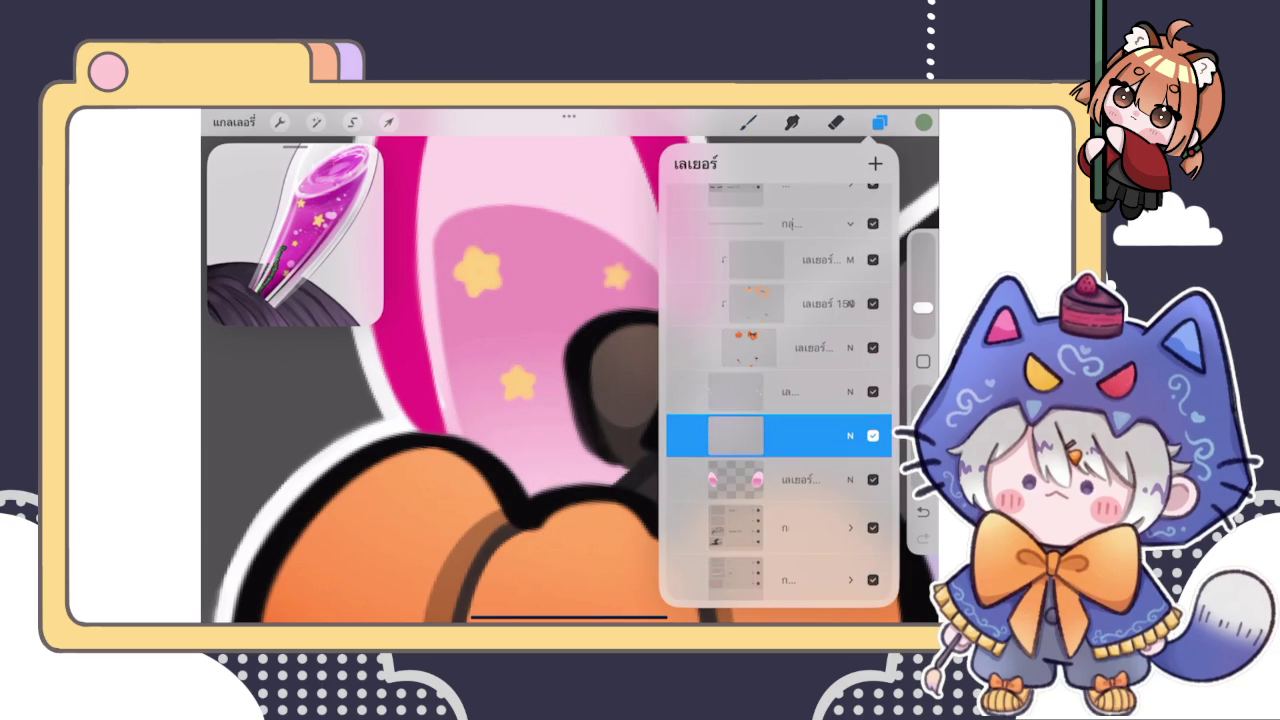
key("ctrl+z")
left_click(879, 122)
Test a green blob, then delete the layer holding it
left_click(533, 452)
left_click(879, 122)
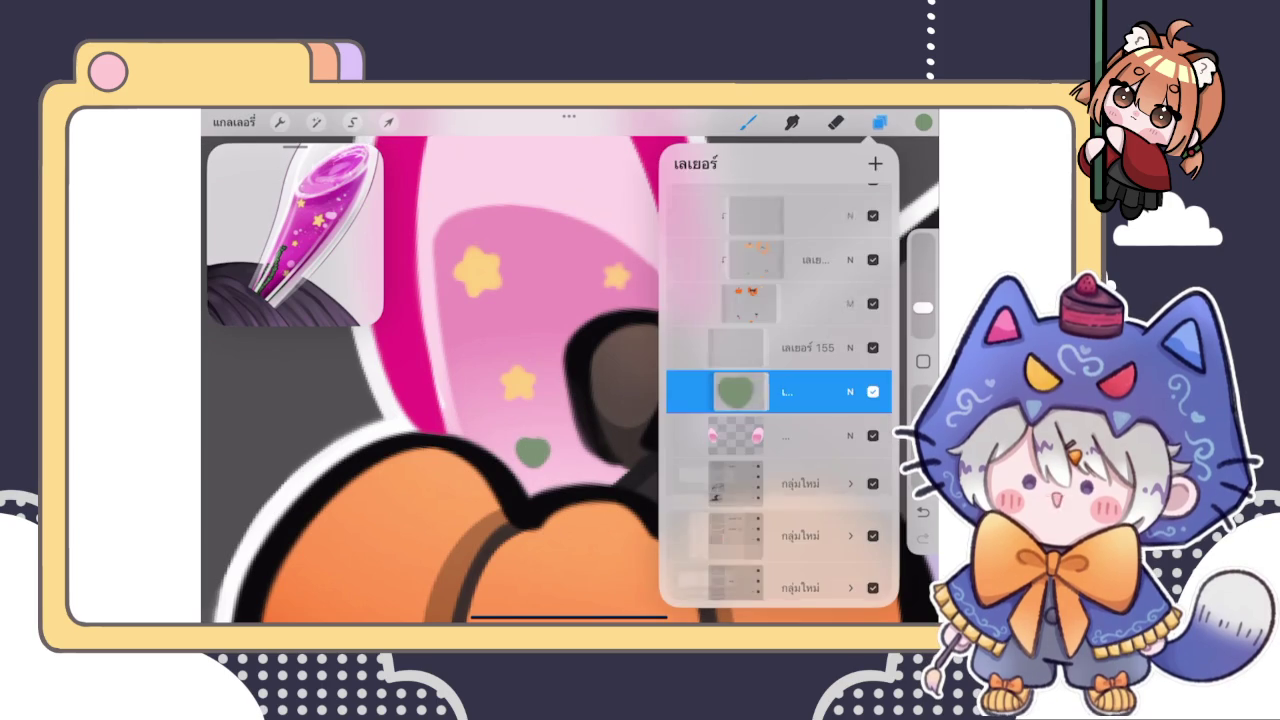
left_click_drag(850, 391, 750, 391)
left_click(851, 391)
left_click(879, 122)
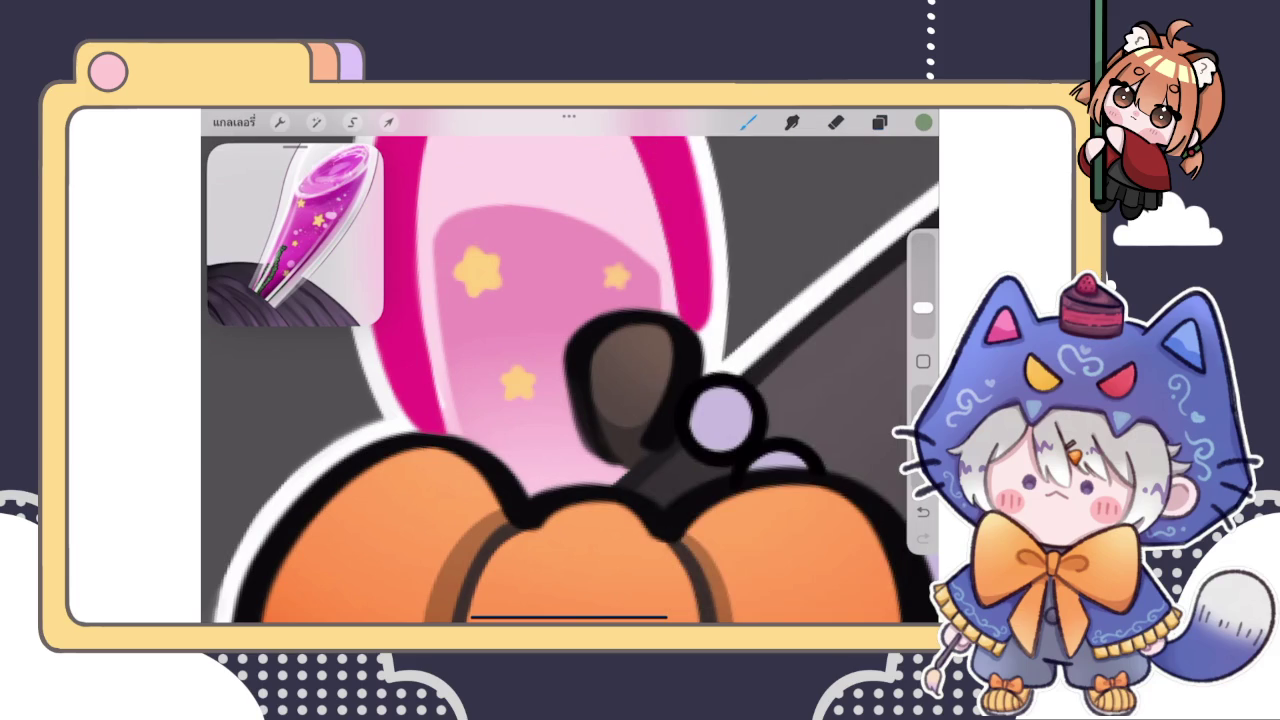
left_click(748, 122)
Draw a thin grey stem inside the pink ear and add green leaves down it
scroll(570, 380, "down", 2)
scroll(570, 380, "up", 3)
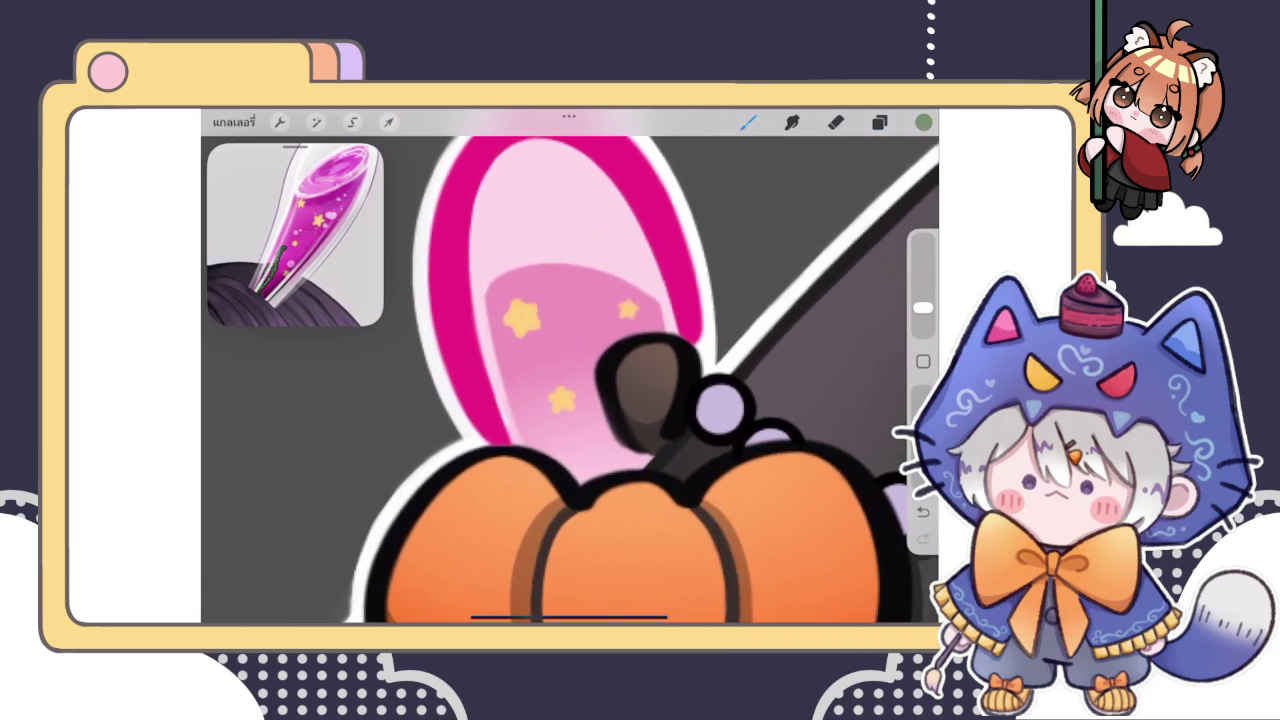
scroll(650, 380, "up", 3)
mouse_move(561, 532)
left_mouse_down()
mouse_move(546, 472)
mouse_move(457, 322)
left_mouse_up()
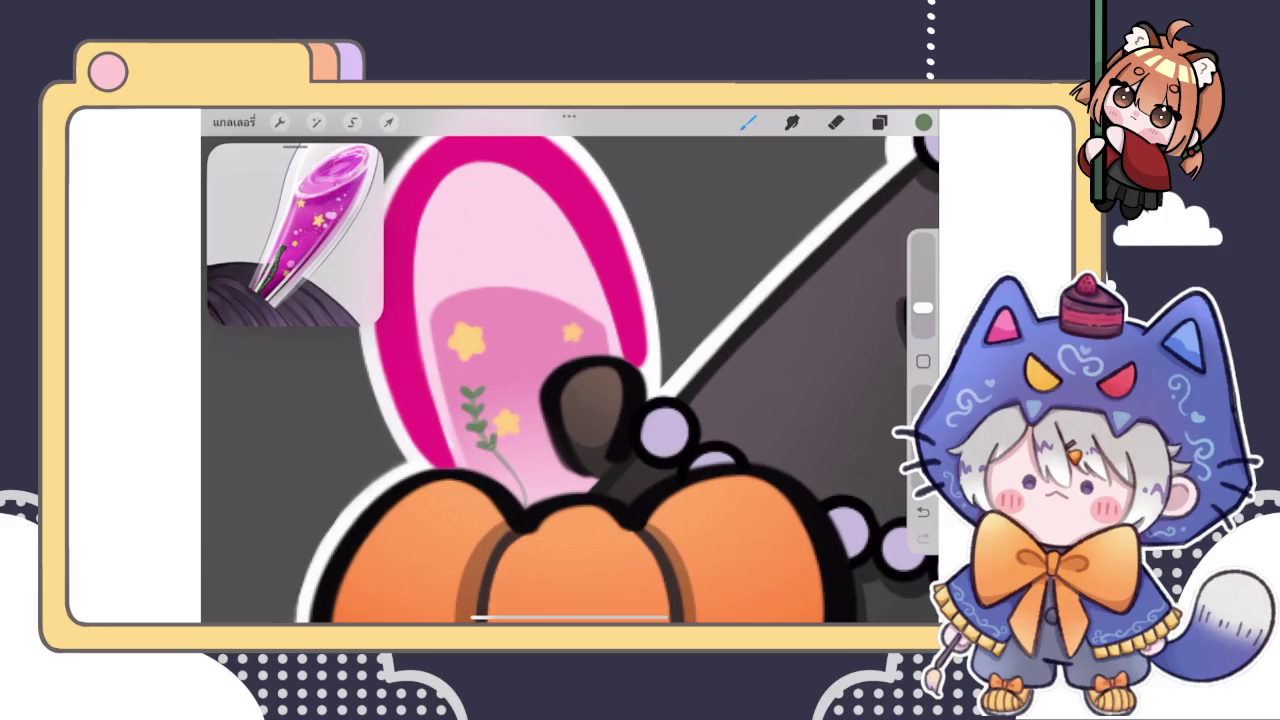
scroll(451, 478, "up", 3)
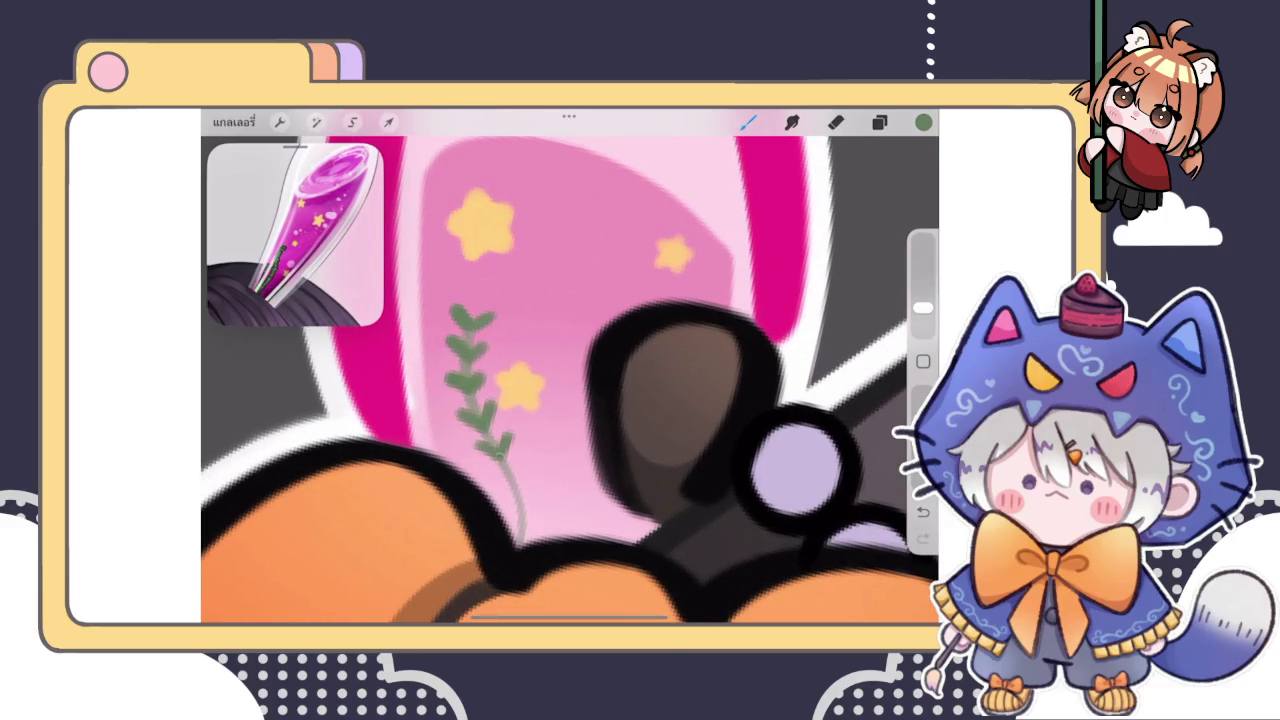
mouse_move(474, 442)
left_mouse_down()
mouse_move(524, 494)
mouse_move(521, 516)
left_mouse_up()
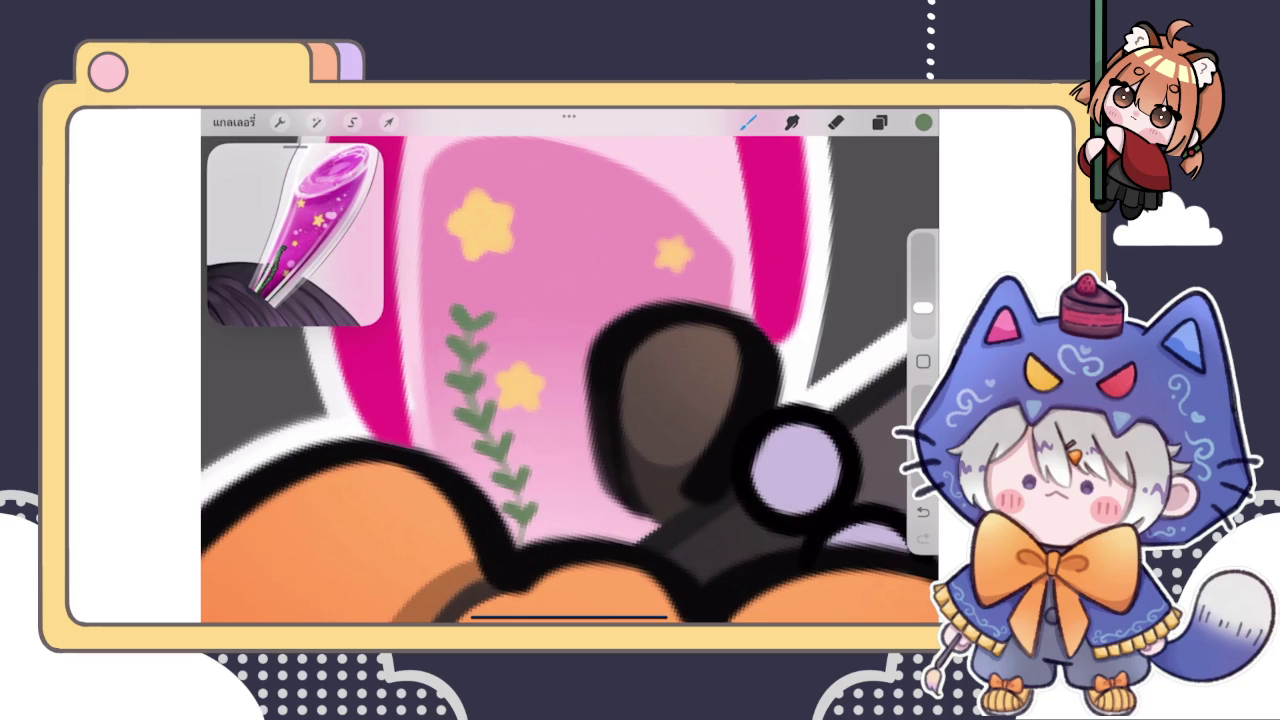
Try another grey stem beside the pumpkin stem, then undo the misplaced stroke
scroll(570, 380, "down", 3)
scroll(570, 380, "down", 2)
scroll(570, 380, "down", 3)
scroll(570, 380, "up", 3)
scroll(570, 380, "up", 2)
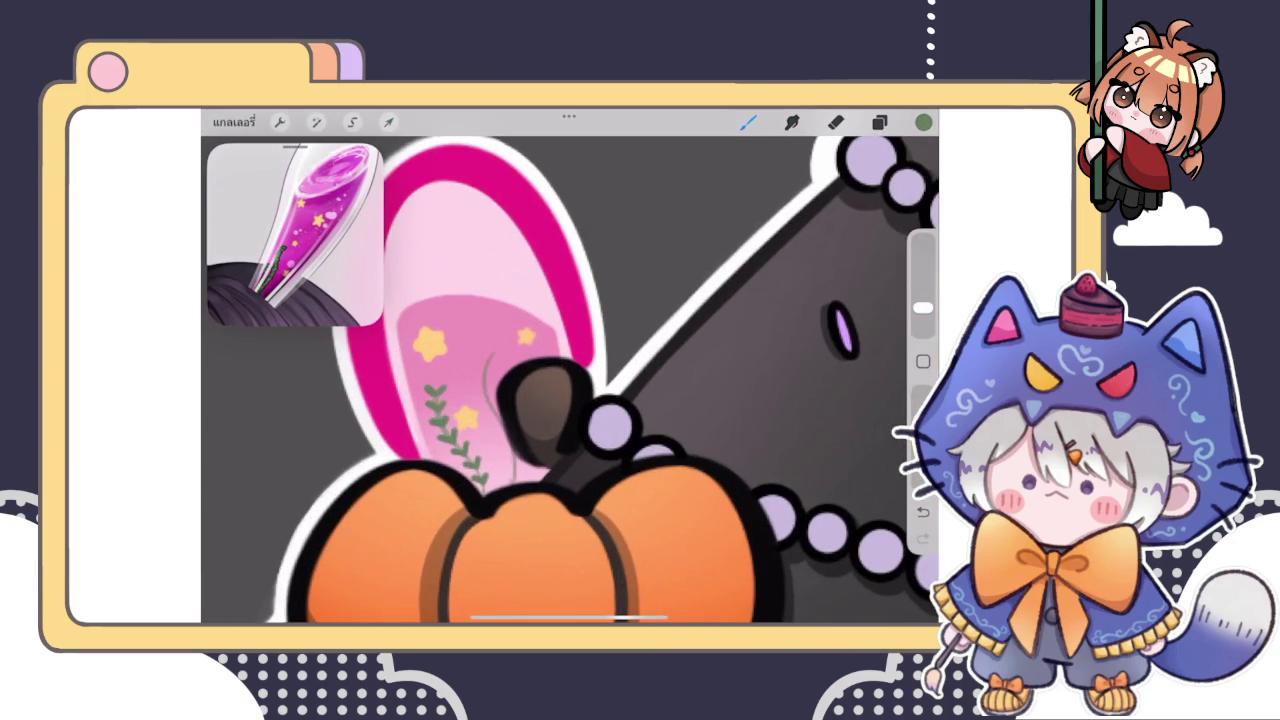
left_click_drag(492, 358, 512, 478)
key("ctrl+z")
scroll(500, 340, "up", 2)
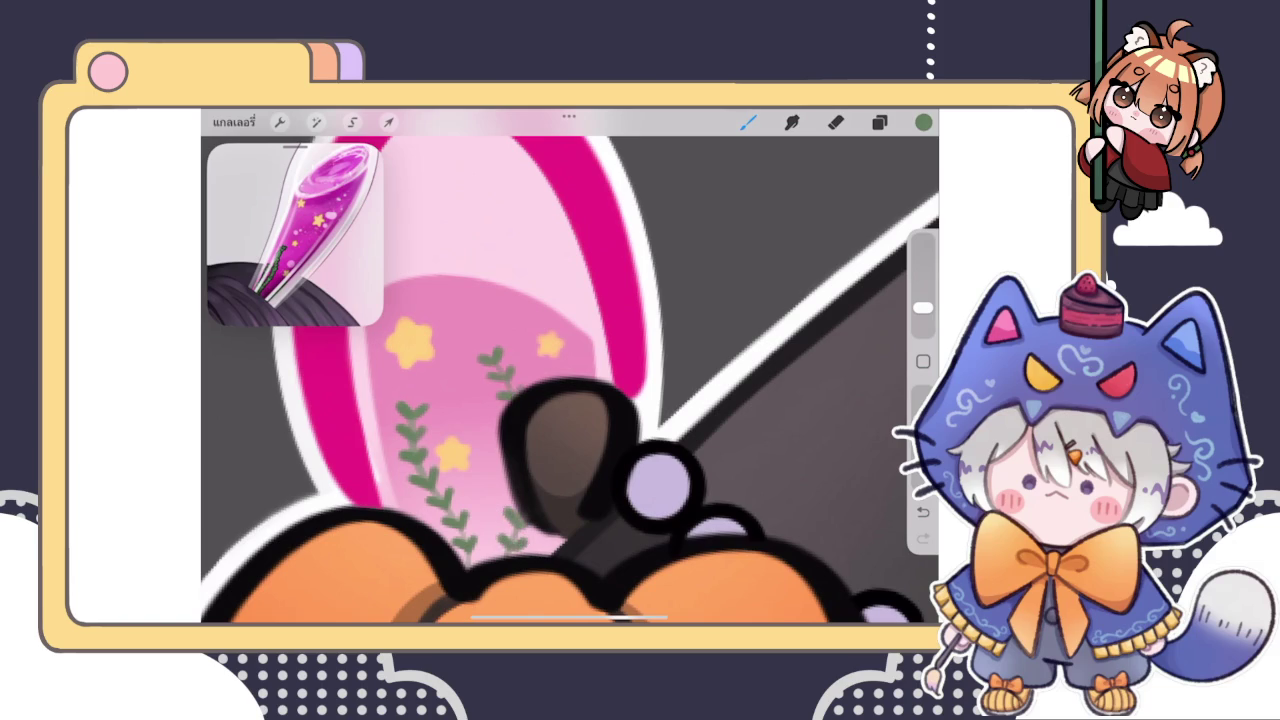
Sketch grey stem strokes on the ear above the bow, undoing each until one looks right
scroll(570, 380, "down", 5)
scroll(570, 380, "up", 3)
scroll(570, 380, "up", 3)
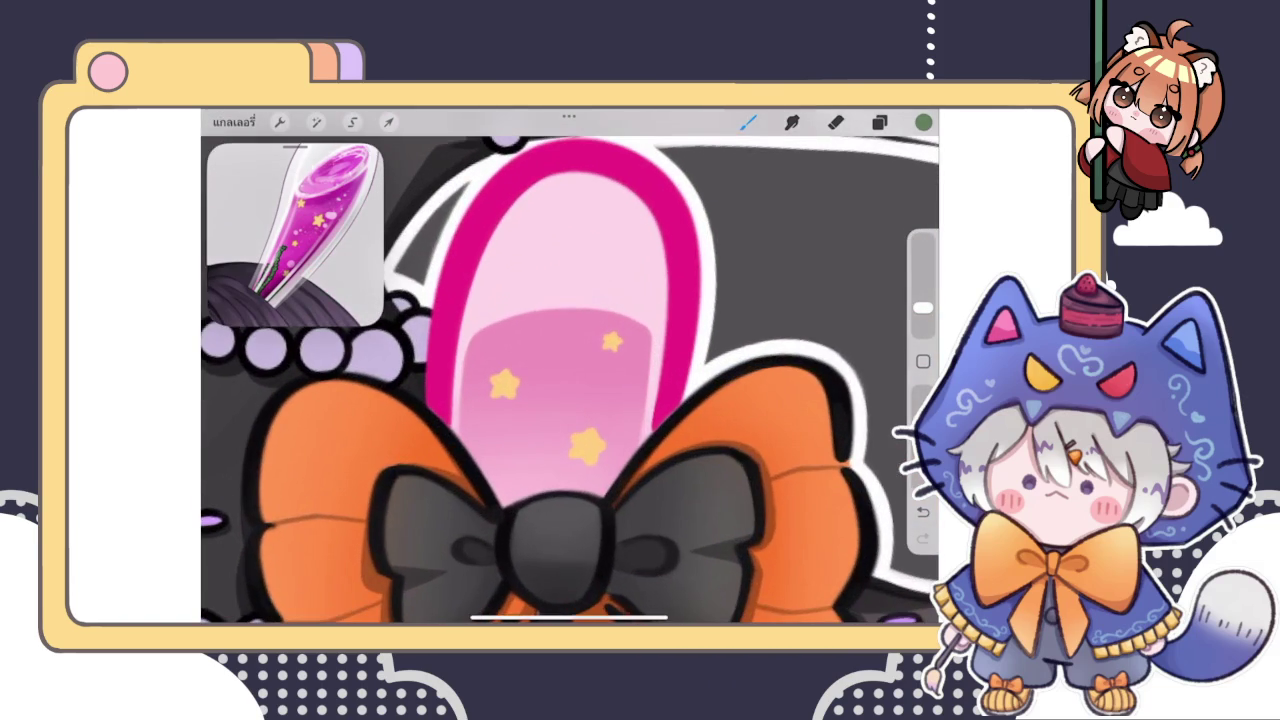
left_click_drag(575, 352, 572, 488)
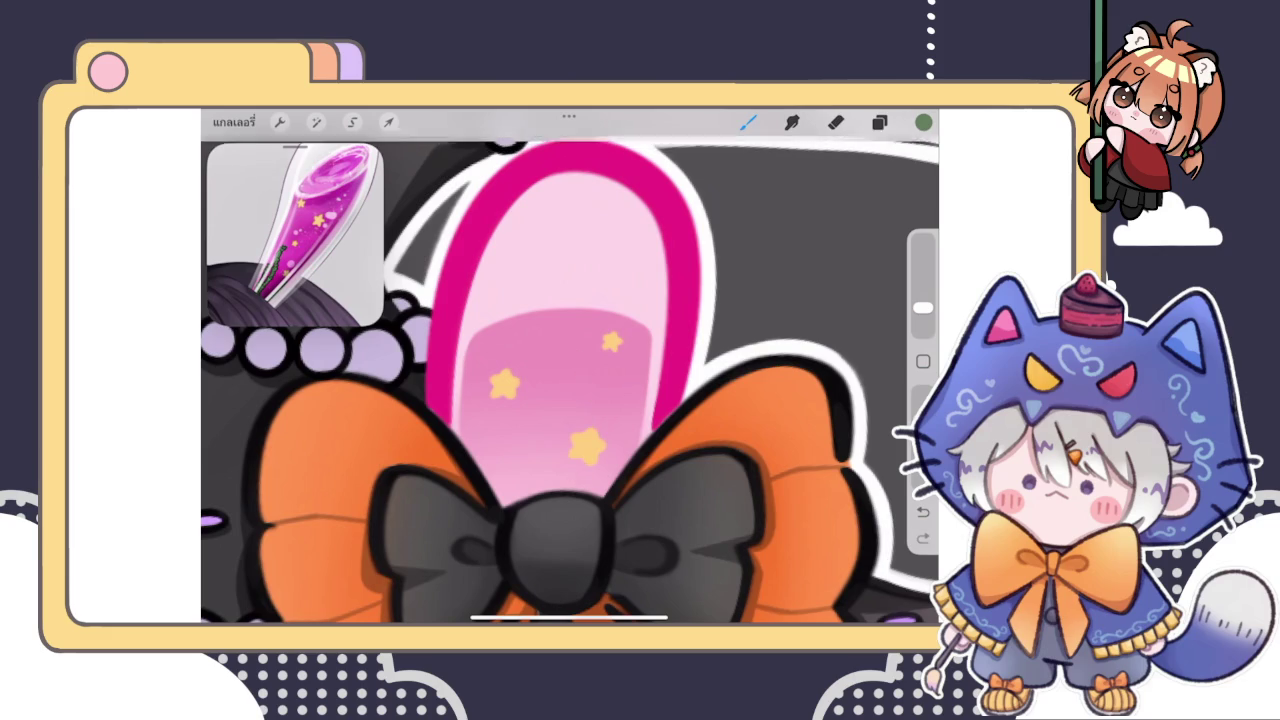
key("ctrl+z")
left_click_drag(594, 352, 592, 432)
key("ctrl+z")
left_click_drag(582, 378, 572, 510)
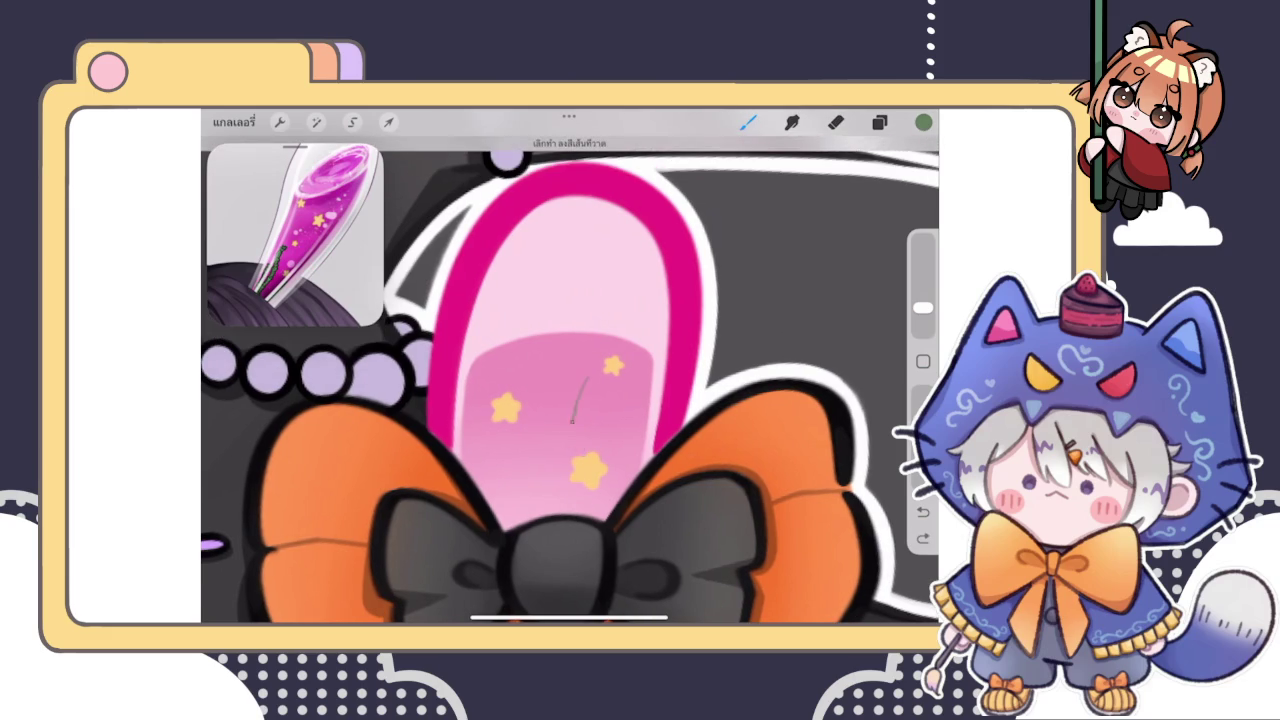
key("ctrl+z")
left_click_drag(512, 525, 521, 425)
key("ctrl+z")
Draw curved second grey stems, undoing and restoring strokes to refine their placement
left_click_drag(500, 520, 536, 396)
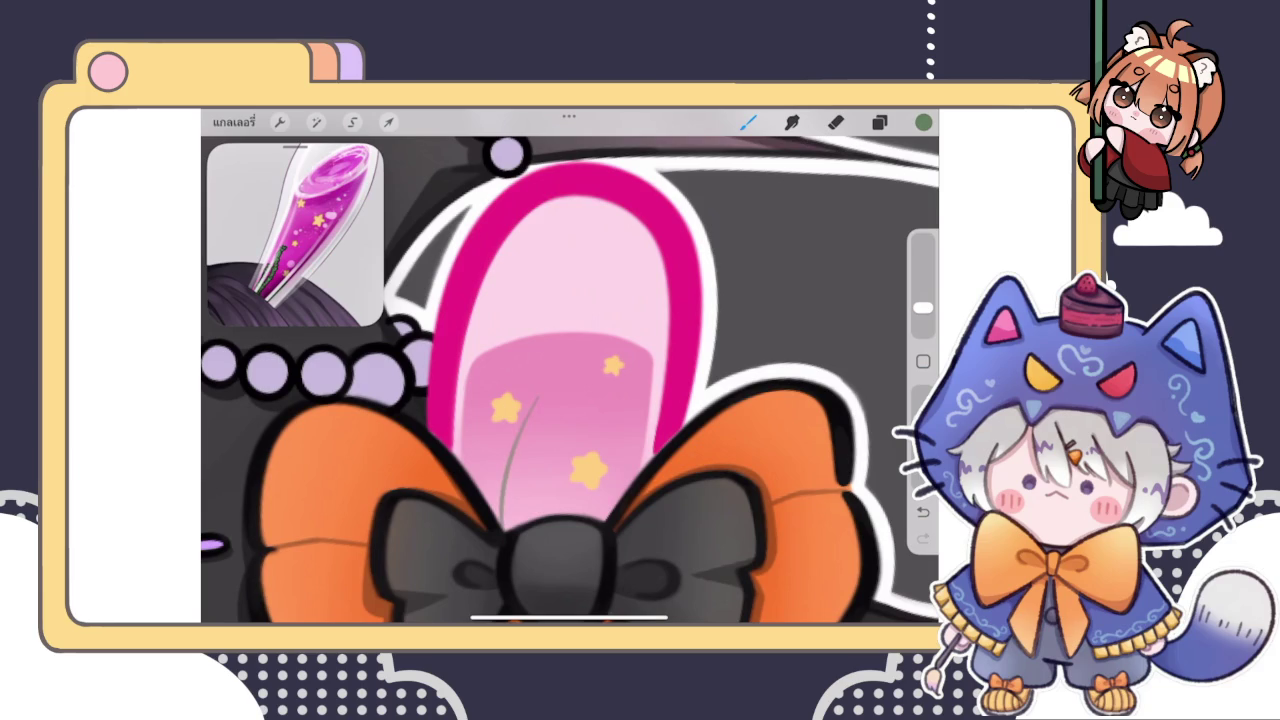
key("ctrl+z")
key("ctrl+shift+z")
left_click_drag(503, 525, 507, 410)
key("ctrl+z")
key("ctrl+shift+z")
mouse_move(566, 455)
left_mouse_down()
mouse_move(574, 392)
mouse_move(552, 516)
left_mouse_up()
key("ctrl+z")
key("ctrl+shift+z")
key("ctrl+z")
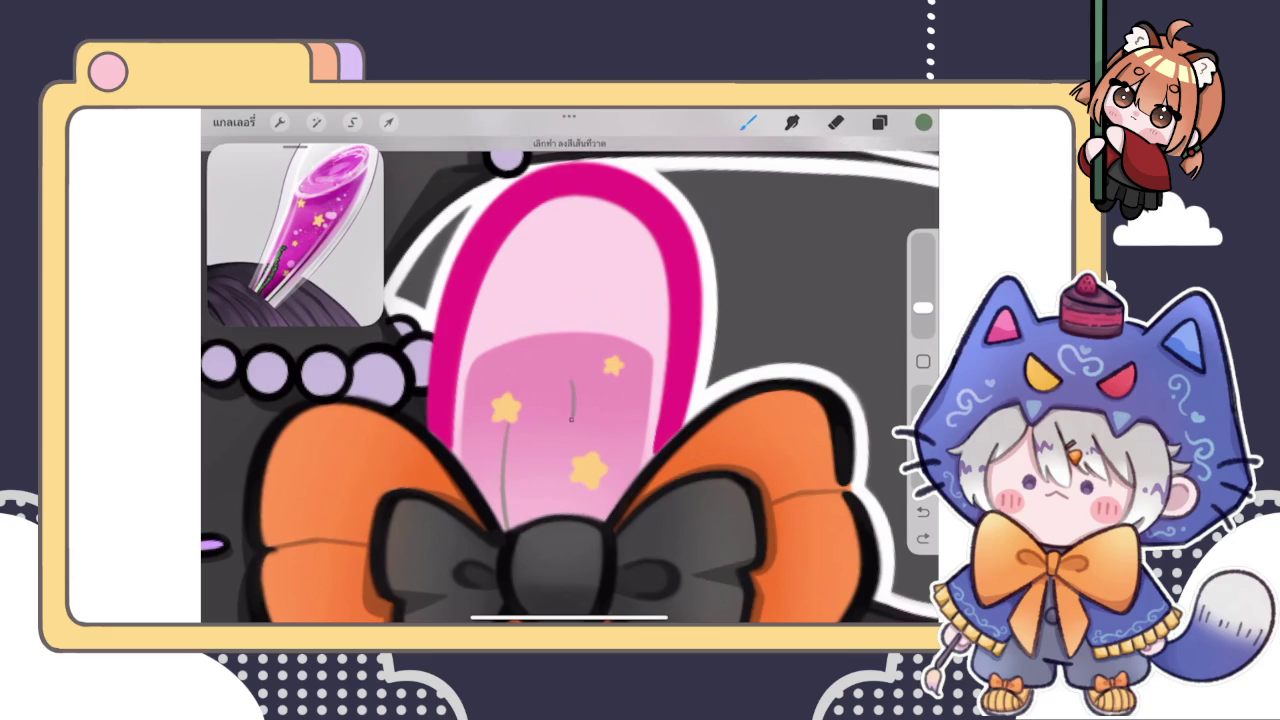
scroll(570, 380, "down", 5)
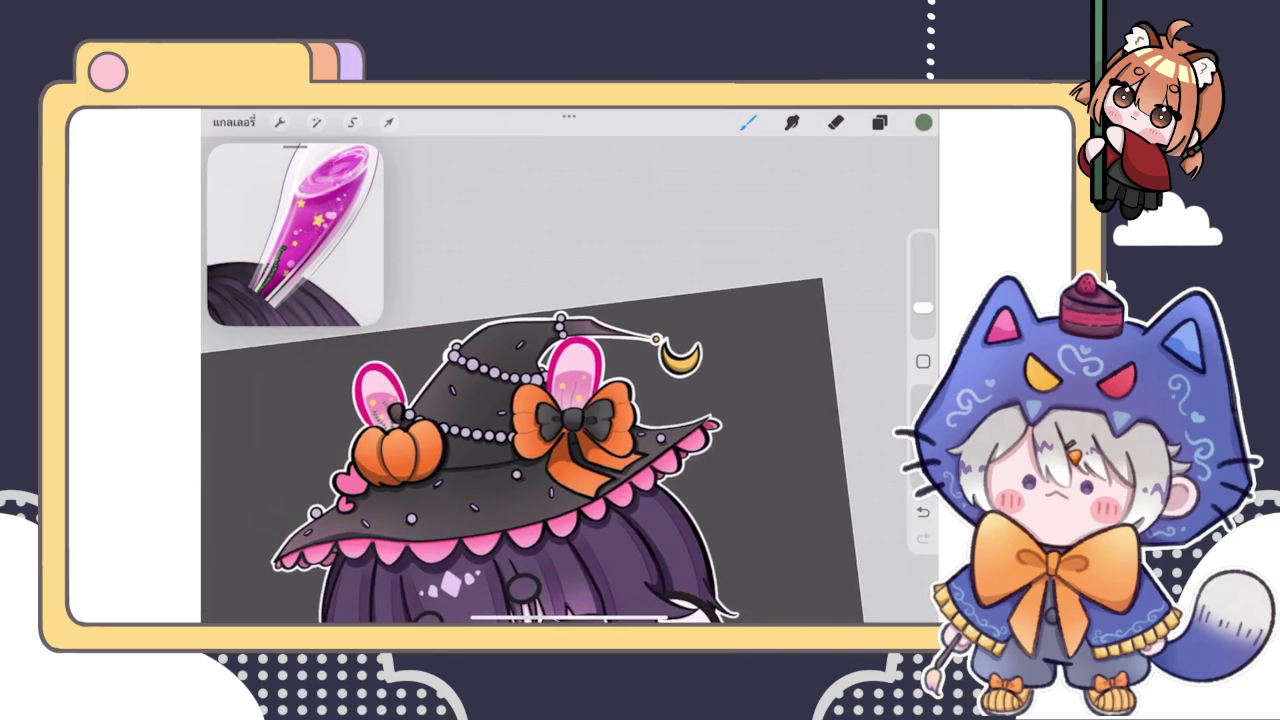
Lasso the stems in the bow-side ear and rotate them about -4.5°
scroll(570, 380, "up", 3)
scroll(570, 380, "up", 3)
left_click(352, 121)
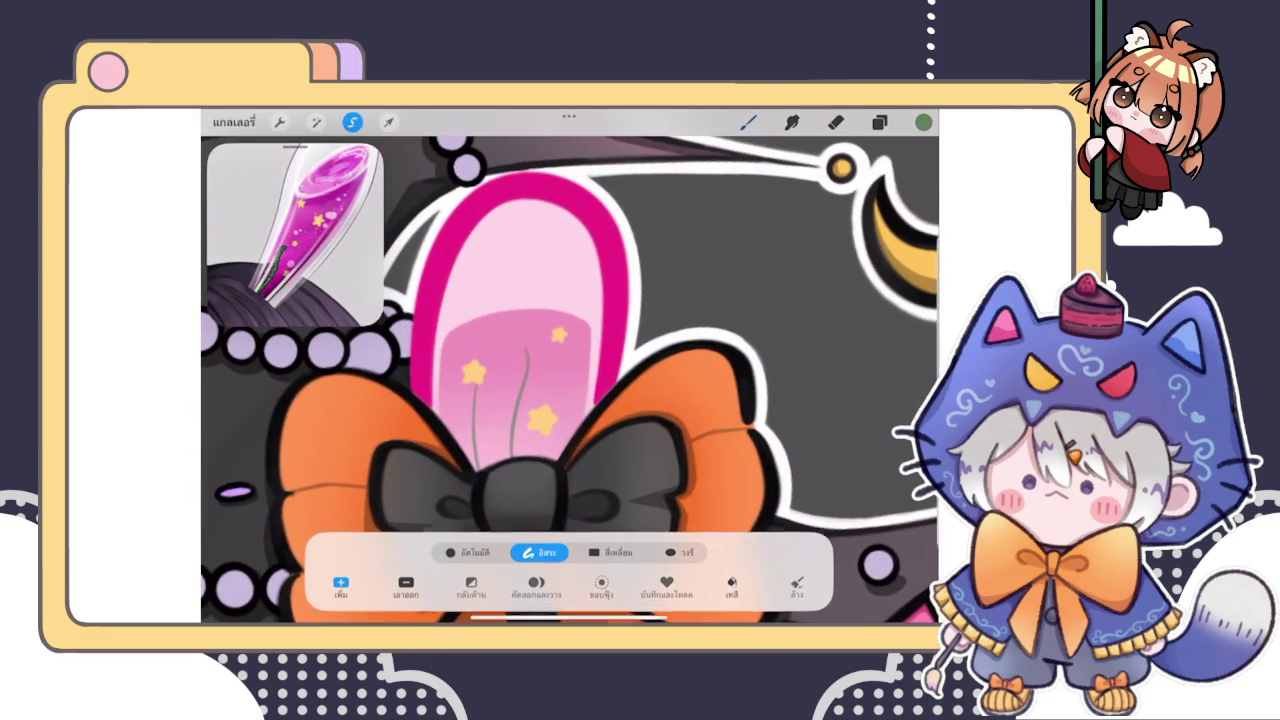
left_click_drag(527, 312, 505, 300)
left_click(388, 121)
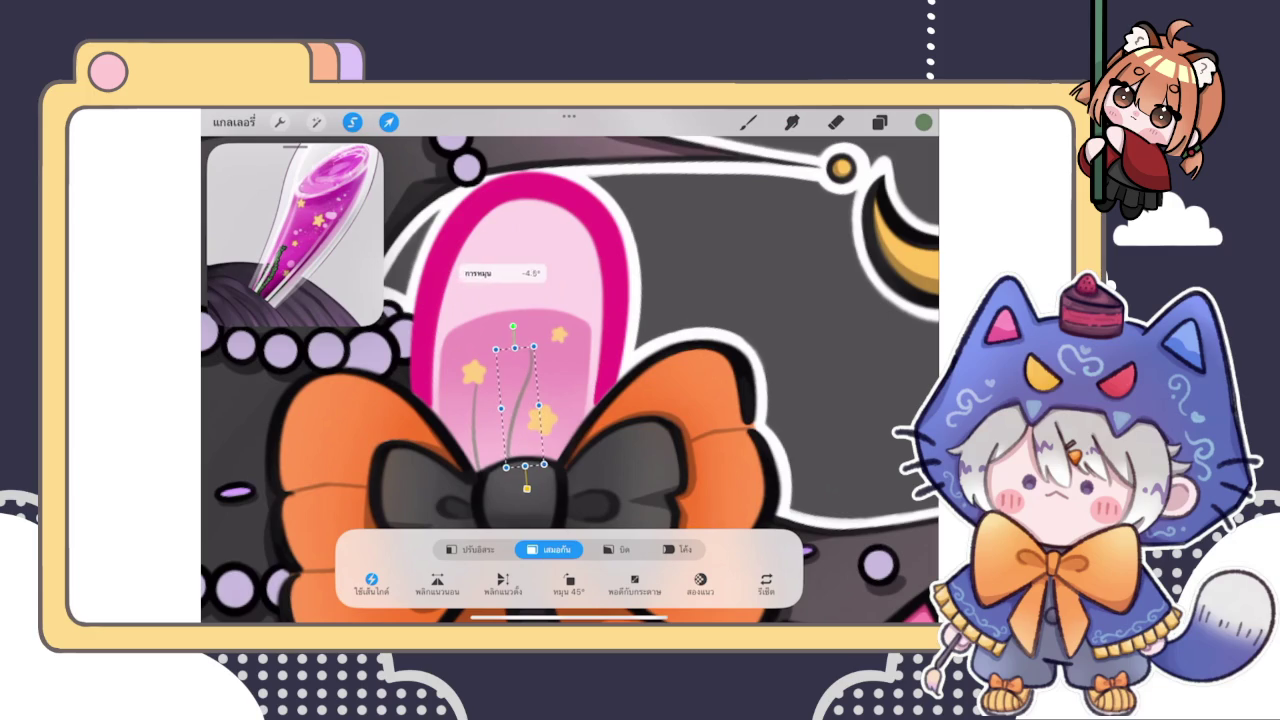
left_click(748, 121)
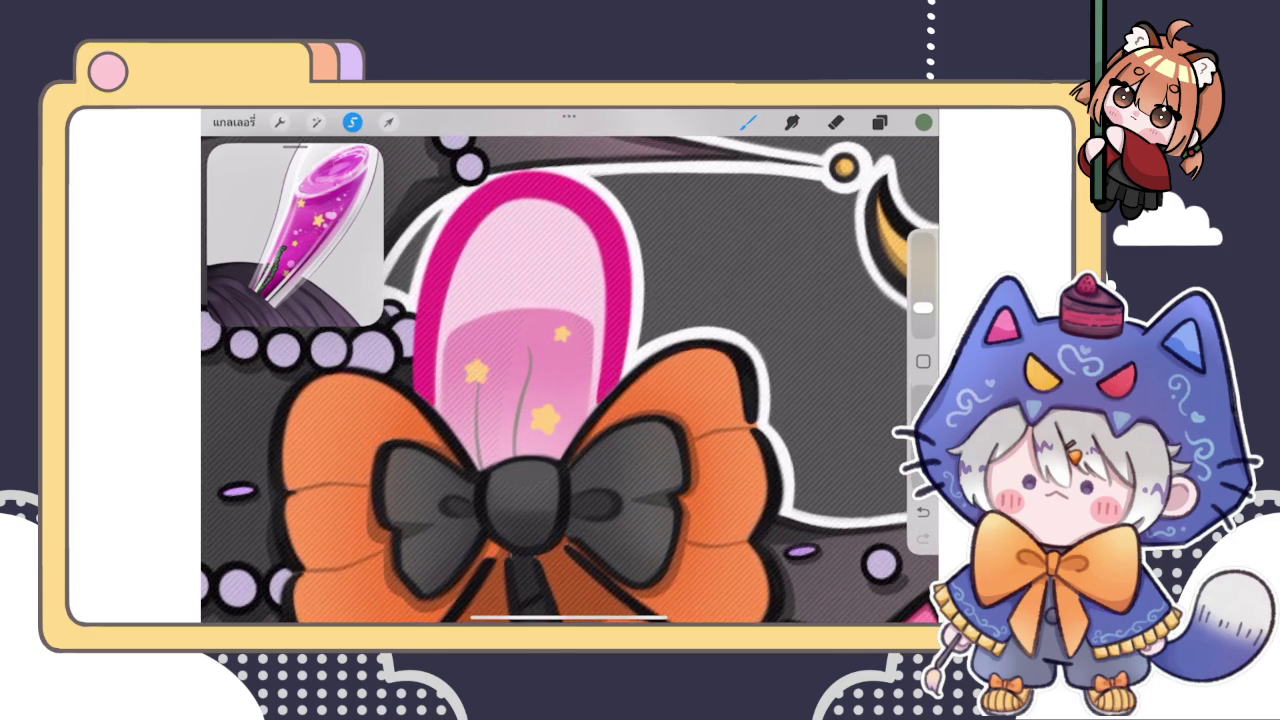
left_click(388, 121)
left_click(549, 549)
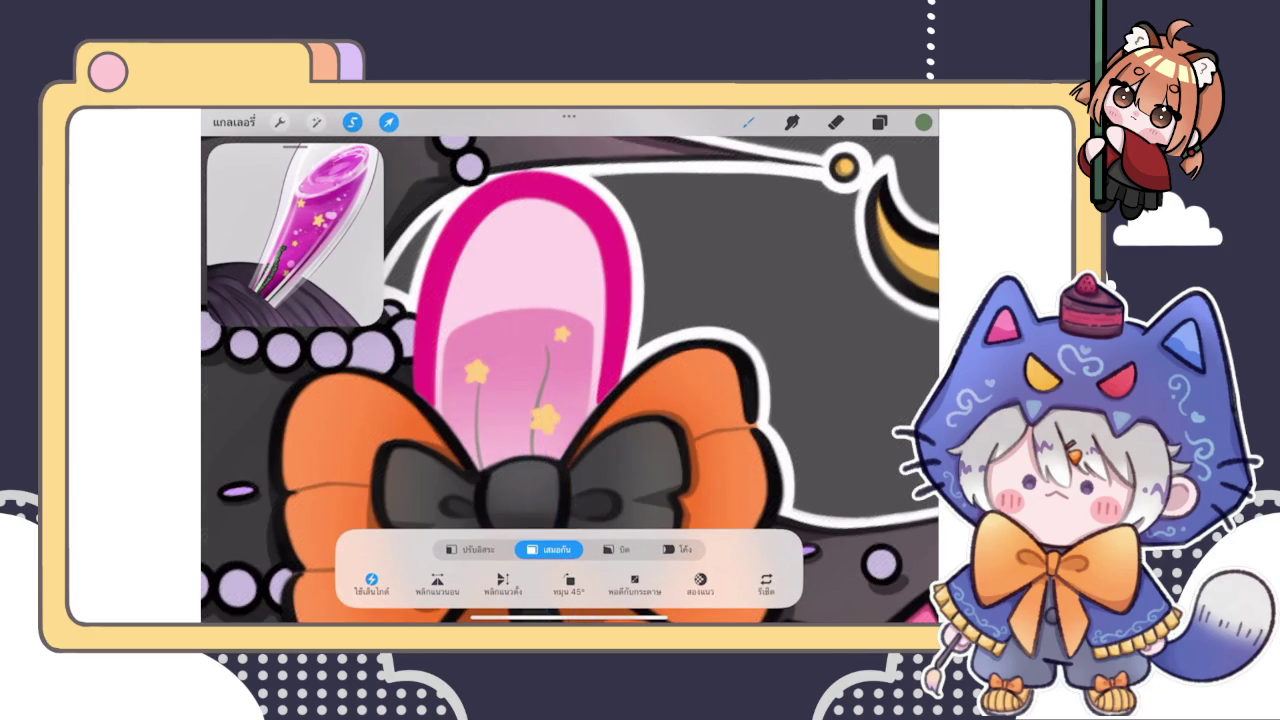
left_click(748, 121)
Paint green leaves along the left stem, from below the star to its bottom
scroll(570, 370, "up", 3)
left_click_drag(474, 330, 490, 343)
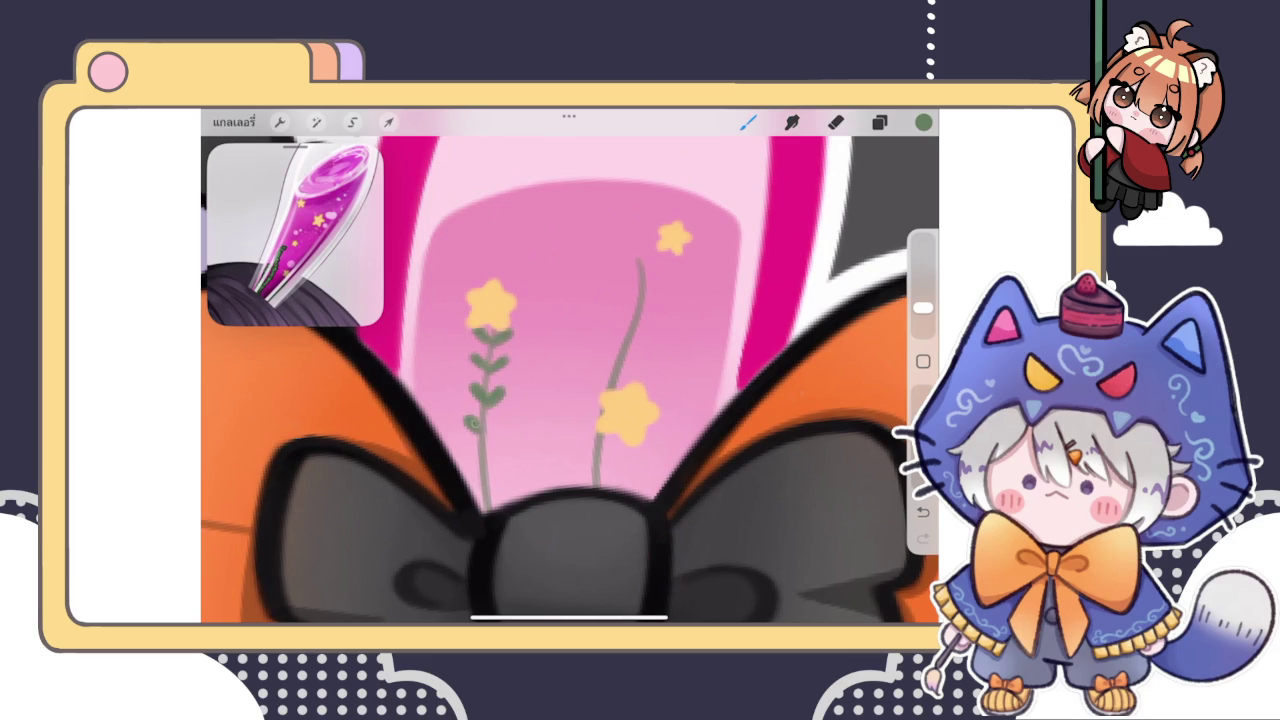
left_click_drag(471, 458, 487, 452)
left_click_drag(487, 462, 500, 447)
left_click_drag(470, 503, 506, 484)
scroll(570, 370, "down", 3)
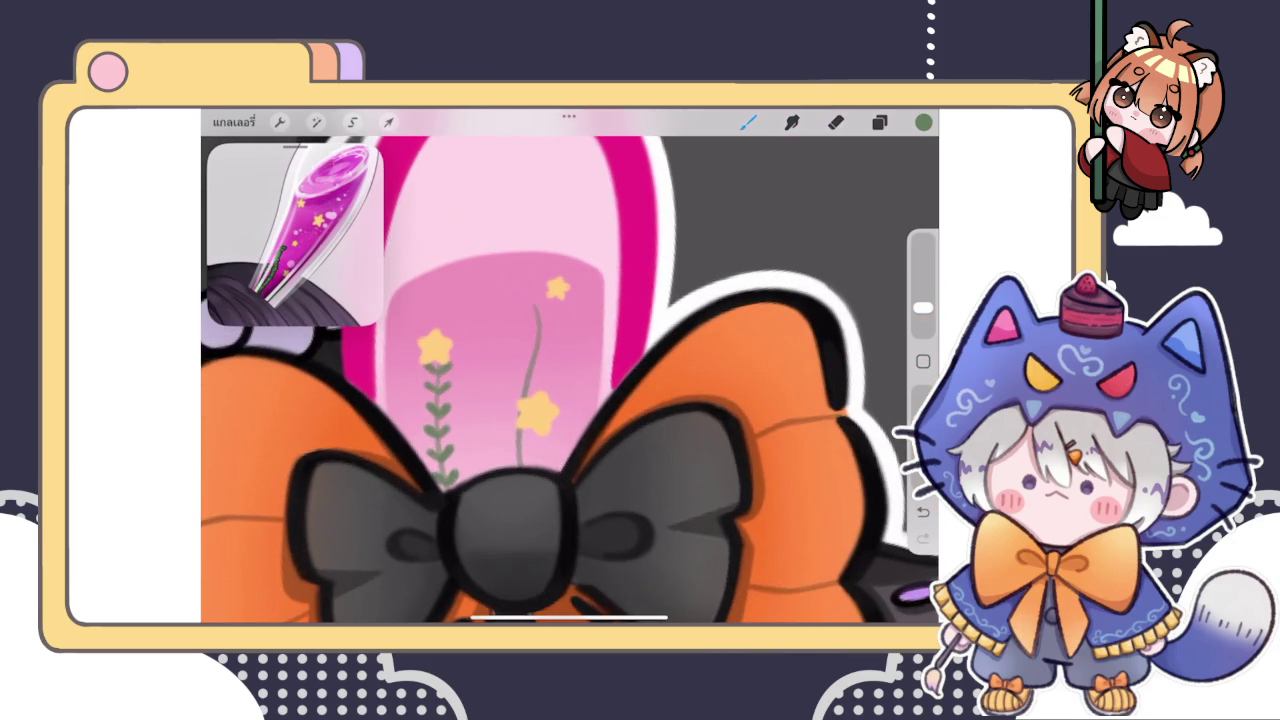
scroll(570, 370, "up", 3)
Paint green leaves and a curly tendril down both sides of the right stem
left_click_drag(560, 292, 576, 267)
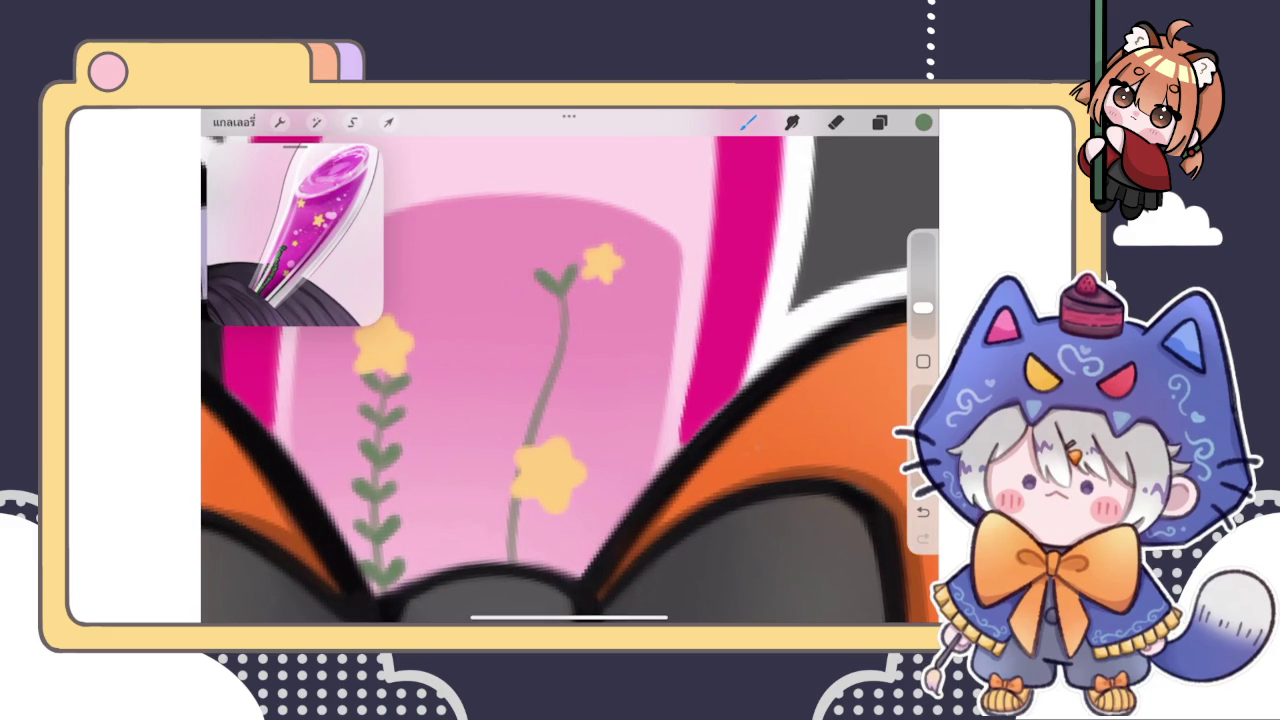
mouse_move(560, 324)
left_mouse_down()
mouse_move(540, 317)
mouse_move(589, 307)
left_mouse_up()
left_click_drag(562, 362, 588, 345)
mouse_move(542, 392)
left_mouse_down()
mouse_move(520, 372)
mouse_move(572, 383)
left_mouse_up()
left_click_drag(536, 428, 515, 405)
left_click_drag(540, 430, 560, 414)
left_click_drag(512, 495, 493, 472)
left_click_drag(510, 520, 500, 508)
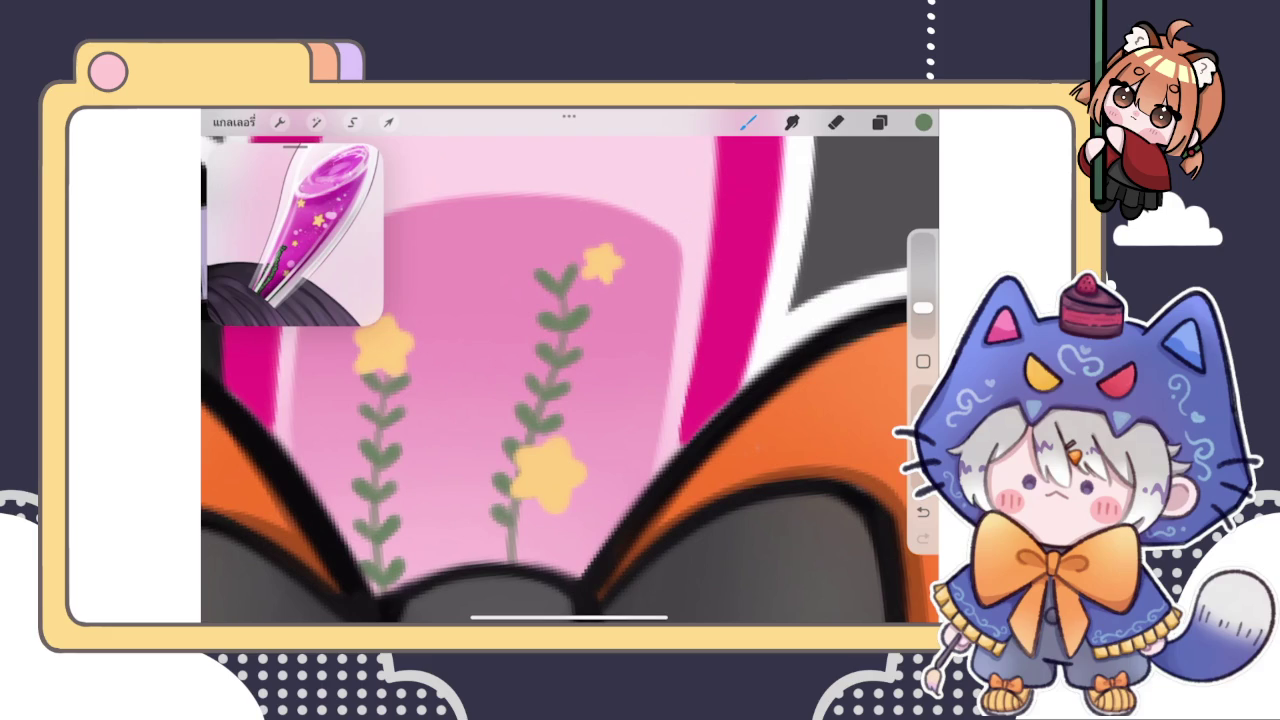
mouse_move(514, 558)
left_mouse_down()
mouse_move(490, 538)
mouse_move(536, 544)
left_mouse_up()
scroll(570, 370, "down", 5)
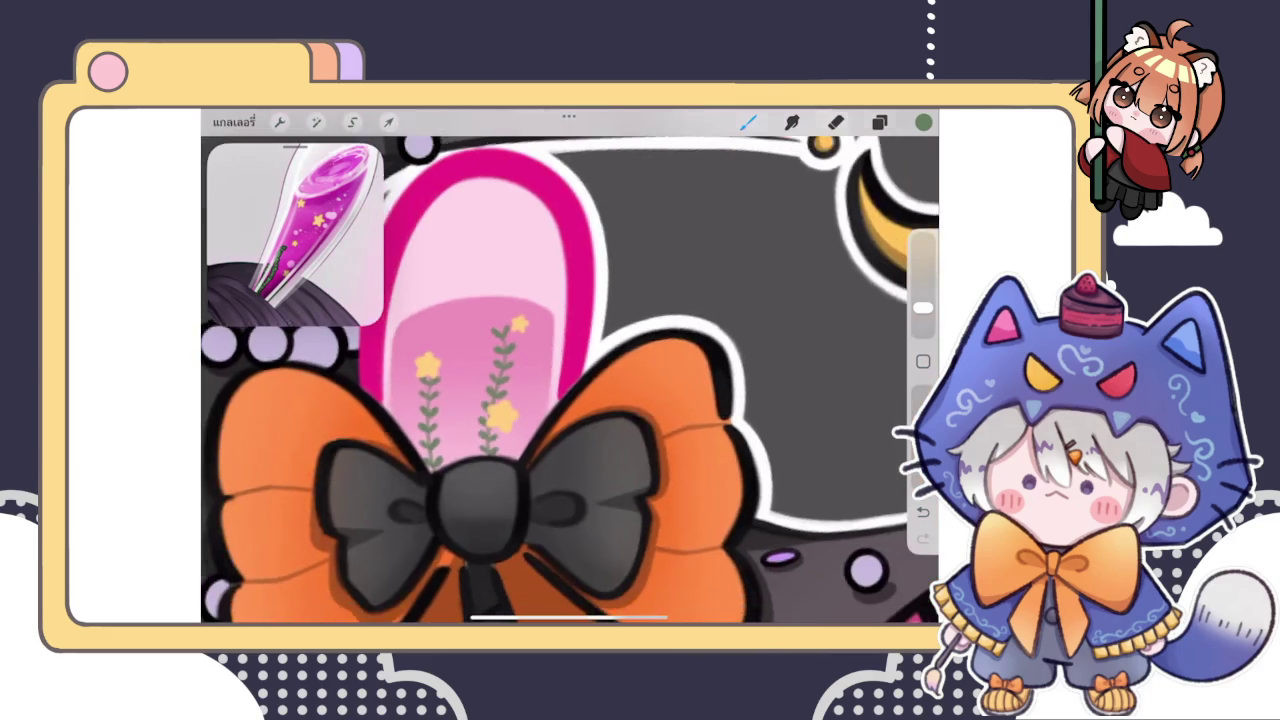
scroll(570, 380, "down", 5)
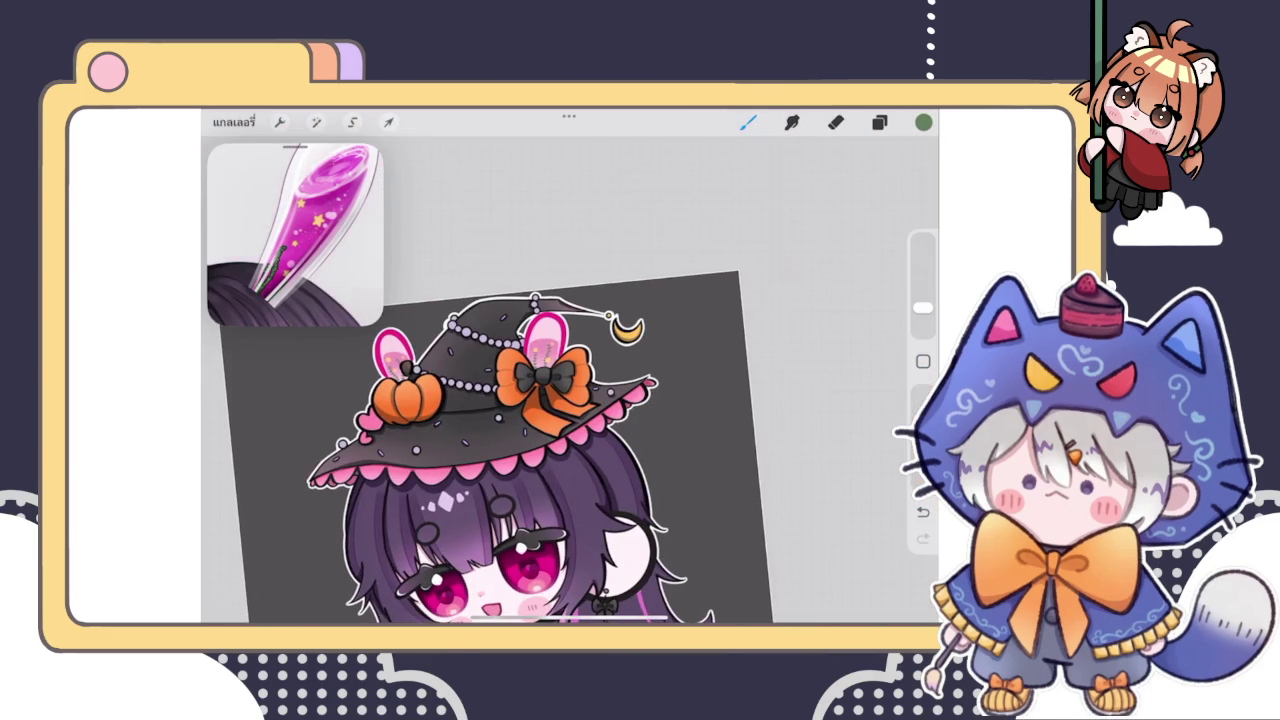
Run a quick Transform pass on the flower sprigs and confirm it
scroll(545, 375, "up", 2)
scroll(545, 375, "up", 3)
scroll(545, 375, "up", 3)
scroll(545, 375, "up", 2)
scroll(570, 380, "up", 2)
left_click(388, 121)
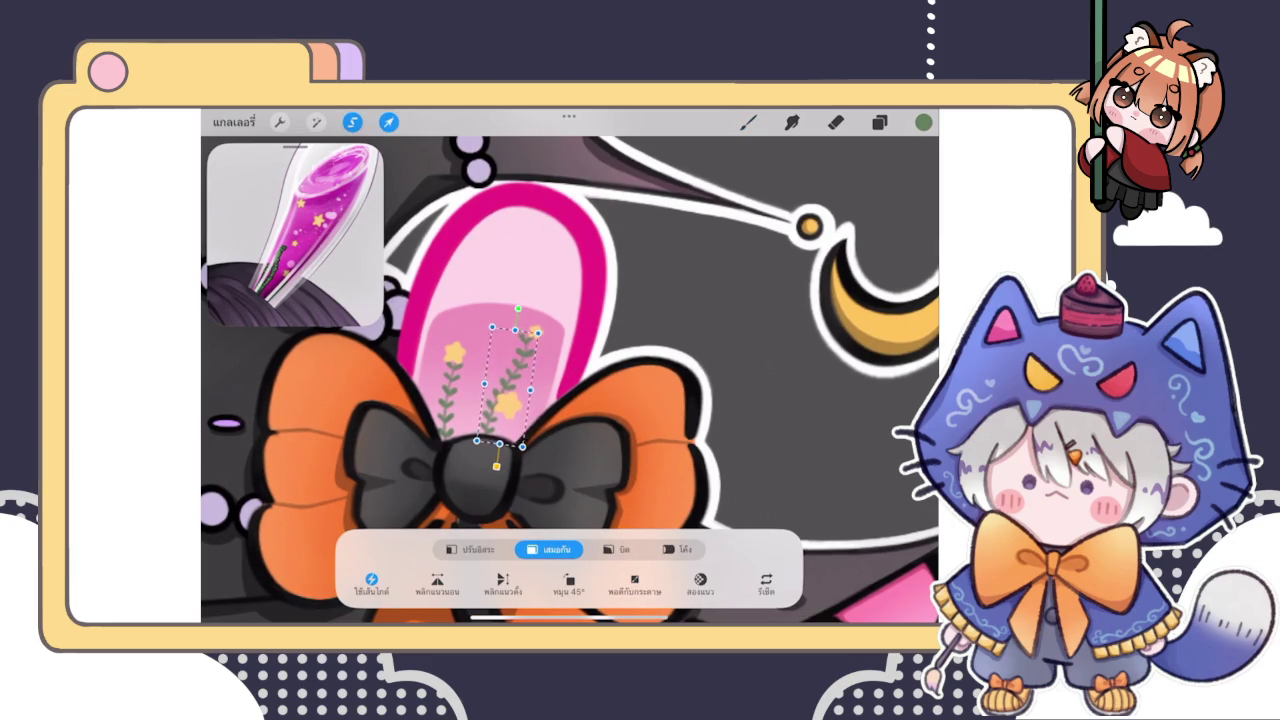
left_click(748, 121)
Lighten the sampled pink of the ear's liquid to a pale pink in the Colours disc
scroll(570, 380, "down", 3)
scroll(570, 380, "down", 2)
scroll(570, 380, "down", 1)
scroll(590, 450, "up", 2)
scroll(590, 450, "up", 2)
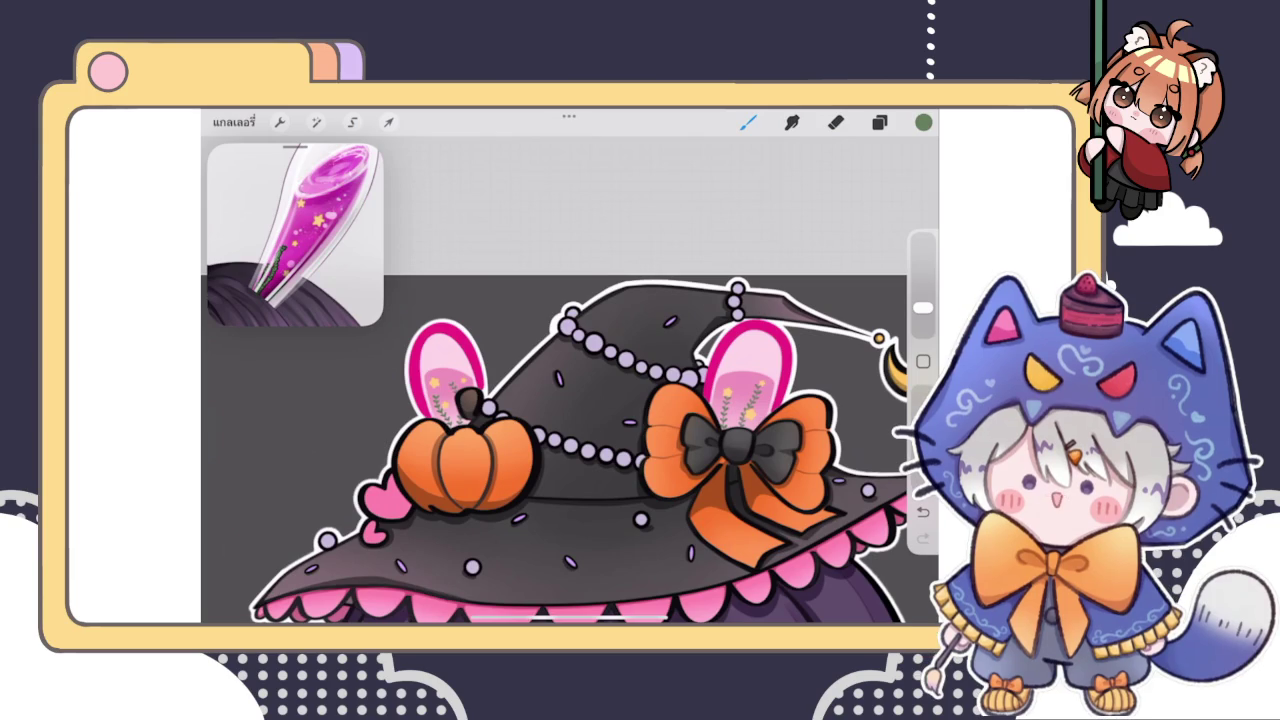
scroll(450, 400, "up", 3)
scroll(450, 400, "up", 2)
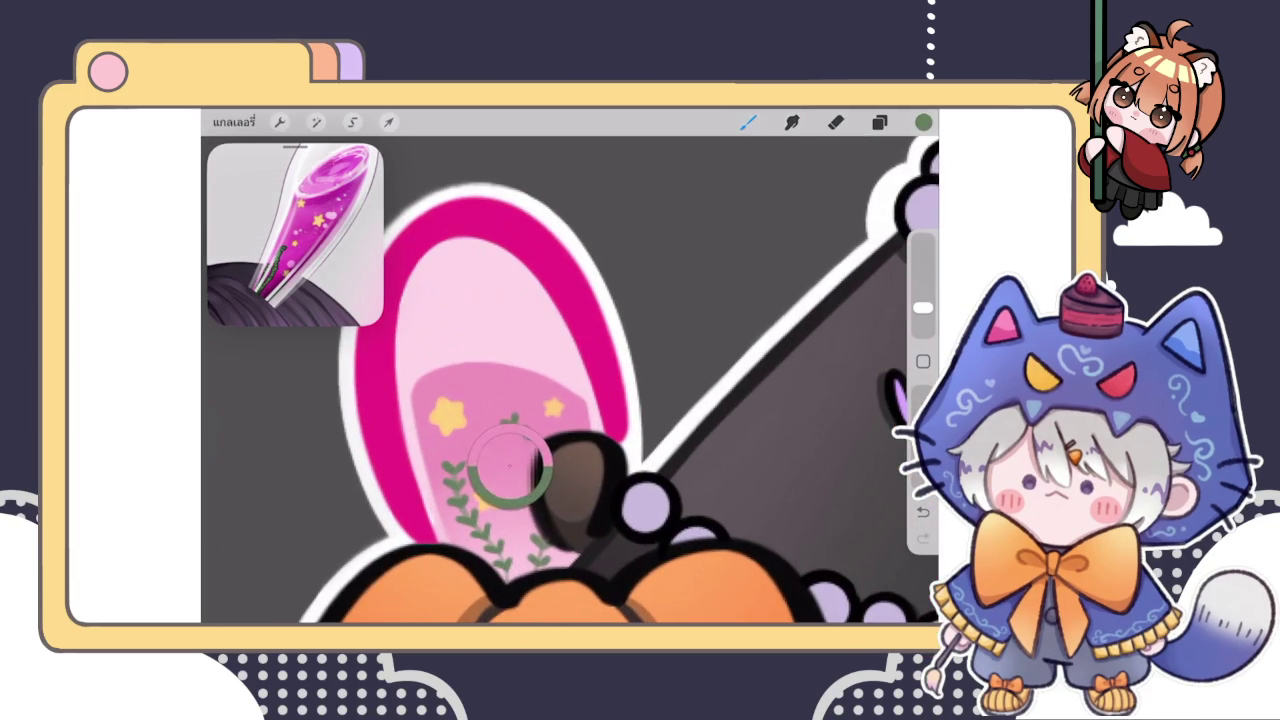
left_click(923, 122)
left_click_drag(760, 236, 750, 225)
Test a pale pink highlight on the liquid, undo it, and bring up the layer list
left_click_drag(478, 382, 540, 372)
key("ctrl+z")
scroll(570, 380, "up", 2)
scroll(570, 380, "up", 2)
scroll(570, 380, "up", 2)
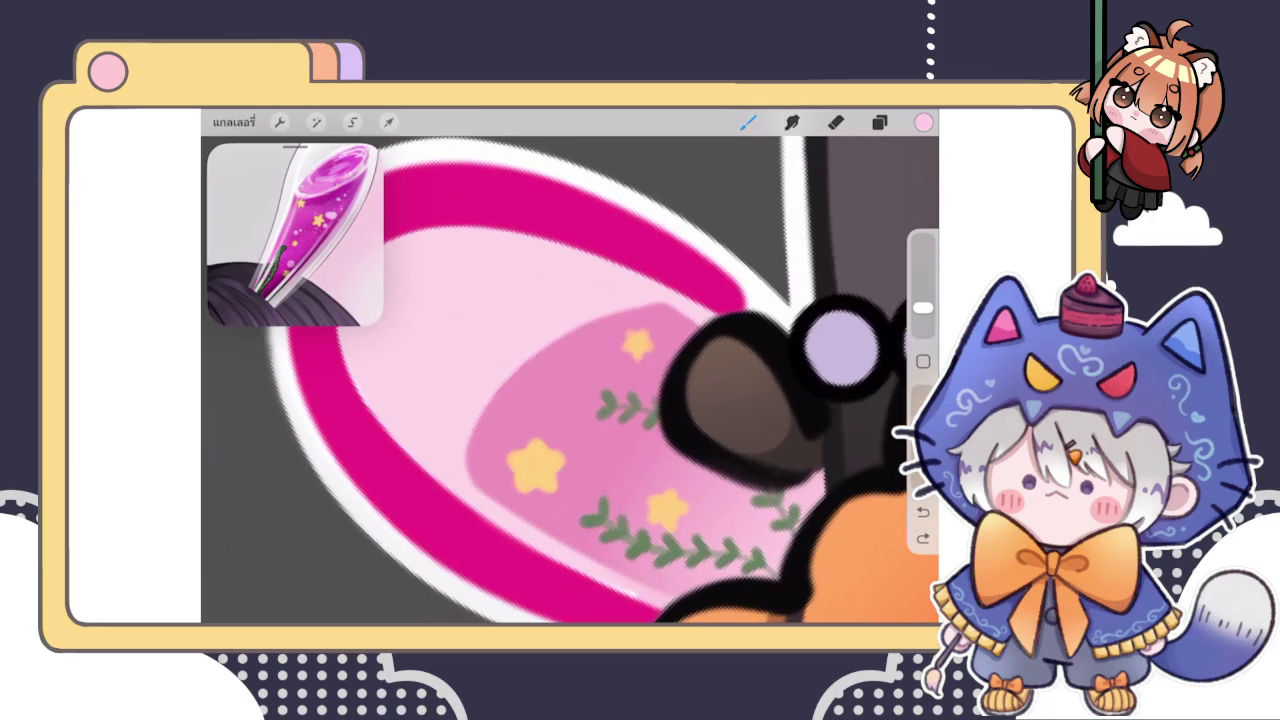
left_click(879, 122)
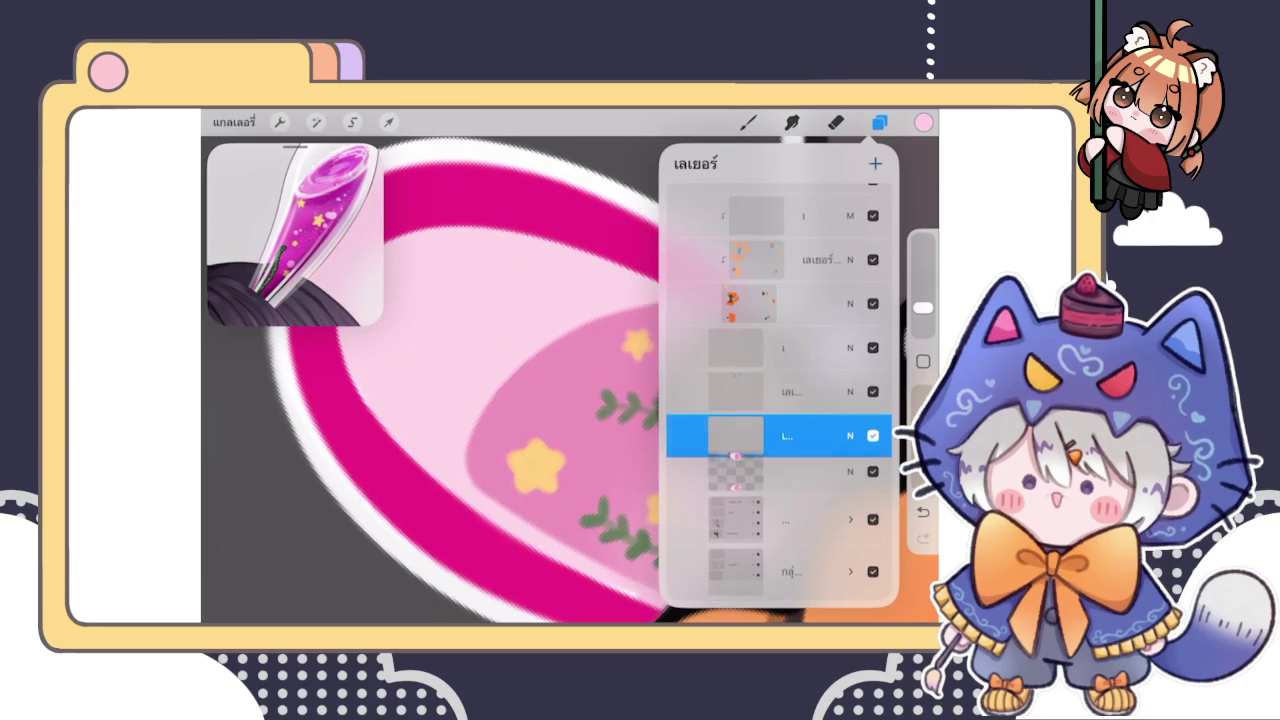
Add a new highlight layer and test light strokes across the pink liquid, undoing them
left_click(735, 435)
left_click(748, 122)
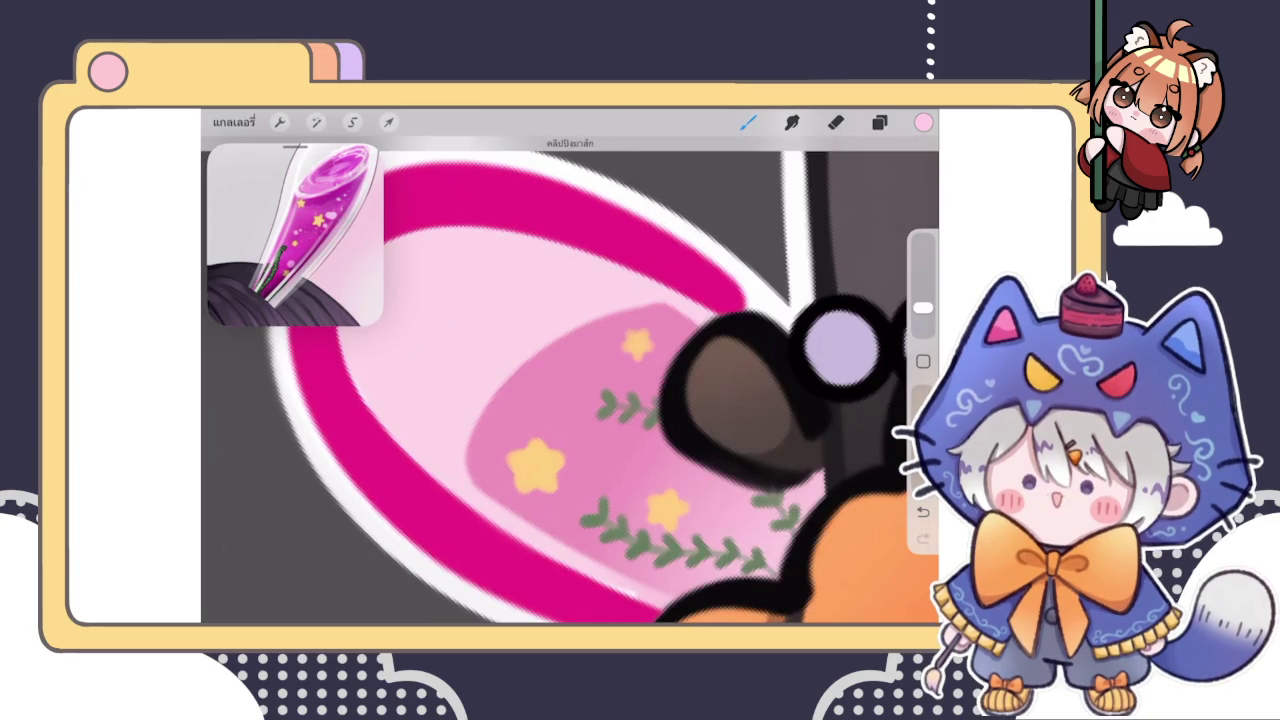
mouse_move(470, 475)
left_mouse_down()
mouse_move(564, 419)
mouse_move(665, 310)
left_mouse_up()
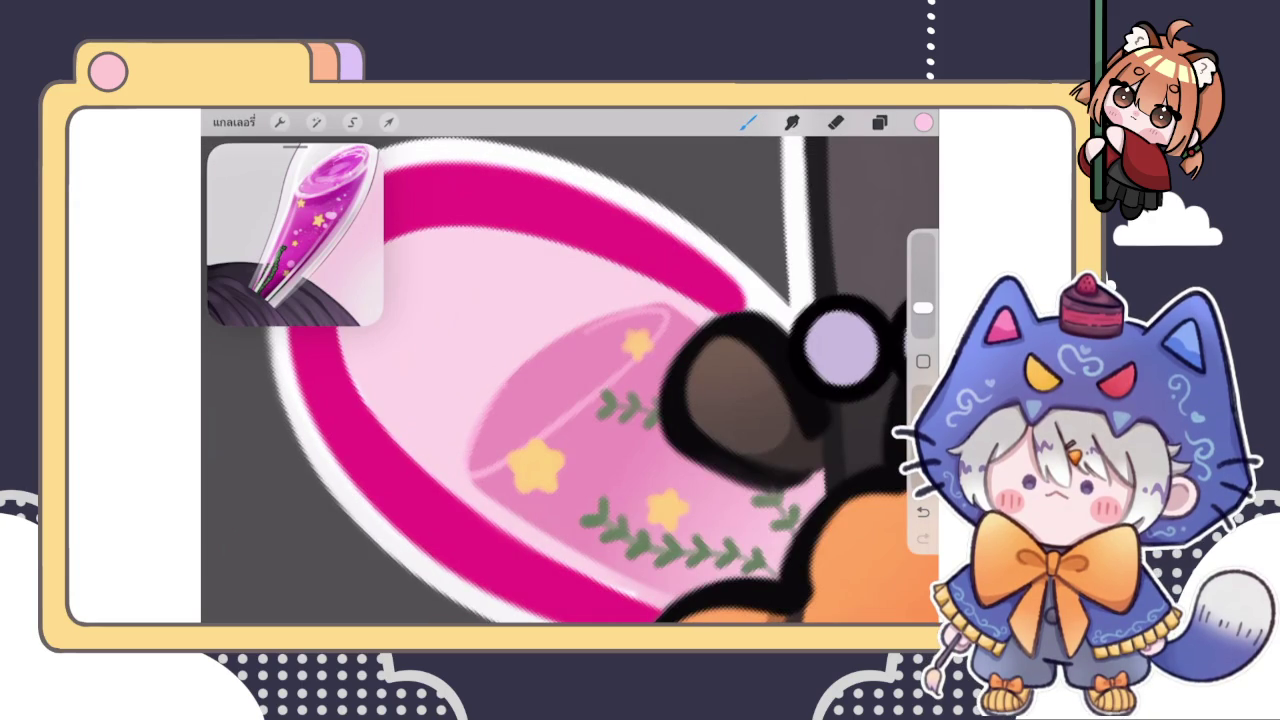
key("ctrl+z")
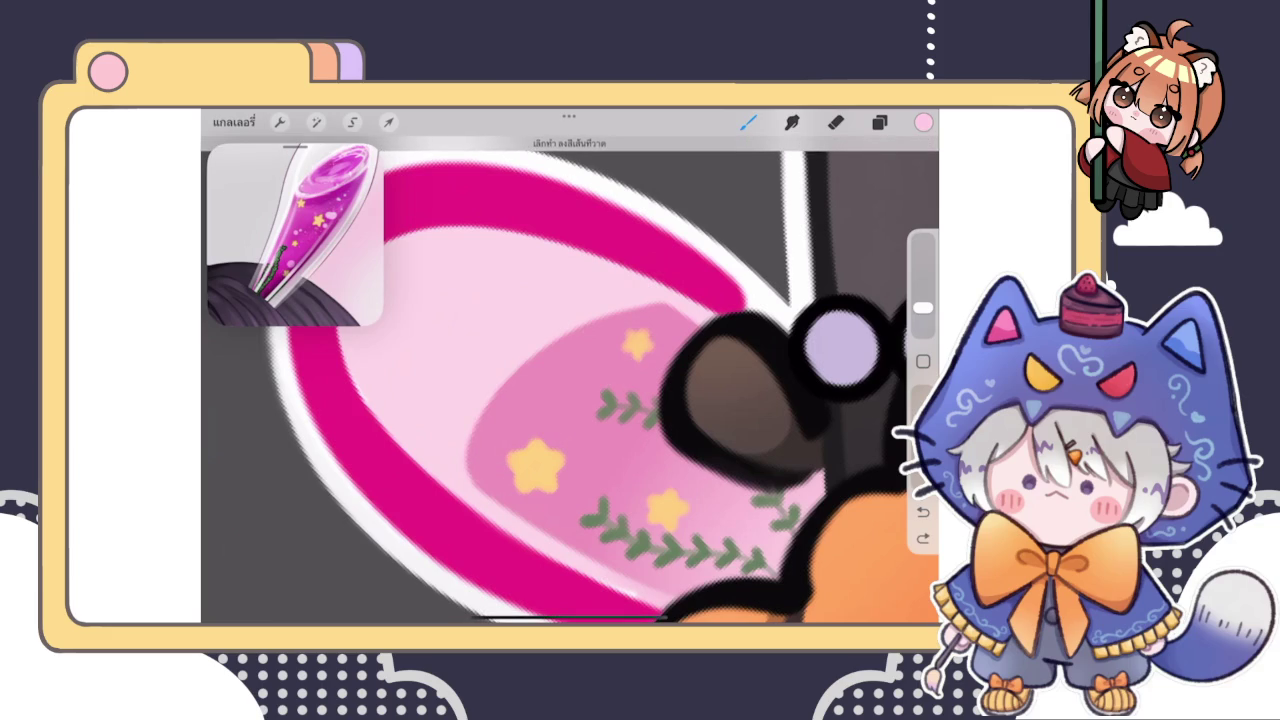
mouse_move(658, 304)
left_mouse_down()
mouse_move(601, 380)
mouse_move(440, 485)
left_mouse_up()
key("ctrl+z")
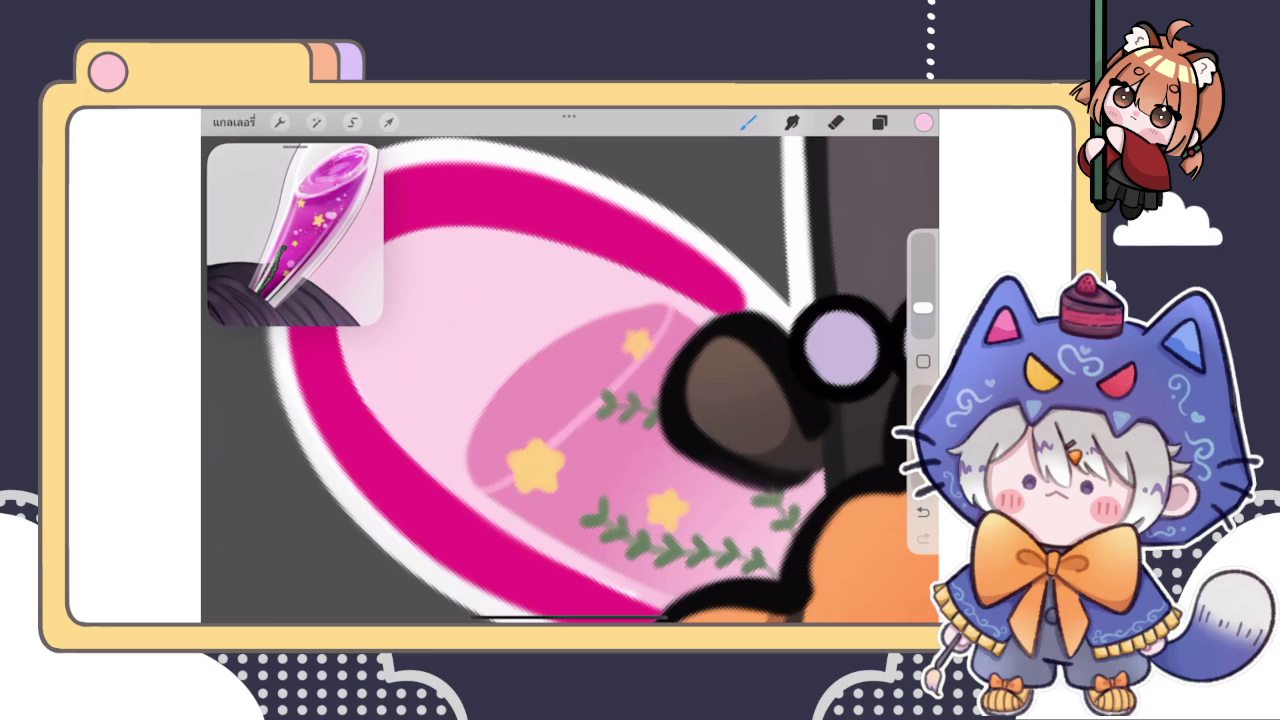
Trace a thin light pink rim along the top edge of the ear's pink liquid
scroll(570, 380, "down", 3)
scroll(570, 380, "down", 3)
scroll(570, 380, "down", 2)
scroll(570, 380, "down", 1)
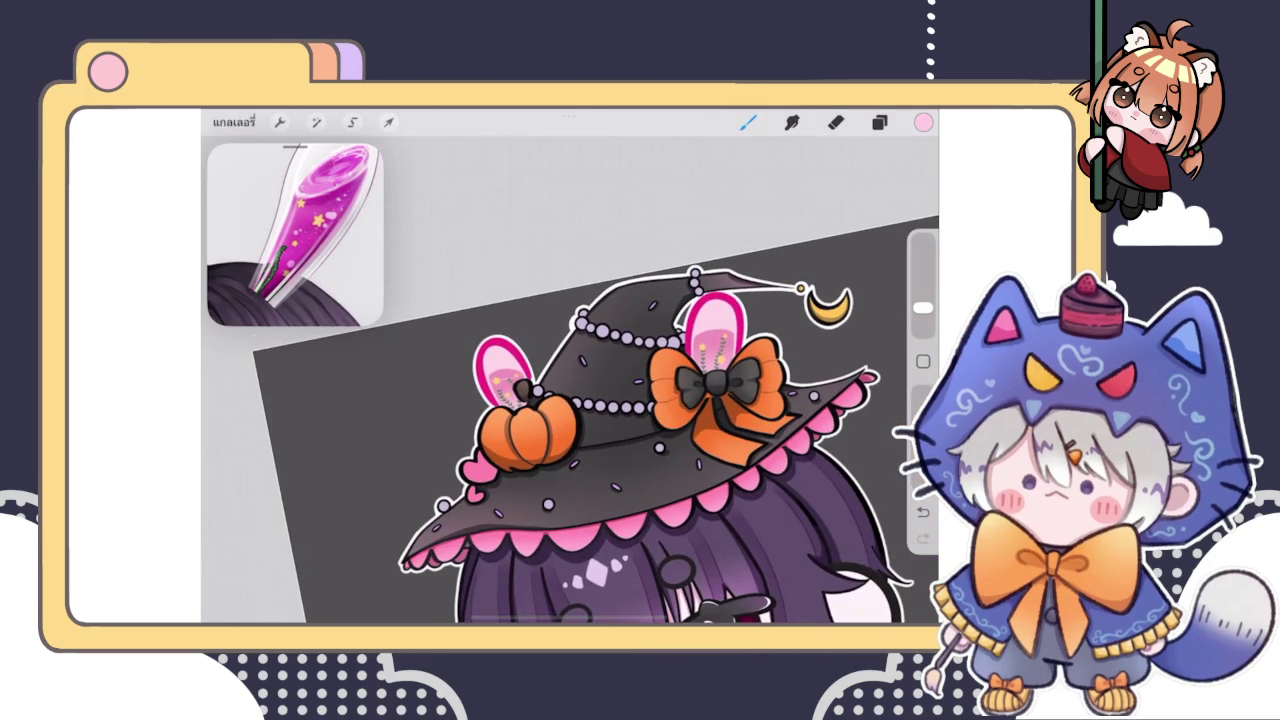
scroll(700, 360, "up", 2)
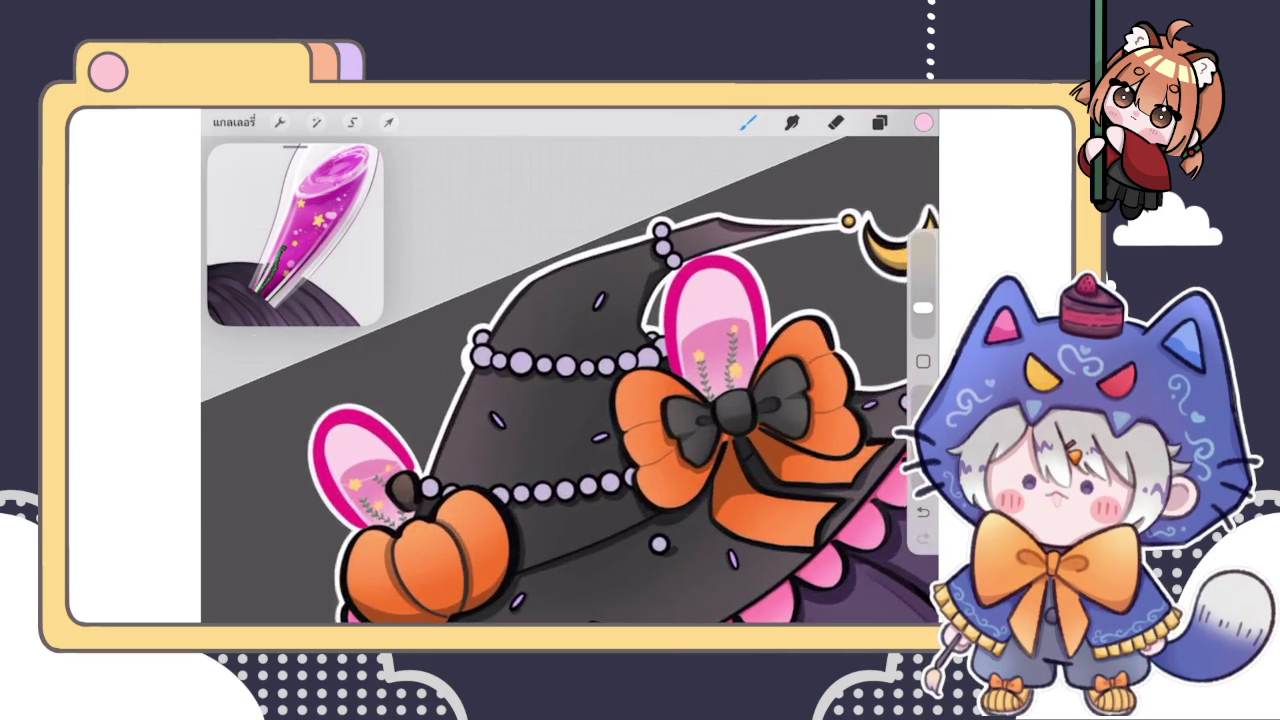
scroll(700, 360, "up", 3)
scroll(700, 360, "up", 3)
left_click_drag(550, 445, 722, 308)
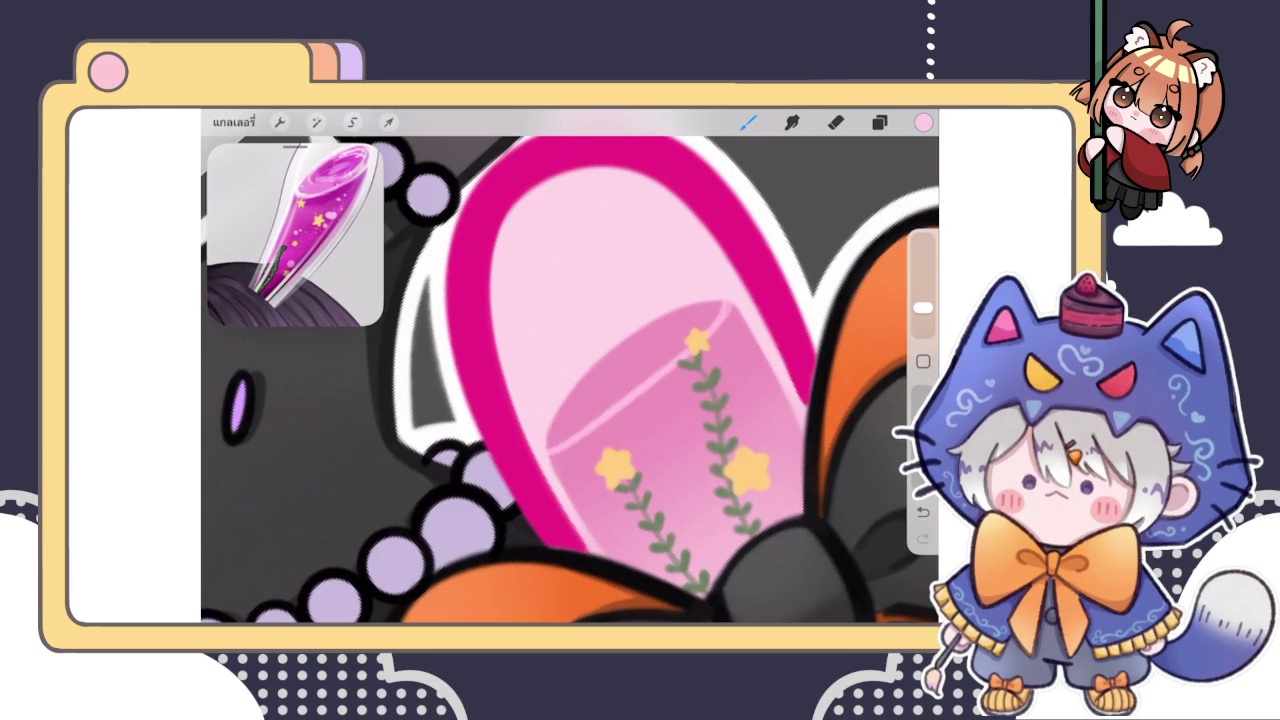
key("ctrl+z")
mouse_move(725, 305)
left_mouse_down()
mouse_move(598, 416)
mouse_move(548, 440)
left_mouse_up()
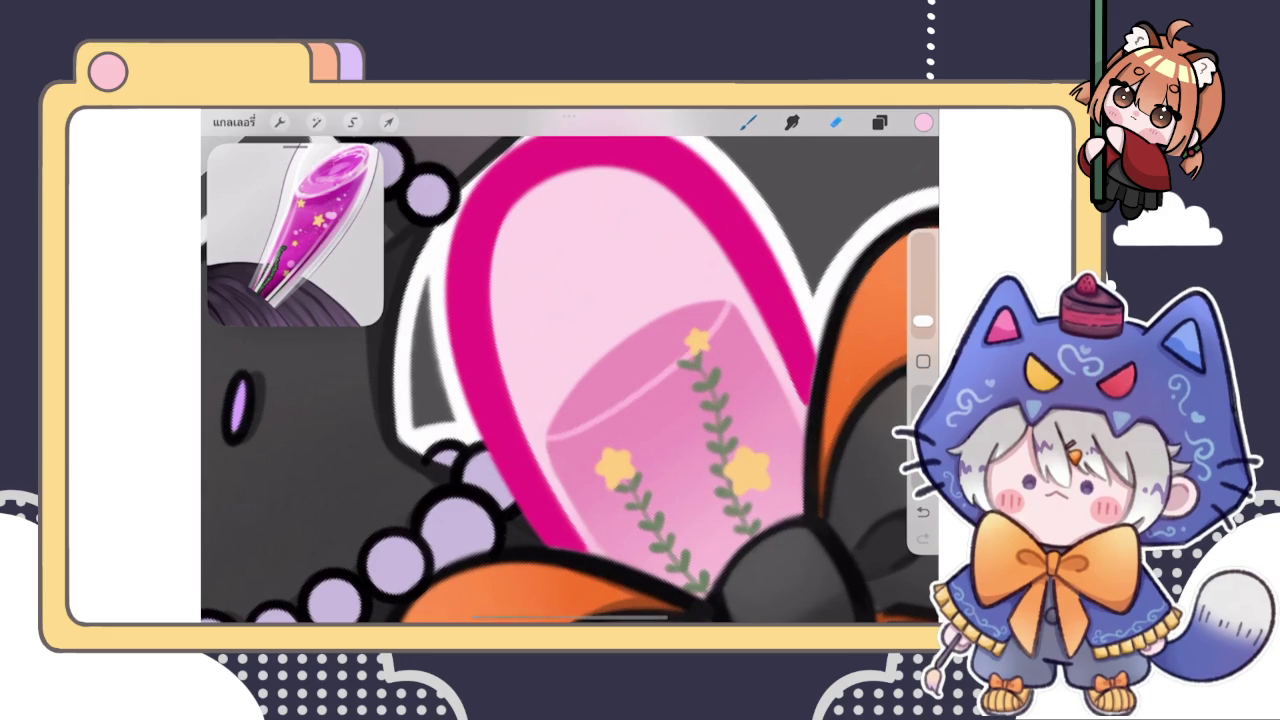
key("ctrl+z")
key("ctrl+z")
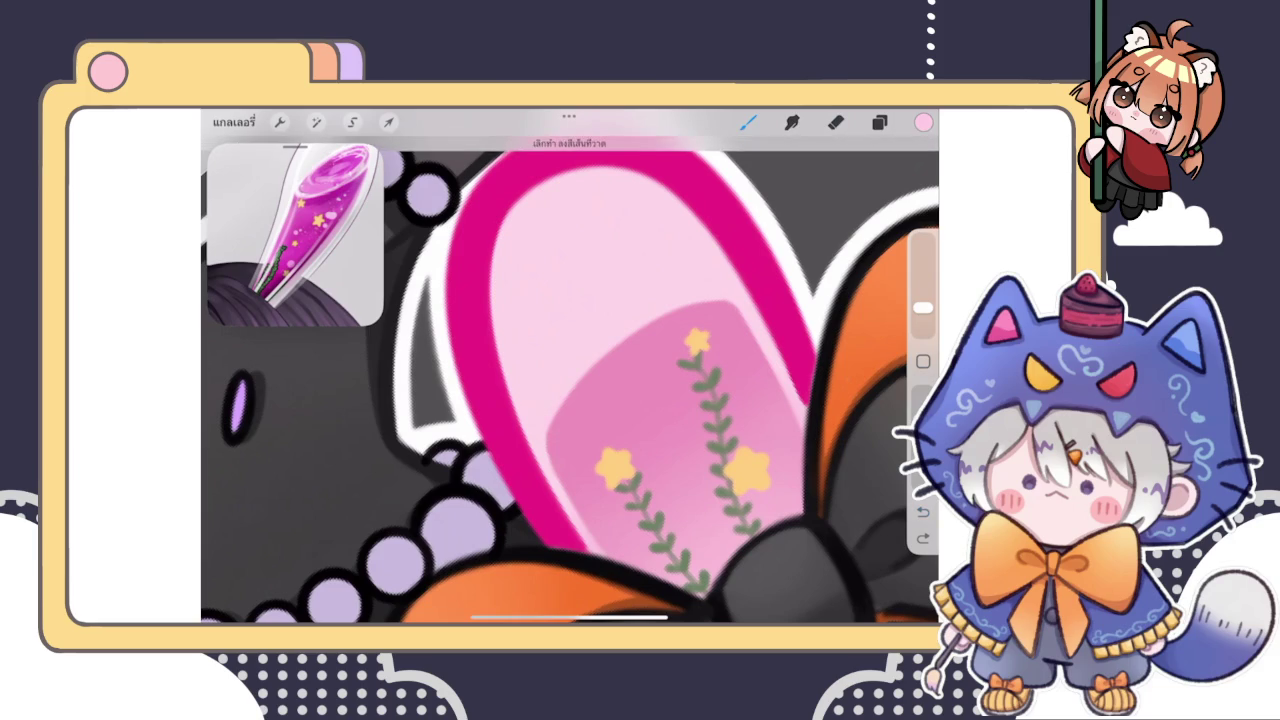
left_click_drag(690, 362, 552, 419)
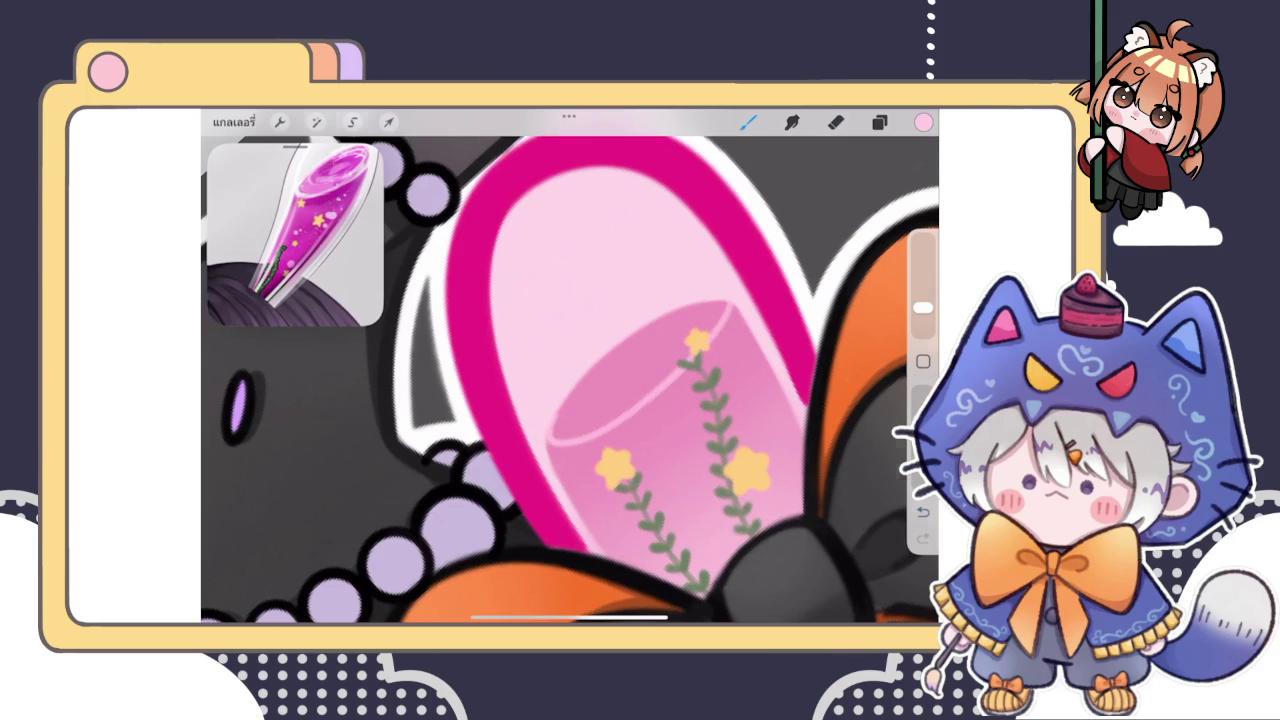
scroll(570, 380, "down", 5)
scroll(570, 380, "down", 3)
scroll(570, 380, "down", 1)
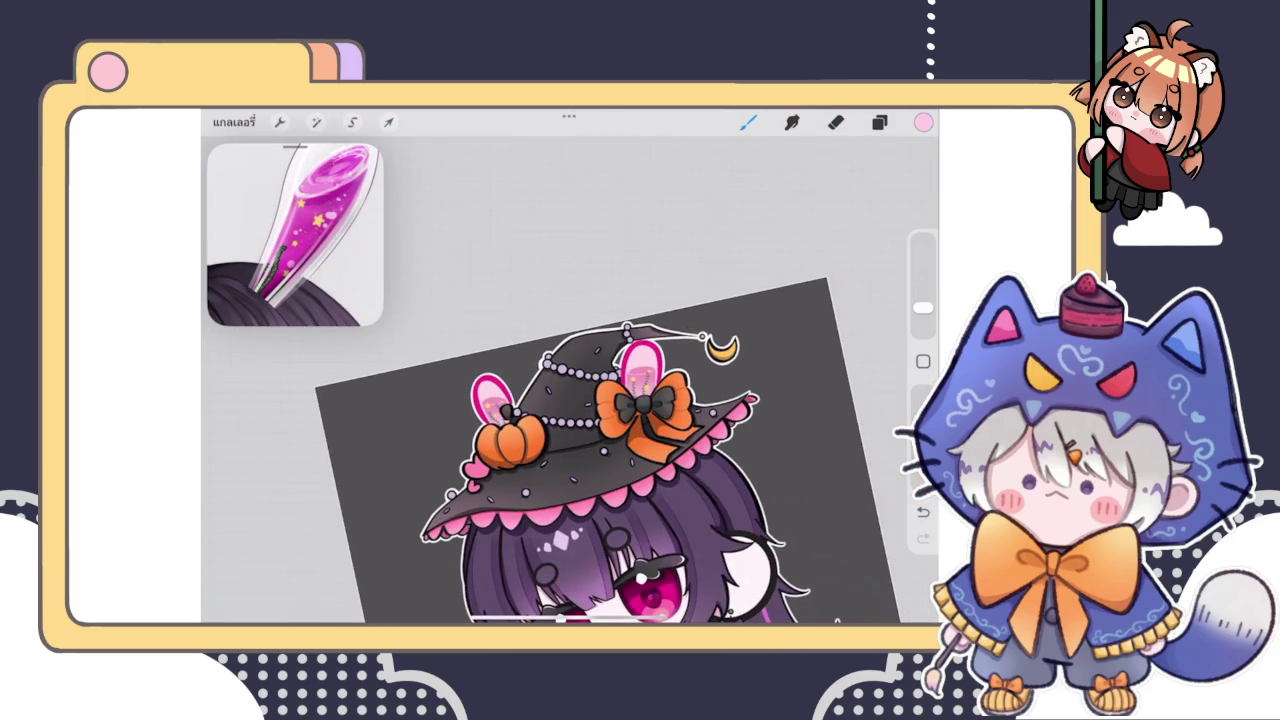
scroll(640, 400, "up", 3)
scroll(640, 400, "up", 5)
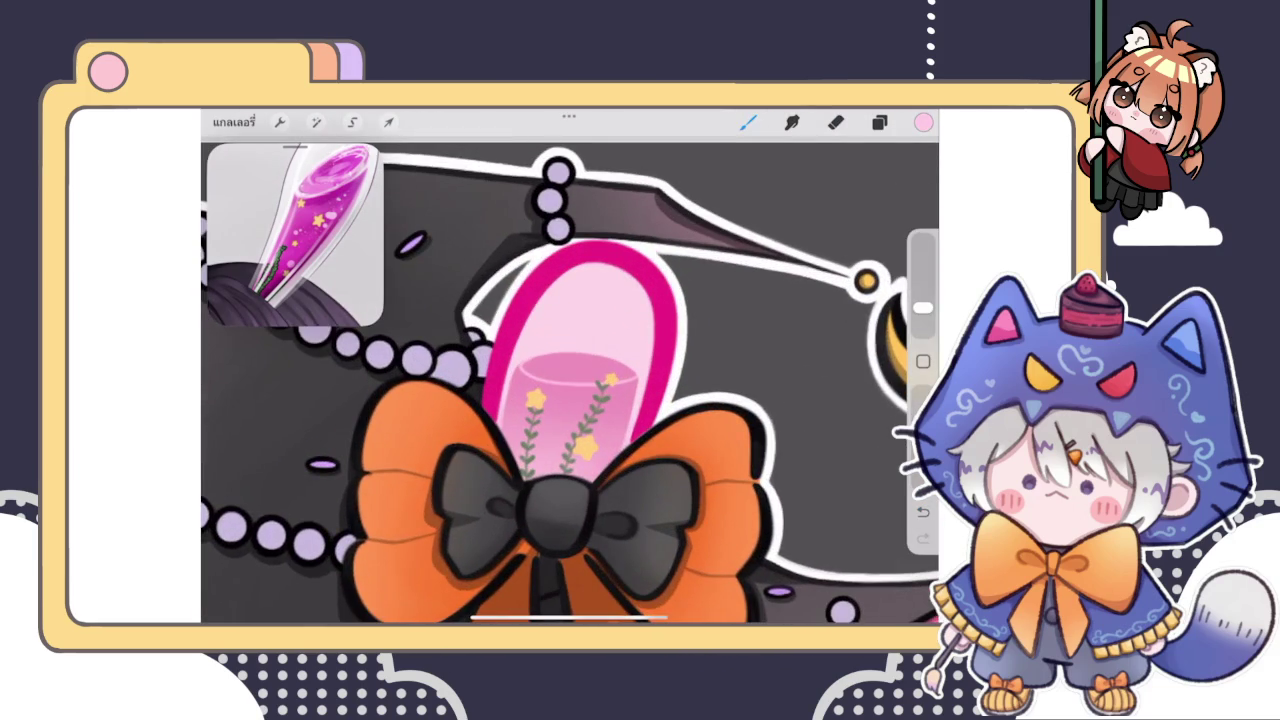
Liquify the pink liquid in the right bunny ear to nudge its shape slightly
left_click(315, 122)
left_click(263, 578)
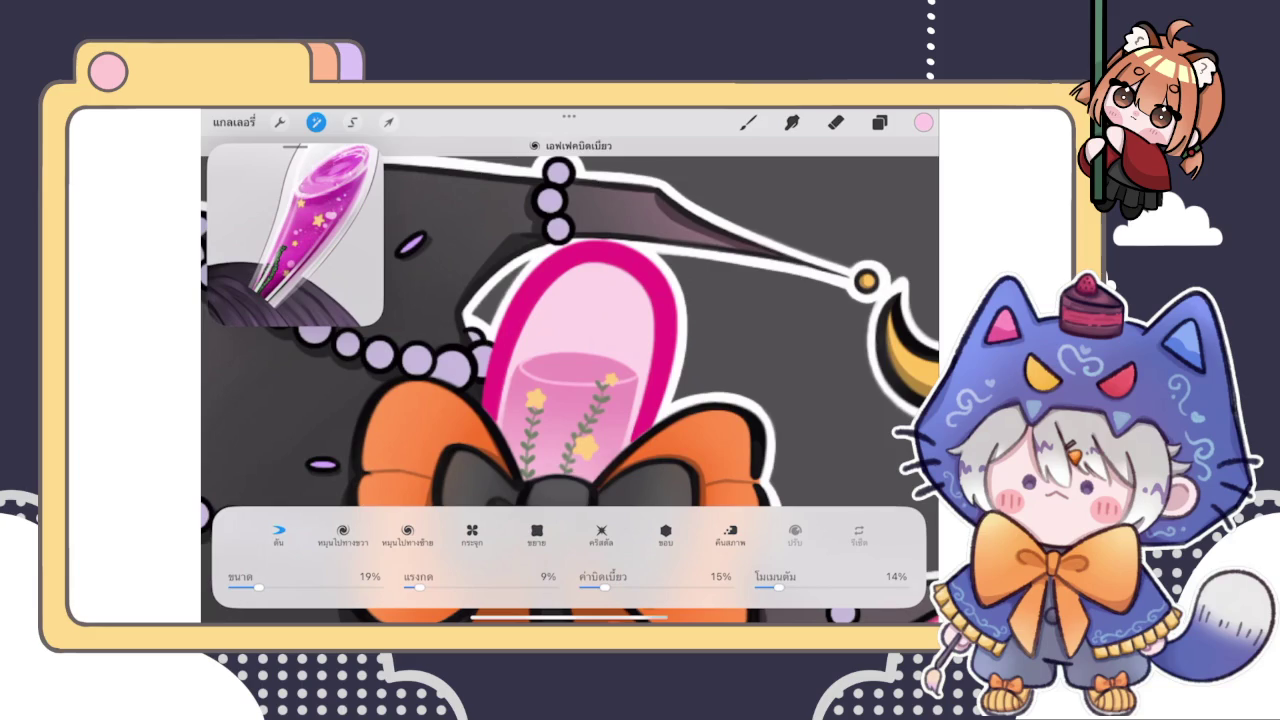
left_click_drag(560, 375, 521, 369)
left_click(747, 122)
Zoom onto the left ear and draw a light pink curve along its liquid edge
scroll(570, 400, "down", 5)
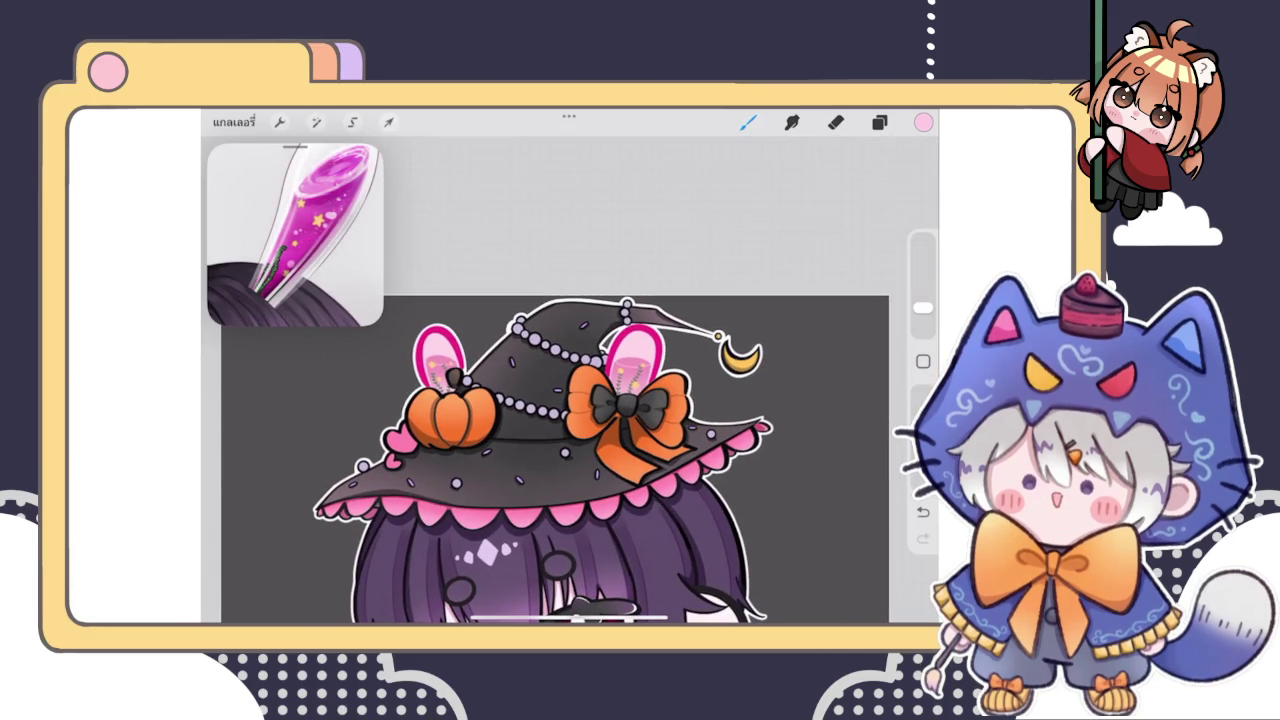
scroll(450, 420, "up", 2)
scroll(450, 420, "up", 2)
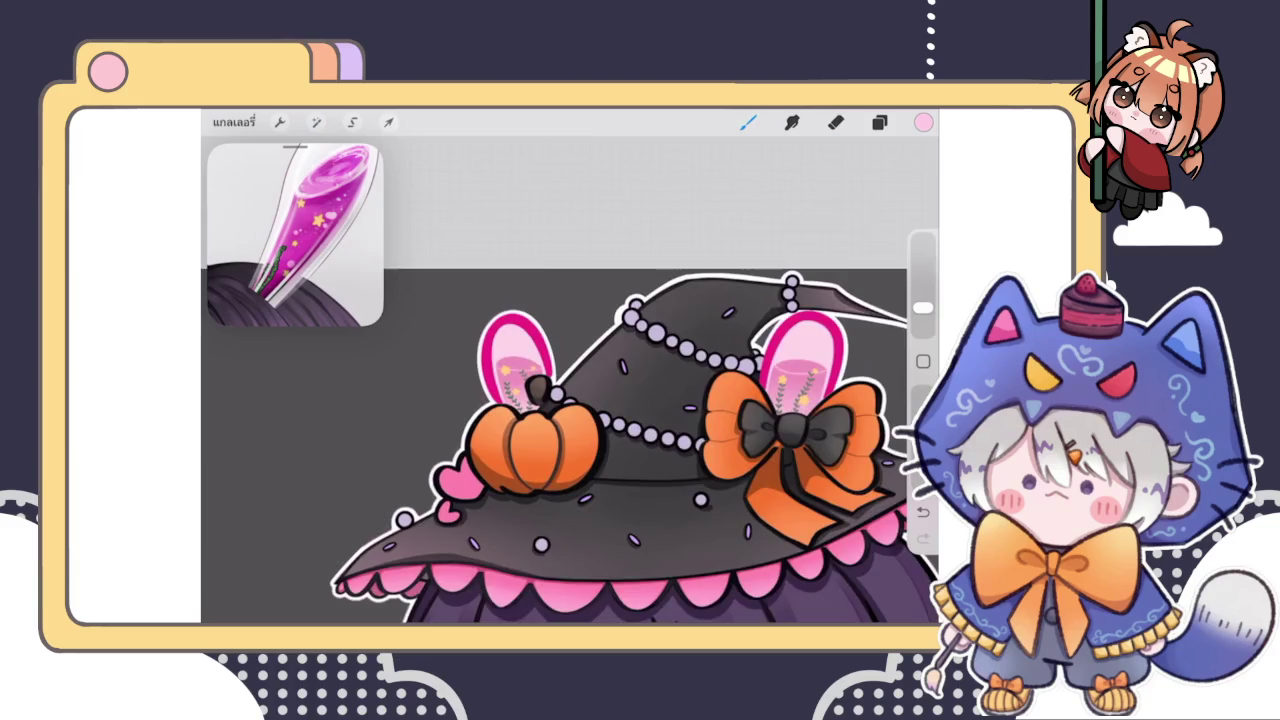
scroll(450, 420, "up", 2)
scroll(575, 345, "up", 2)
scroll(575, 345, "up", 2)
scroll(575, 345, "up", 2)
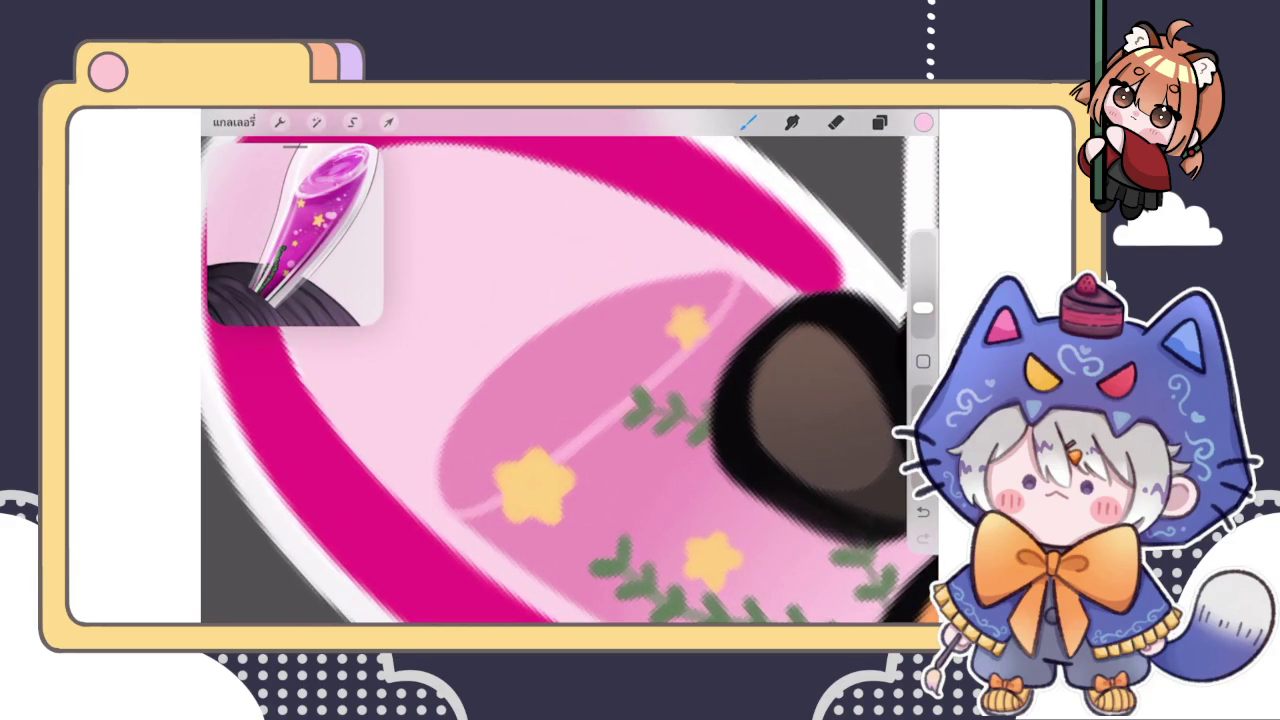
left_click_drag(514, 376, 498, 486)
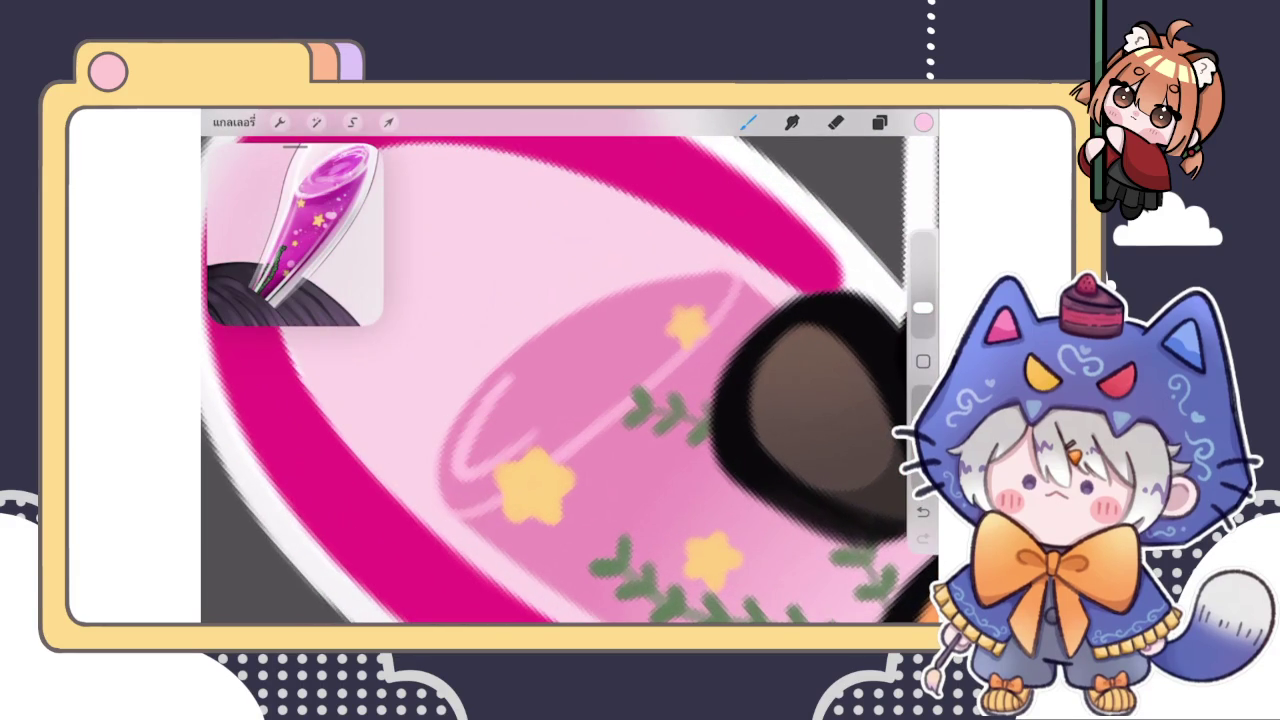
Try white swirl highlights on the pink liquid, then undo them
key("ctrl+z")
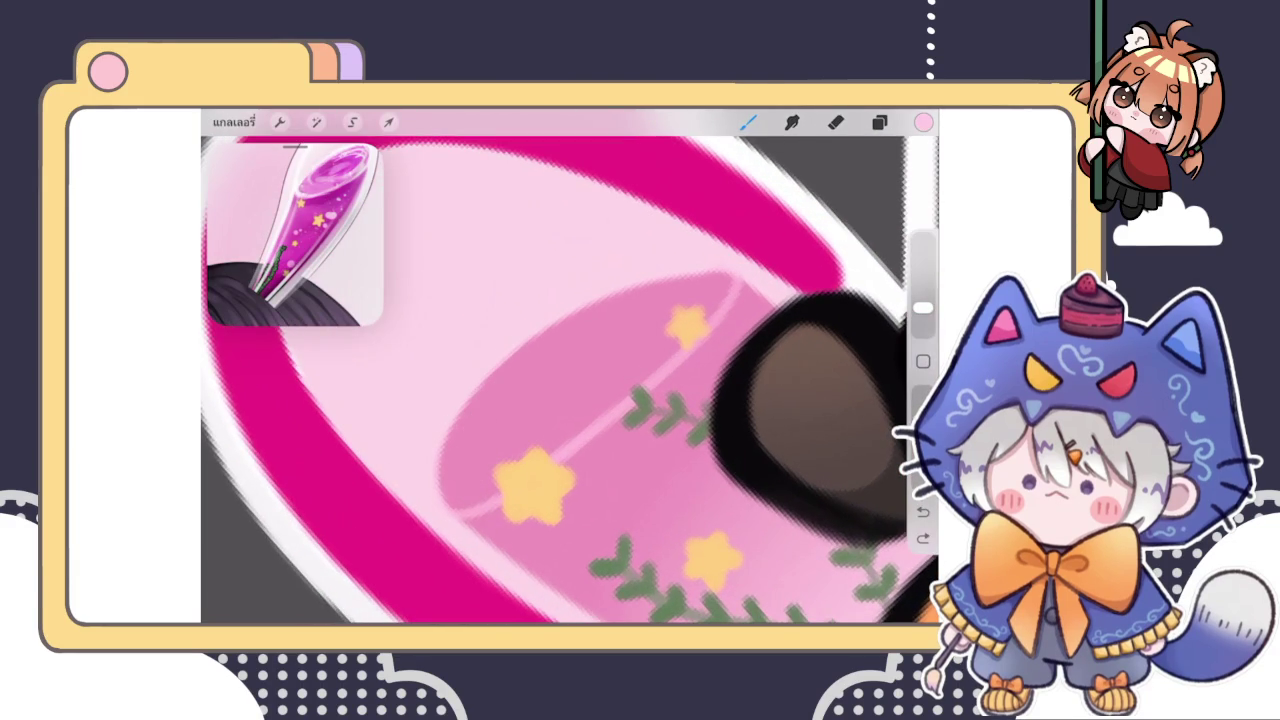
left_click_drag(660, 305, 480, 470)
left_click_drag(560, 360, 470, 470)
left_click_drag(505, 430, 625, 340)
scroll(570, 380, "down", 3)
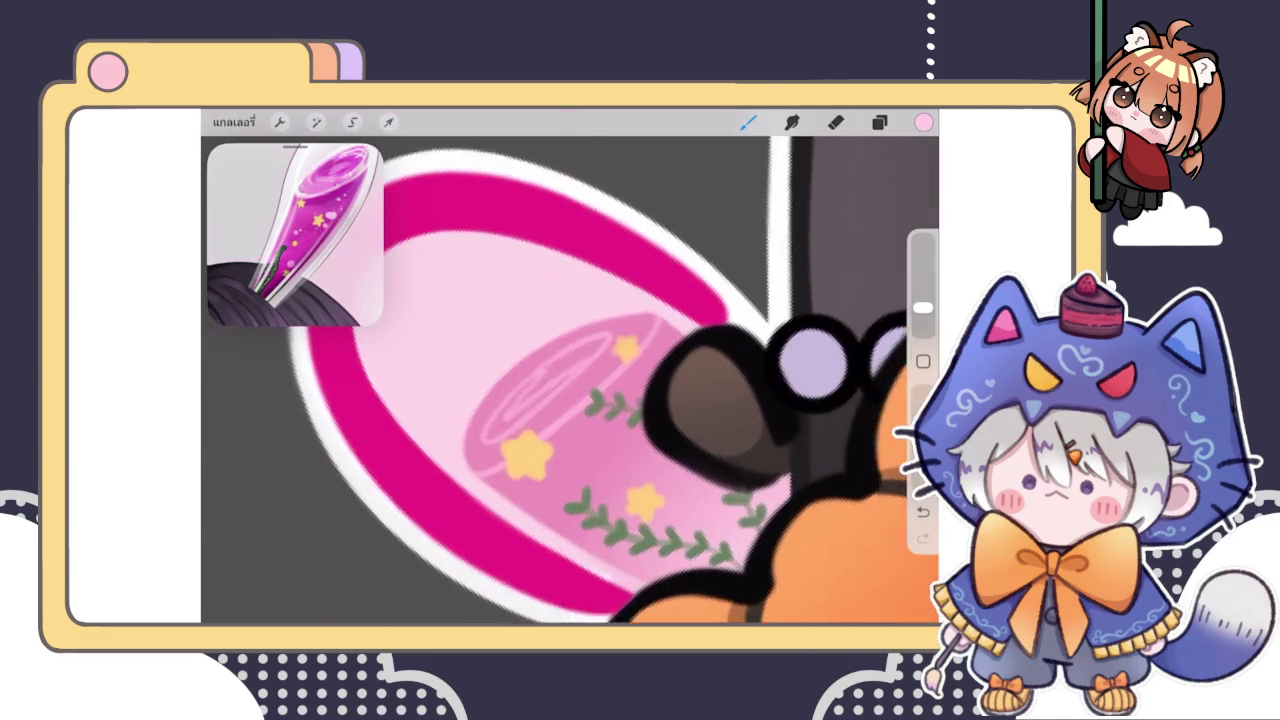
scroll(570, 380, "up", 2)
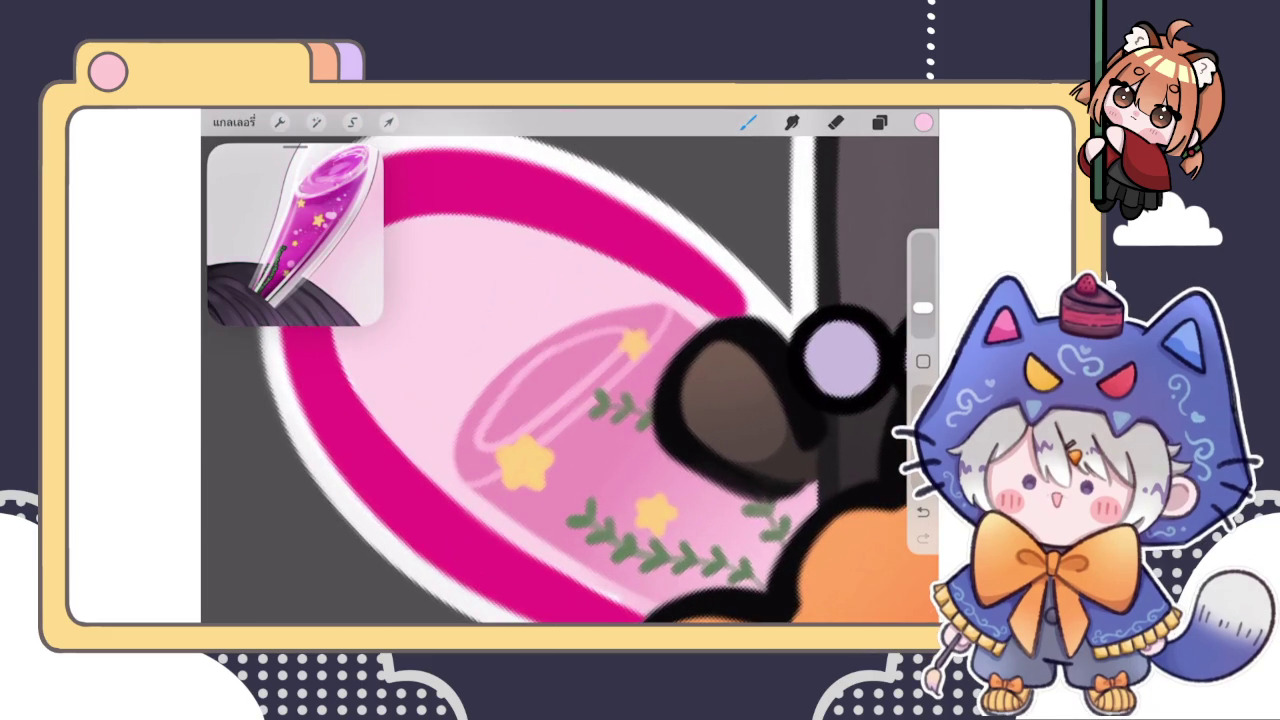
key("ctrl+z")
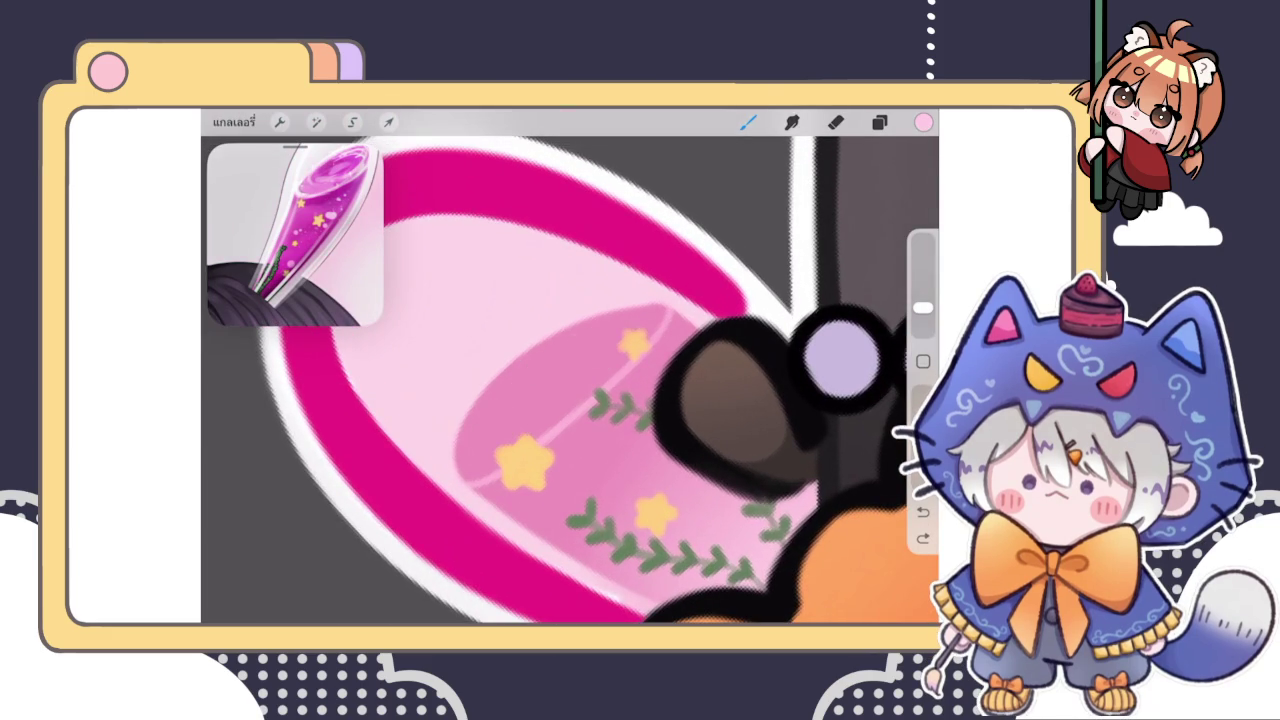
Add white highlights along the liquid's rim and left edge, undoing the last two
mouse_move(470, 440)
left_mouse_down()
mouse_move(505, 385)
mouse_move(636, 326)
left_mouse_up()
left_click_drag(505, 380, 468, 450)
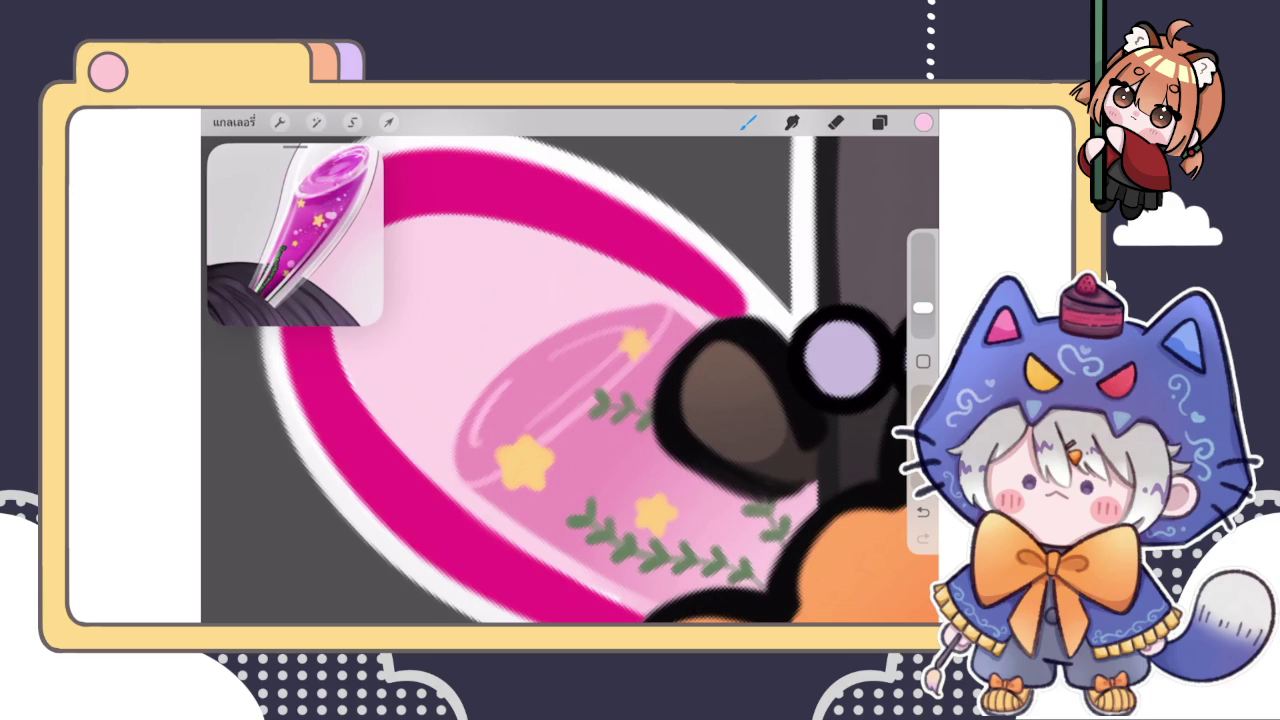
left_click_drag(520, 405, 560, 368)
scroll(570, 380, "down", 5)
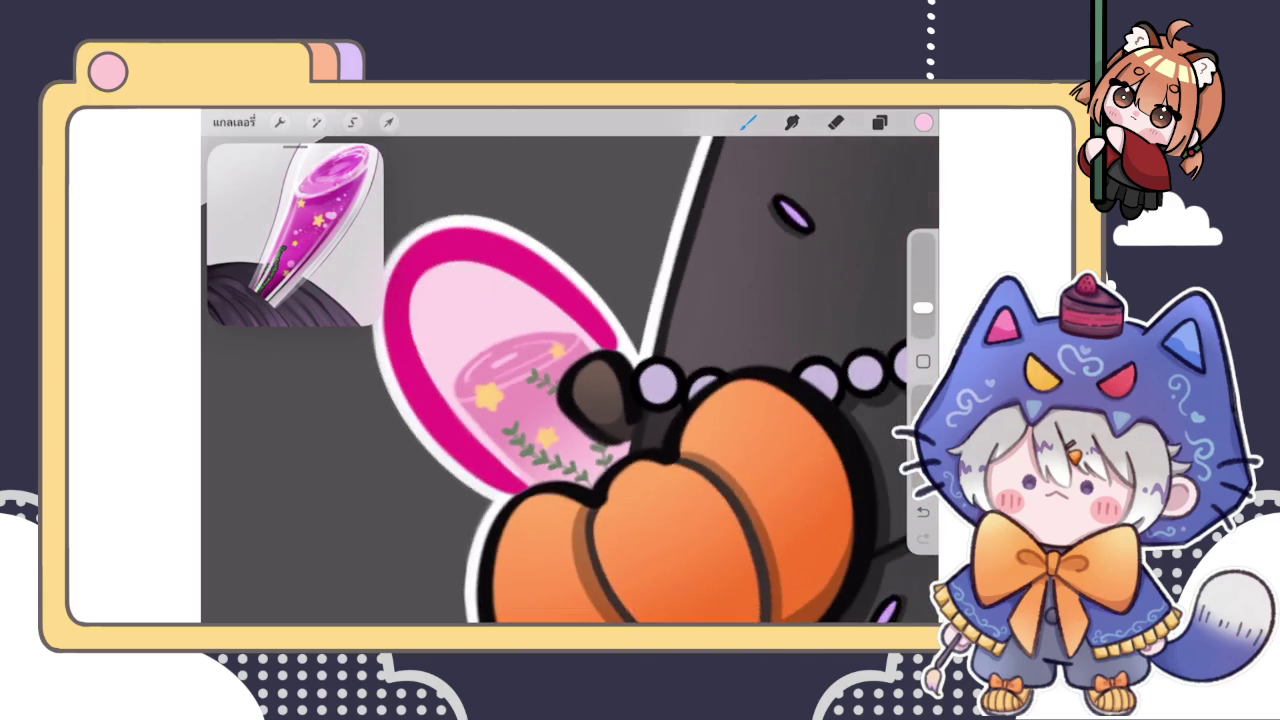
key("ctrl+z")
scroll(570, 380, "down", 5)
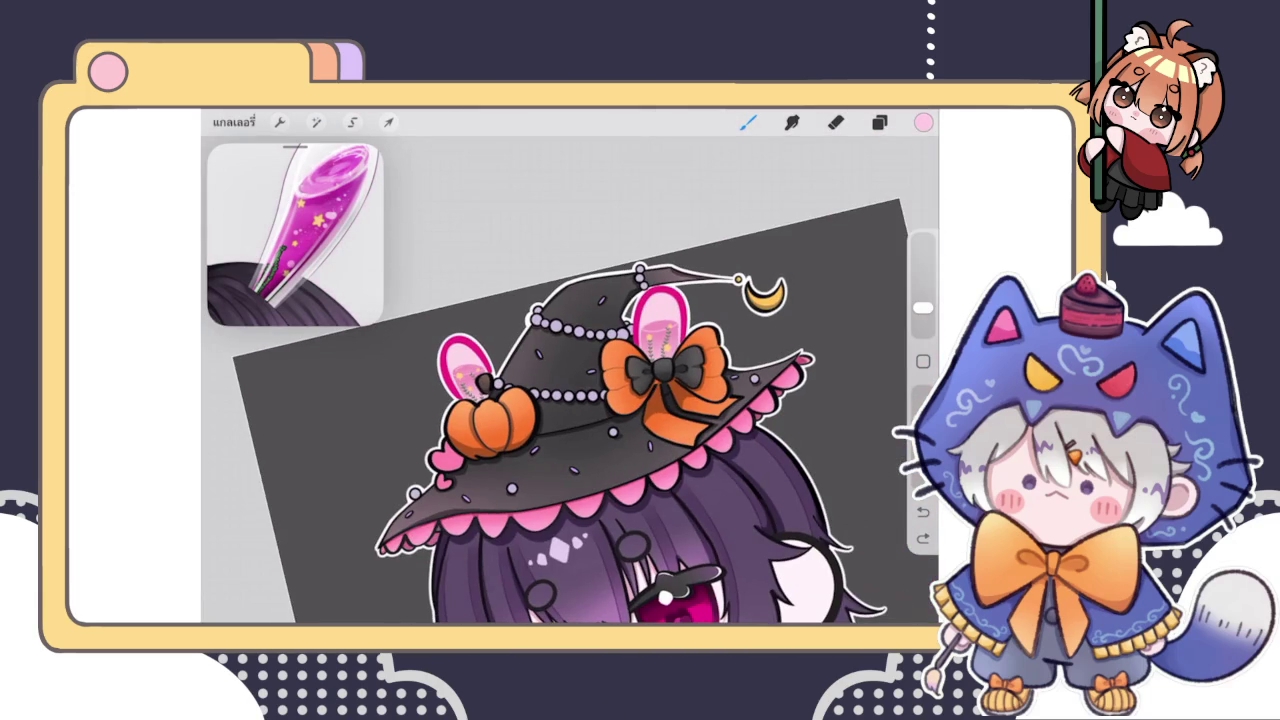
key("ctrl+z")
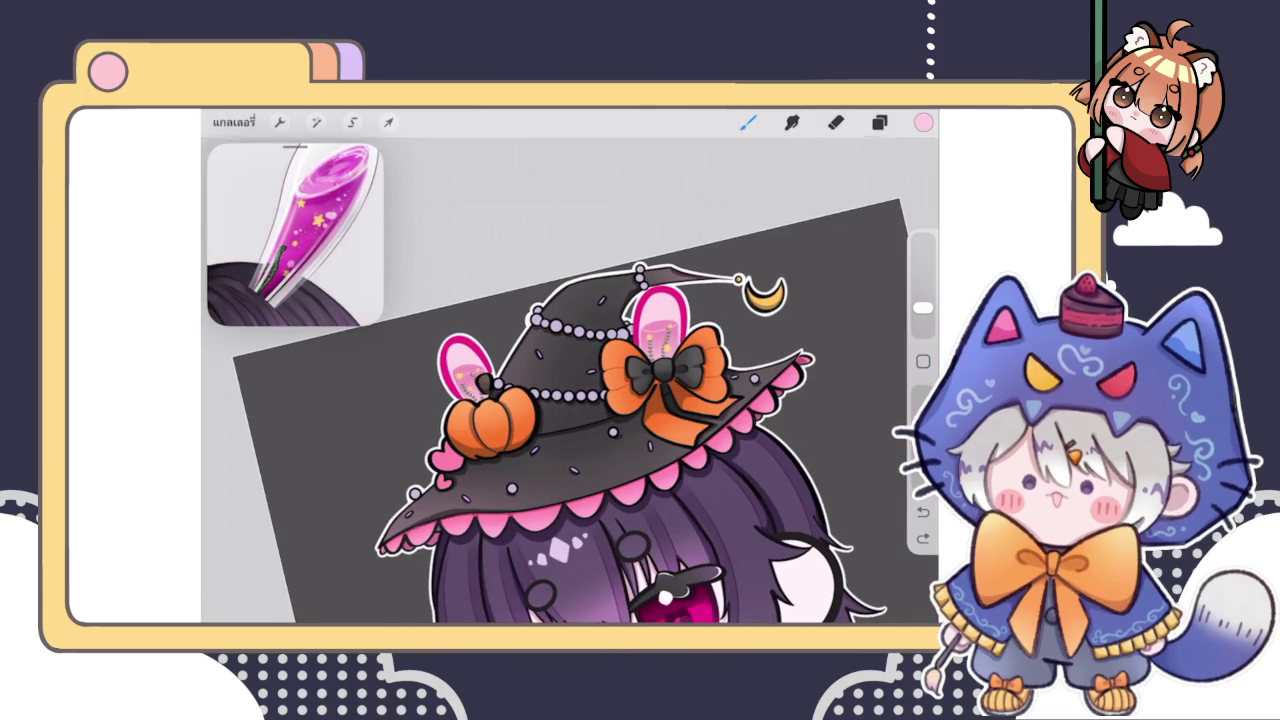
scroll(480, 380, "up", 5)
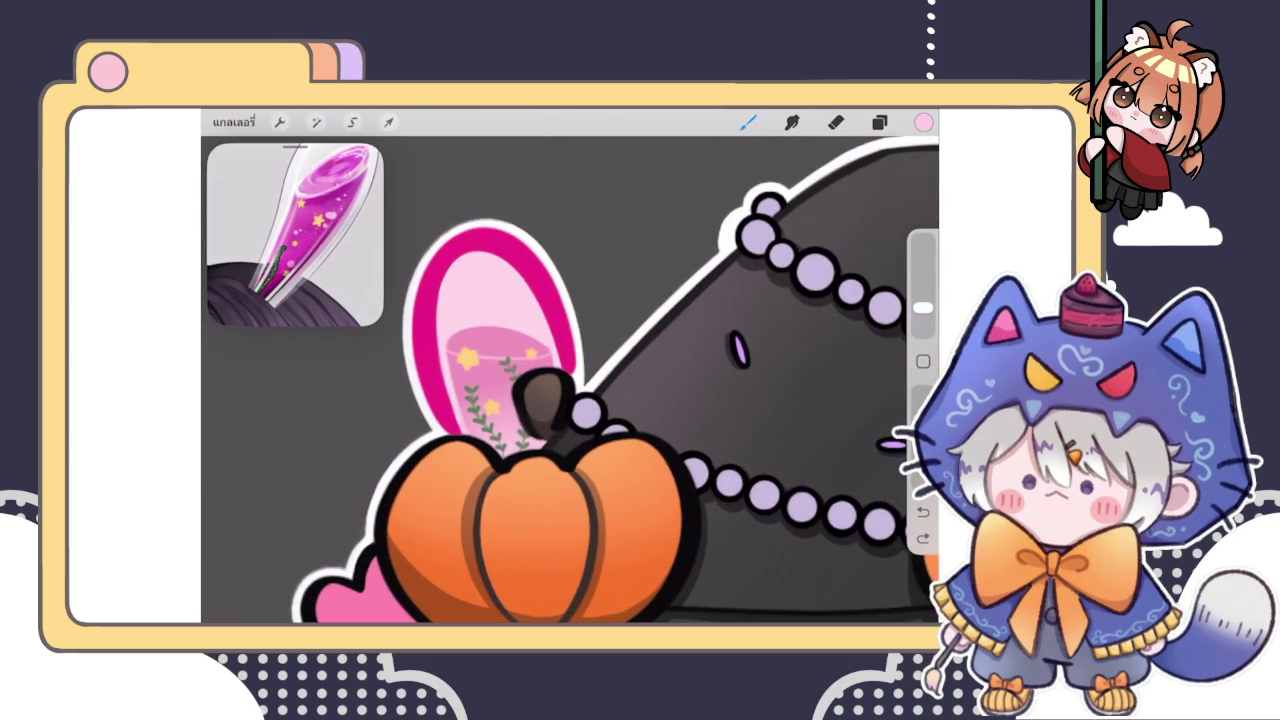
Check the layer list, zoom in, and undo the last painted stroke
left_click(879, 122)
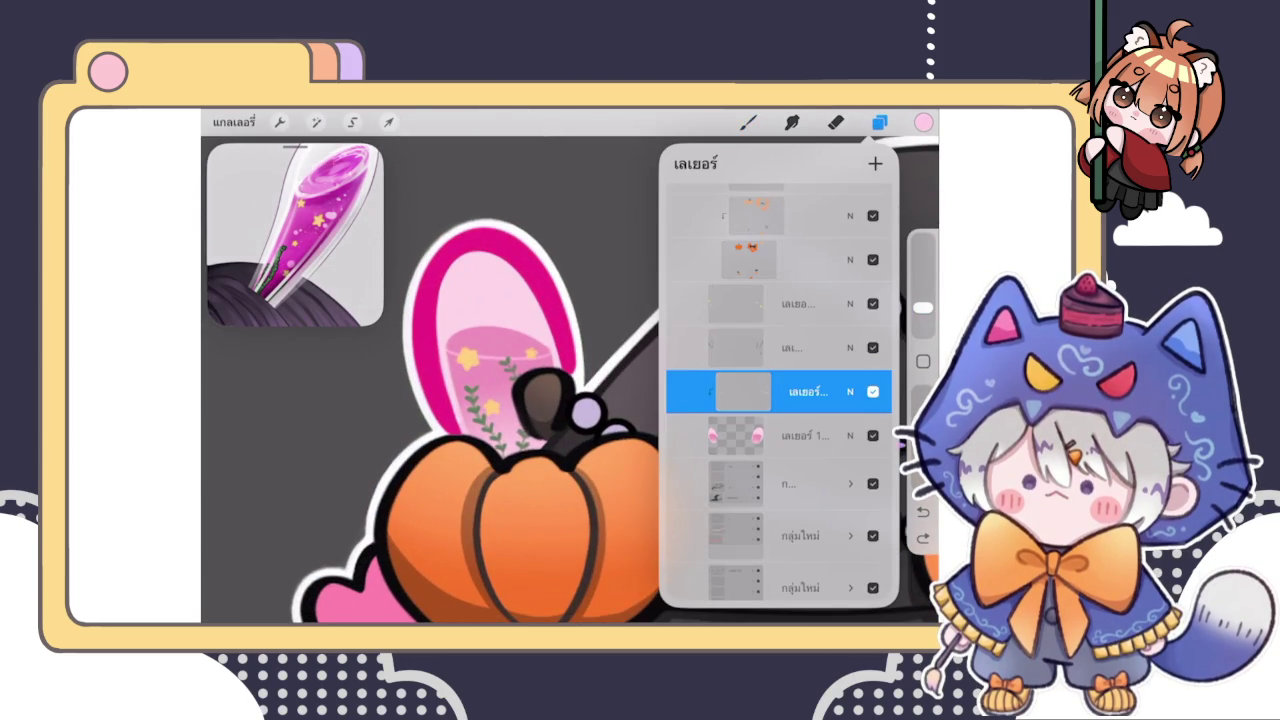
left_click(748, 122)
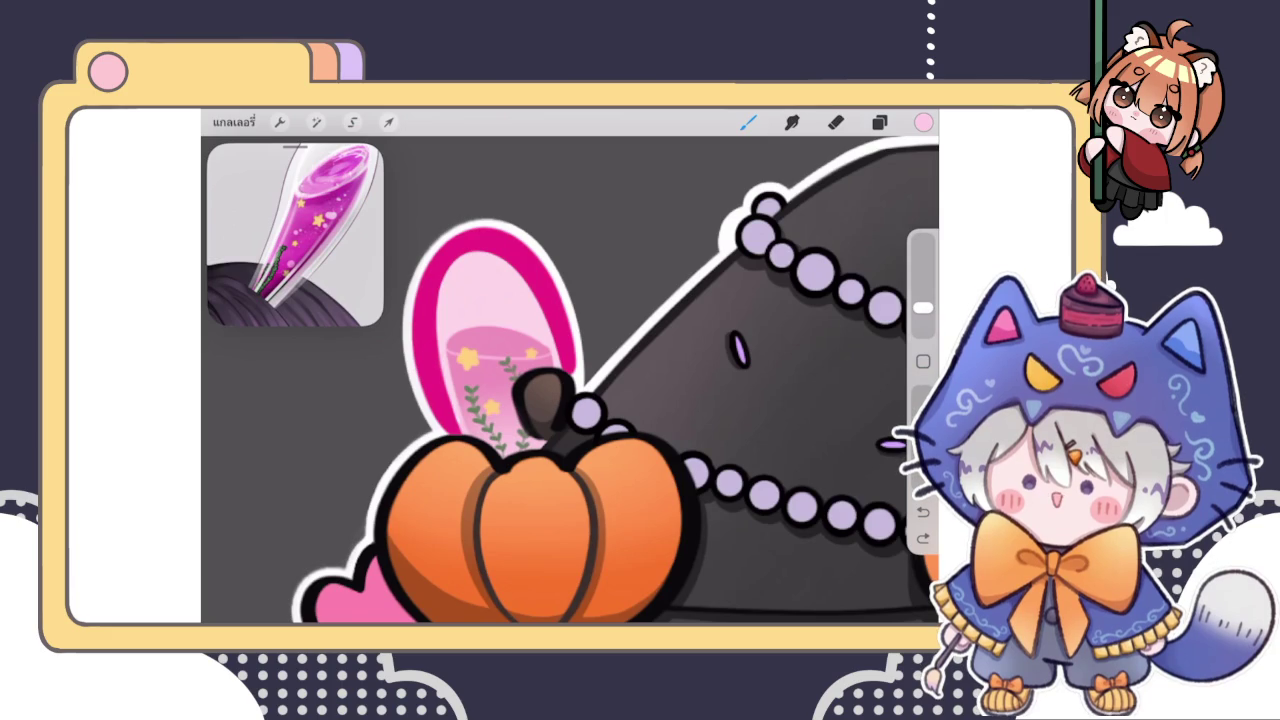
scroll(440, 340, "up", 2)
scroll(440, 340, "up", 3)
scroll(490, 340, "up", 3)
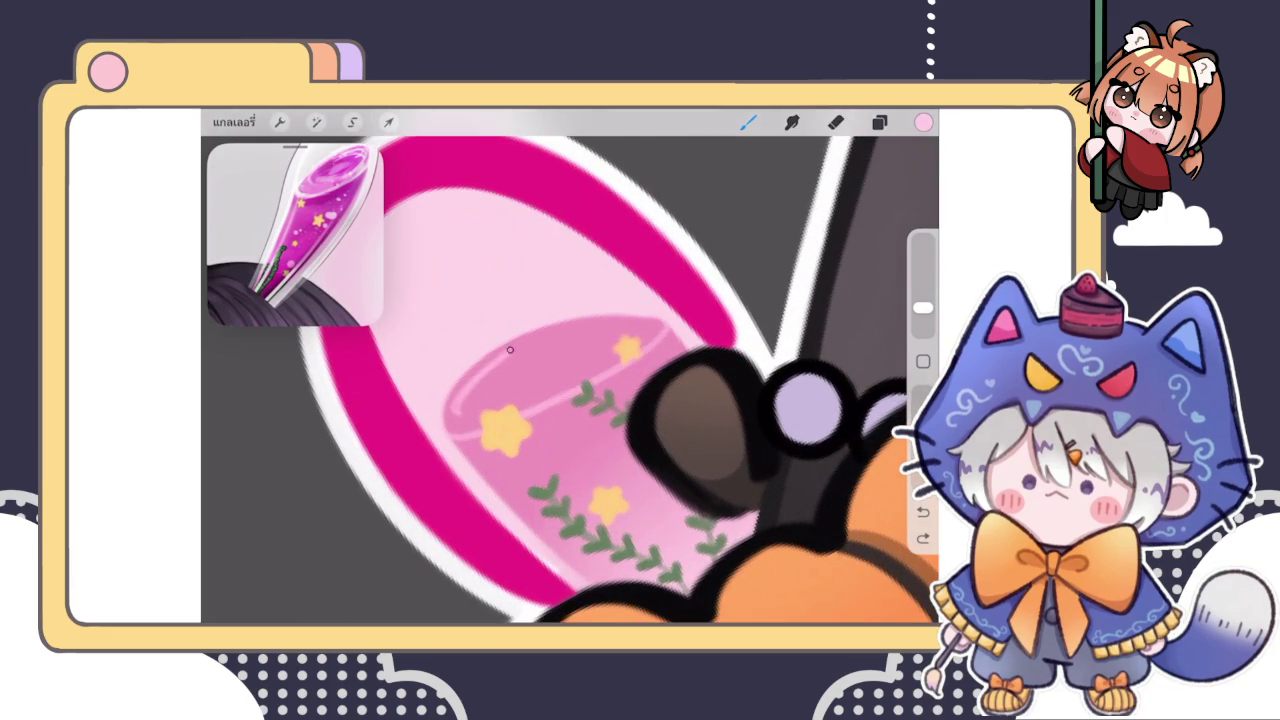
scroll(570, 380, "up", 3)
key("ctrl+z")
Paint light curved glints on the liquid, view the whole character, then undo and zoom onto the hat
mouse_move(420, 455)
left_mouse_down()
mouse_move(515, 340)
mouse_move(664, 316)
left_mouse_up()
mouse_move(470, 422)
left_mouse_down()
mouse_move(596, 358)
mouse_move(550, 372)
mouse_move(508, 412)
left_mouse_up()
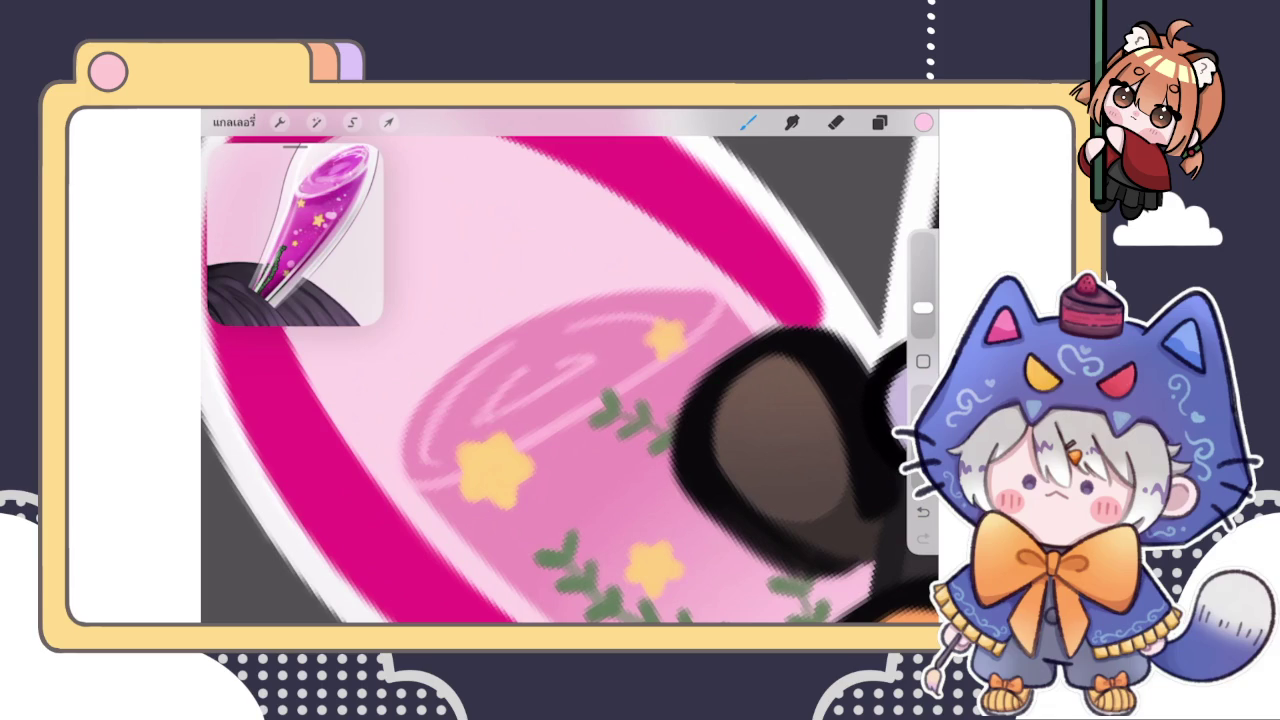
scroll(570, 370, "down", 3)
scroll(570, 370, "down", 3)
scroll(570, 370, "down", 3)
scroll(555, 445, "down", 3)
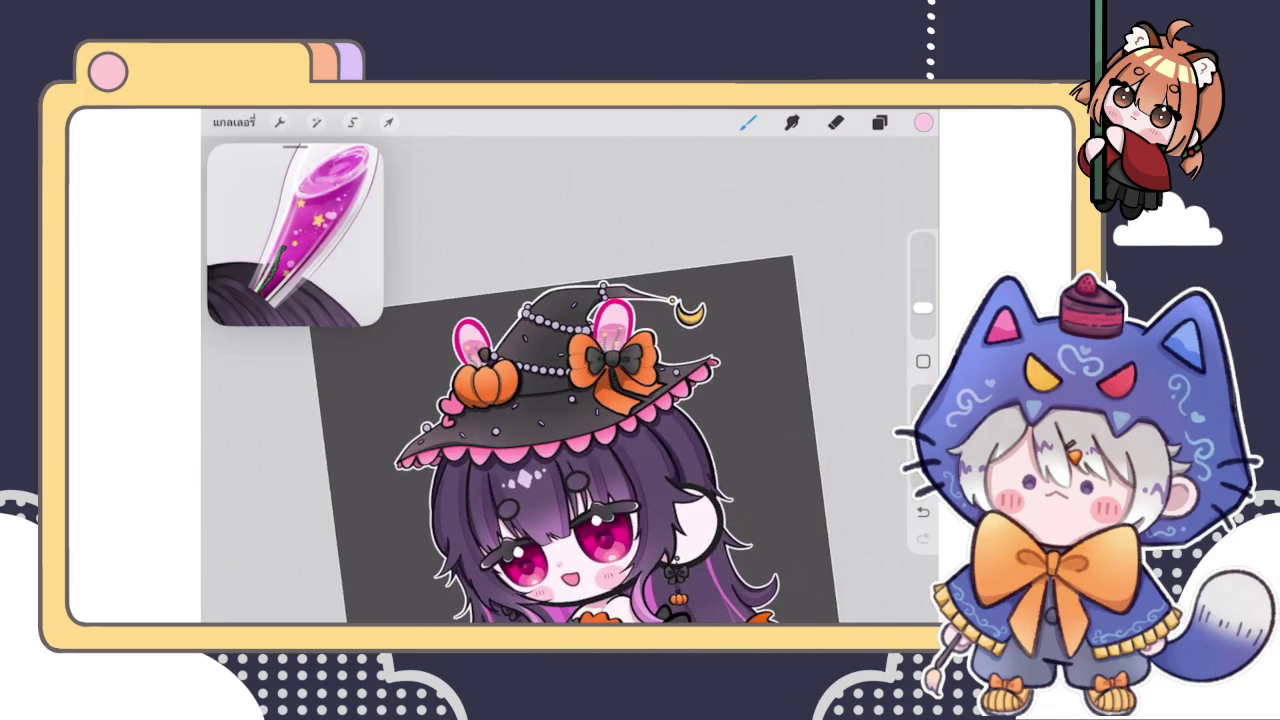
scroll(555, 445, "down", 2)
scroll(555, 445, "down", 1)
key("ctrl+z")
scroll(580, 380, "up", 3)
scroll(580, 380, "up", 1)
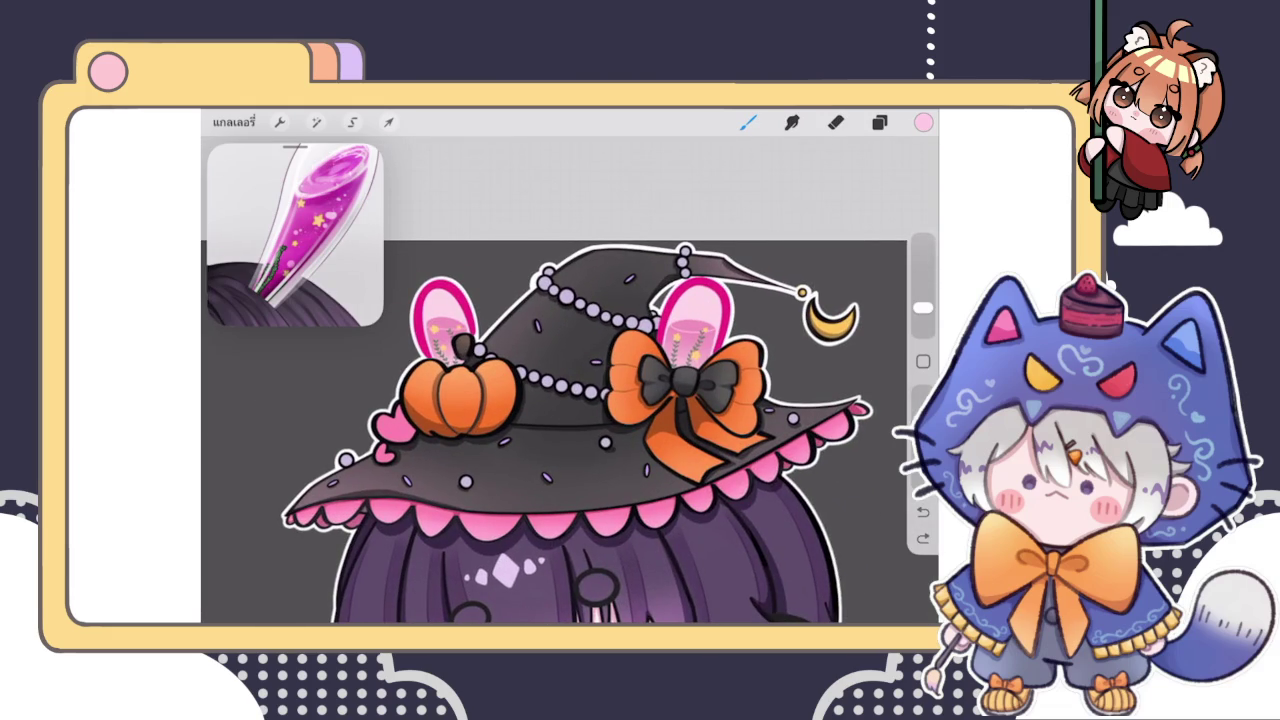
Select the layer above Layer 156 and pick near-white as the paint colour
left_click(879, 122)
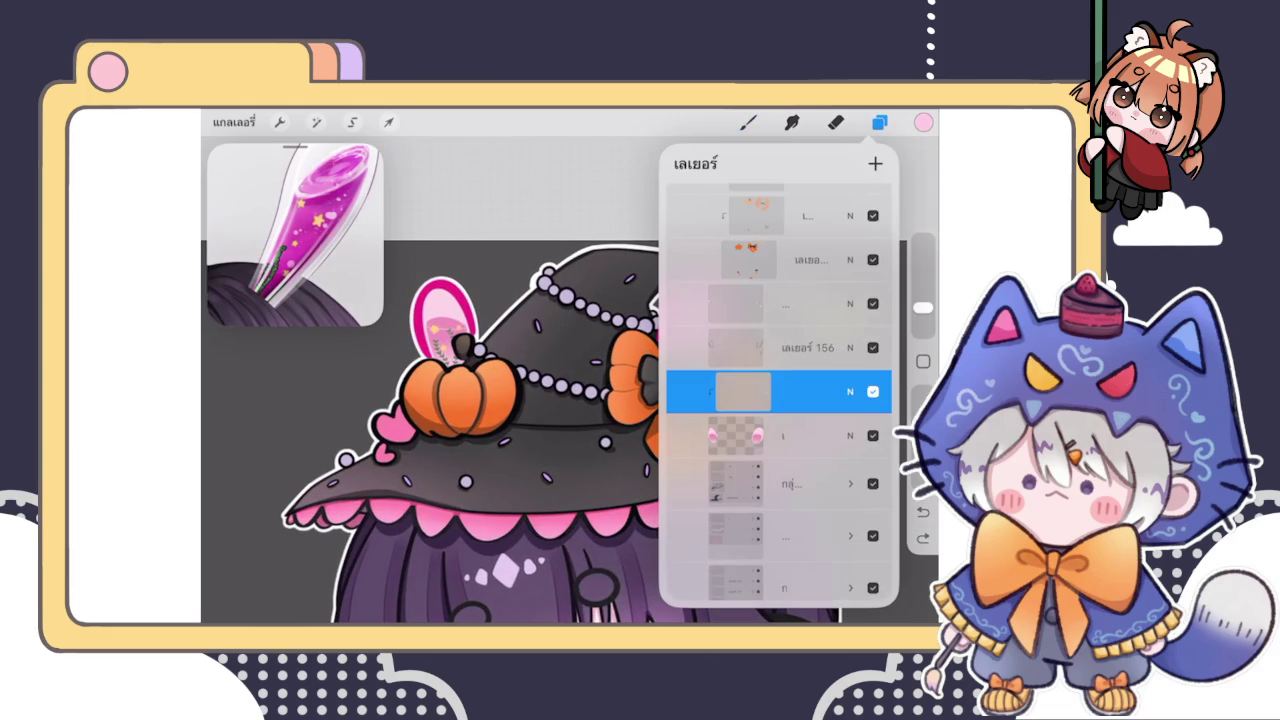
left_click(780, 347)
left_click(780, 303)
left_click(879, 122)
left_click(923, 122)
left_click(741, 243)
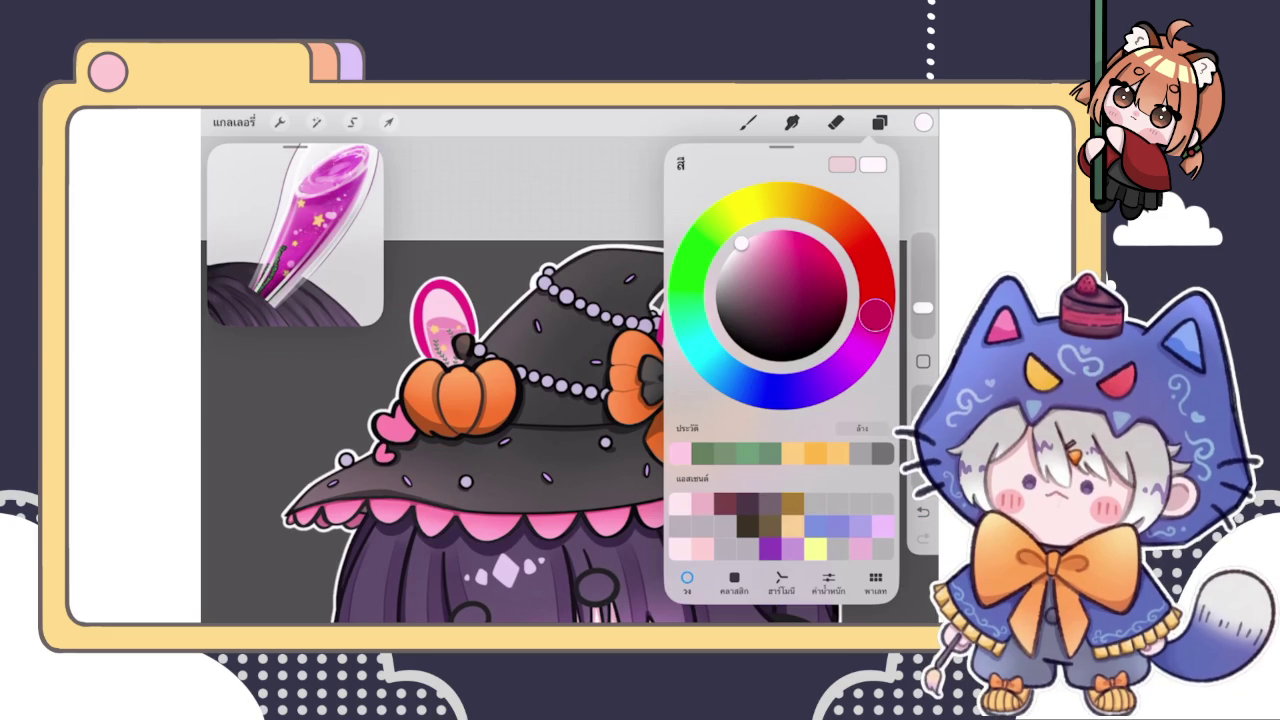
left_click(748, 122)
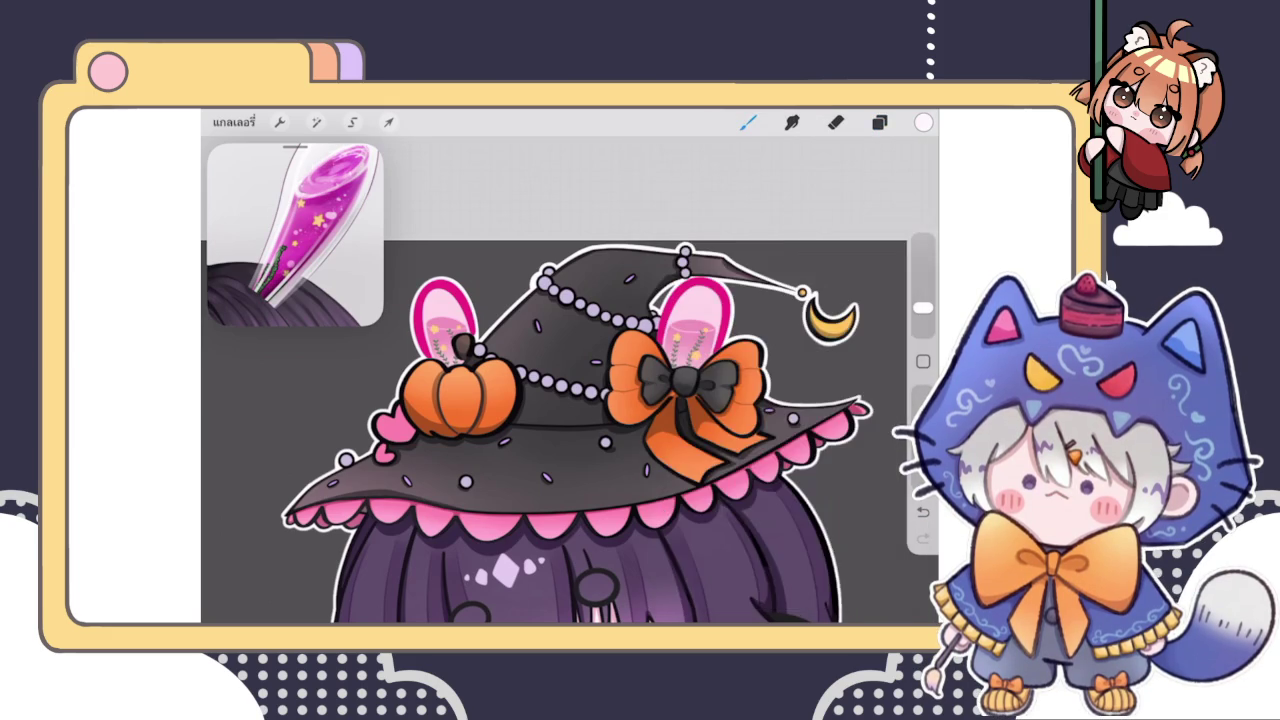
Paint two small white bubbles in the left ear's pink liquid
scroll(415, 335, "up", 5)
scroll(400, 340, "up", 2)
scroll(560, 350, "up", 2)
left_click(517, 380)
left_click(525, 293)
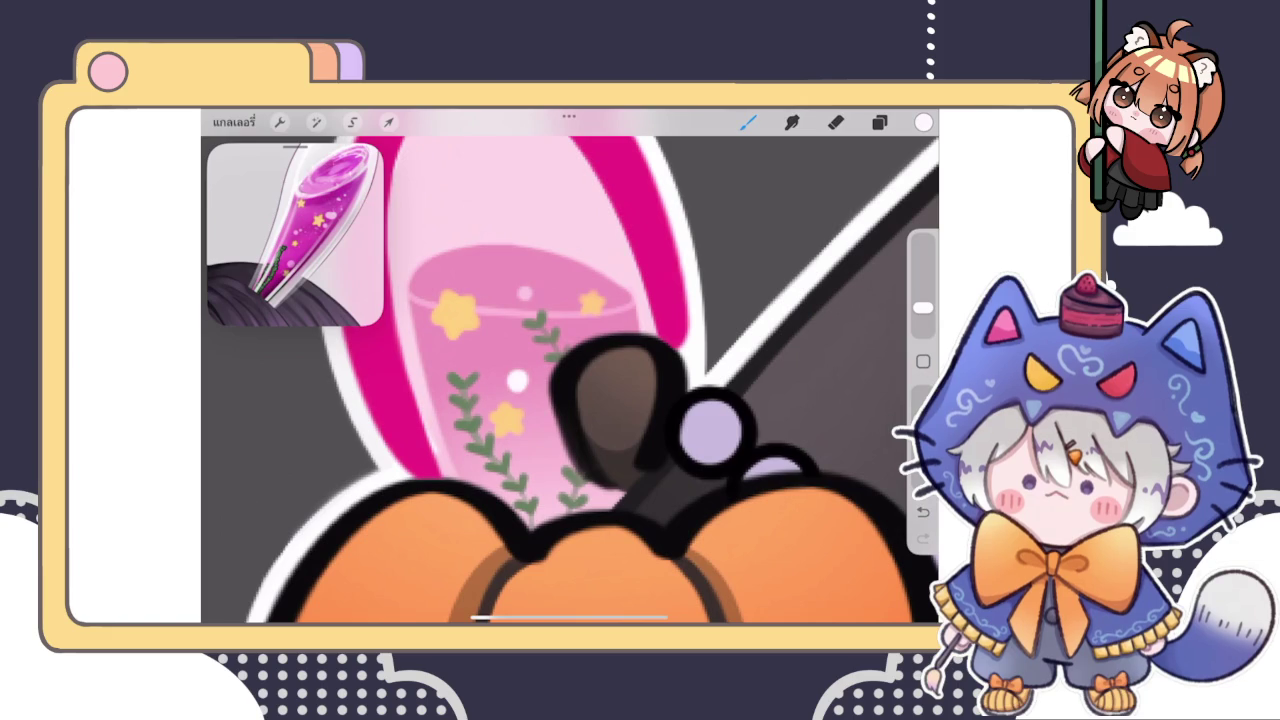
Add pale pink and stronger pink bubbles and tiny dots in the liquid
left_click(923, 122)
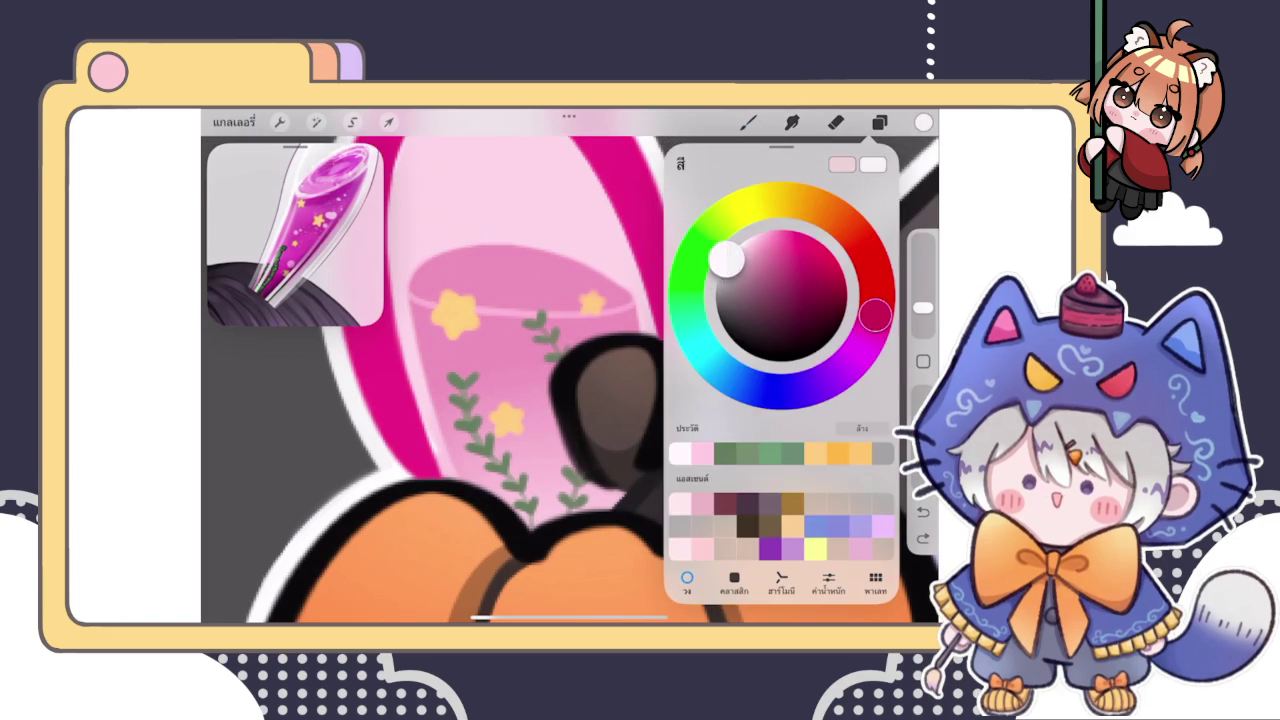
left_click_drag(727, 259, 744, 248)
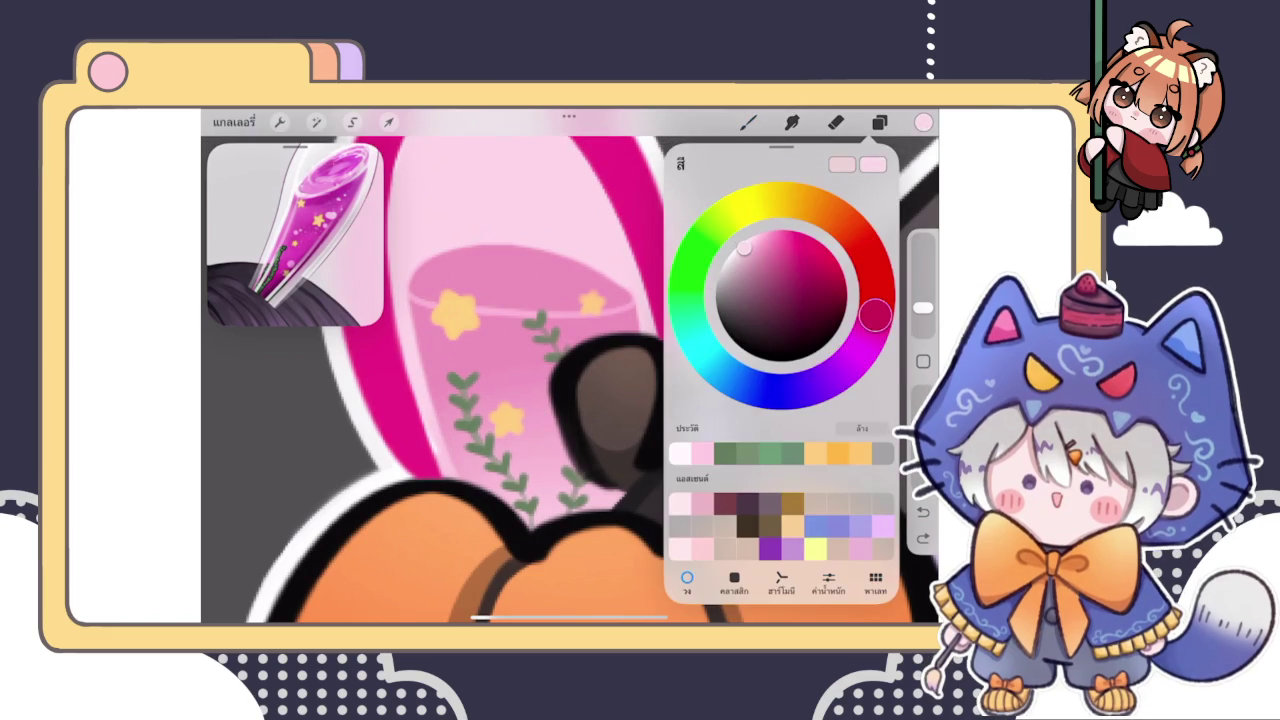
left_click(923, 122)
left_click(522, 395)
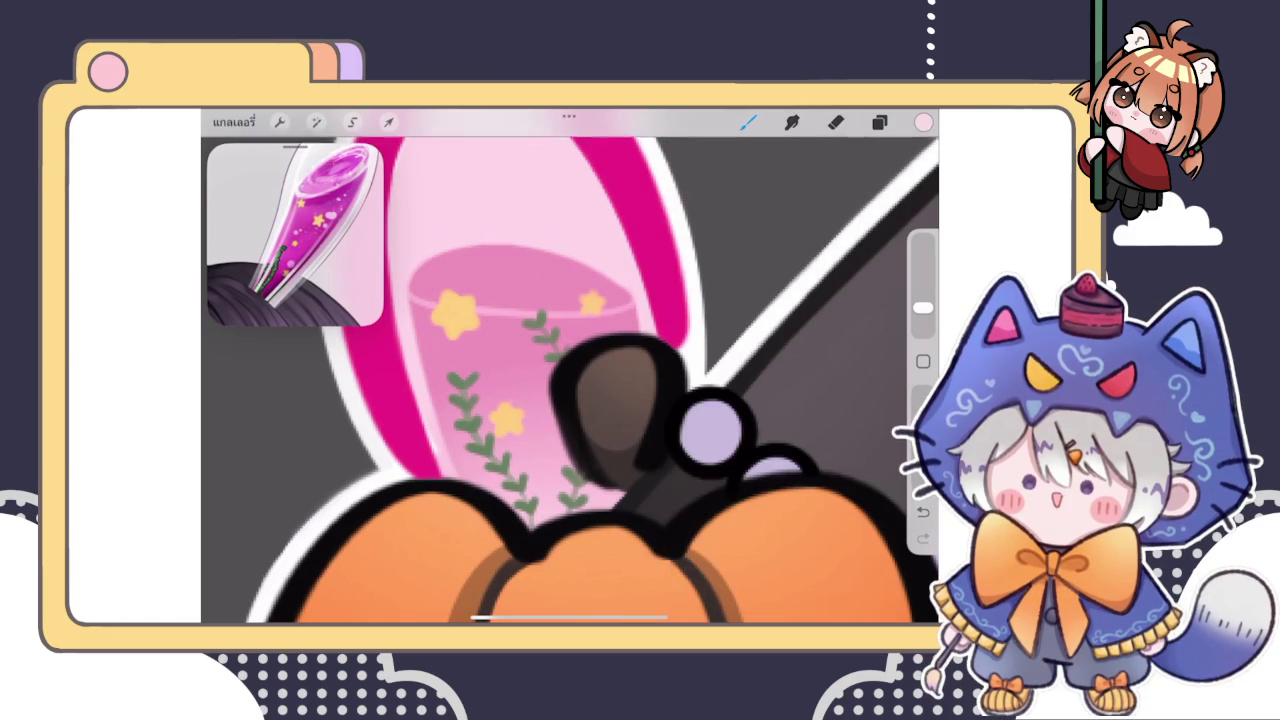
left_click(923, 122)
left_click_drag(744, 248, 760, 236)
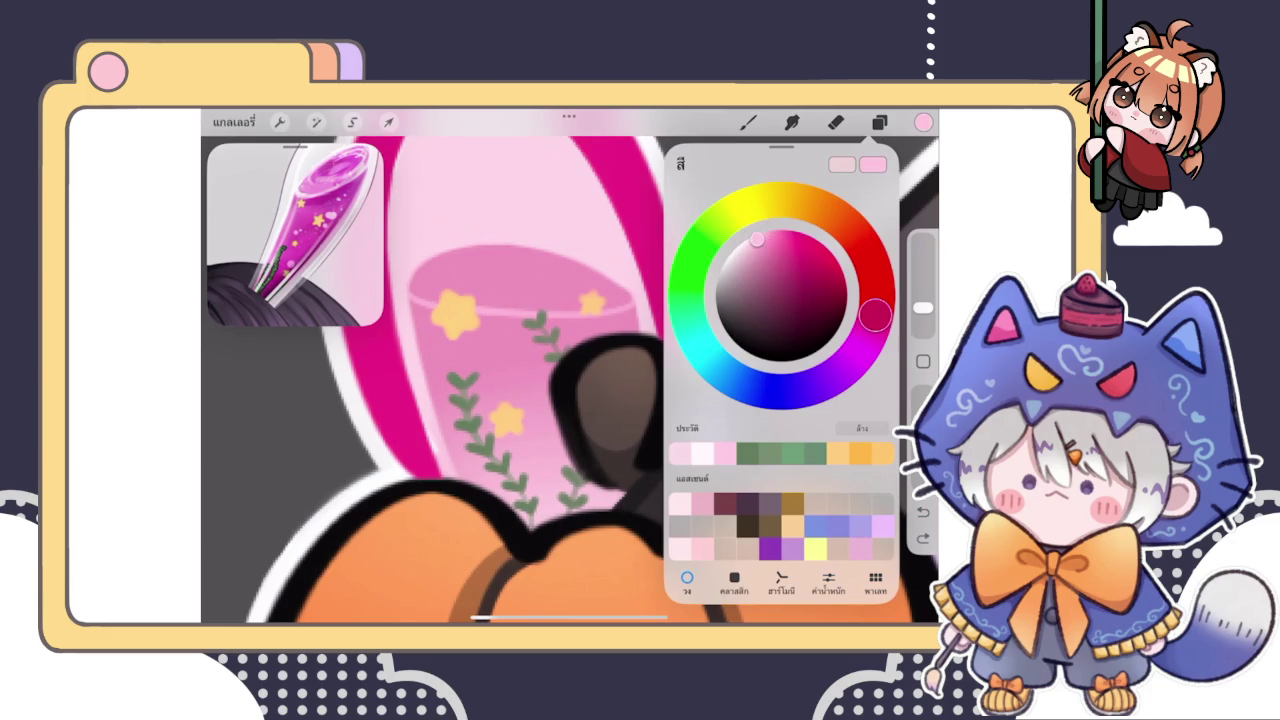
left_click(509, 367)
left_click(511, 371)
left_click(493, 343)
left_click(505, 328)
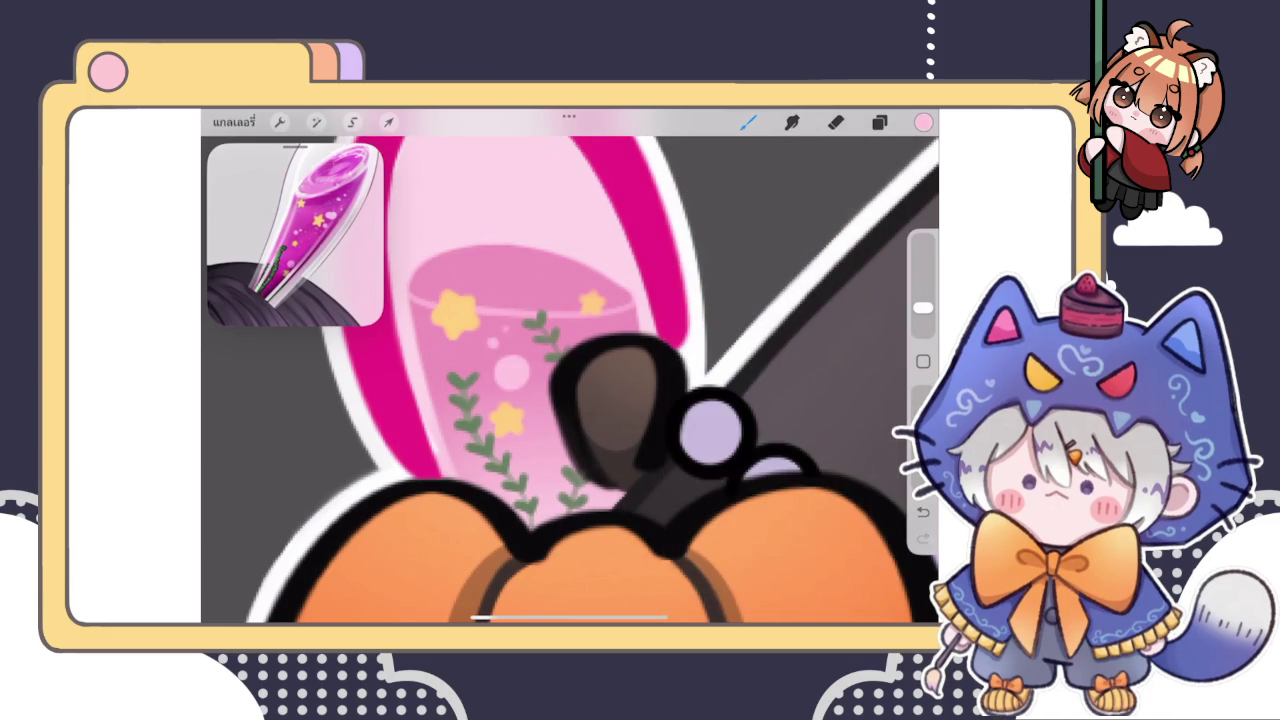
Toggle the eraser back to the brush and slightly adjust the pink paint colour
left_click(836, 122)
left_click(748, 122)
left_click(923, 122)
left_click_drag(762, 242, 754, 236)
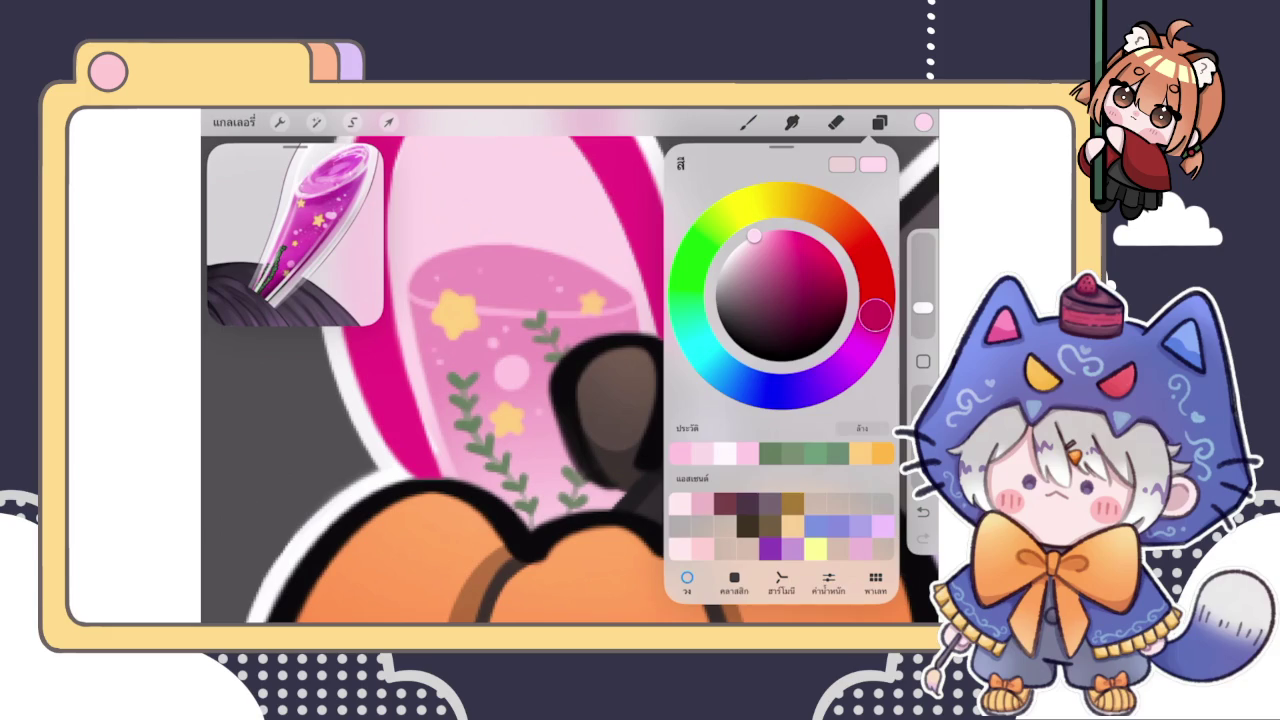
left_click(747, 122)
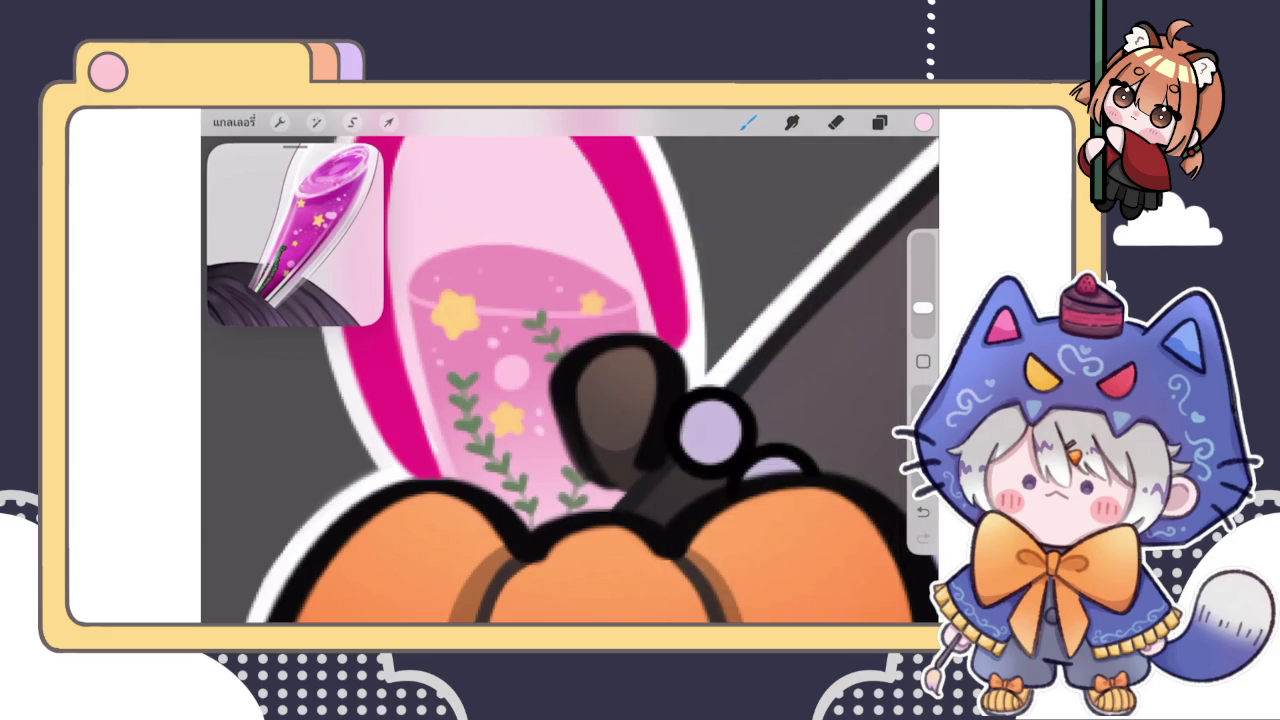
scroll(570, 380, "down", 5)
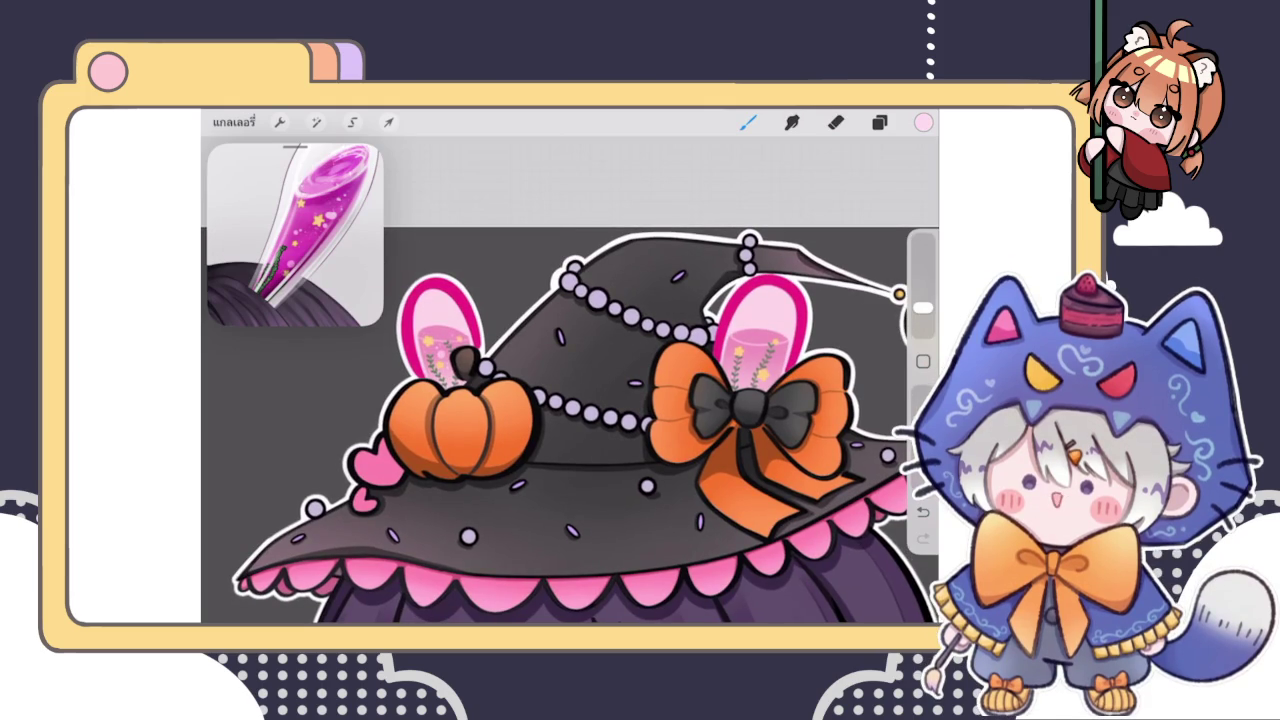
Undo and redo the last change, returning to the brush
scroll(465, 370, "up", 5)
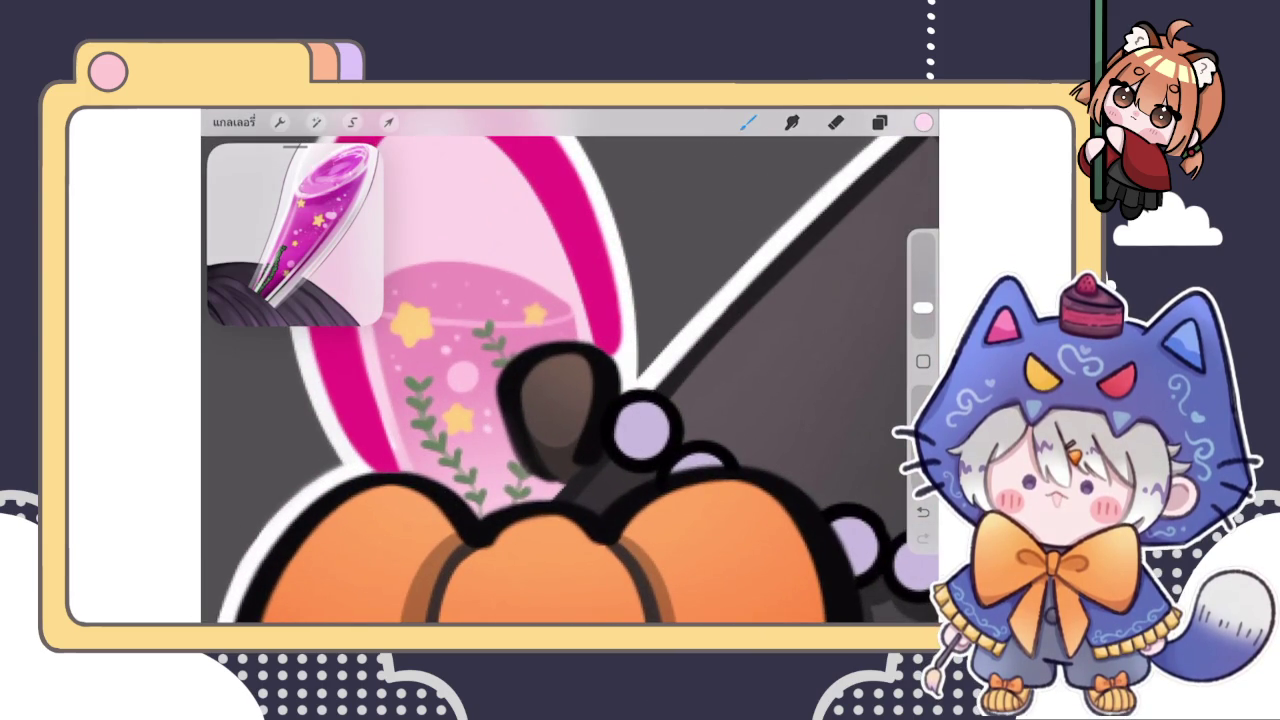
key("ctrl+z")
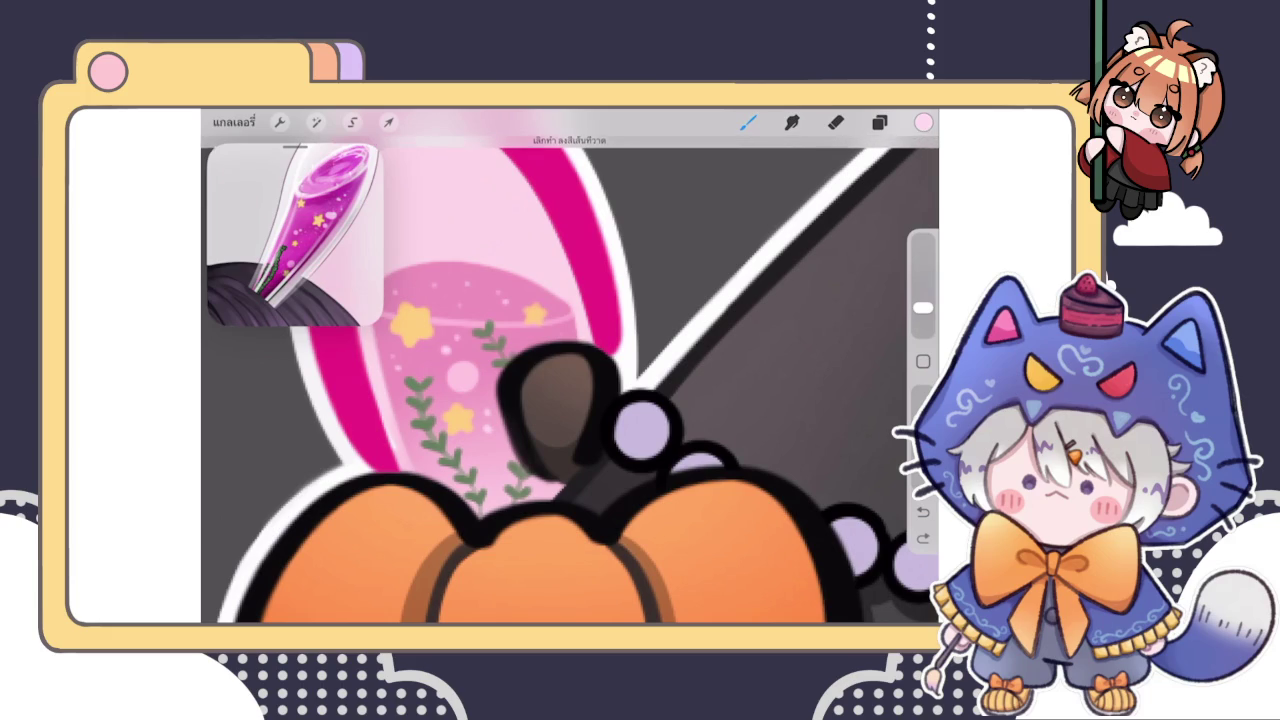
key("ctrl+shift+z")
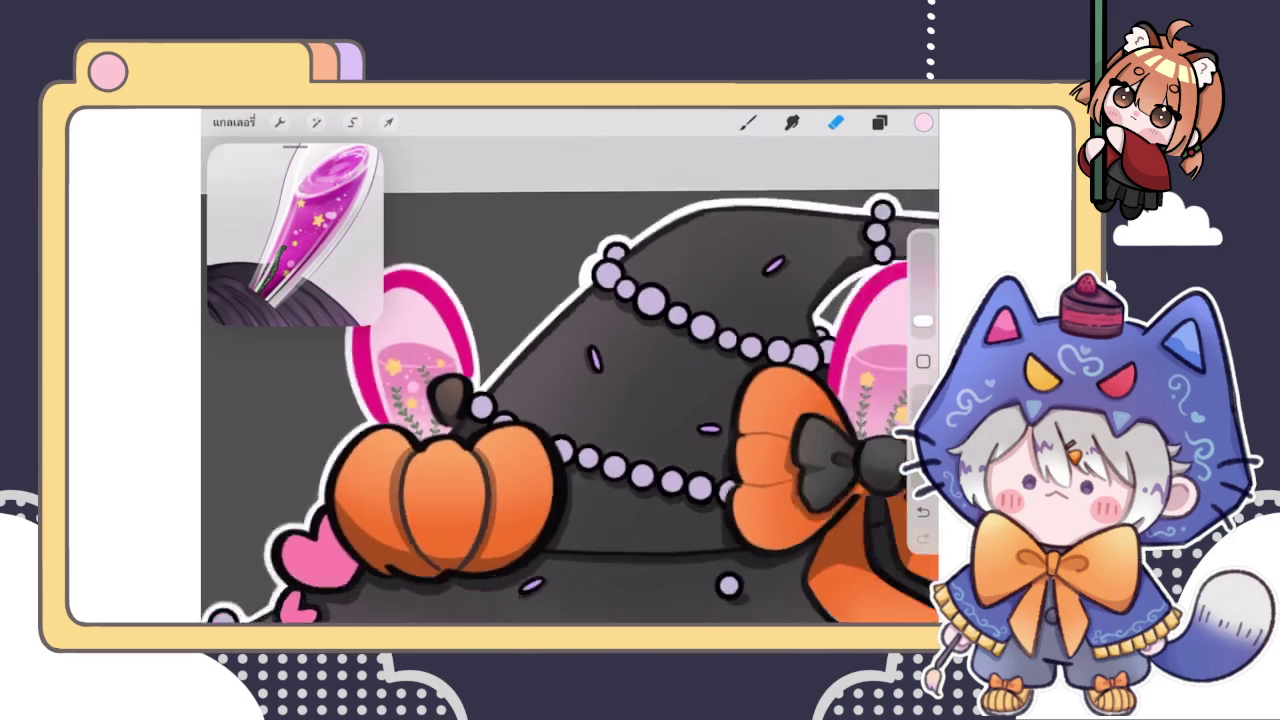
key("e")
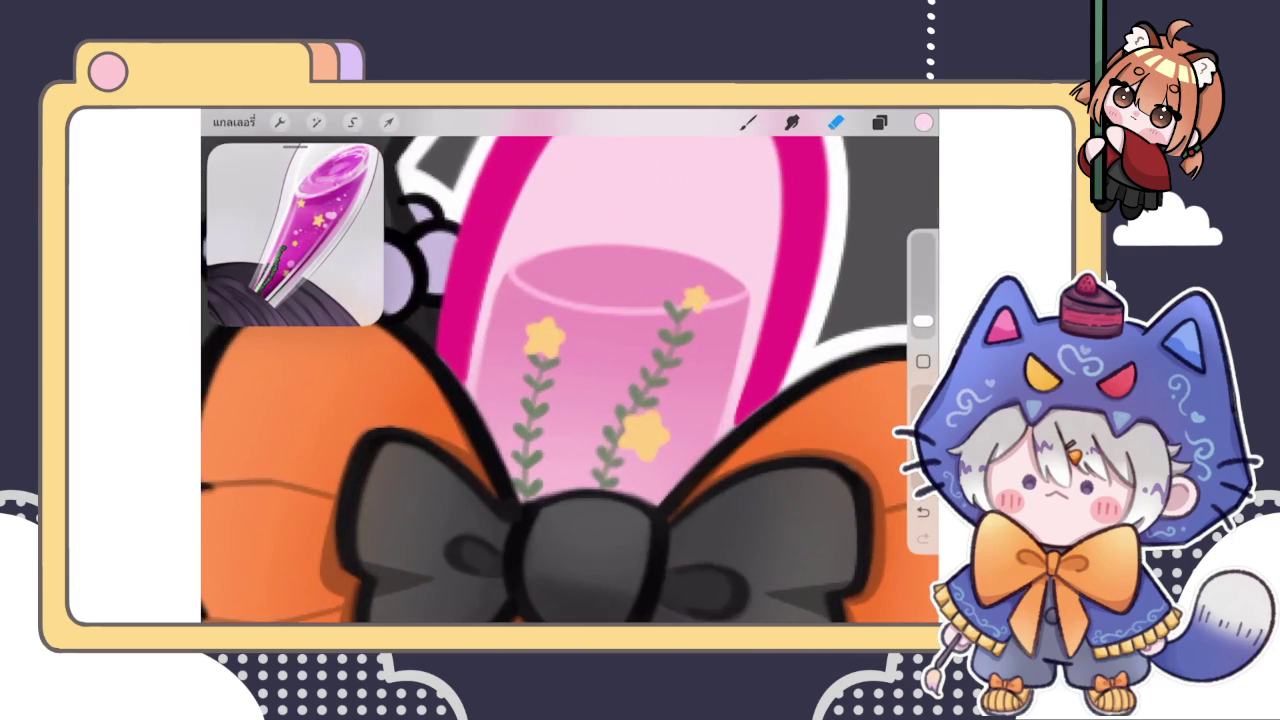
key("b")
Dot four white bubbles in the right ear's liquid and set the Reference window to Canvas
left_click(577, 445)
left_click(568, 429)
left_click(604, 401)
left_click(594, 377)
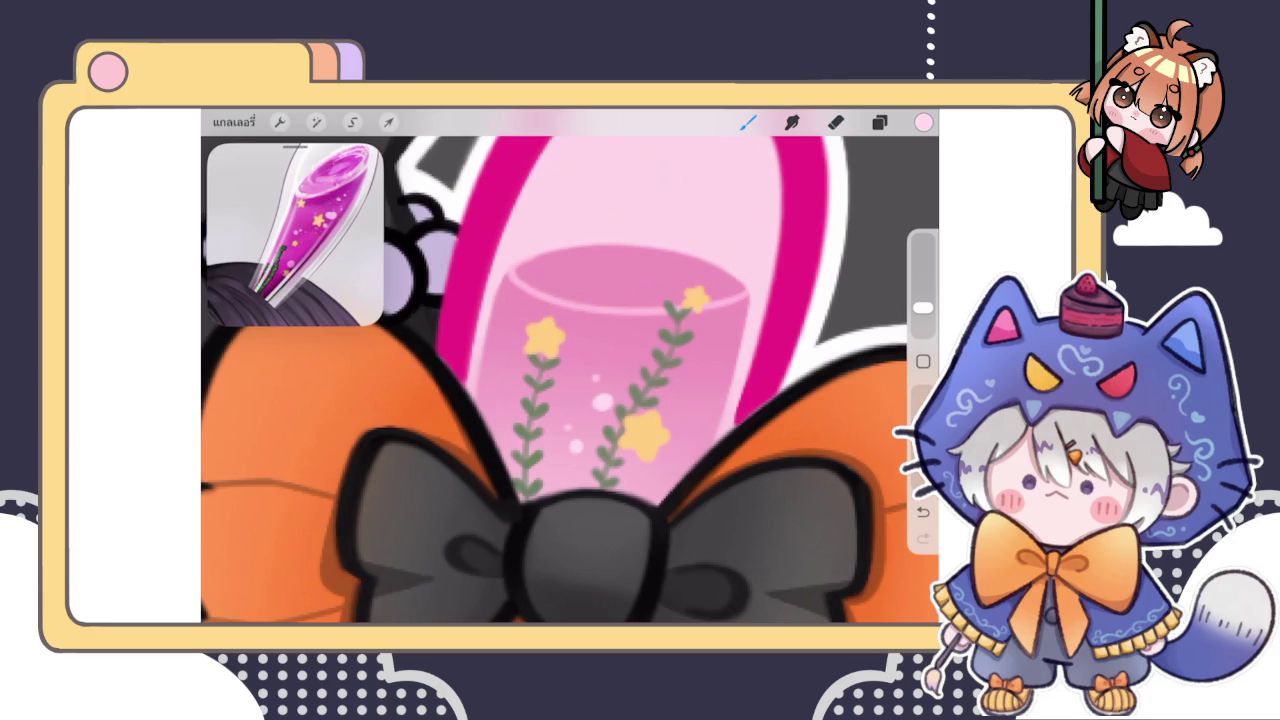
left_click(598, 403)
left_click(295, 235)
left_click(252, 312)
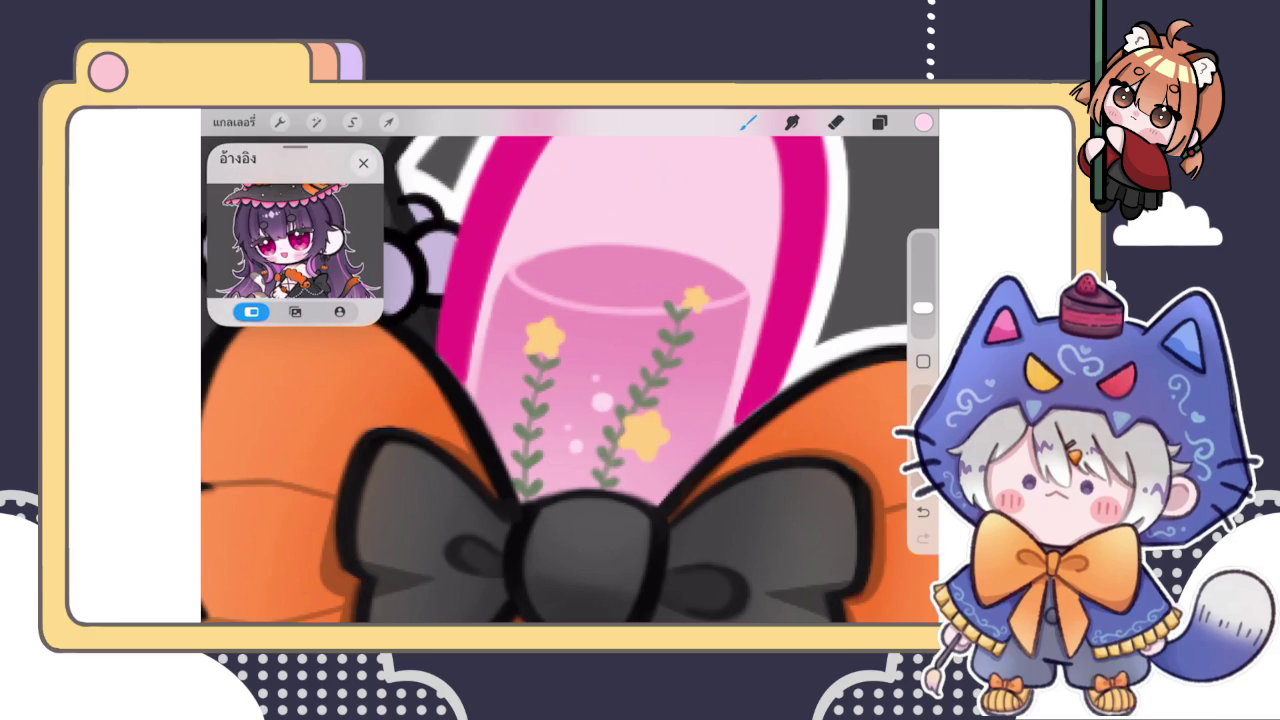
Scatter eight small white bubbles on both sides and near the top of the right ear's liquid
left_click(295, 235)
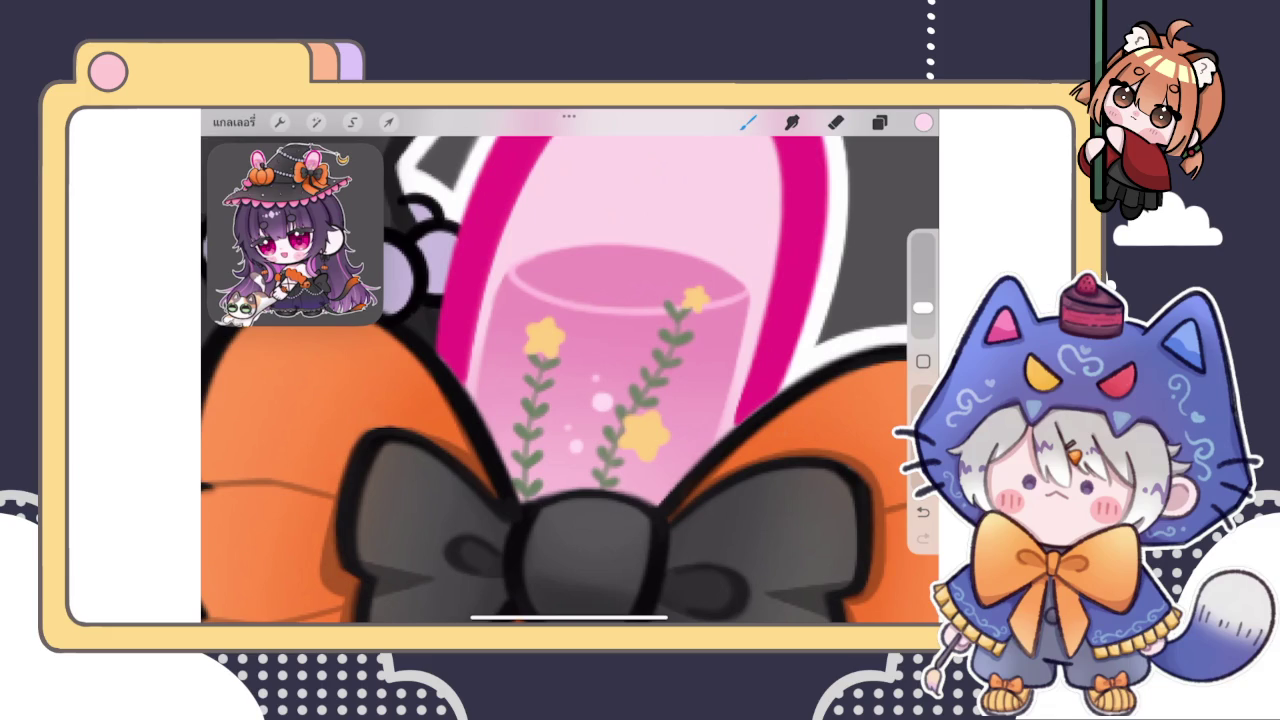
left_click(690, 389)
left_click(706, 374)
left_click(704, 360)
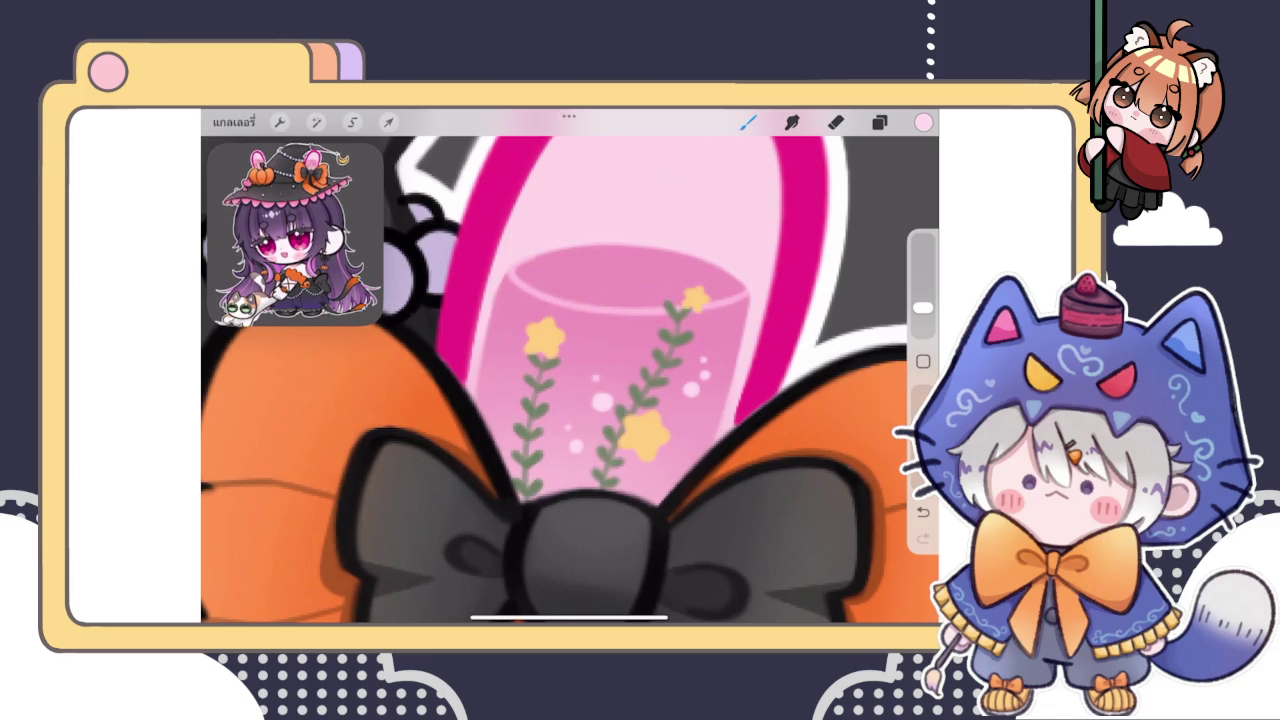
left_click(709, 347)
left_click(505, 375)
left_click(498, 359)
left_click(503, 347)
left_click(640, 337)
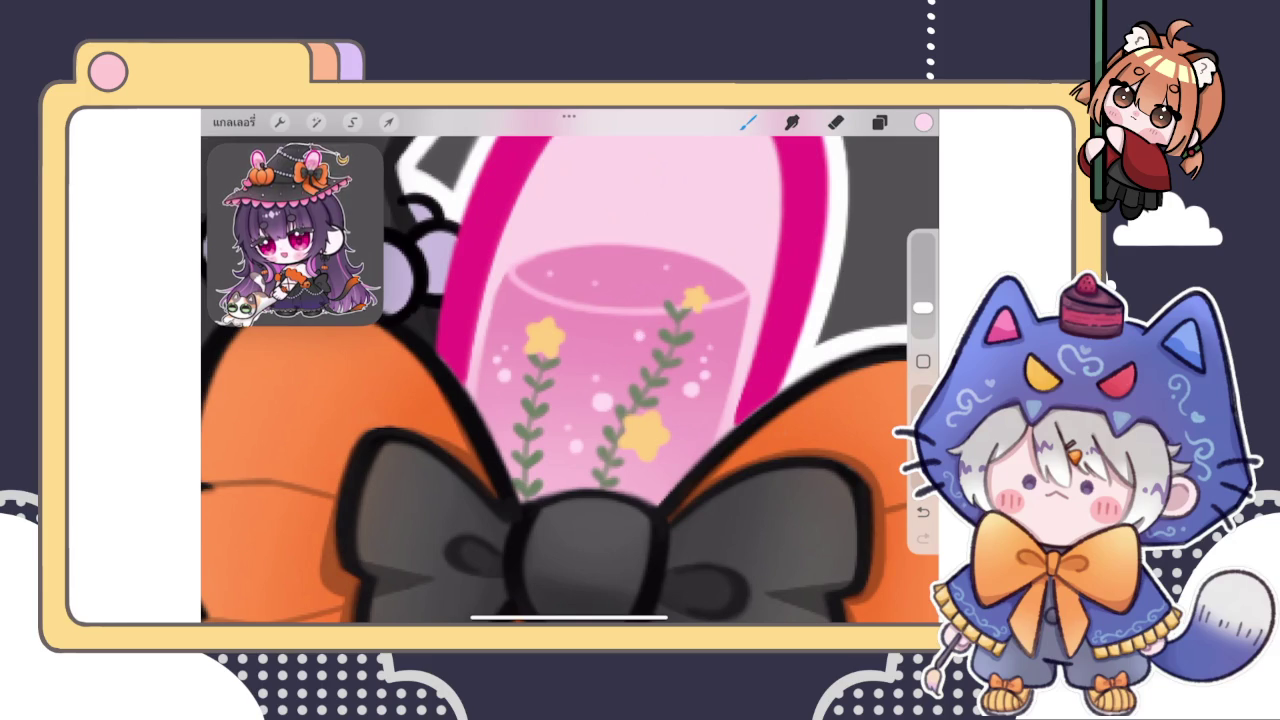
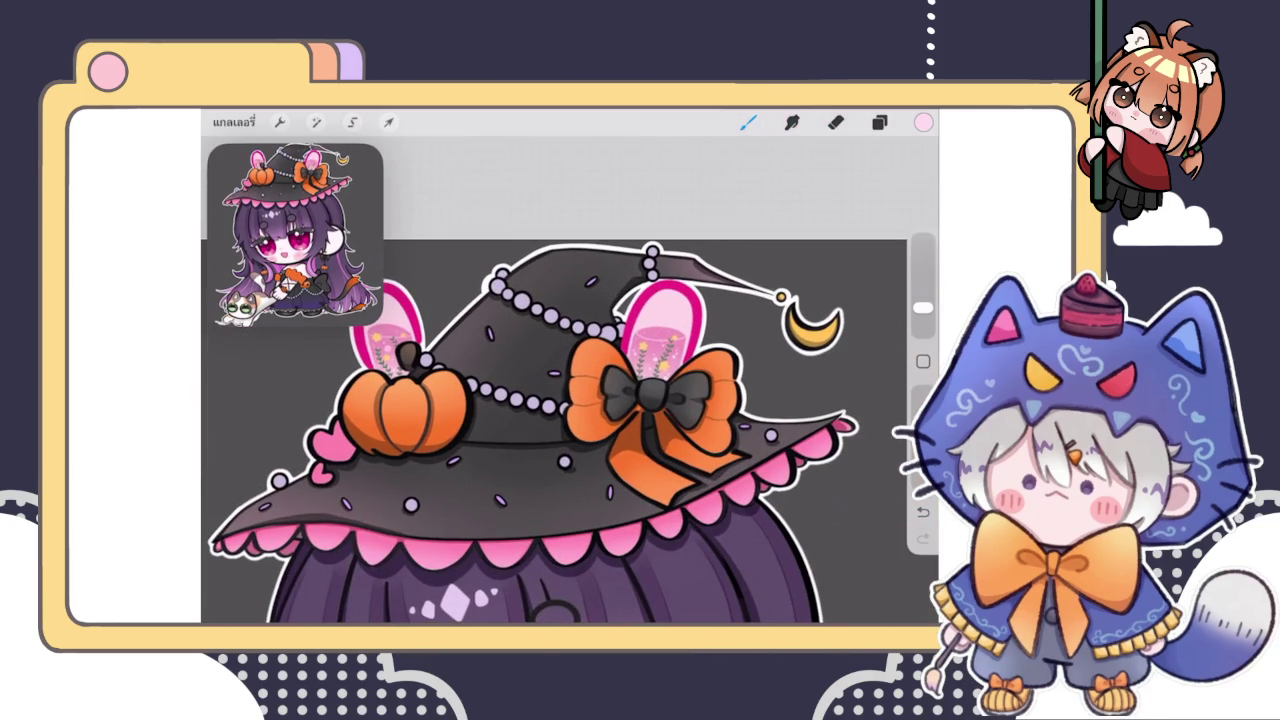
Group the four layers below the current one into a new layer group
left_click(879, 122)
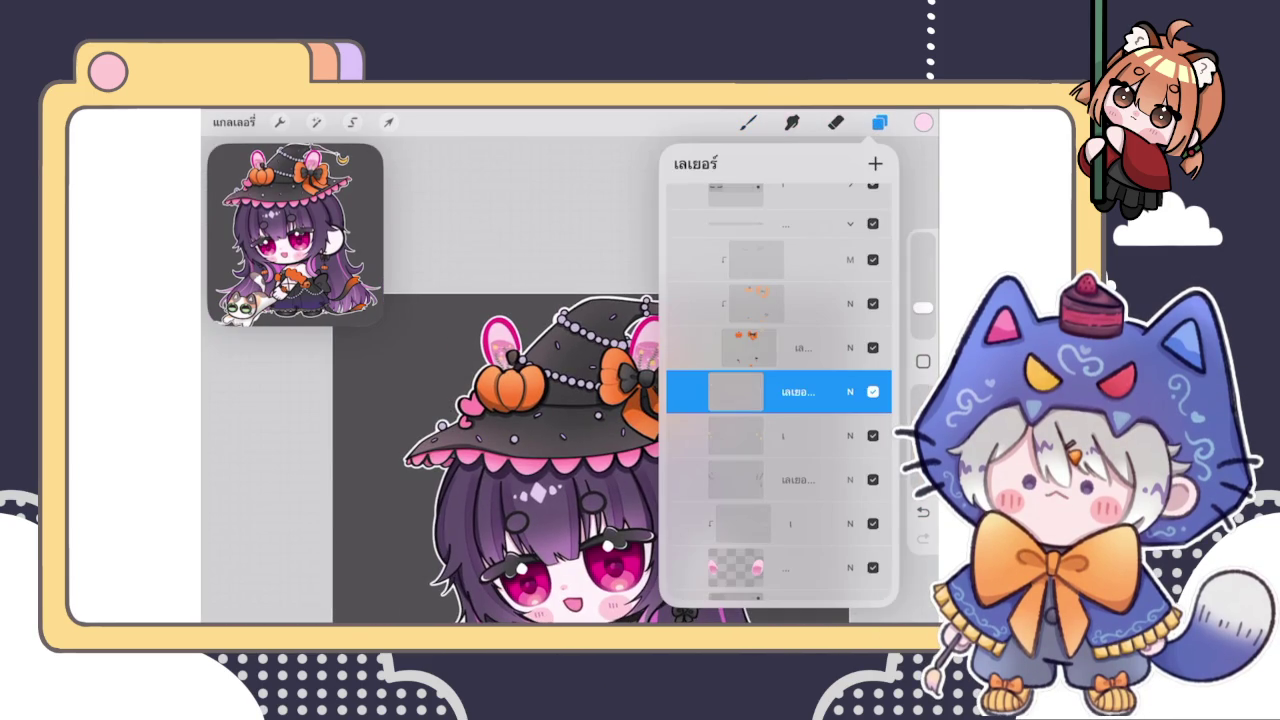
left_click_drag(710, 435, 800, 435)
left_click_drag(710, 479, 800, 479)
left_click_drag(710, 523, 800, 523)
left_click_drag(710, 567, 800, 567)
left_click(875, 163)
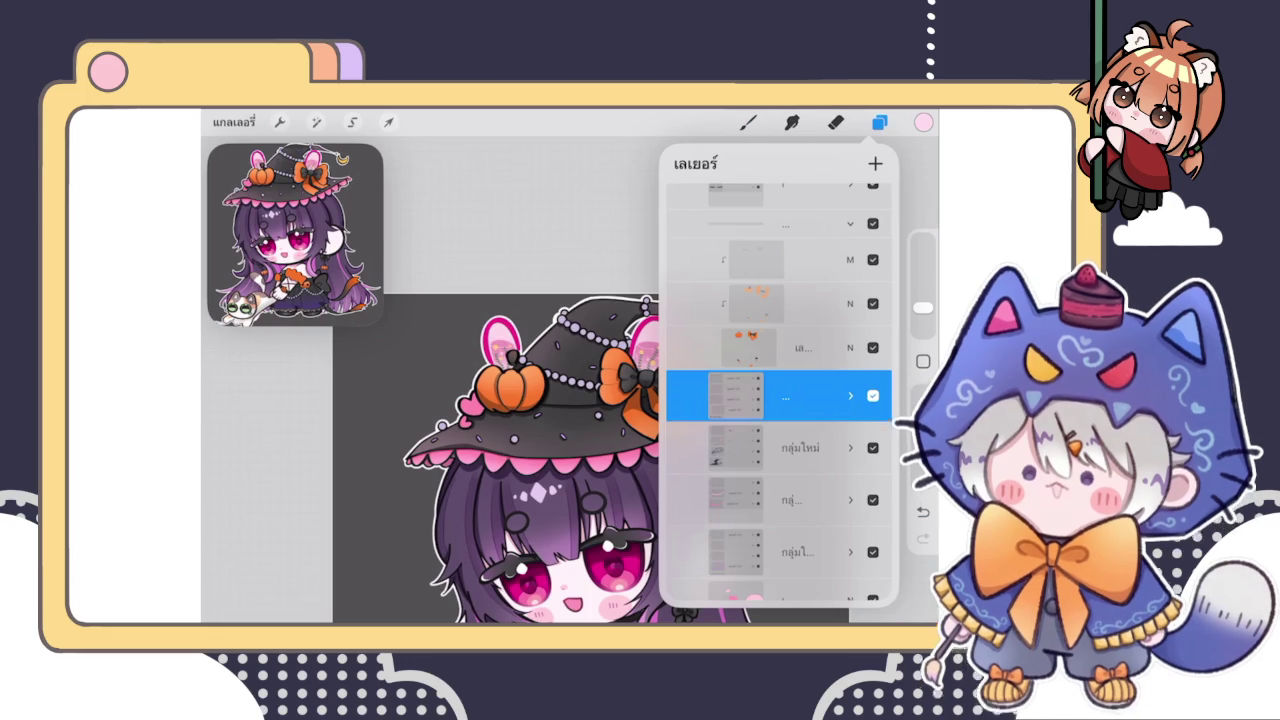
Collapse the new group, check a layer's contents, and select the layer above the group
left_click(780, 223)
left_click(850, 223)
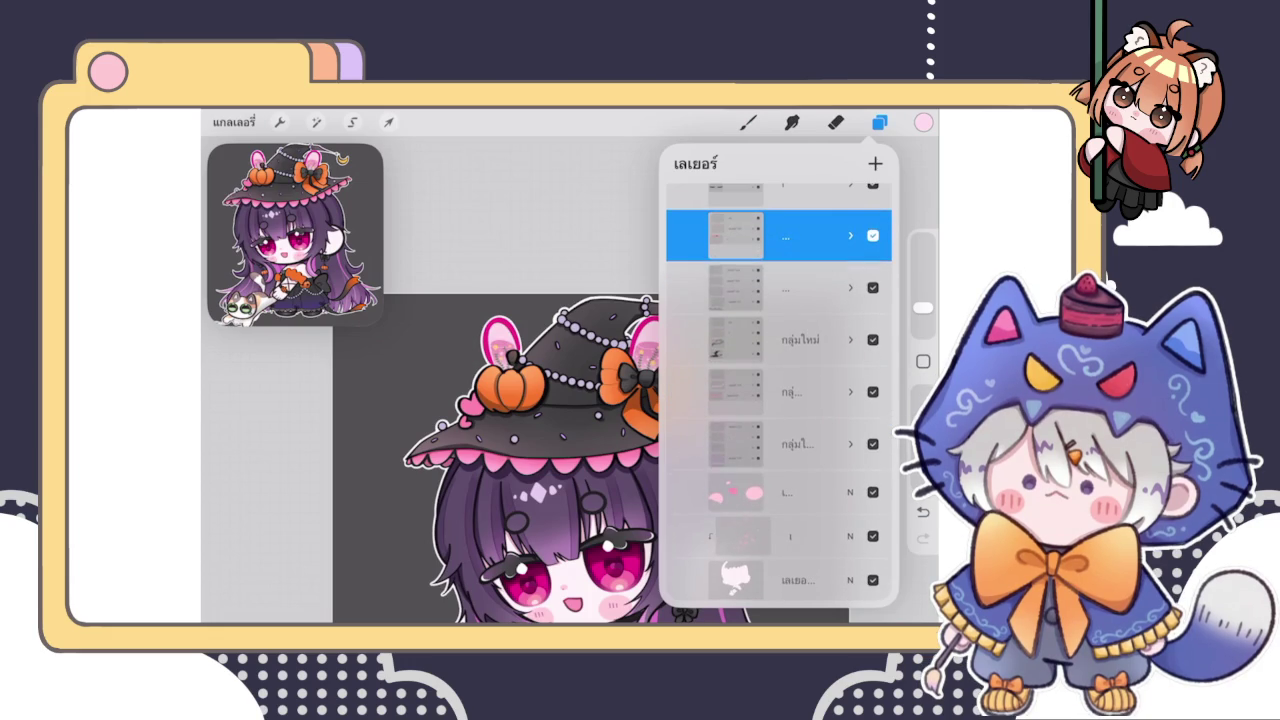
left_click(872, 235)
left_click(872, 235)
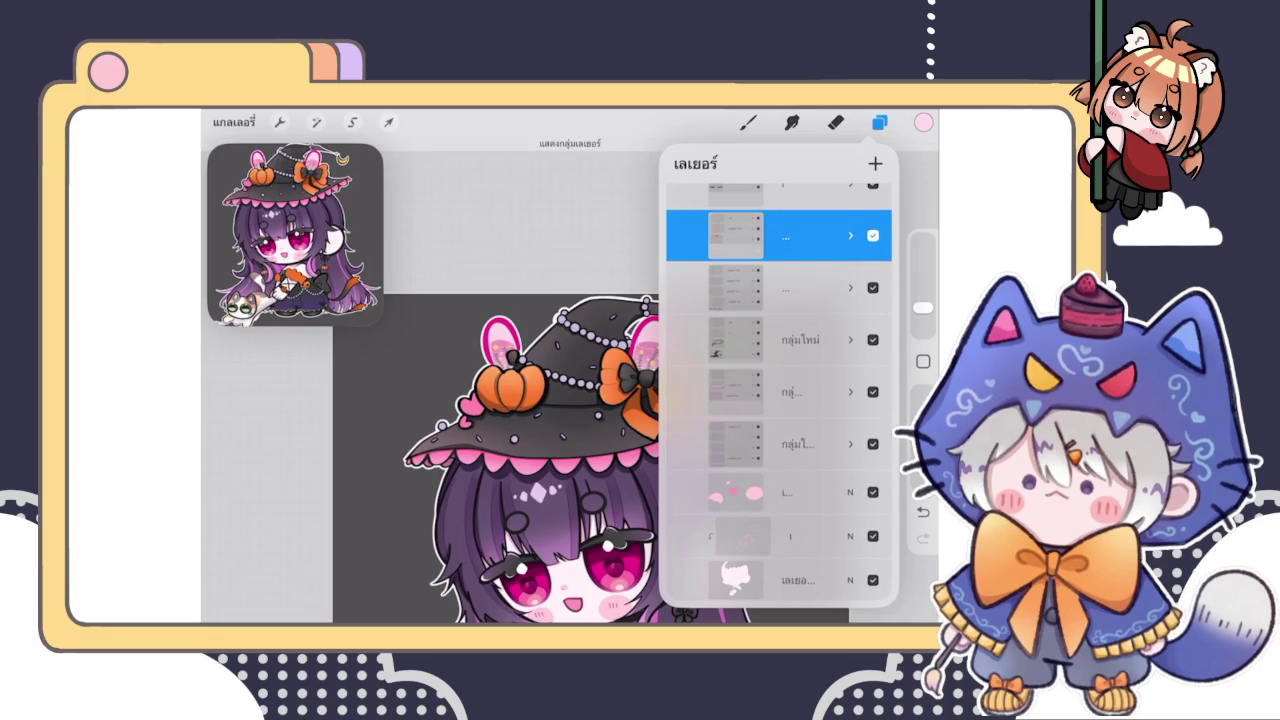
left_click_drag(780, 300, 780, 415)
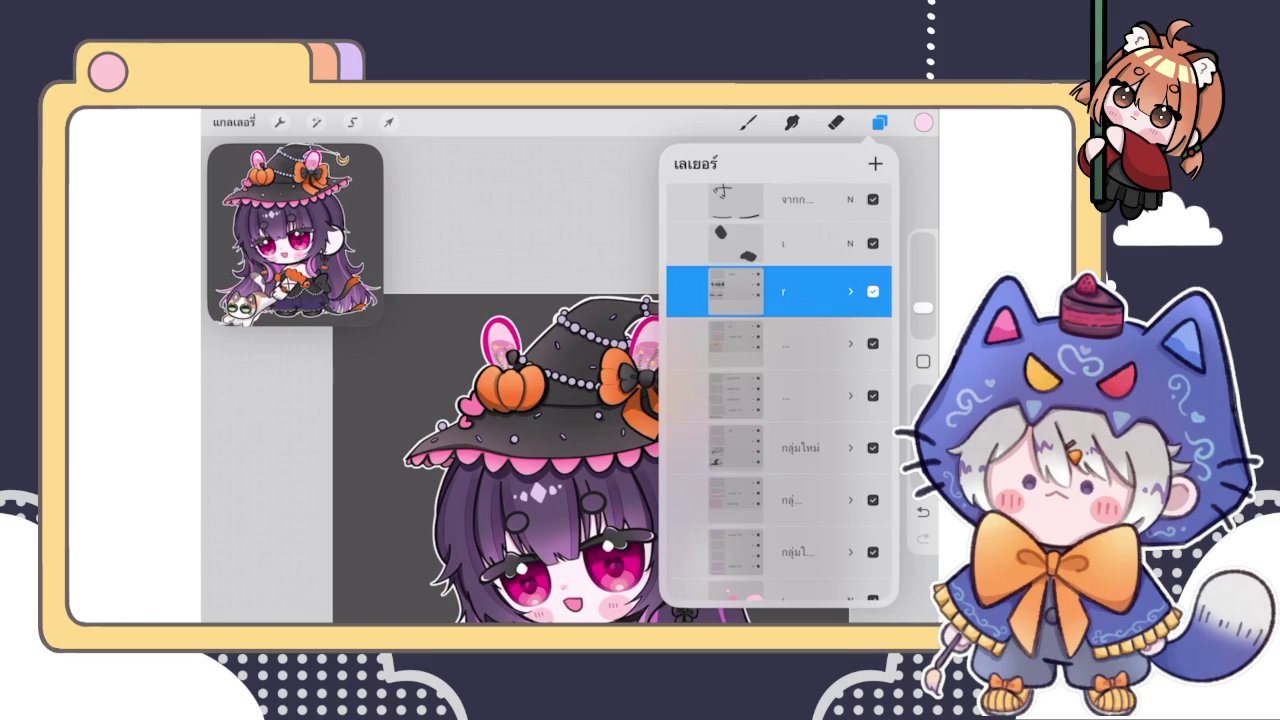
left_click_drag(780, 290, 780, 376)
left_click(780, 323)
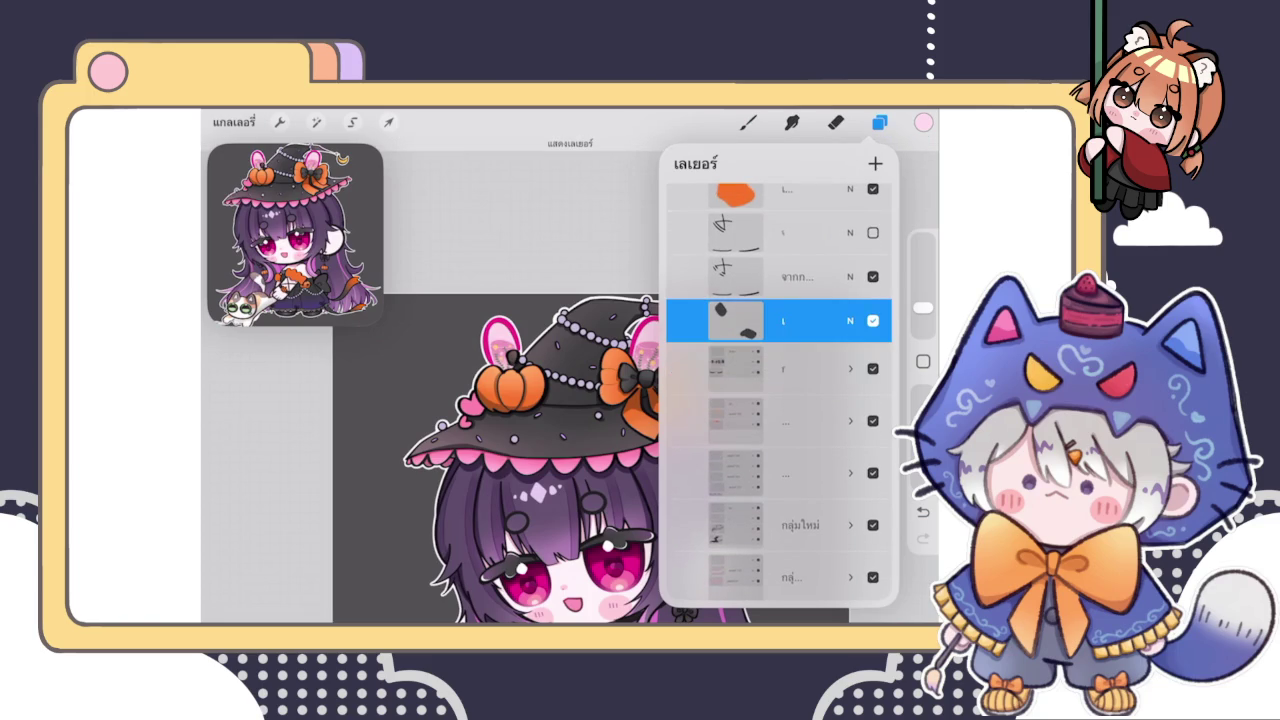
Zoom in on the canvas and switch to the Eraser
scroll(430, 400, "up", 2)
scroll(430, 400, "up", 3)
scroll(430, 400, "up", 3)
scroll(430, 400, "up", 2)
scroll(430, 380, "up", 3)
scroll(430, 380, "up", 1)
left_click(835, 122)
left_click(879, 122)
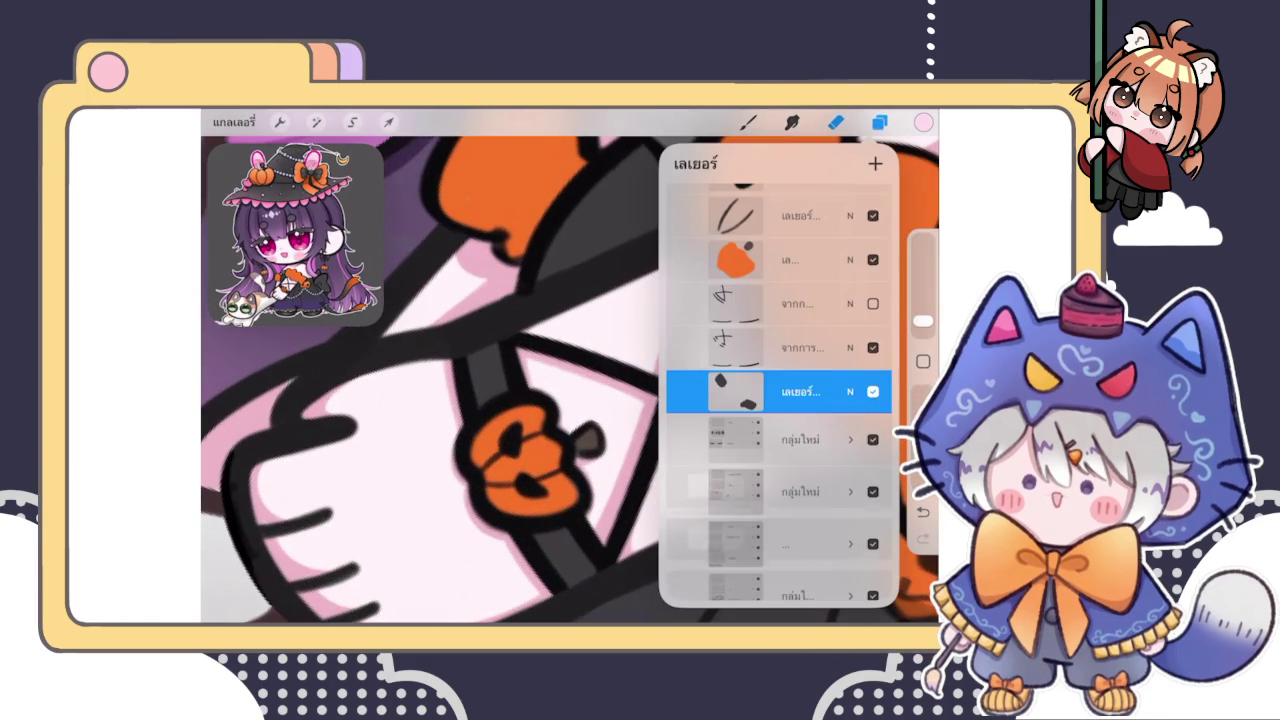
Switch back to the brush and pick a pale pink colour
left_click(735, 391)
left_click(586, 363)
left_click(748, 122)
left_click(748, 122)
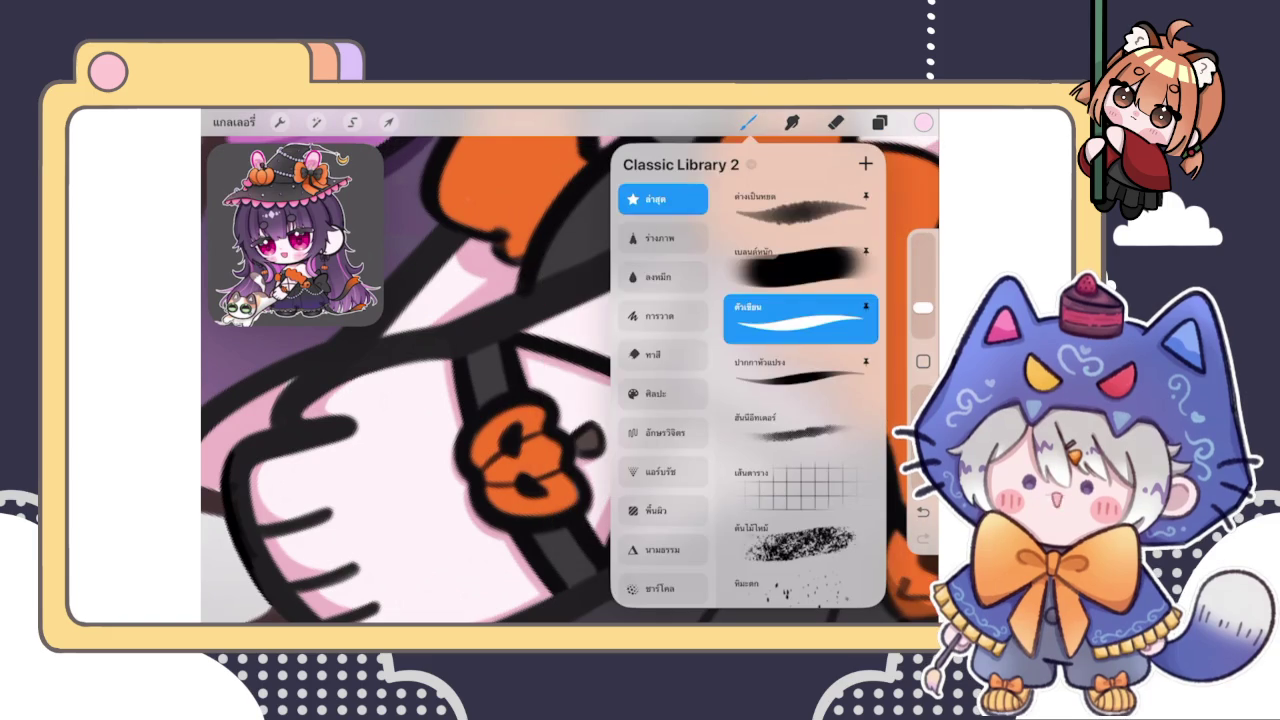
left_click(748, 122)
left_click(923, 122)
left_click_drag(722, 282, 716, 302)
left_click(923, 122)
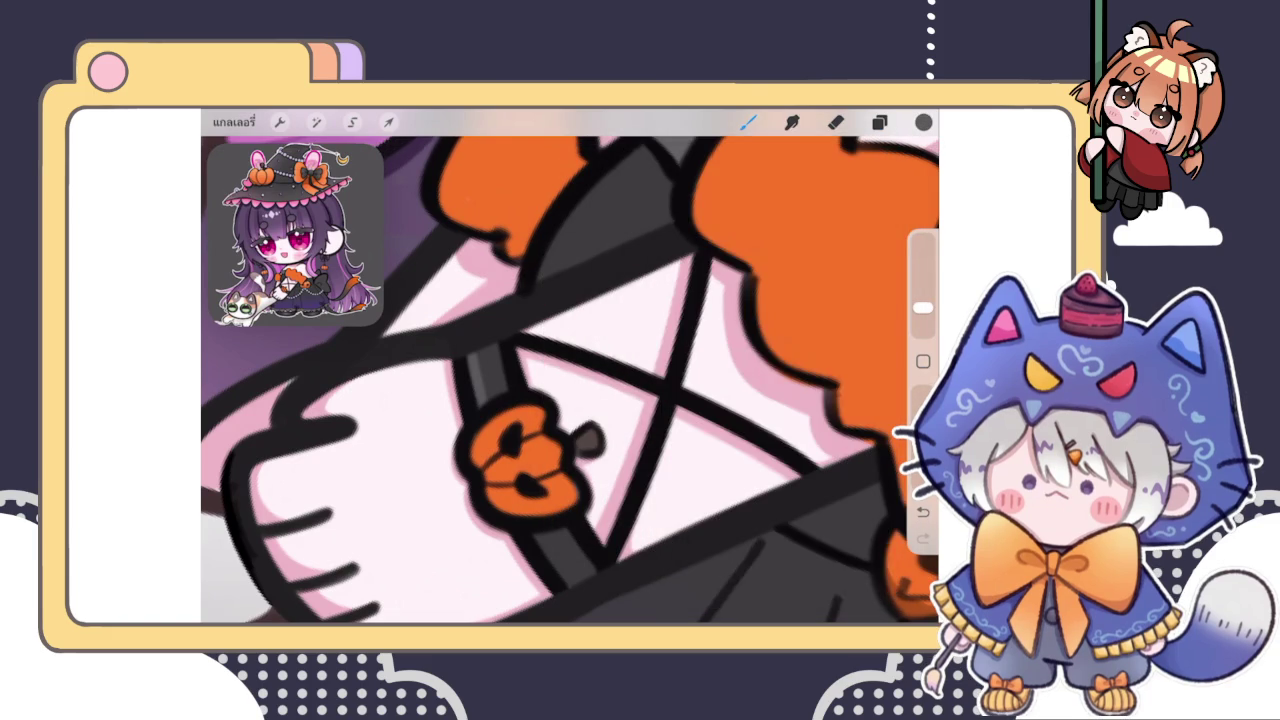
Test strokes on the strap, undo them, and settle on a slightly adjusted dark grey
left_click_drag(478, 405, 476, 355)
key("ctrl+z")
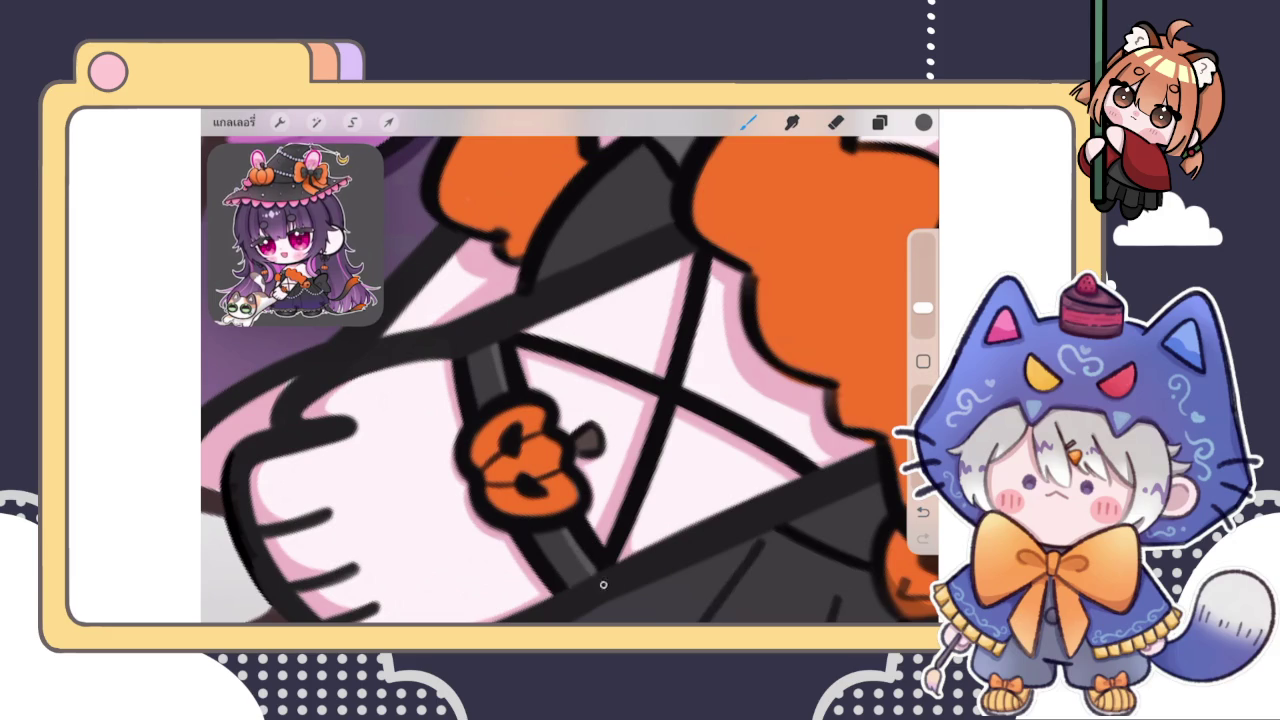
left_click(923, 122)
left_click_drag(716, 302, 721, 324)
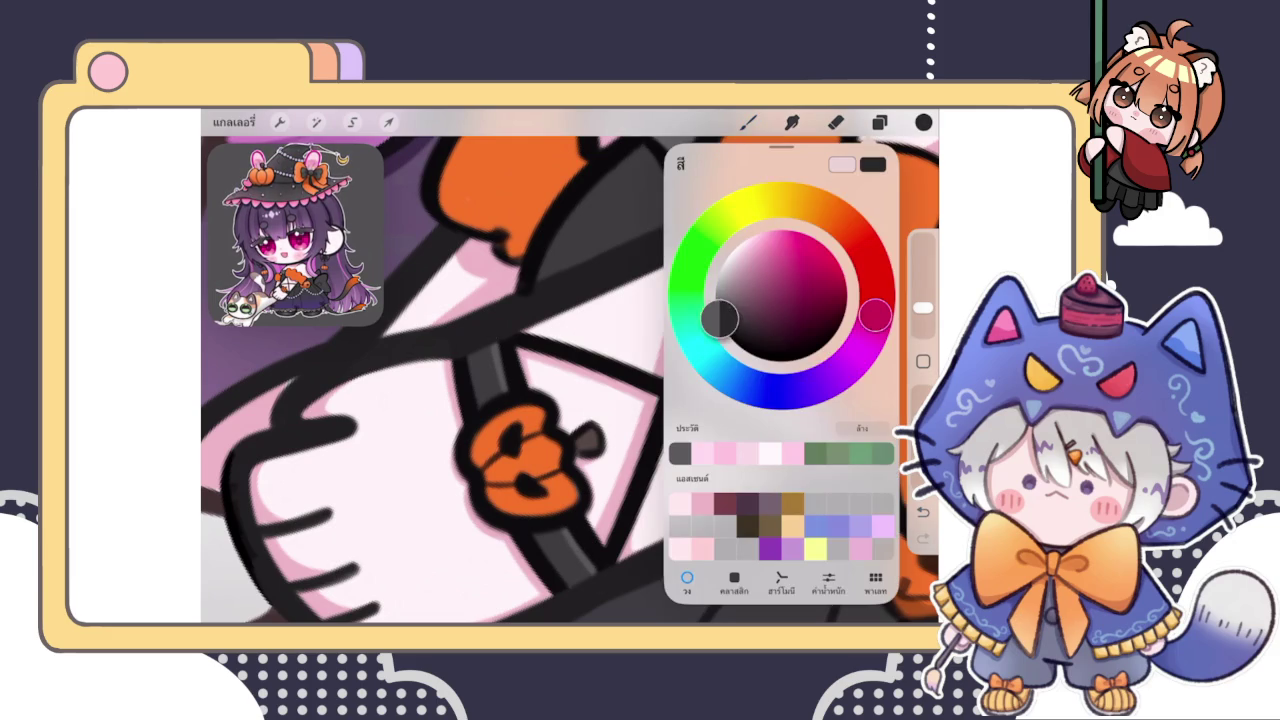
left_click_drag(478, 405, 476, 355)
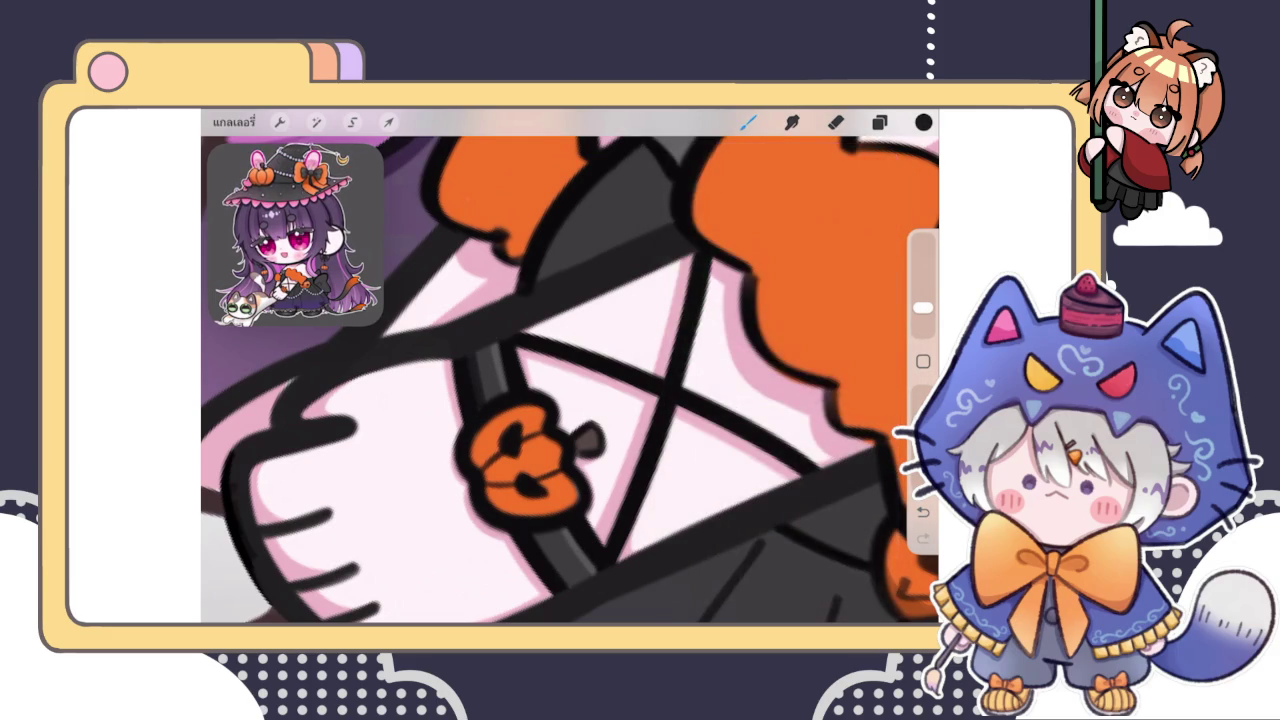
key("ctrl+z")
scroll(570, 380, "down", 2)
scroll(570, 380, "up", 2)
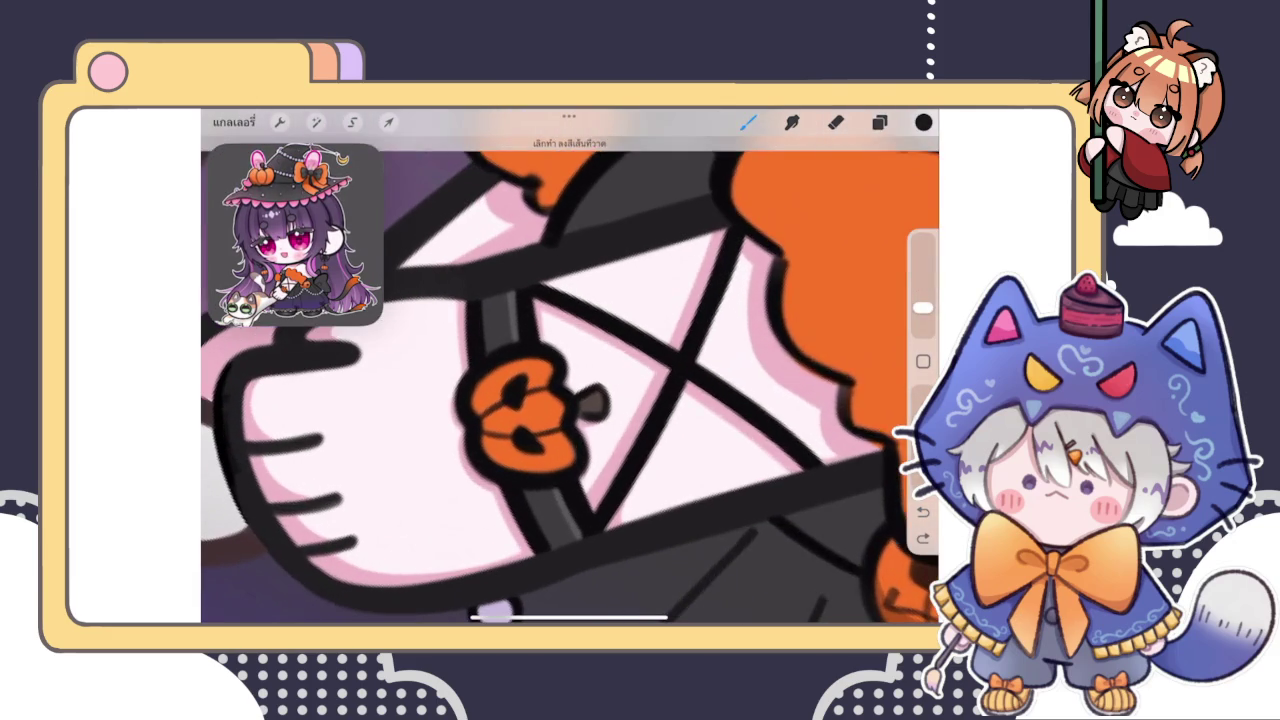
left_click(923, 122)
left_click_drag(731, 333, 720, 316)
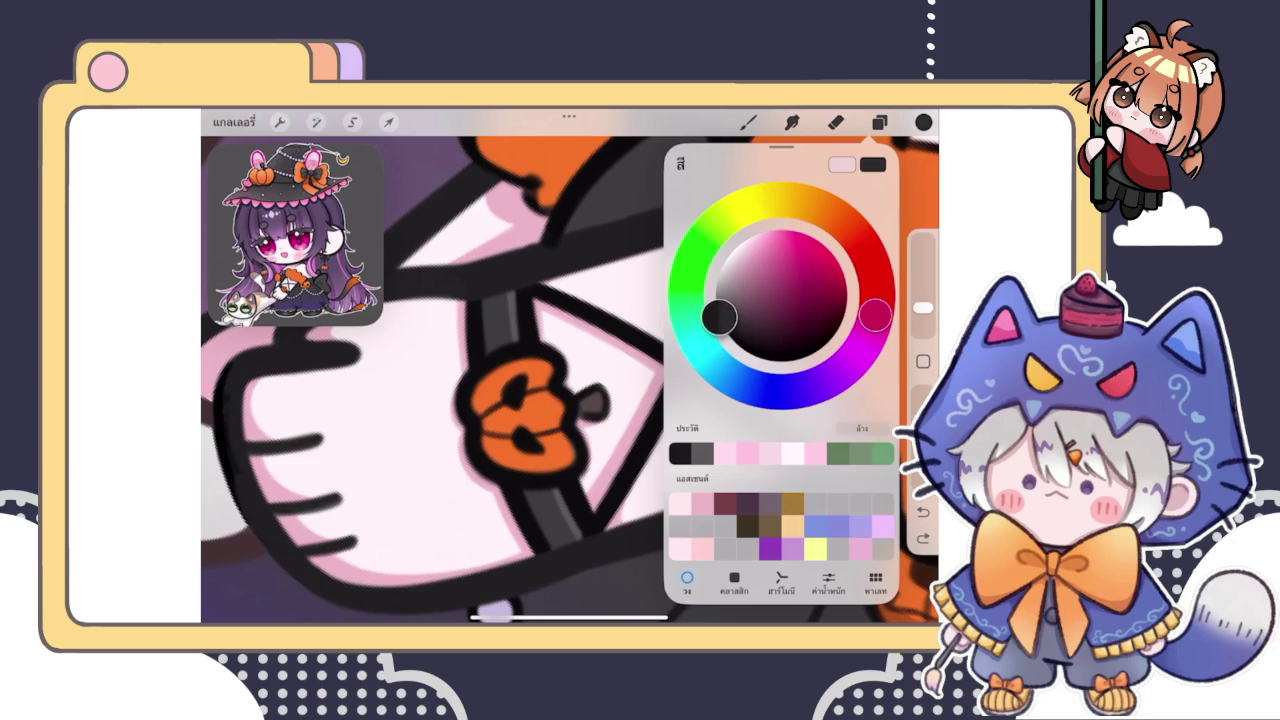
left_click(923, 122)
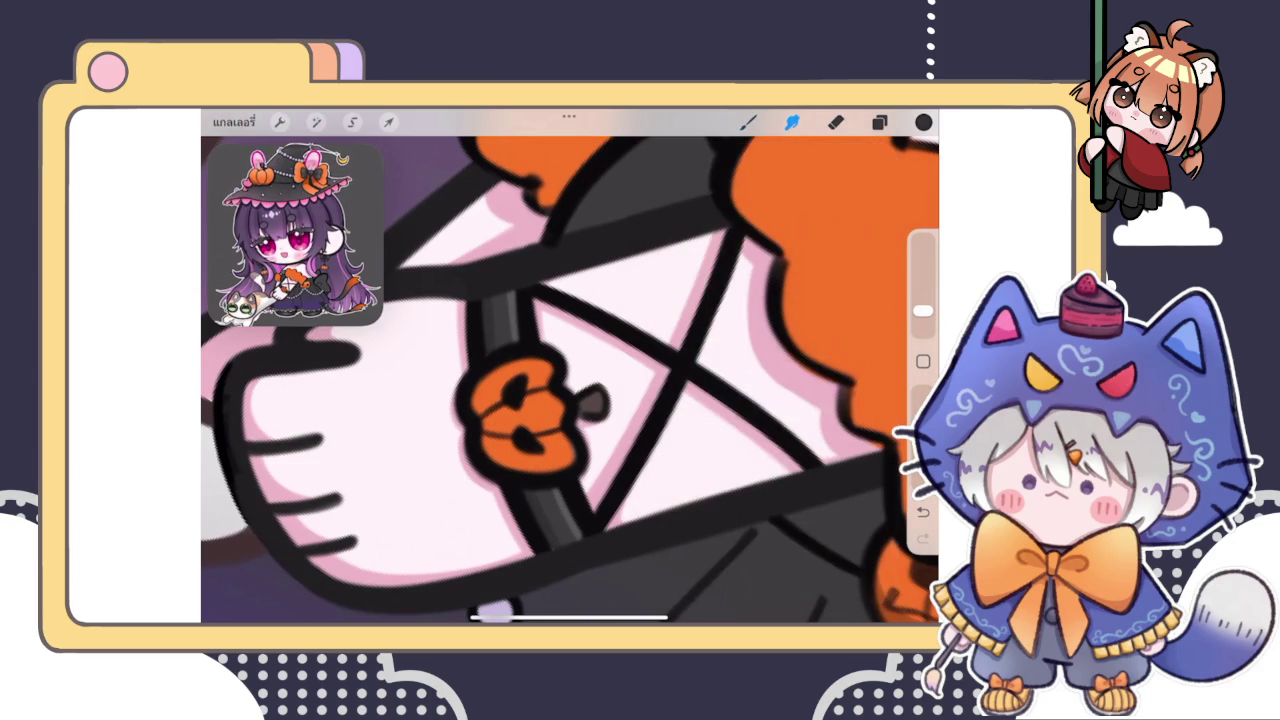
Set the brush size to 1% and zoom in on the strap for fine shading
left_click_drag(922, 311, 922, 324)
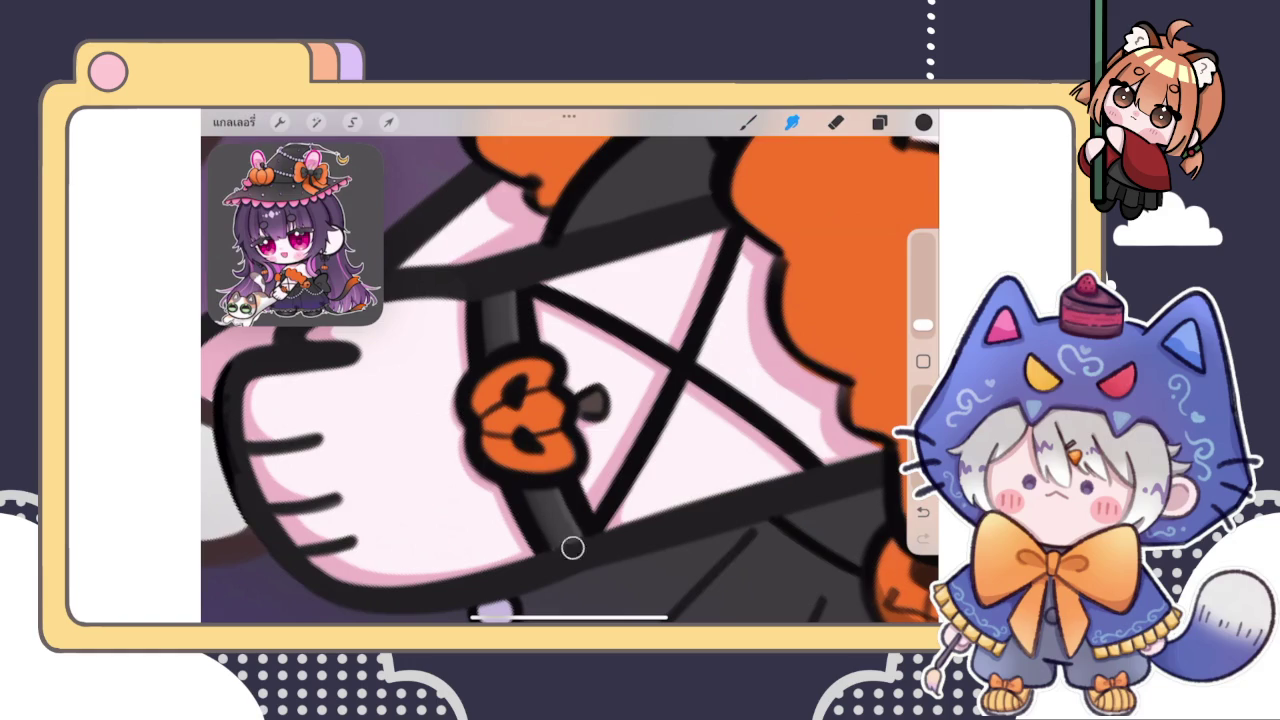
scroll(570, 380, "down", 5)
scroll(570, 380, "down", 3)
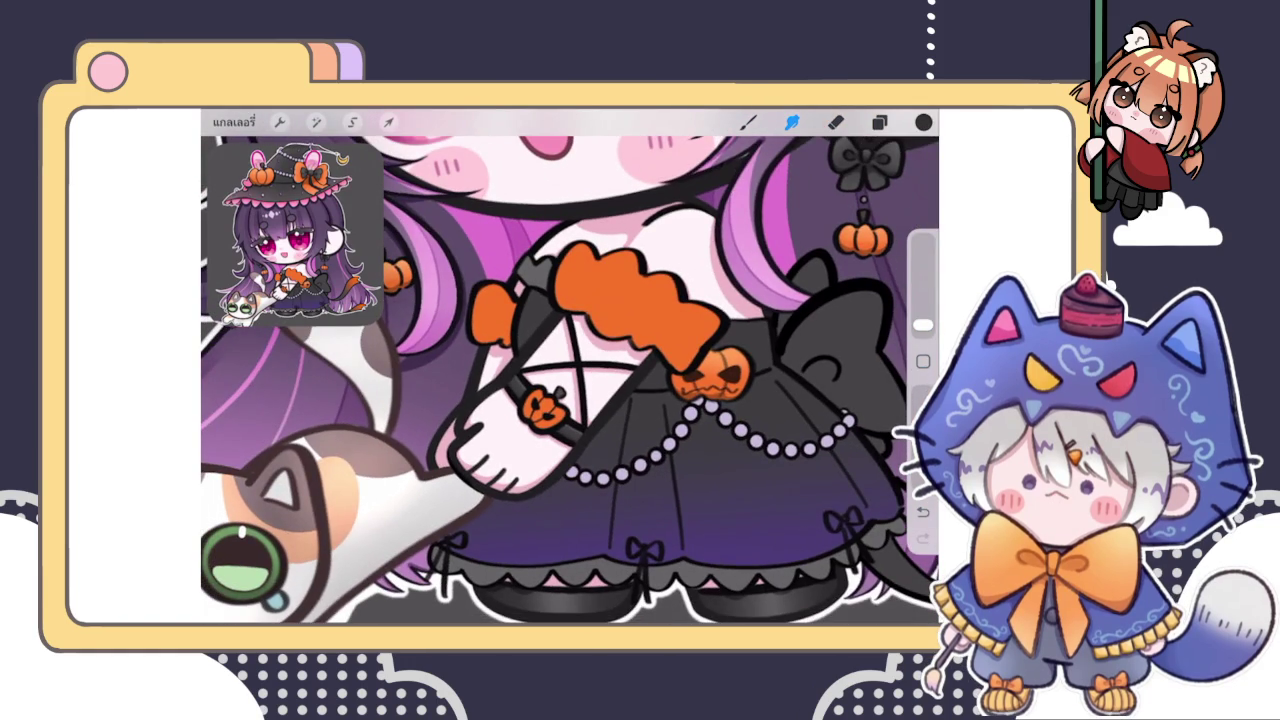
left_click(879, 122)
left_click(879, 122)
scroll(570, 380, "down", 5)
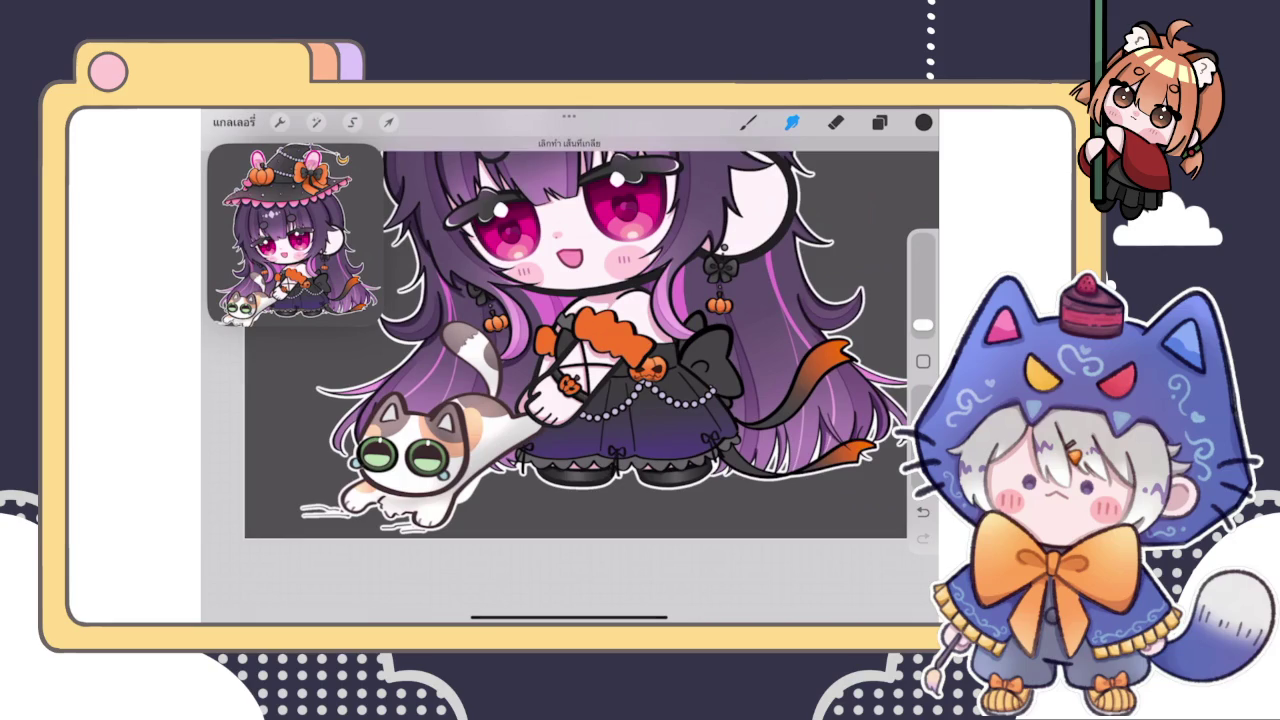
scroll(570, 390, "up", 2)
scroll(570, 390, "up", 2)
scroll(570, 390, "up", 2)
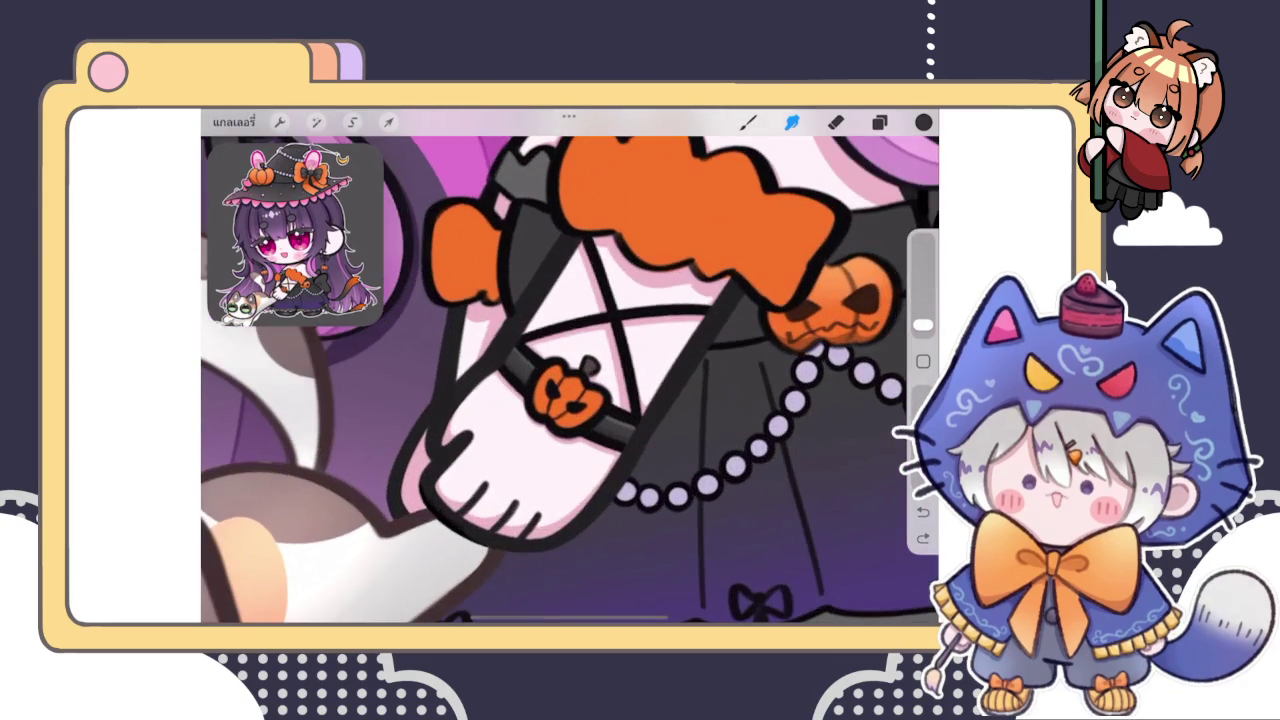
scroll(570, 380, "up", 2)
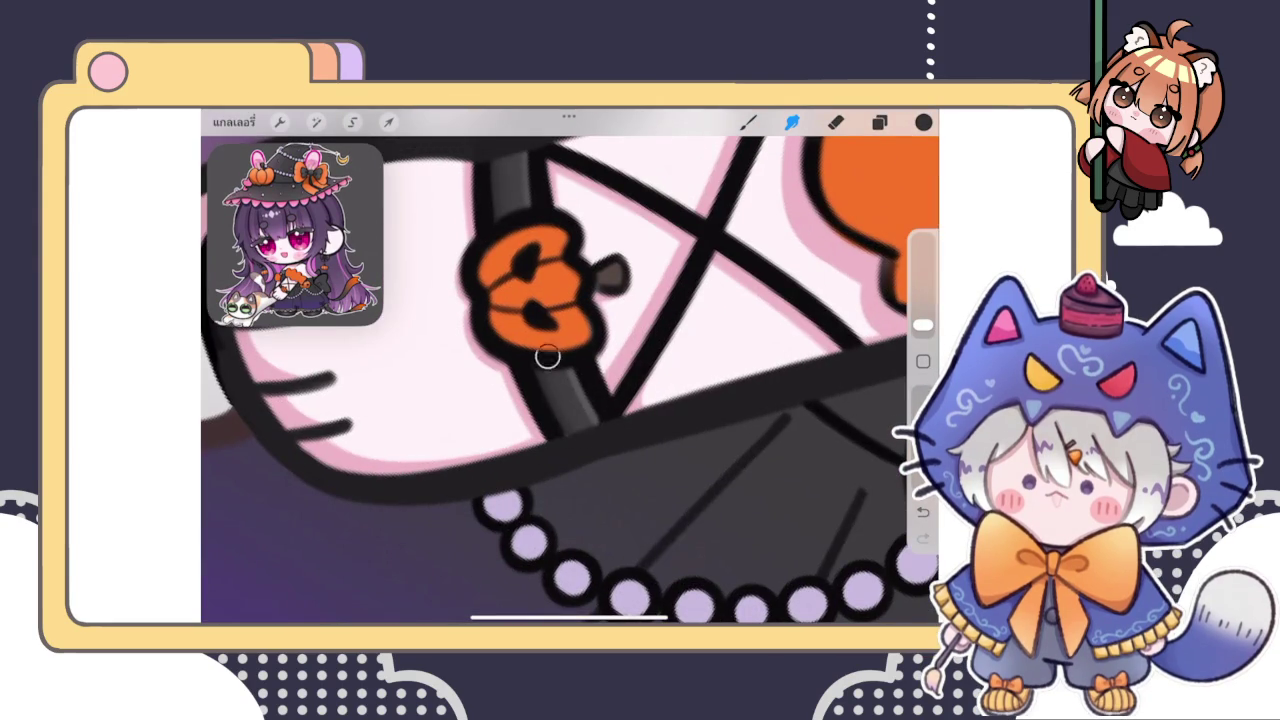
scroll(570, 380, "down", 2)
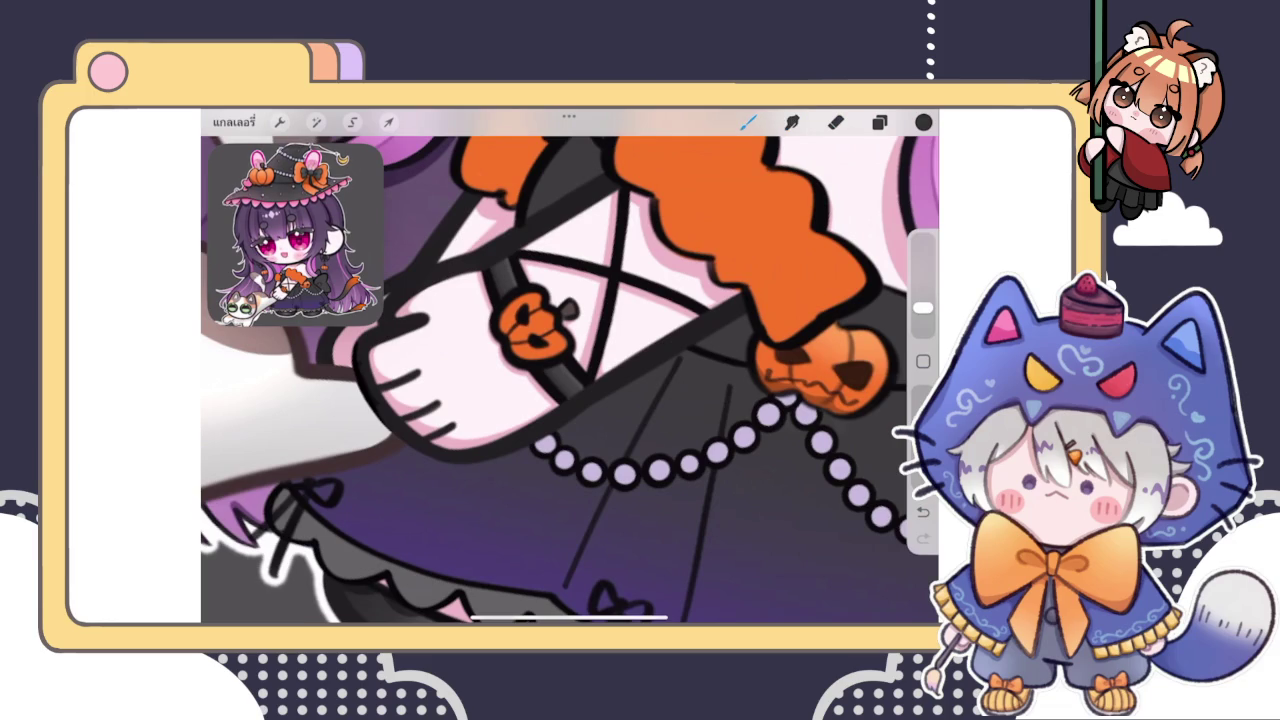
left_click(879, 121)
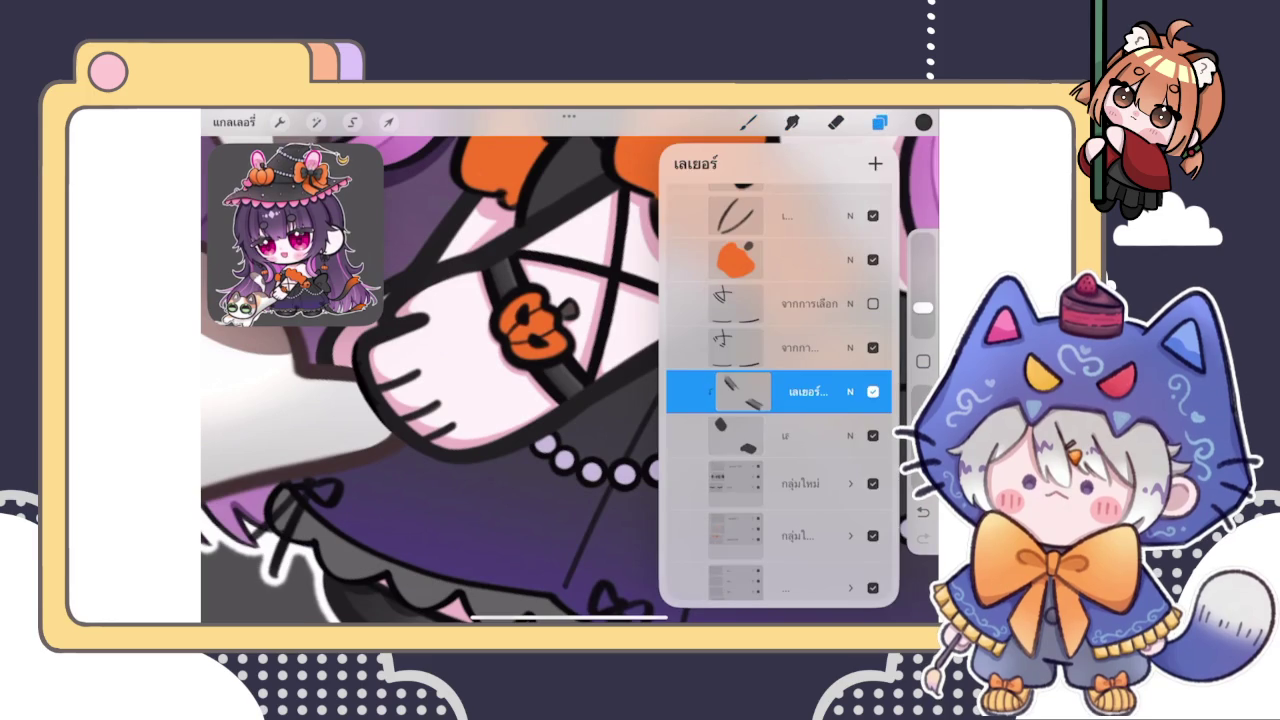
Select the fold-line layer and turn on its Alpha Lock
mouse_move(430, 380)
left_mouse_down()
mouse_move(470, 360)
mouse_move(450, 370)
left_mouse_up()
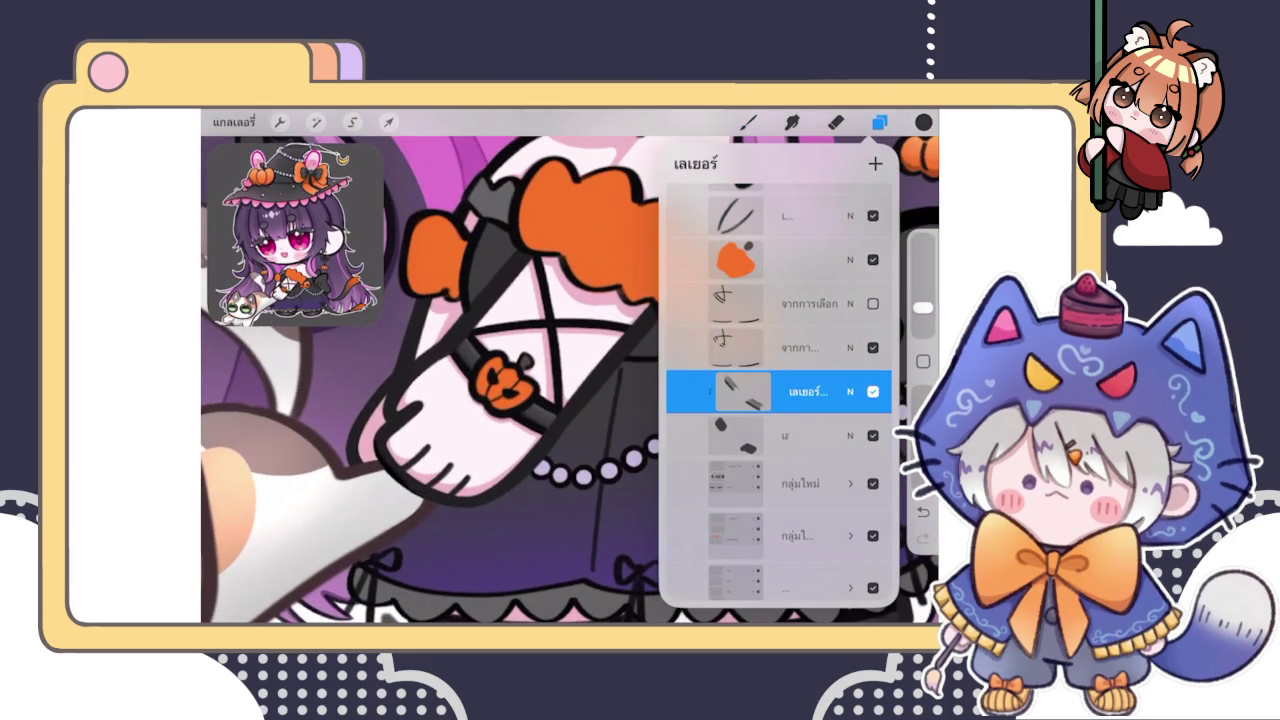
left_click(780, 347)
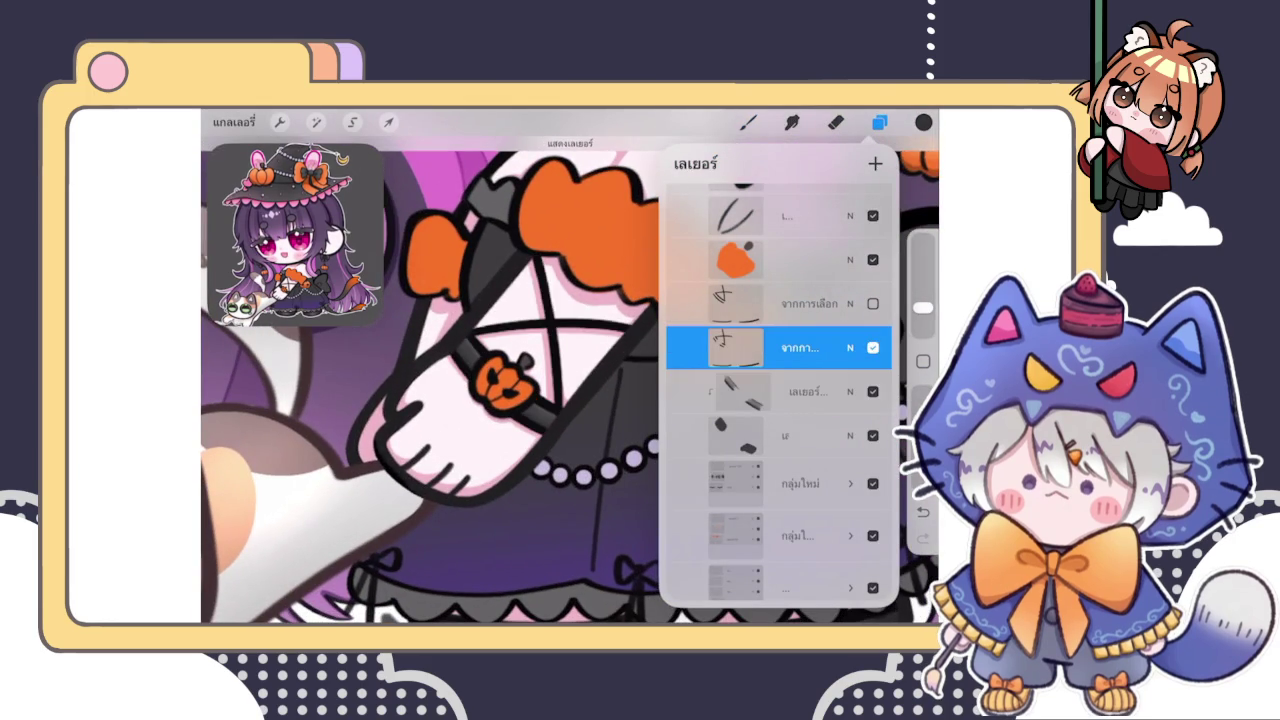
left_click(780, 347)
left_click(575, 335)
left_click(880, 121)
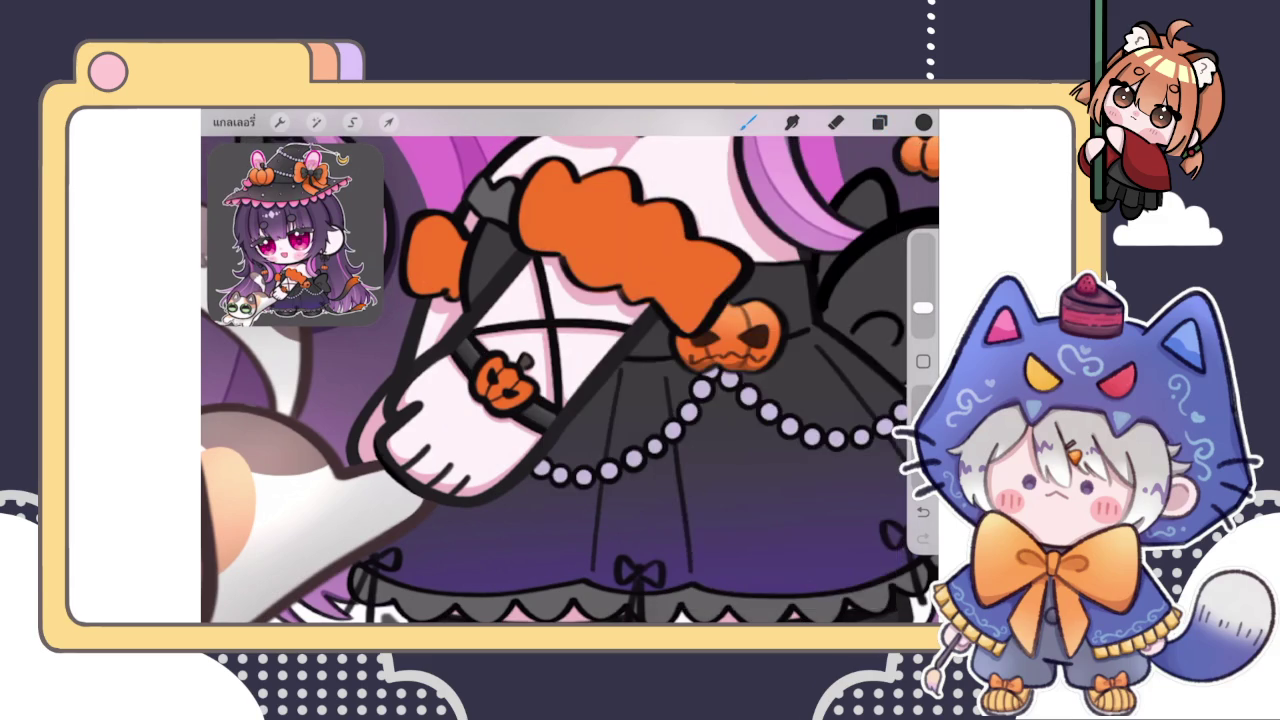
Pan and zoom the view in on the skirt hem
left_click_drag(560, 400, 570, 380)
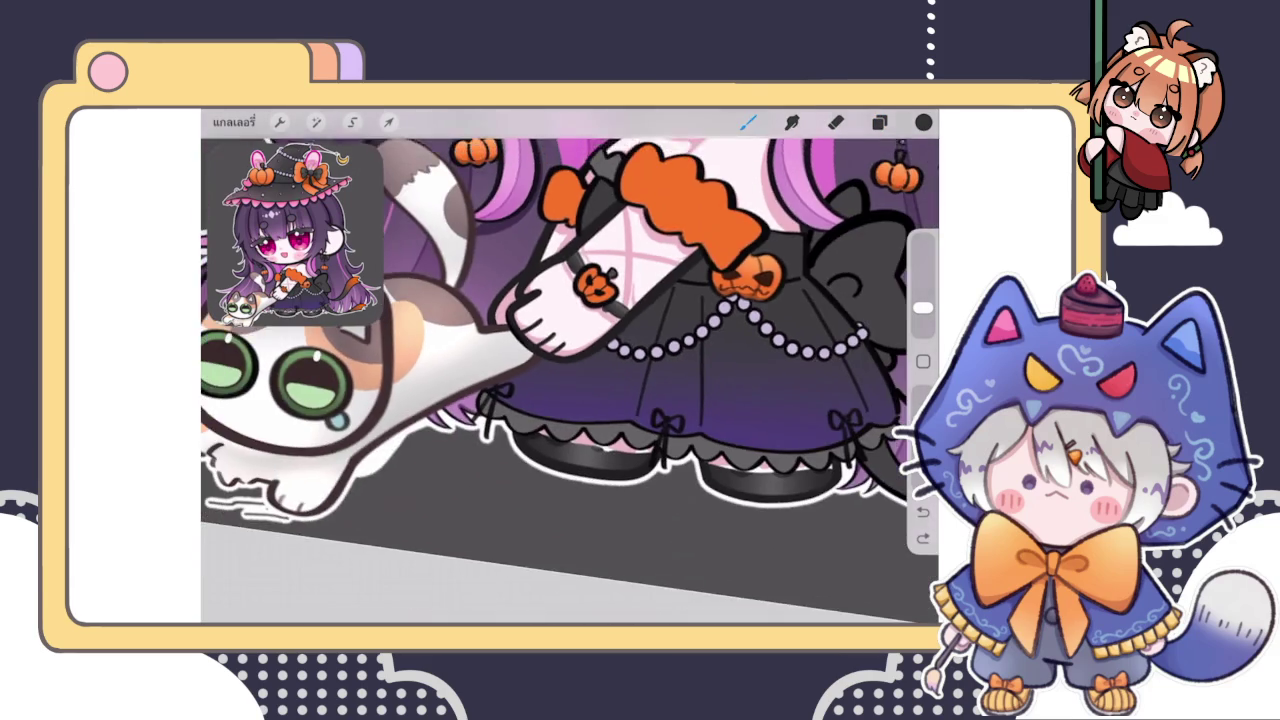
left_click_drag(591, 289, 750, 195)
left_click_drag(560, 380, 500, 300)
left_click(879, 121)
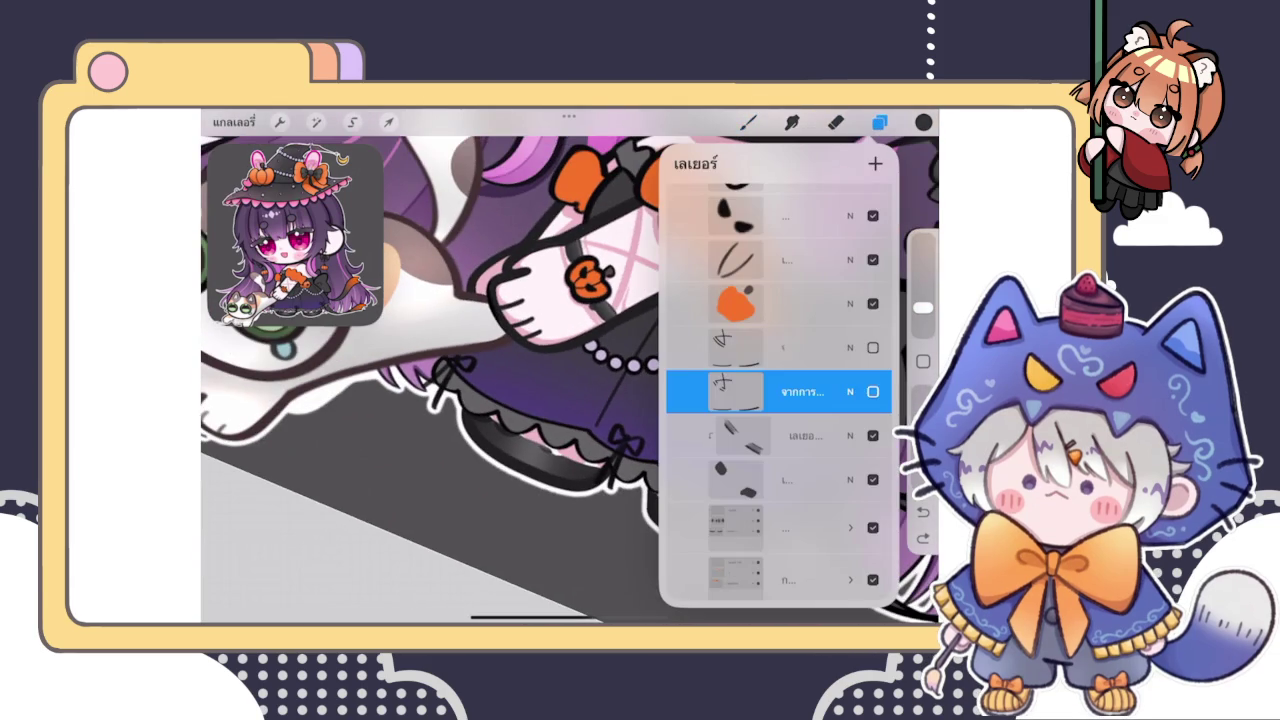
mouse_move(450, 400)
left_mouse_down()
mouse_move(400, 300)
mouse_move(420, 330)
left_mouse_up()
left_click(748, 121)
Pick a blending brush and toggle Alpha Lock on the current layer
left_click(800, 268)
left_click_drag(450, 400, 500, 350)
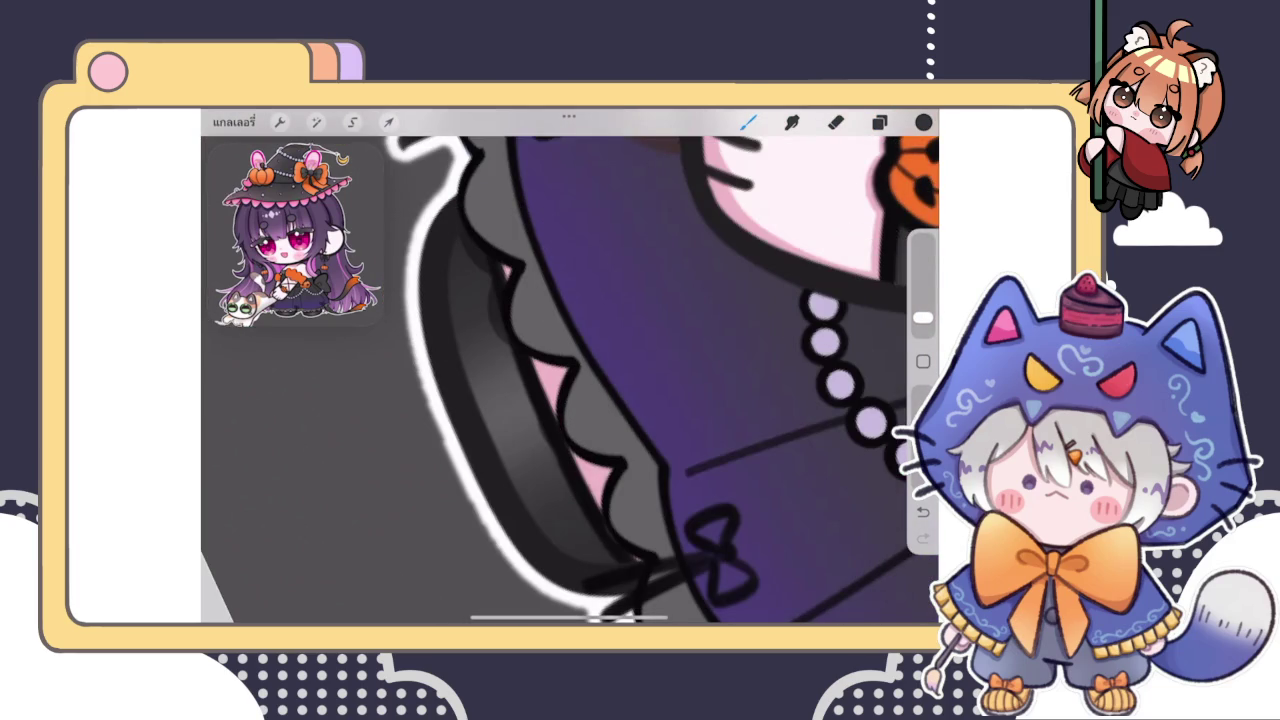
left_click_drag(450, 400, 430, 380)
left_click(879, 121)
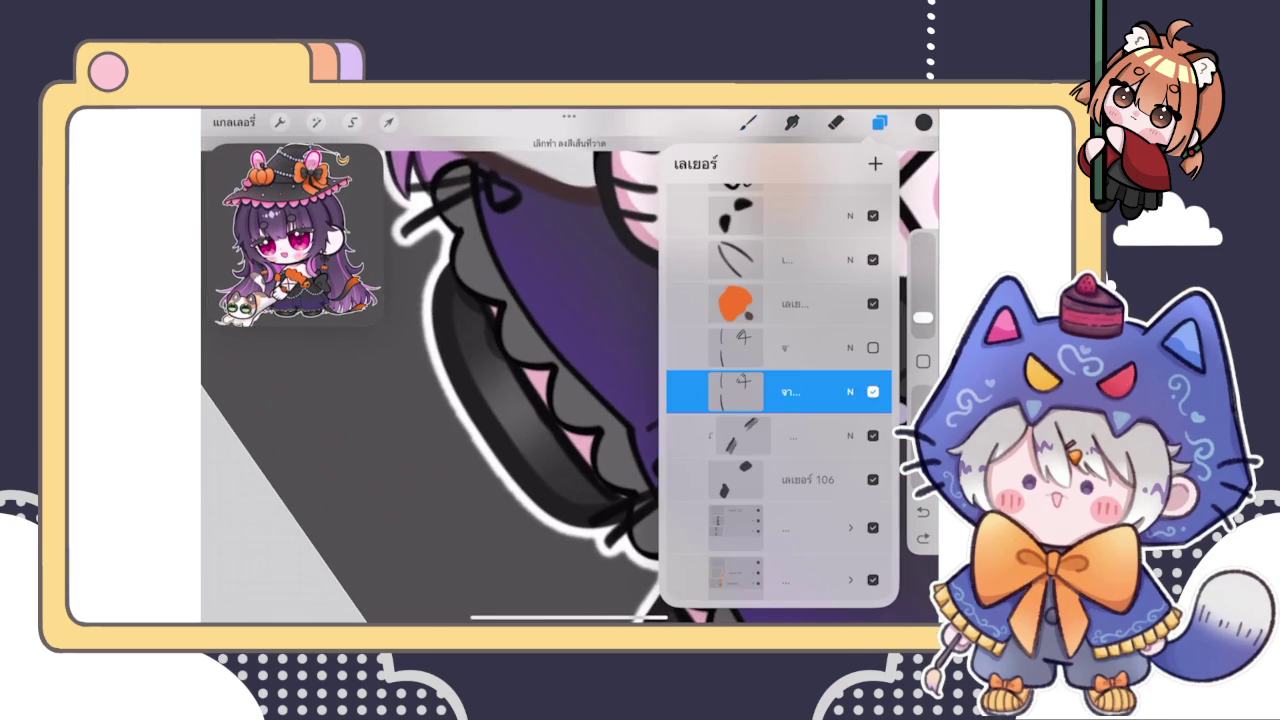
left_click(735, 391)
left_click(575, 379)
left_click(545, 395)
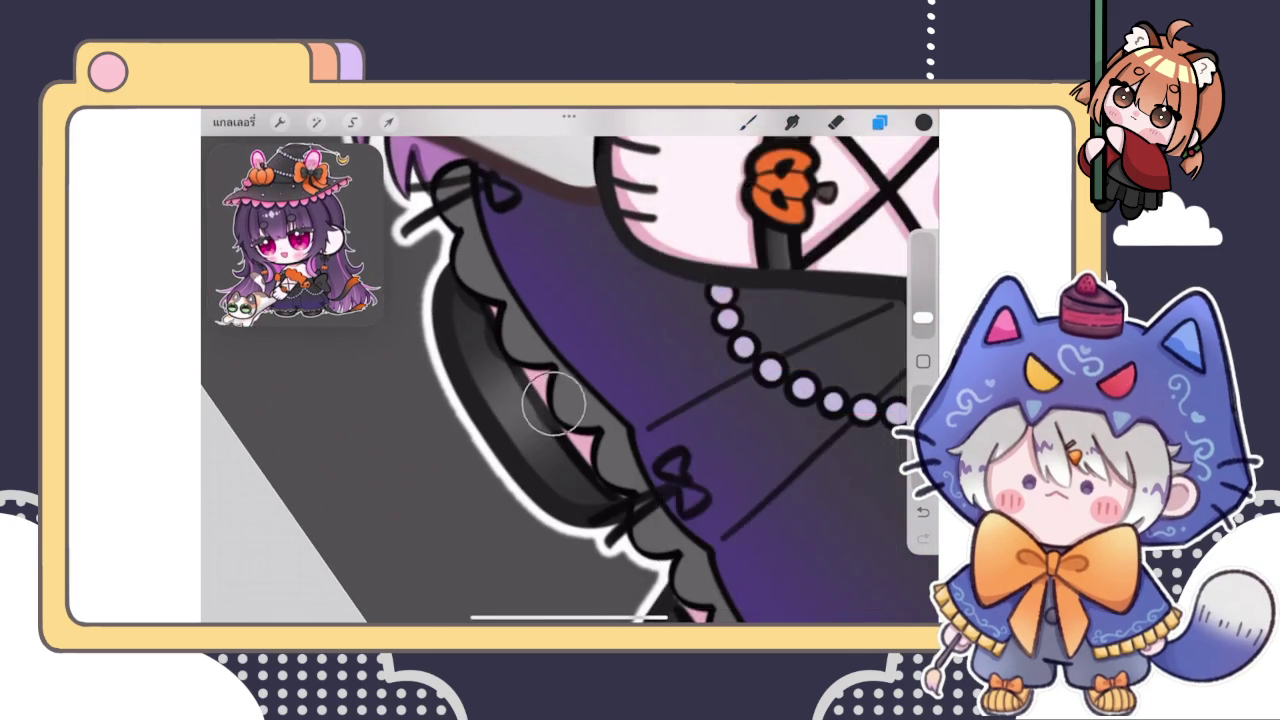
Brush a dark shading stroke along the skirt's lace ruffle edge
left_click_drag(545, 395, 548, 418)
scroll(570, 380, "up", 2)
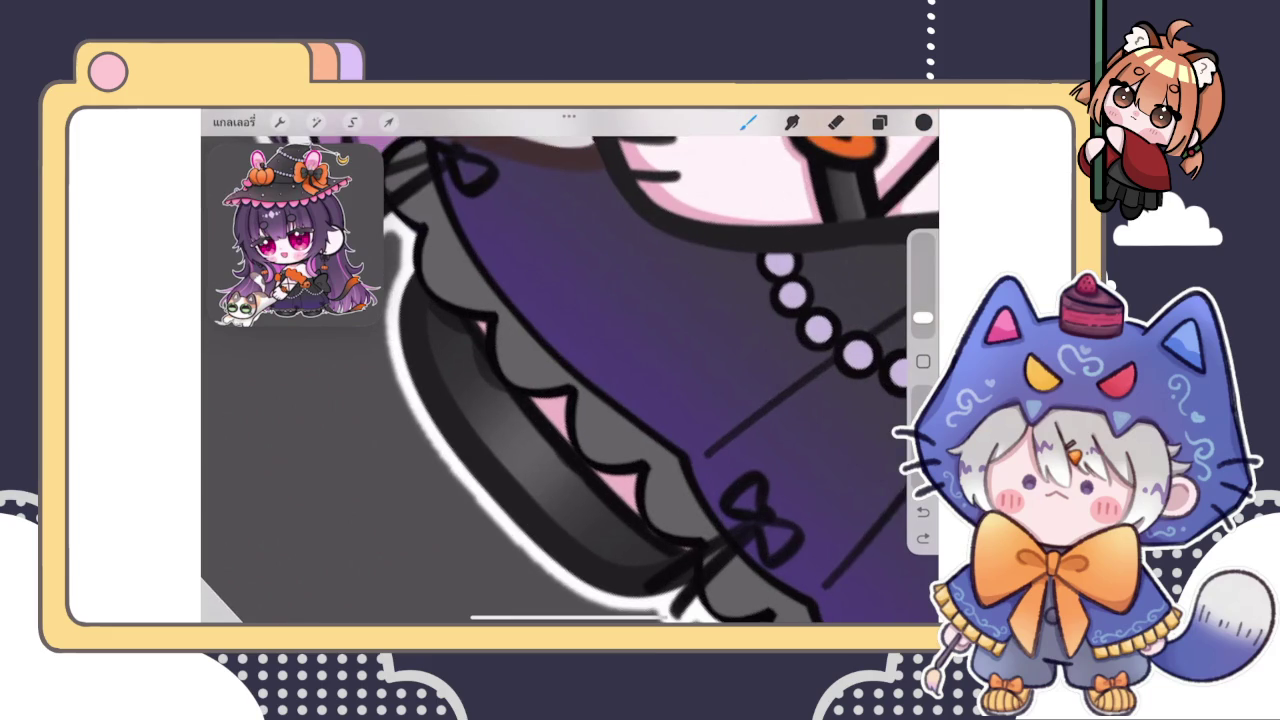
left_click(923, 121)
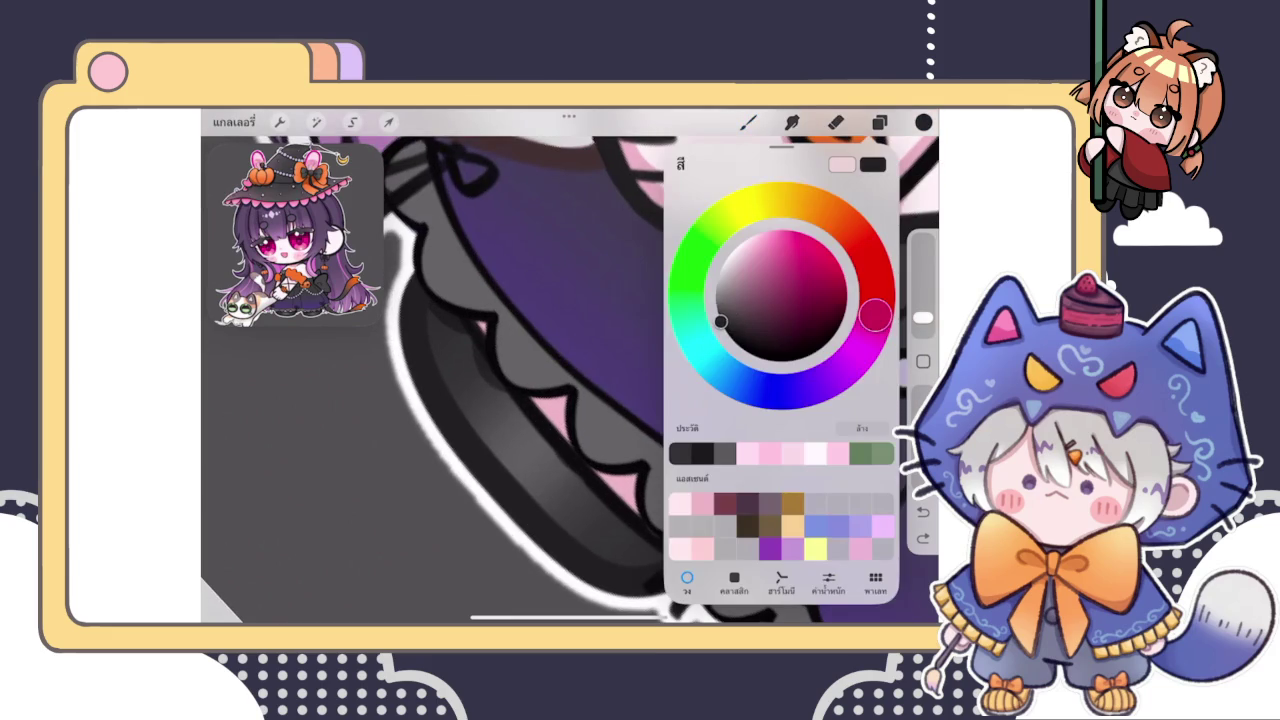
left_click(528, 366)
left_click_drag(584, 436, 630, 504)
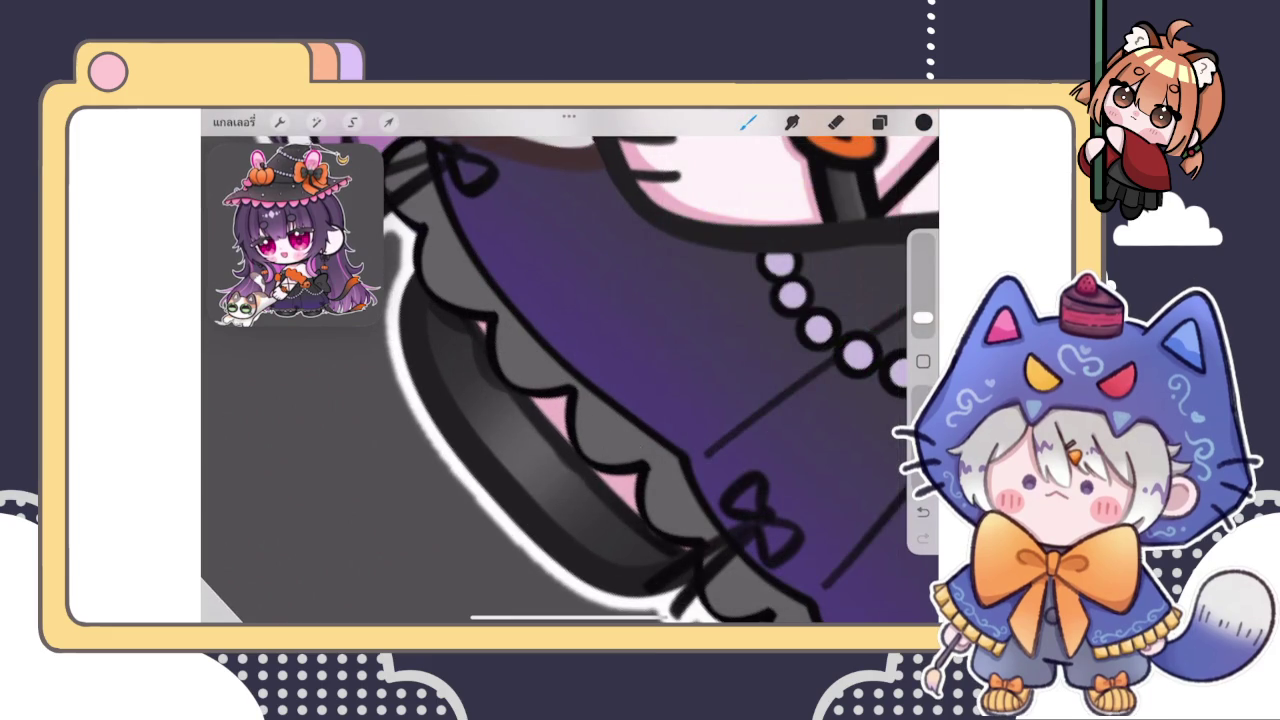
scroll(570, 380, "down", 3)
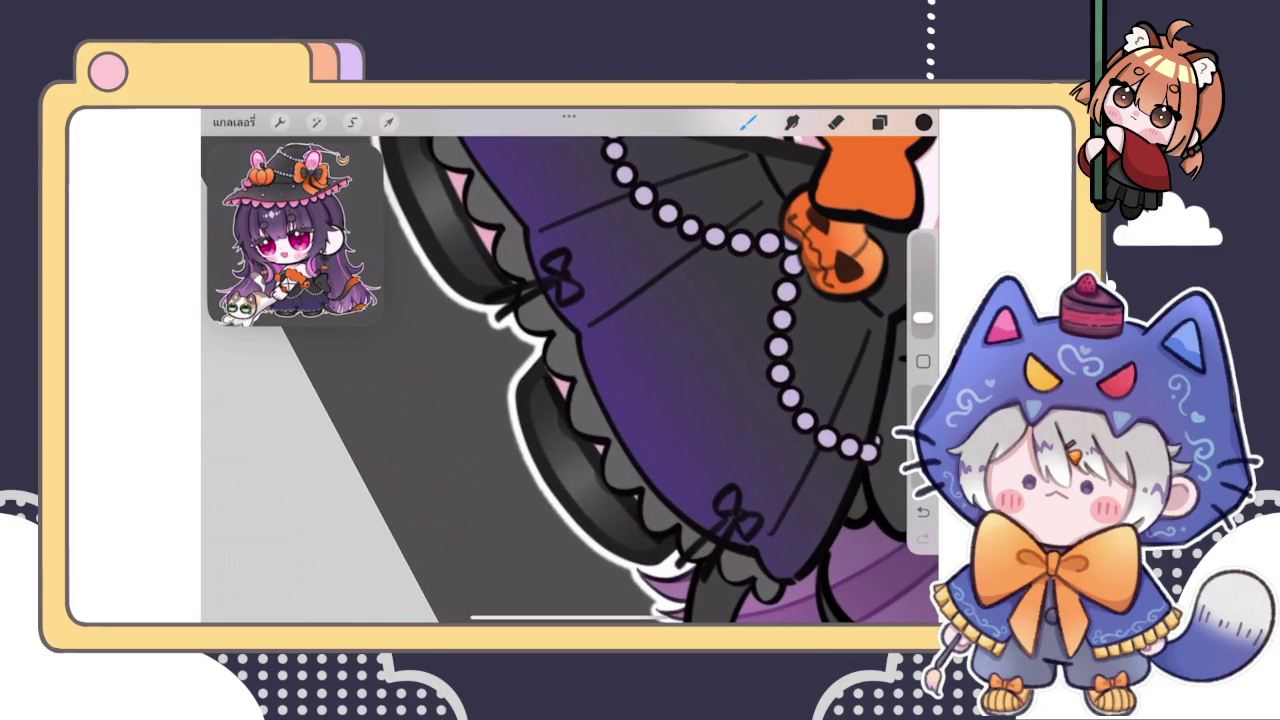
scroll(570, 380, "down", 5)
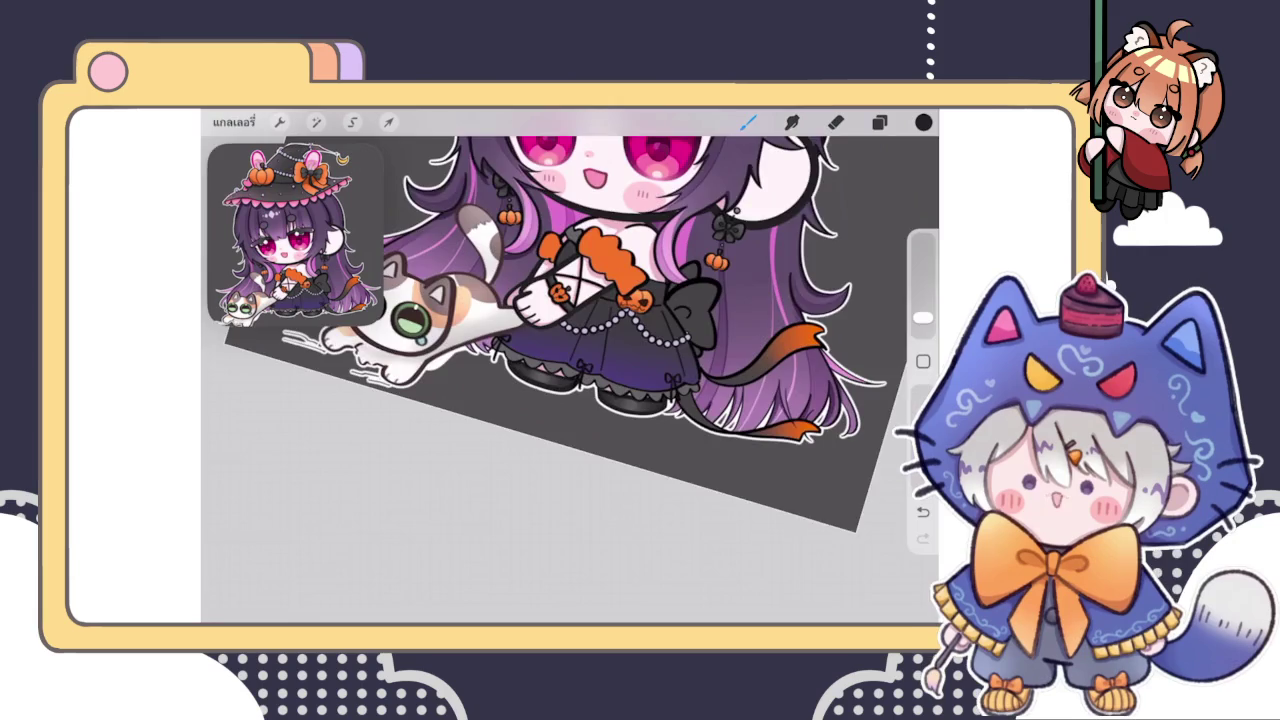
Nudge the dark line colour to a slightly different shade
scroll(590, 300, "up", 3)
scroll(590, 300, "up", 3)
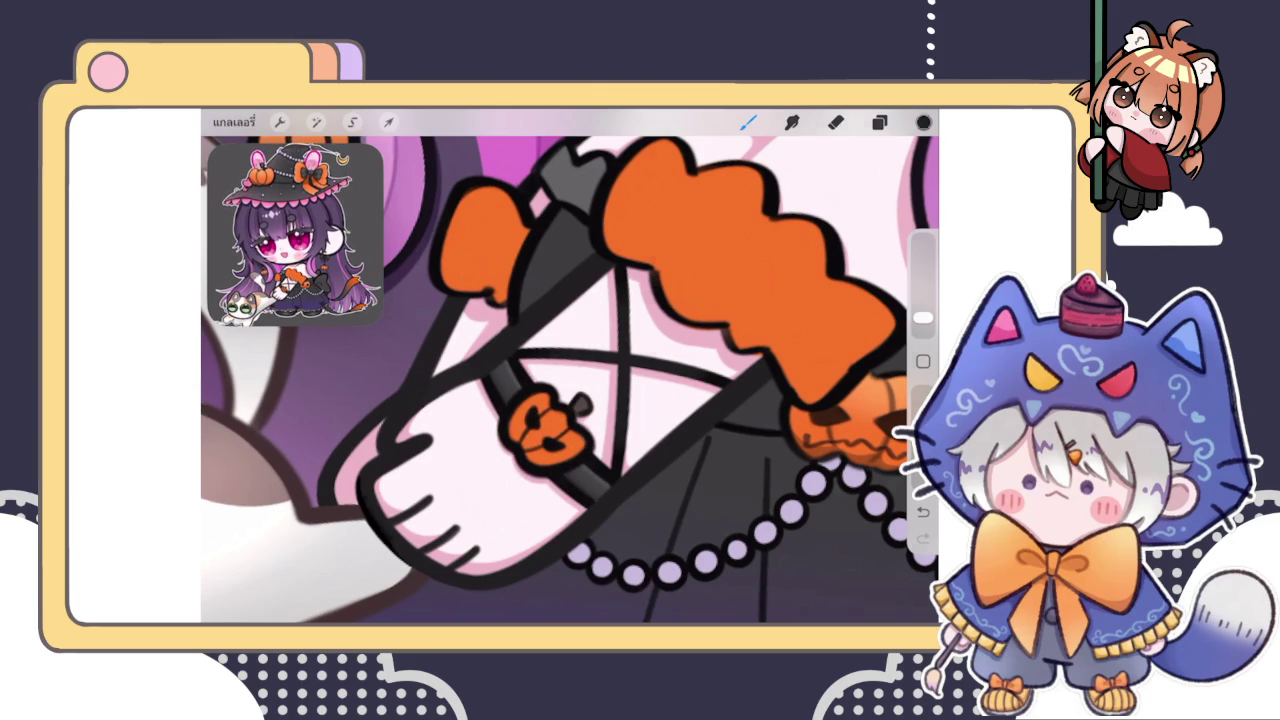
left_click(923, 122)
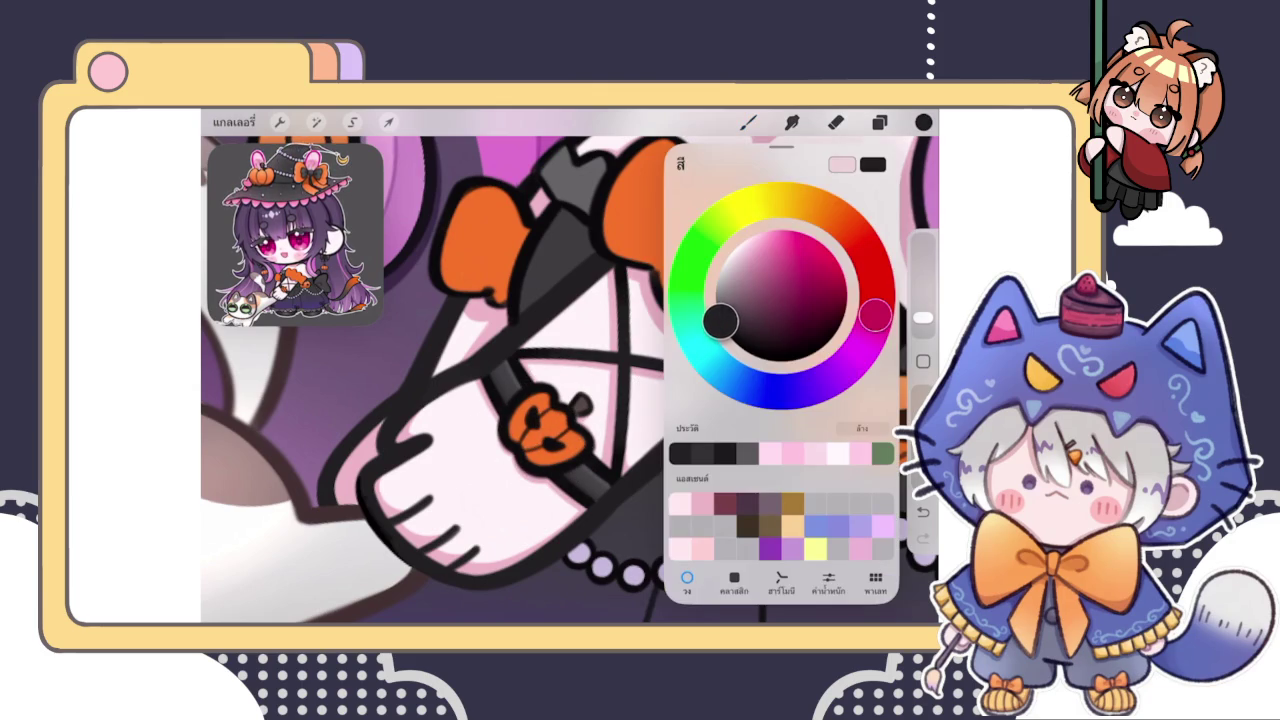
left_click(748, 122)
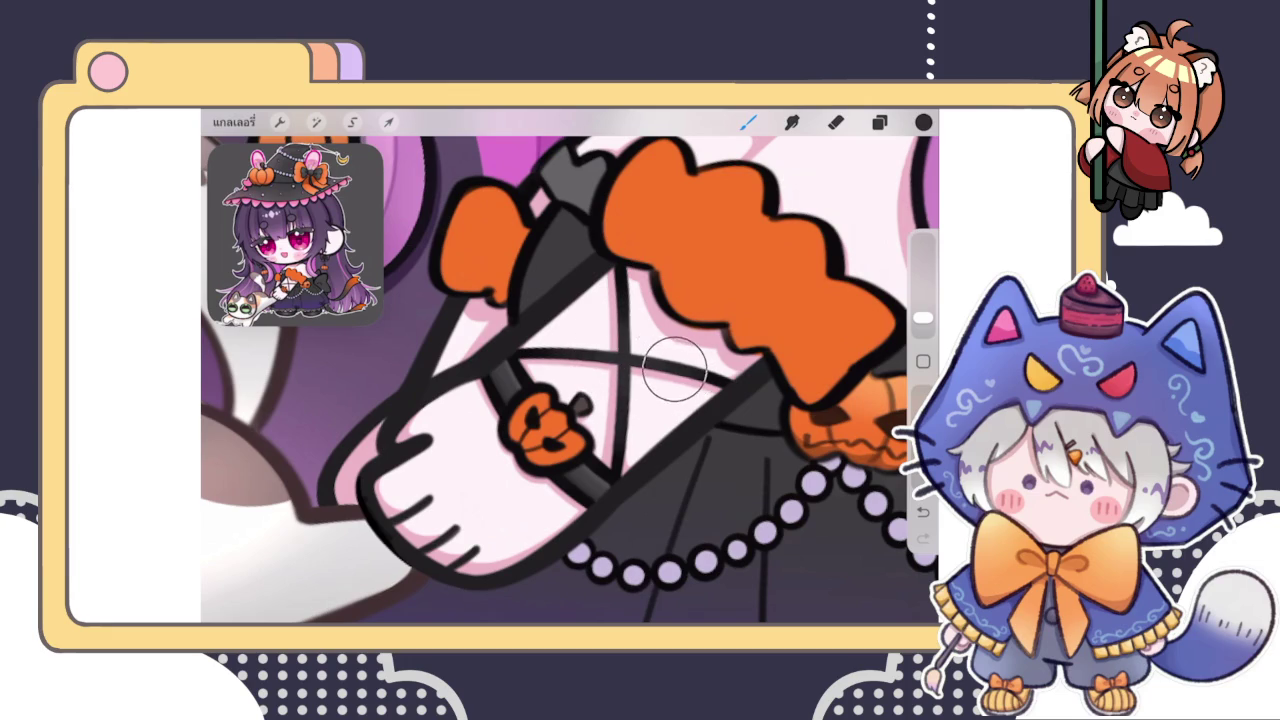
left_click(923, 122)
left_click_drag(720, 318, 718, 302)
left_click(622, 360)
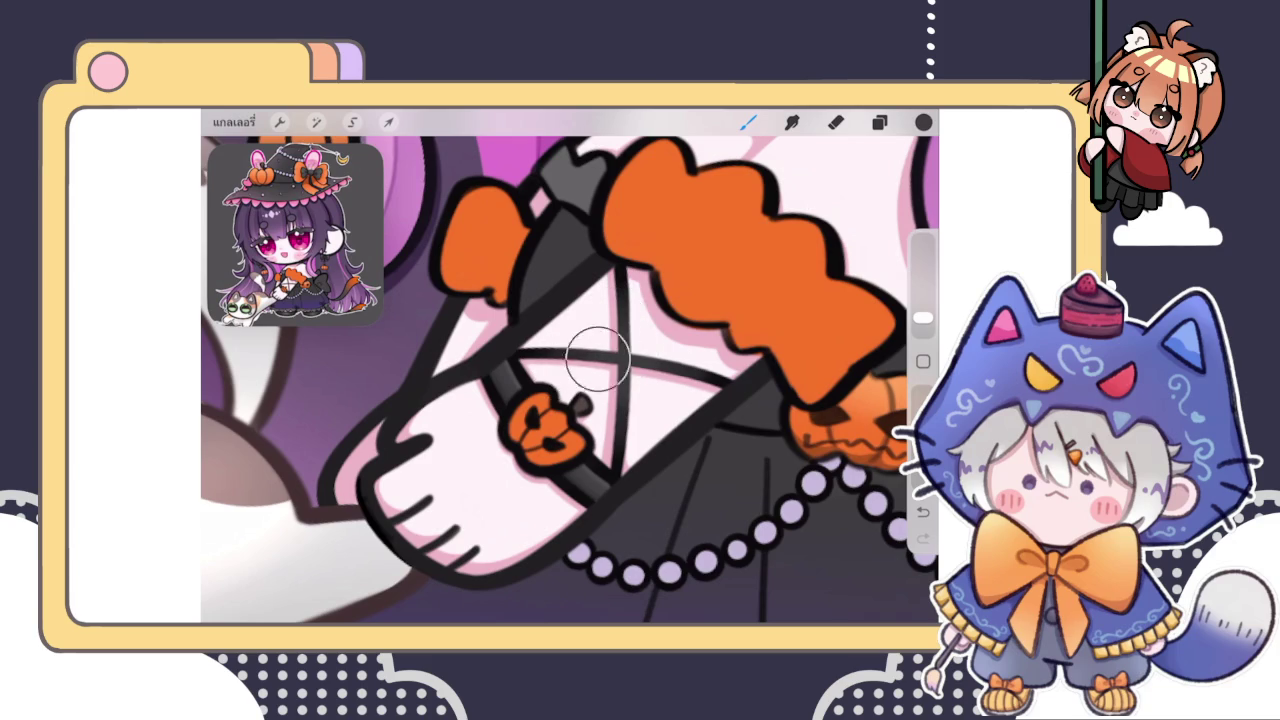
Redraw the crossing strap lines over the arm so they read bolder
left_click_drag(645, 402, 590, 465)
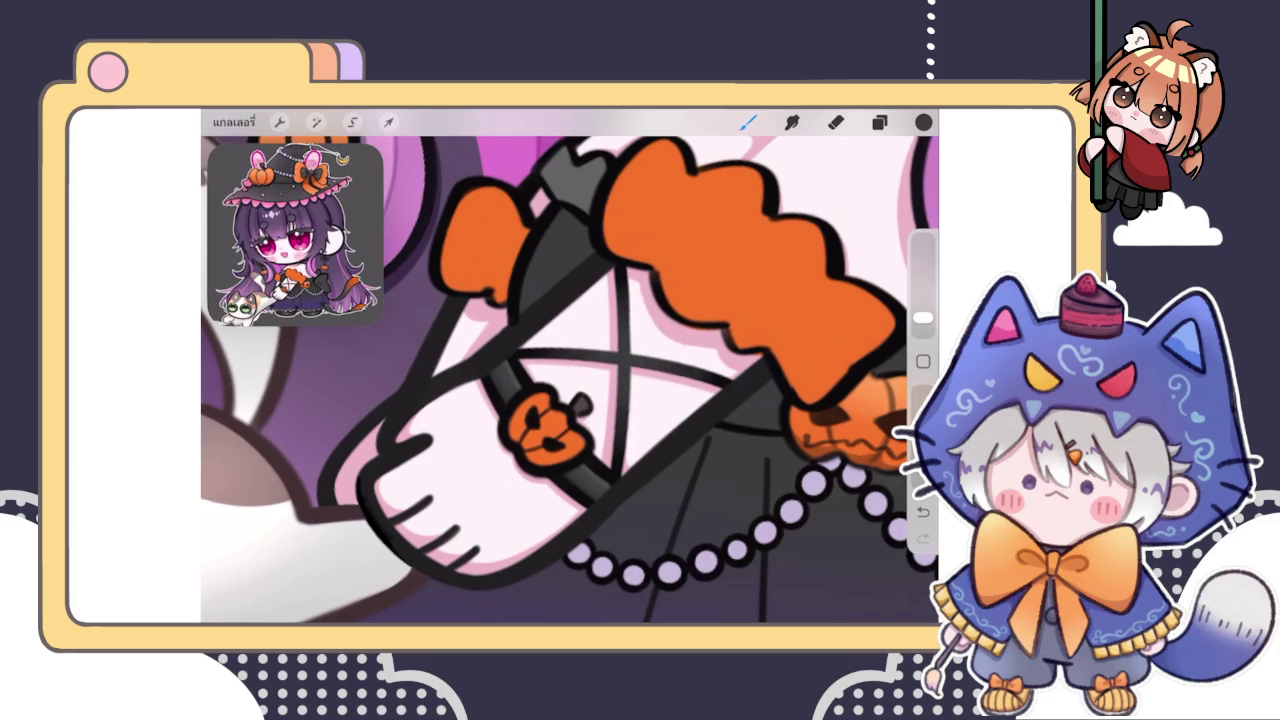
scroll(570, 365, "down", 5)
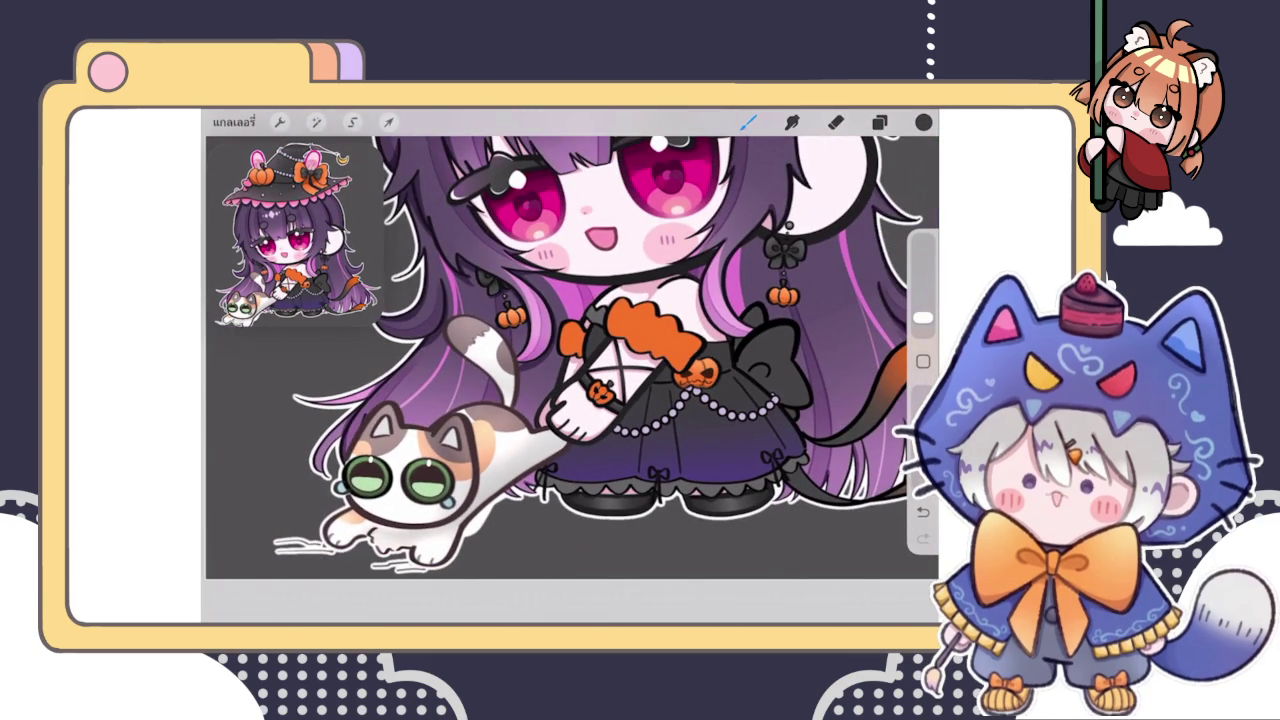
scroll(615, 385, "up", 5)
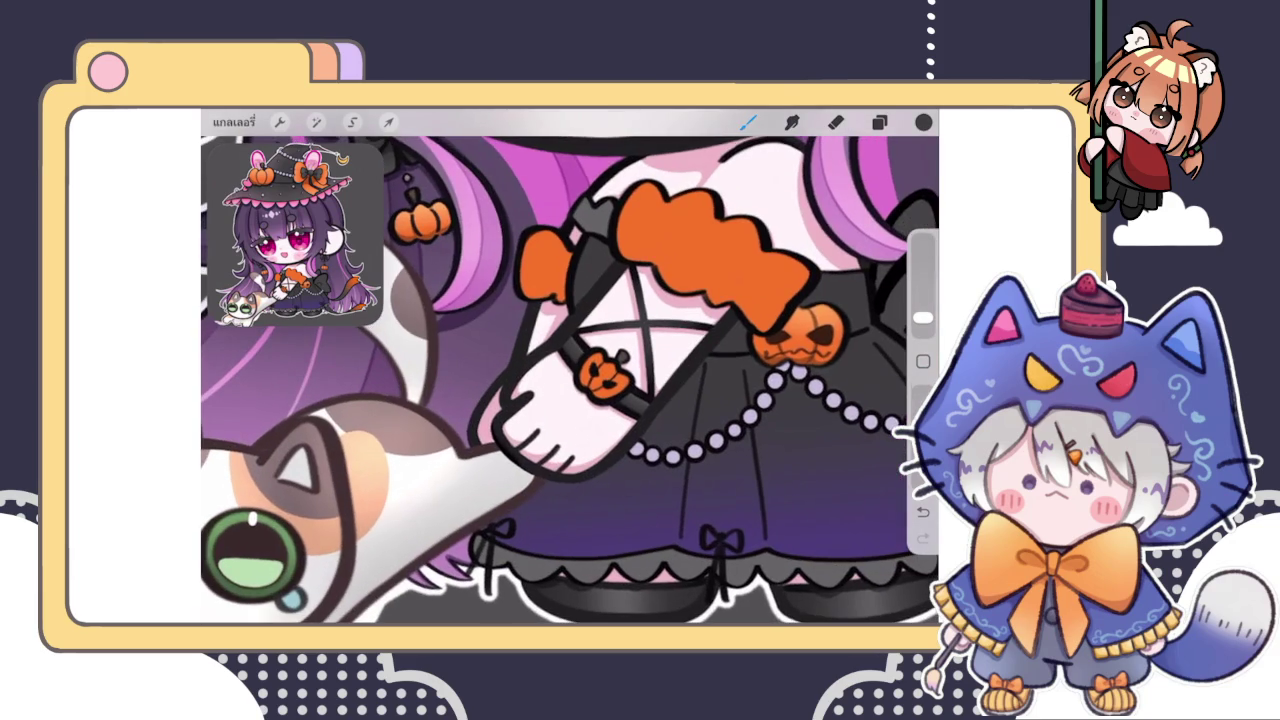
scroll(570, 366, "down", 5)
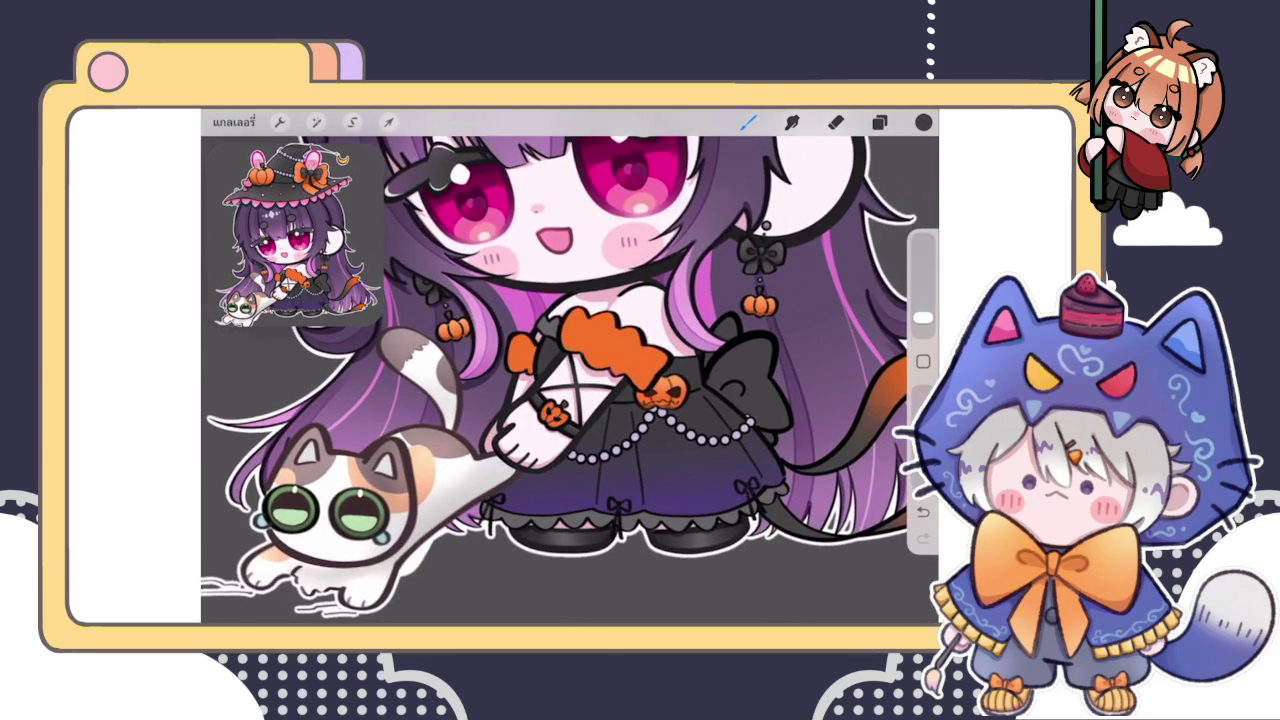
scroll(560, 400, "up", 5)
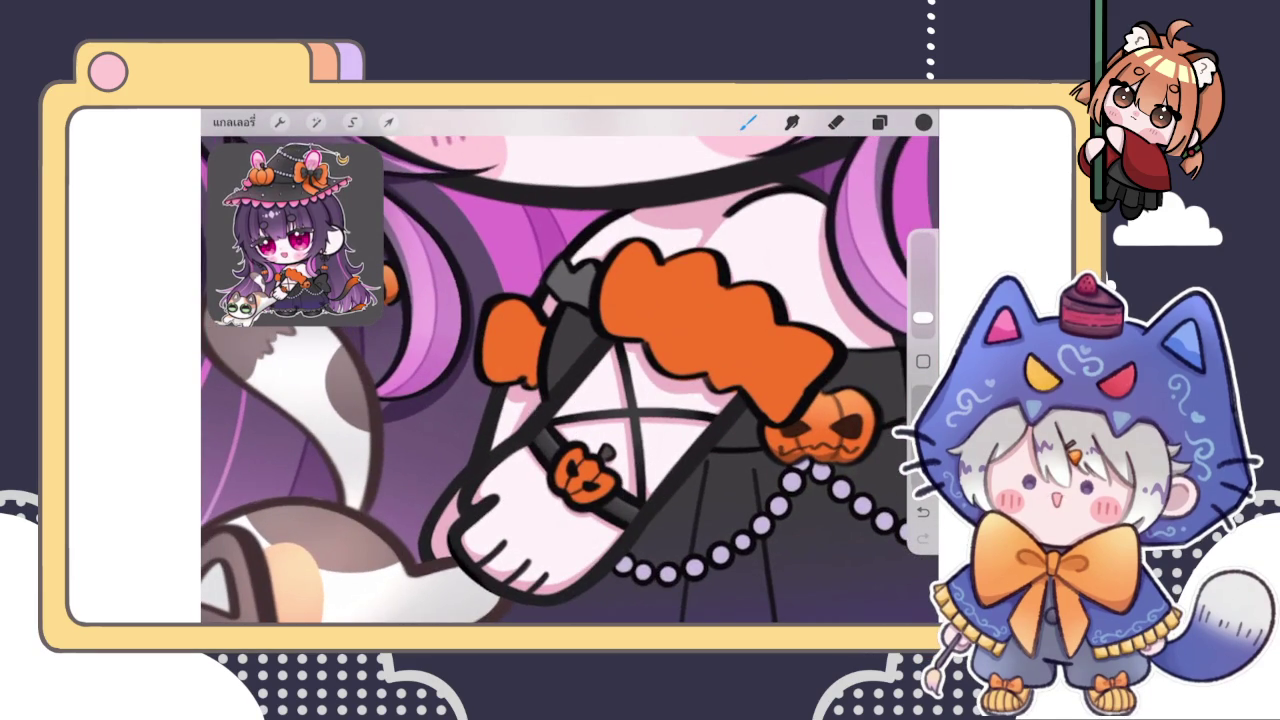
scroll(570, 380, "down", 5)
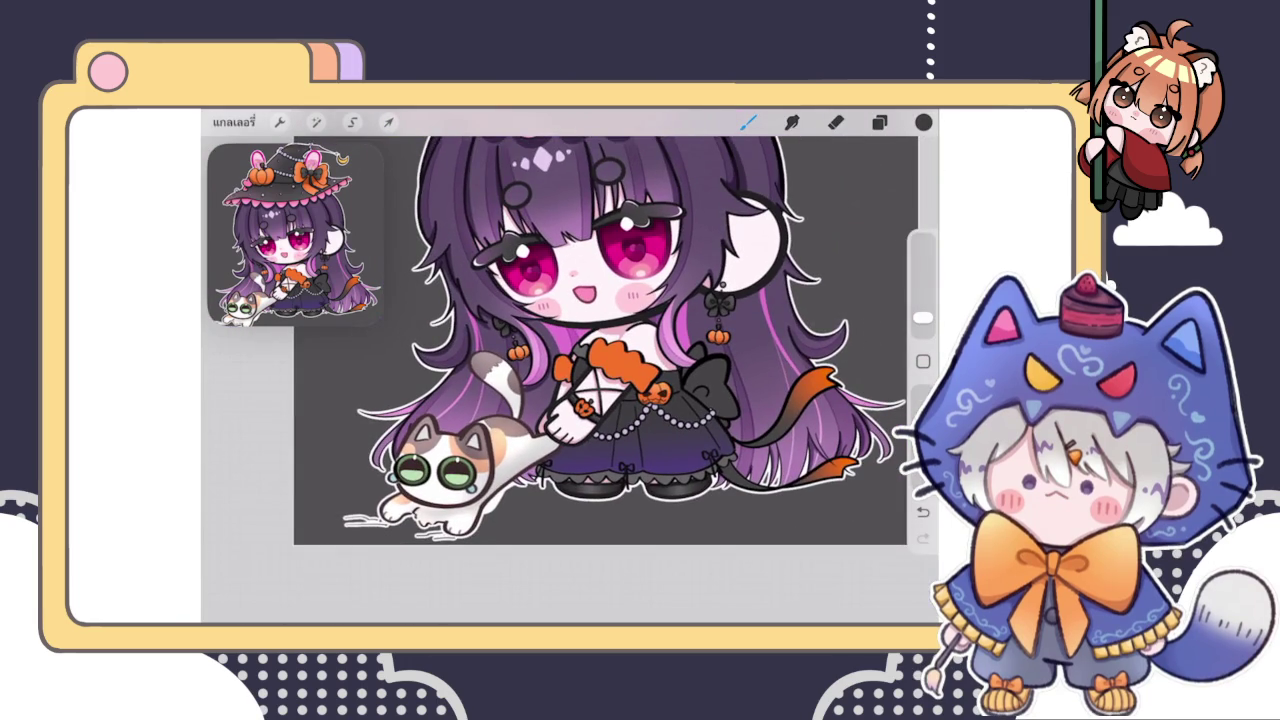
Undo the last dark stroke on the skirt
left_click(879, 122)
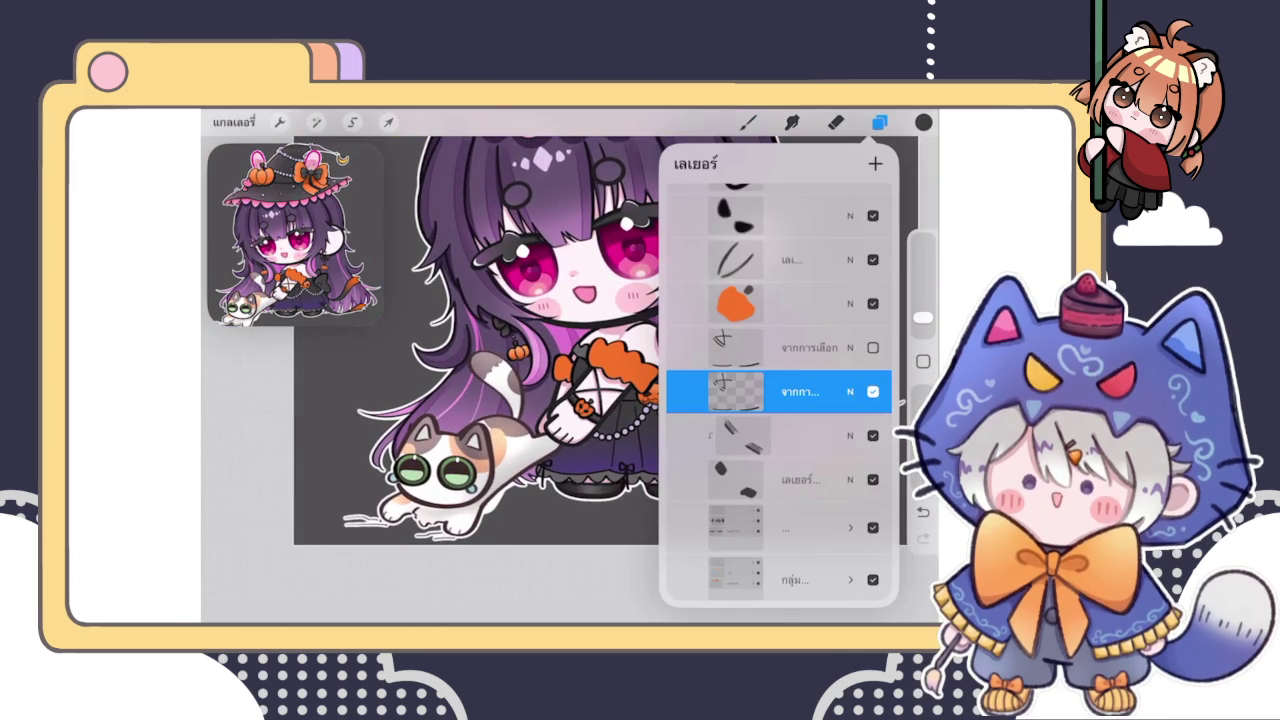
left_click(747, 122)
scroll(580, 450, "up", 5)
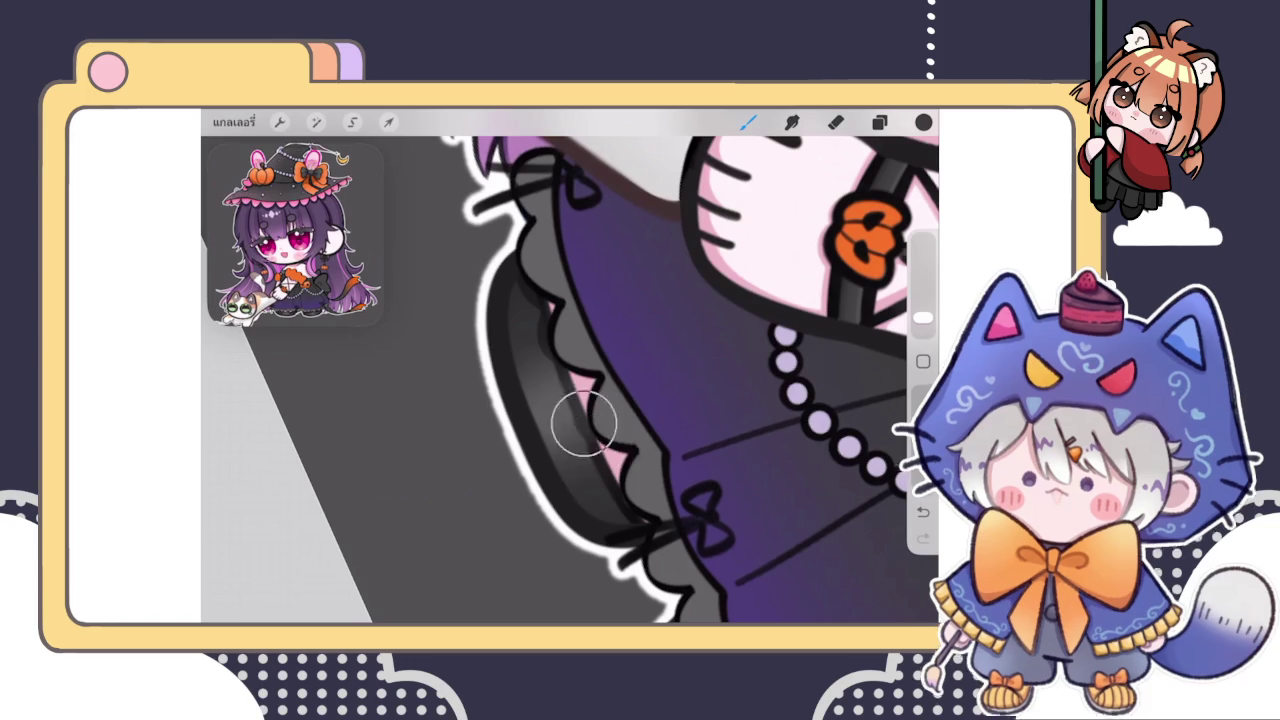
scroll(608, 459, "down", 3)
scroll(608, 459, "down", 3)
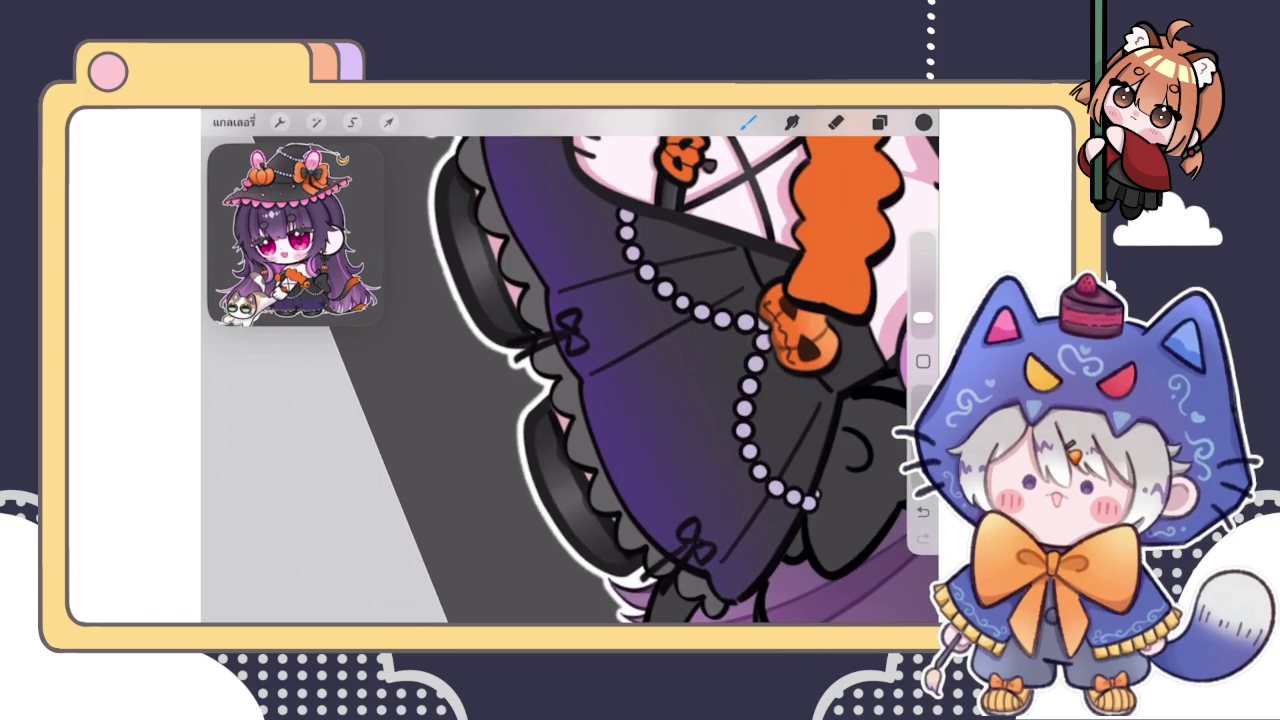
scroll(608, 459, "up", 3)
key("ctrl+z")
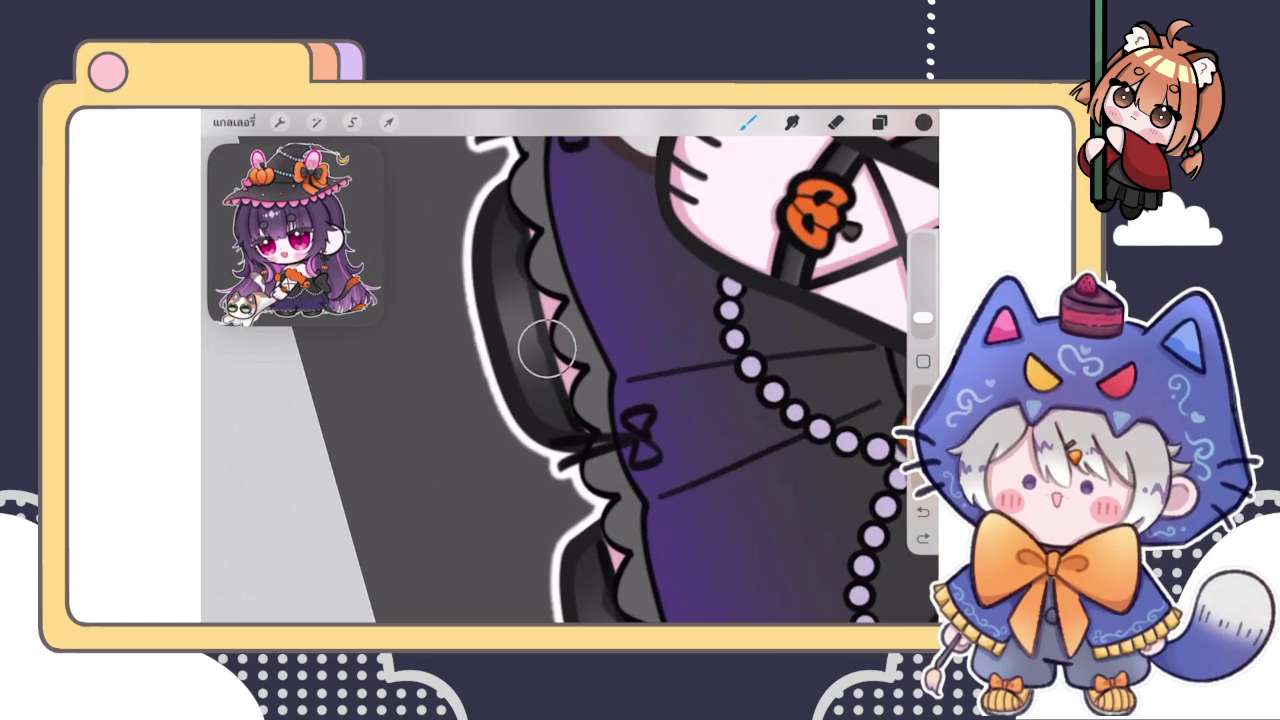
Stroke dark shading along the lower ruffle edge, then undo it too
scroll(540, 300, "down", 3)
scroll(690, 365, "down", 3)
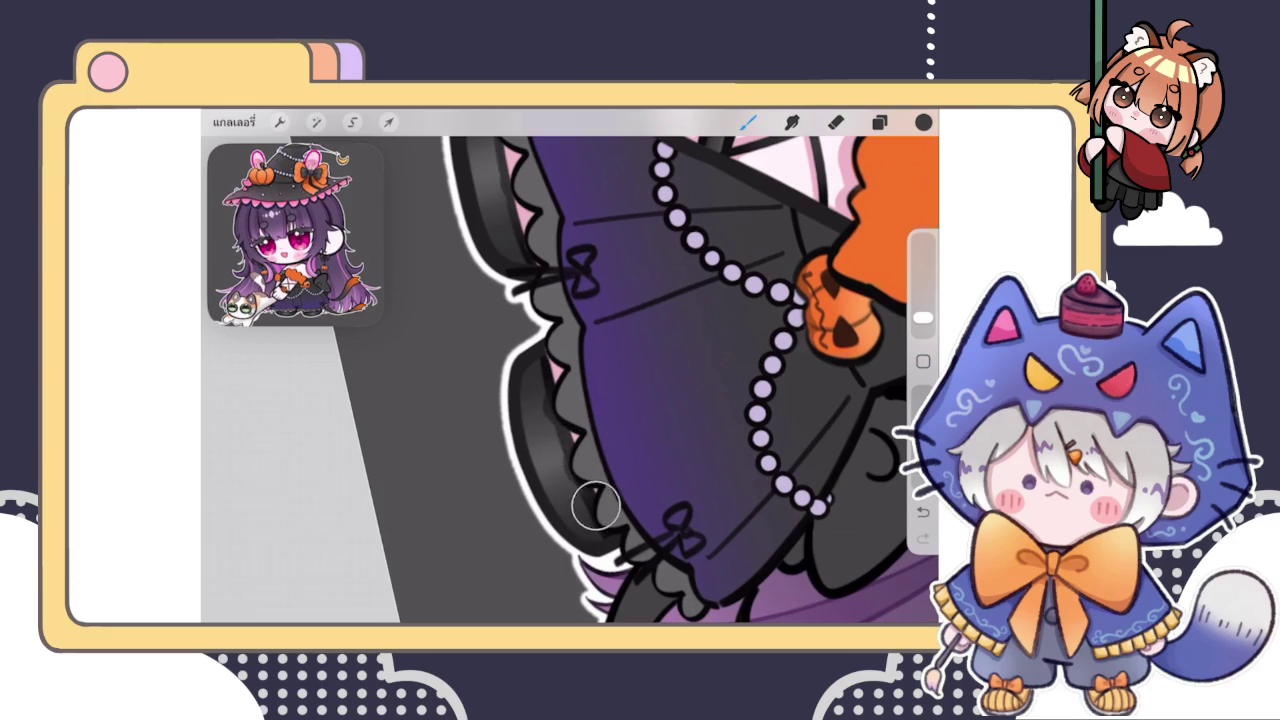
left_click_drag(586, 457, 610, 520)
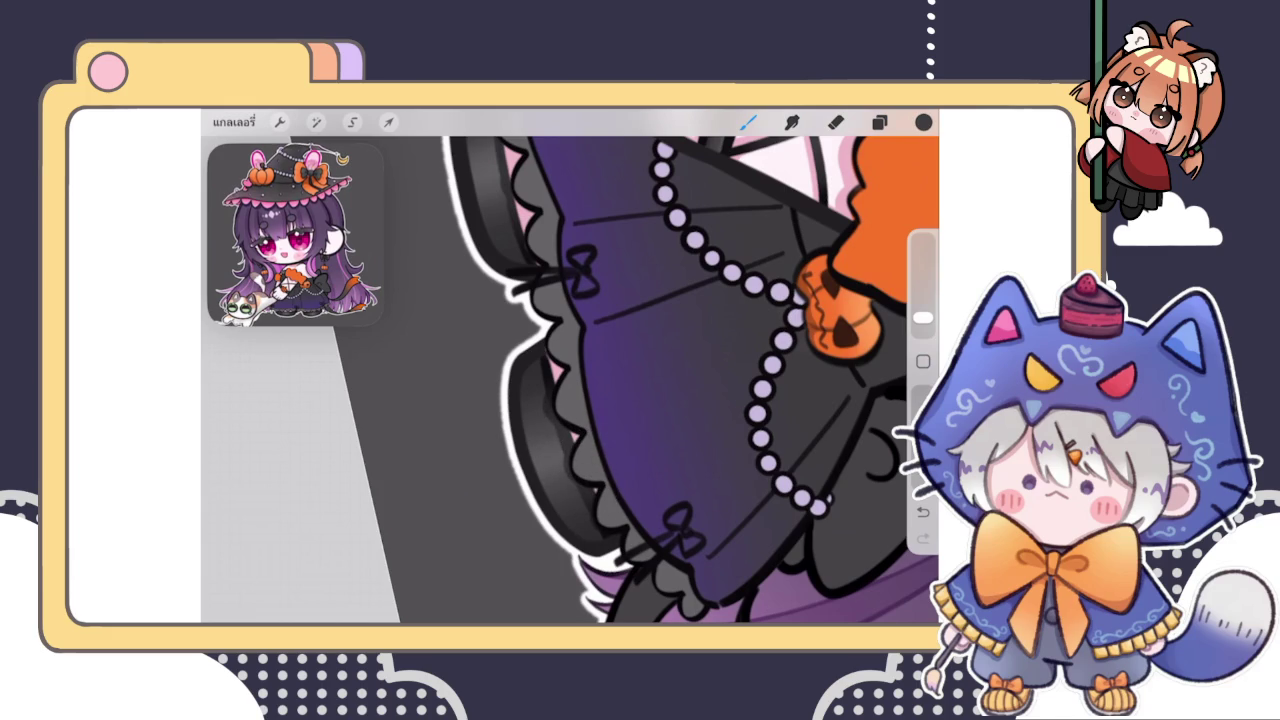
scroll(570, 365, "up", 3)
scroll(570, 365, "up", 3)
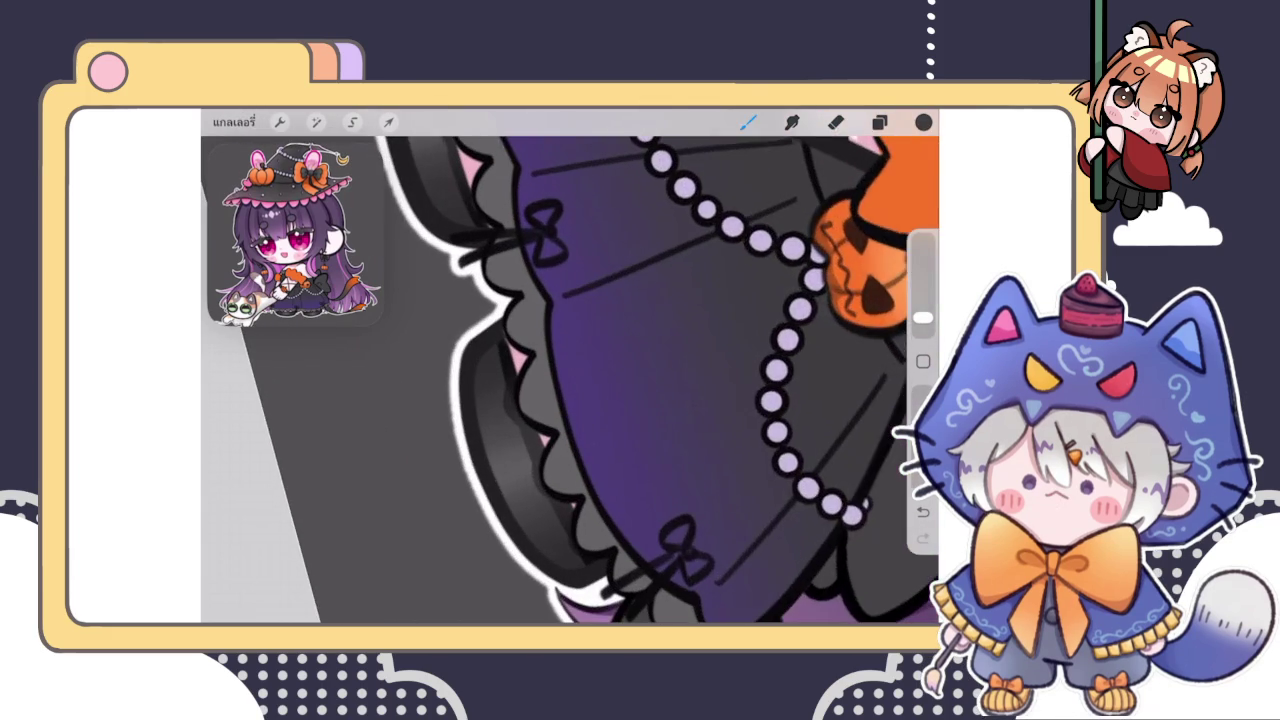
left_click(923, 122)
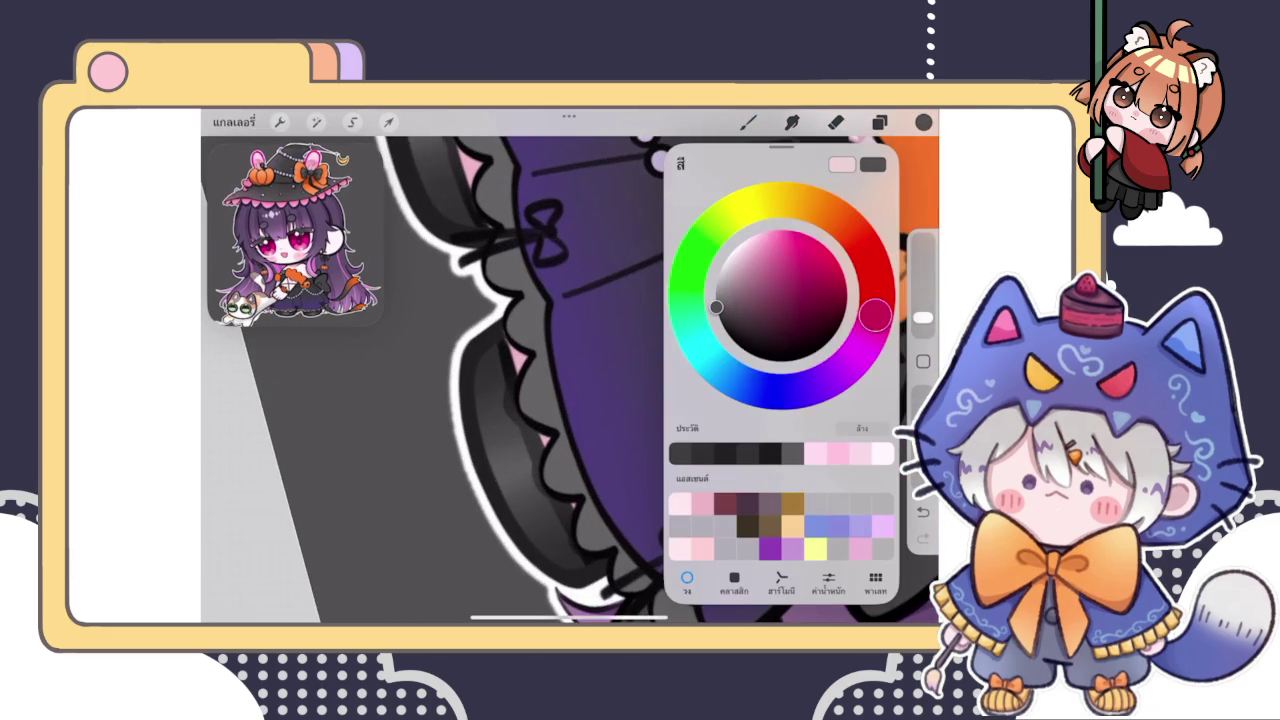
left_click(557, 466)
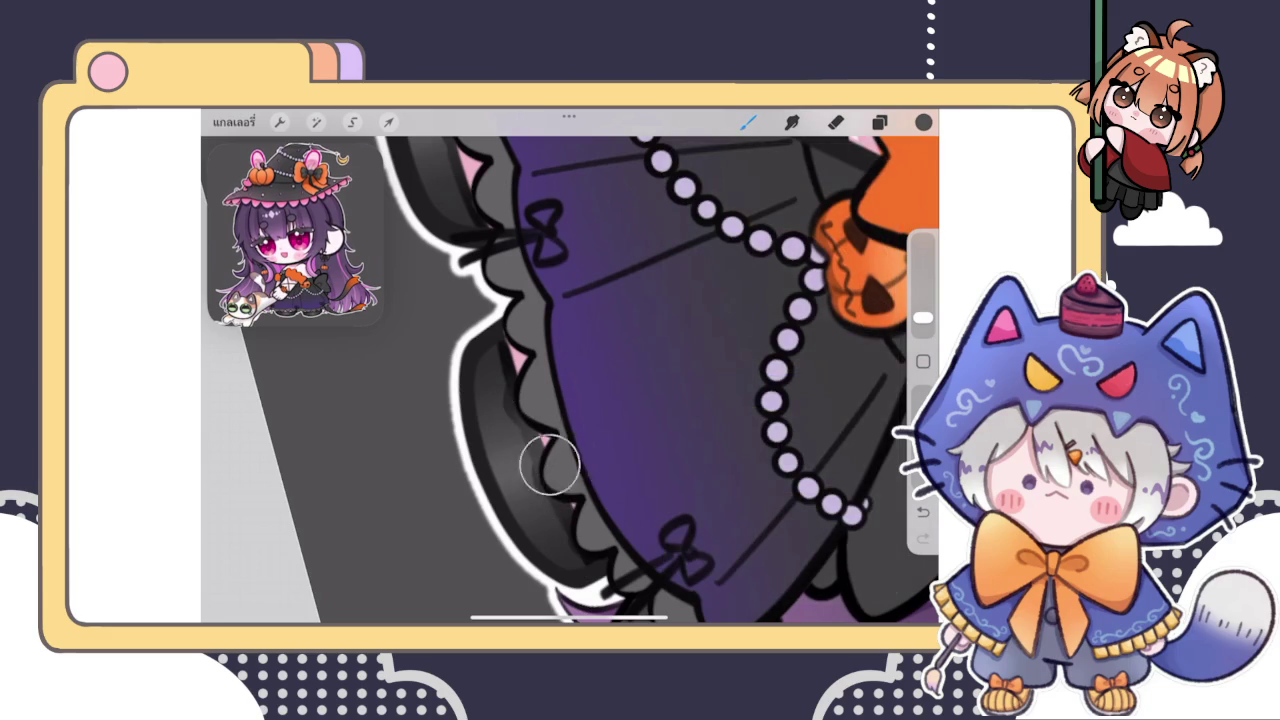
scroll(562, 488, "down", 5)
key("ctrl+z")
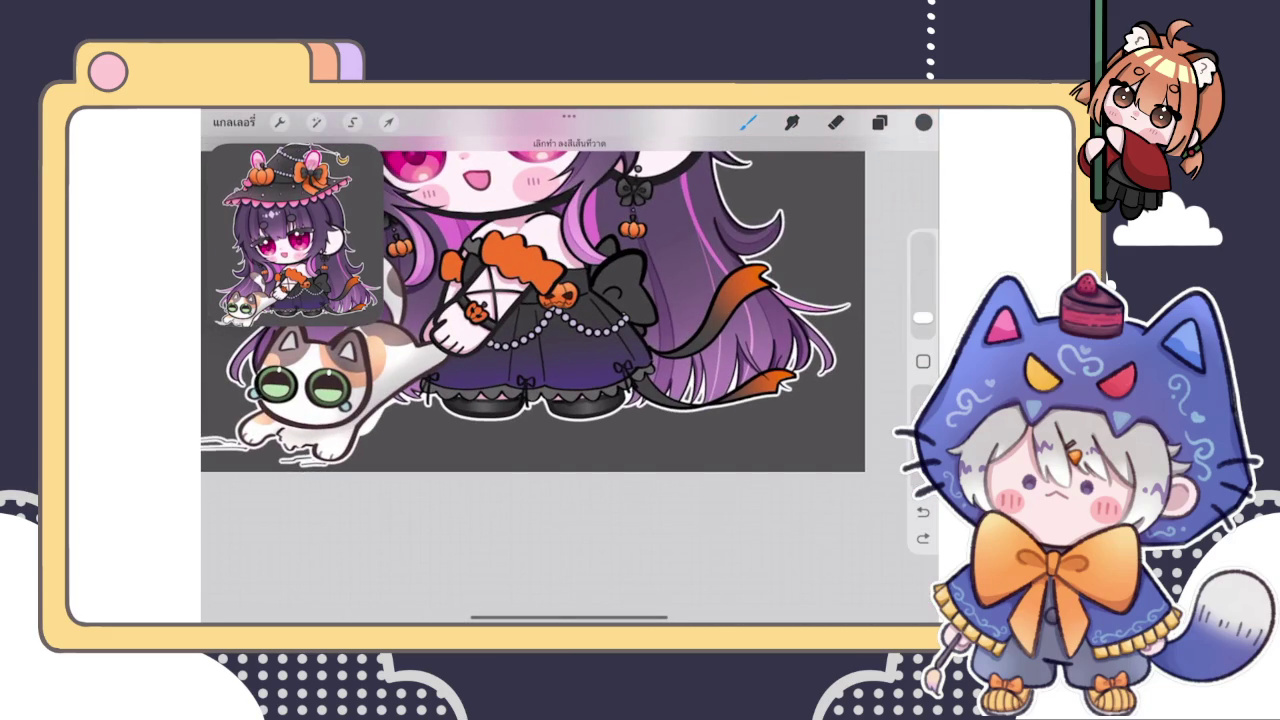
Zoom the canvas and switch from the Eraser back to the brush
scroll(533, 290, "down", 3)
scroll(525, 295, "down", 2)
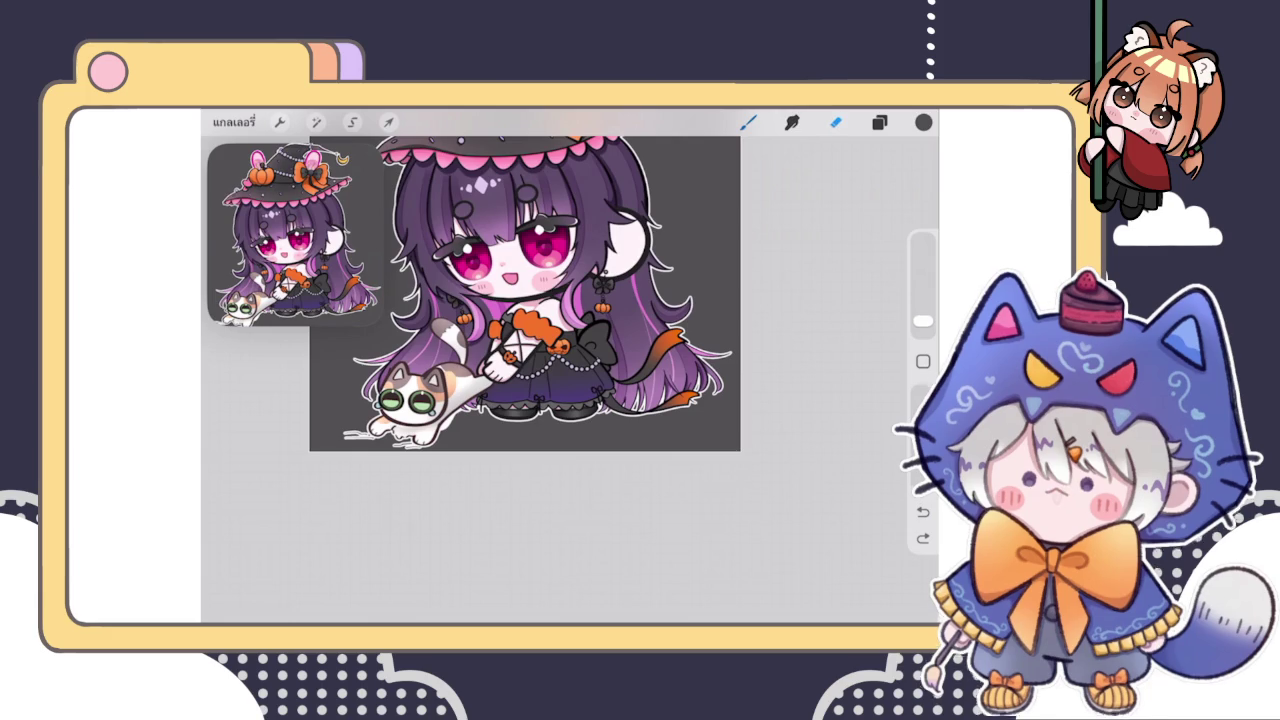
scroll(525, 355, "up", 2)
scroll(525, 355, "up", 3)
scroll(525, 355, "up", 2)
left_click(879, 122)
left_click(879, 122)
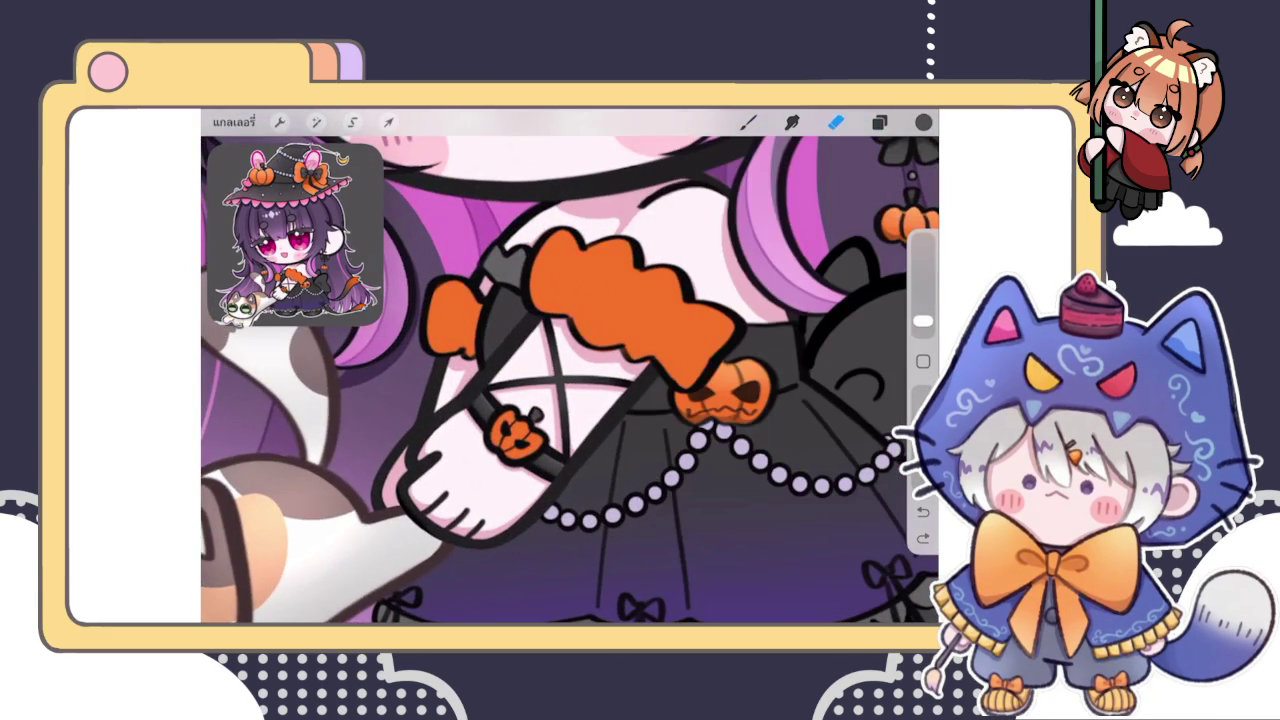
left_click(748, 122)
Select the orange sleeve fill layer and zoom in on the pumpkin charm
scroll(555, 330, "down", 5)
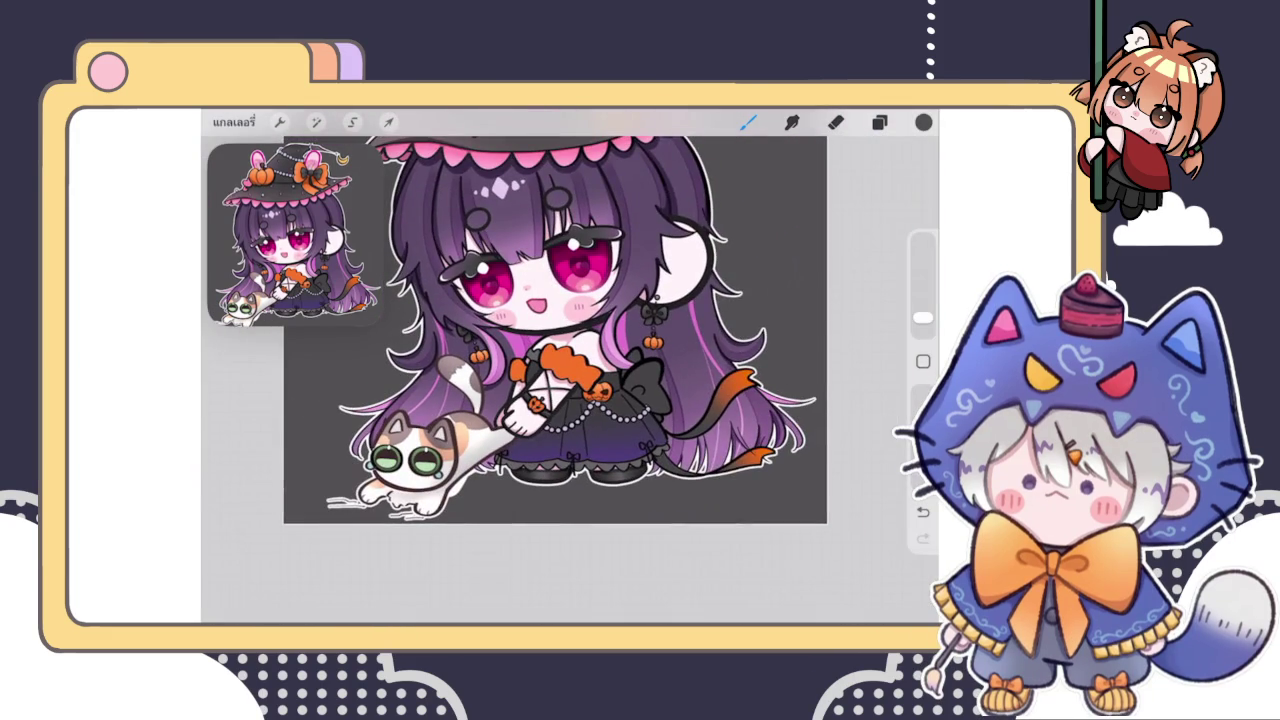
left_click(879, 122)
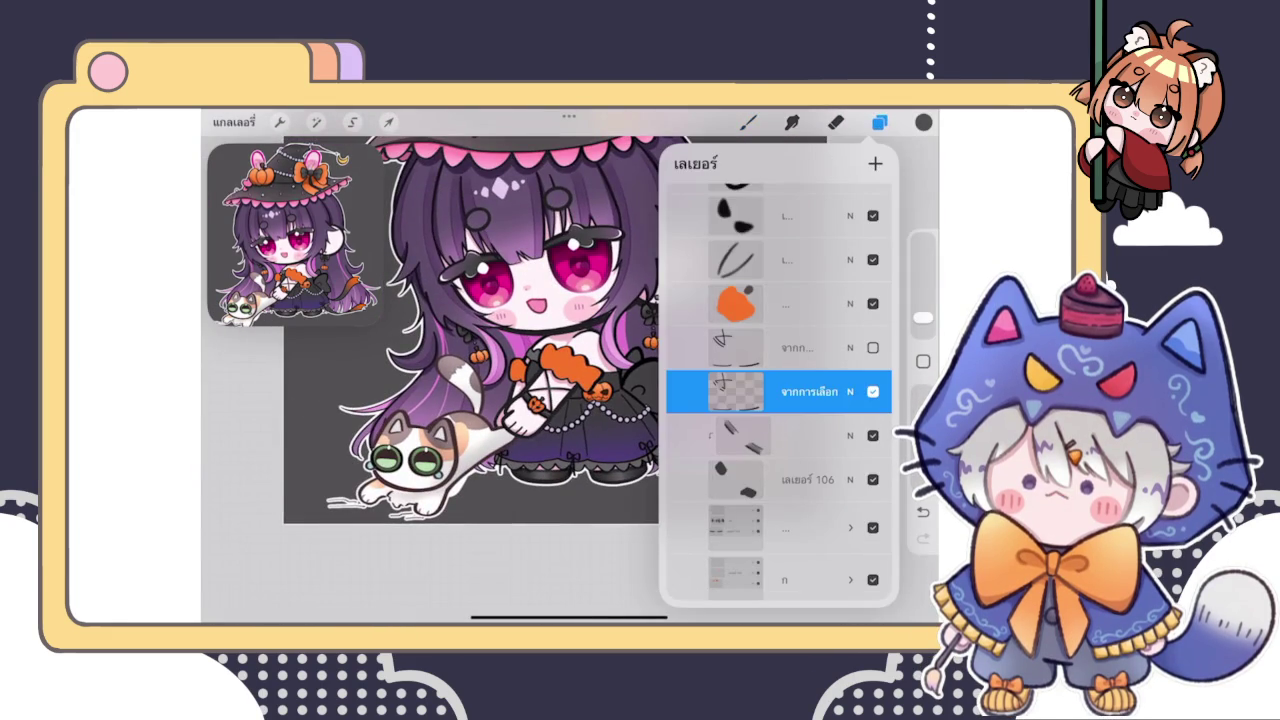
scroll(779, 390, "up", 2)
left_click(780, 371)
scroll(779, 390, "up", 2)
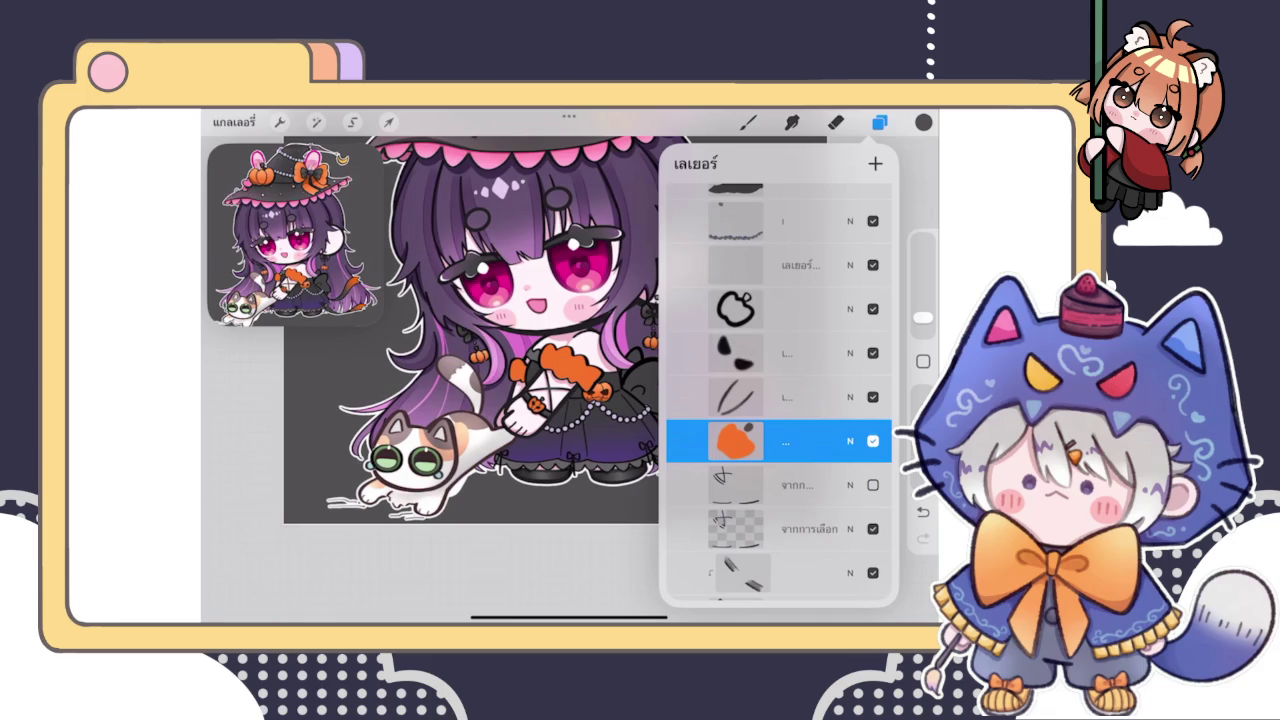
scroll(545, 405, "up", 3)
scroll(545, 405, "up", 3)
scroll(545, 405, "up", 2)
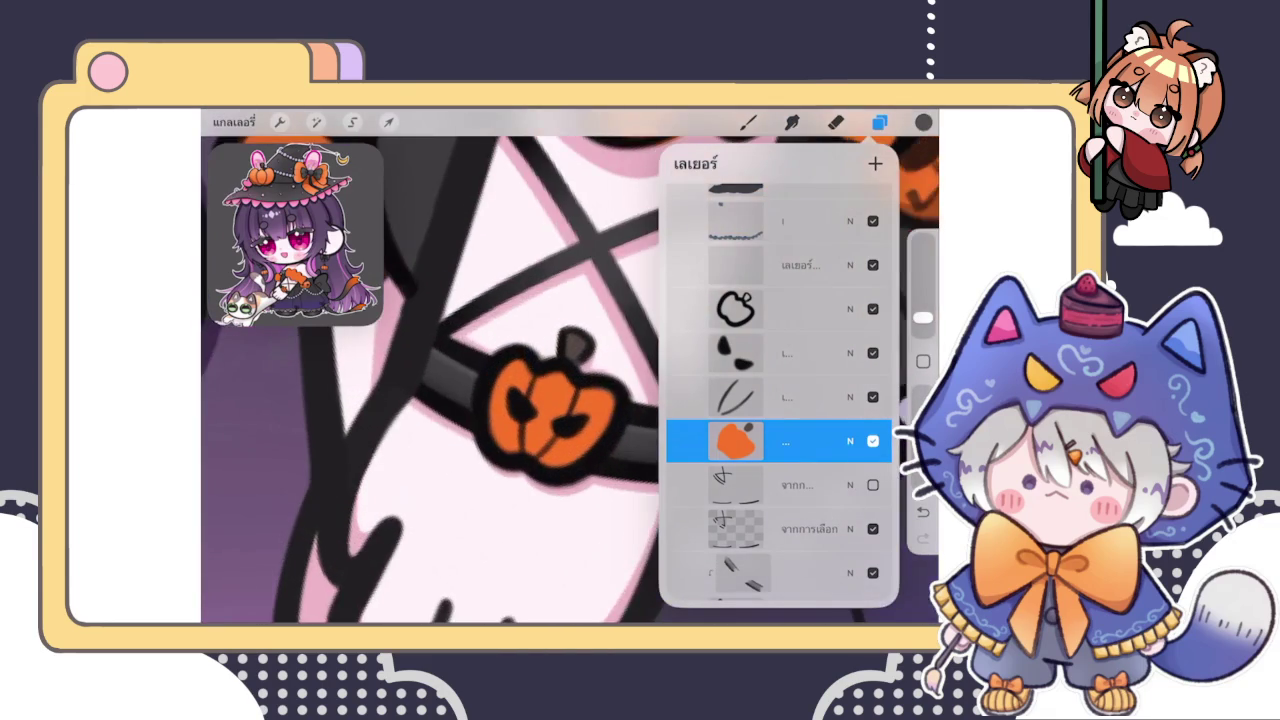
Add a clipping-mask layer over the pumpkin charm and shade its lower half darker orange
left_click(785, 441)
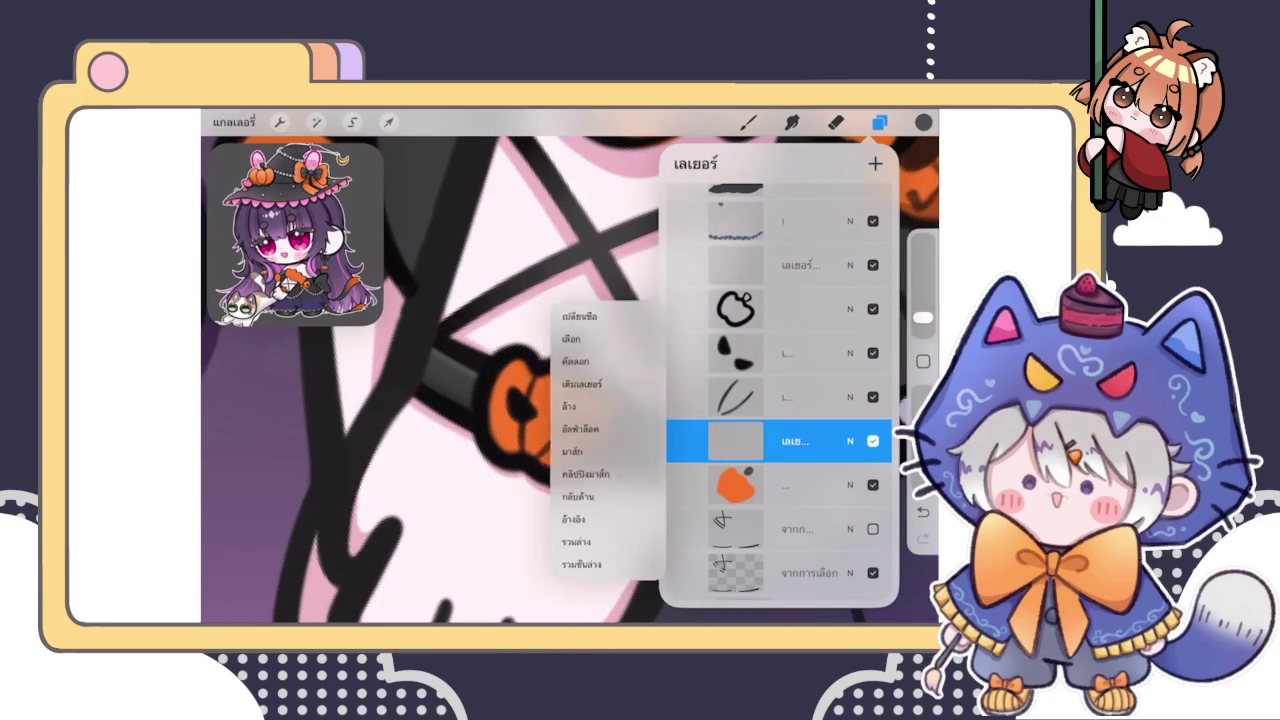
left_click(785, 441)
left_click(748, 122)
left_click(576, 367)
left_click(576, 367)
left_click(923, 122)
left_click_drag(802, 246, 783, 289)
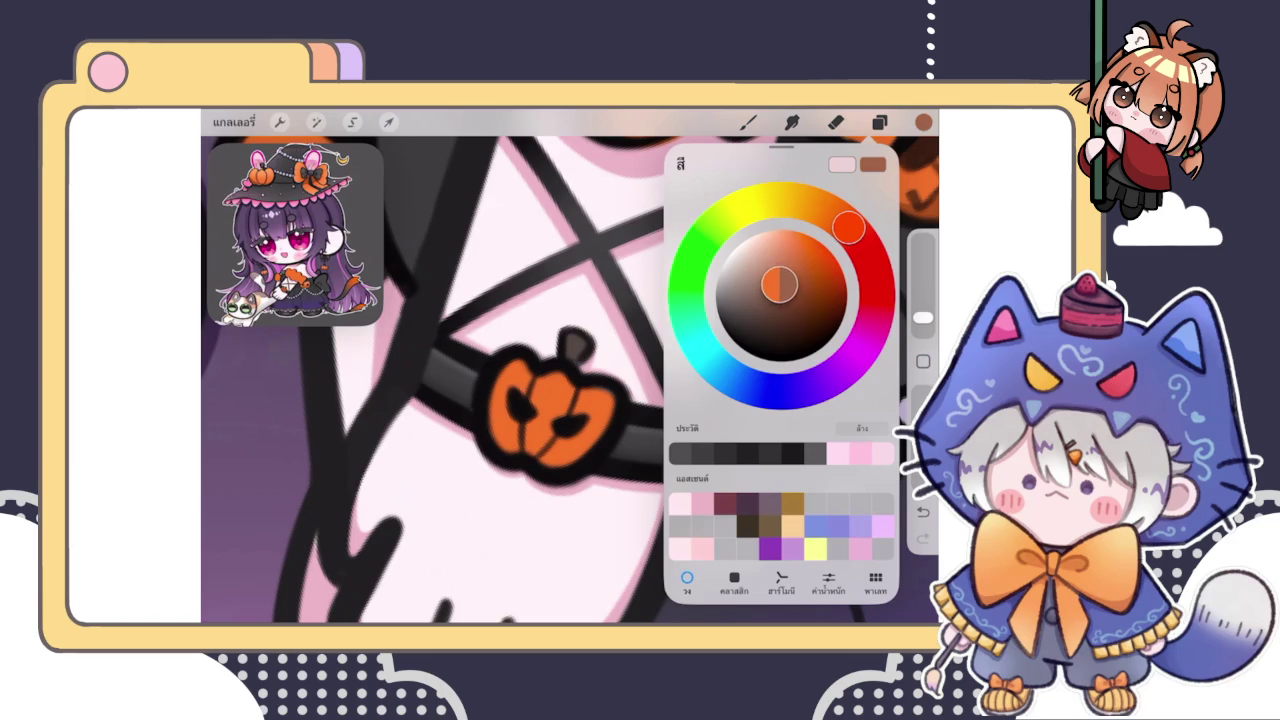
left_click(485, 458)
left_click_drag(485, 458, 563, 511)
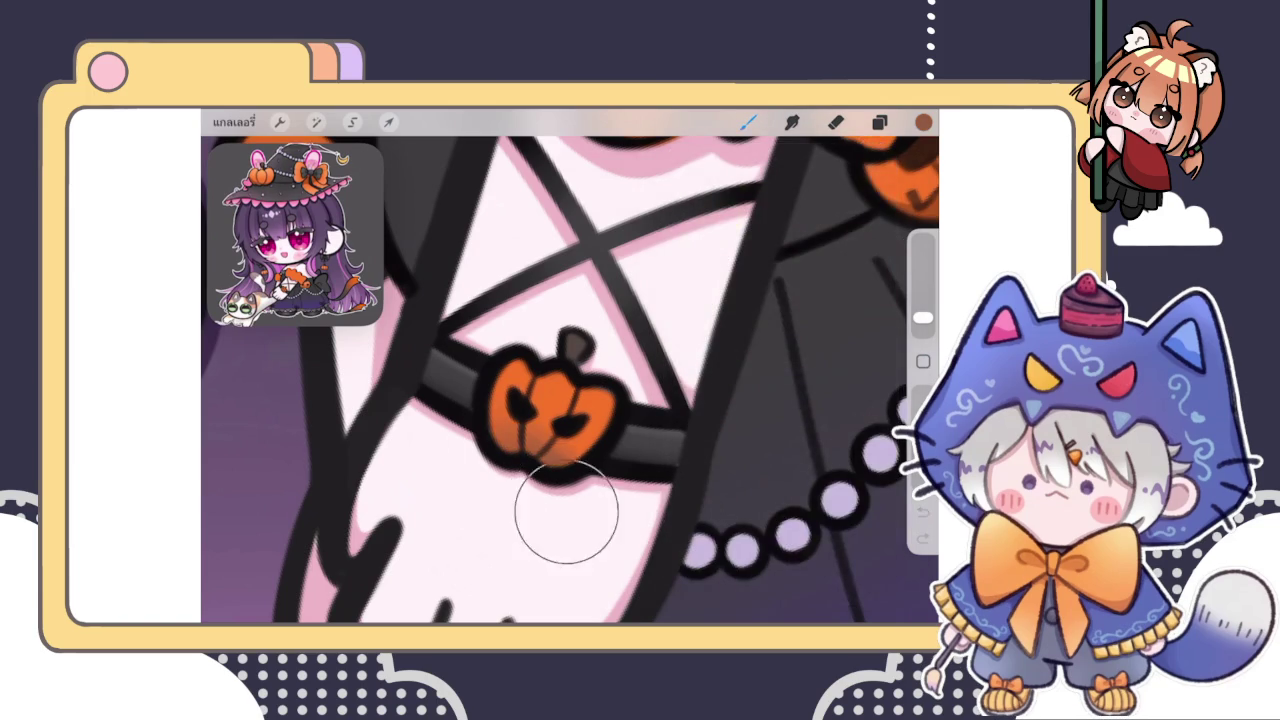
left_click_drag(923, 317, 923, 323)
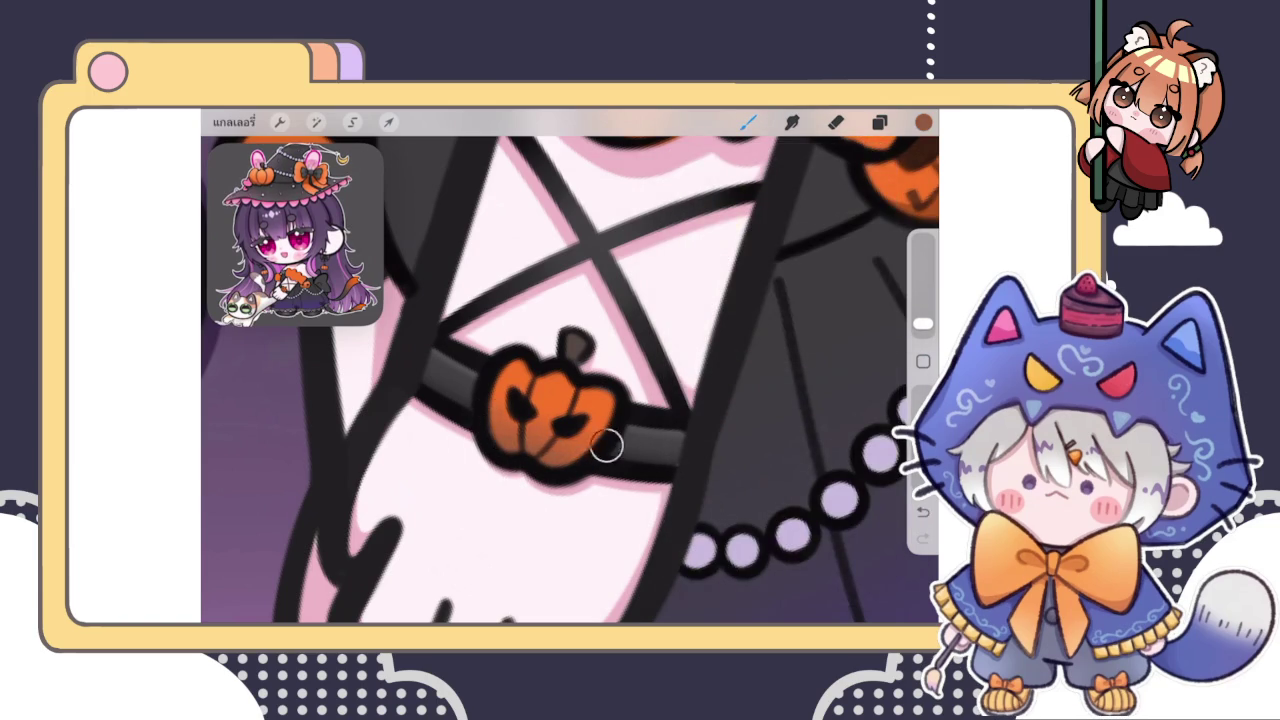
Paint a light yellow-orange highlight across the top of the pumpkin
left_click(923, 122)
left_click_drag(848, 210, 806, 203)
left_click(614, 388)
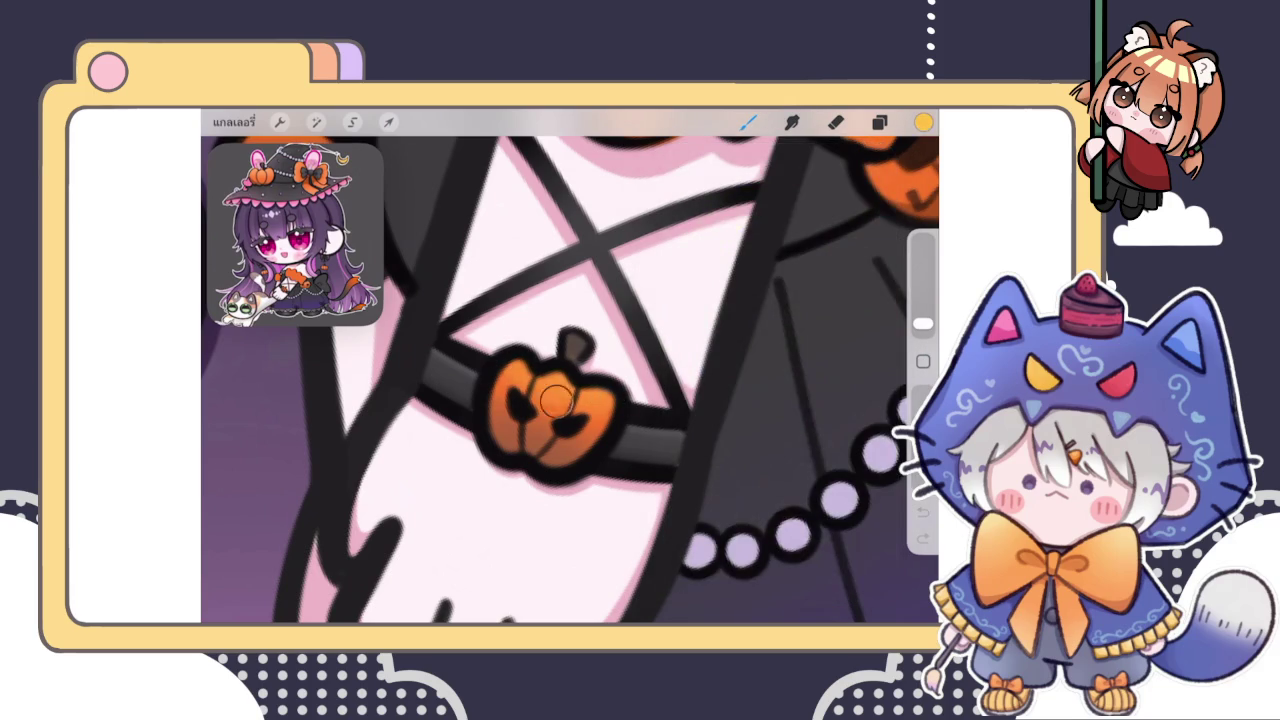
mouse_move(568, 352)
left_mouse_down()
mouse_move(580, 342)
mouse_move(570, 380)
mouse_move(620, 405)
mouse_move(503, 380)
left_mouse_up()
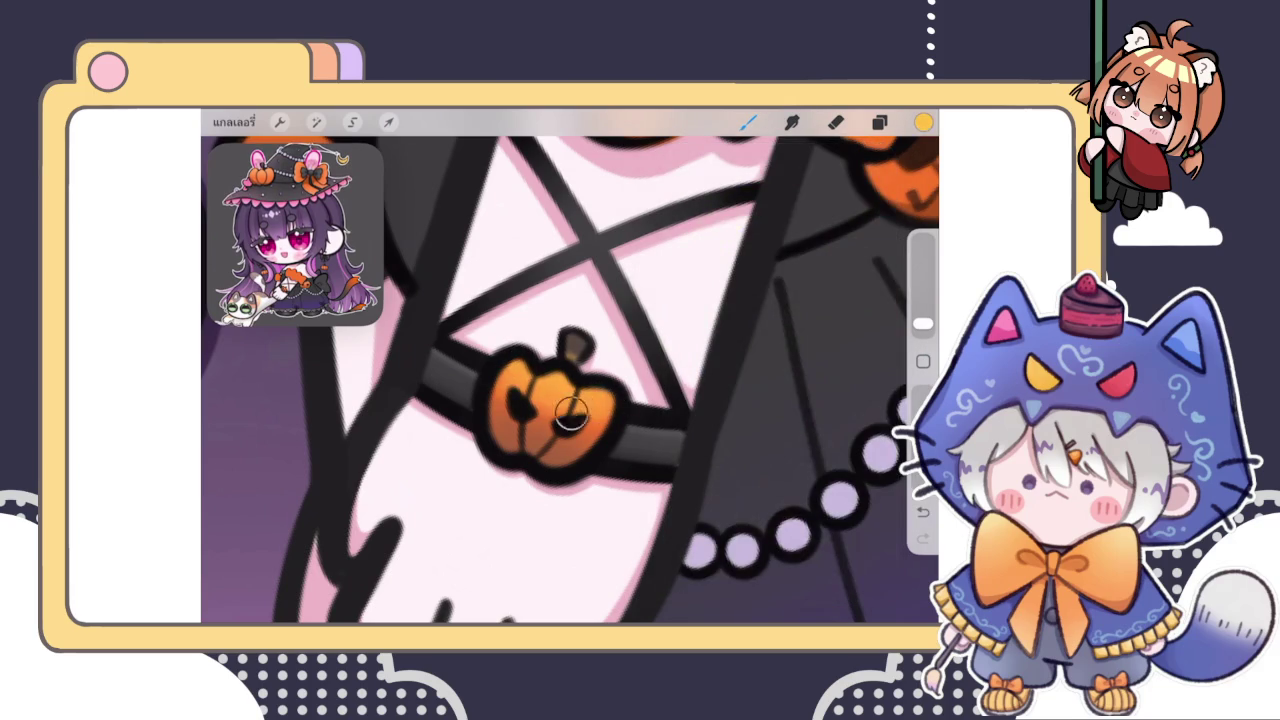
Erase the stray shading off the pumpkin stem, then return to the brush
left_click(836, 121)
left_click_drag(578, 338, 572, 350)
scroll(570, 380, "down", 3)
scroll(570, 380, "up", 3)
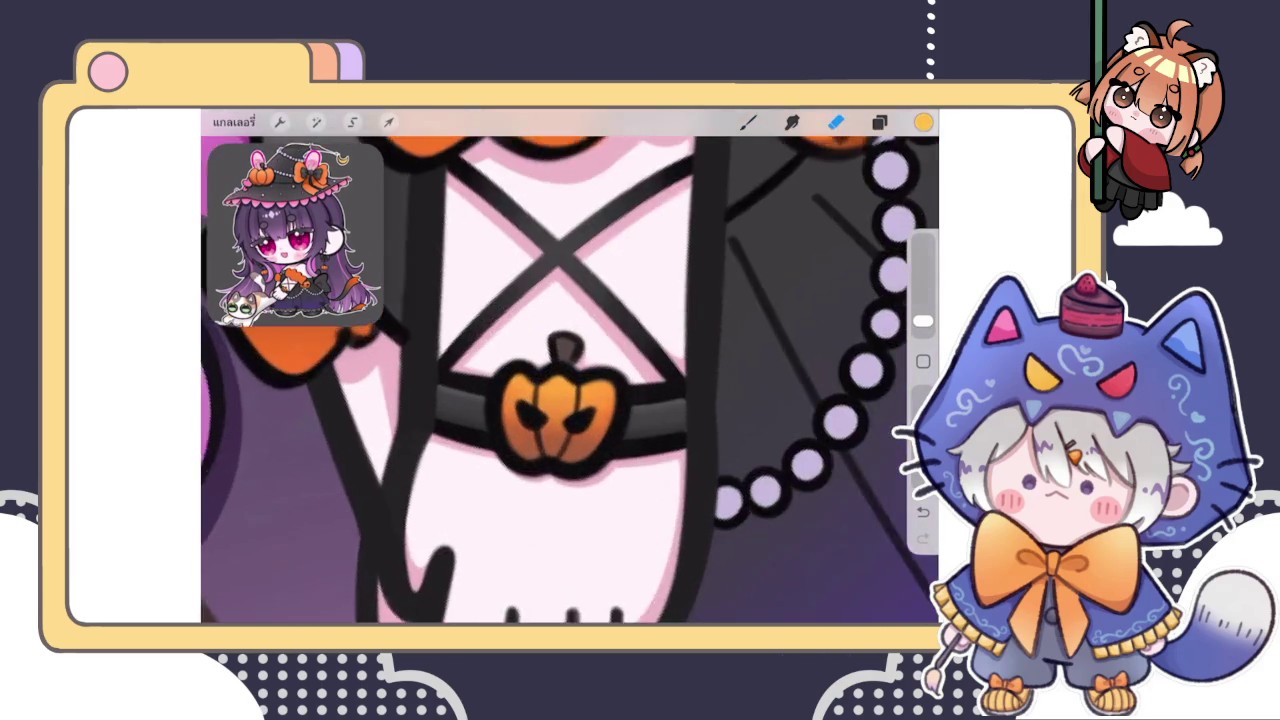
scroll(560, 410, "up", 3)
left_click(748, 121)
Sample the stem's dark brown, adjust the shade and darken a spot on the stem
left_click(923, 121)
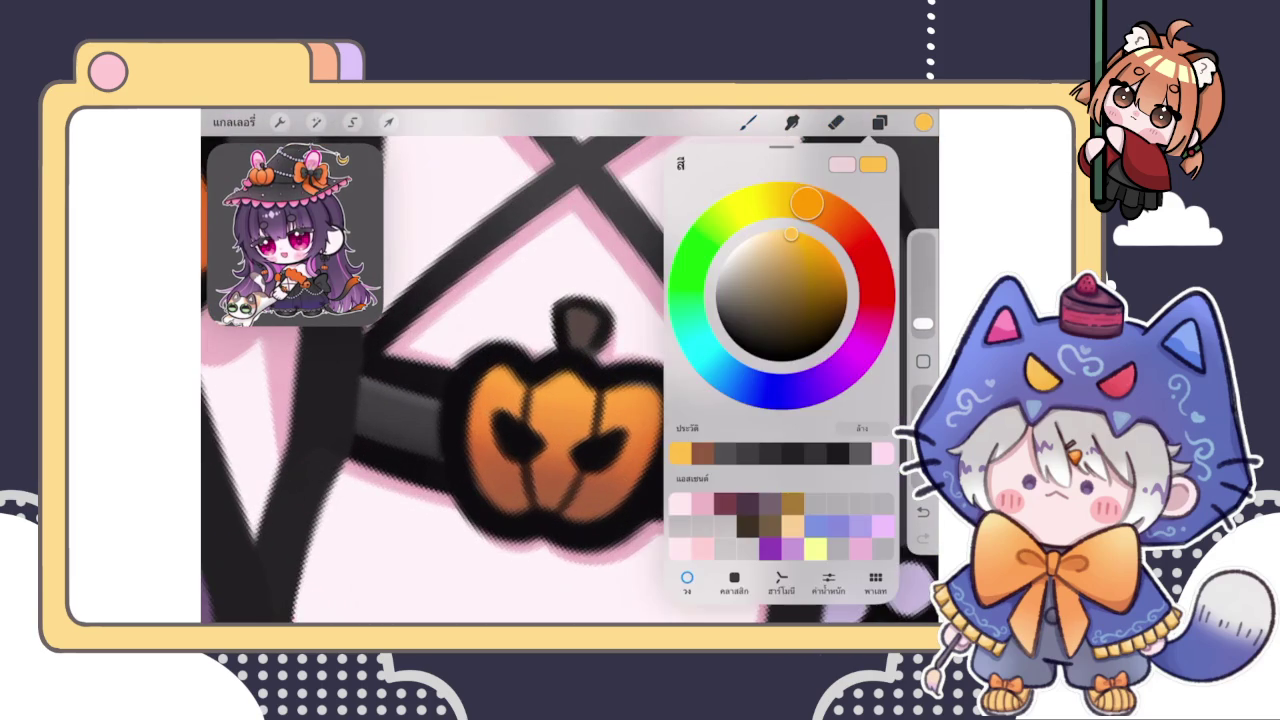
left_click(923, 121)
left_click(589, 338)
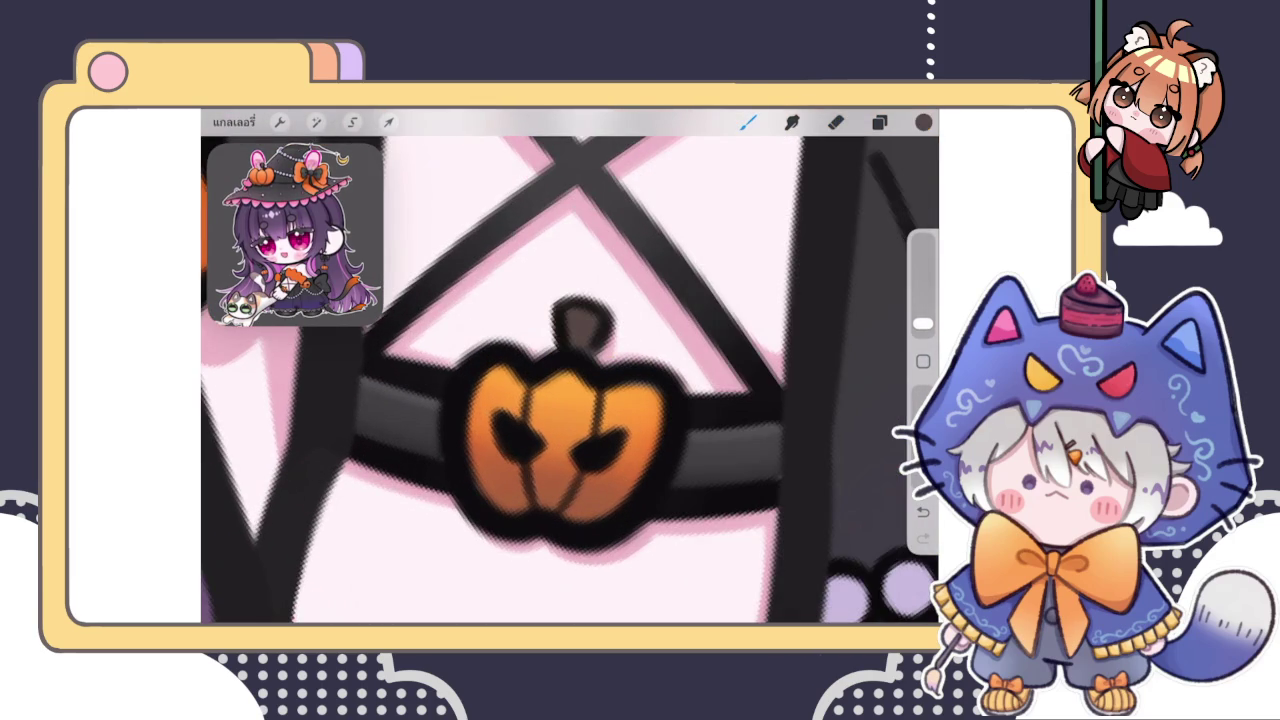
left_click(923, 121)
left_click(744, 322)
left_click(748, 121)
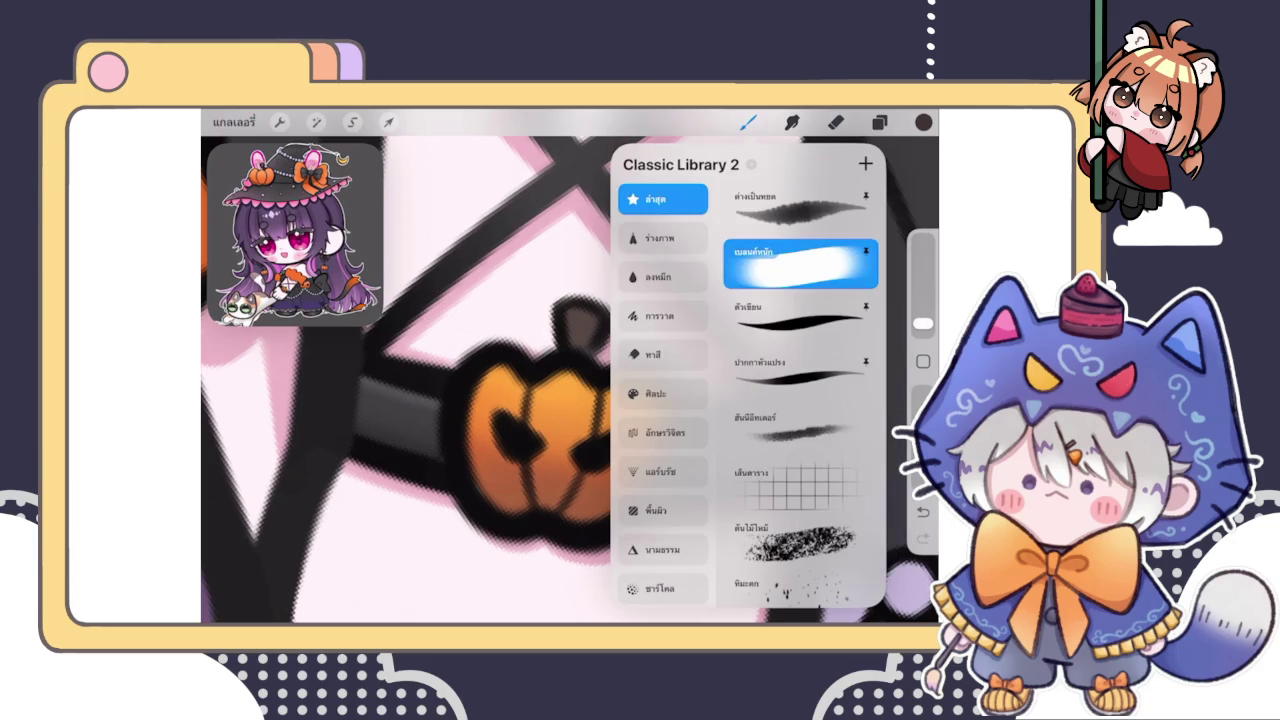
left_click(800, 318)
left_click(578, 342)
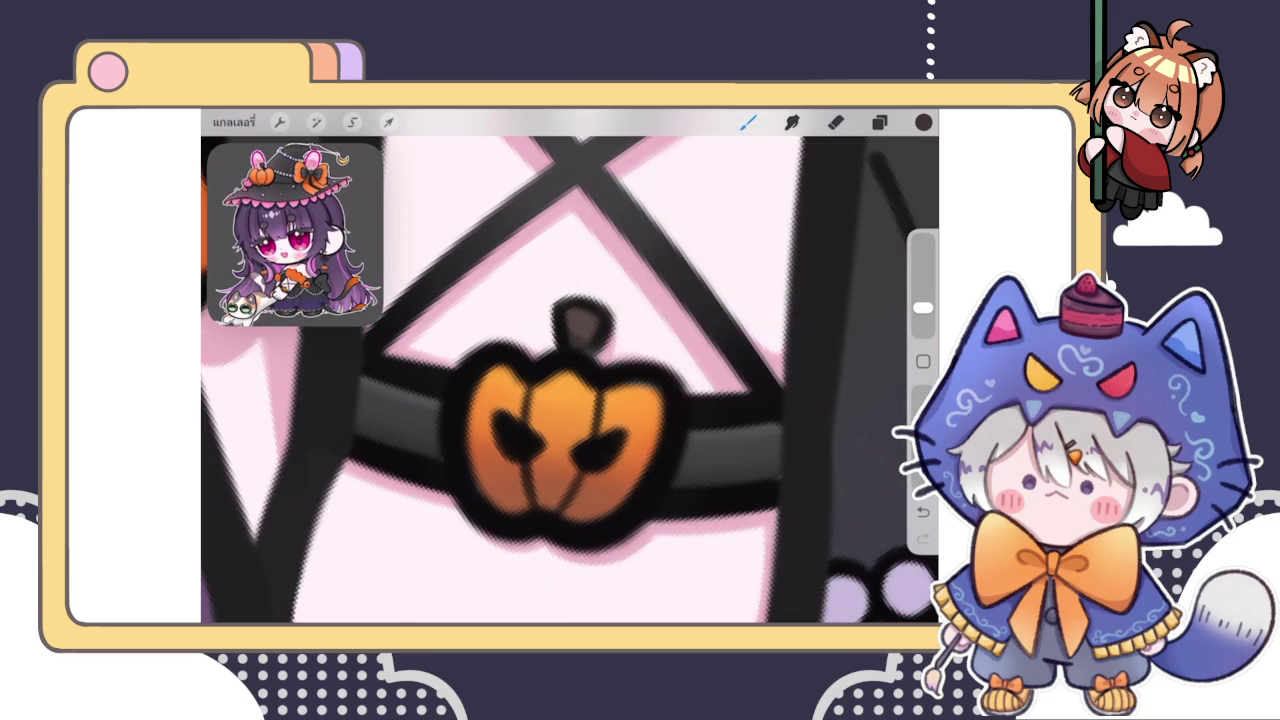
Smudge the stem's dark brown softly into the pumpkin with a blending brush
left_click(923, 121)
left_click(748, 121)
left_click(800, 266)
left_click(620, 294)
mouse_move(620, 294)
left_mouse_down()
mouse_move(594, 286)
mouse_move(596, 300)
left_mouse_up()
scroll(570, 380, "down", 5)
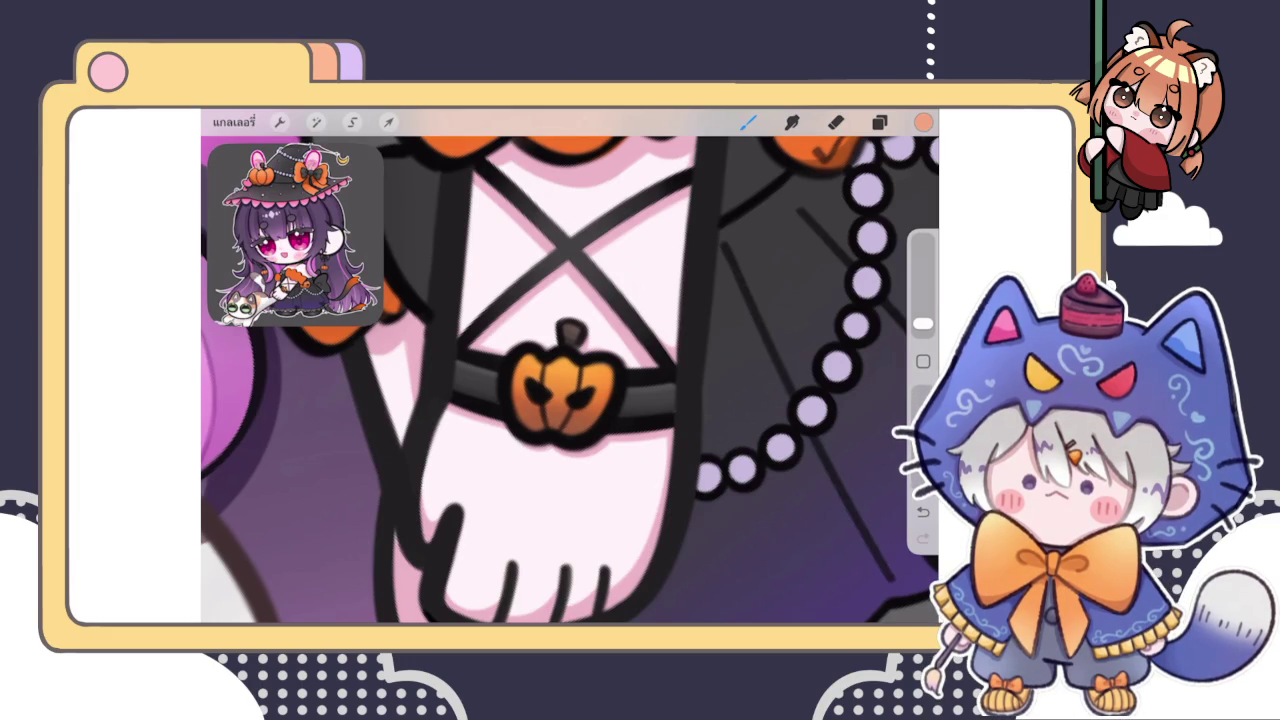
left_click(879, 122)
scroll(570, 380, "down", 5)
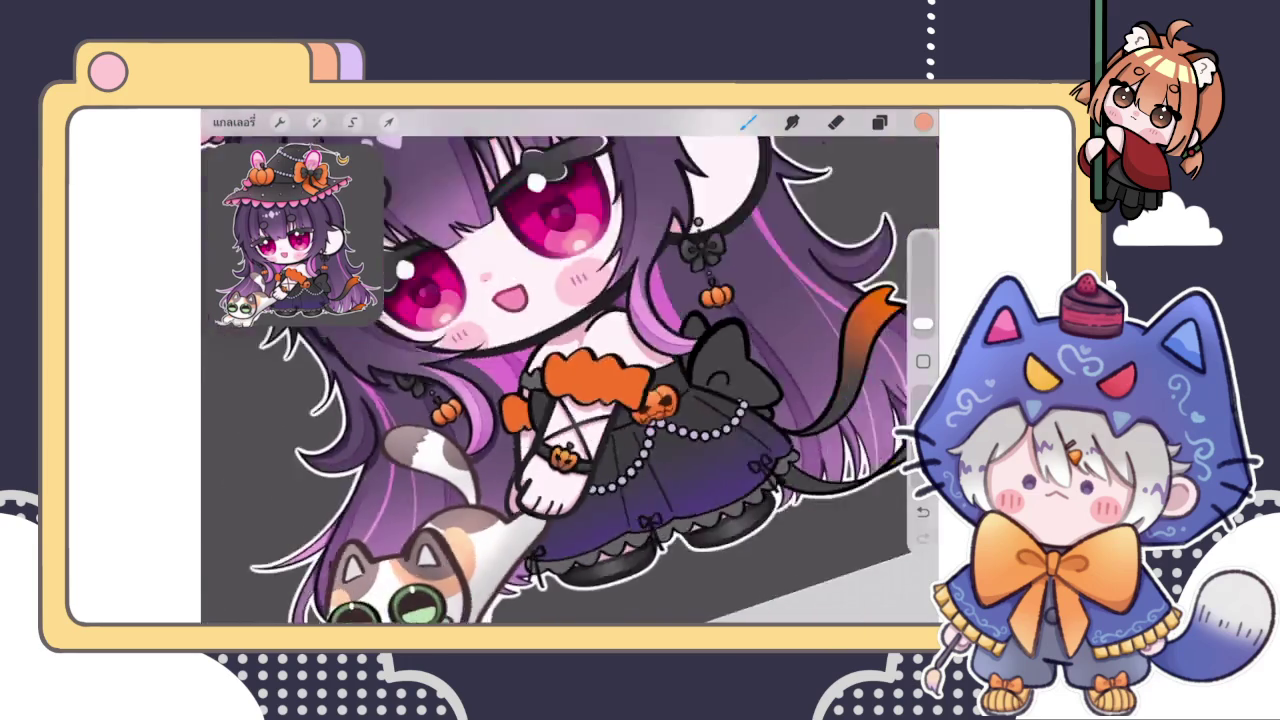
Multi-select the four pumpkin colour, line and dot layers and group them
scroll(560, 400, "up", 5)
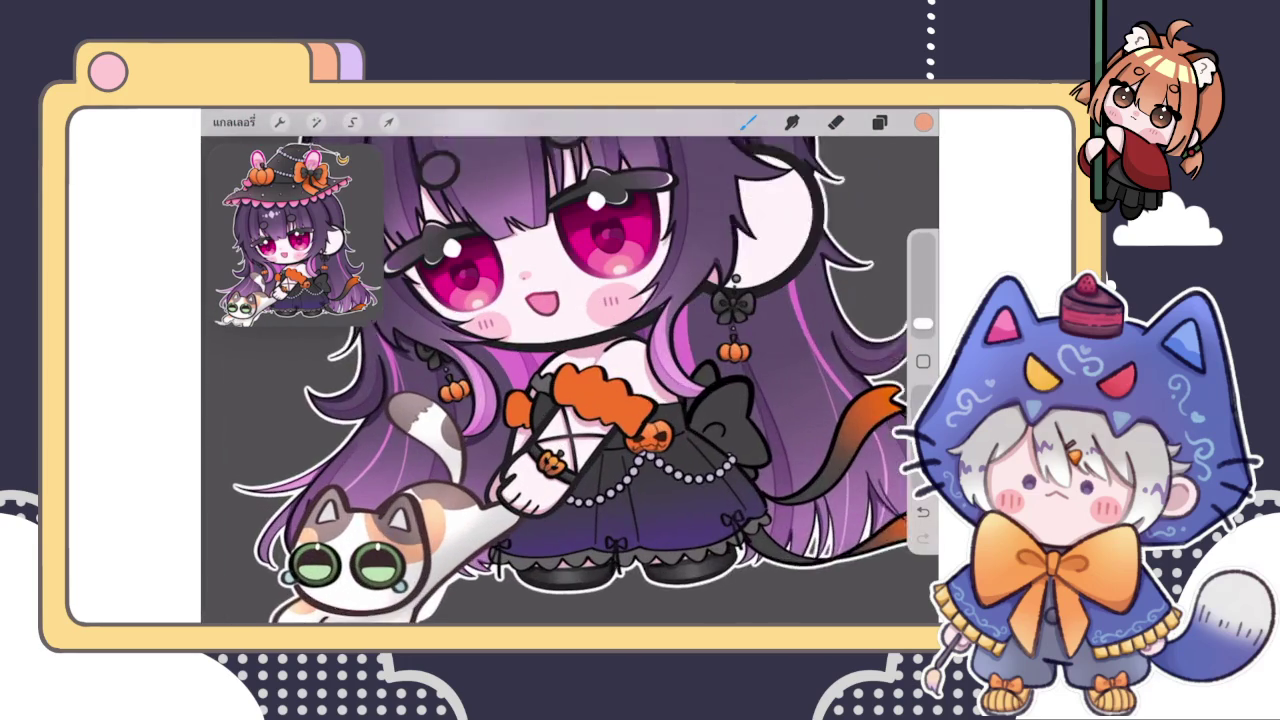
left_click(879, 122)
left_click_drag(780, 300, 780, 328)
left_click_drag(720, 286, 810, 286)
left_click_drag(720, 330, 810, 330)
left_click_drag(720, 374, 810, 374)
left_click_drag(720, 462, 810, 462)
left_click(875, 163)
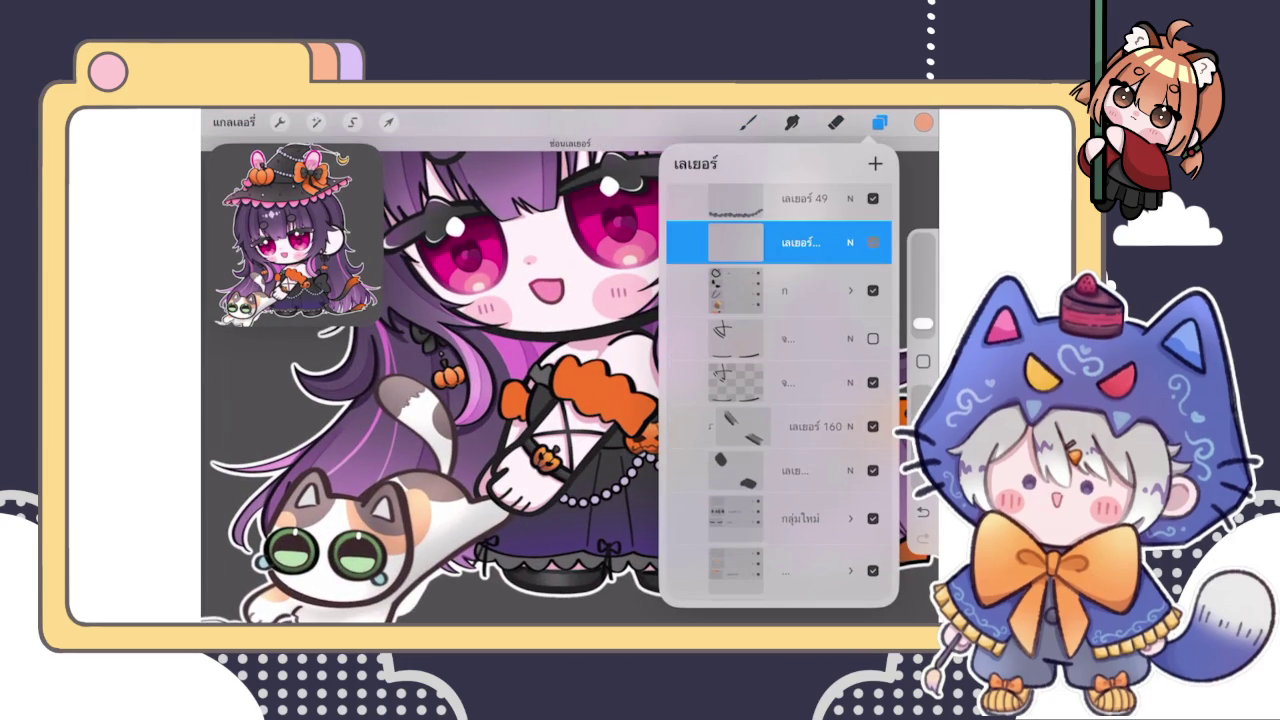
left_click(748, 122)
Review the new group in the layer list and zoom in on the witch hat
left_click_drag(616, 344, 626, 356)
left_click(879, 122)
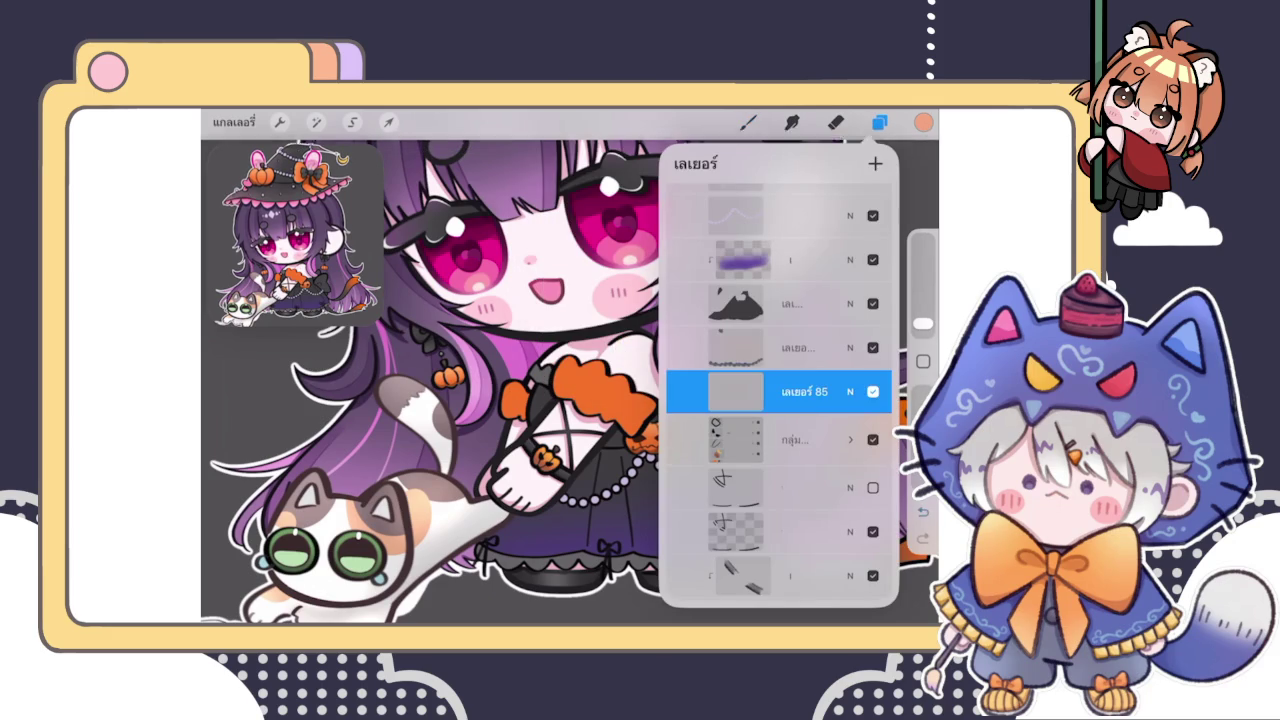
scroll(430, 380, "down", 5)
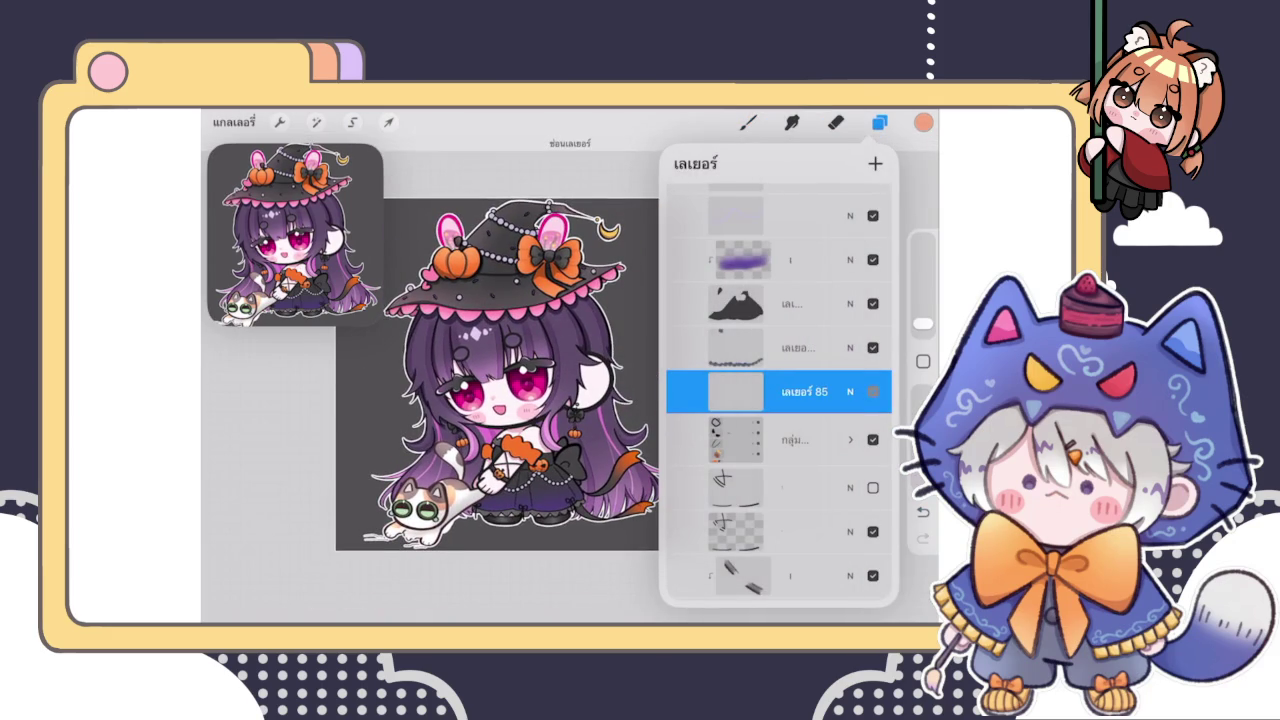
scroll(480, 320, "up", 5)
mouse_move(520, 400)
left_mouse_down()
mouse_move(575, 400)
mouse_move(530, 400)
left_mouse_up()
left_click(879, 122)
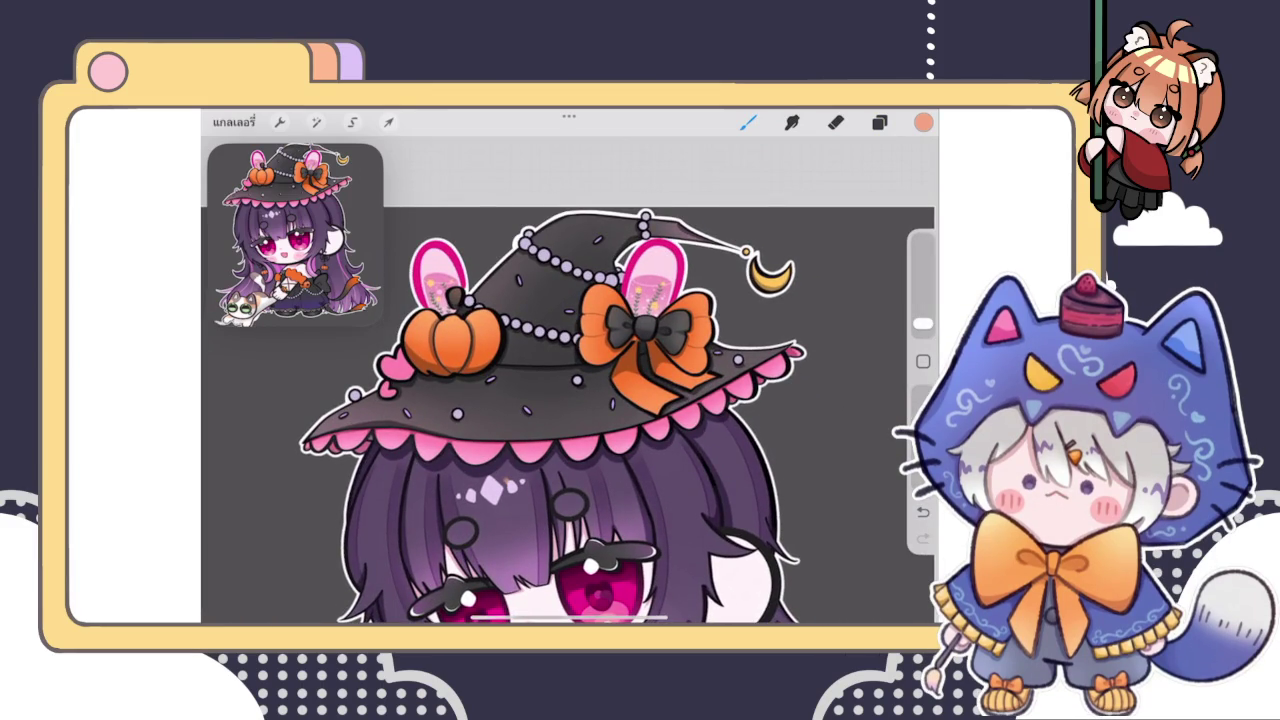
Select the layer above Layer 85, zoom onto the arm and skirt, and hide that layer
left_click(879, 122)
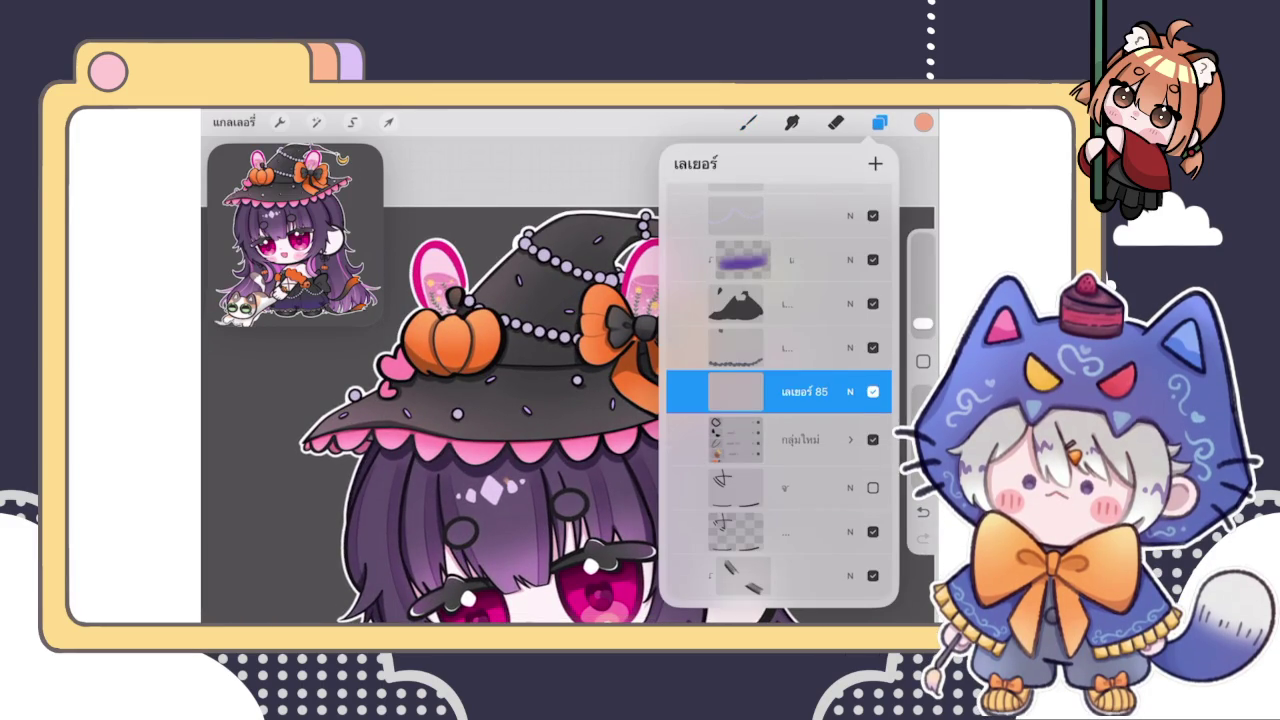
left_click(800, 347)
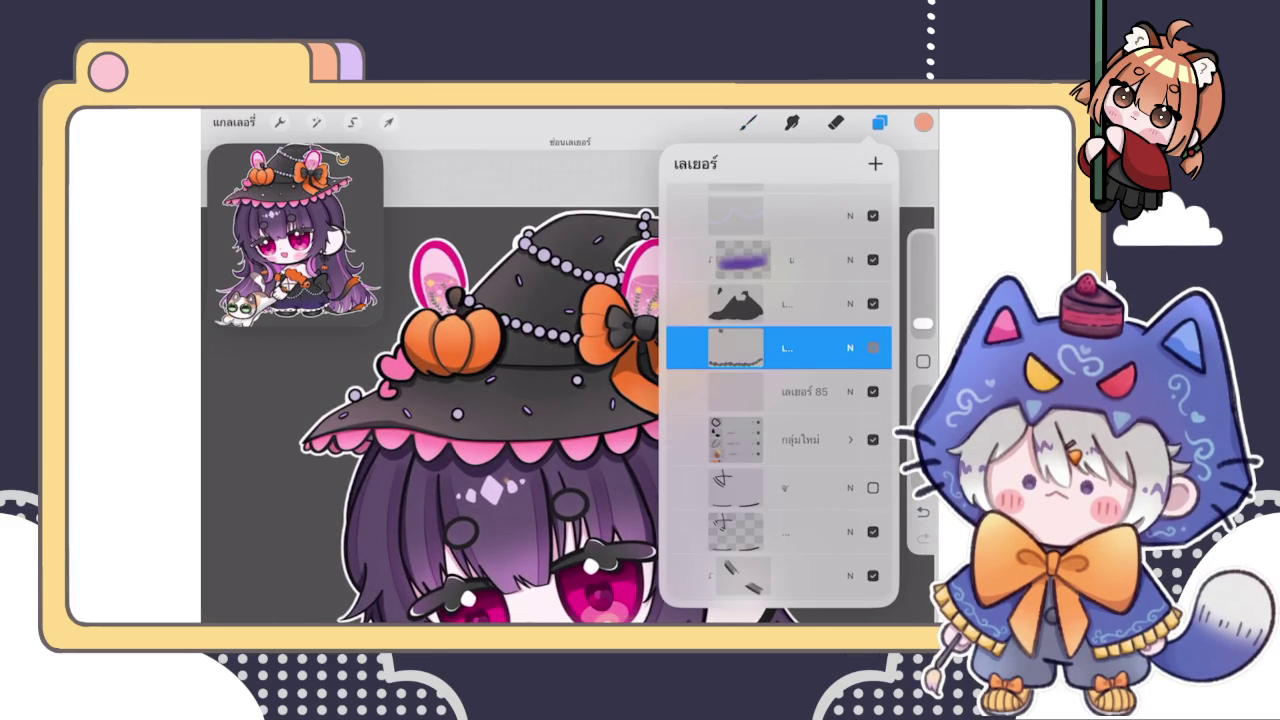
left_click_drag(430, 560, 430, 130)
scroll(470, 360, "up", 3)
left_click_drag(528, 309, 505, 275)
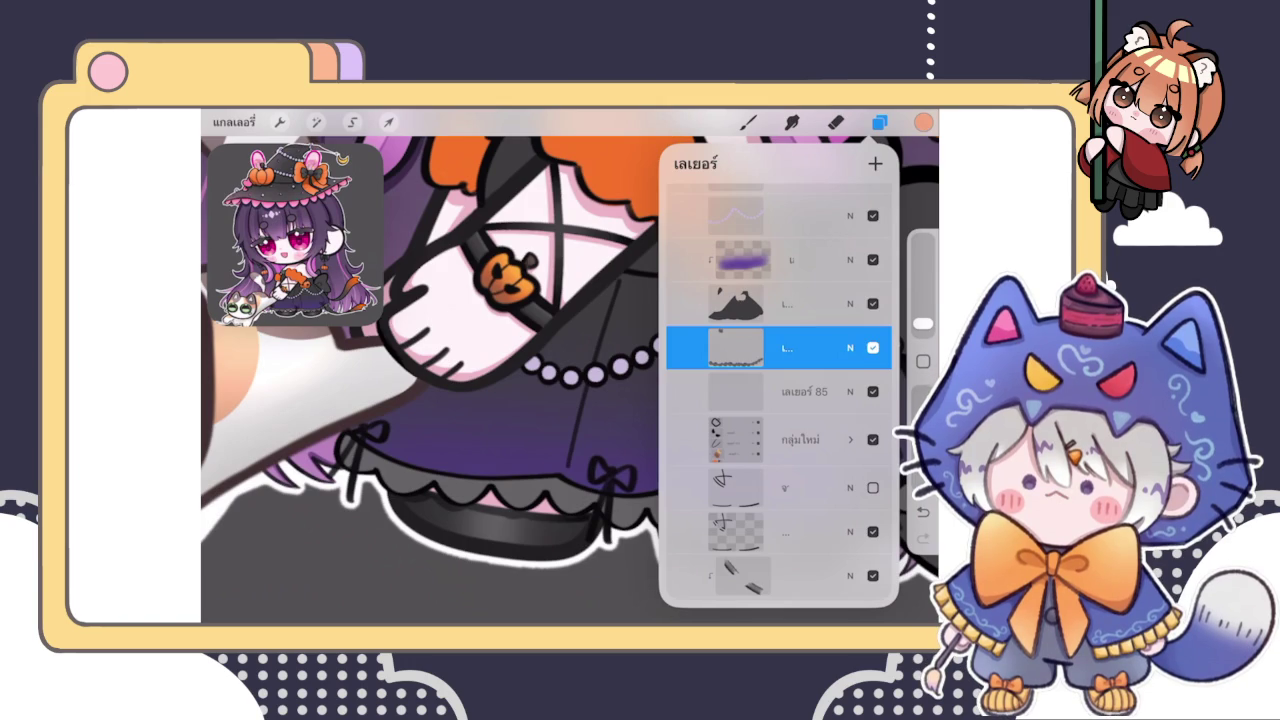
scroll(430, 380, "down", 3)
left_click(873, 347)
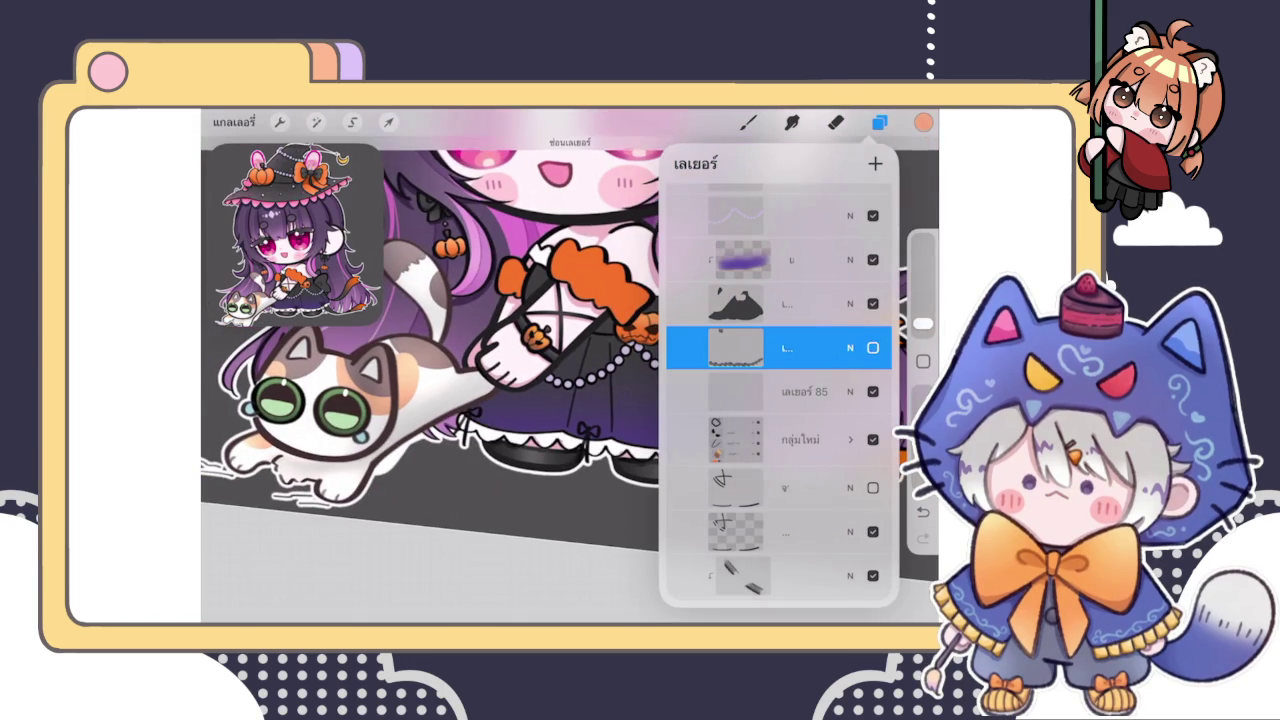
Show the hidden layer again and add a new clipping-mask layer above it
scroll(430, 380, "up", 5)
left_click(873, 347)
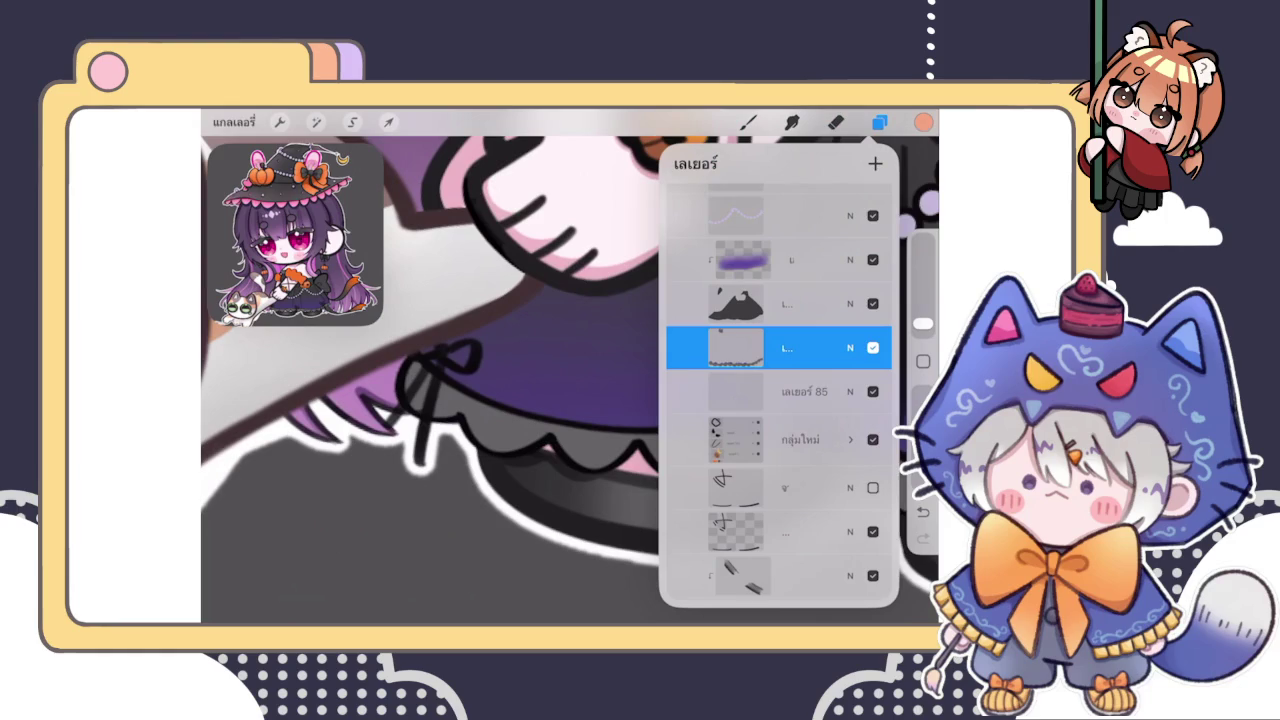
left_click(875, 163)
left_click(735, 347)
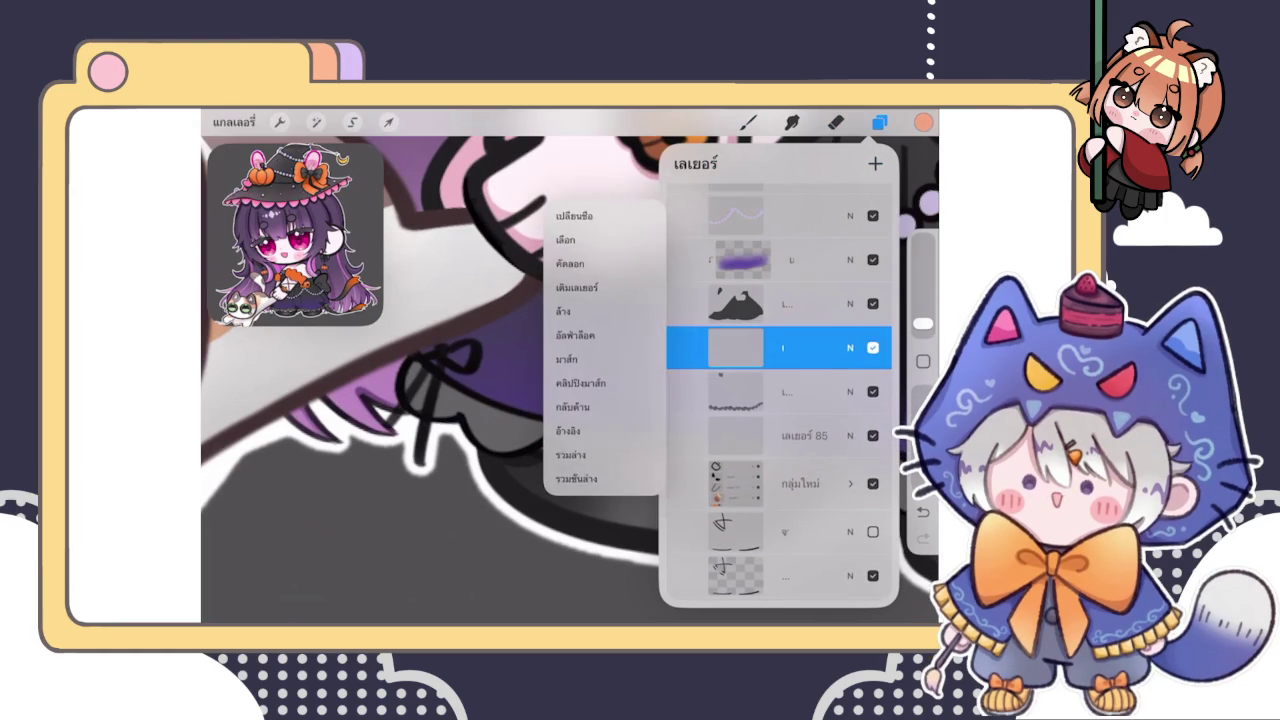
left_click(590, 381)
Pick a darker colour and the ตัวเขียน brush for the skirt line work
left_click(923, 122)
left_click_drag(730, 262, 715, 297)
left_click(923, 122)
left_click(748, 122)
left_click(800, 320)
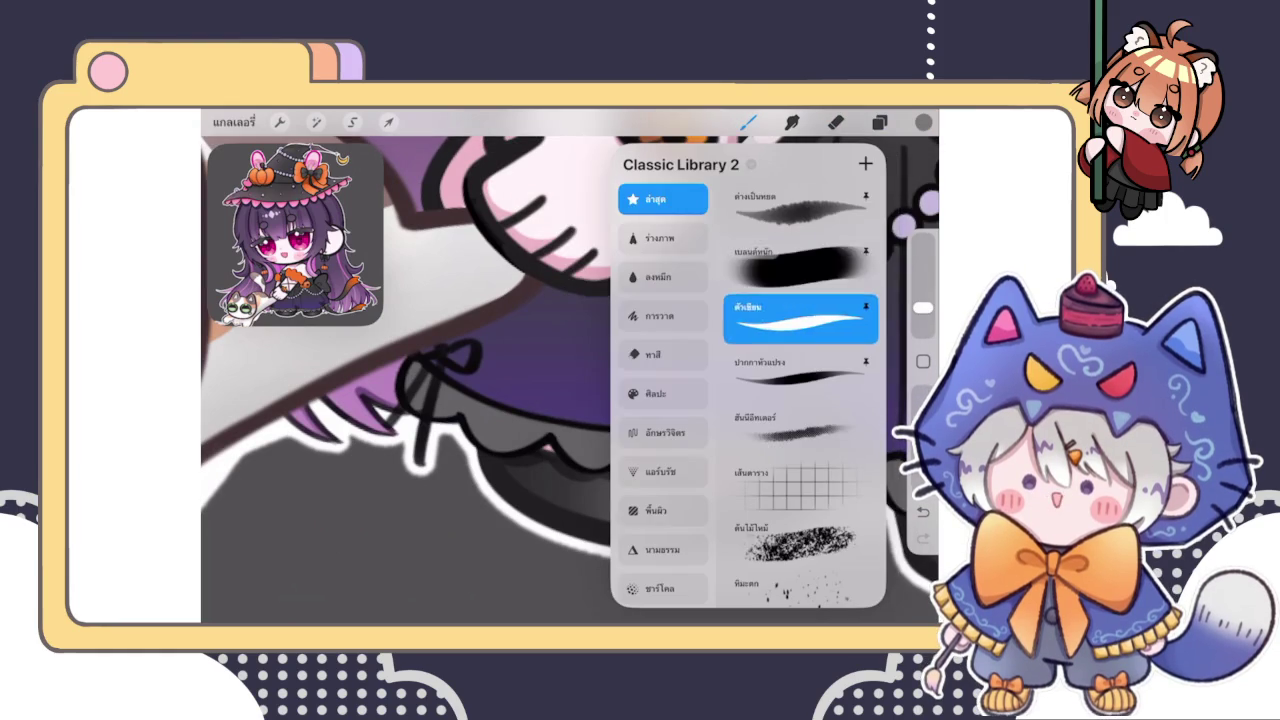
left_click(748, 122)
scroll(570, 380, "up", 5)
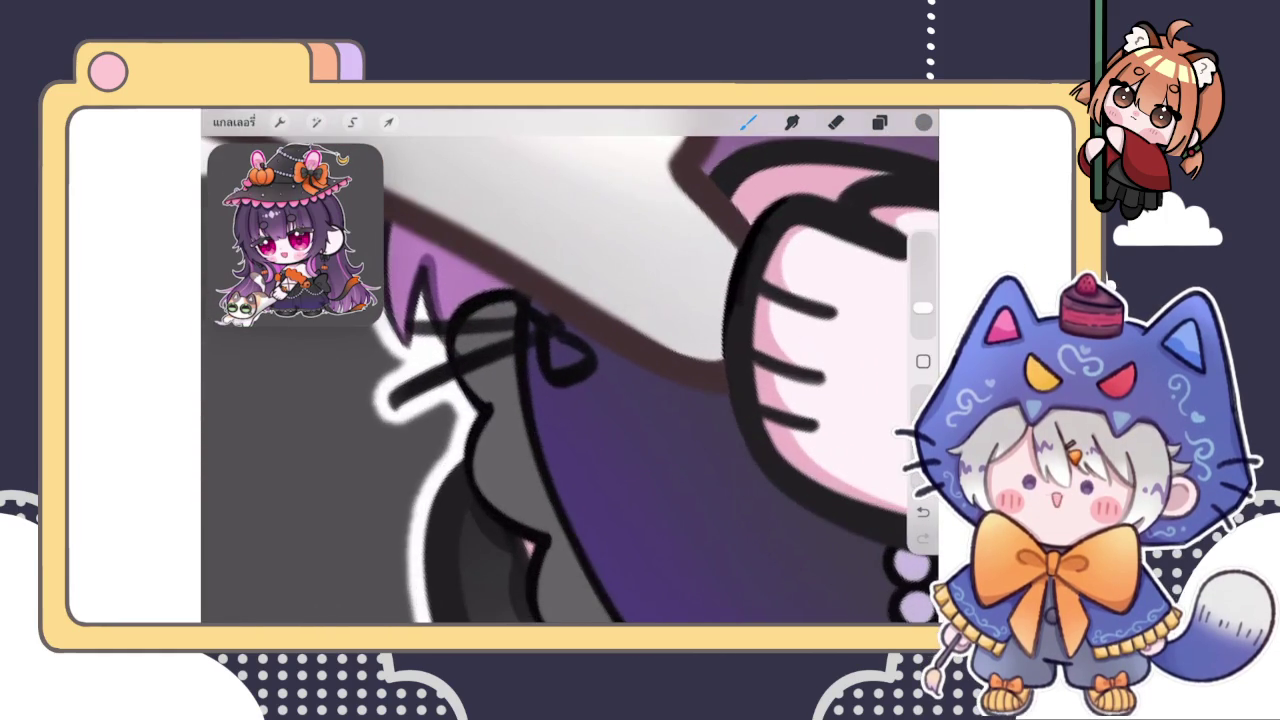
scroll(570, 380, "down", 3)
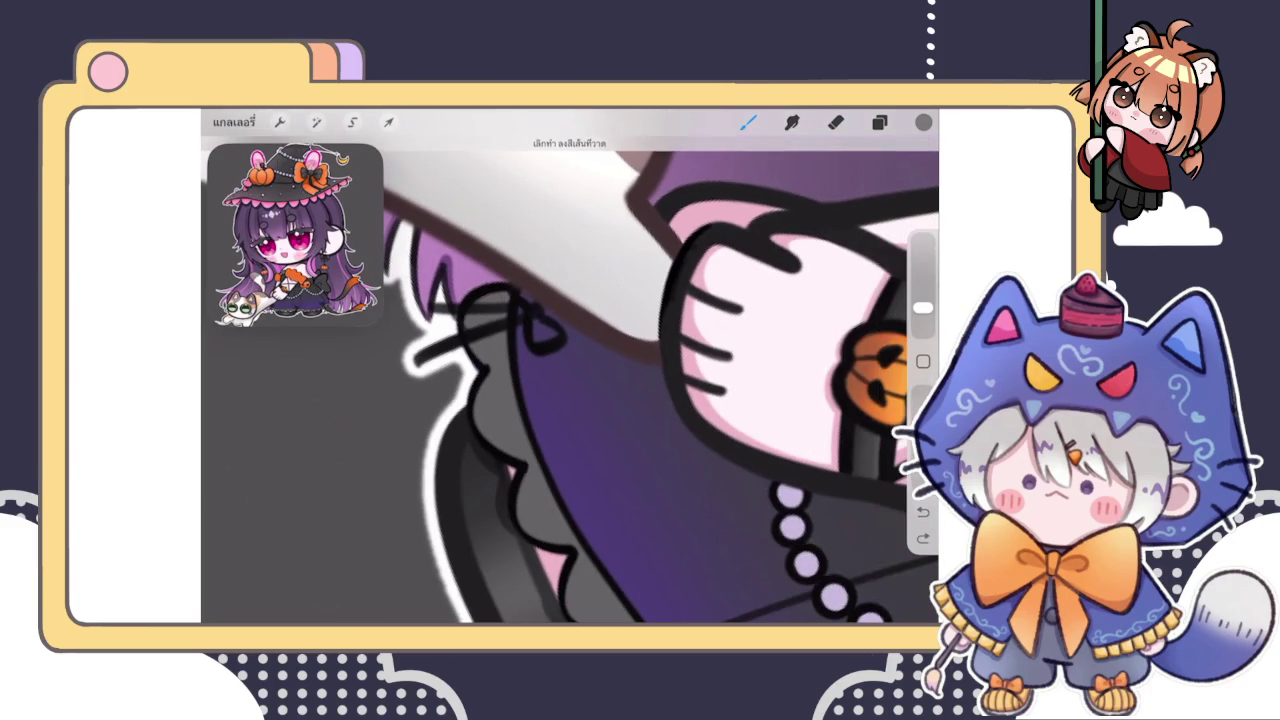
left_click(923, 122)
left_click(718, 310)
left_click(923, 122)
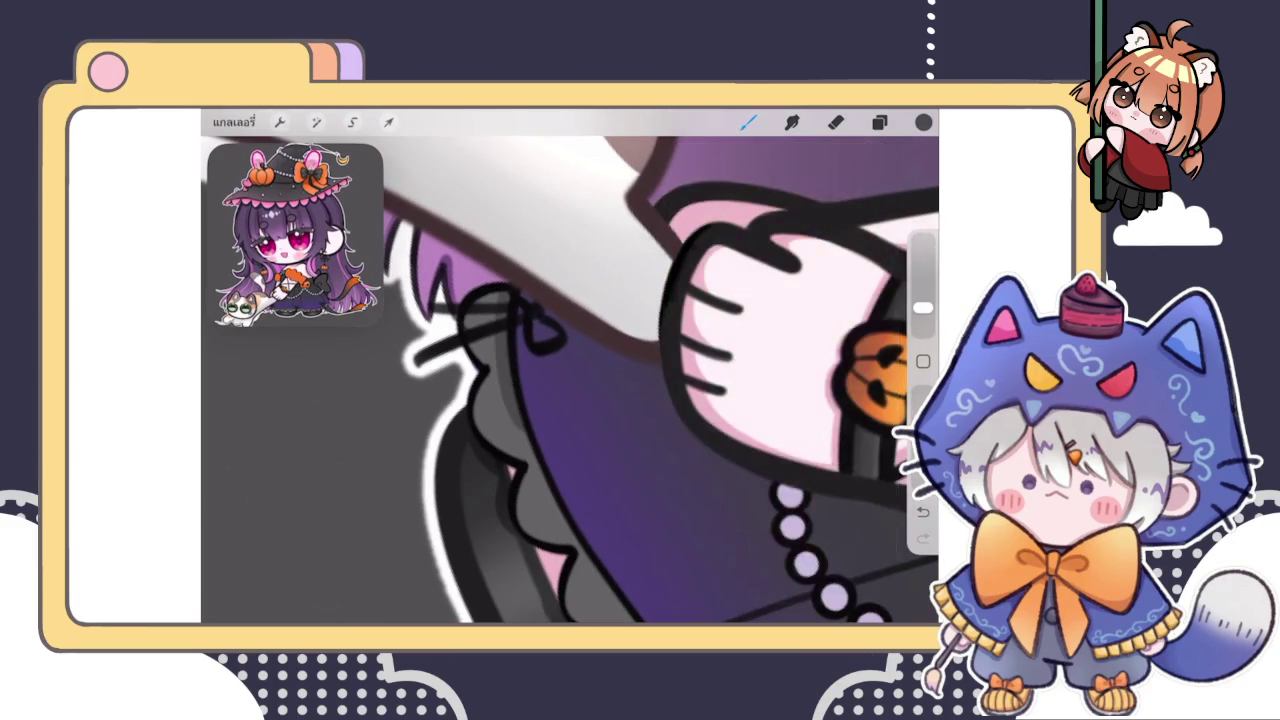
scroll(570, 380, "up", 3)
scroll(570, 380, "up", 3)
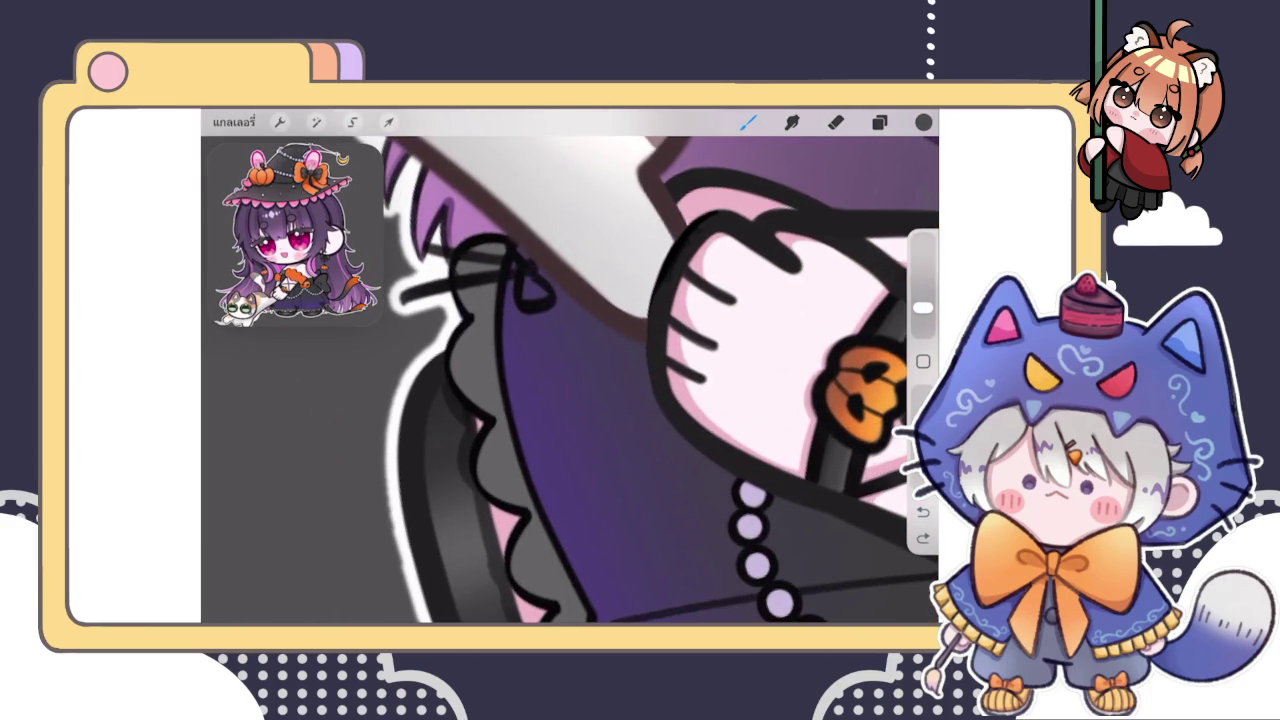
Draw a dark line along the skirt frill, undo stray strokes, and trace the skirt's left edge
left_click_drag(497, 245, 505, 422)
scroll(570, 380, "down", 2)
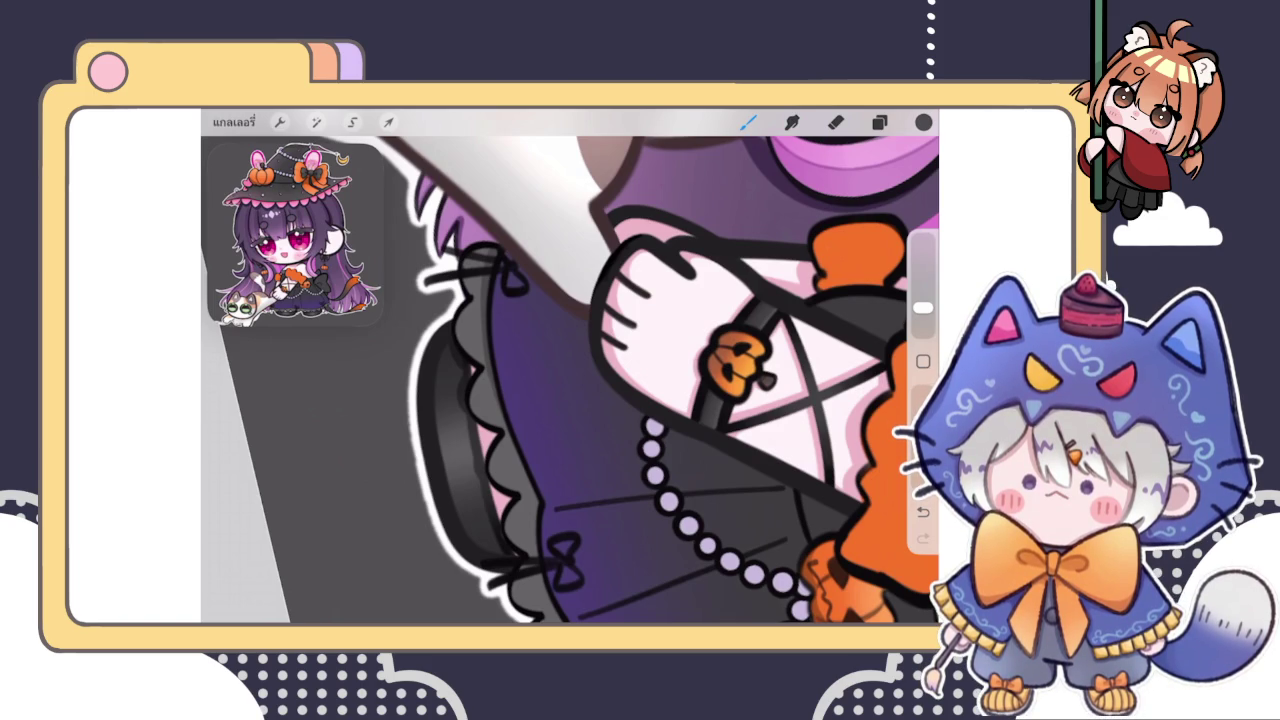
left_click_drag(600, 400, 630, 400)
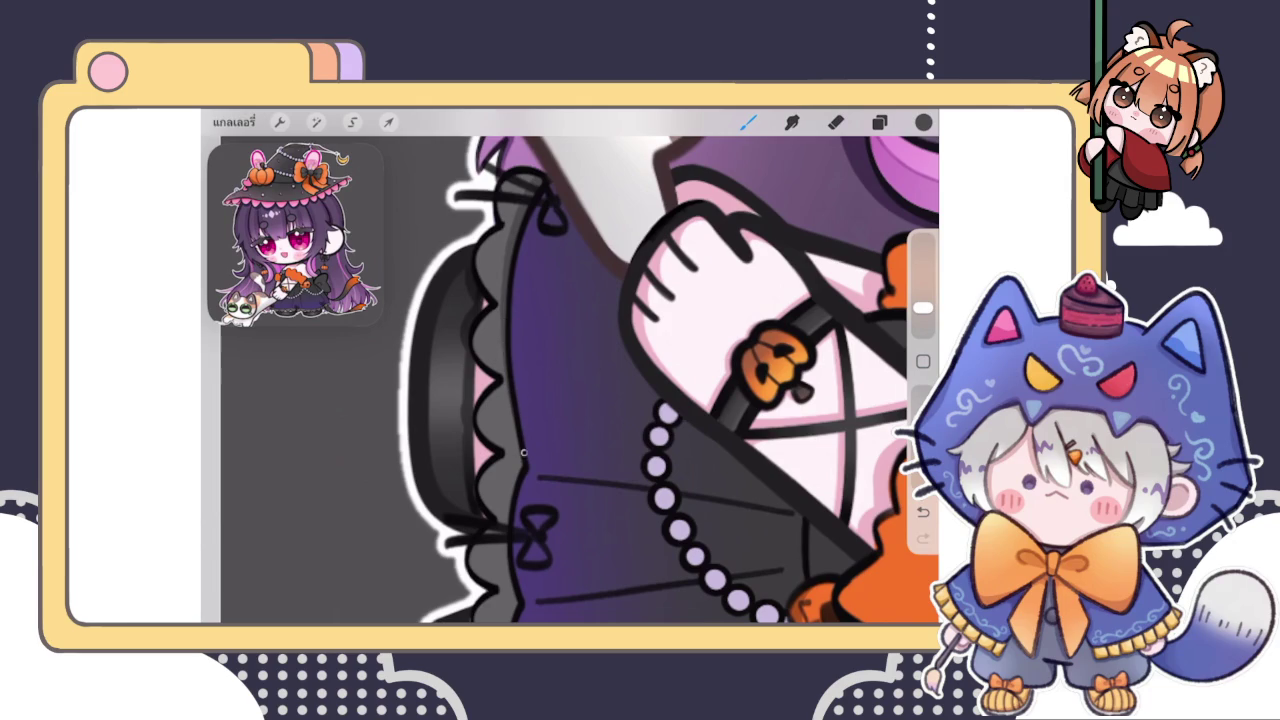
key("ctrl+z")
key("ctrl+z")
mouse_move(640, 400)
left_mouse_down()
mouse_move(555, 335)
mouse_move(570, 270)
left_mouse_up()
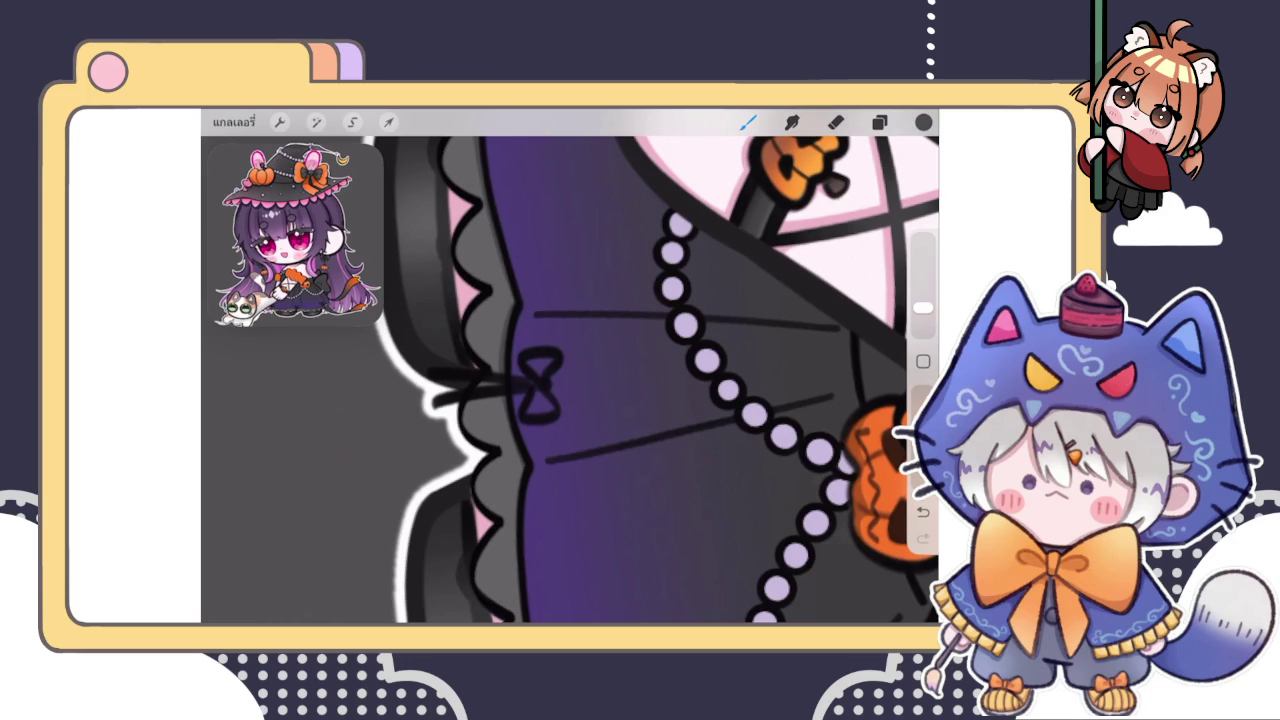
mouse_move(570, 380)
left_mouse_down()
mouse_move(500, 300)
mouse_move(507, 462)
left_mouse_up()
mouse_move(492, 388)
left_mouse_down()
mouse_move(512, 500)
mouse_move(588, 576)
left_mouse_up()
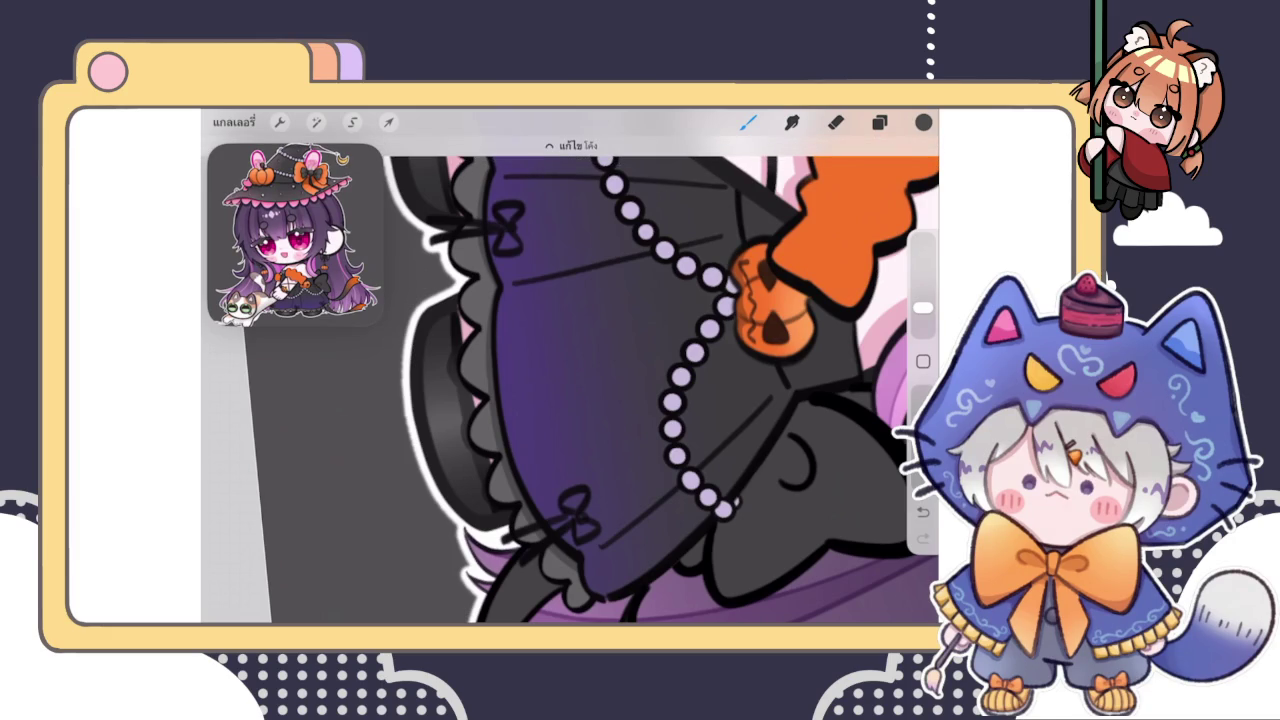
Undo the last curved stroke and close the open scallop on the skirt hem
scroll(570, 390, "down", 5)
scroll(570, 390, "up", 5)
scroll(570, 390, "up", 3)
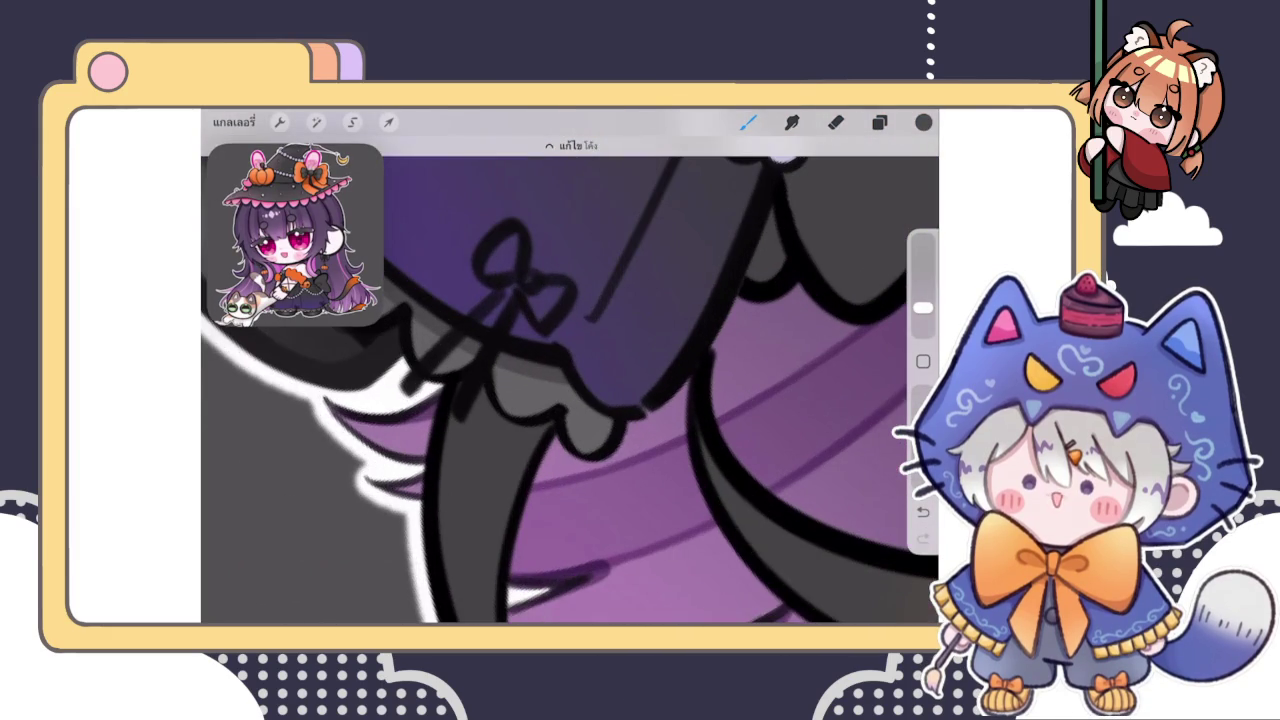
key("ctrl+z")
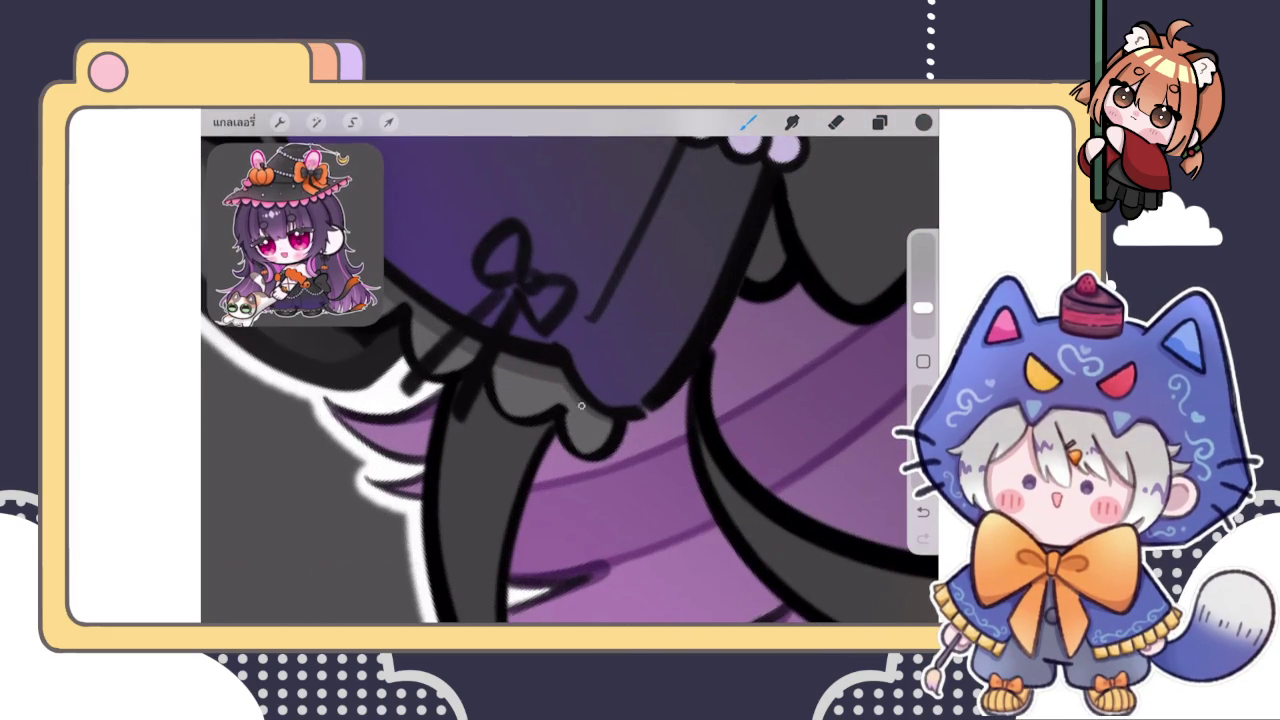
scroll(573, 397, "down", 2)
scroll(656, 401, "up", 2)
left_click_drag(656, 401, 660, 414)
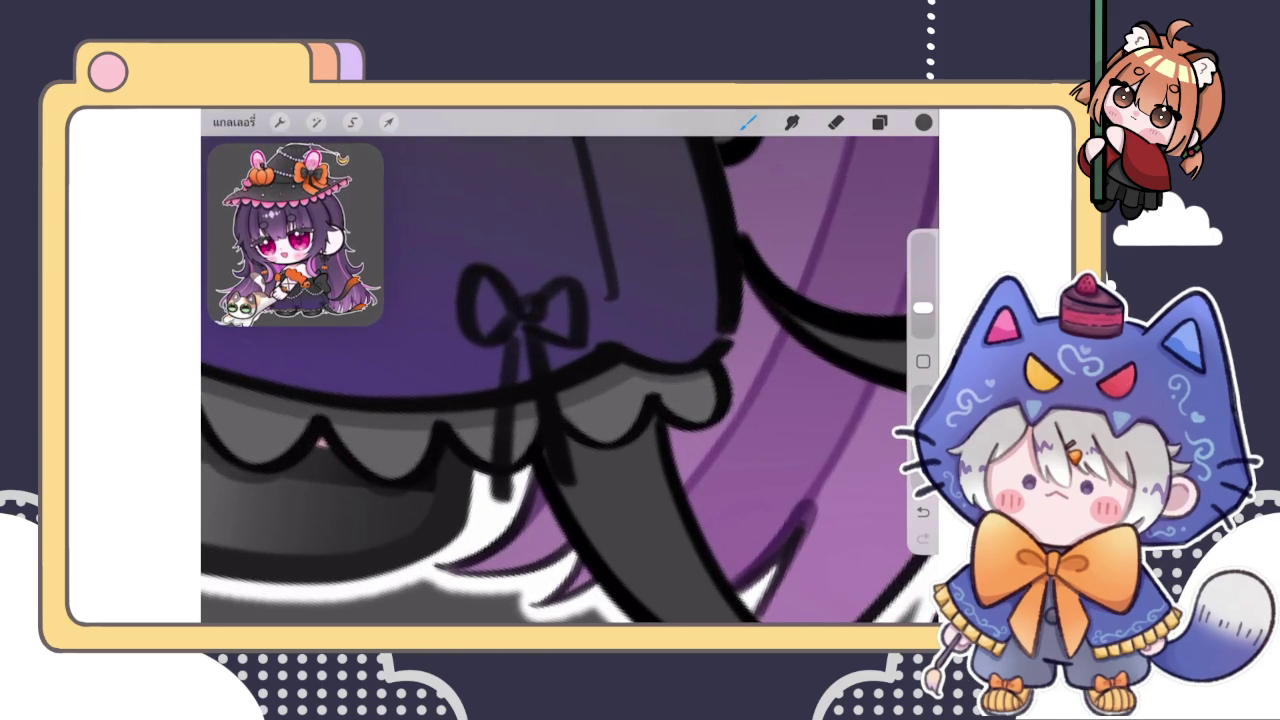
Lower the layer's brightness to 48% with the Hue, Saturation, Brightness adjustment
scroll(570, 380, "down", 2)
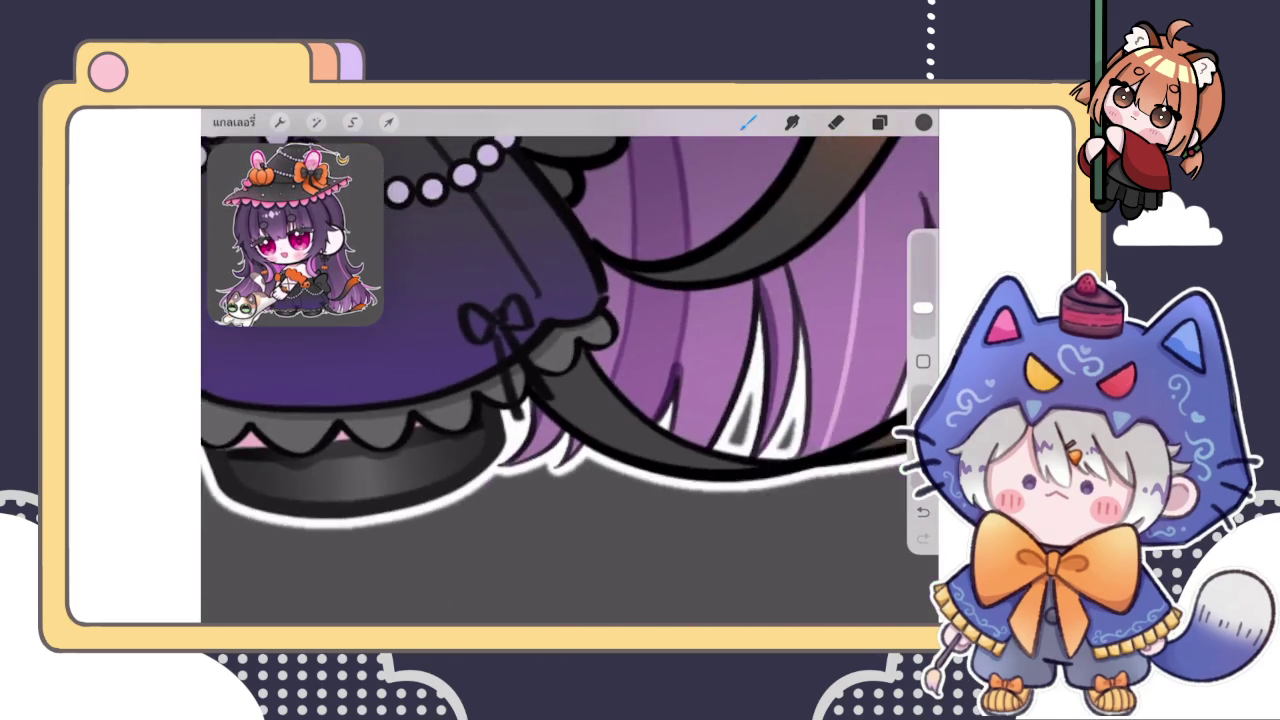
scroll(570, 380, "up", 2)
scroll(570, 380, "up", 2)
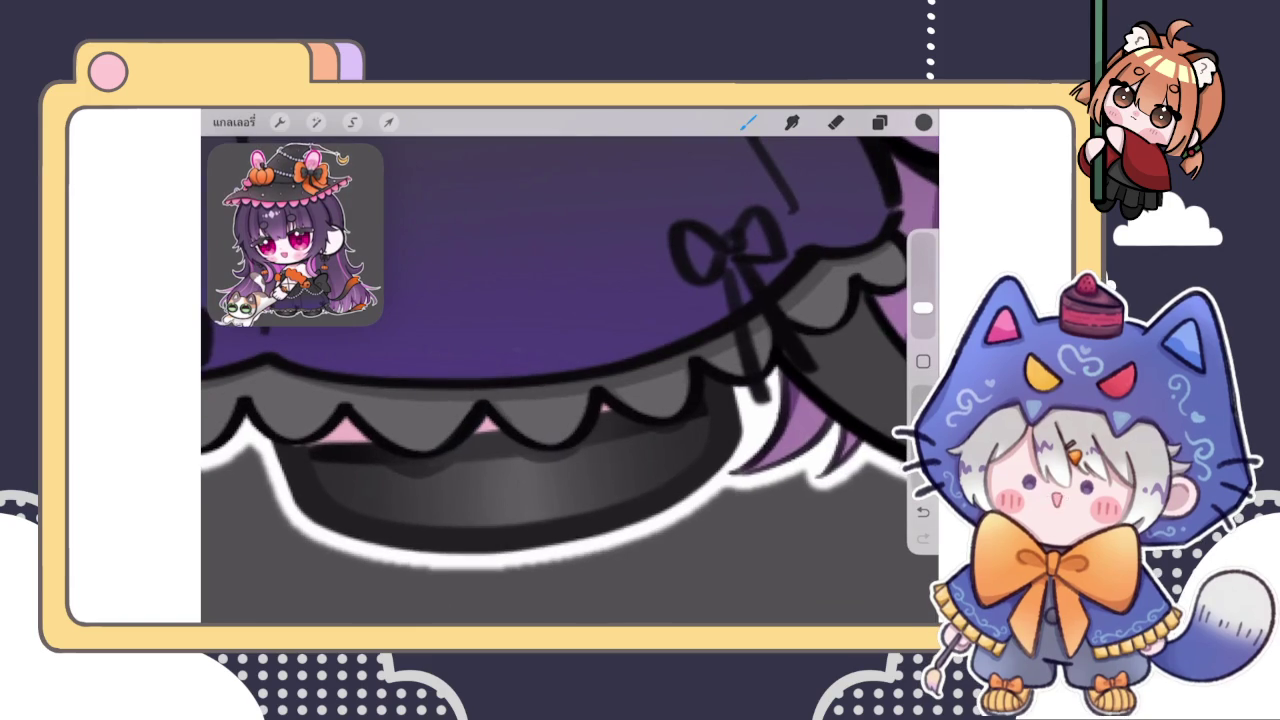
scroll(570, 380, "down", 2)
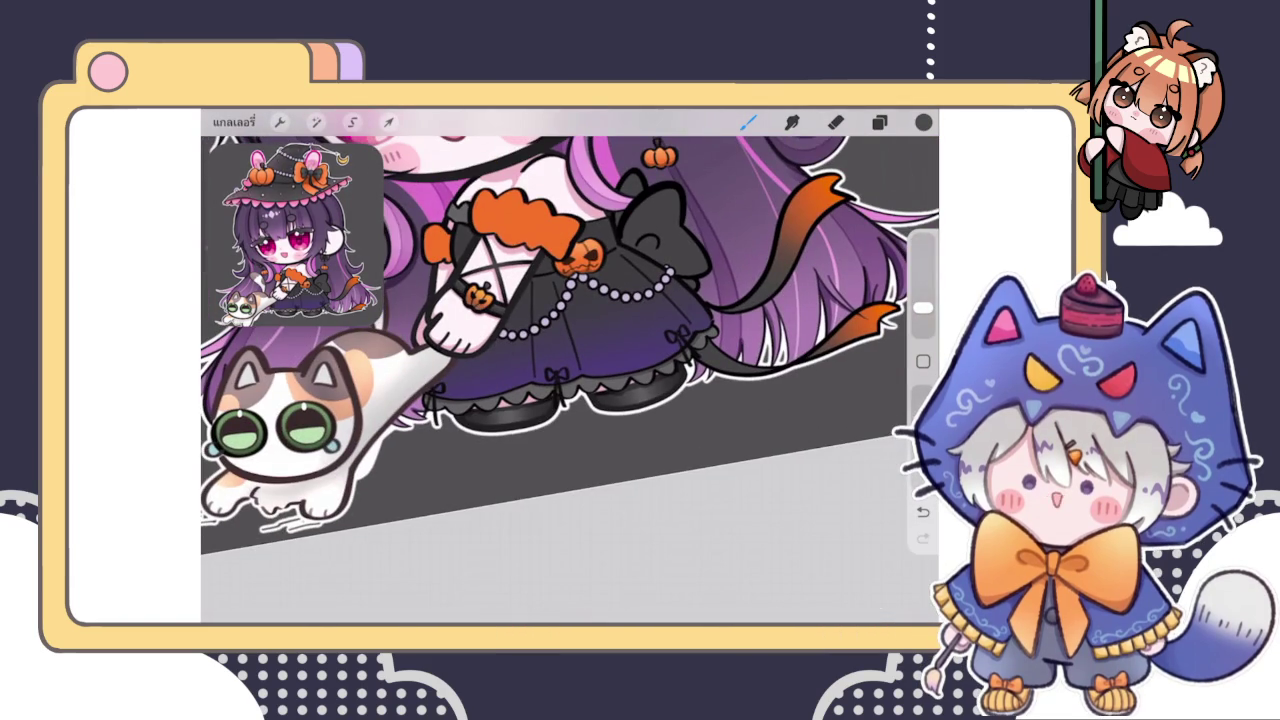
scroll(570, 330, "down", 2)
scroll(570, 330, "up", 3)
left_click(316, 122)
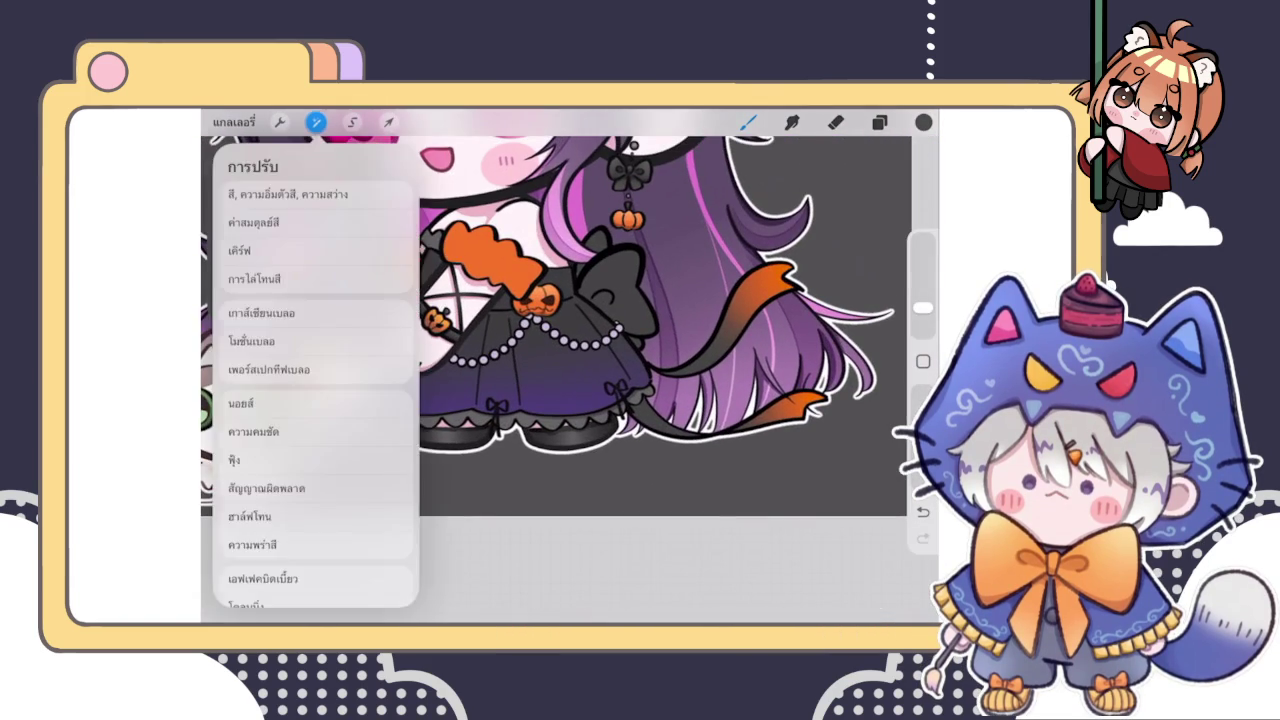
left_click(316, 194)
left_click_drag(765, 587, 762, 587)
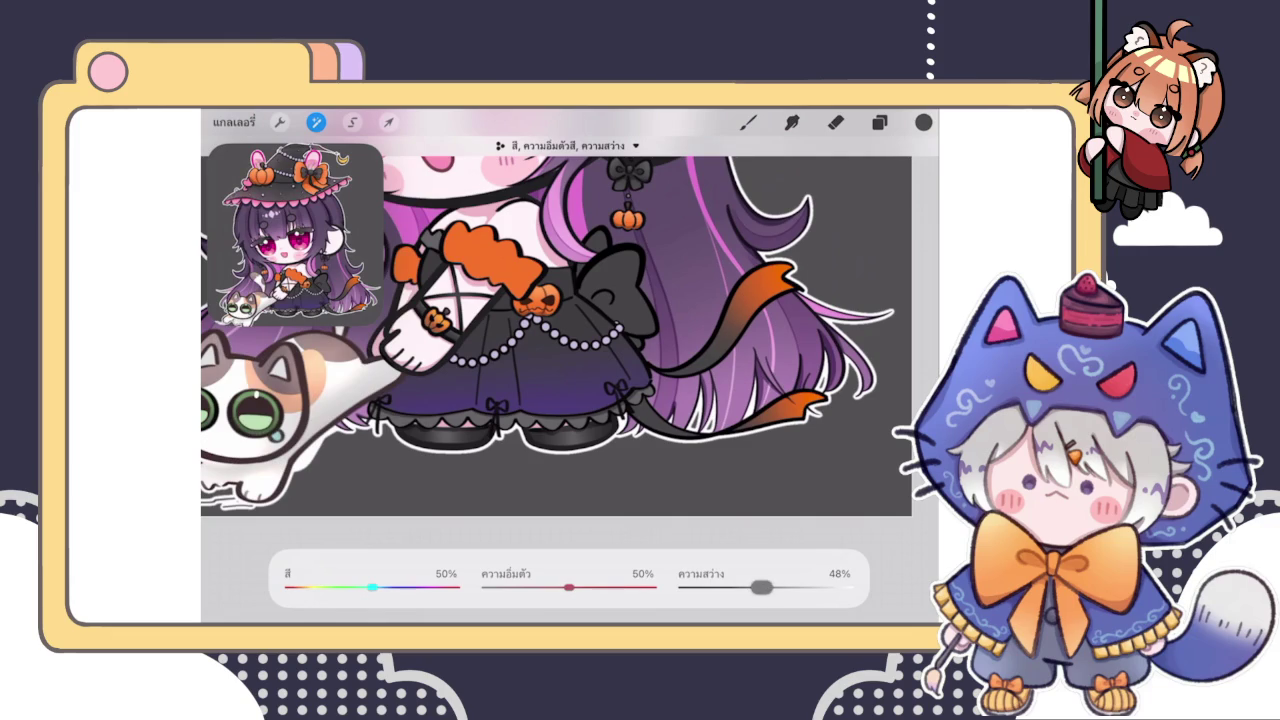
scroll(555, 330, "up", 3)
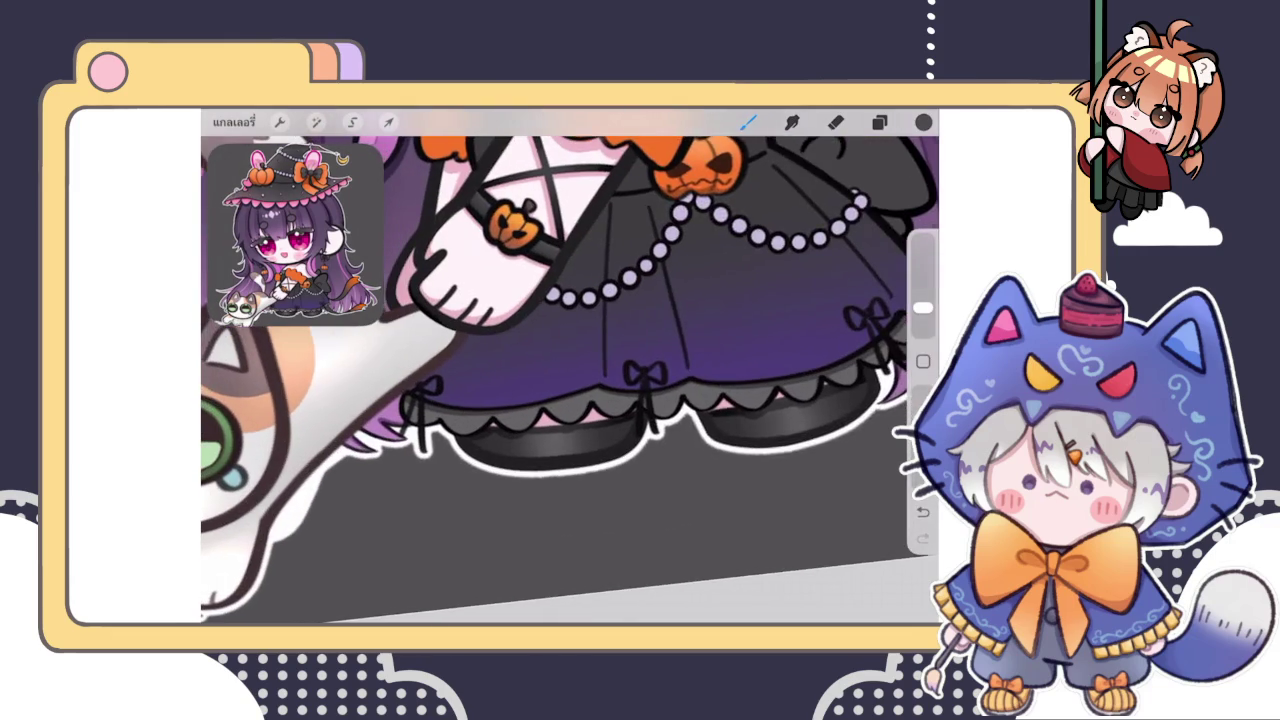
left_click(879, 122)
Switch to the hem layer below and pick a darker grey and a different brush
left_click(780, 435)
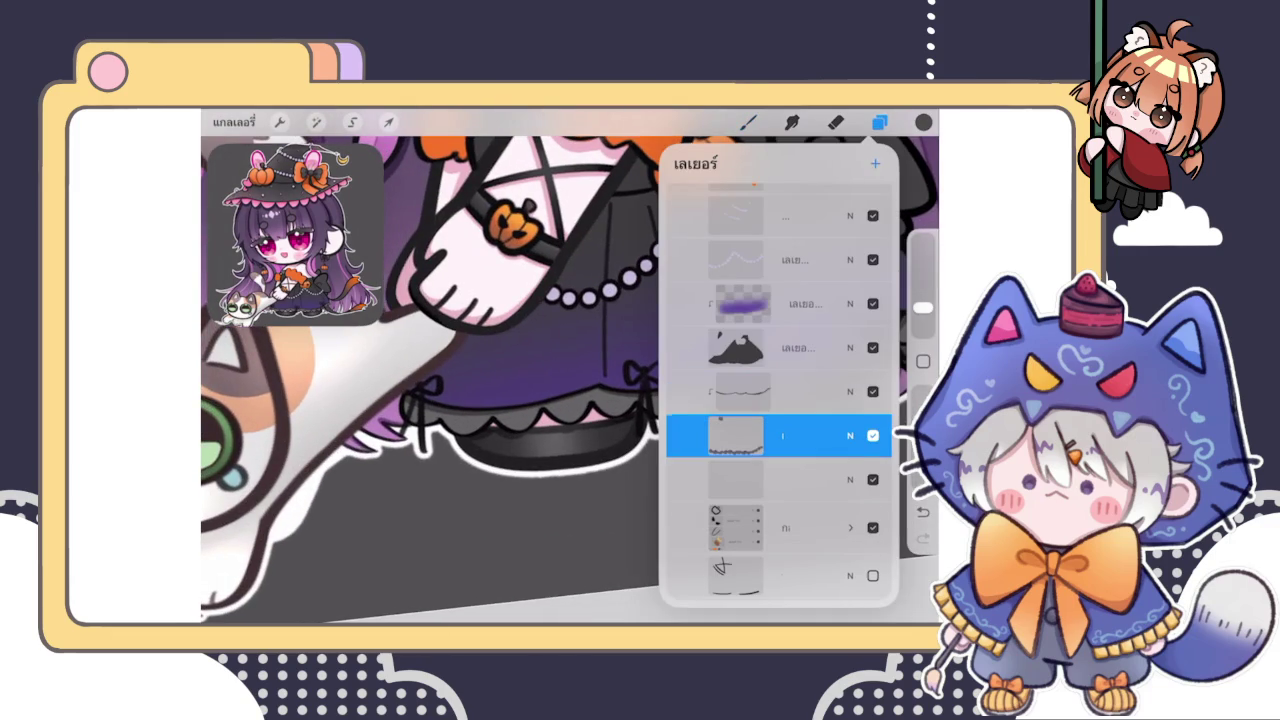
left_click(923, 122)
left_click_drag(720, 285, 715, 298)
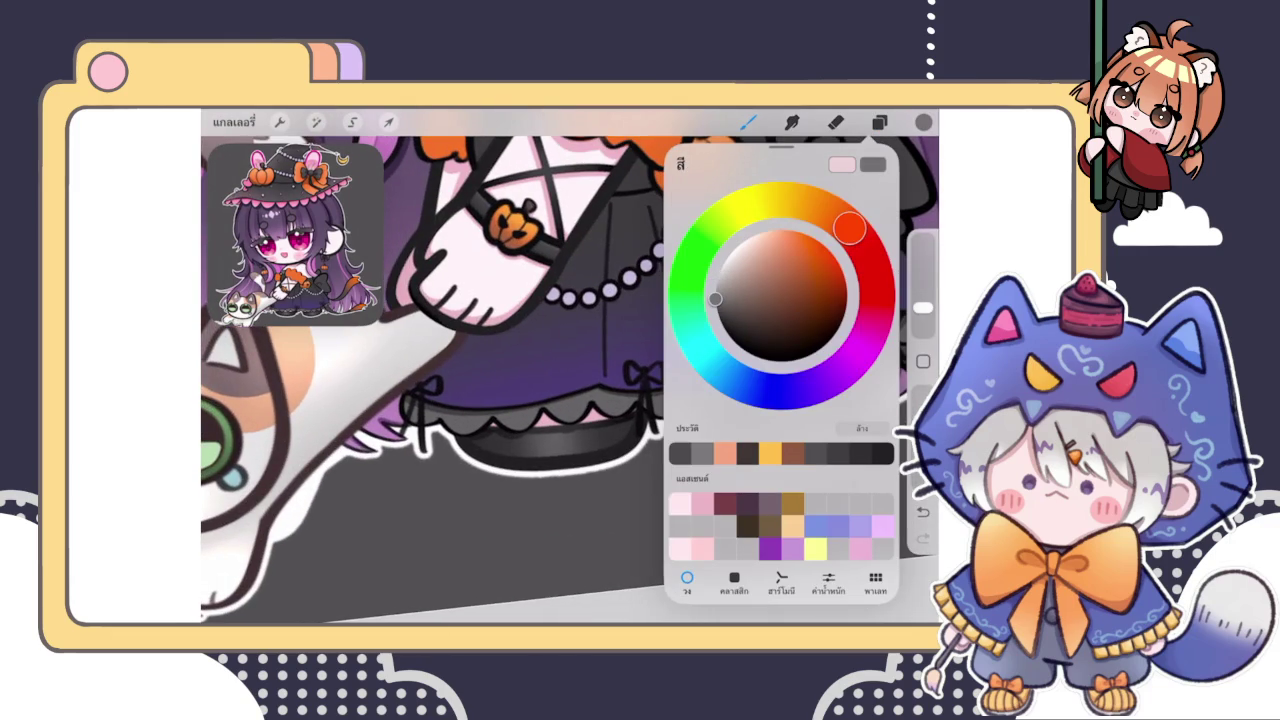
left_click(748, 122)
left_click(814, 257)
left_click(500, 450)
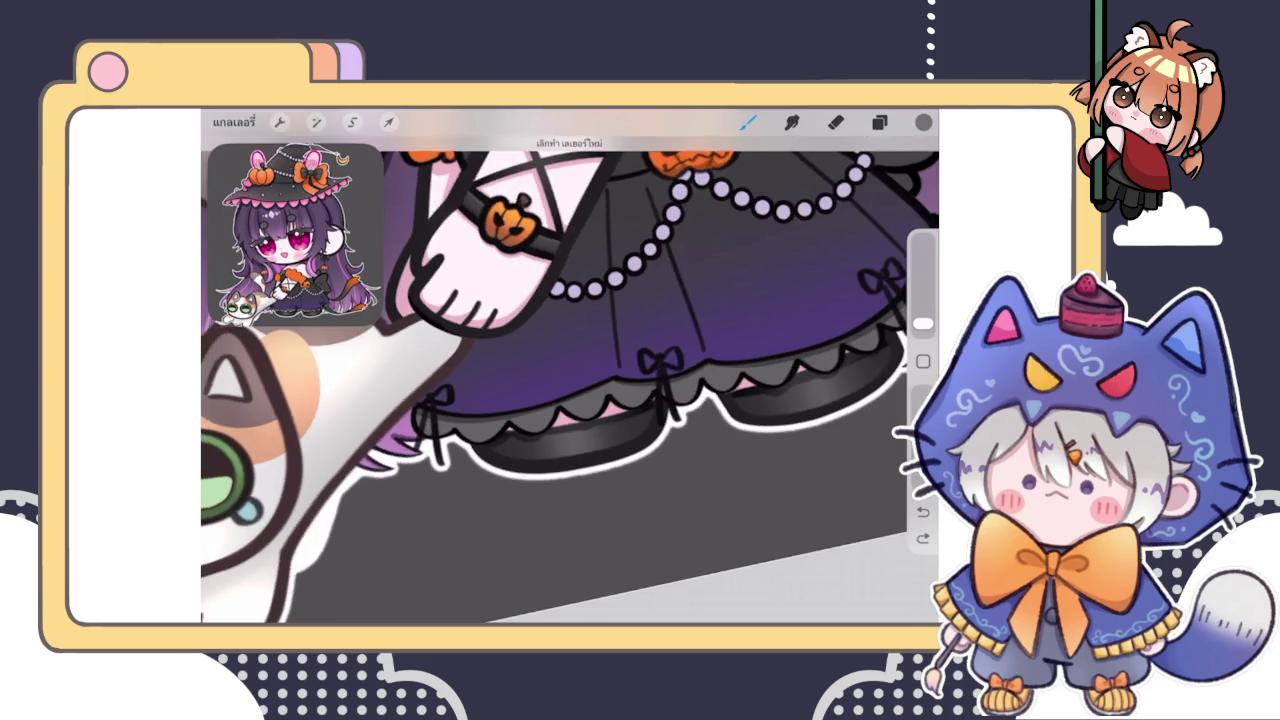
left_click_drag(570, 380, 600, 340)
Check the selected layer's blending options in the layer list, then close the list
left_click(879, 122)
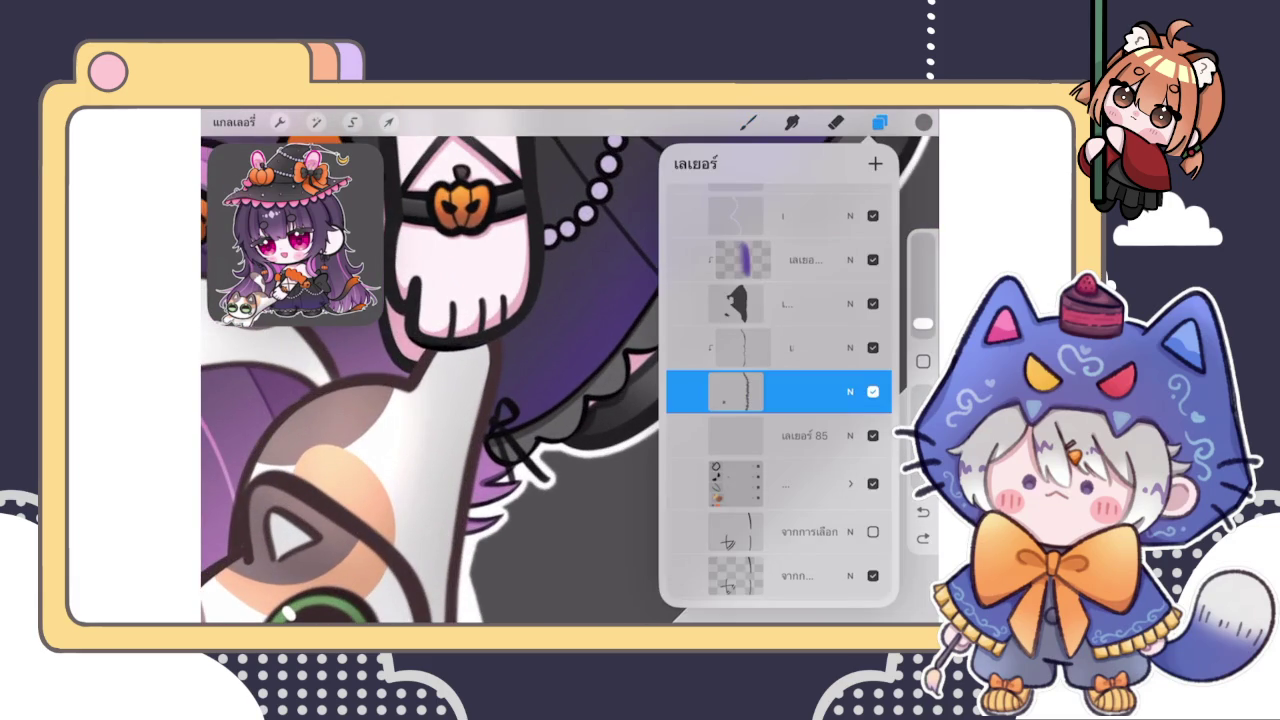
left_click(850, 391)
left_click(850, 301)
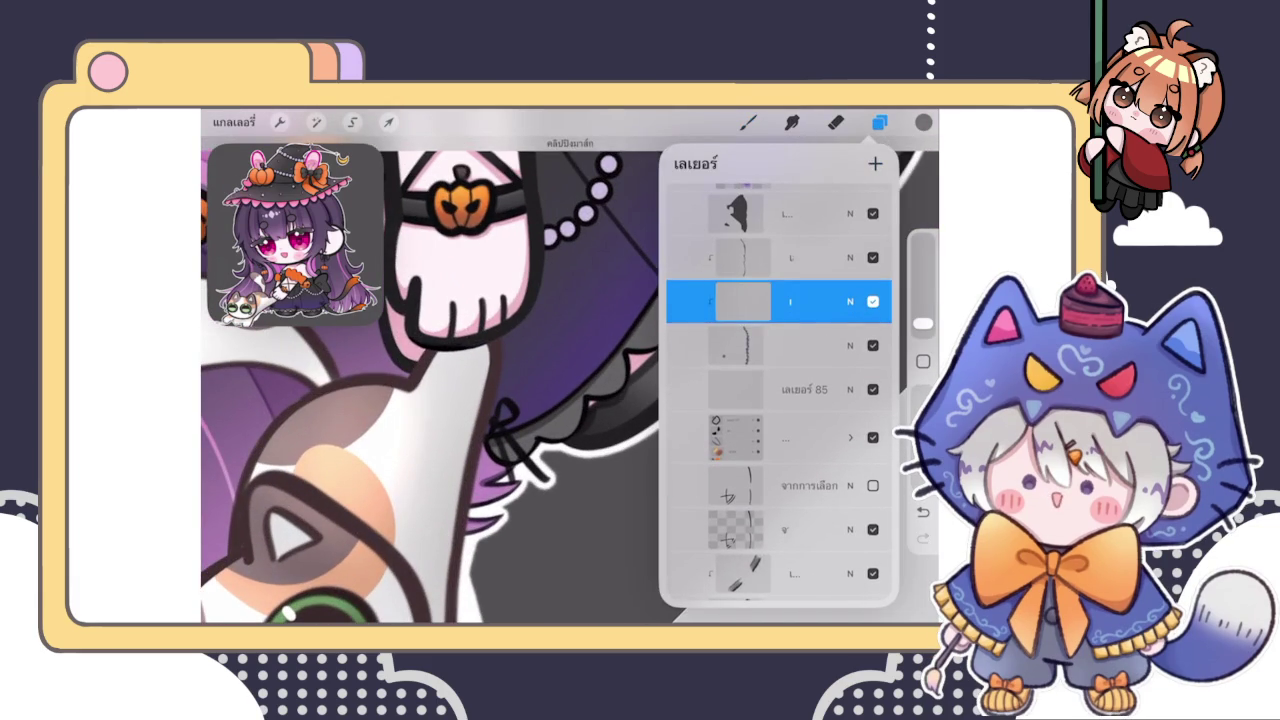
left_click(631, 386)
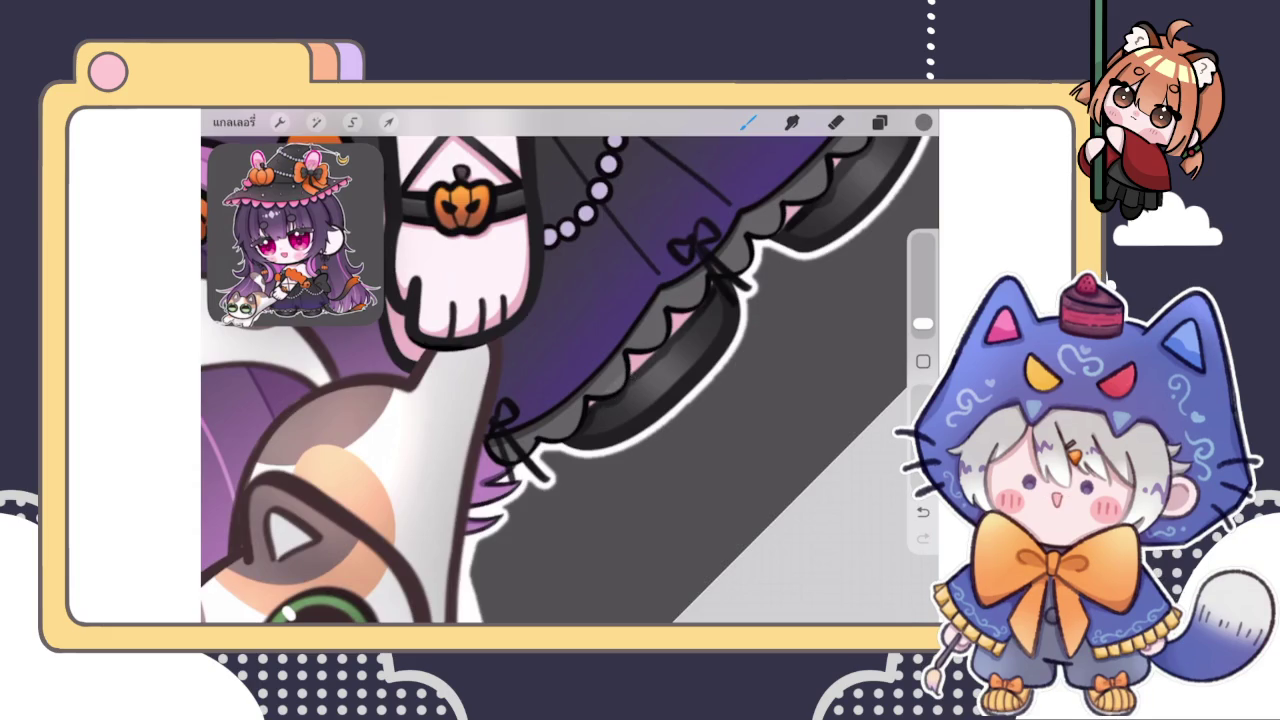
scroll(600, 380, "up", 3)
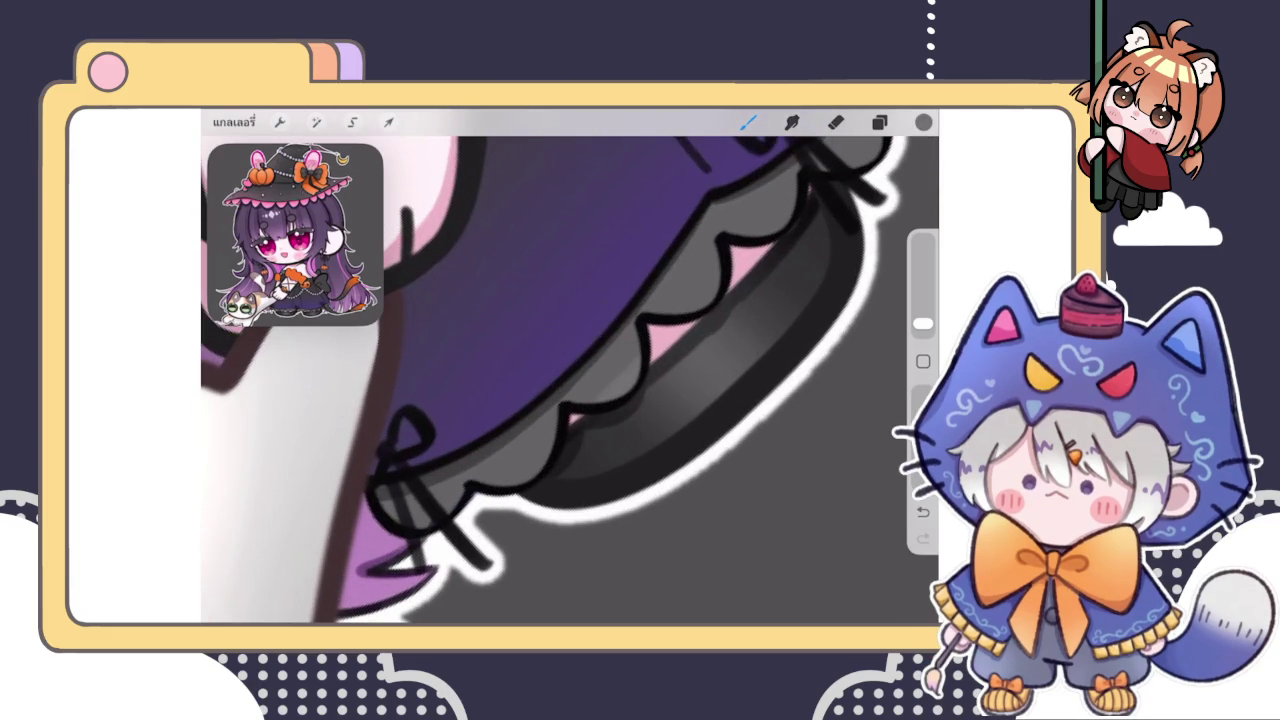
Fine-tune the grey shading colour and return to the painting brush
left_click(923, 122)
left_click_drag(726, 310, 715, 295)
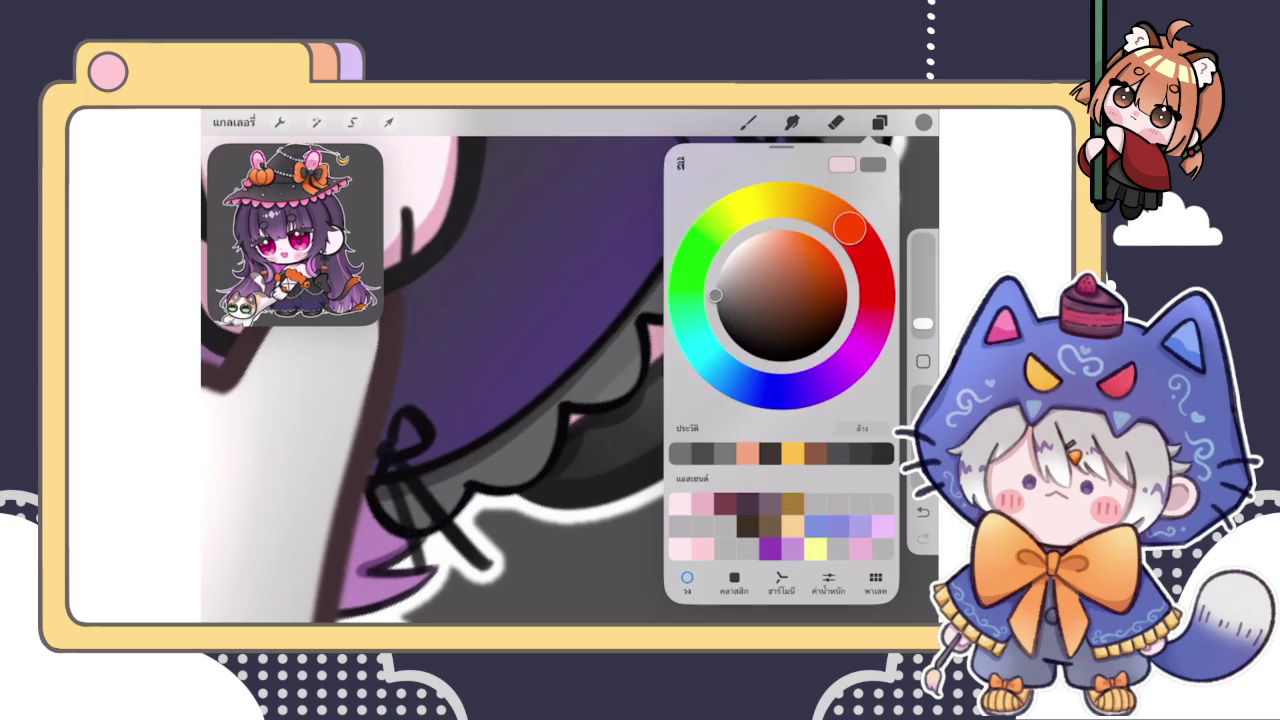
left_click(597, 425)
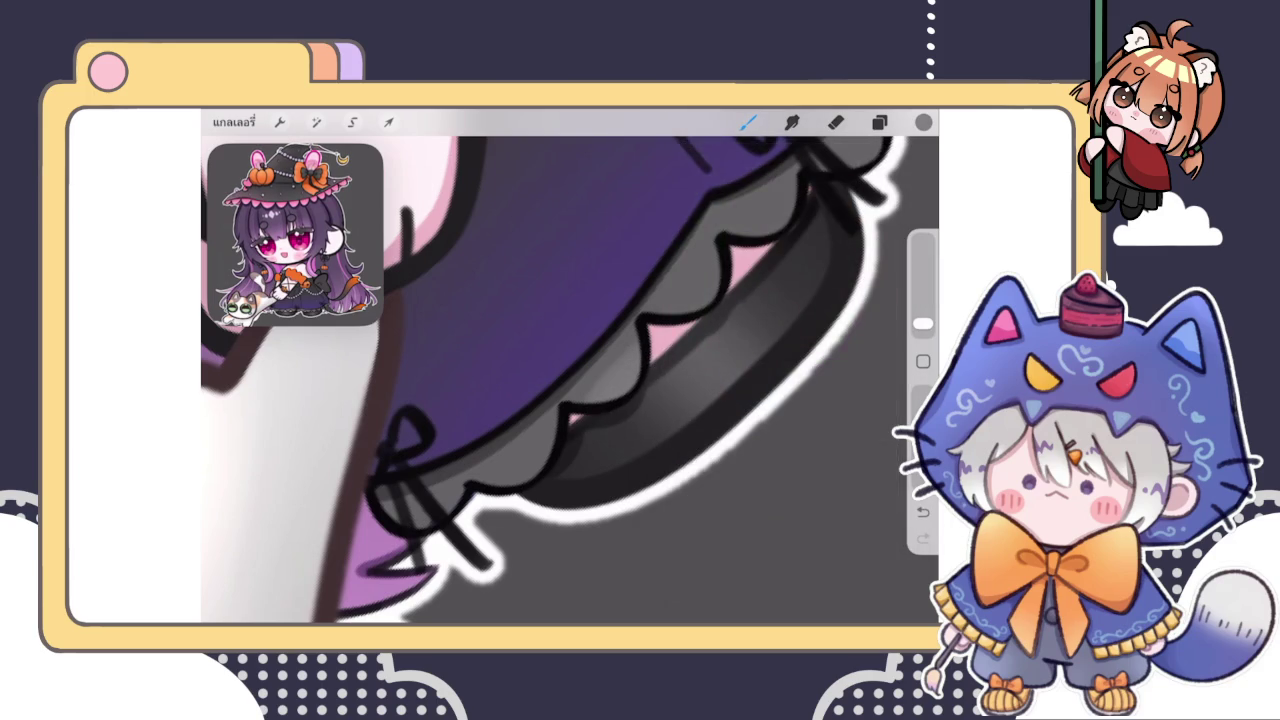
key("e")
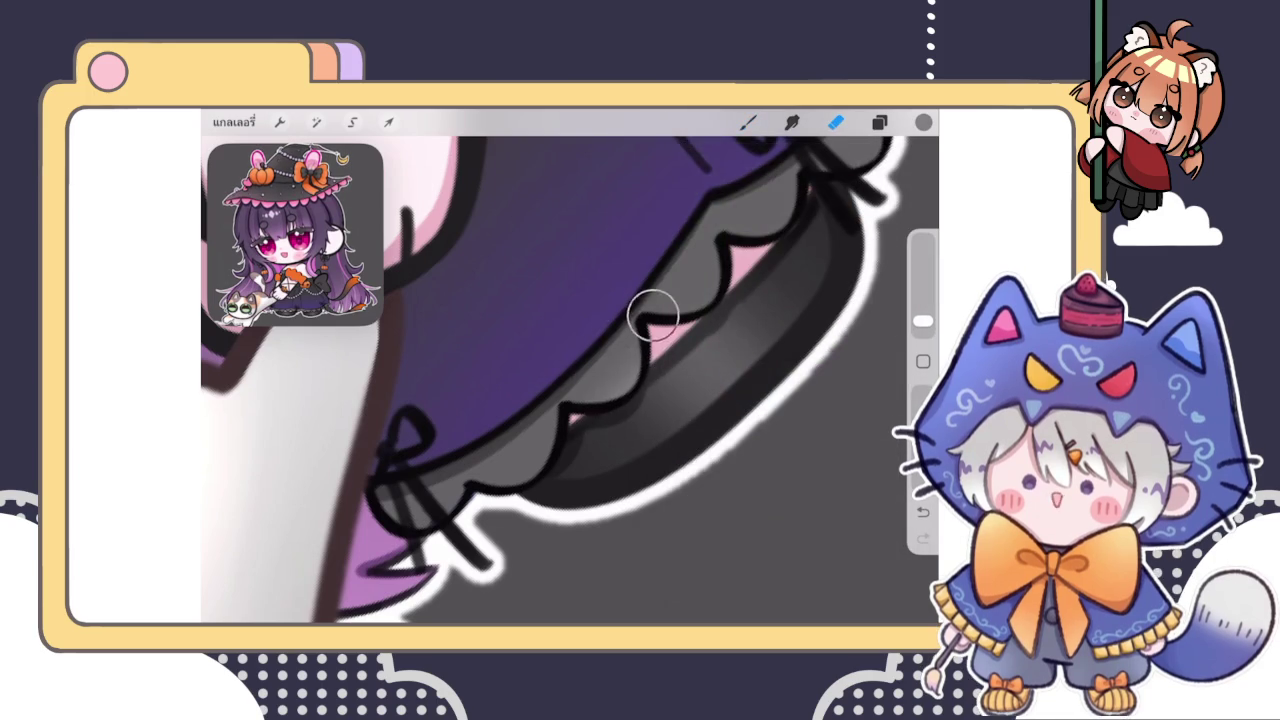
key("b")
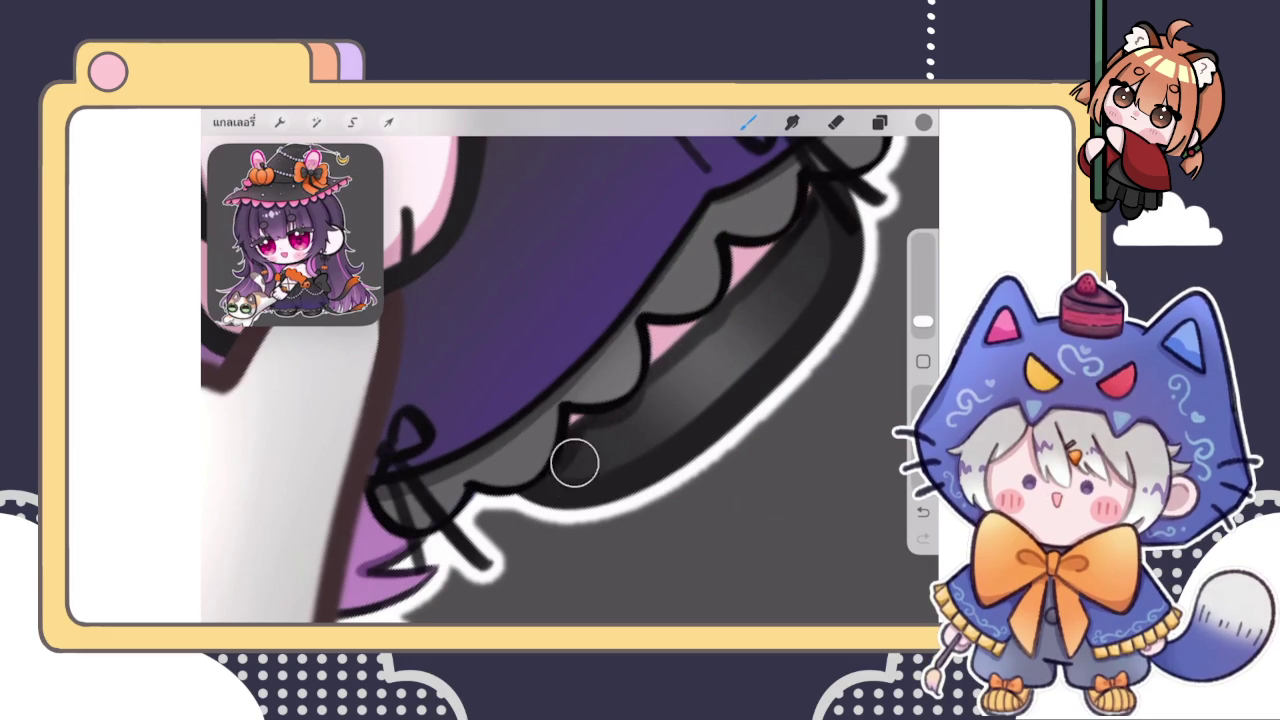
Paint darker grey along the underskirt band beneath the scalloped hem near the bows
left_click_drag(541, 456, 565, 425)
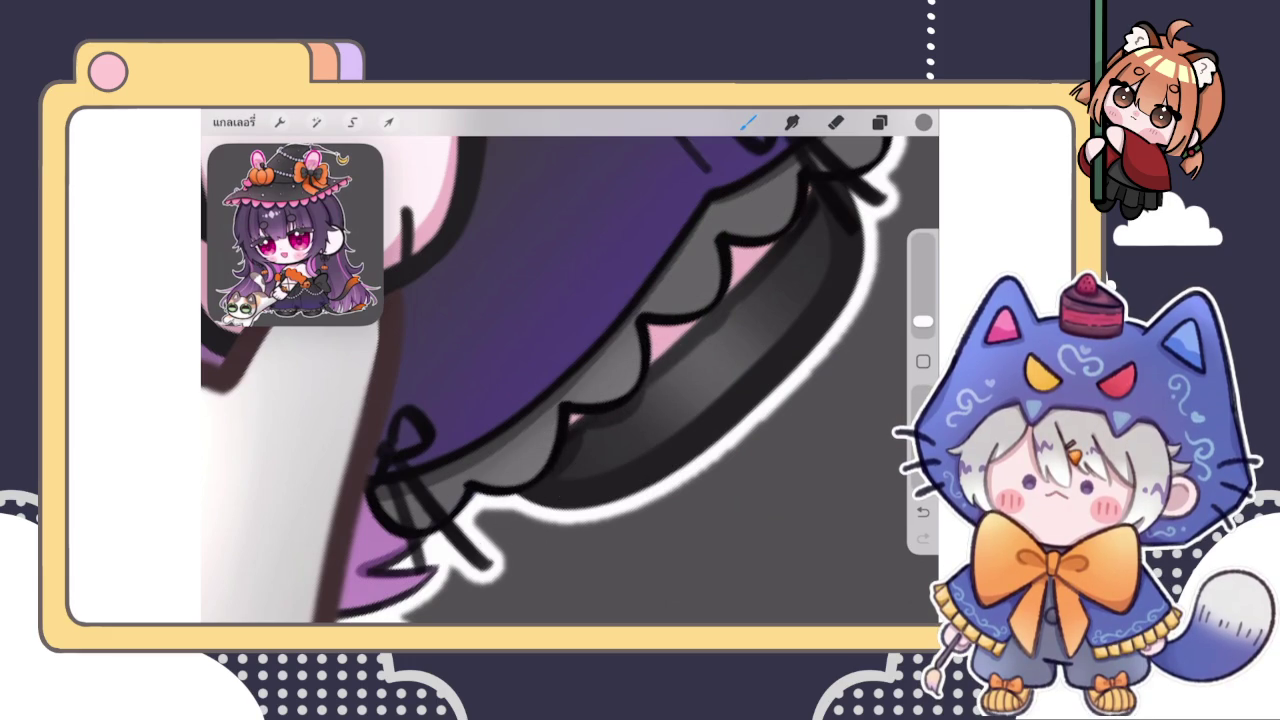
scroll(570, 380, "down", 3)
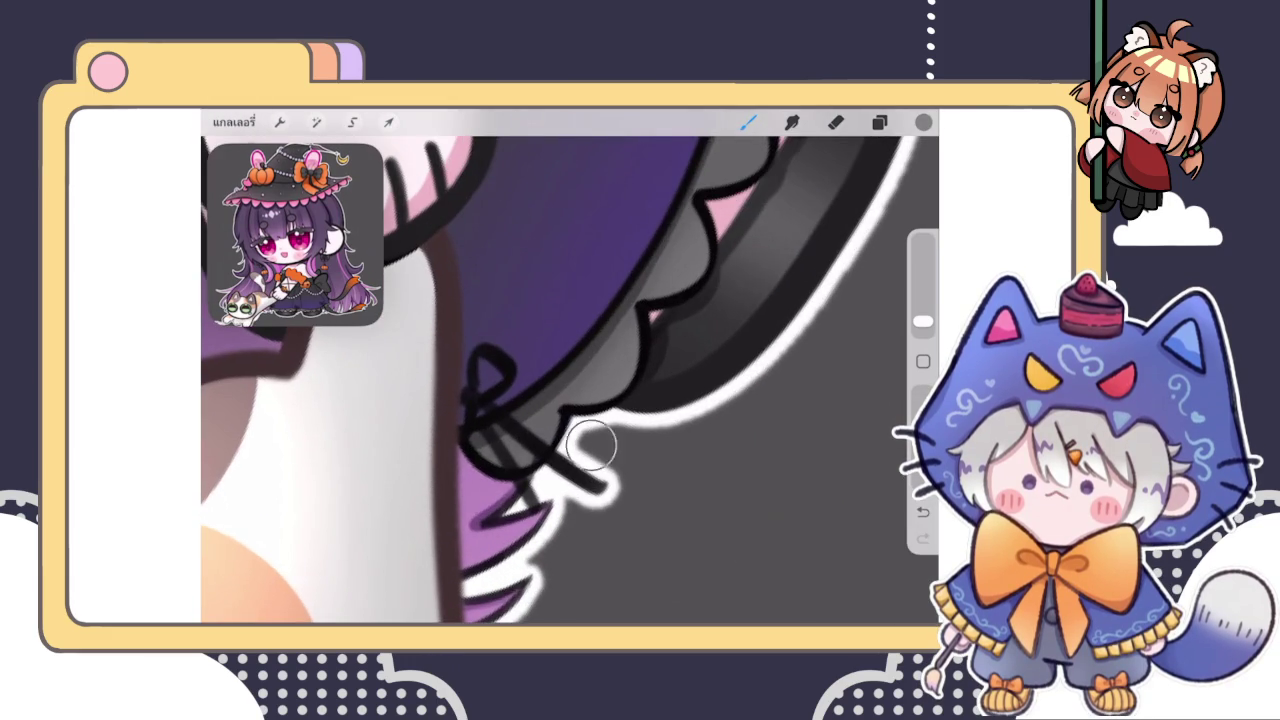
mouse_move(571, 440)
left_mouse_down()
mouse_move(609, 420)
mouse_move(651, 331)
mouse_move(744, 236)
mouse_move(674, 300)
mouse_move(729, 229)
mouse_move(695, 323)
left_mouse_up()
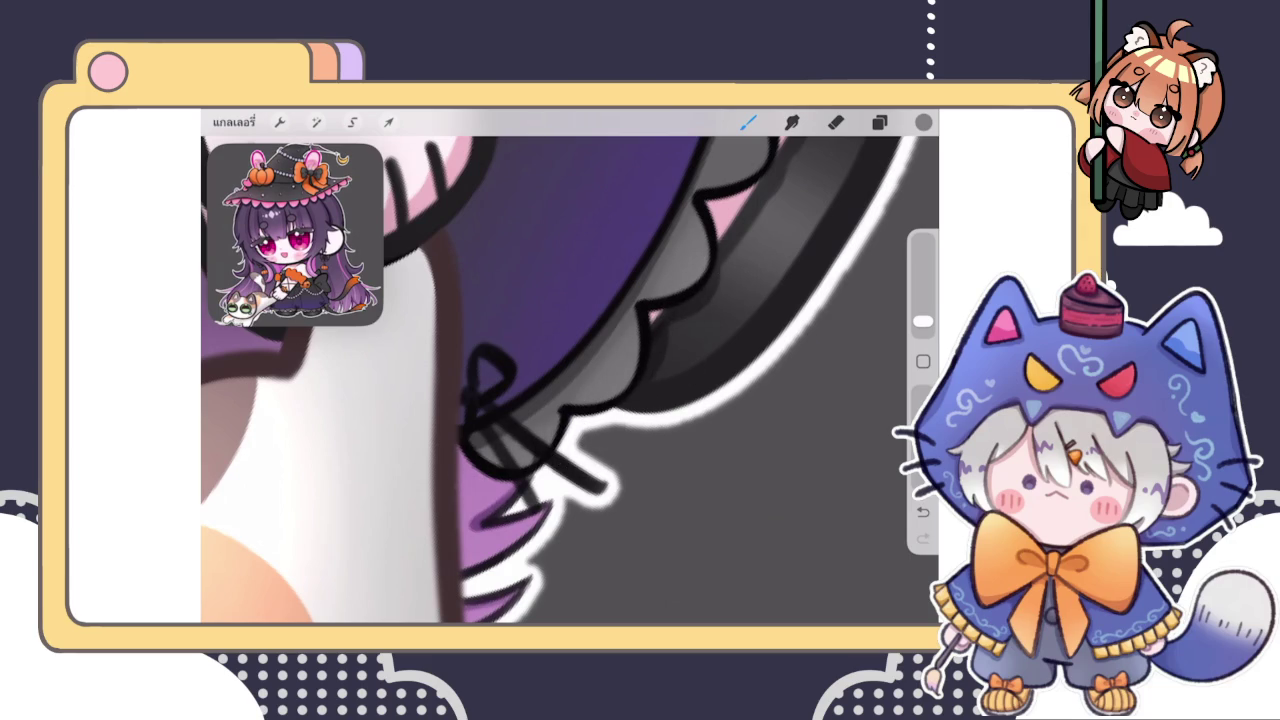
scroll(570, 380, "down", 3)
scroll(570, 380, "up", 3)
left_click_drag(600, 371, 495, 453)
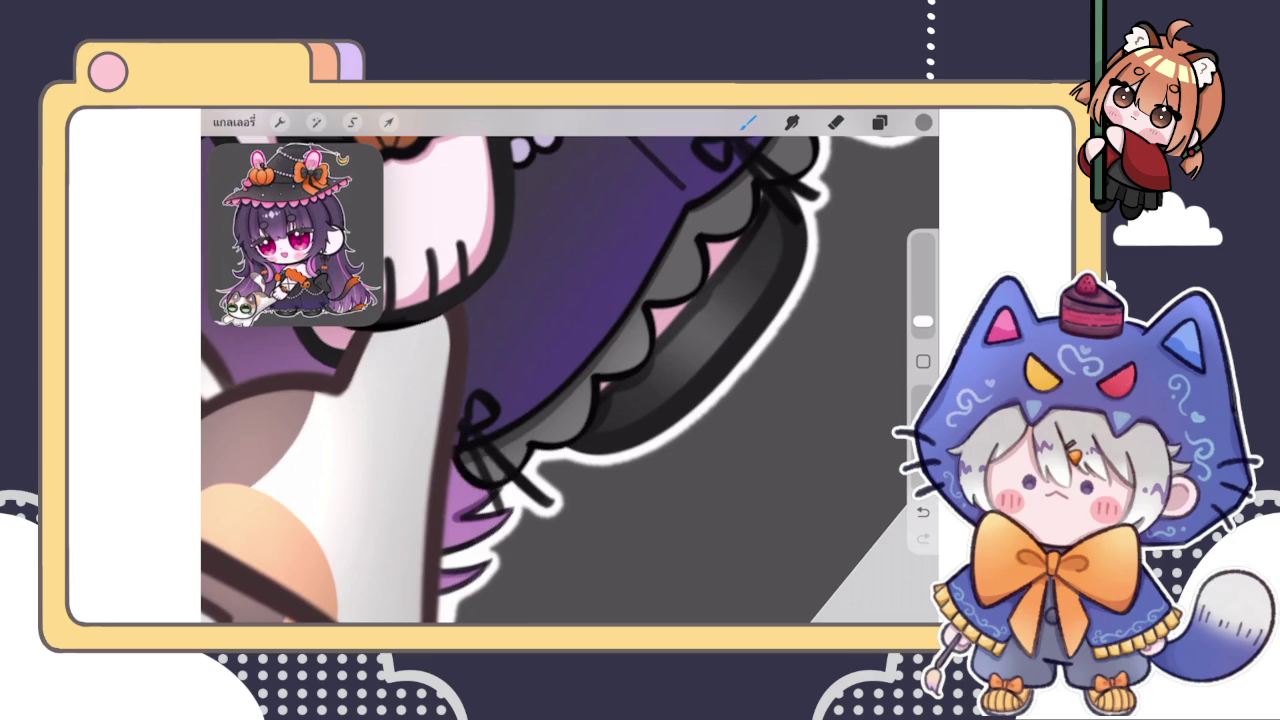
scroll(570, 380, "down", 3)
scroll(570, 380, "up", 3)
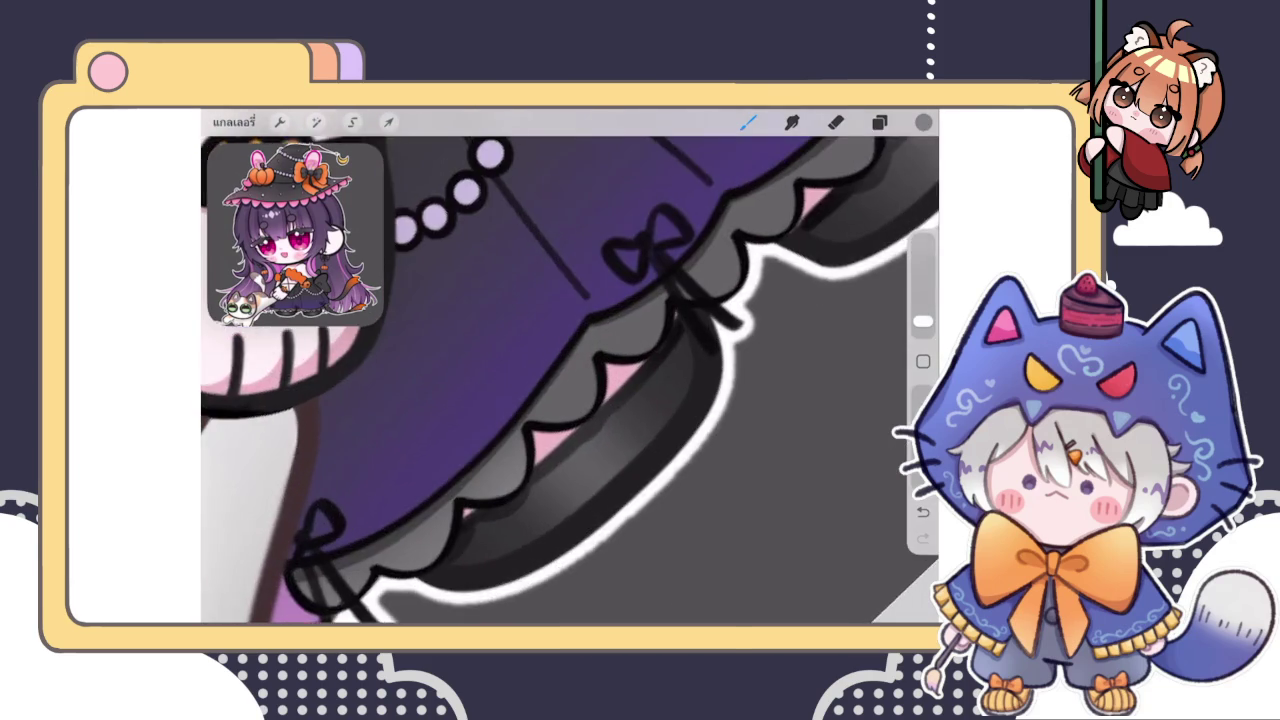
Move along the lower skirt ruffle and shade its scallops with lighter grey strokes
scroll(570, 380, "up", 2)
scroll(570, 380, "up", 2)
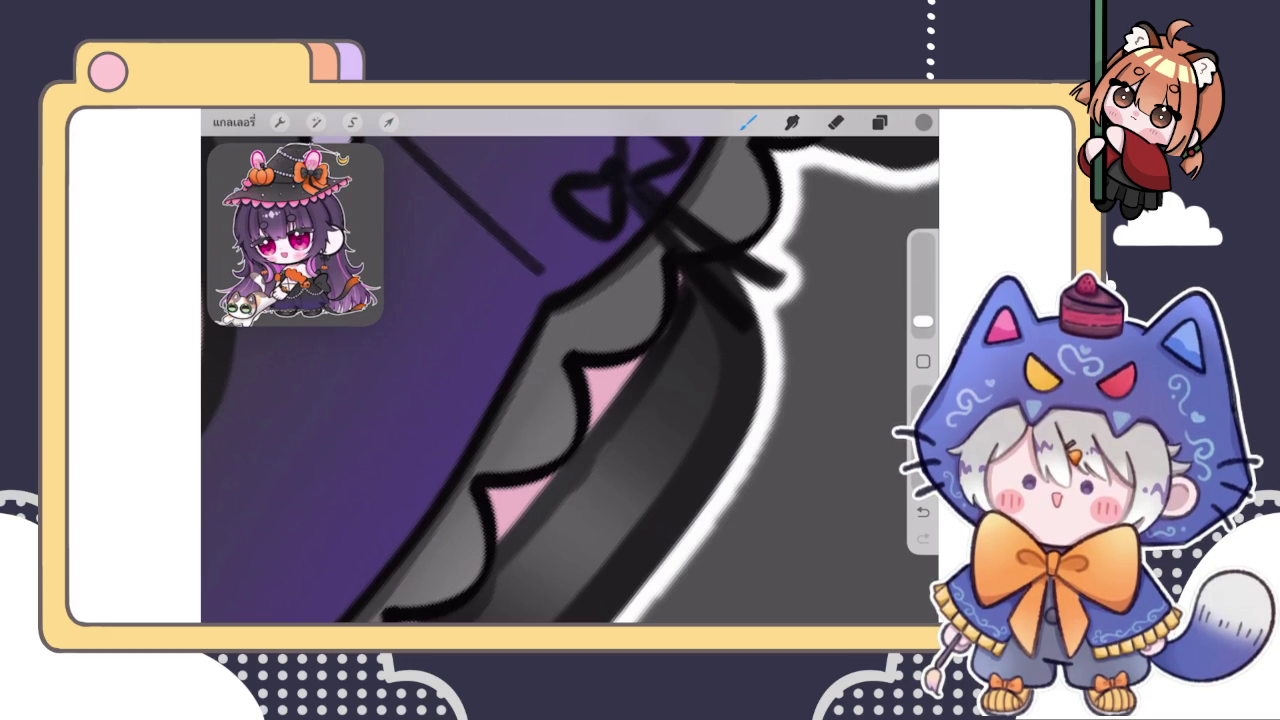
left_click(879, 121)
left_click(879, 121)
mouse_move(600, 350)
left_mouse_down()
mouse_move(575, 415)
mouse_move(540, 370)
left_mouse_up()
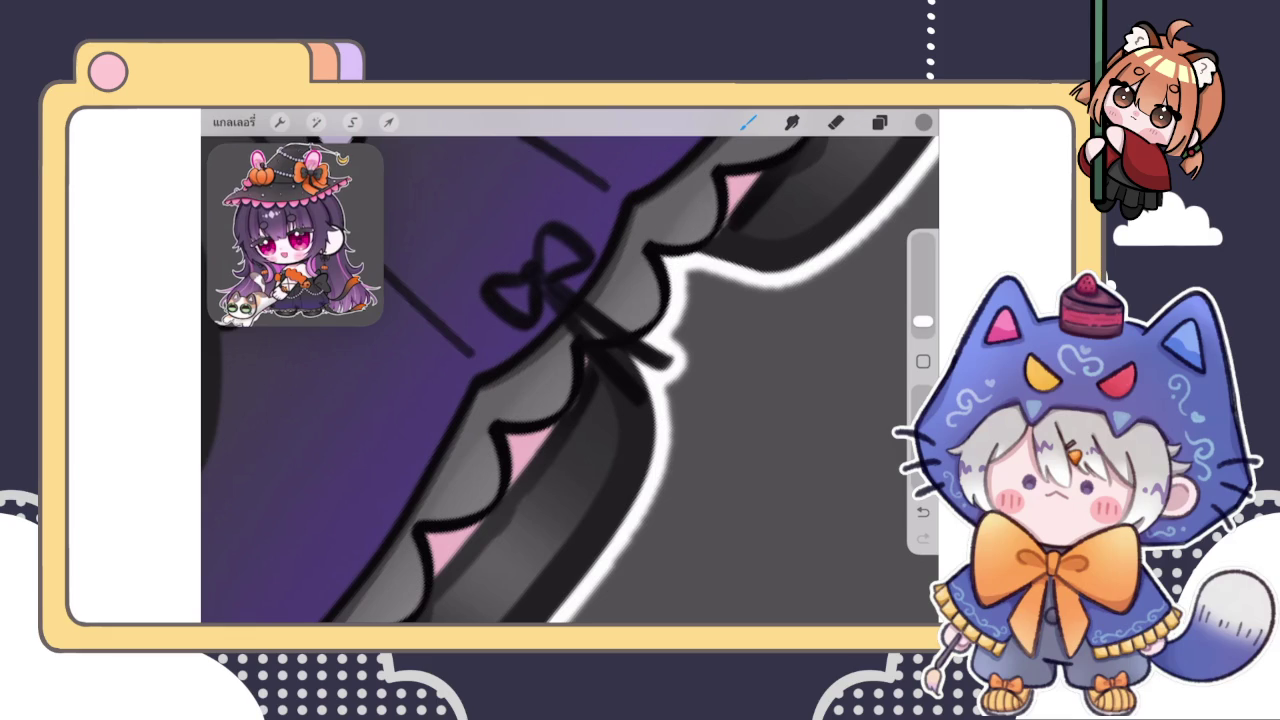
scroll(570, 380, "up", 5)
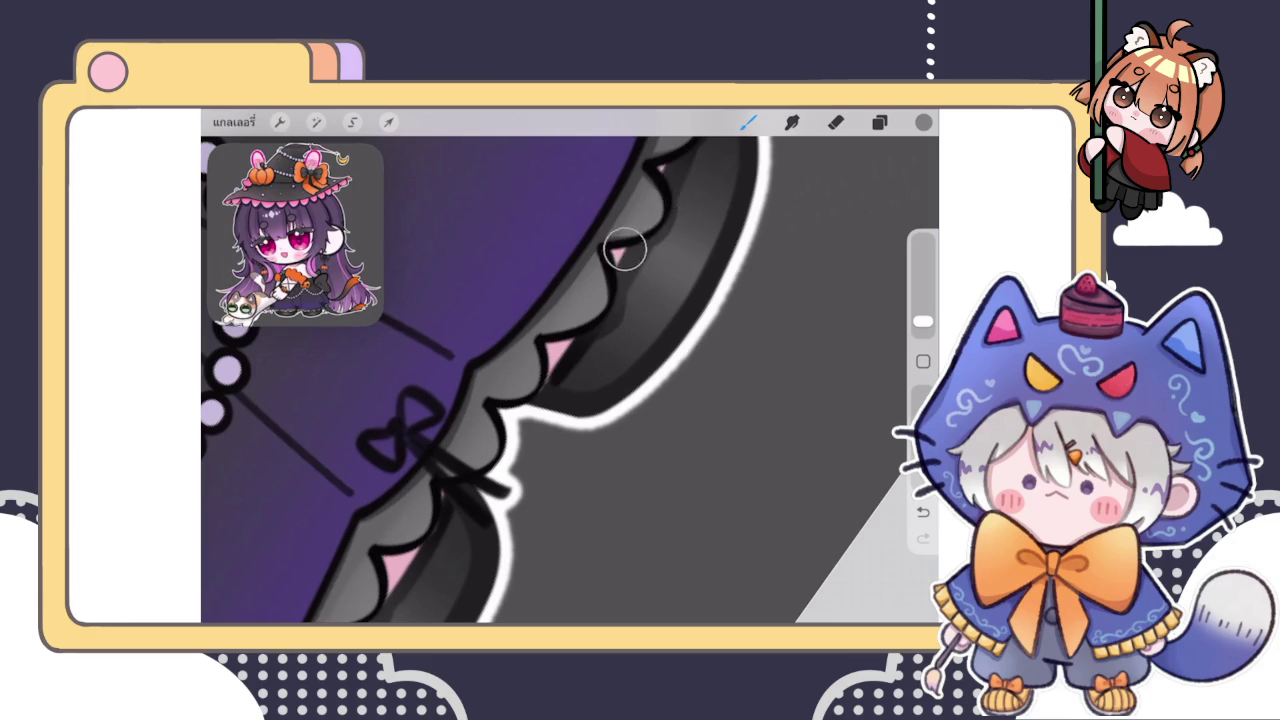
scroll(570, 380, "down", 5)
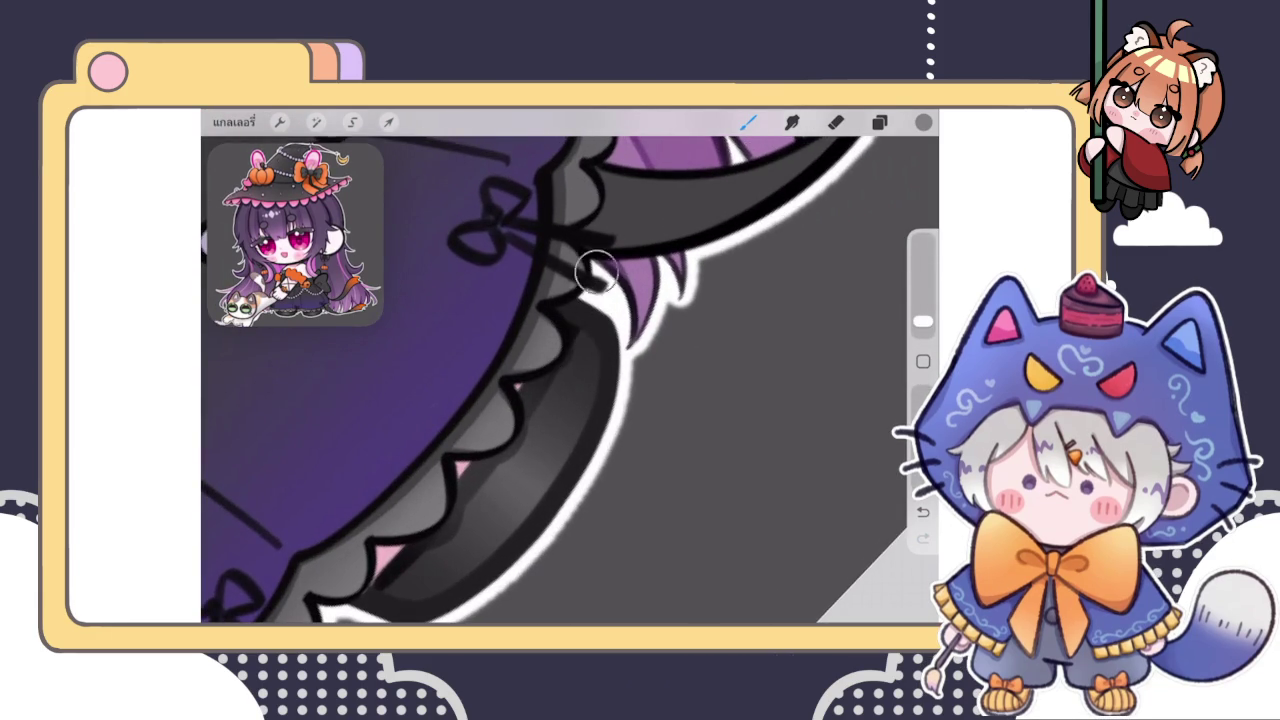
scroll(570, 380, "up", 3)
scroll(570, 380, "up", 2)
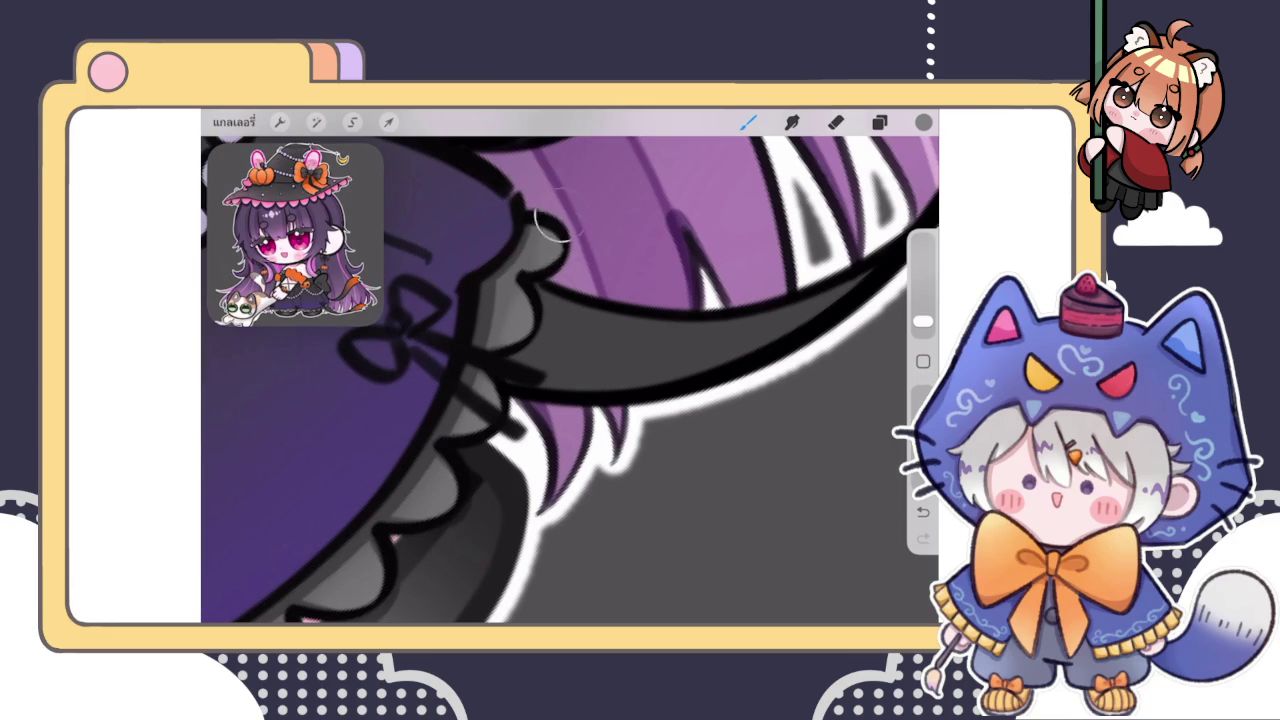
left_click_drag(560, 250, 530, 300)
left_click_drag(560, 215, 545, 265)
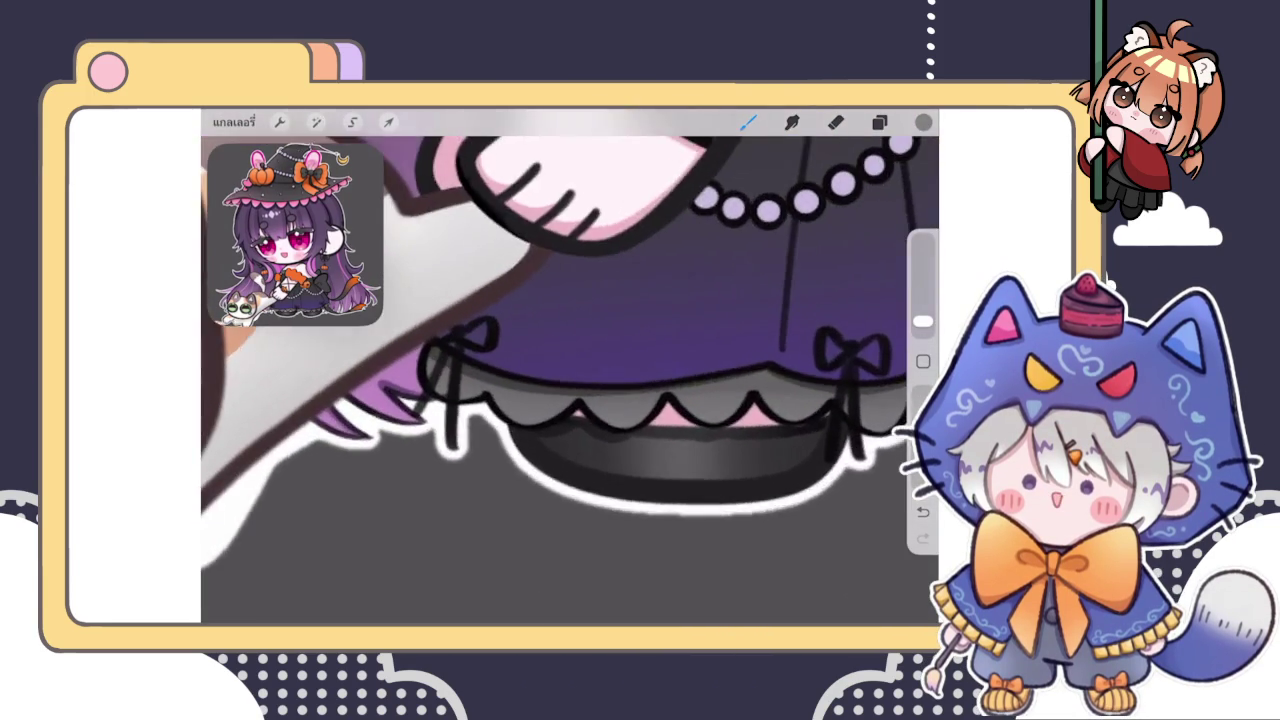
left_click(879, 122)
Select the ribbon line layer, switch to the ตัวเขียน brush and sample black from the bow line
left_click(770, 337)
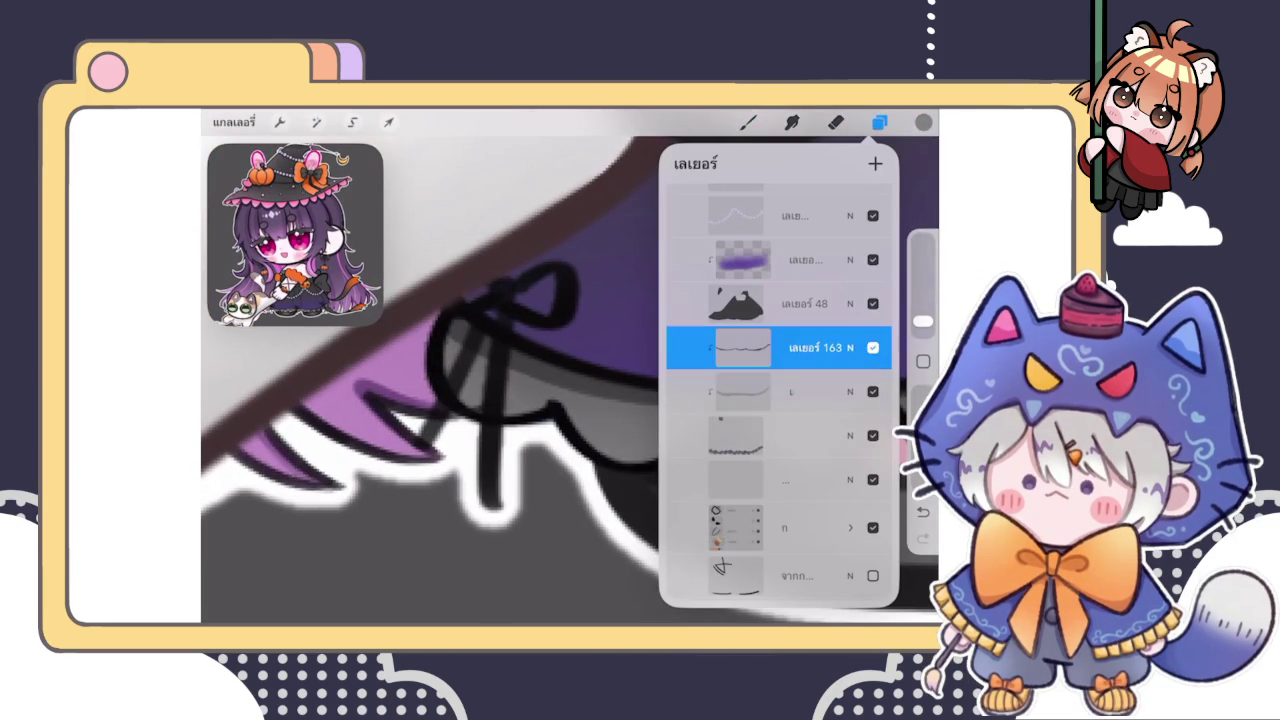
left_click(748, 122)
left_click(800, 320)
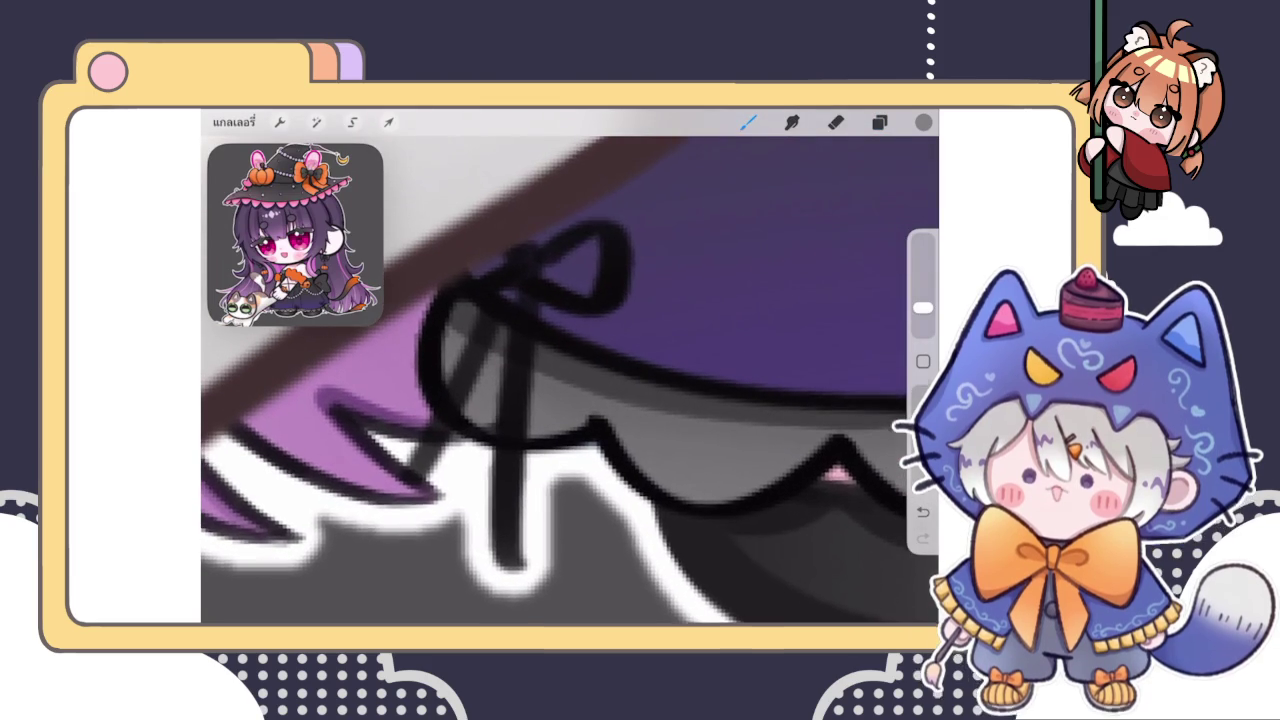
left_click(582, 270)
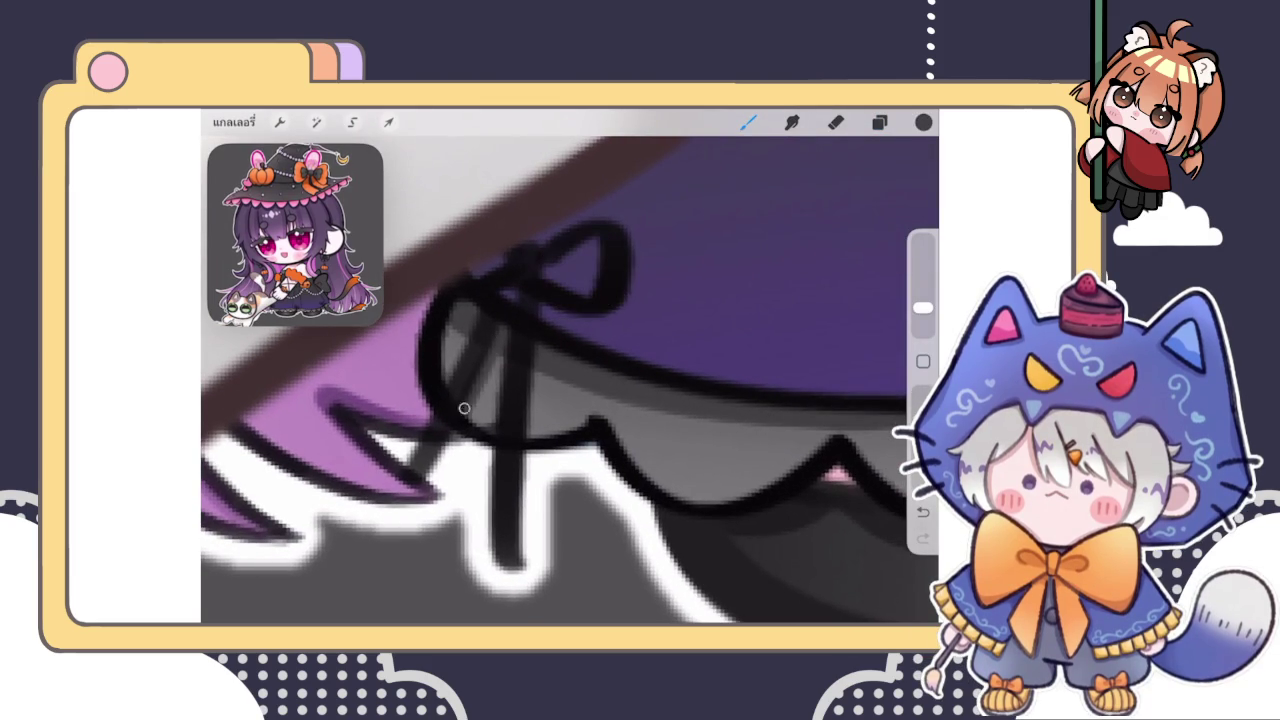
Thicken the black ribbon tails hanging under the first two bows on the skirt hem
left_click_drag(531, 372, 535, 460)
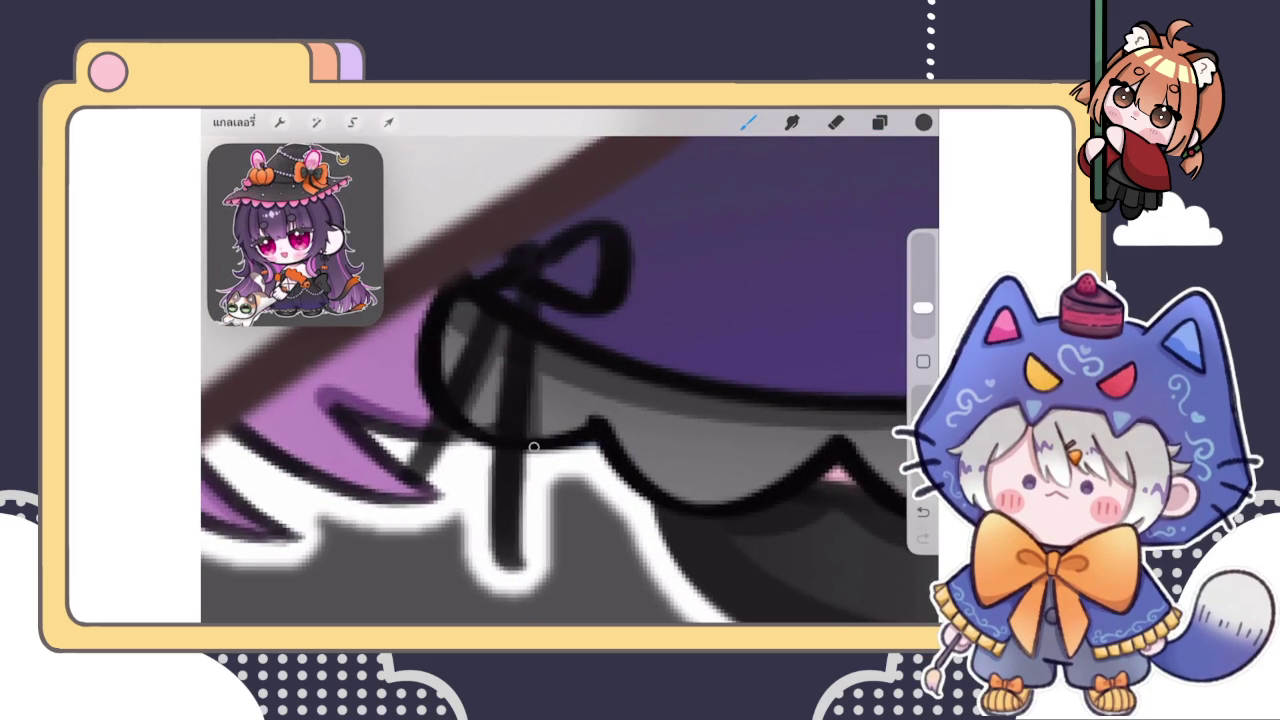
scroll(533, 452, "down", 3)
scroll(533, 452, "down", 3)
scroll(533, 452, "down", 3)
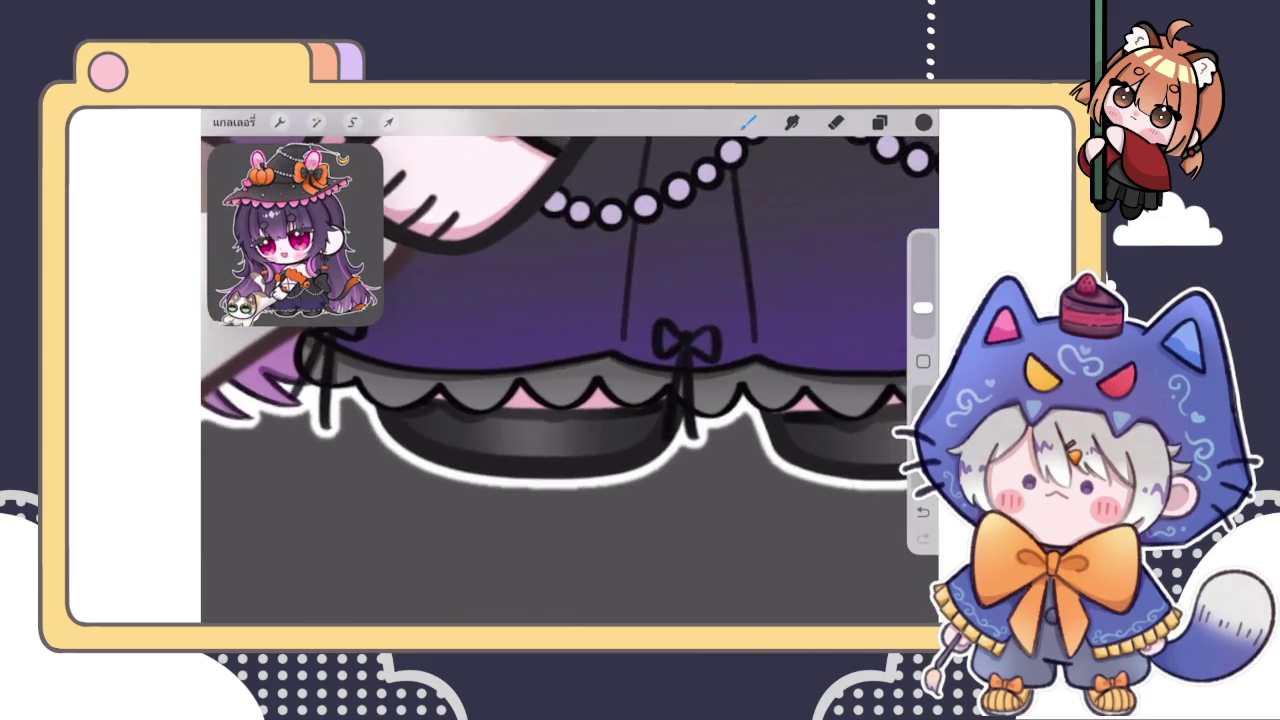
scroll(560, 400, "up", 3)
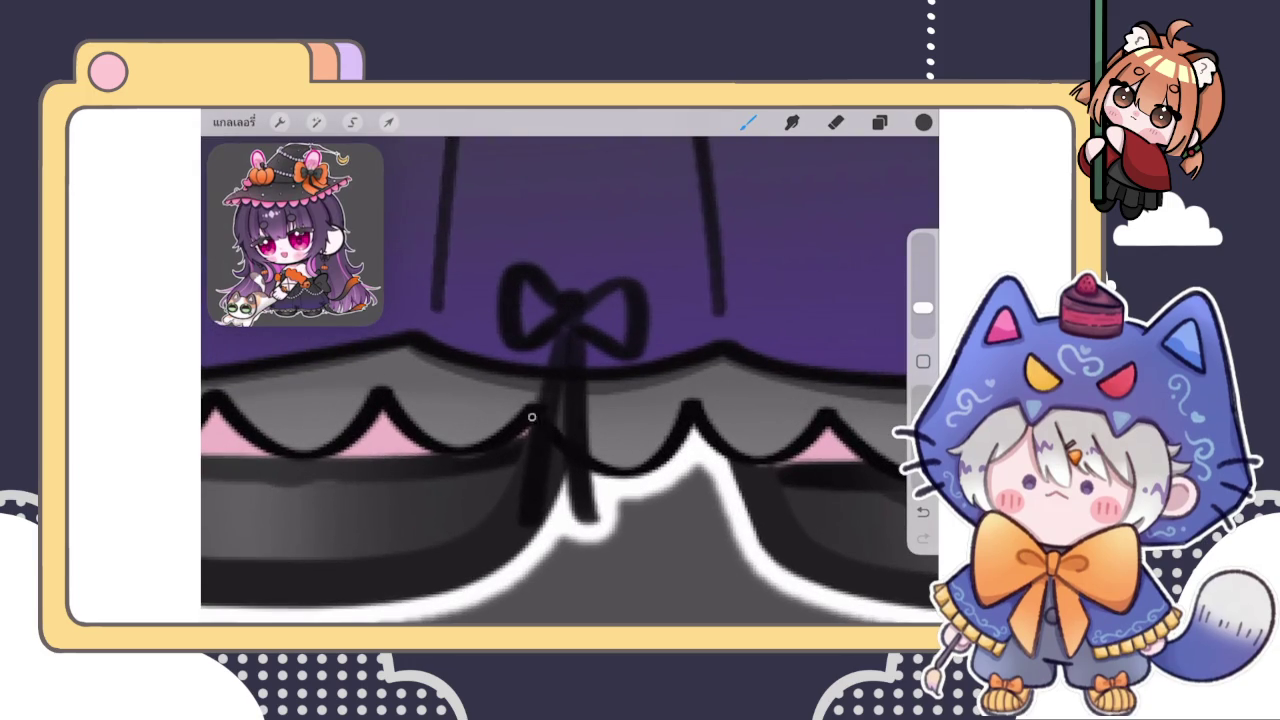
scroll(540, 390, "up", 2)
left_click_drag(510, 340, 540, 230)
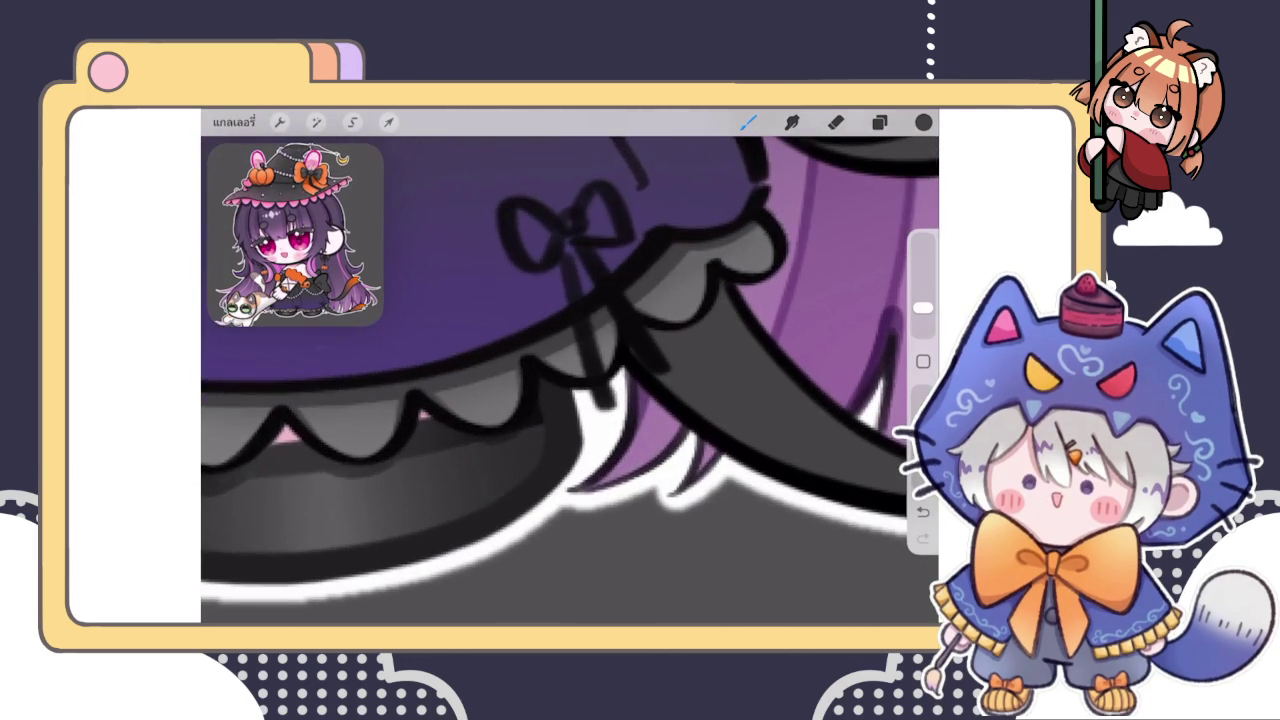
left_click_drag(569, 329, 580, 376)
scroll(560, 380, "down", 3)
scroll(560, 300, "down", 3)
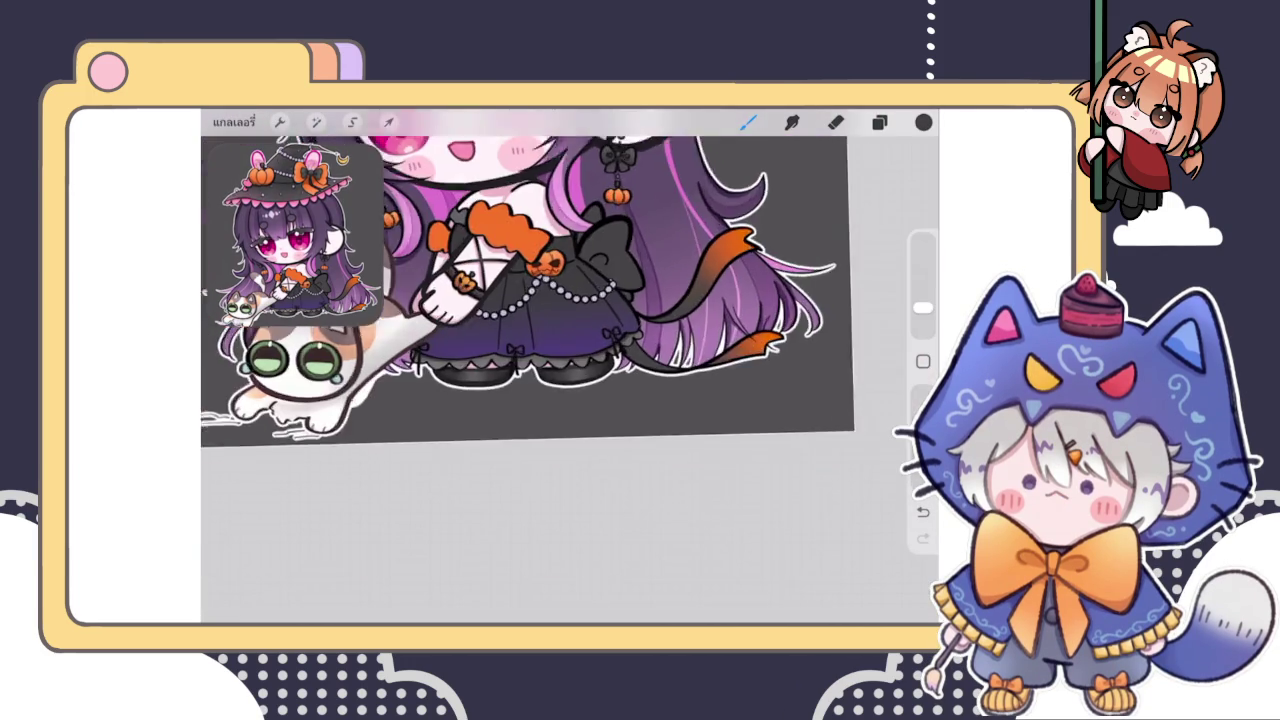
Add a new empty layer, เลเยอร์ 165, and review its layer options and blend settings
scroll(545, 300, "up", 3)
scroll(545, 300, "up", 2)
left_click(879, 122)
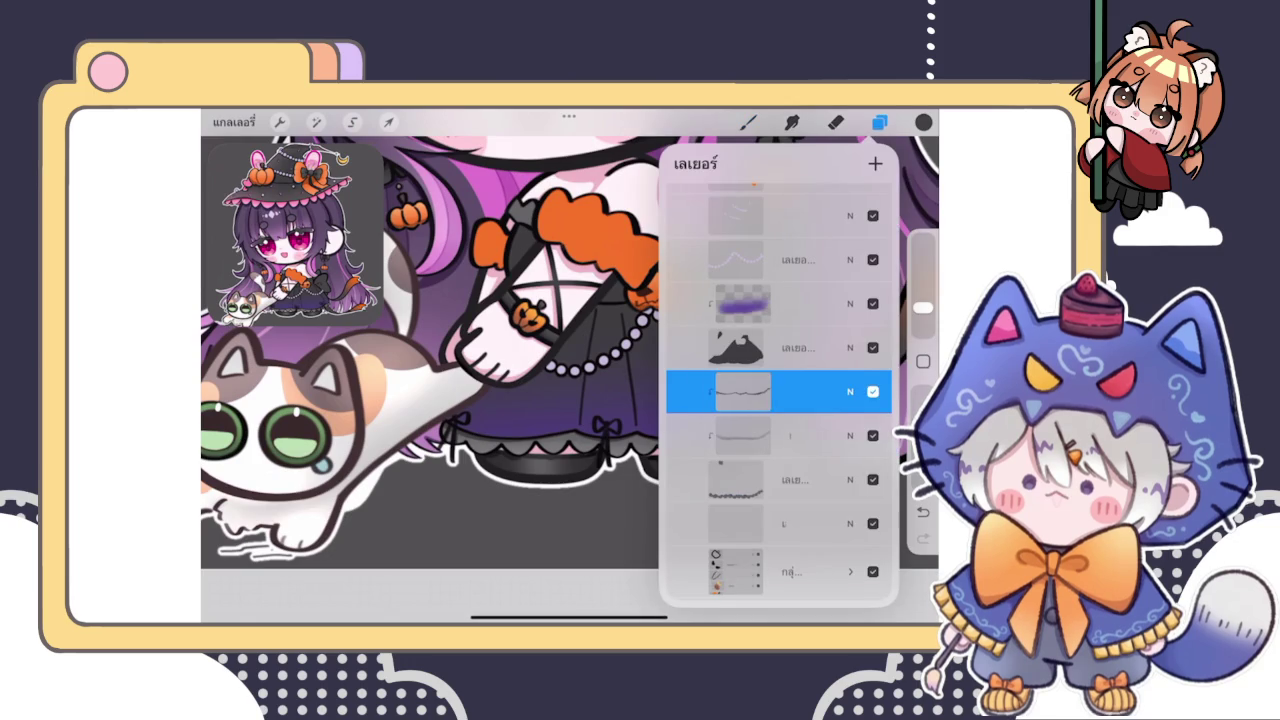
left_click(740, 347)
left_click(740, 303)
left_click(875, 163)
left_click(808, 303)
left_click(600, 500)
left_click(850, 303)
left_click(850, 303)
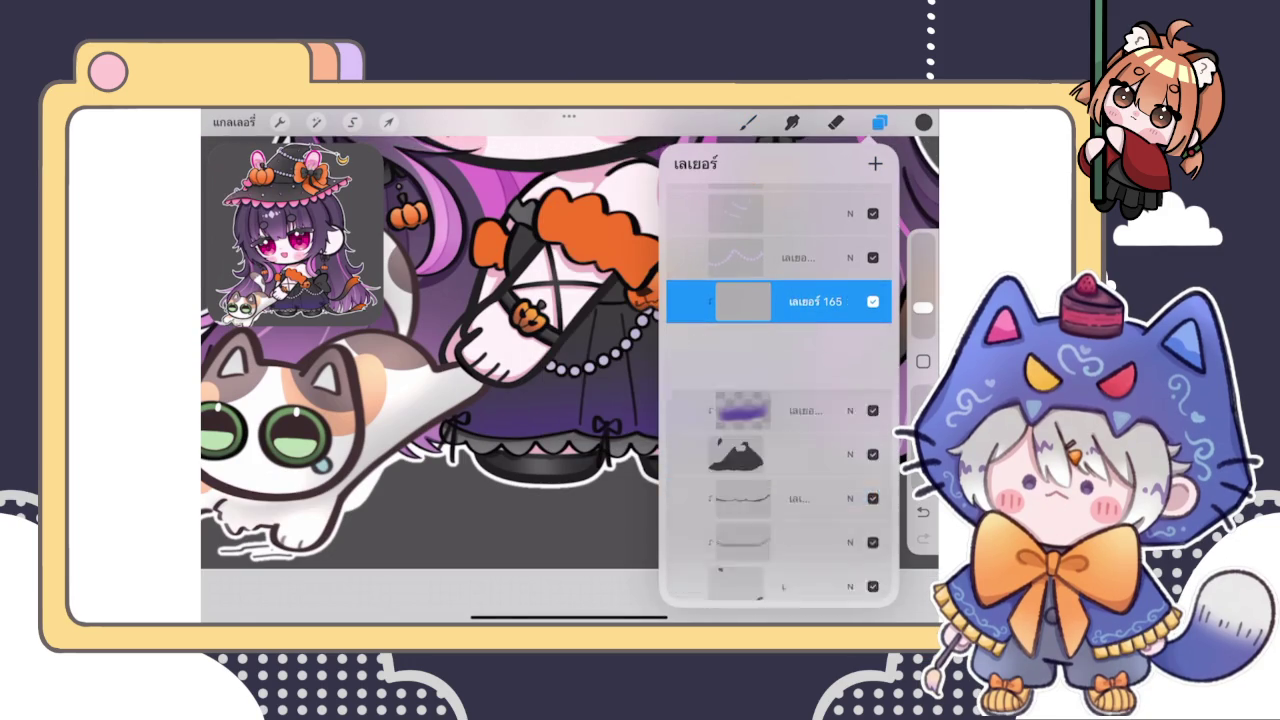
Close the Layers panel and check the current brush colour before painting again
left_click(879, 122)
left_click(923, 122)
left_click(923, 122)
left_click(748, 122)
Ink the lower-right loop of the skirt bow
scroll(437, 433, "up", 5)
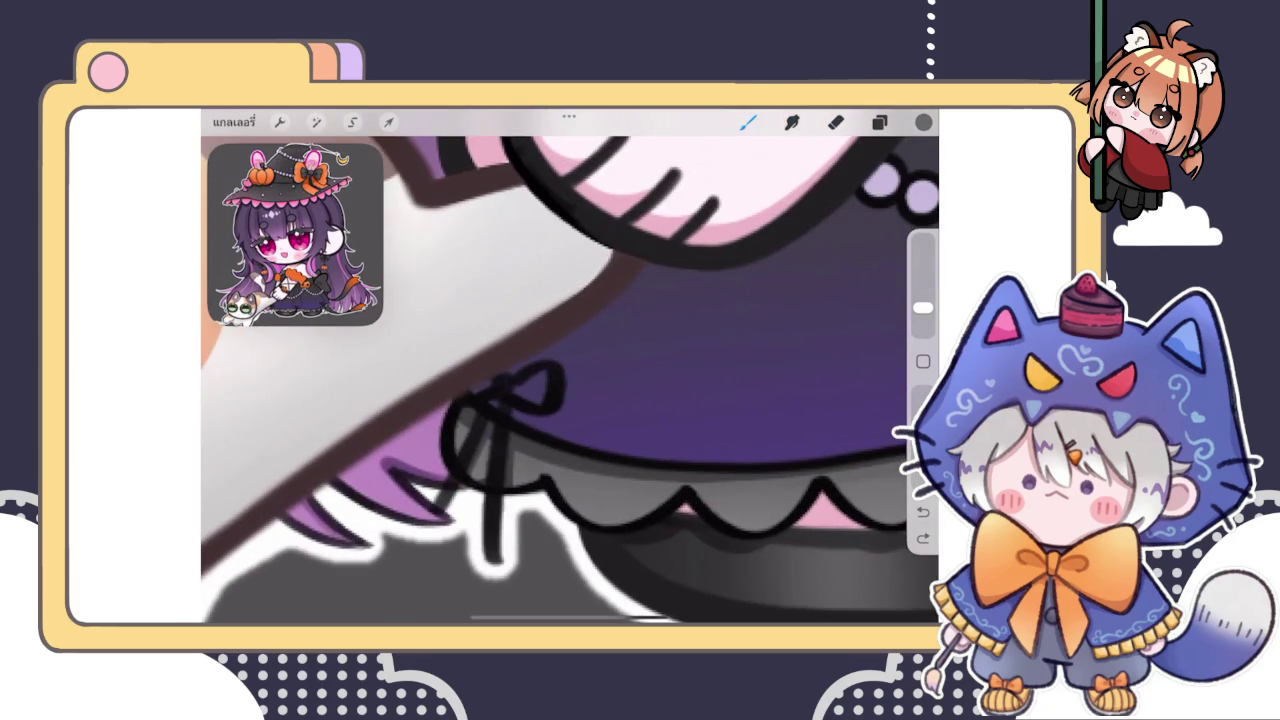
left_click(478, 388)
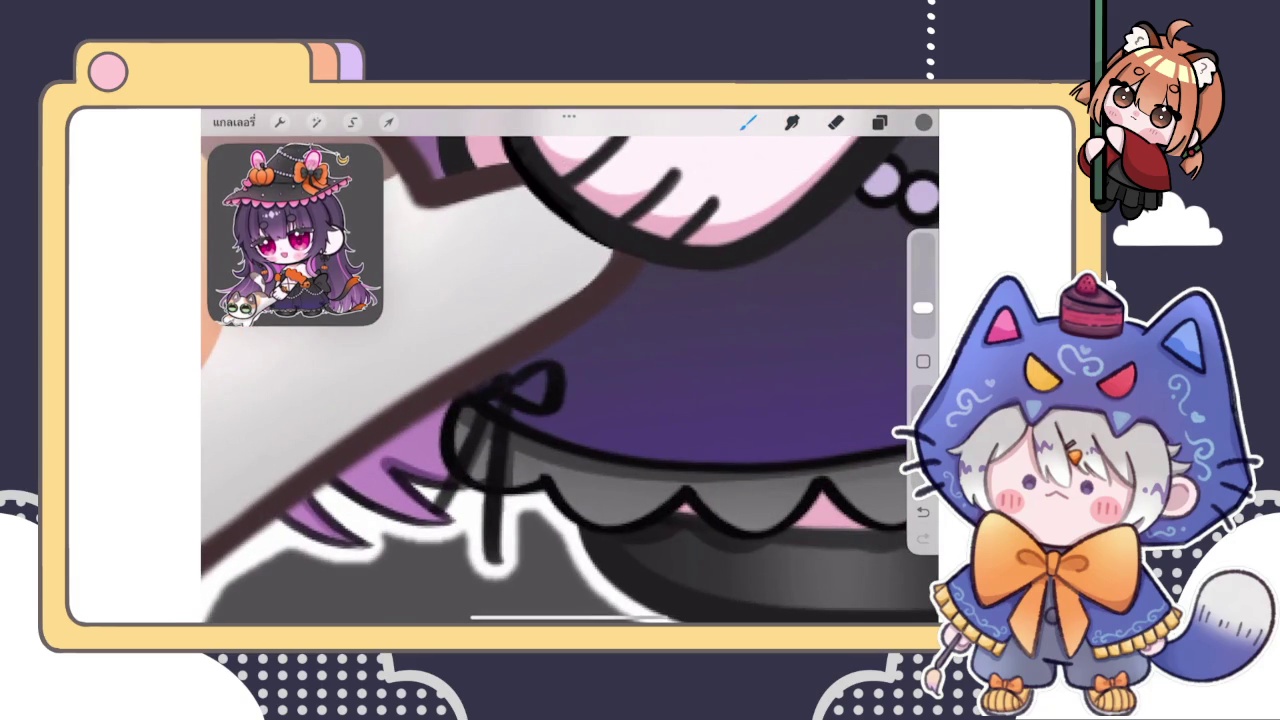
left_click_drag(514, 425, 552, 420)
scroll(570, 366, "down", 5)
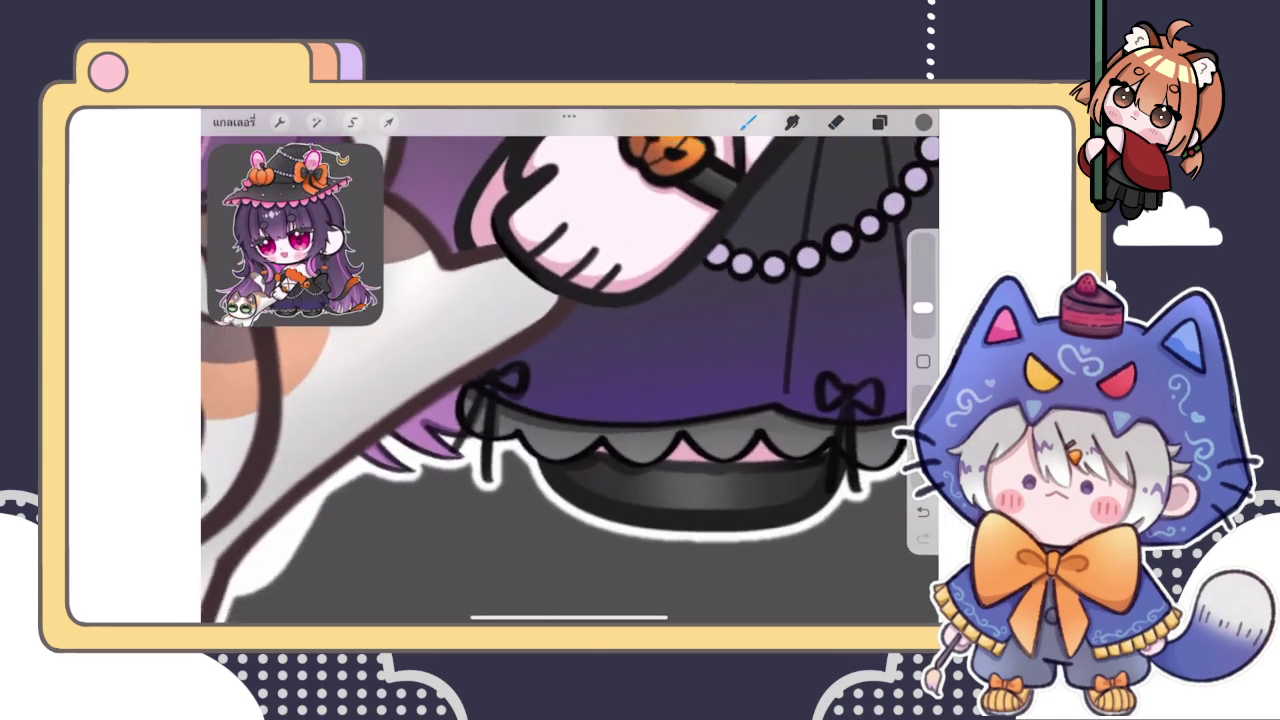
scroll(570, 366, "up", 5)
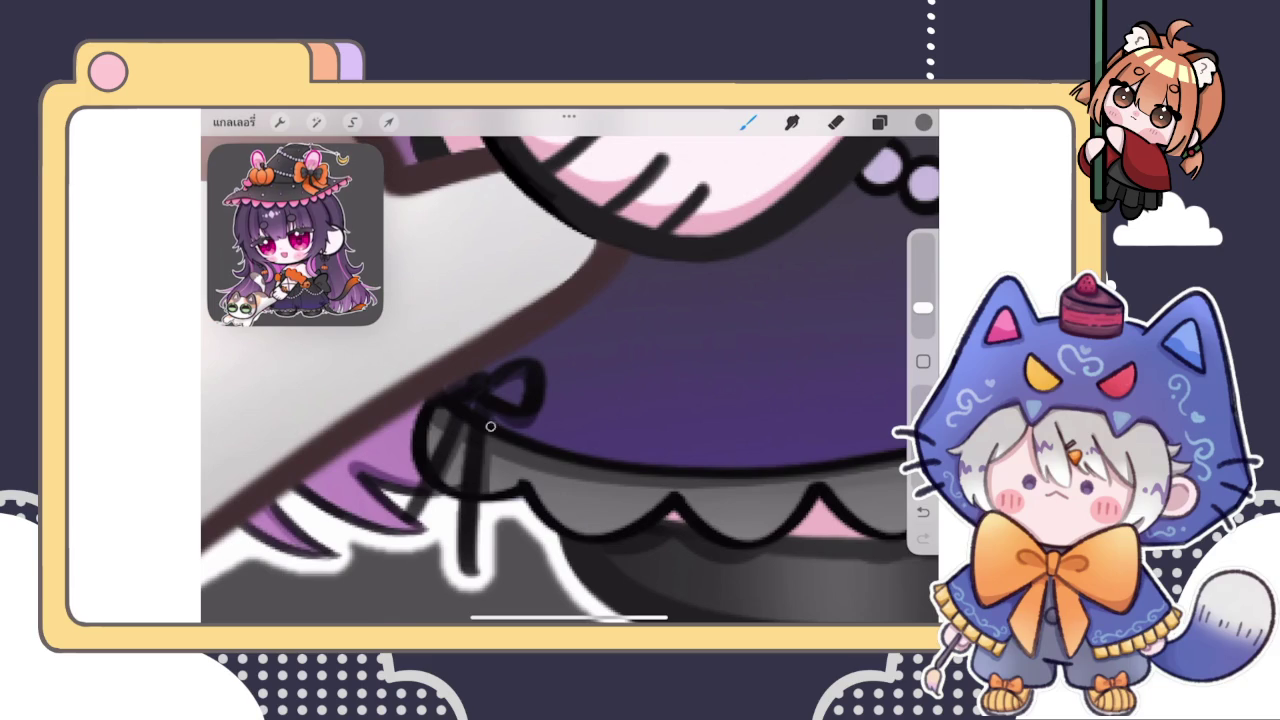
scroll(570, 366, "down", 5)
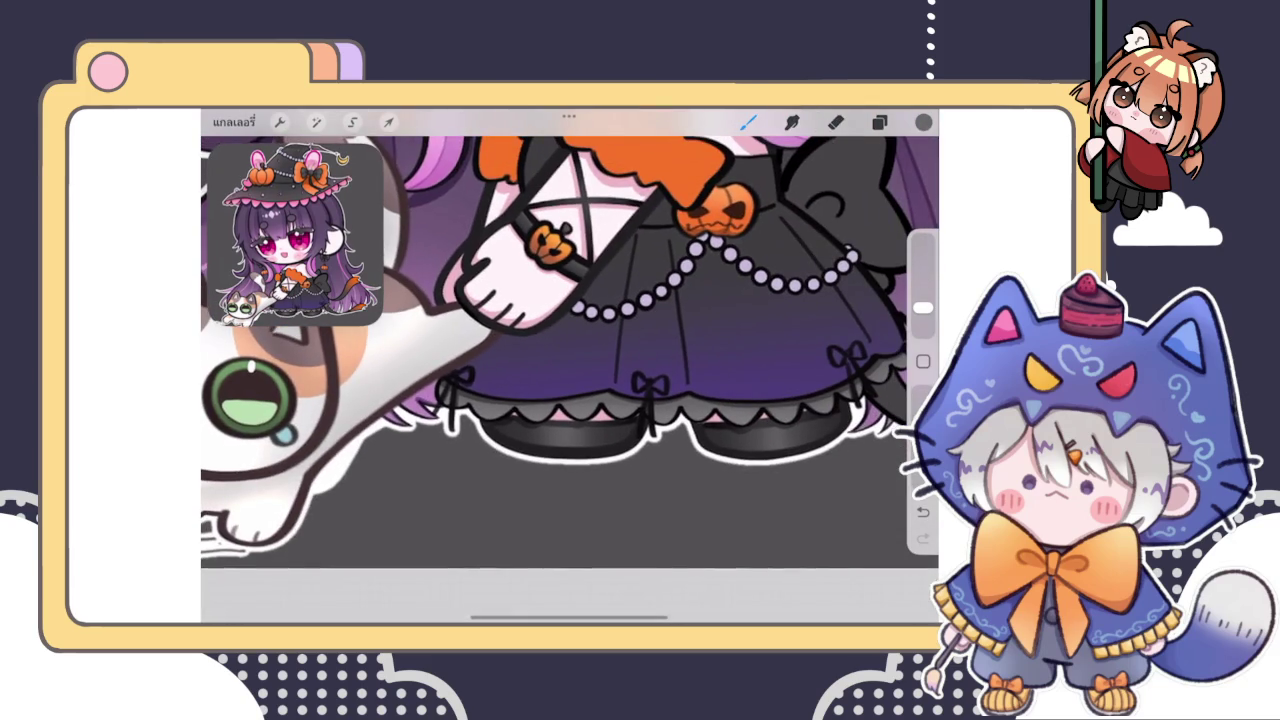
scroll(570, 366, "up", 5)
scroll(630, 380, "up", 3)
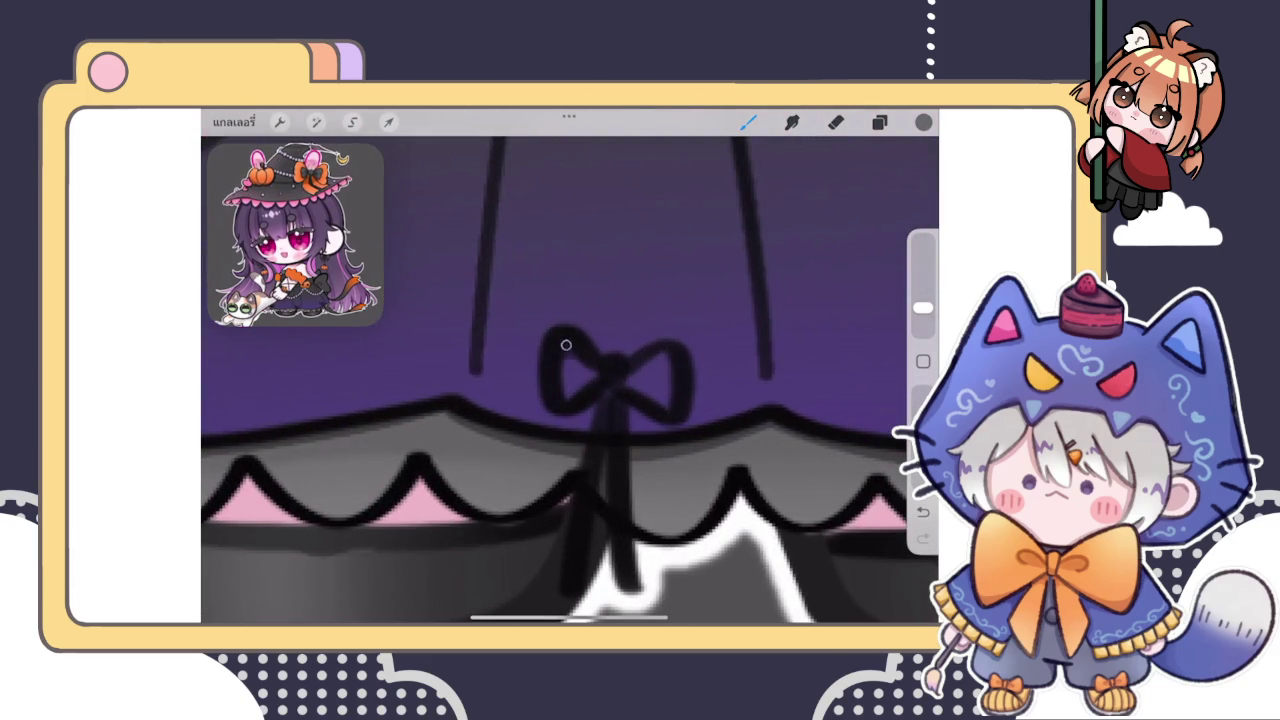
Ink the lines running through the bow knot and touch up around the knot
left_click_drag(598, 406, 548, 436)
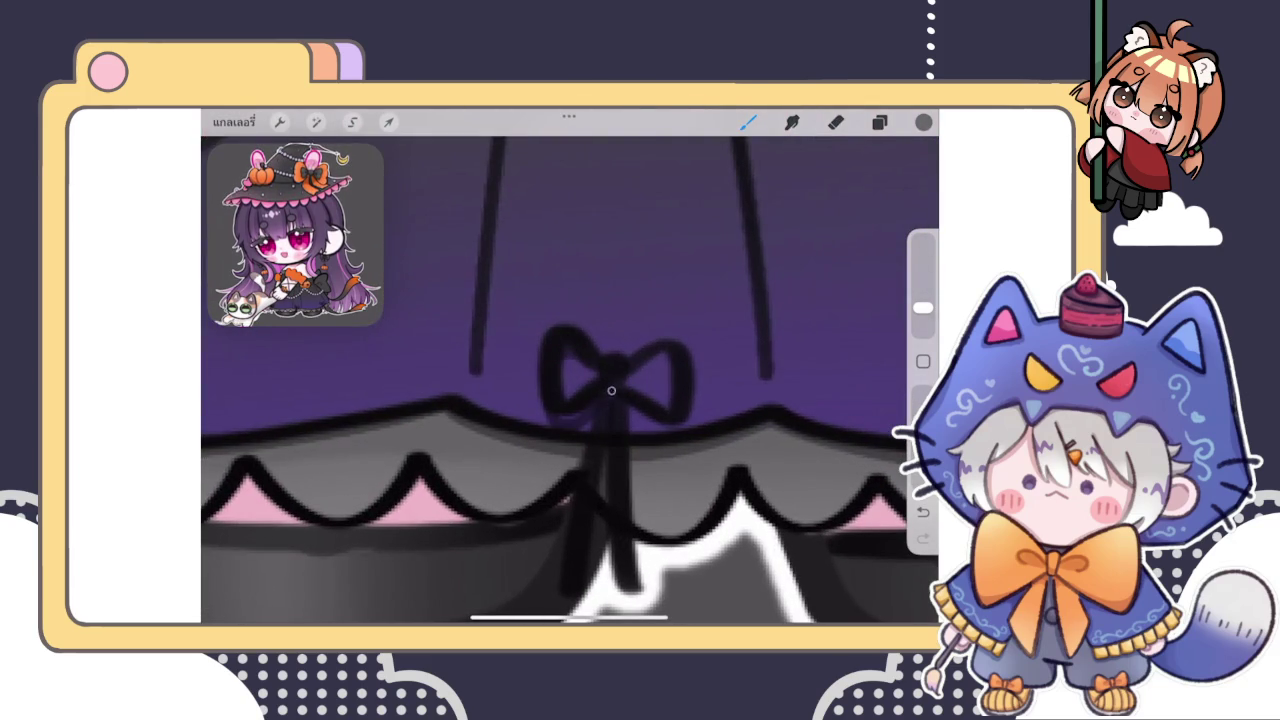
left_click_drag(626, 377, 668, 352)
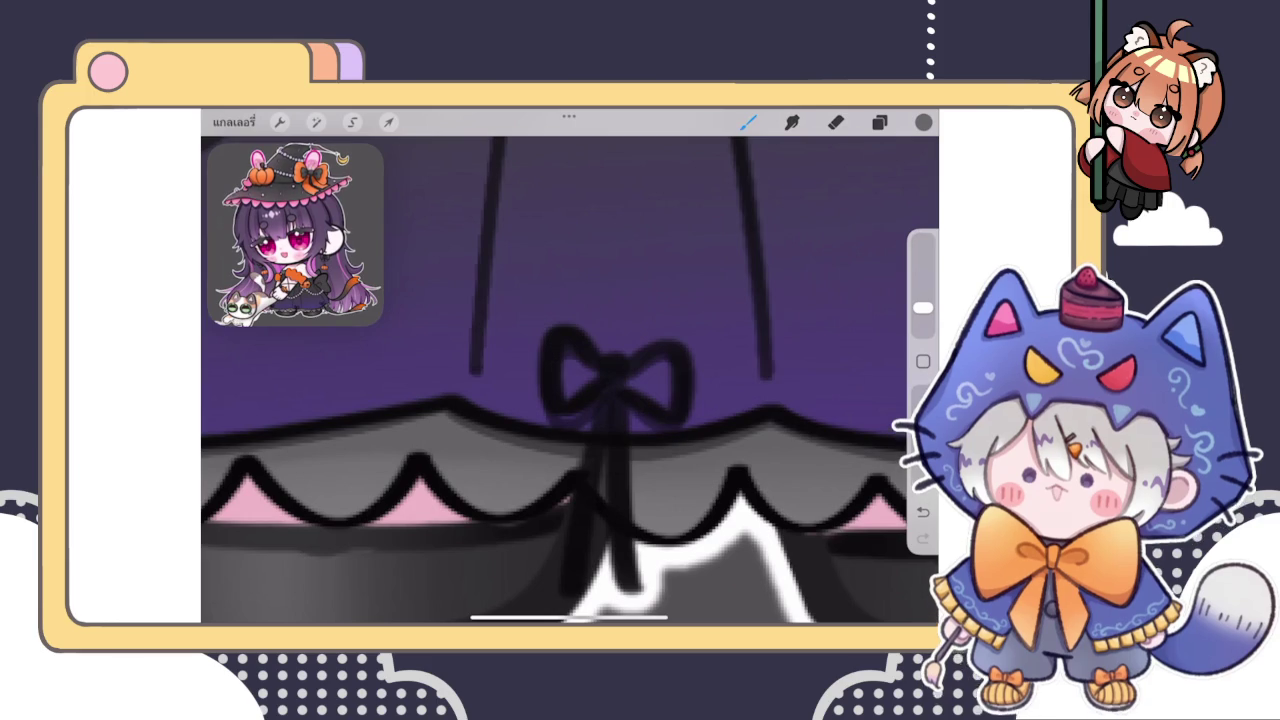
scroll(570, 380, "down", 3)
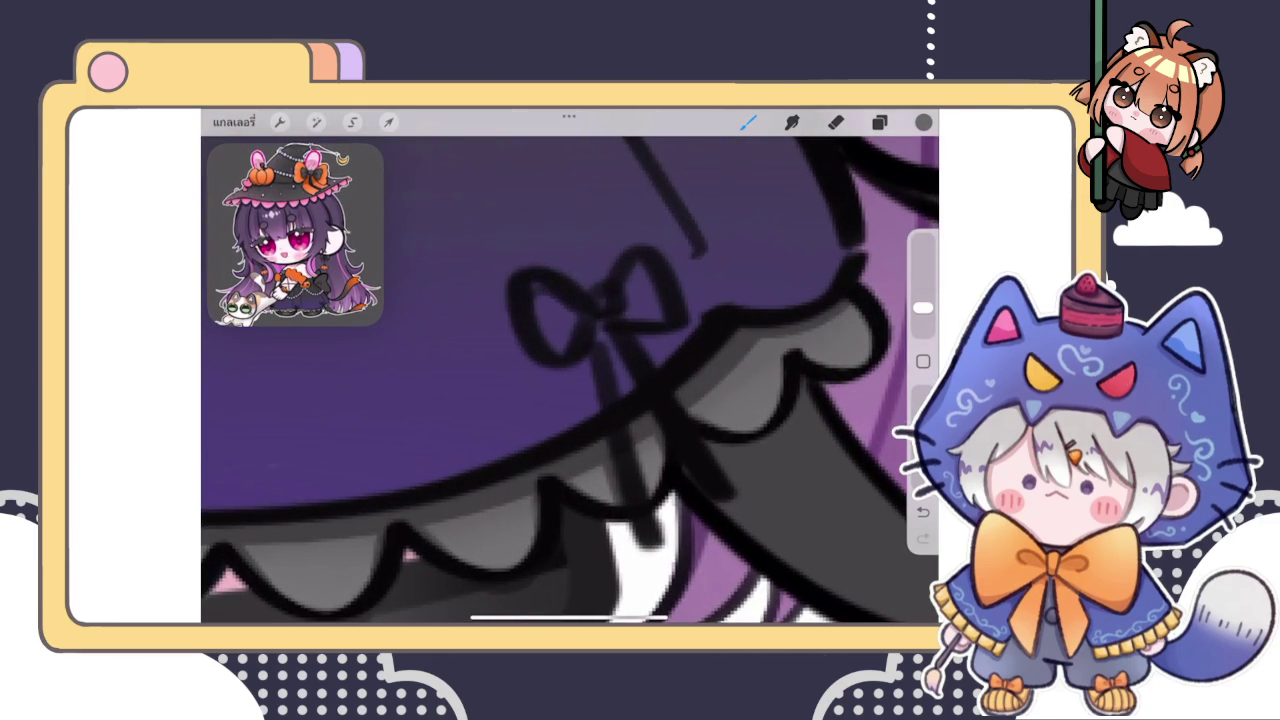
left_click_drag(568, 382, 584, 360)
left_click_drag(622, 284, 644, 262)
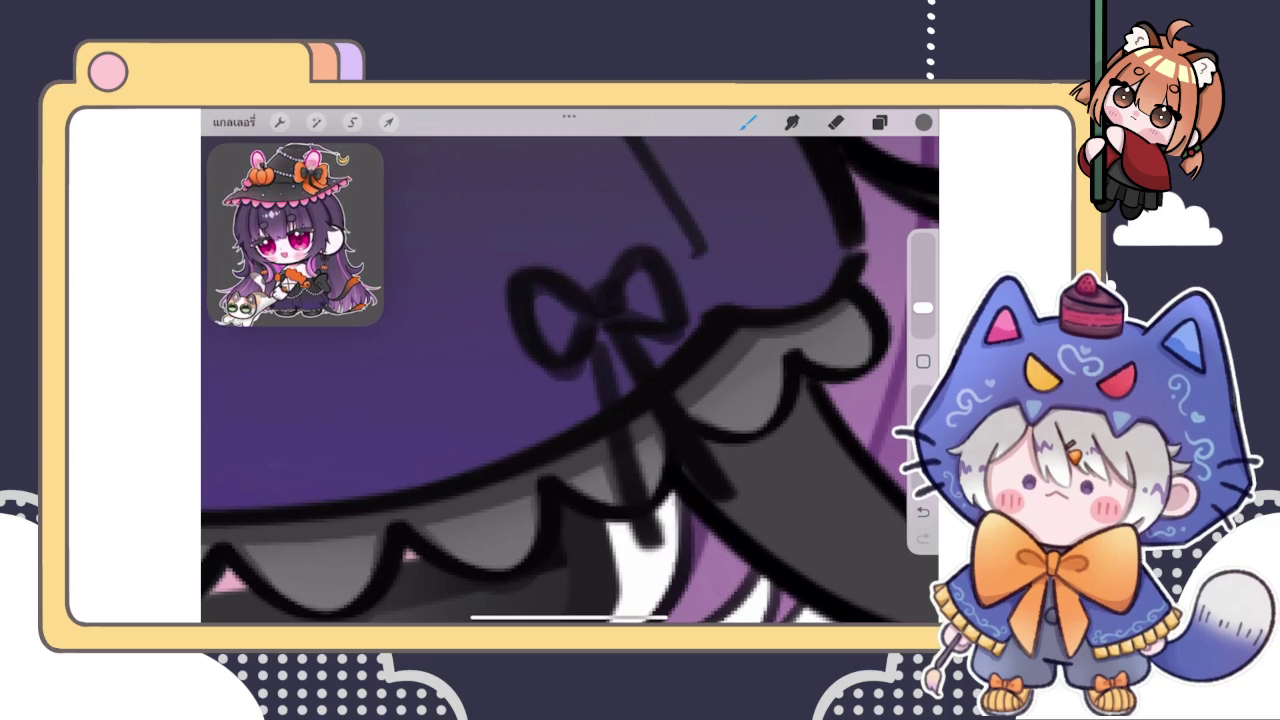
Draw two ribbon tails hanging down from the bow's centre
scroll(570, 380, "down", 3)
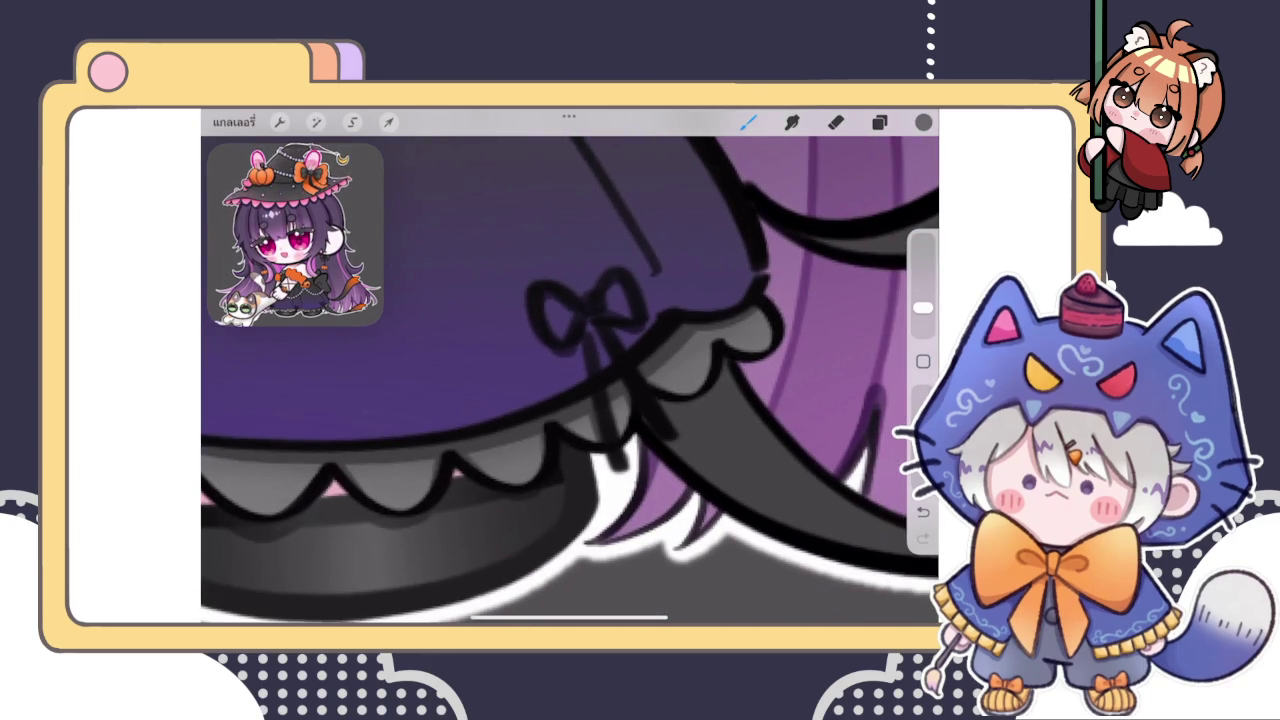
scroll(570, 330, "up", 3)
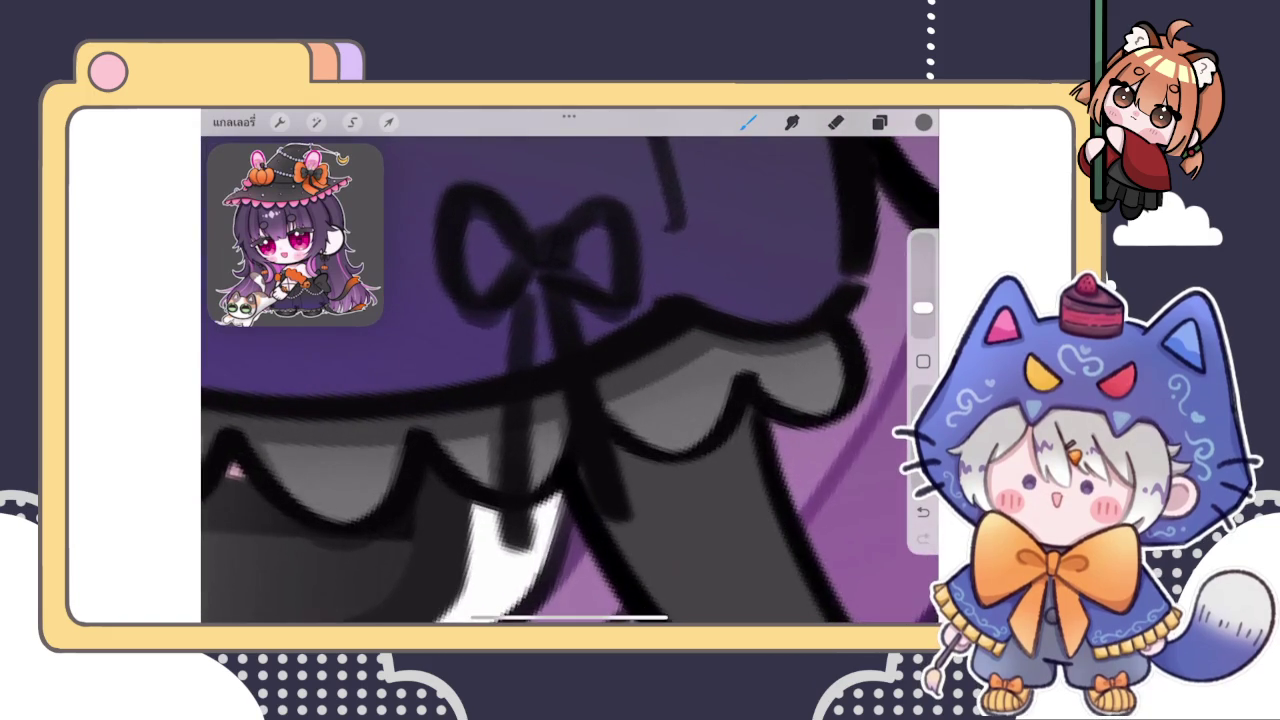
scroll(570, 380, "up", 2)
left_click_drag(502, 302, 500, 384)
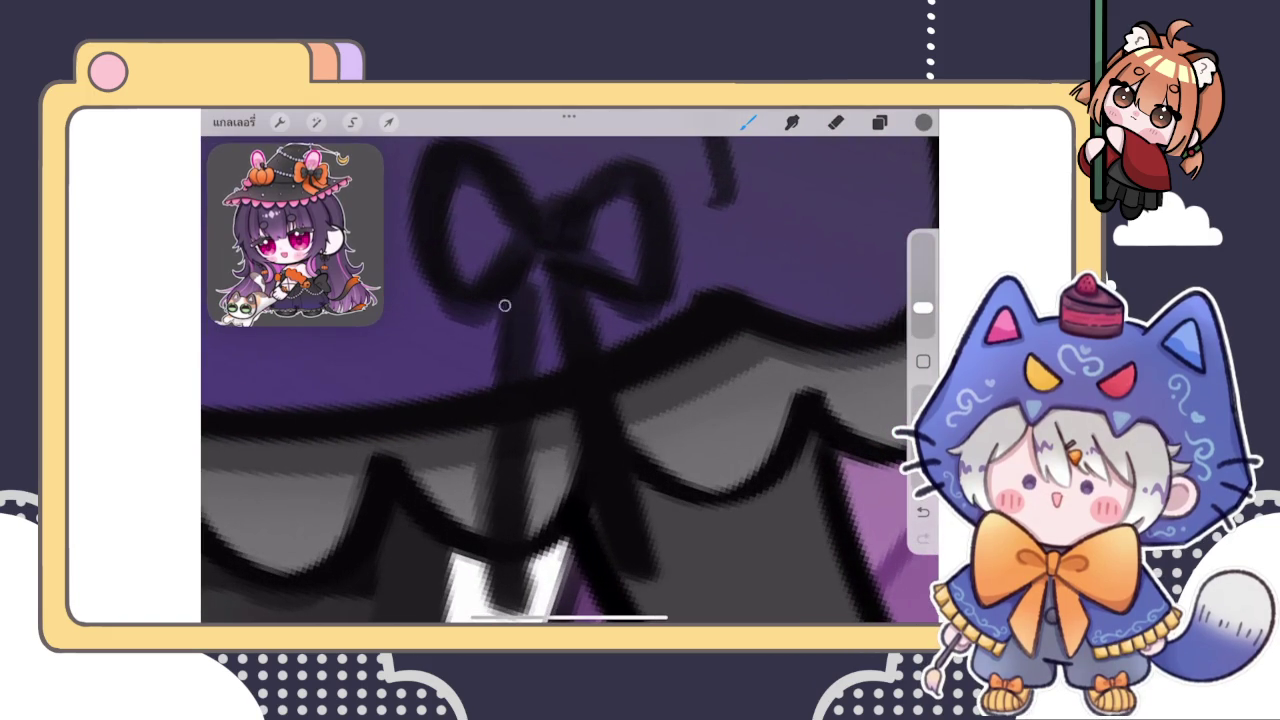
left_click_drag(540, 270, 566, 366)
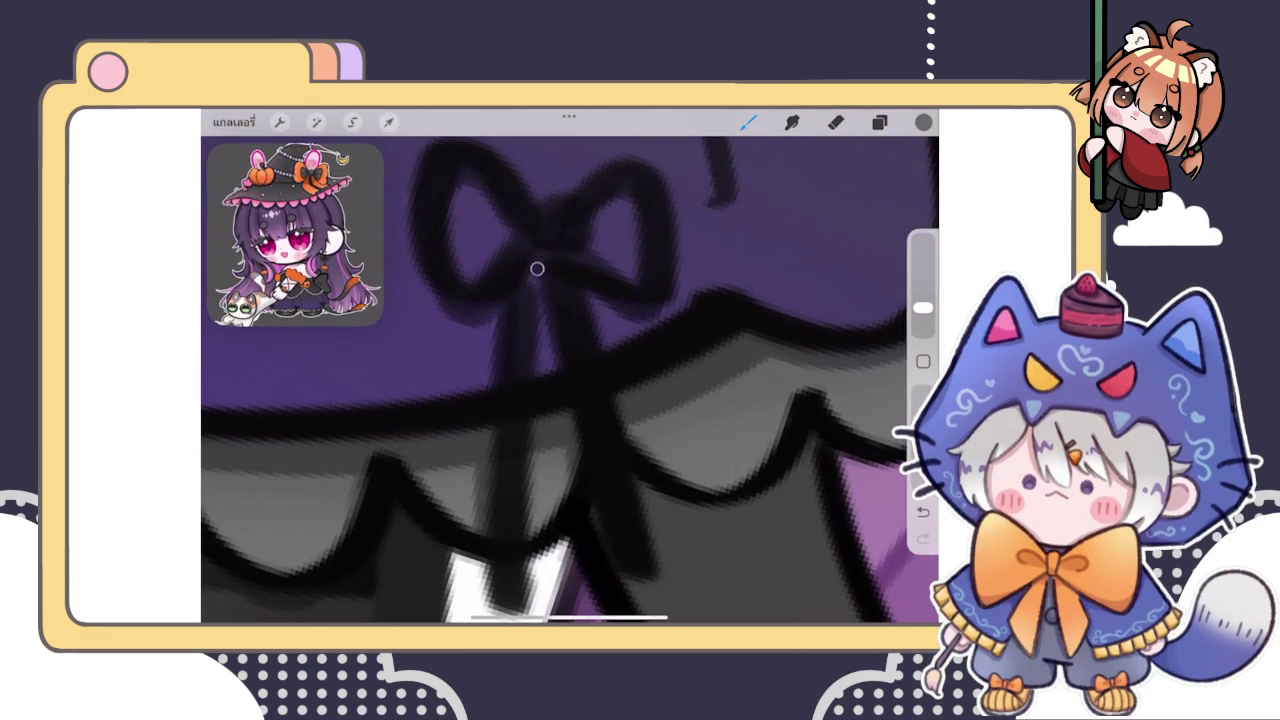
Zoom out to view the whole skirt and cat, then show the Layers panel
scroll(538, 263, "down", 3)
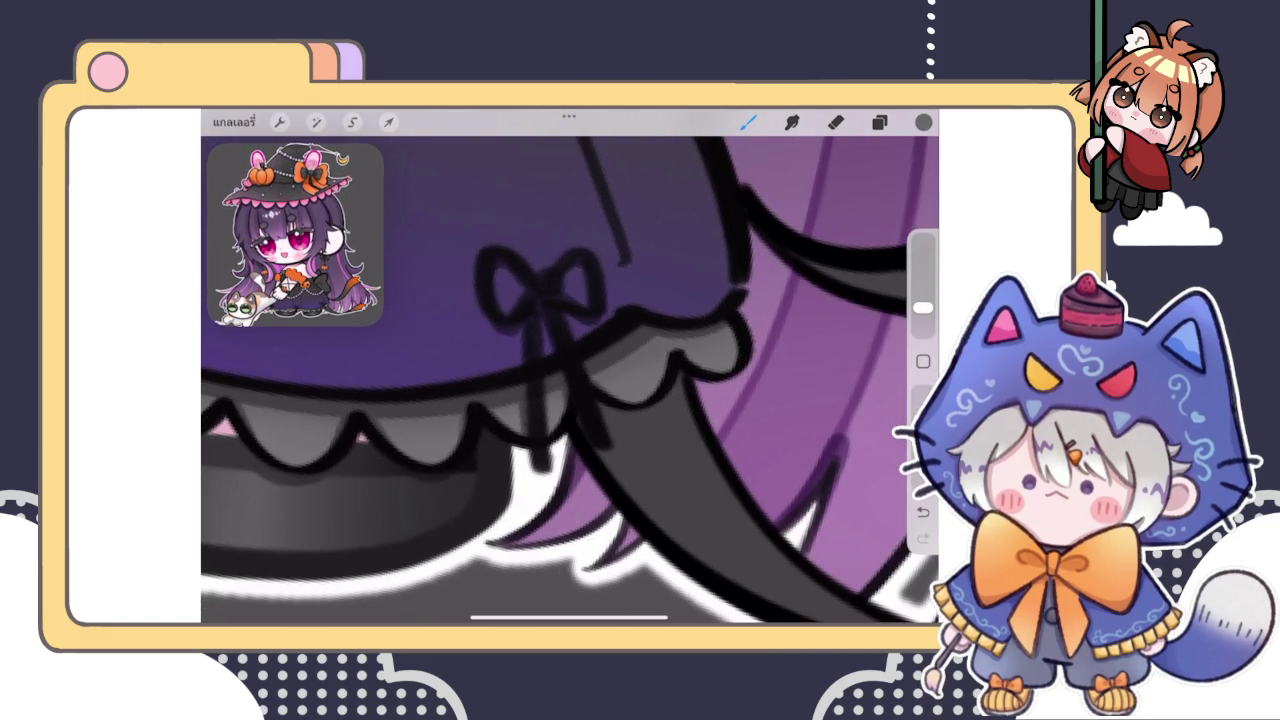
scroll(570, 380, "down", 3)
scroll(570, 380, "down", 2)
scroll(570, 380, "up", 5)
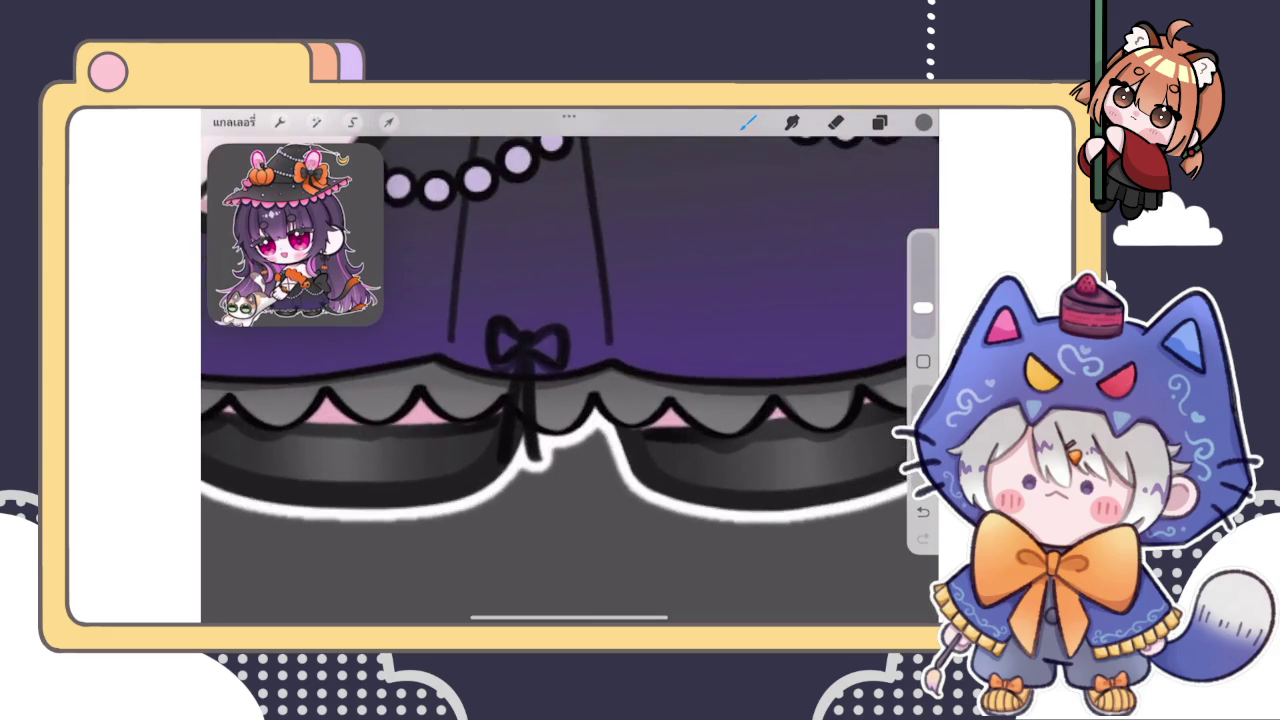
scroll(570, 380, "down", 3)
scroll(570, 380, "up", 1)
scroll(570, 380, "up", 3)
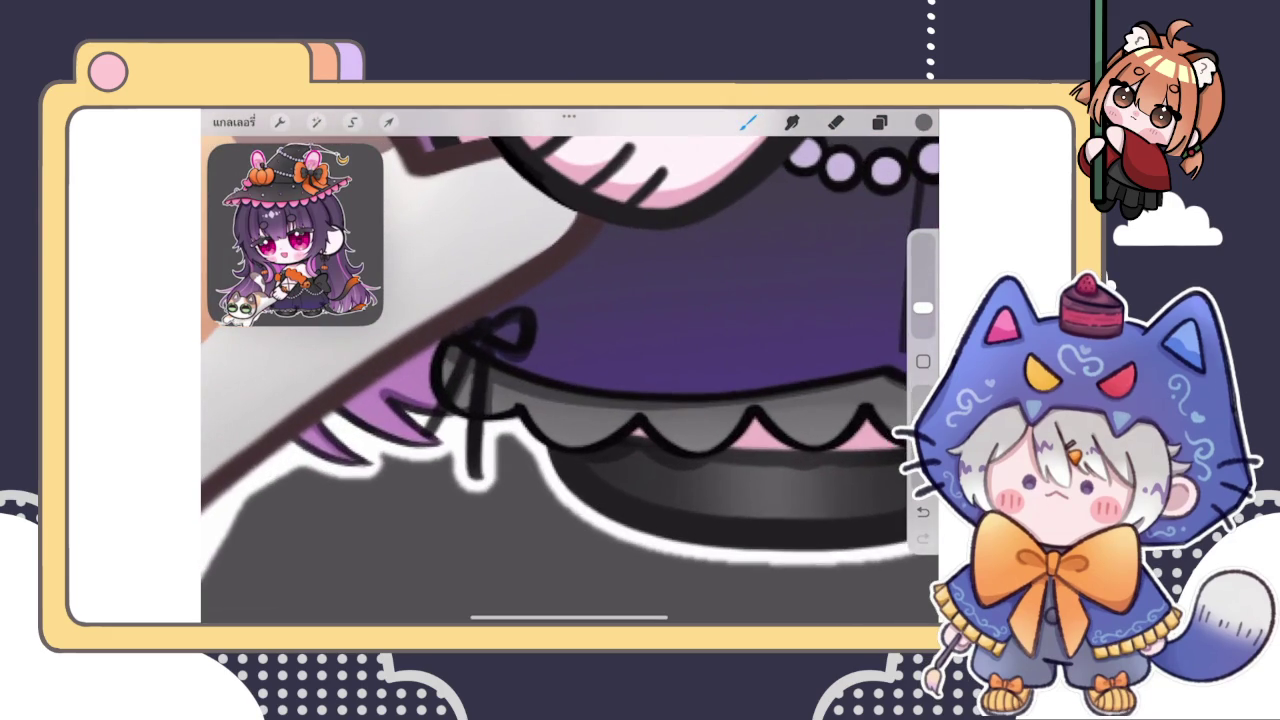
scroll(570, 380, "down", 3)
scroll(570, 380, "down", 1)
scroll(570, 330, "down", 2)
scroll(570, 300, "up", 2)
left_click(879, 122)
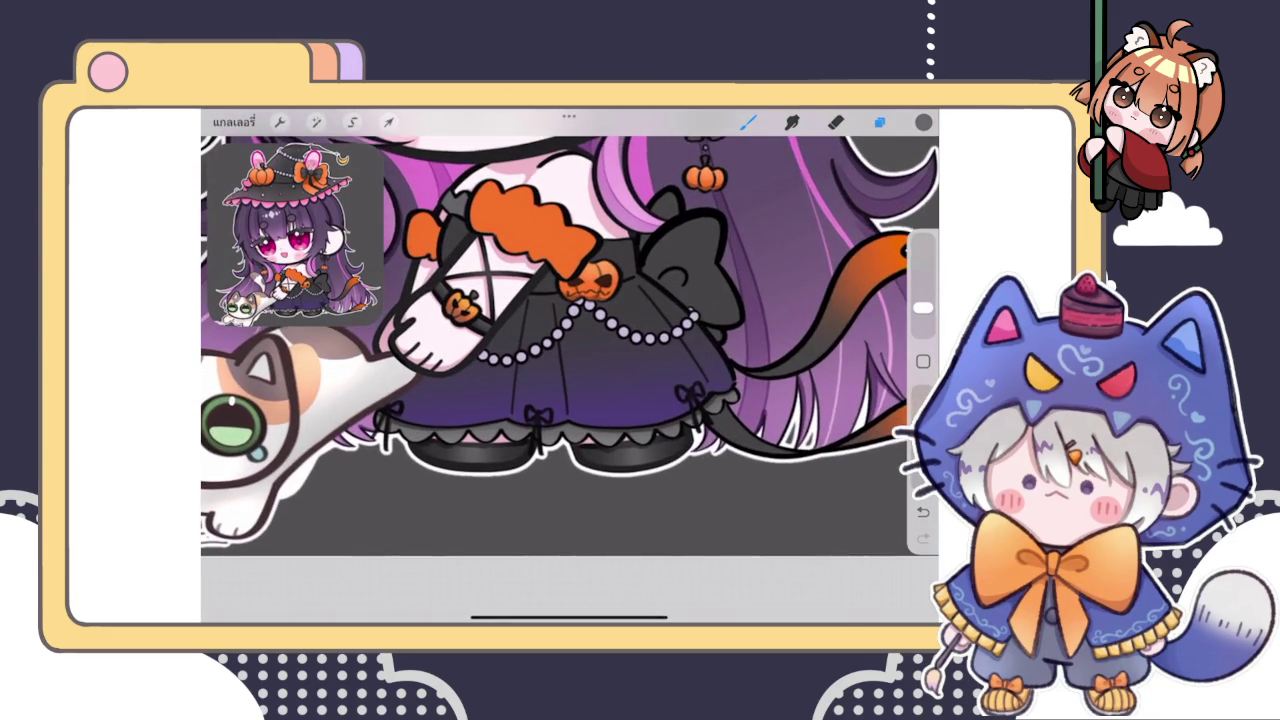
Set the skirt shading layer's blend mode to Multiply
left_click(790, 391)
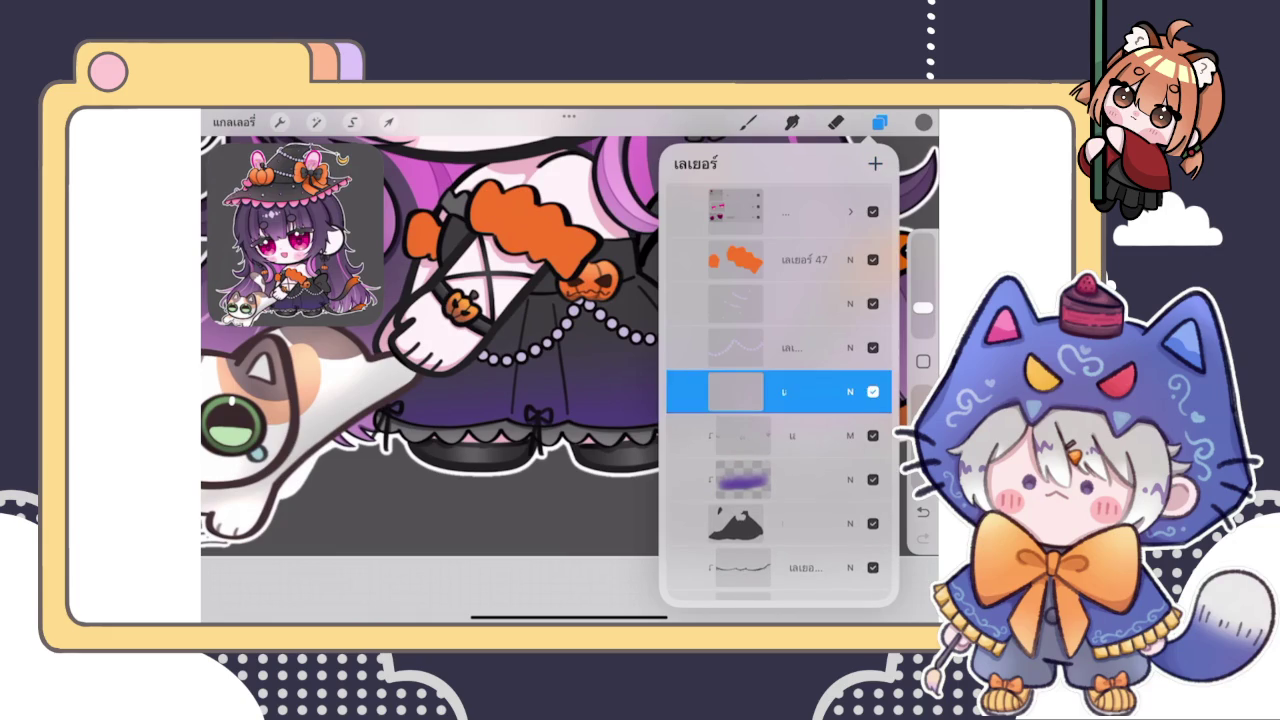
left_click(748, 122)
left_click(879, 122)
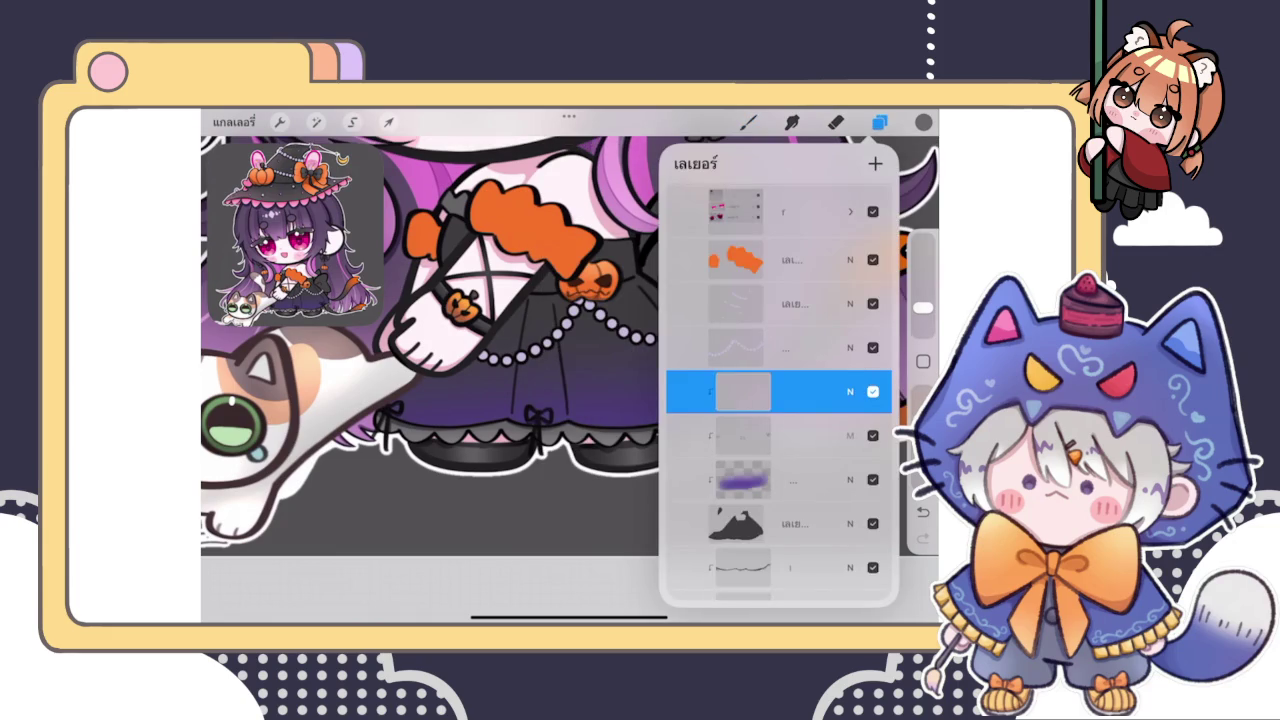
left_click(849, 301)
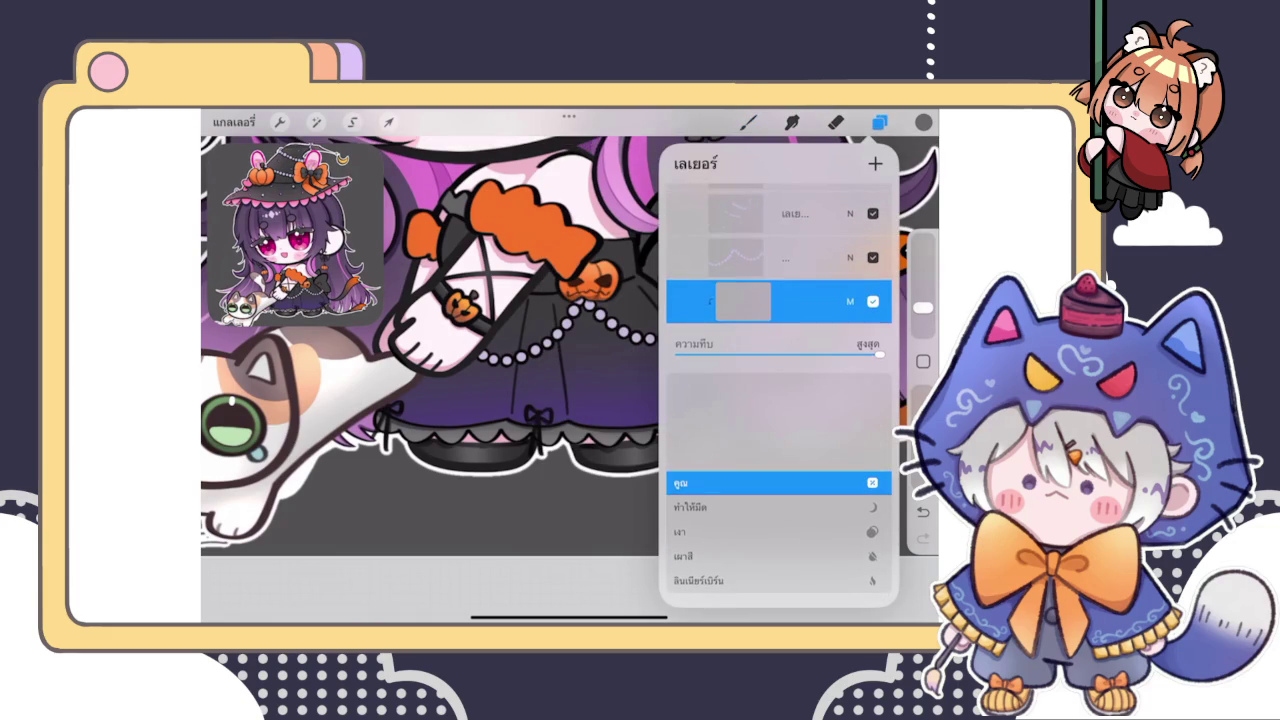
left_click(748, 122)
Ink dark vertical pleat lines down the skirt and darken the outline near the bow
scroll(570, 350, "up", 2)
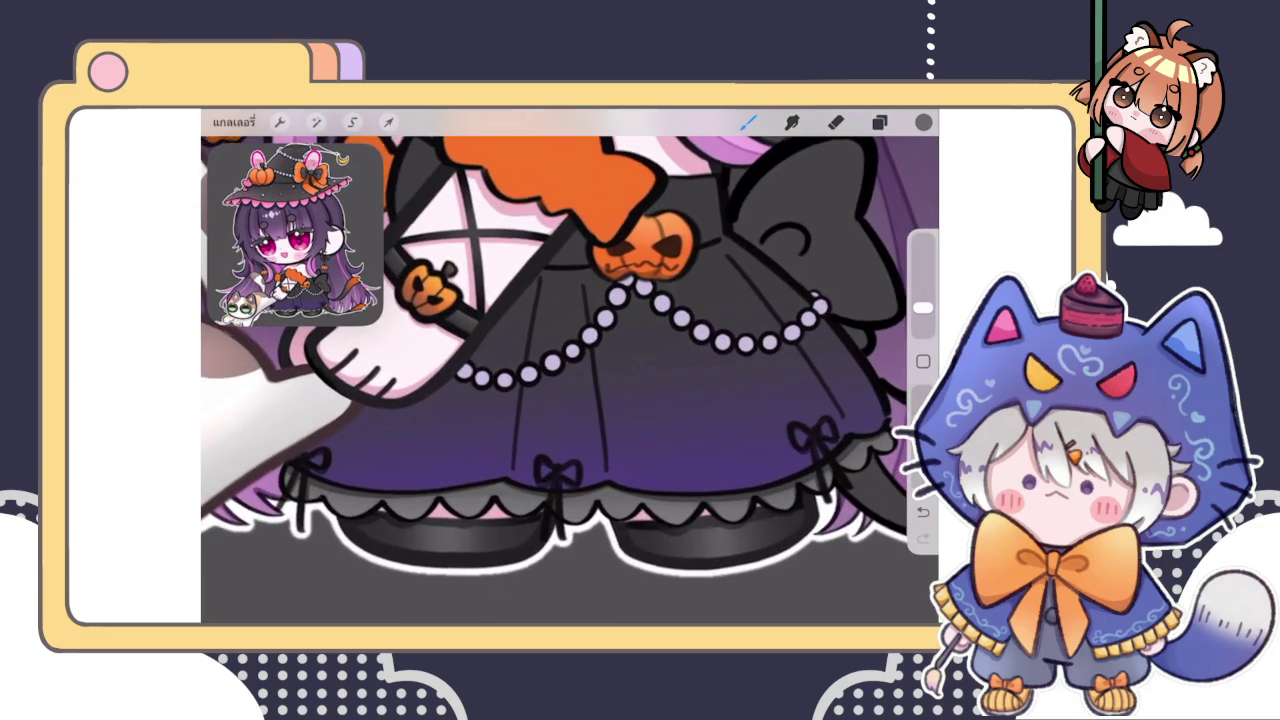
mouse_move(542, 269)
left_mouse_down()
mouse_move(545, 336)
mouse_move(516, 480)
left_mouse_up()
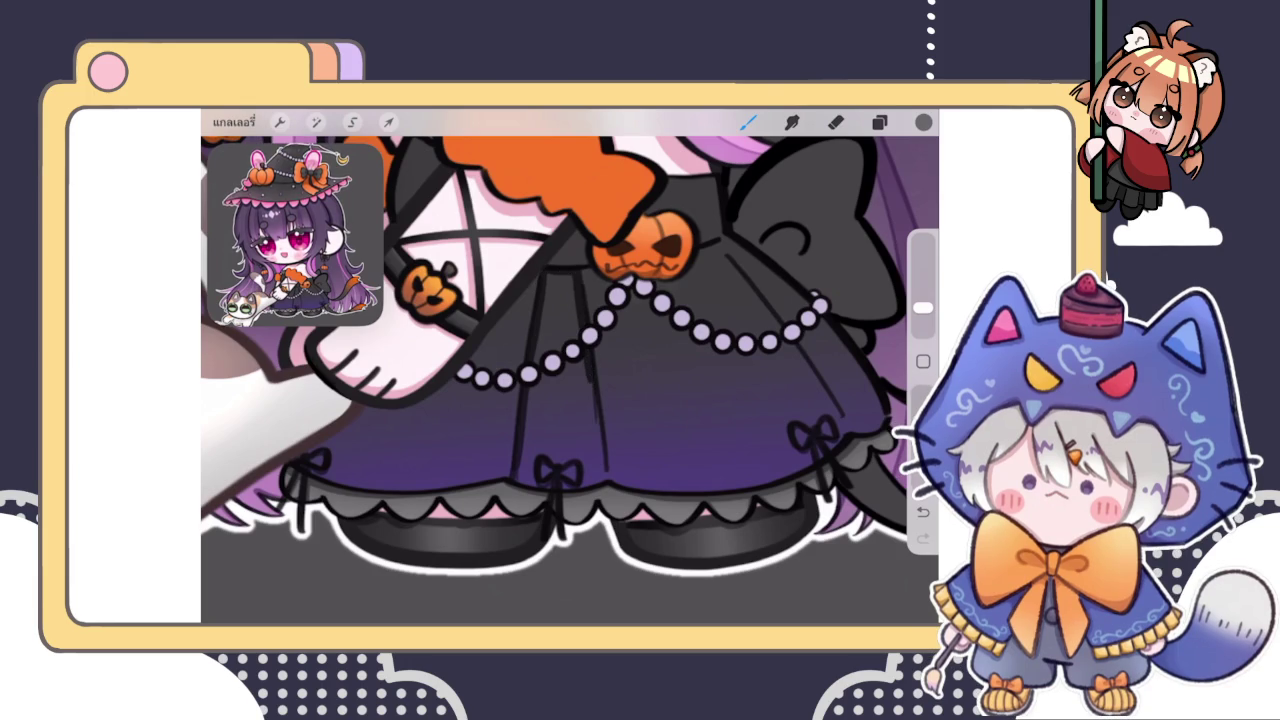
scroll(570, 380, "down", 2)
scroll(535, 400, "up", 3)
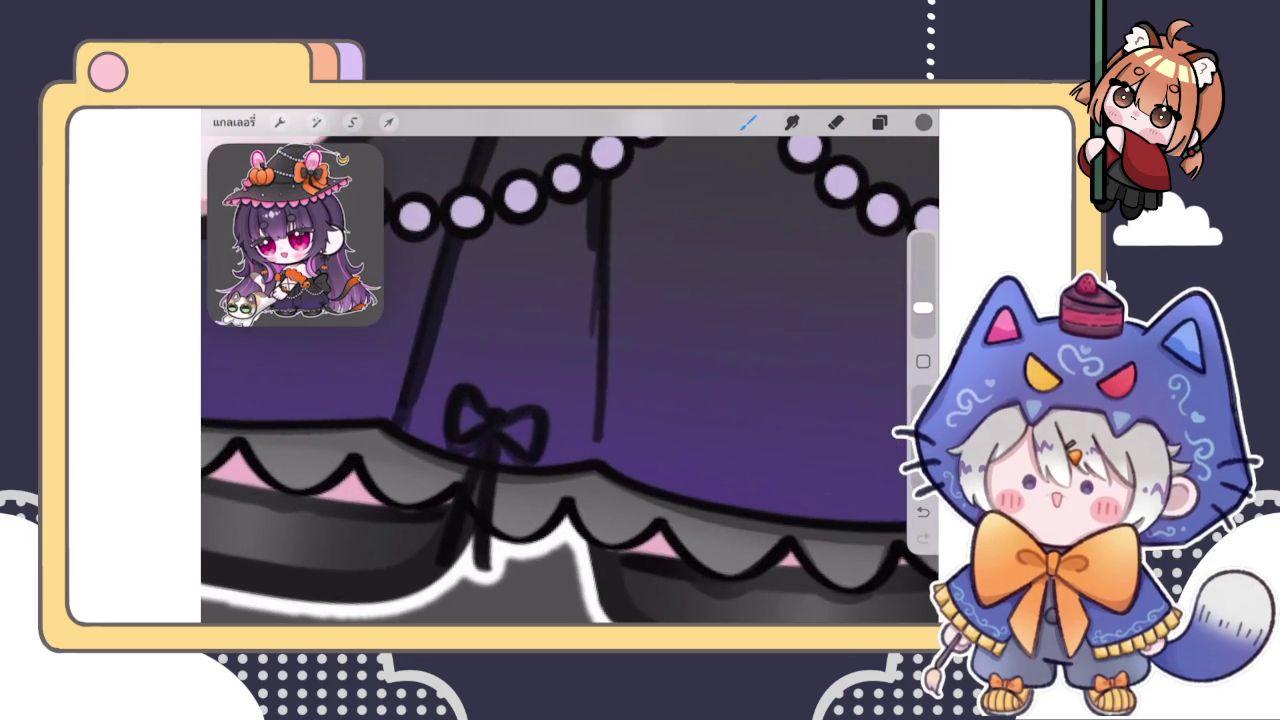
left_click_drag(606, 238, 598, 366)
left_click_drag(595, 370, 590, 460)
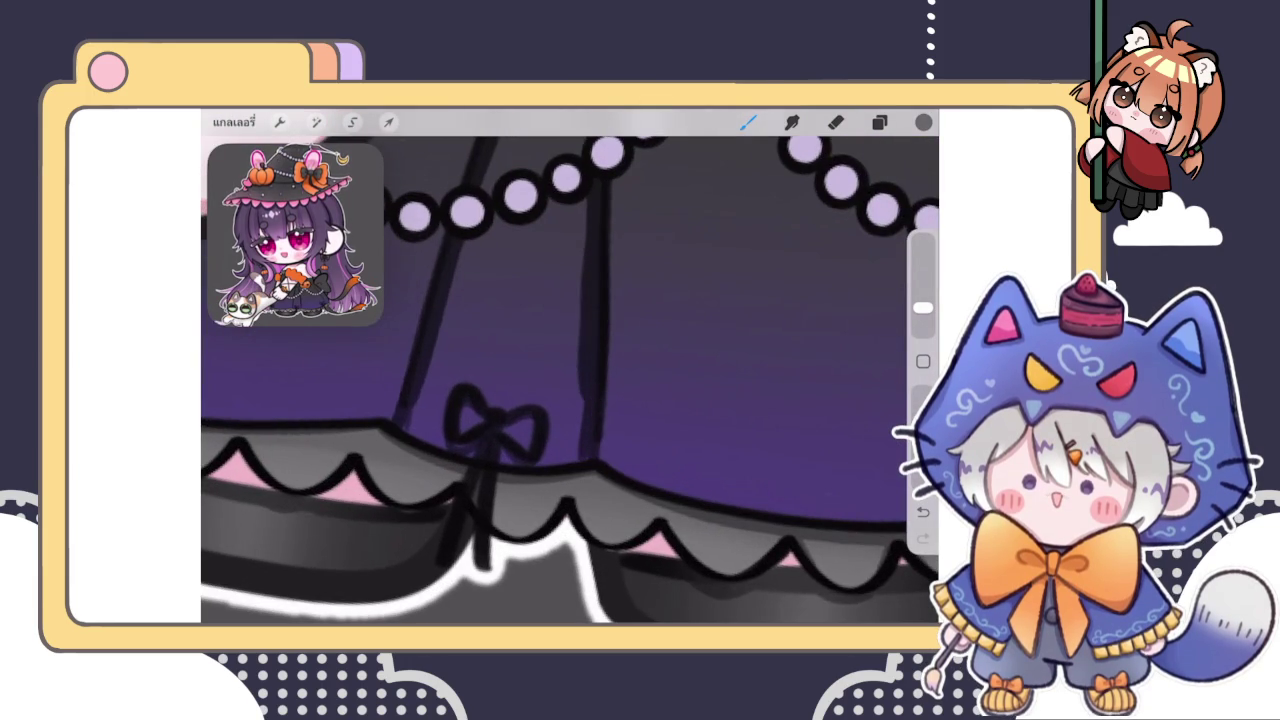
mouse_move(430, 366)
left_mouse_down()
mouse_move(404, 434)
mouse_move(546, 454)
mouse_move(566, 429)
mouse_move(443, 371)
mouse_move(540, 410)
mouse_move(527, 257)
mouse_move(471, 486)
left_mouse_up()
Shade a dark vertical panel down the front of the purple skirt
scroll(570, 380, "down", 5)
scroll(521, 486, "up", 2)
left_click_drag(468, 416, 457, 491)
mouse_move(495, 348)
left_mouse_down()
mouse_move(510, 257)
mouse_move(516, 470)
left_mouse_up()
left_click_drag(536, 362, 536, 468)
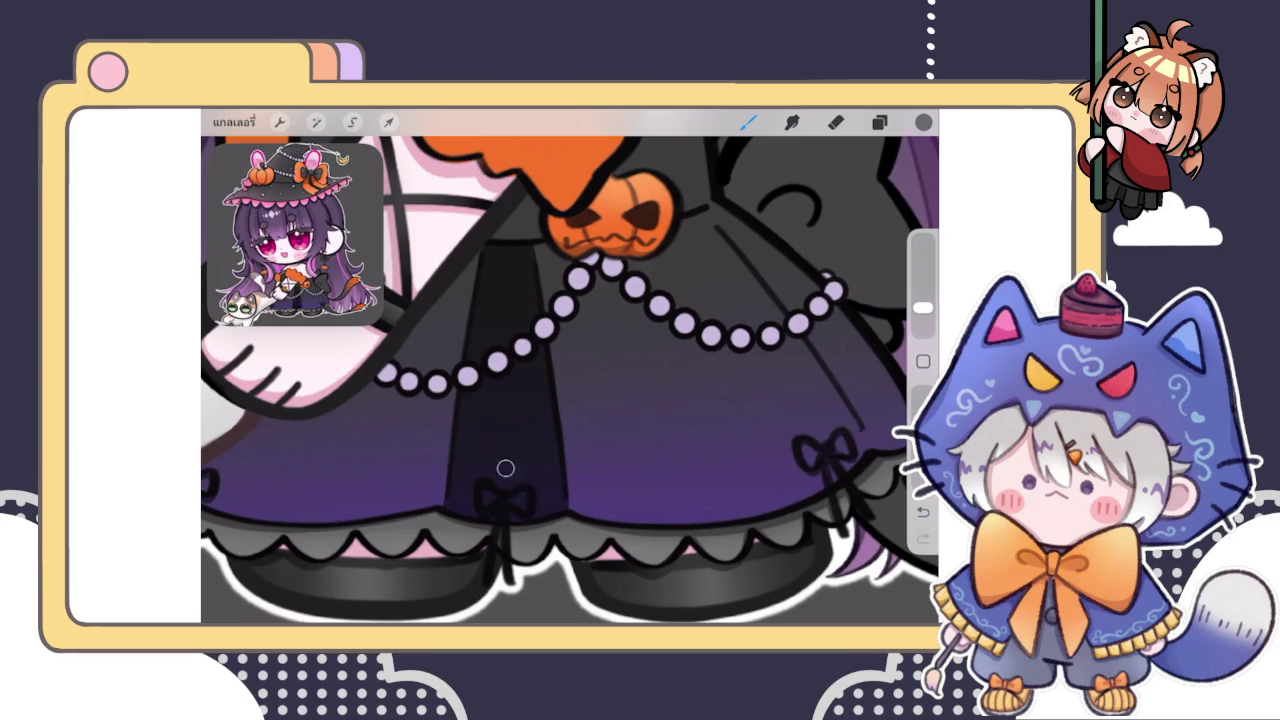
left_click(879, 122)
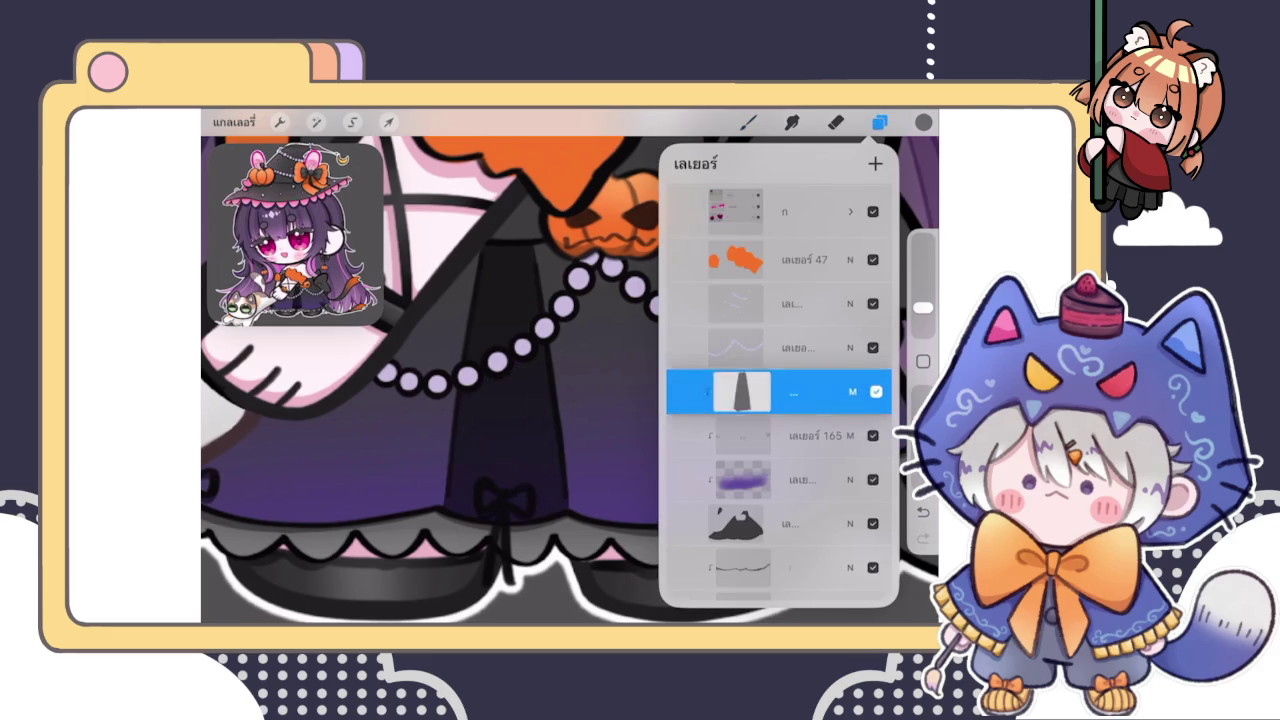
Move the skirt shading layer below เลเยอร์ 165 and lower its opacity to about 36%
left_click_drag(790, 391, 790, 440)
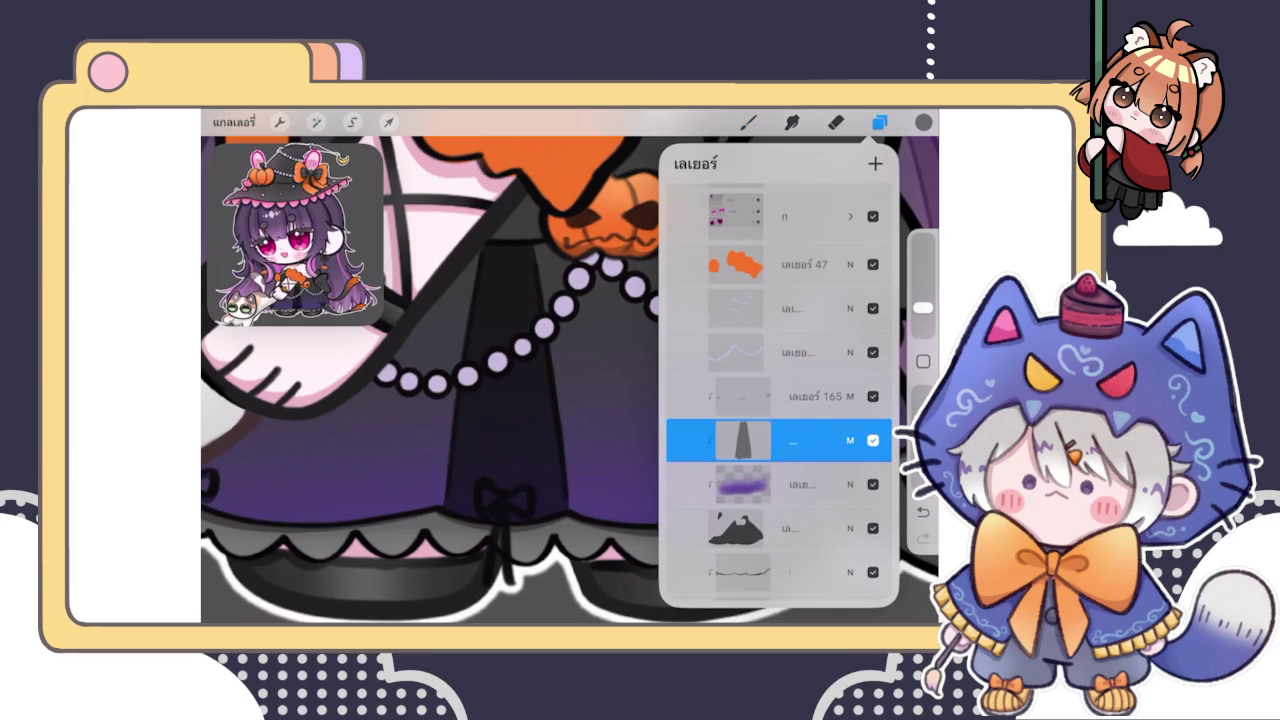
left_click(850, 440)
left_click_drag(870, 354, 746, 354)
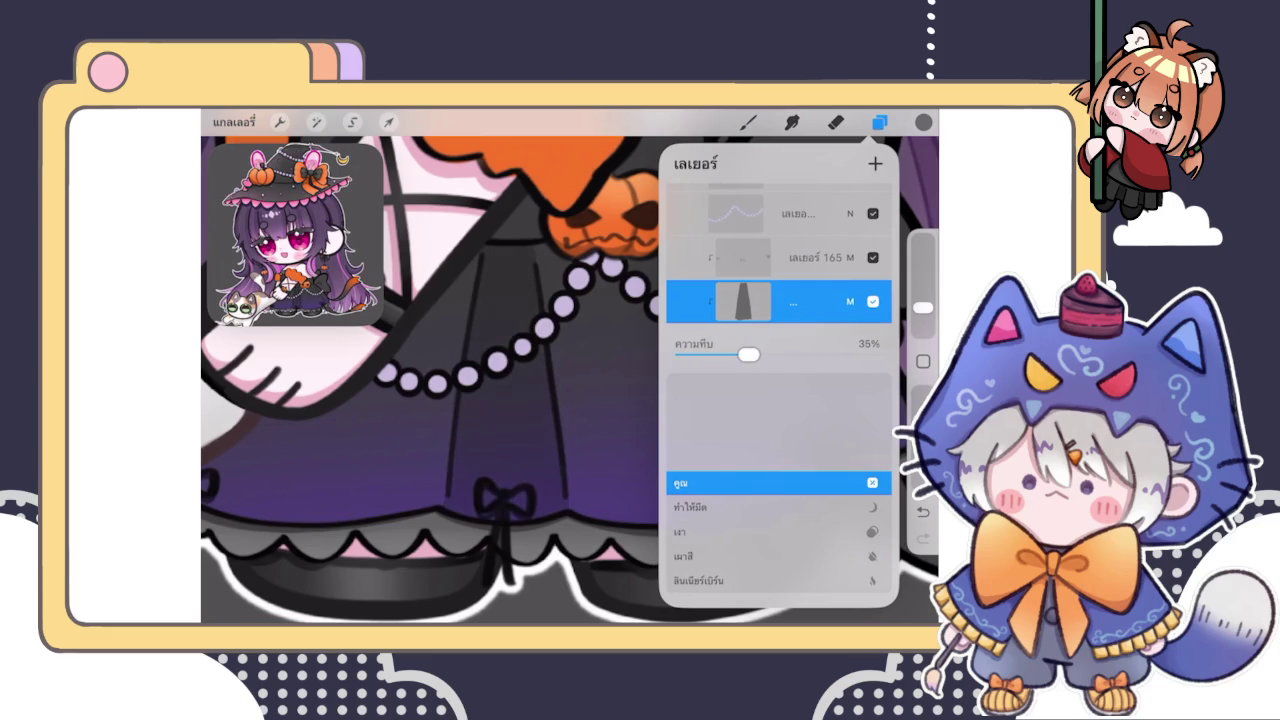
left_click(850, 301)
left_click(850, 301)
left_click(850, 301)
left_click(748, 122)
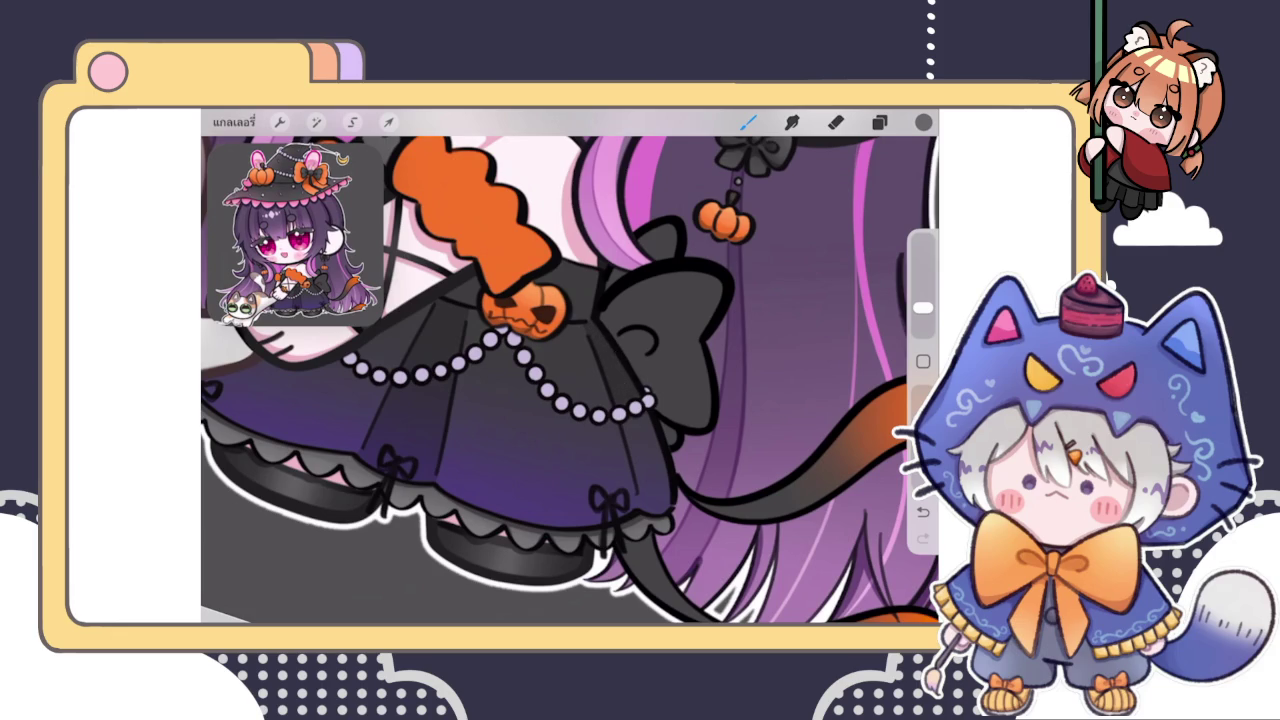
Paint dark shading along the skirt edge below the pearls, undoing two stray strokes
scroll(629, 383, "up", 3)
left_click_drag(590, 354, 603, 508)
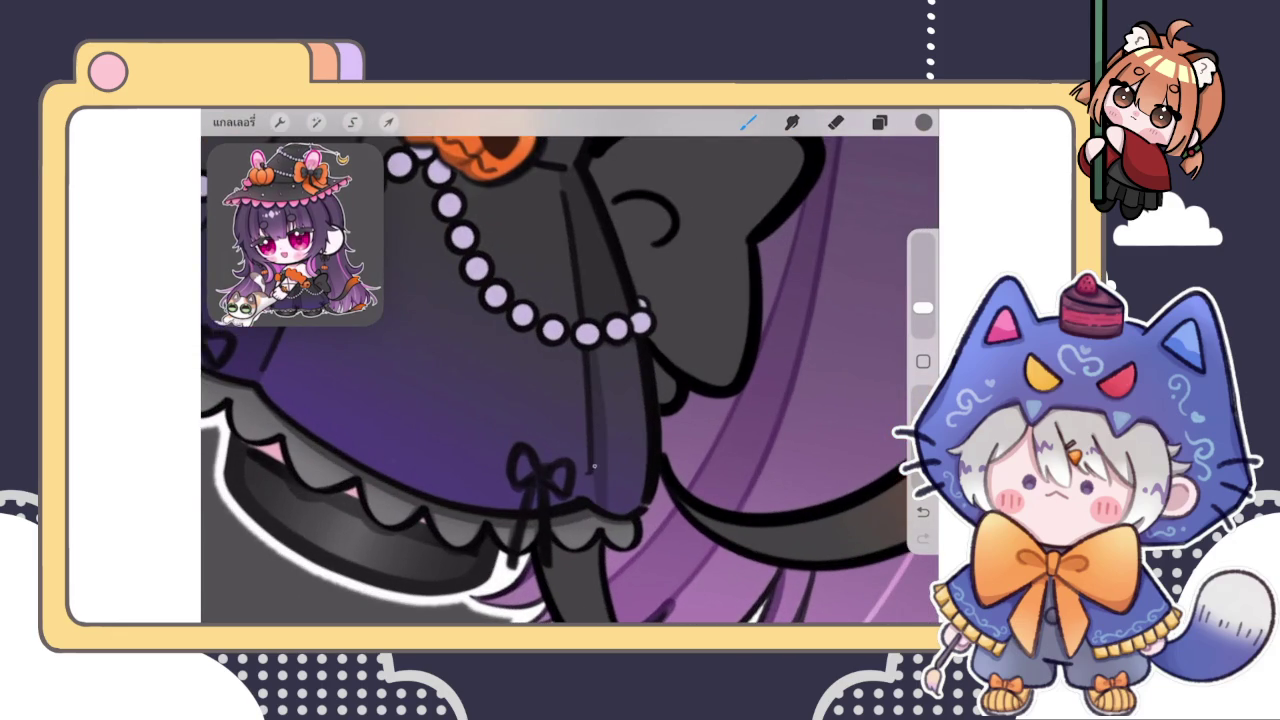
left_click_drag(592, 346, 612, 514)
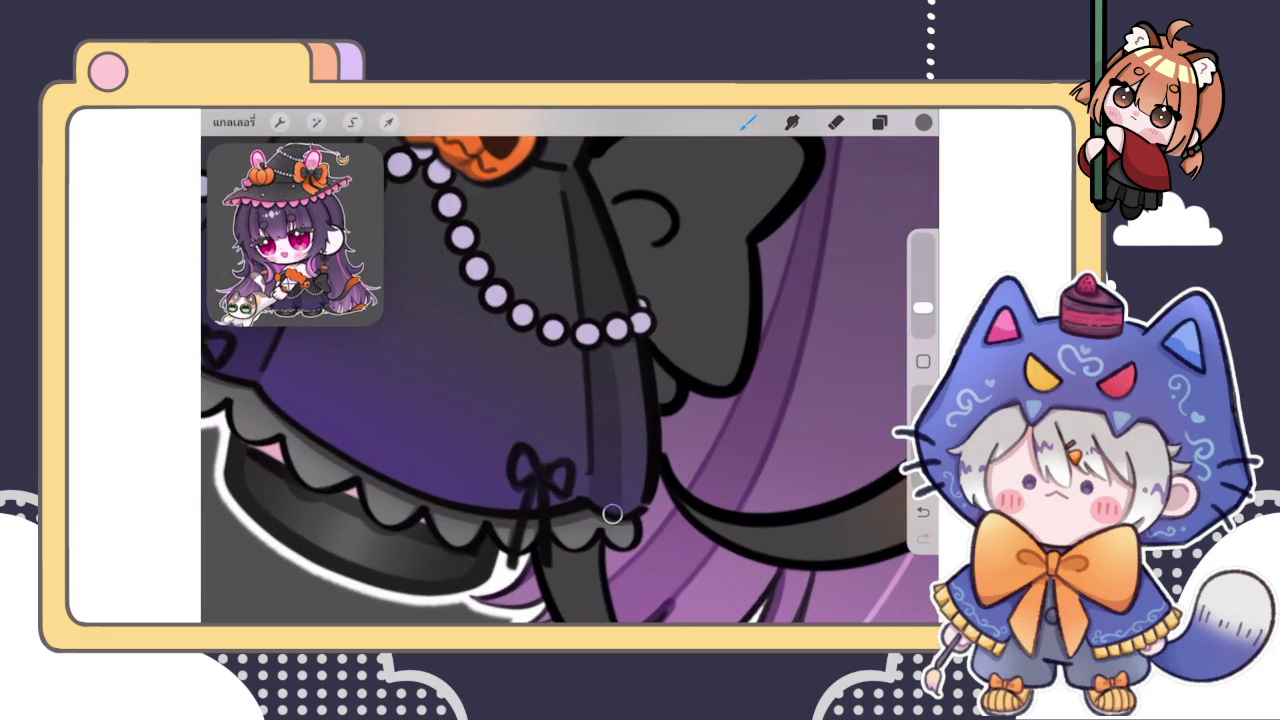
mouse_move(608, 353)
left_mouse_down()
mouse_move(634, 506)
mouse_move(634, 357)
left_mouse_up()
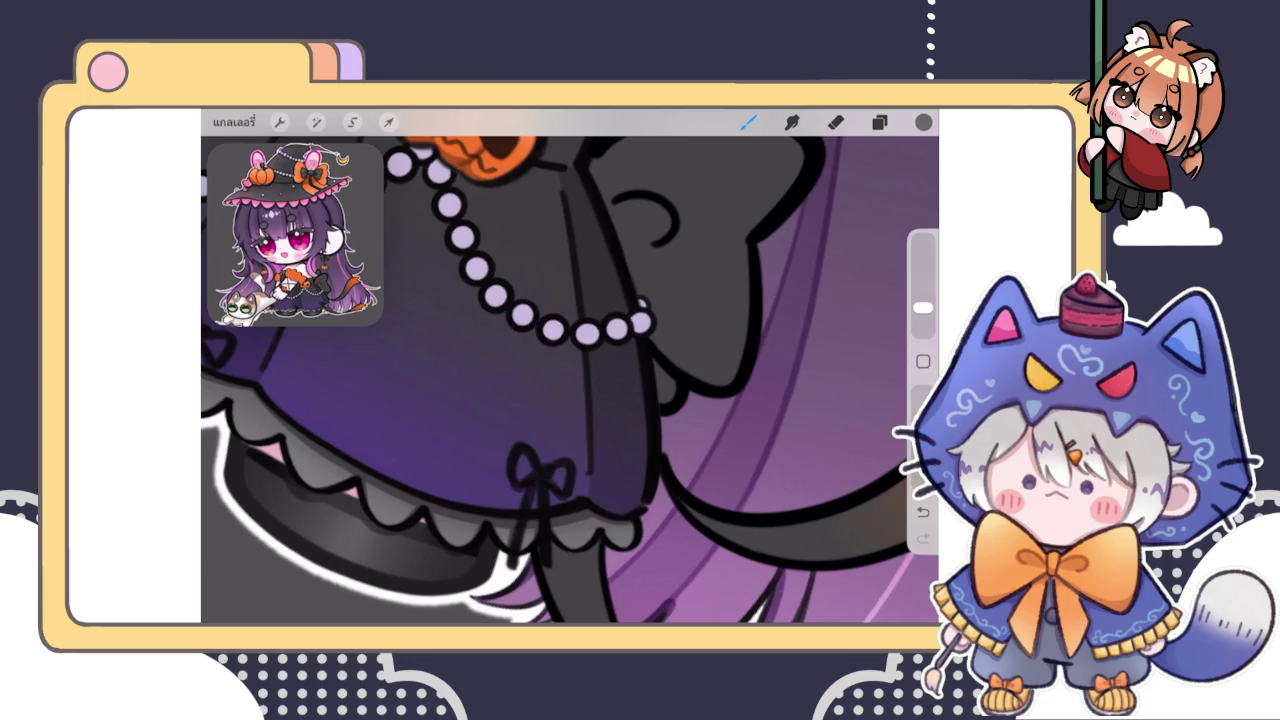
scroll(570, 380, "down", 2)
scroll(570, 380, "down", 3)
scroll(570, 380, "down", 2)
scroll(570, 380, "down", 1)
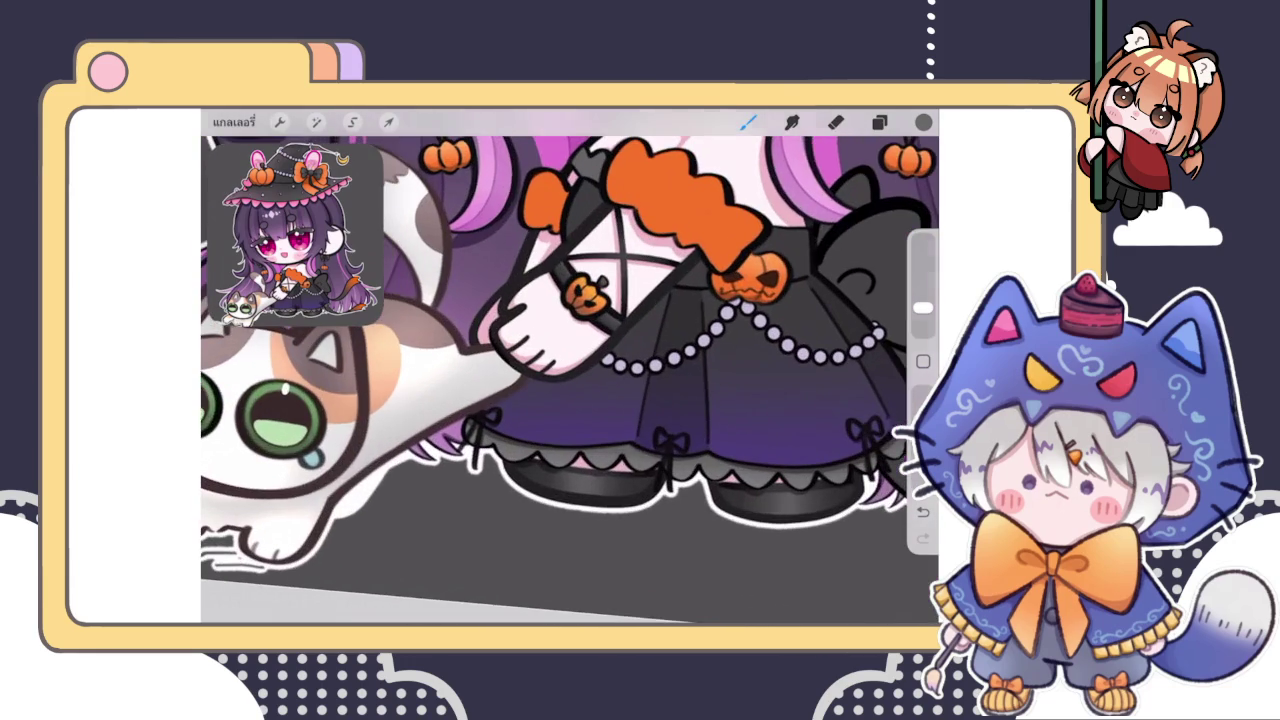
scroll(570, 380, "up", 2)
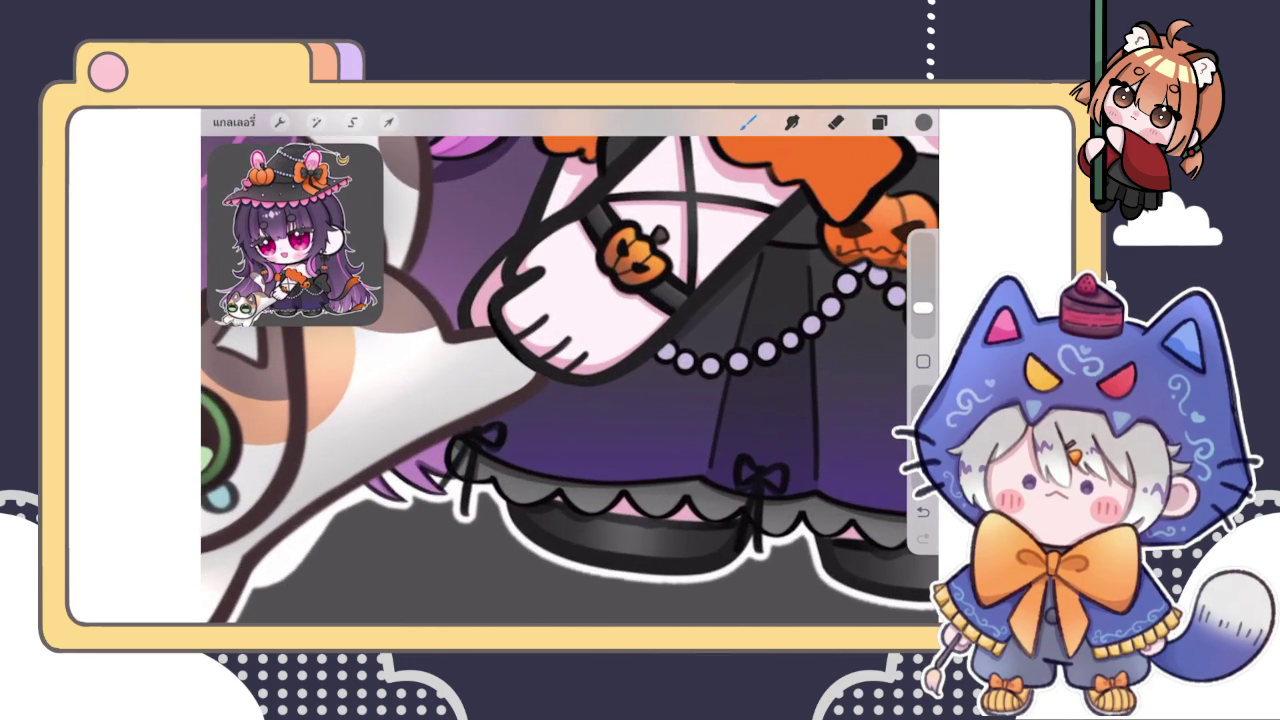
scroll(570, 380, "up", 2)
key("ctrl+z")
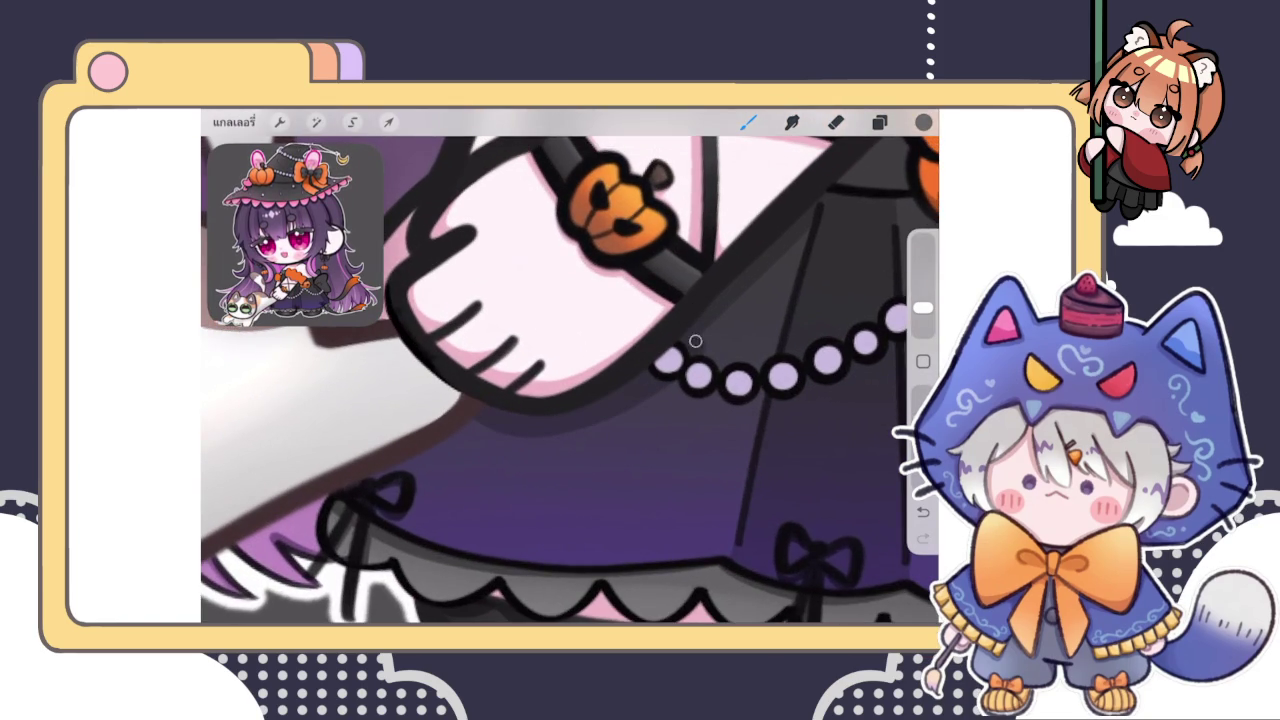
key("ctrl+z")
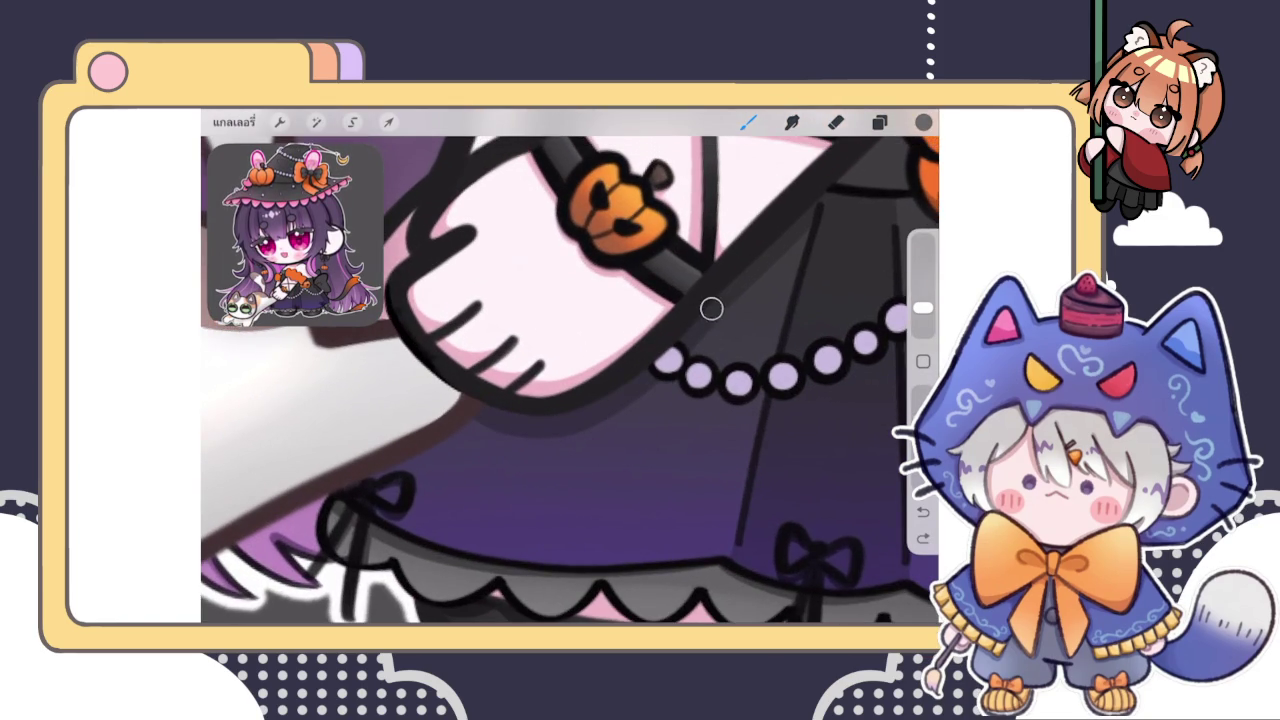
Zoom in on the orange pumpkin and thicken the line running right from it
left_click_drag(494, 420, 354, 500)
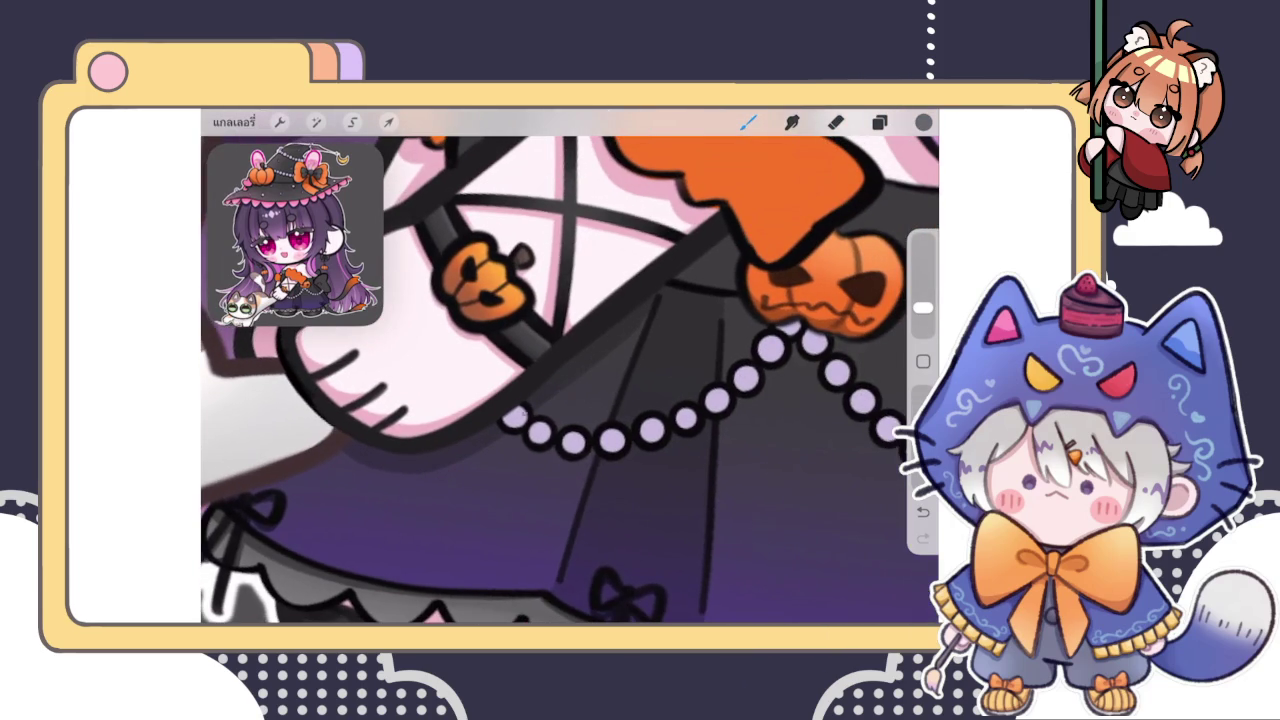
scroll(547, 395, "down", 3)
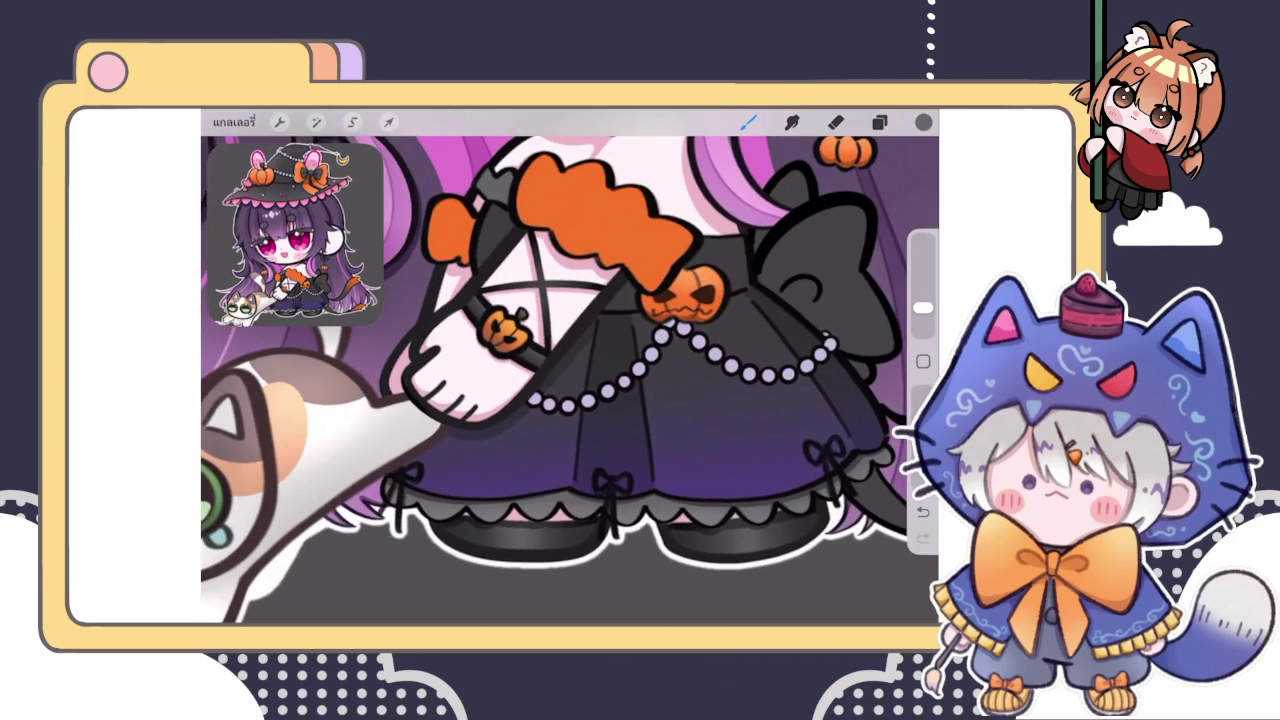
scroll(500, 330, "up", 3)
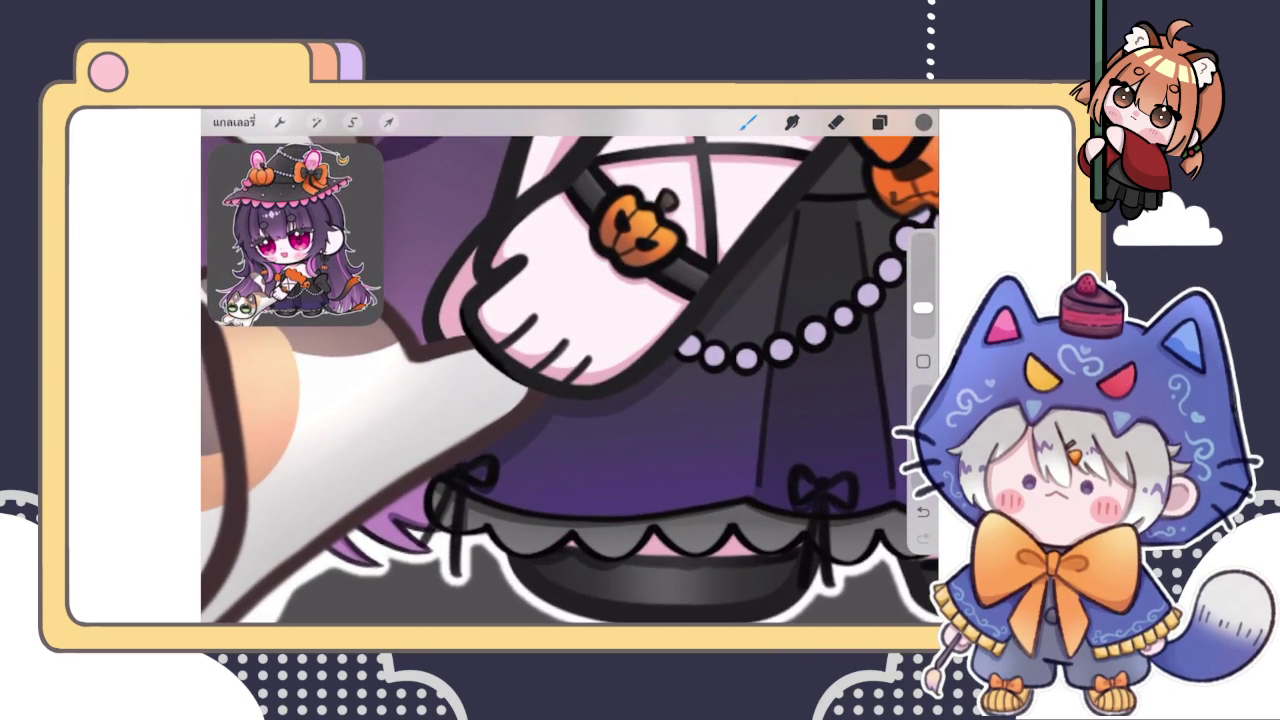
scroll(570, 380, "down", 3)
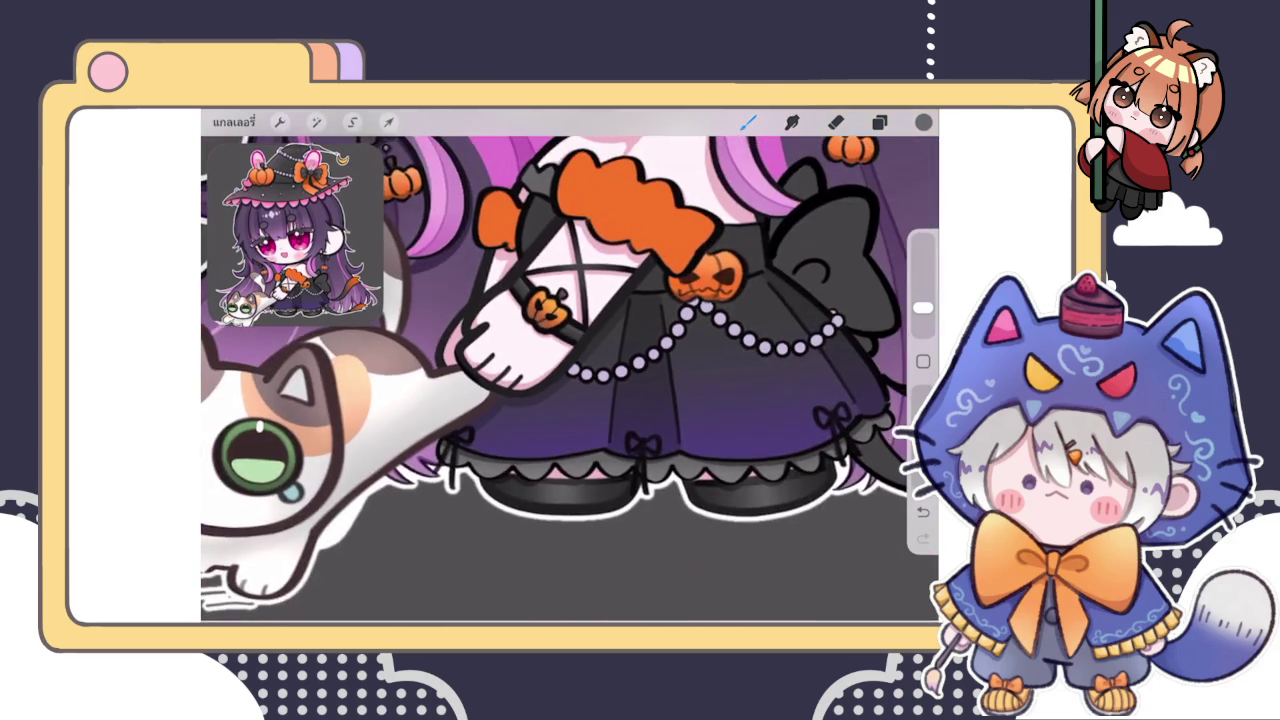
scroll(570, 380, "down", 2)
scroll(570, 380, "up", 3)
scroll(610, 330, "up", 2)
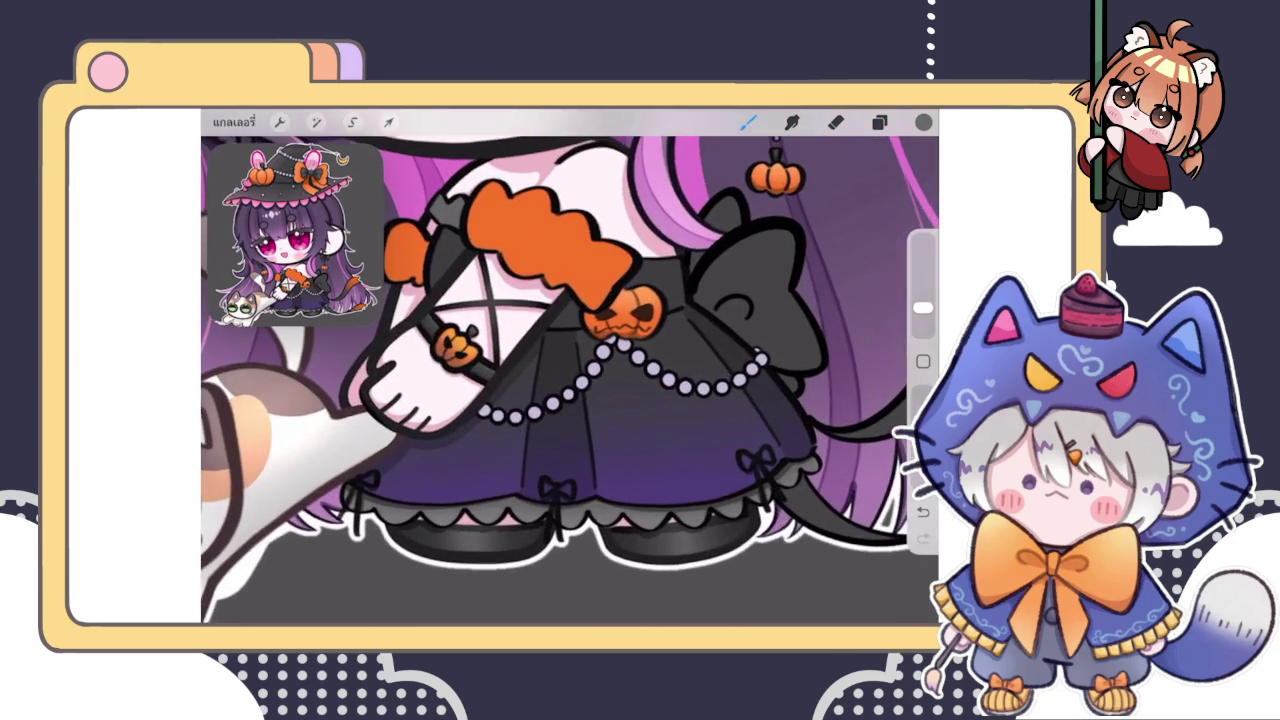
scroll(610, 330, "up", 2)
scroll(610, 330, "up", 2)
scroll(610, 330, "up", 2)
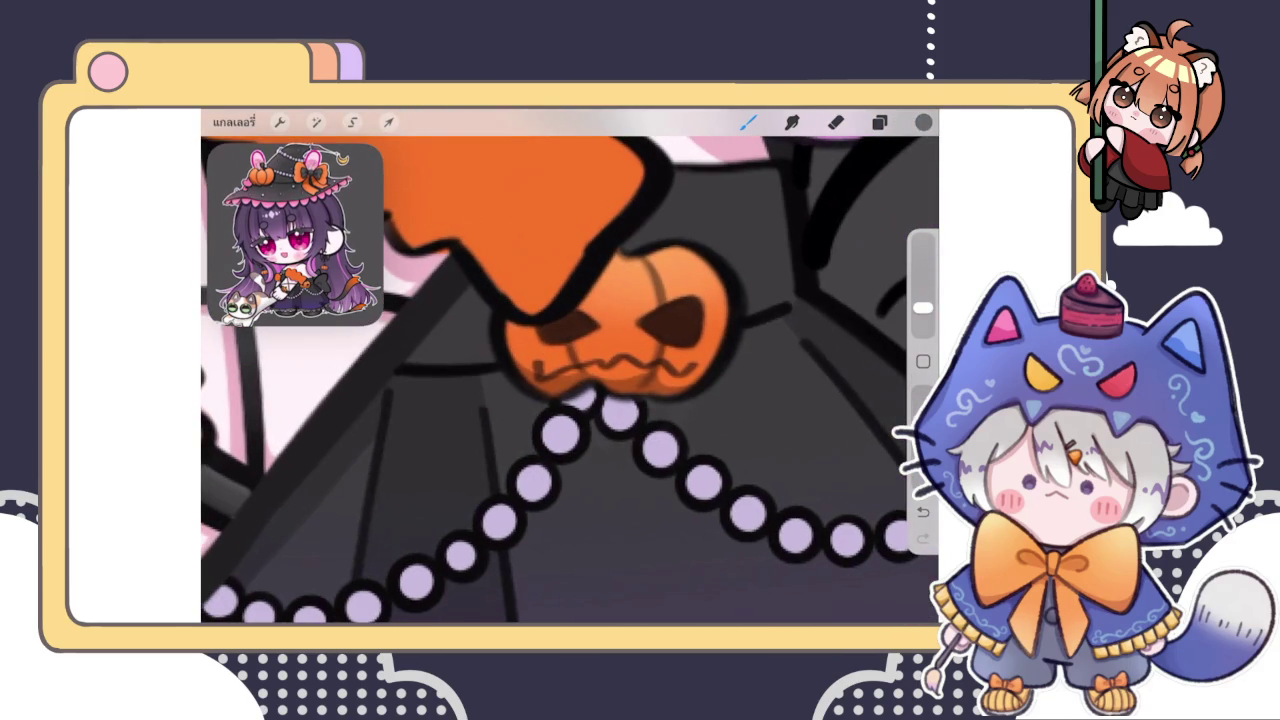
left_click_drag(744, 330, 800, 312)
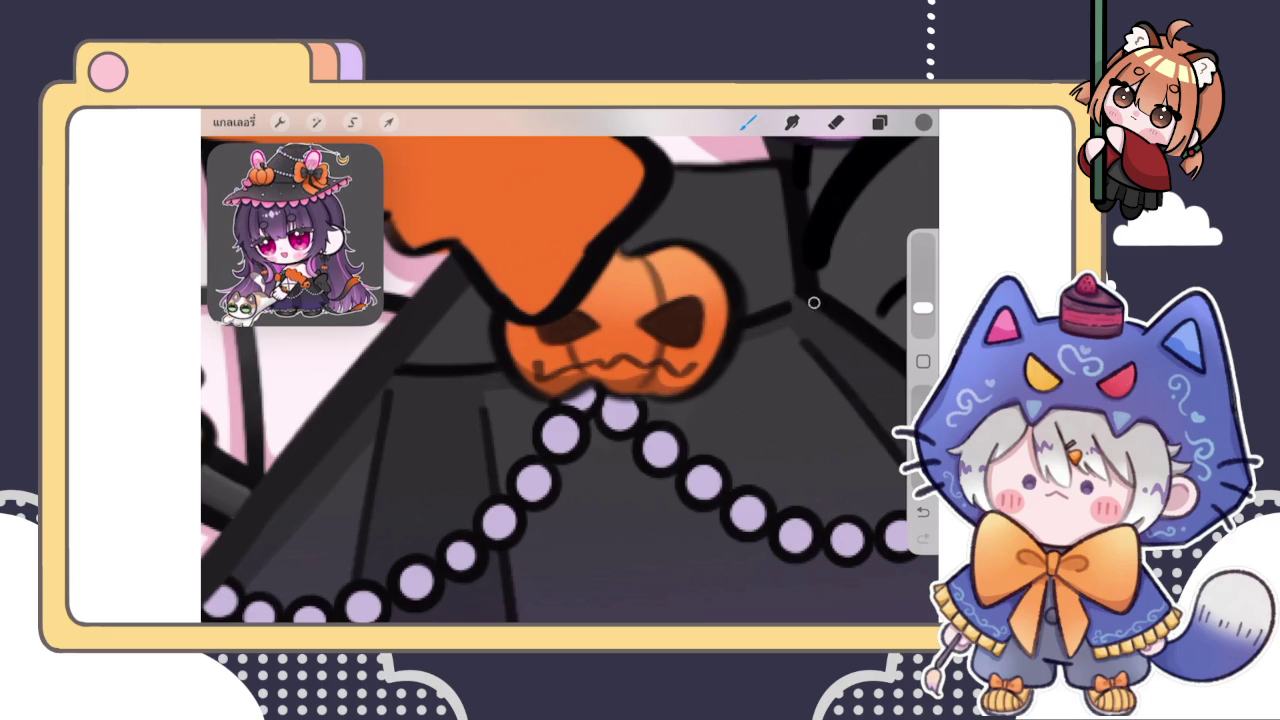
scroll(570, 380, "down", 2)
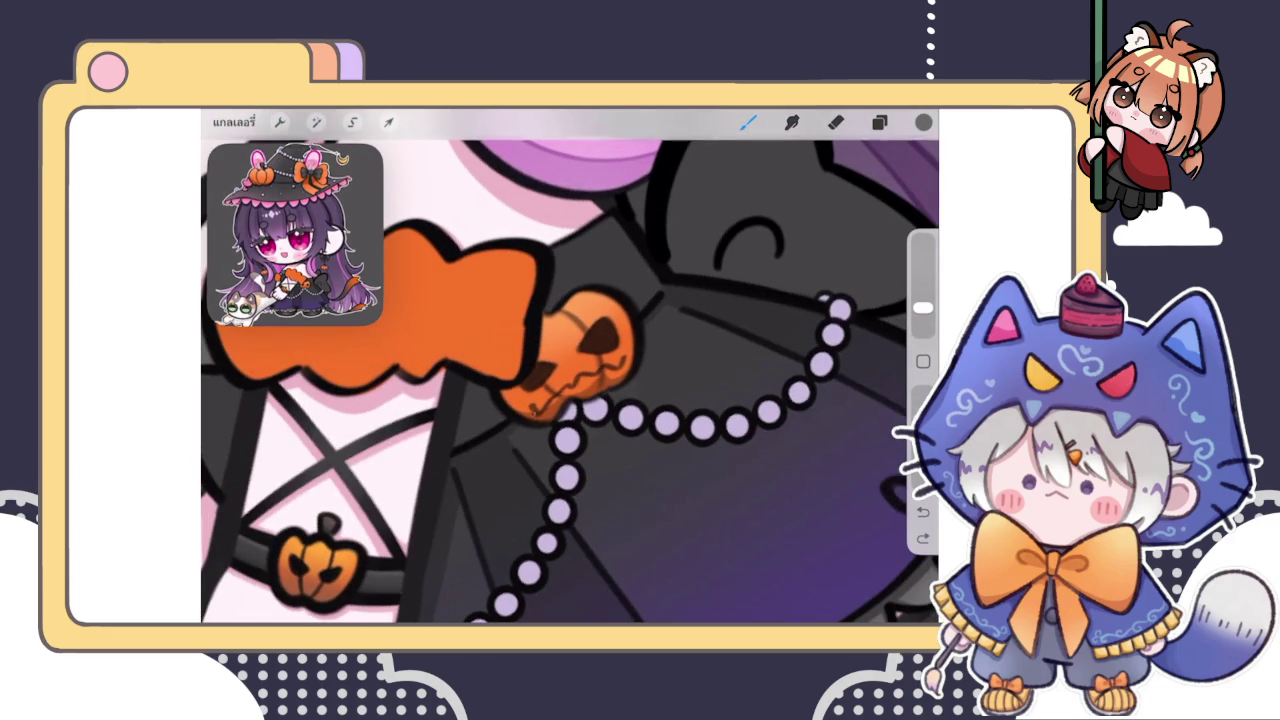
Dab a small dark mark beside the lavender beads
left_click(655, 311)
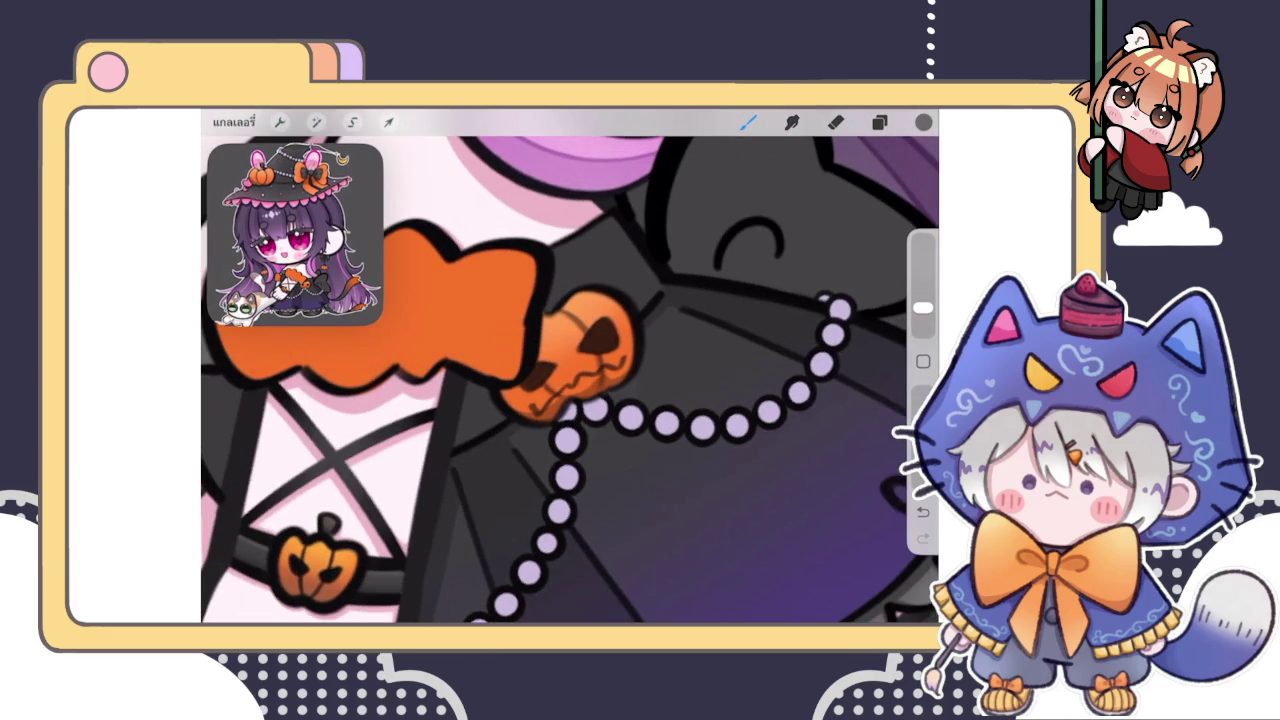
scroll(570, 380, "down", 1)
scroll(570, 380, "up", 3)
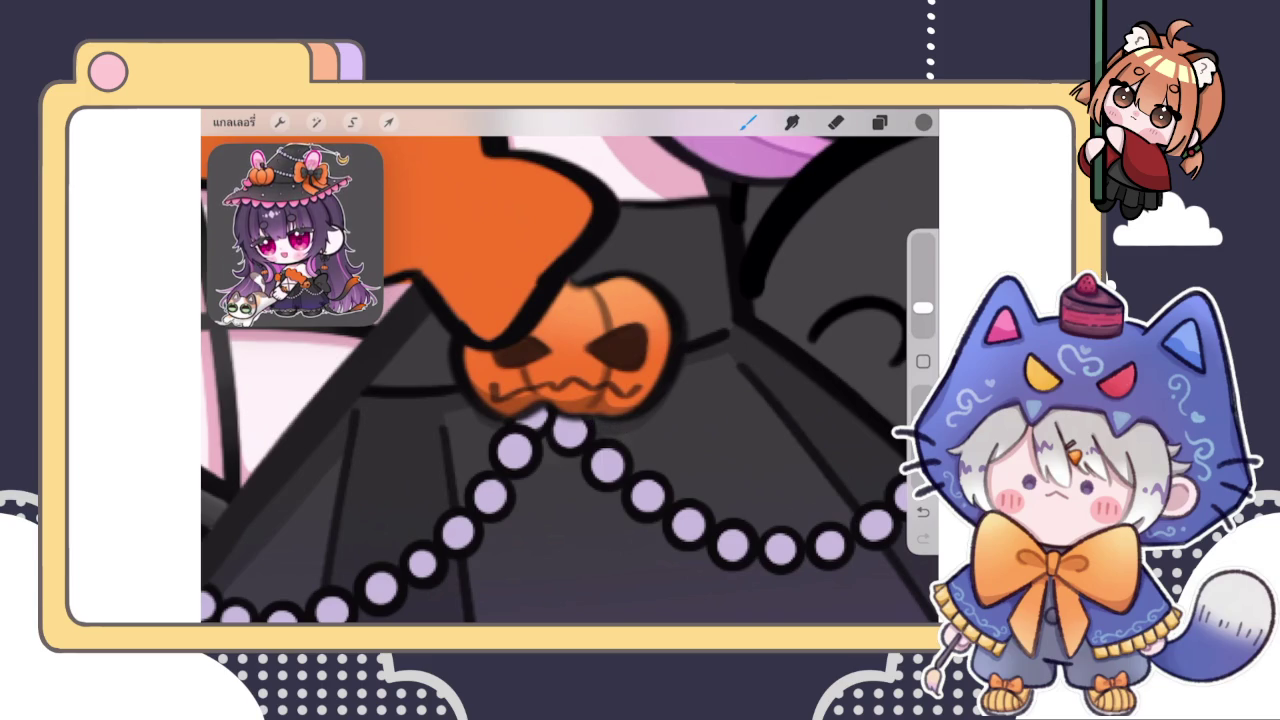
scroll(570, 380, "down", 2)
scroll(570, 380, "up", 2)
scroll(570, 380, "up", 1)
scroll(570, 380, "up", 2)
scroll(570, 380, "down", 2)
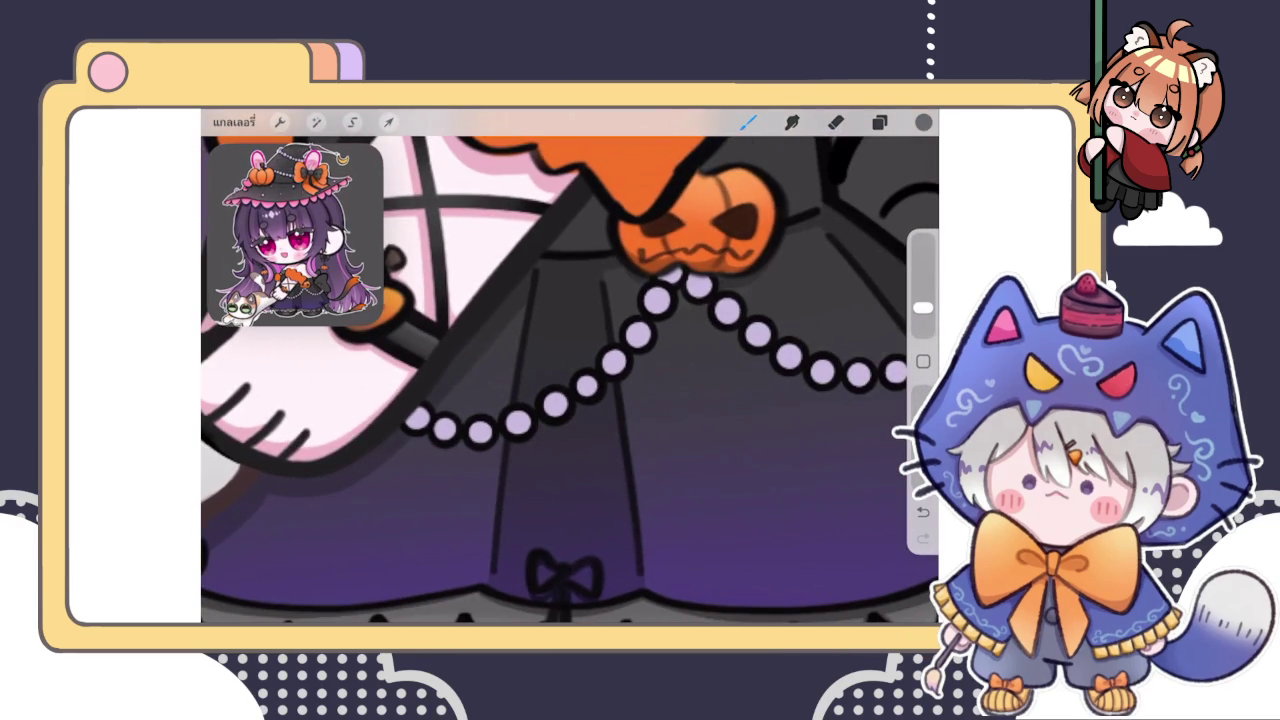
Select the shading layer one row up and brighten the shadow colour slightly
left_click(879, 121)
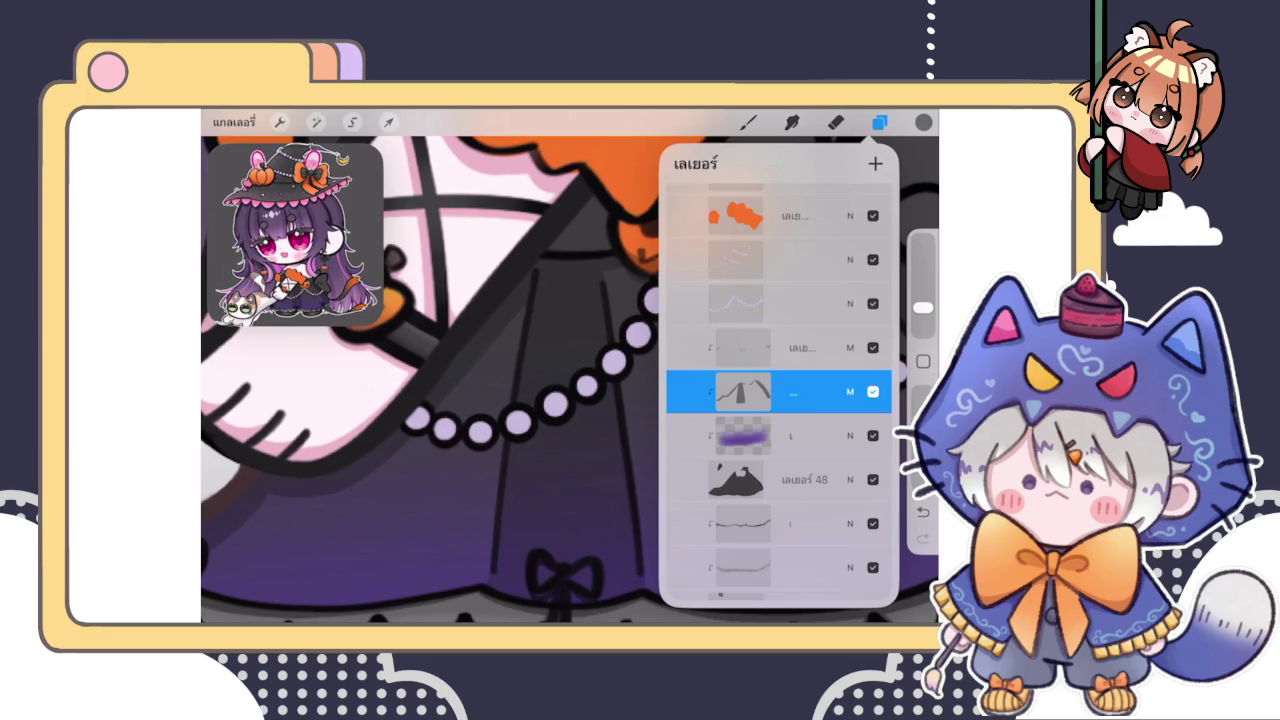
left_click(740, 347)
left_click(748, 121)
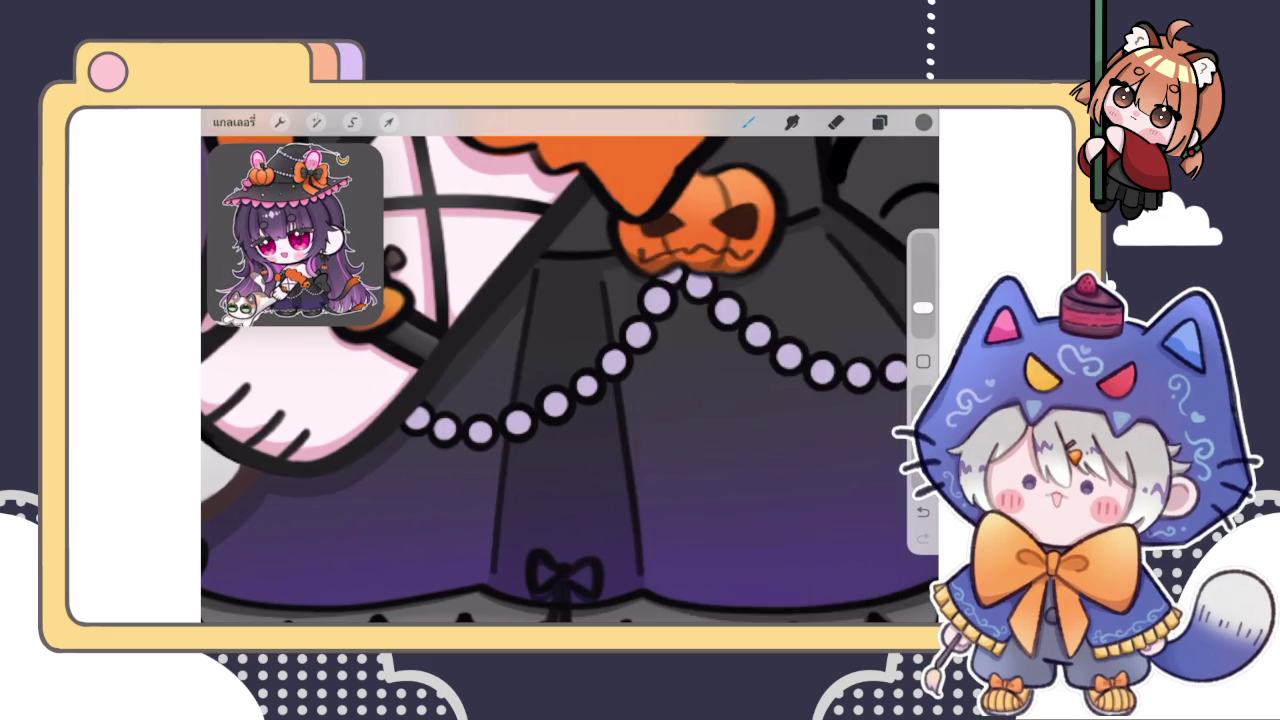
scroll(500, 380, "up", 2)
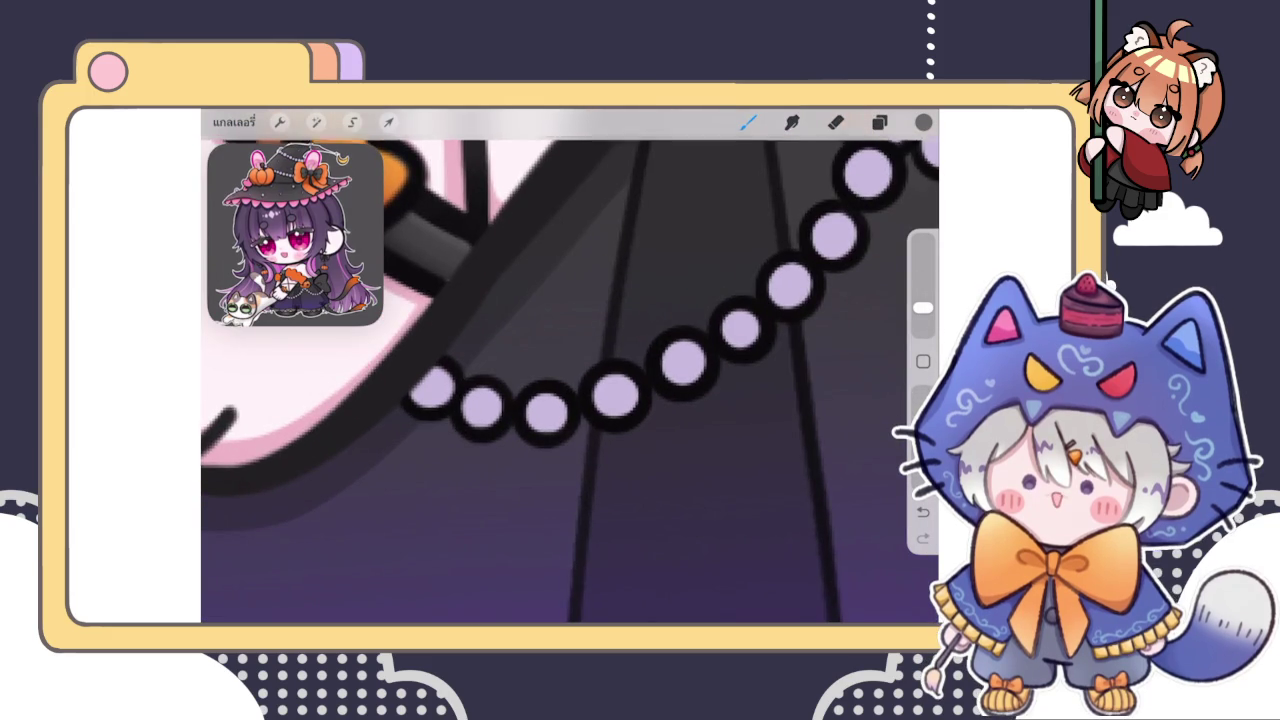
left_click(923, 121)
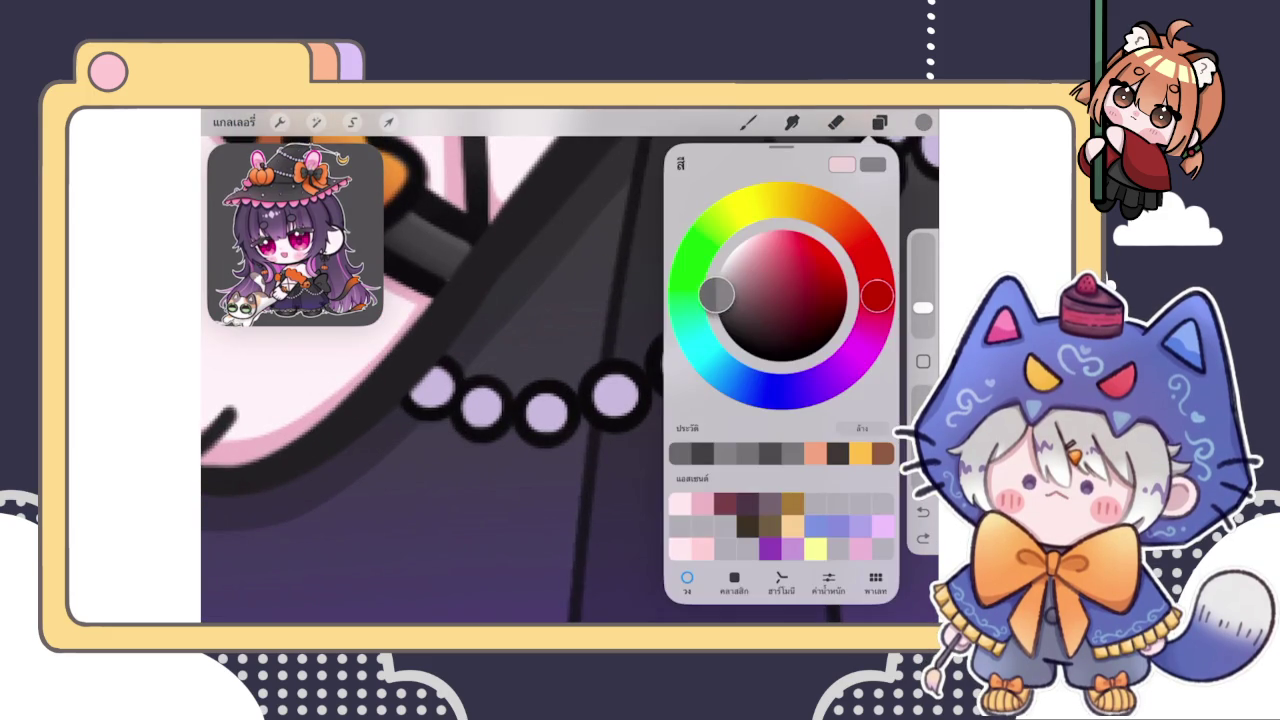
left_click(923, 121)
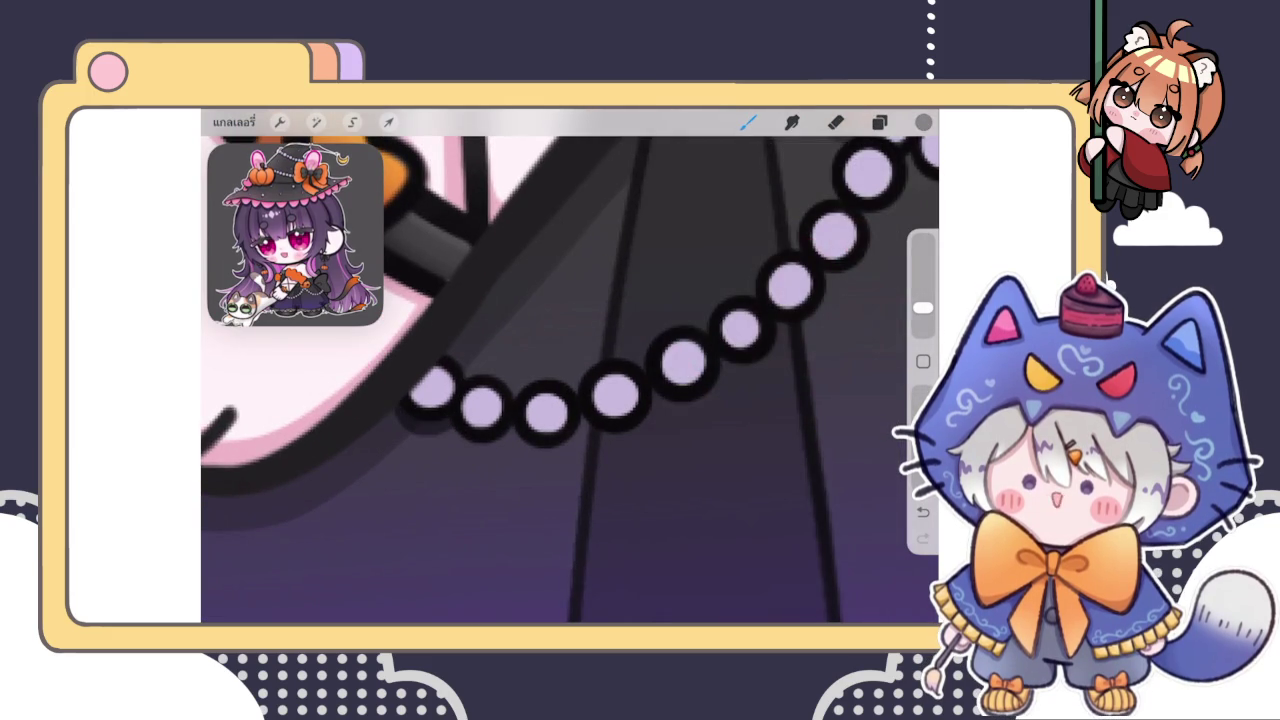
left_click(923, 121)
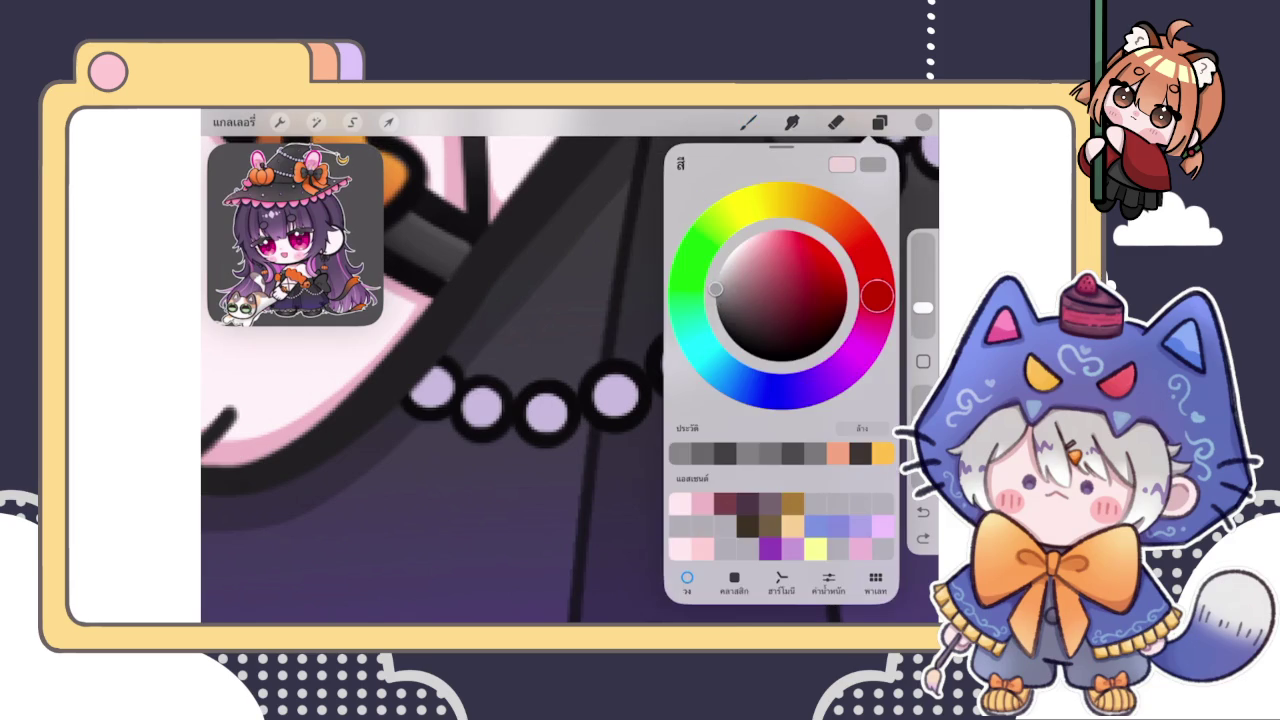
left_click(426, 420)
Paint a darker purple shadow beneath the left and middle beads of the chain
mouse_move(489, 437)
left_mouse_down()
mouse_move(543, 457)
mouse_move(660, 395)
mouse_move(695, 405)
mouse_move(725, 365)
left_mouse_up()
scroll(570, 365, "right", 5)
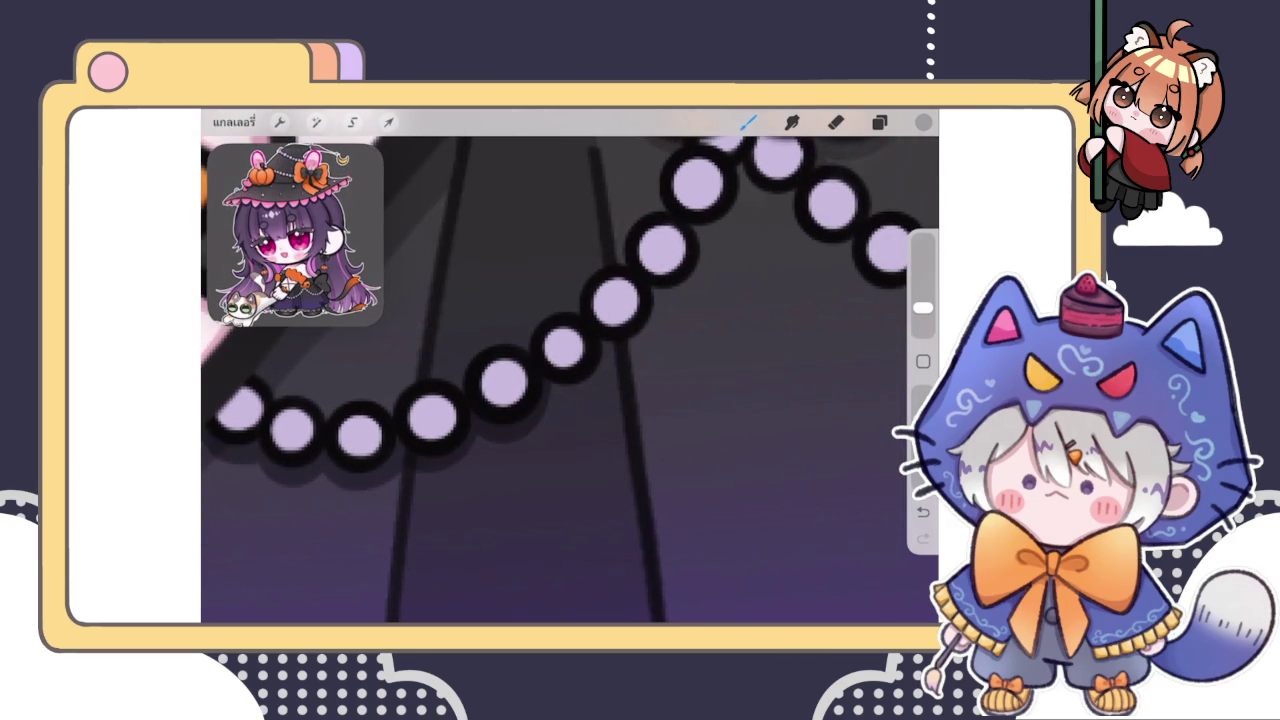
left_click_drag(556, 398, 652, 292)
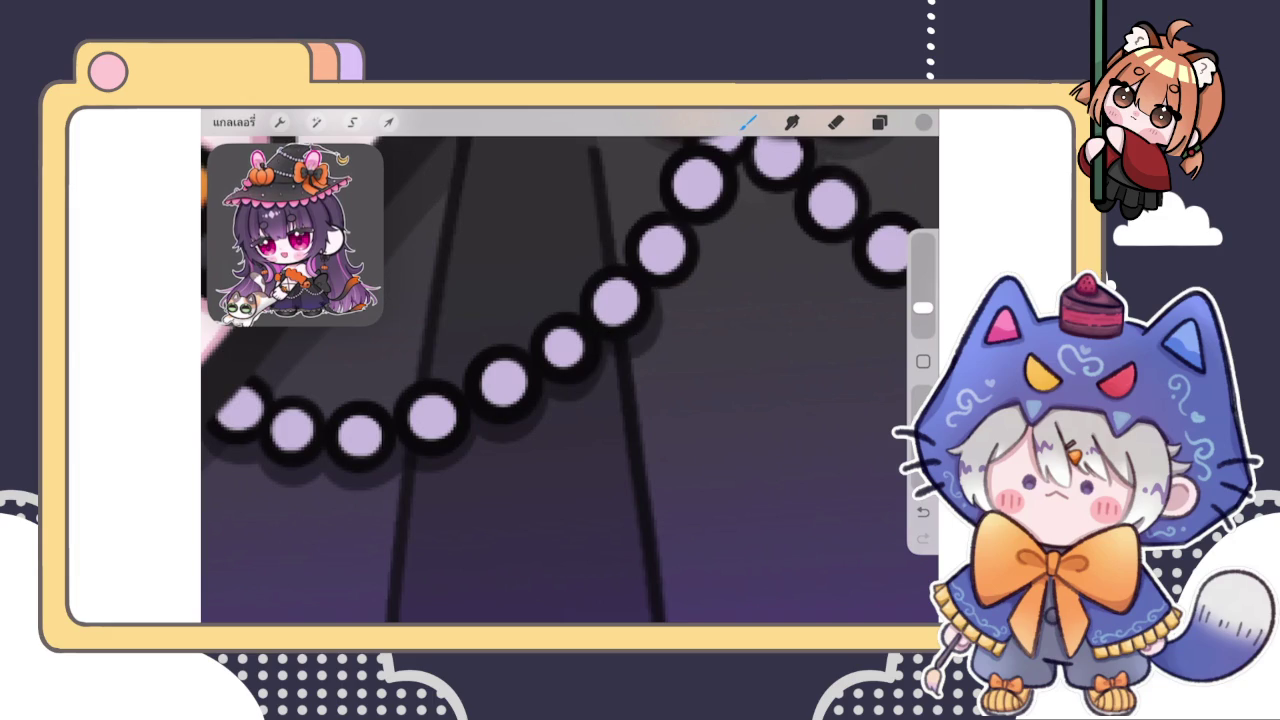
scroll(570, 365, "down", 5)
scroll(570, 365, "down", 2)
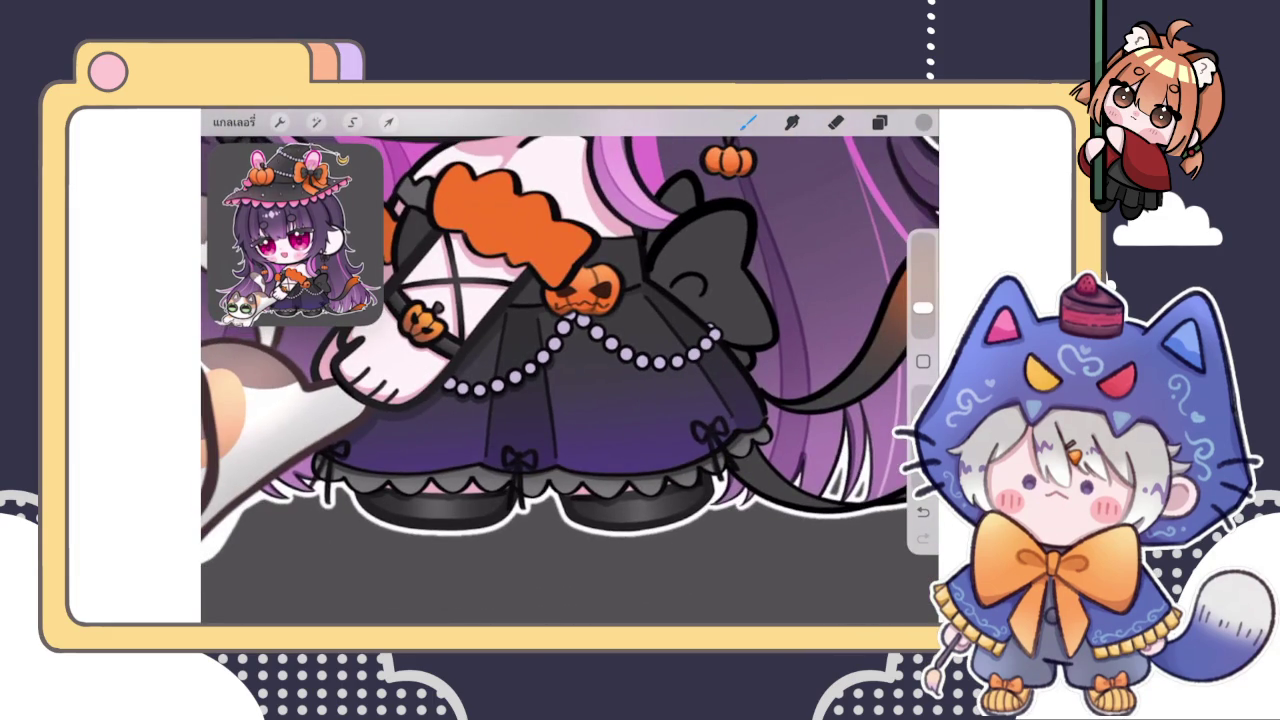
scroll(570, 380, "up", 3)
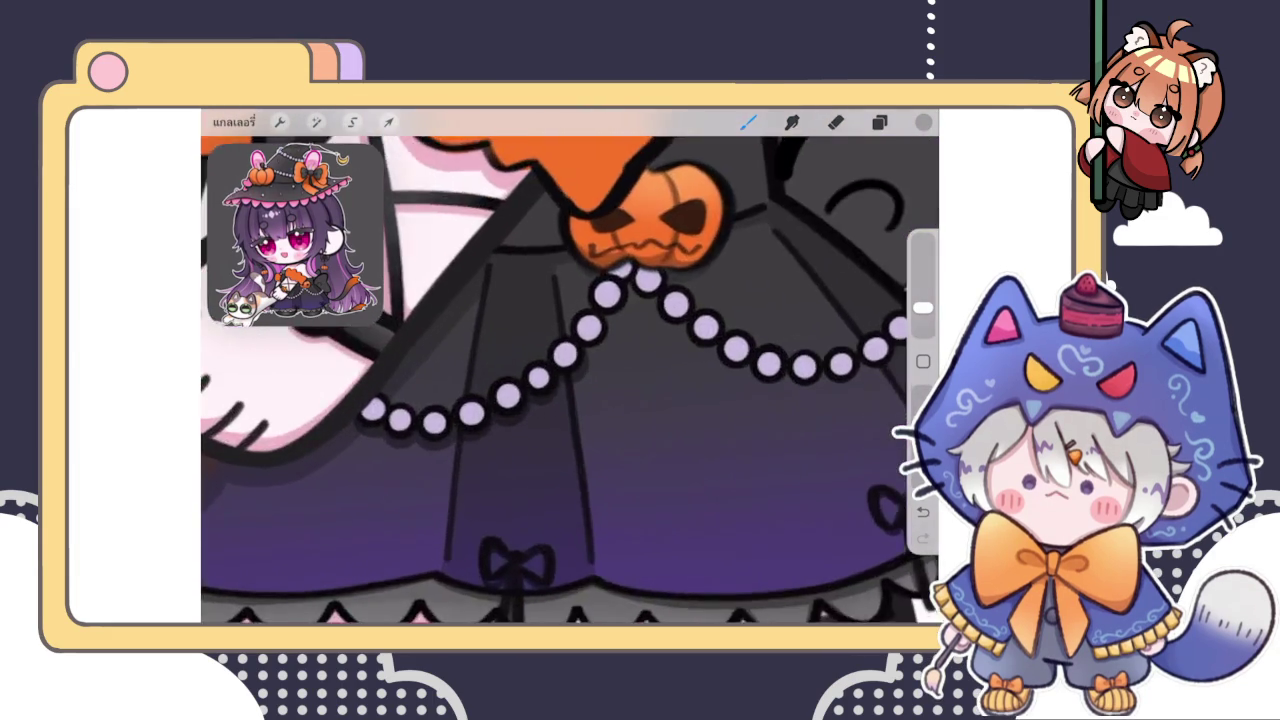
scroll(570, 380, "up", 3)
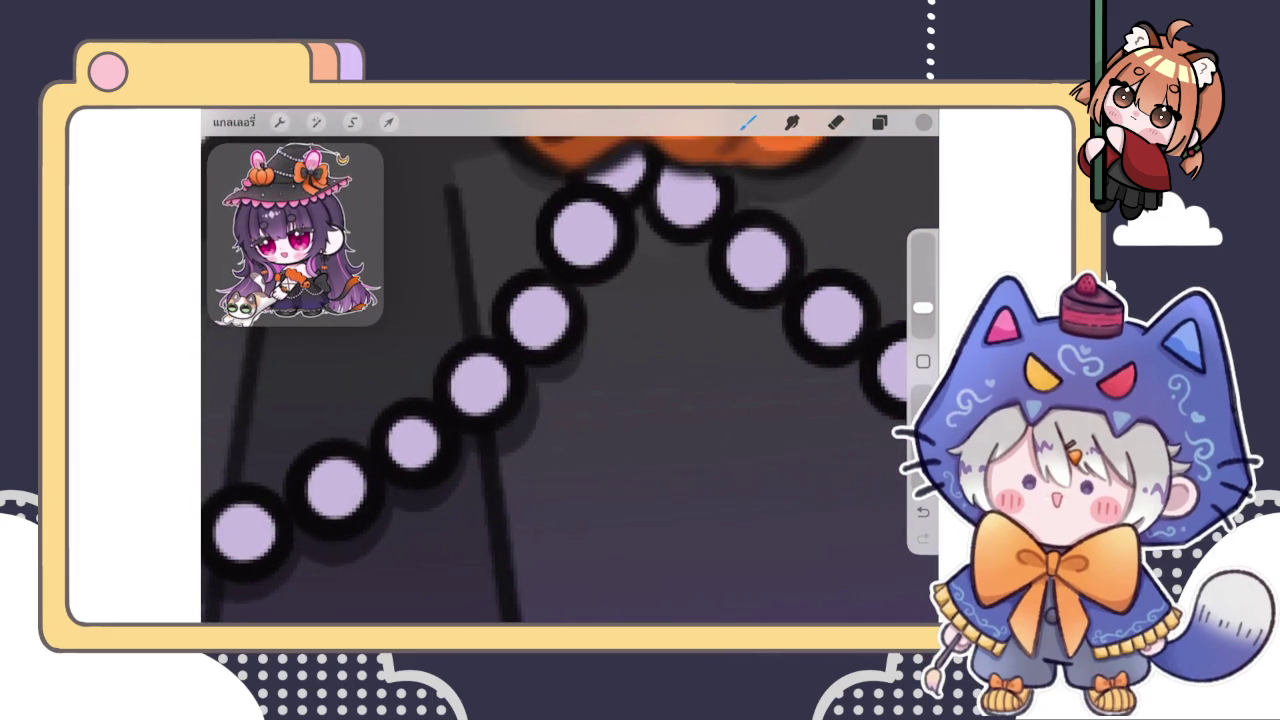
scroll(570, 365, "up", 2)
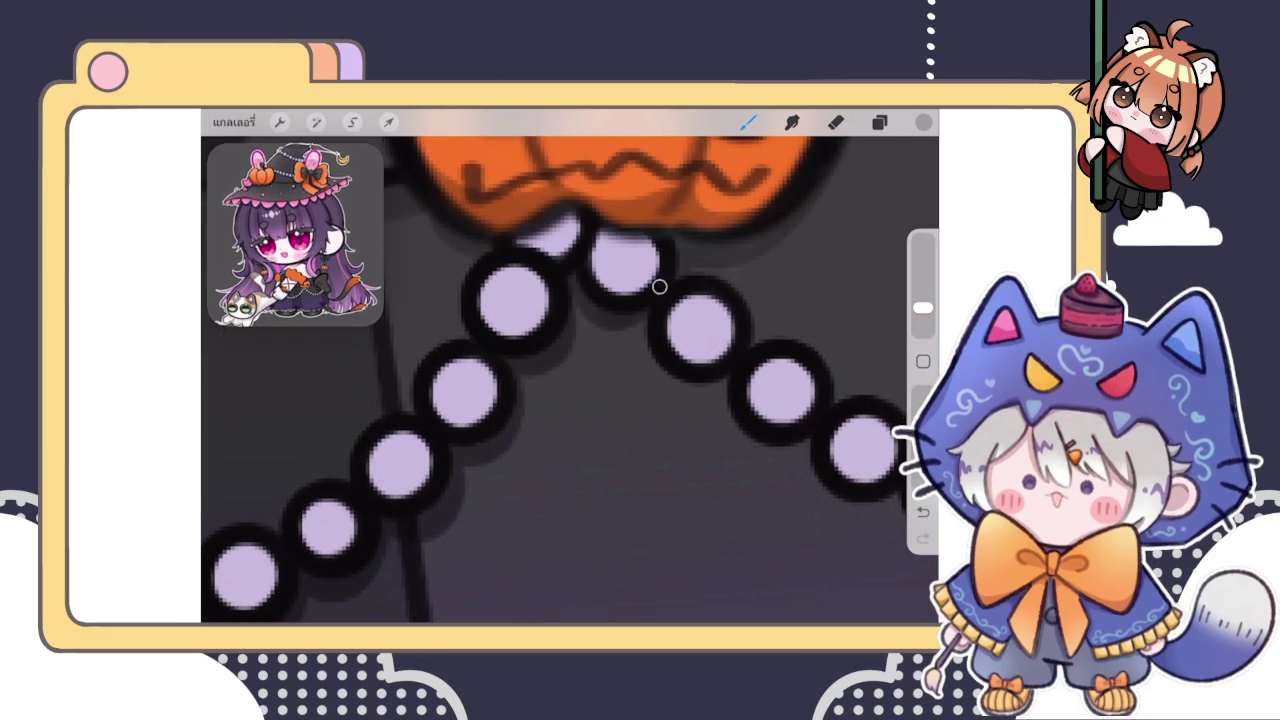
Extend the purple shadow under the beads on the chain's right side
scroll(712, 360, "right", 2)
scroll(570, 365, "right", 2)
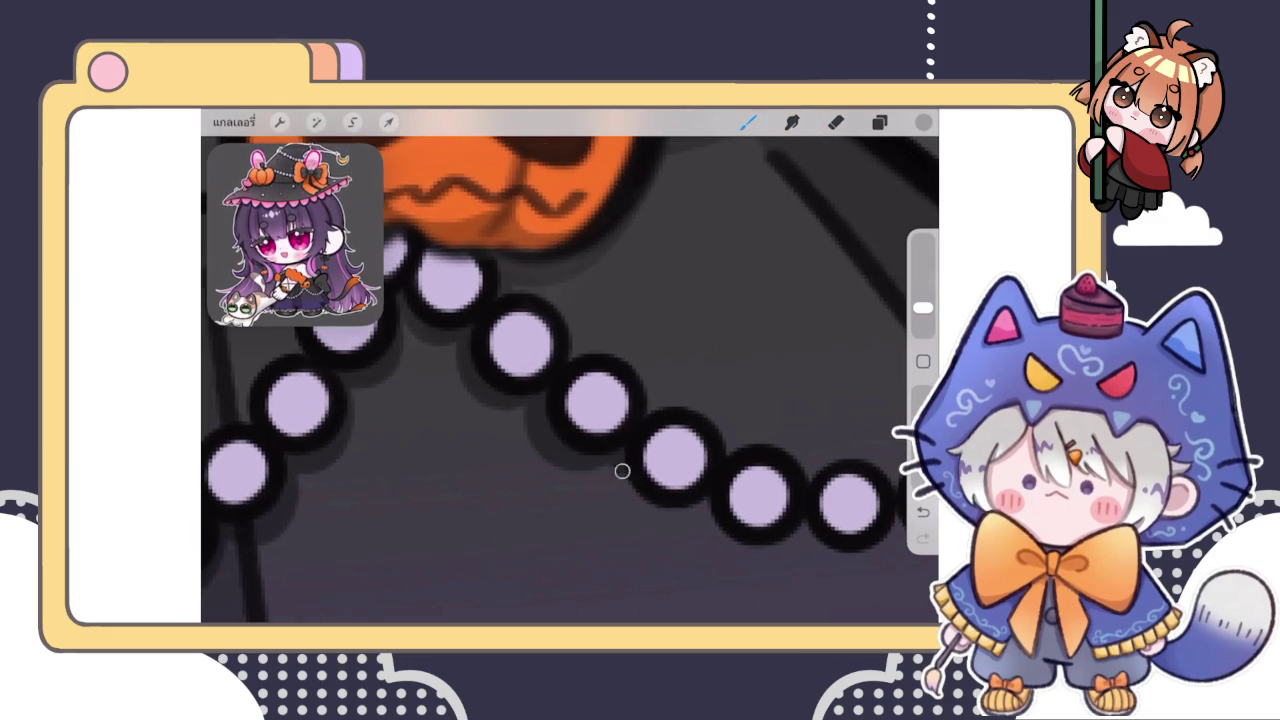
scroll(618, 454, "right", 3)
mouse_move(558, 450)
left_mouse_down()
mouse_move(648, 424)
mouse_move(771, 434)
mouse_move(850, 395)
left_mouse_up()
scroll(570, 380, "right", 3)
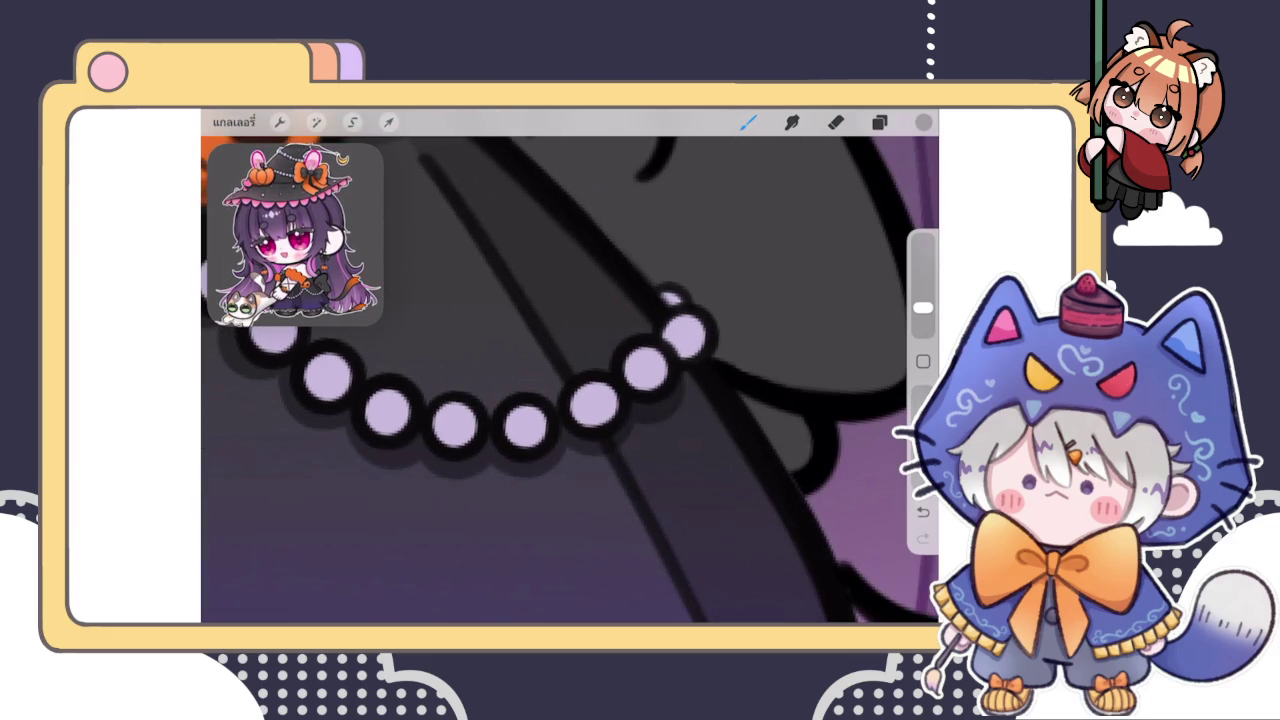
scroll(570, 380, "down", 5)
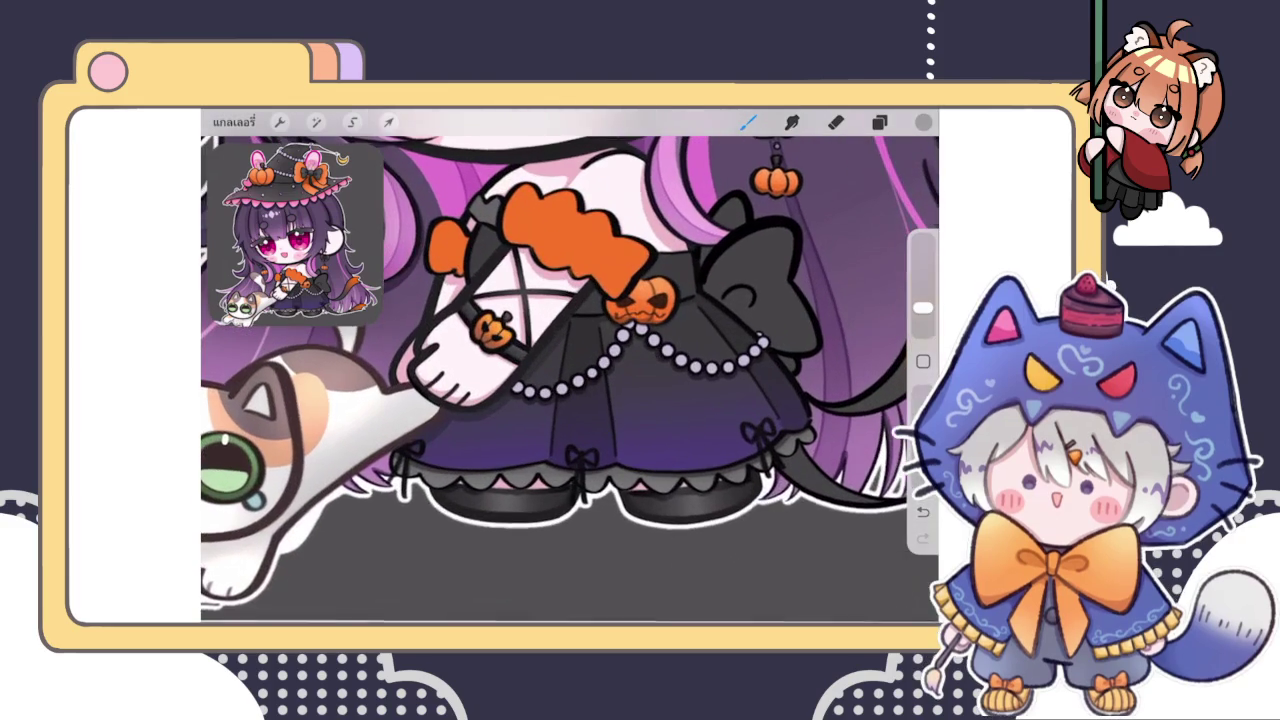
scroll(570, 380, "down", 5)
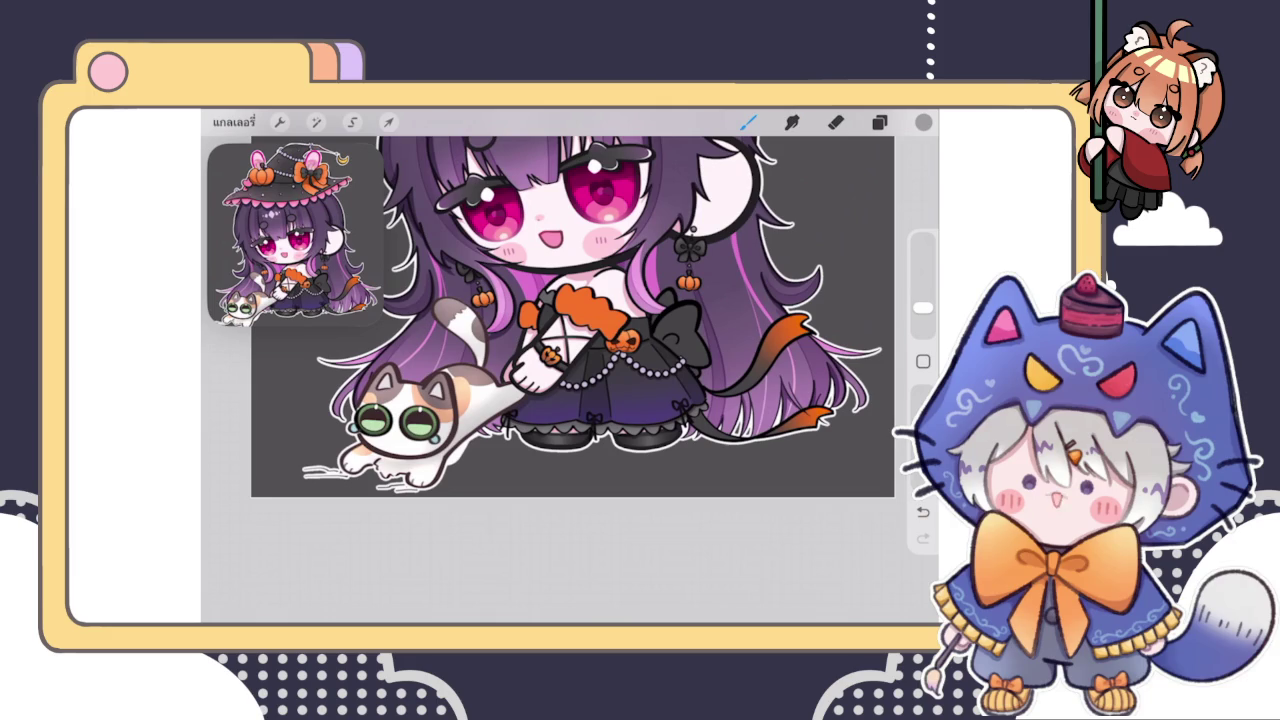
Select a lower layer in the layer stack and return to the canvas
scroll(570, 320, "up", 3)
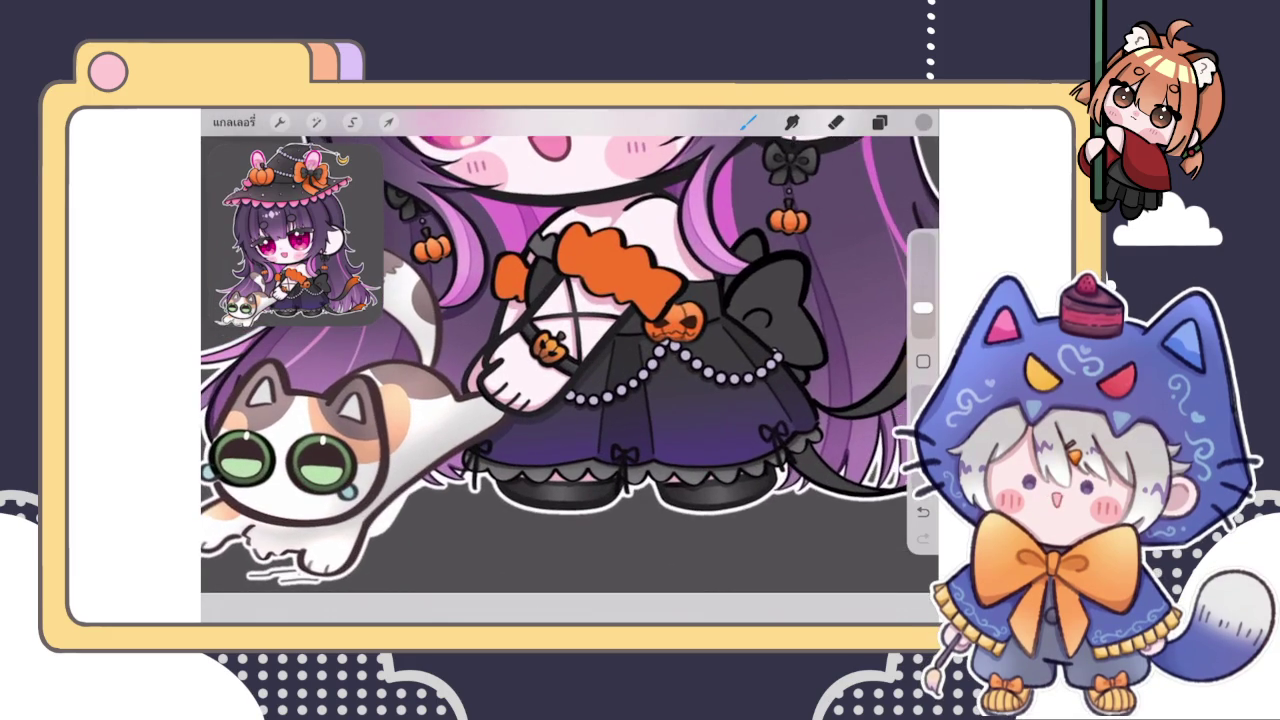
left_click(879, 122)
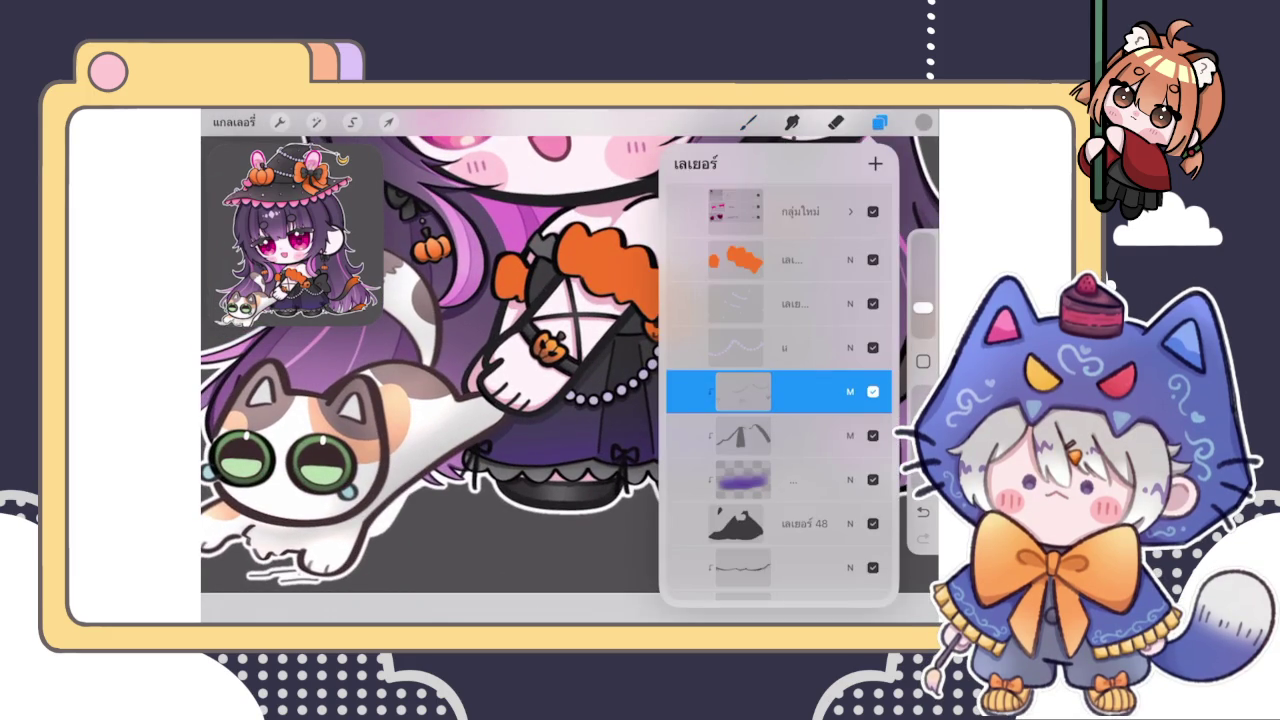
scroll(779, 390, "down", 3)
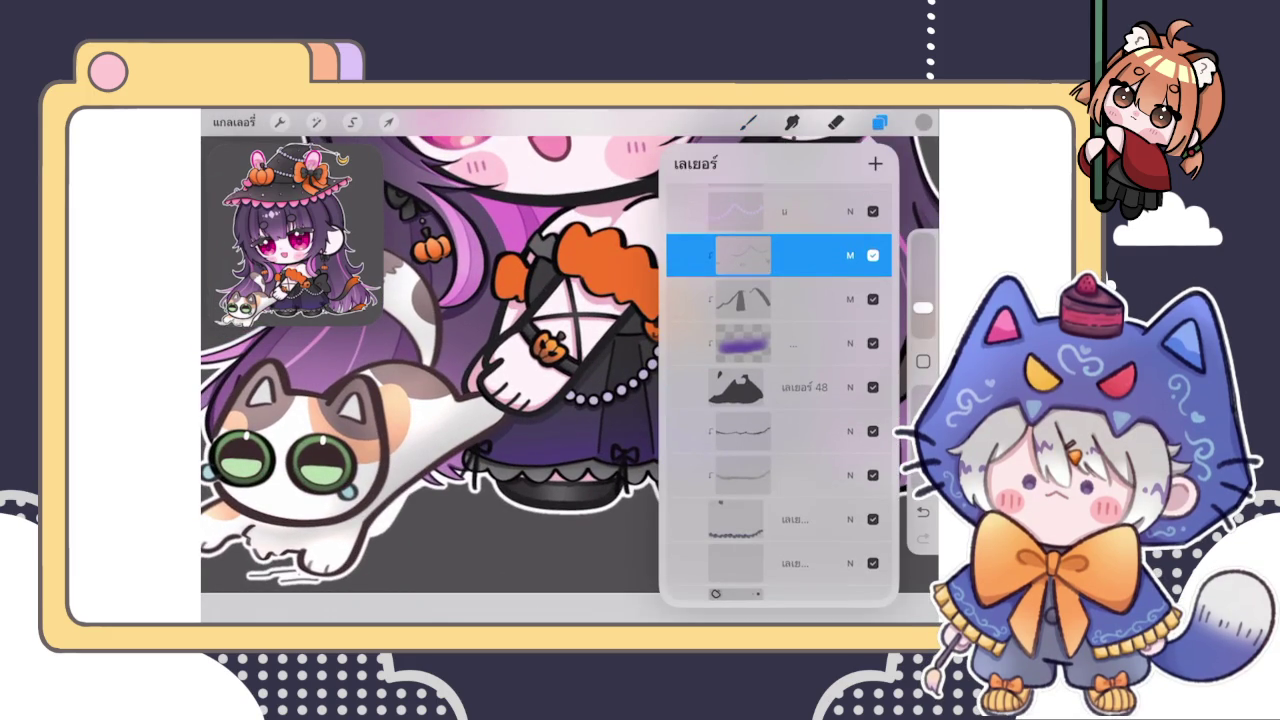
left_click(740, 475)
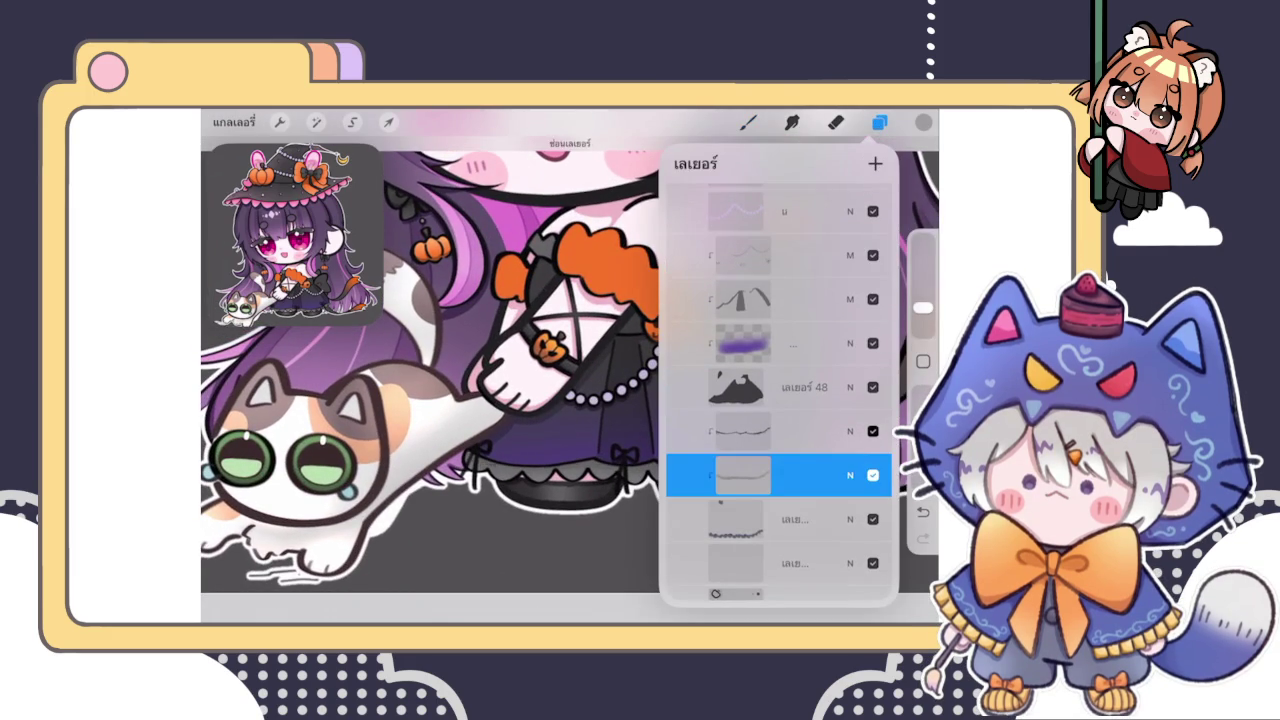
left_click(748, 122)
Sample the strap's dark grey as the painting colour with the eyedropper
scroll(570, 380, "up", 3)
scroll(570, 380, "up", 3)
scroll(570, 380, "down", 3)
scroll(570, 380, "down", 2)
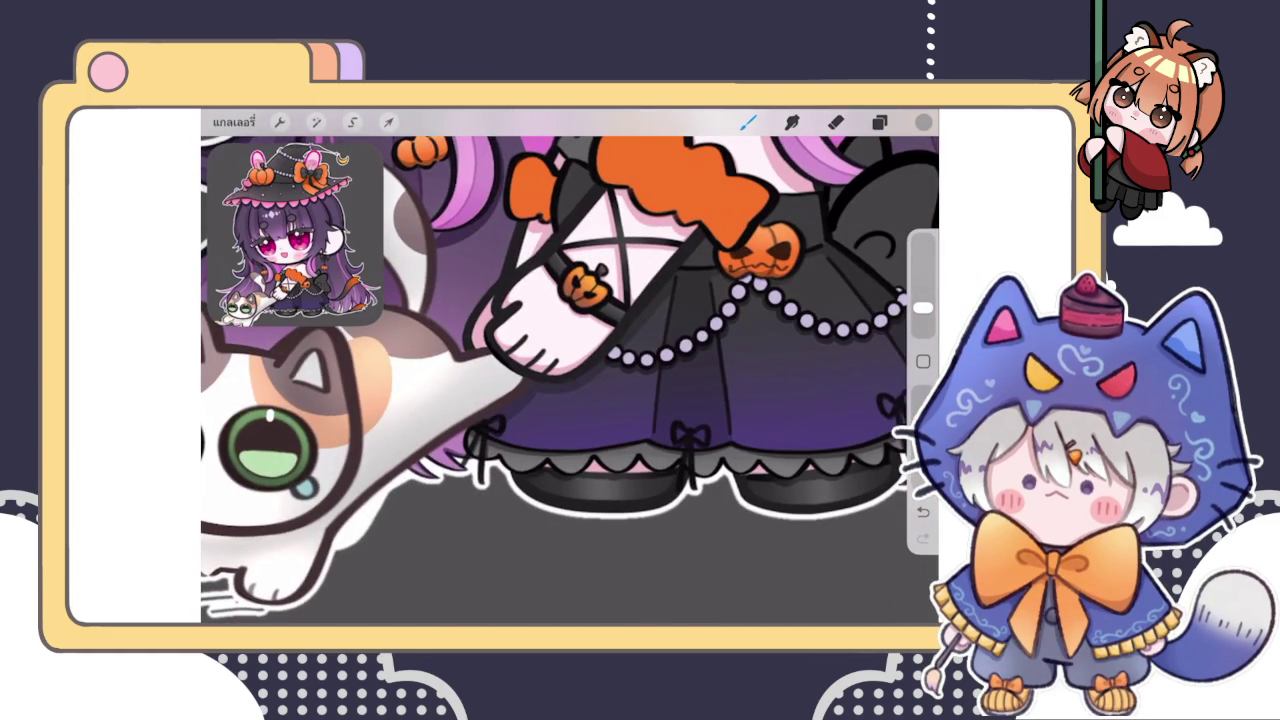
left_click_drag(689, 367, 492, 444)
scroll(570, 380, "up", 2)
scroll(570, 380, "up", 2)
scroll(570, 380, "up", 2)
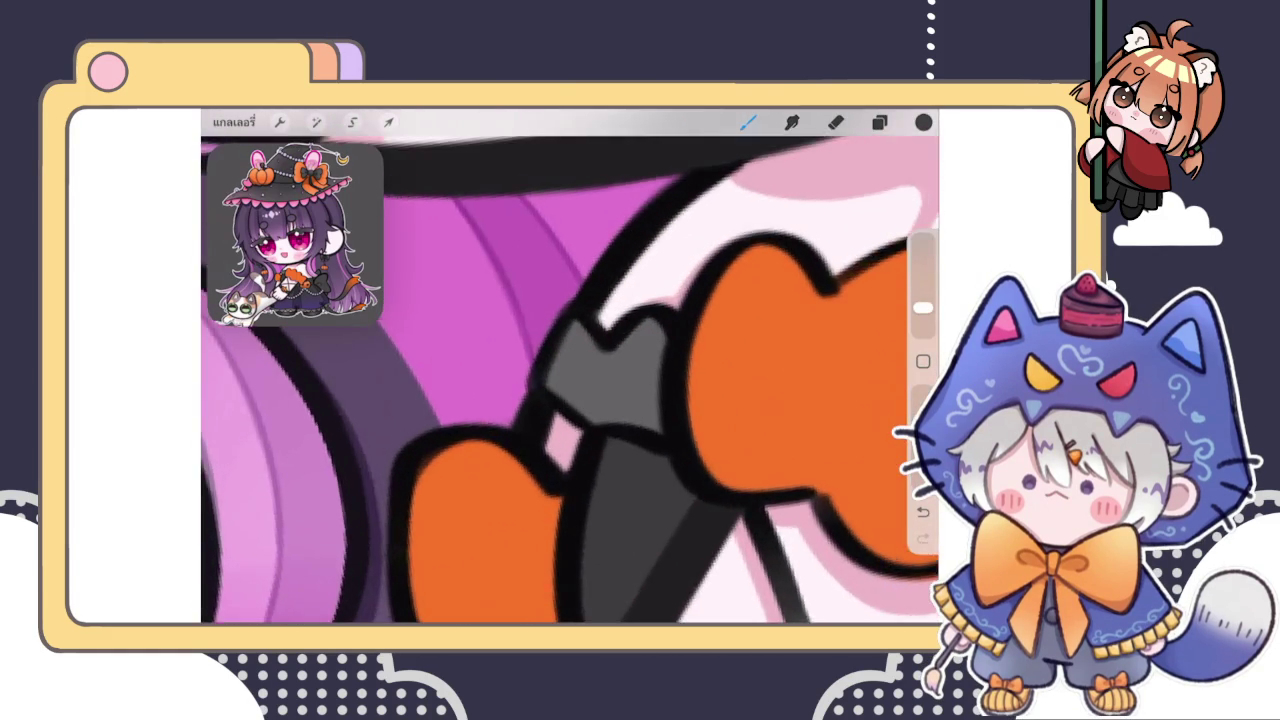
Shade the grey strap knot and bow slightly darker with a shading brush
scroll(570, 380, "up", 1)
left_click_drag(605, 412, 704, 414)
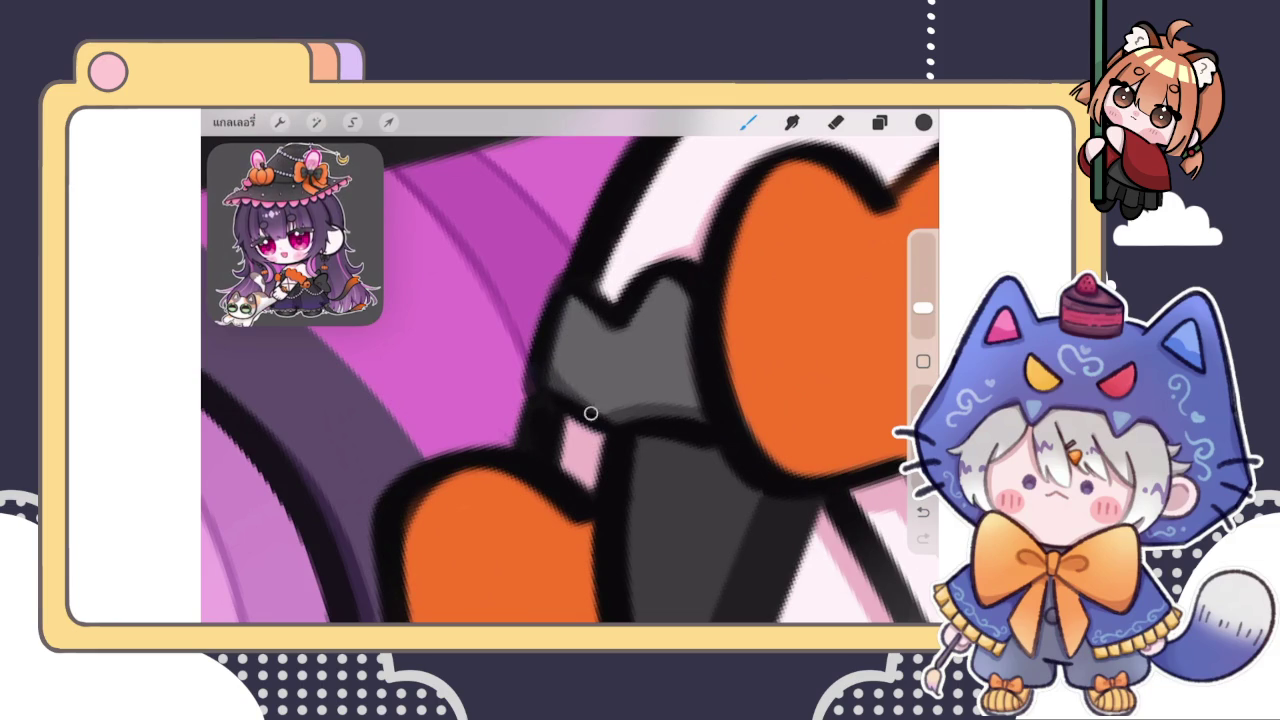
mouse_move(595, 303)
left_mouse_down()
mouse_move(632, 338)
mouse_move(650, 292)
left_mouse_up()
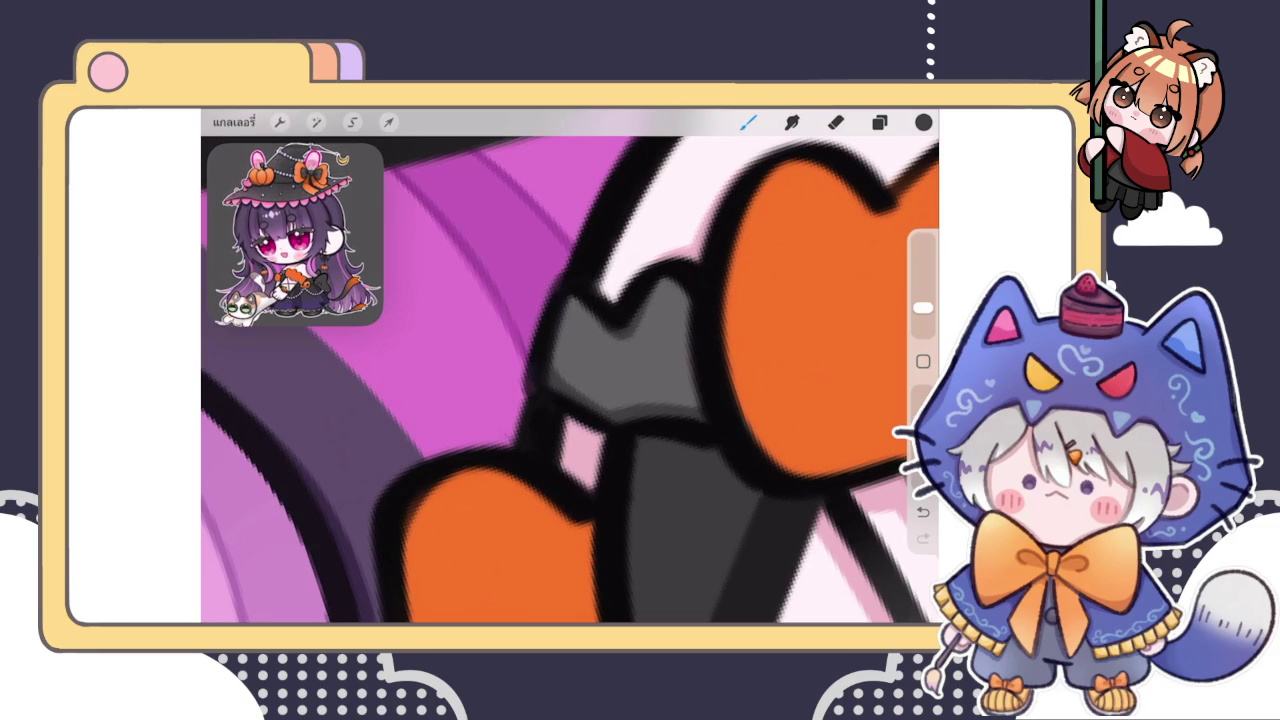
left_click(879, 121)
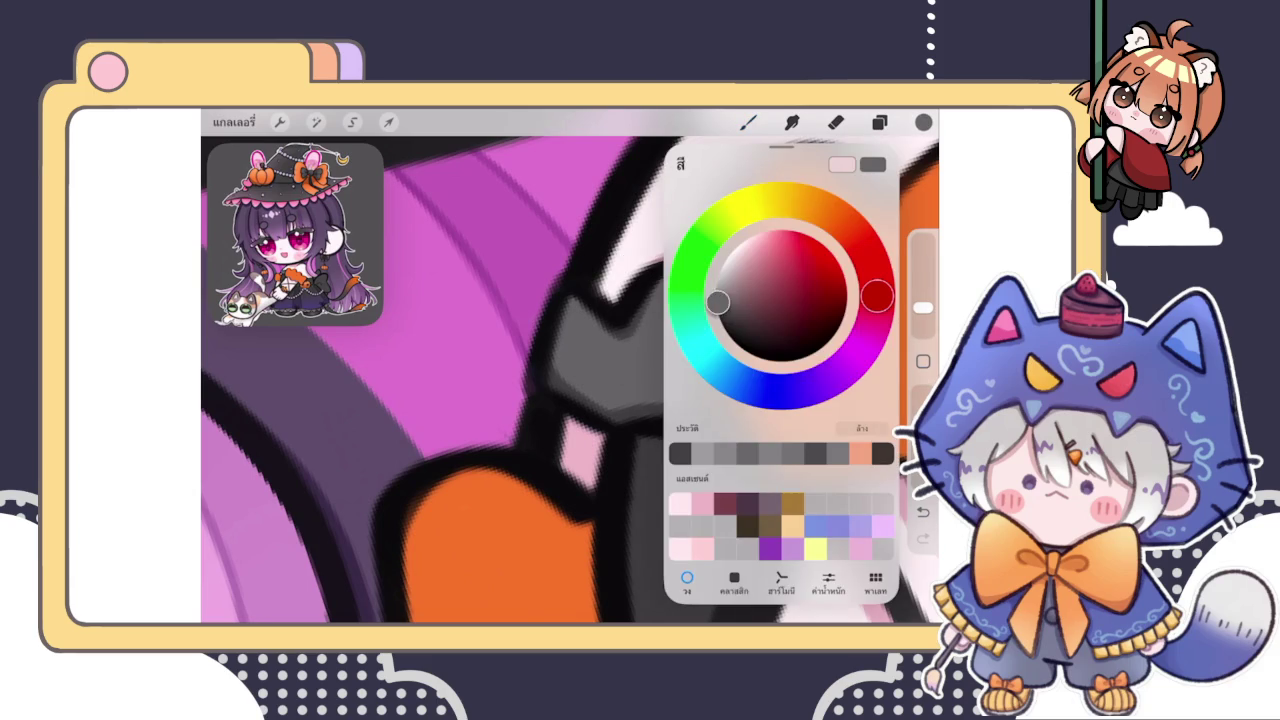
left_click(747, 121)
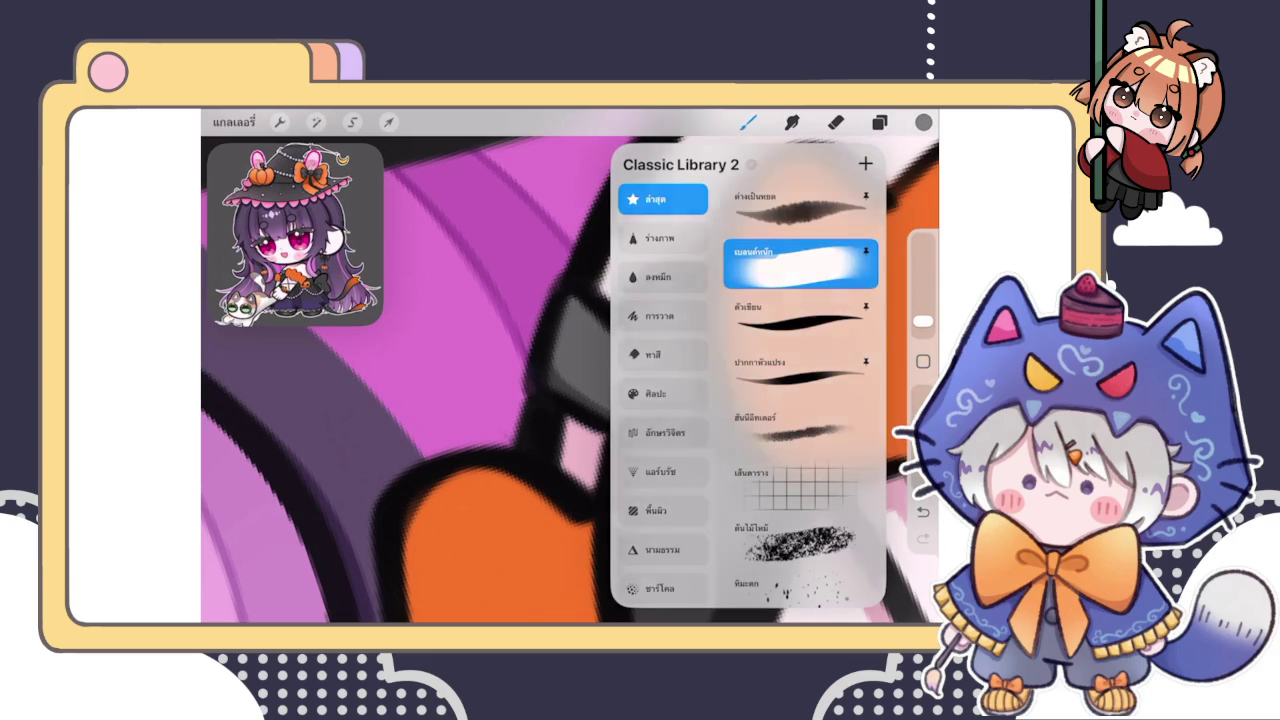
left_click(540, 290)
mouse_move(543, 286)
left_mouse_down()
mouse_move(623, 294)
mouse_move(690, 262)
left_mouse_up()
mouse_move(640, 330)
left_mouse_down()
mouse_move(571, 329)
mouse_move(577, 343)
mouse_move(563, 300)
mouse_move(650, 280)
left_mouse_up()
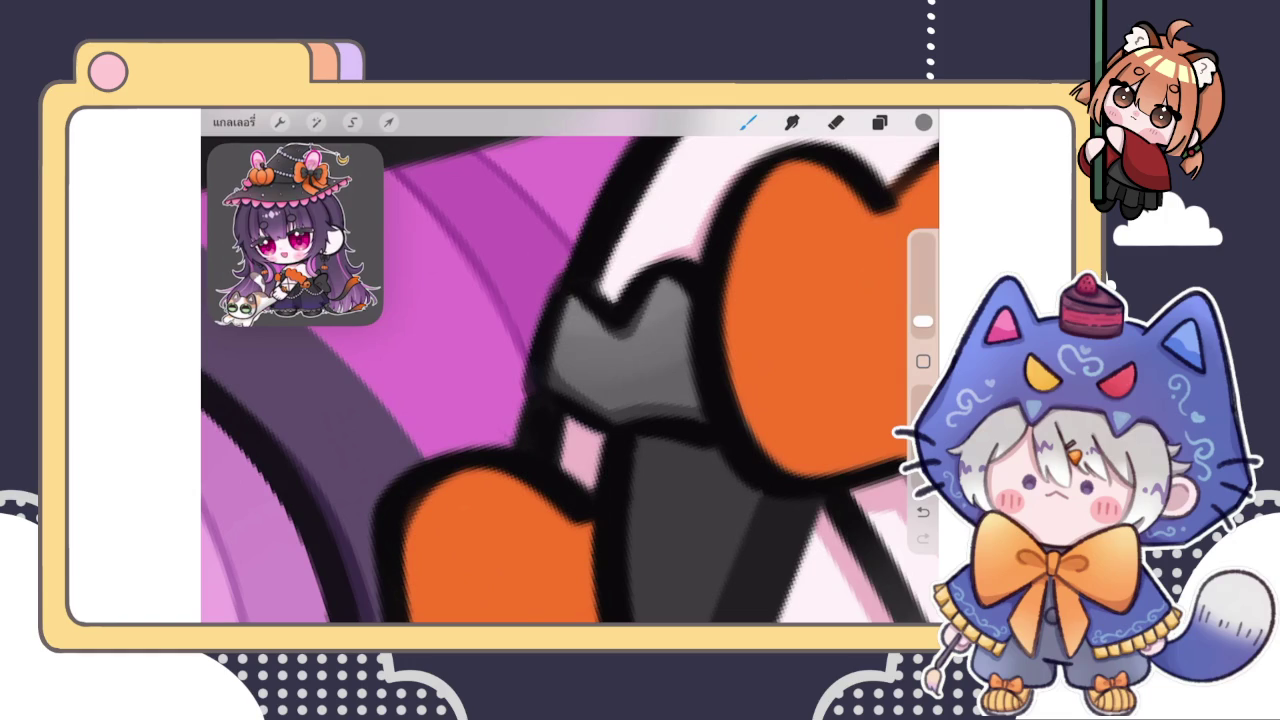
mouse_move(585, 412)
left_mouse_down()
mouse_move(571, 391)
mouse_move(600, 338)
left_mouse_up()
Erase excess shading from the grey knot and return to the brush
left_click(836, 122)
mouse_move(620, 420)
left_mouse_down()
mouse_move(737, 371)
mouse_move(545, 385)
left_mouse_up()
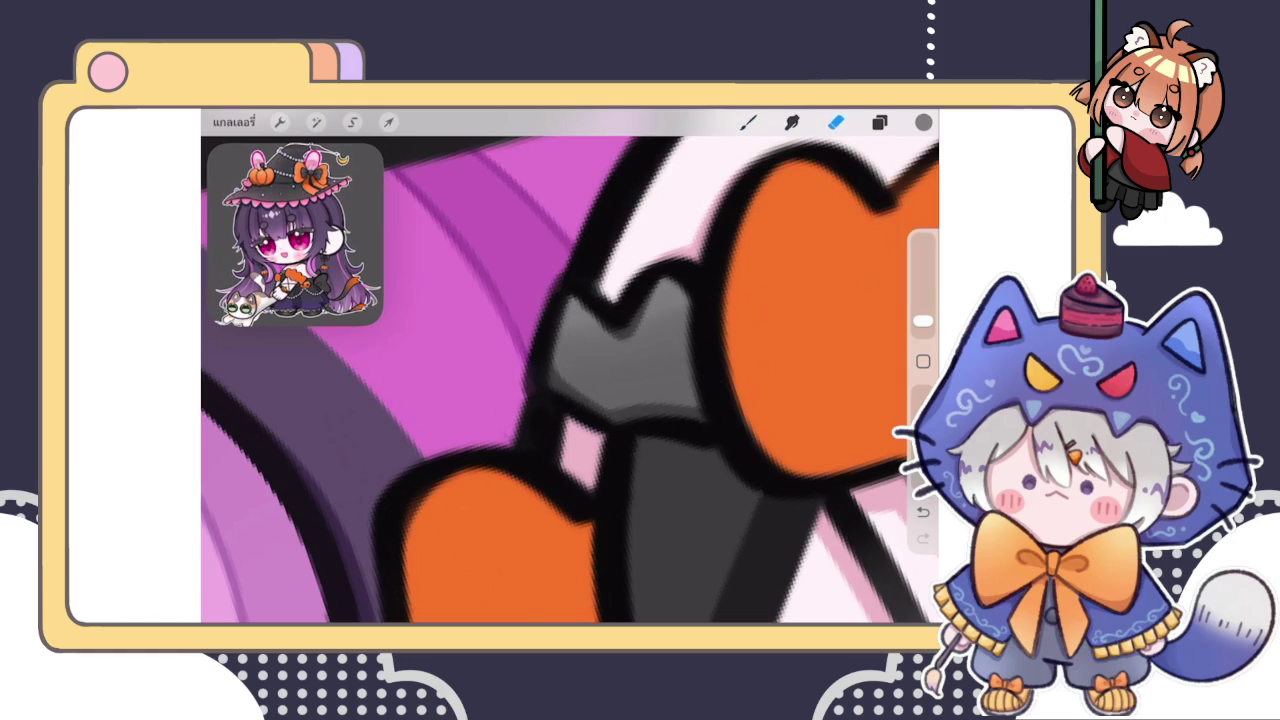
left_click(748, 122)
scroll(570, 380, "down", 5)
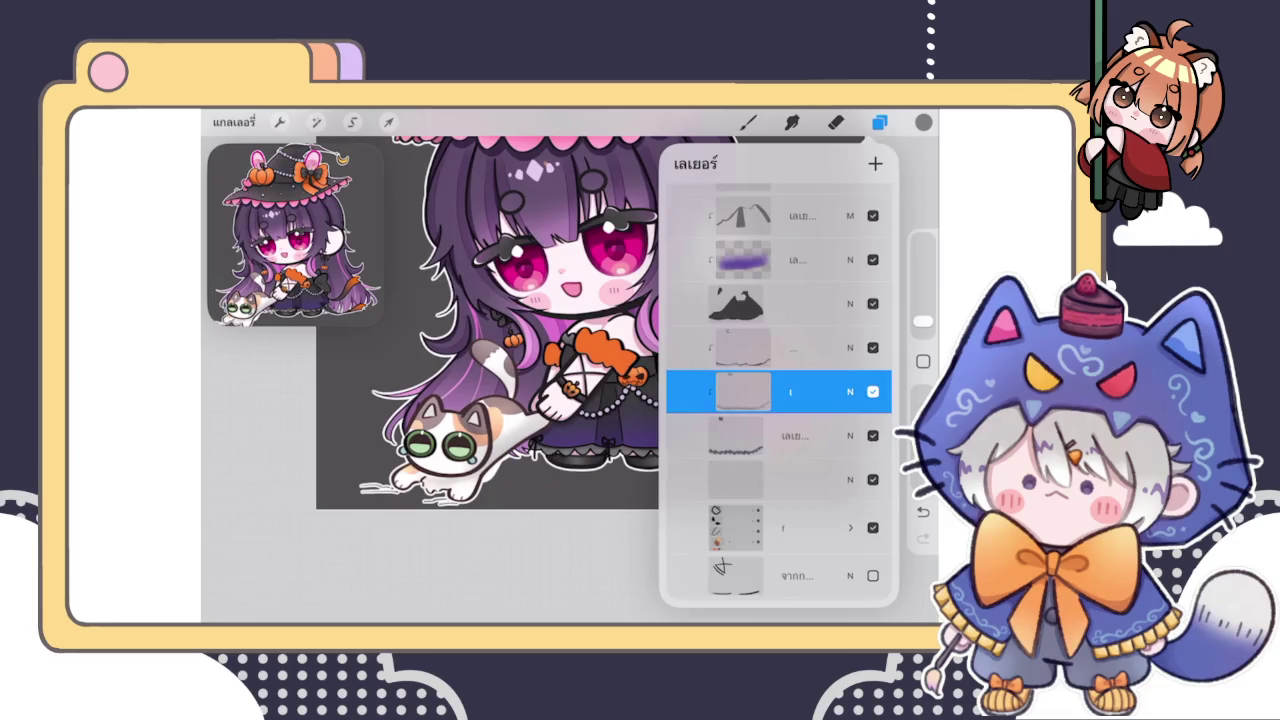
Group the silhouette layer with the three layers above it
left_click(879, 122)
scroll(778, 400, "up", 1)
left_click(740, 480)
left_click_drag(720, 436, 800, 436)
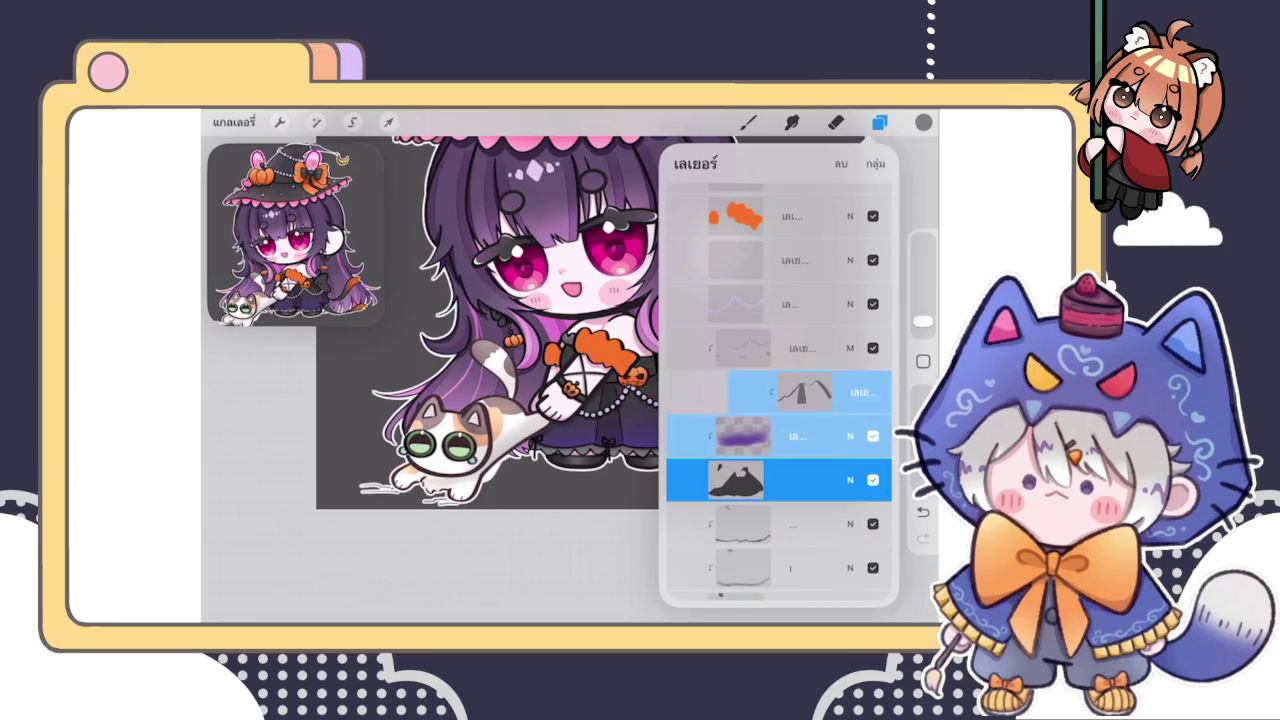
left_click_drag(720, 392, 800, 392)
left_click_drag(720, 348, 800, 348)
left_click(875, 163)
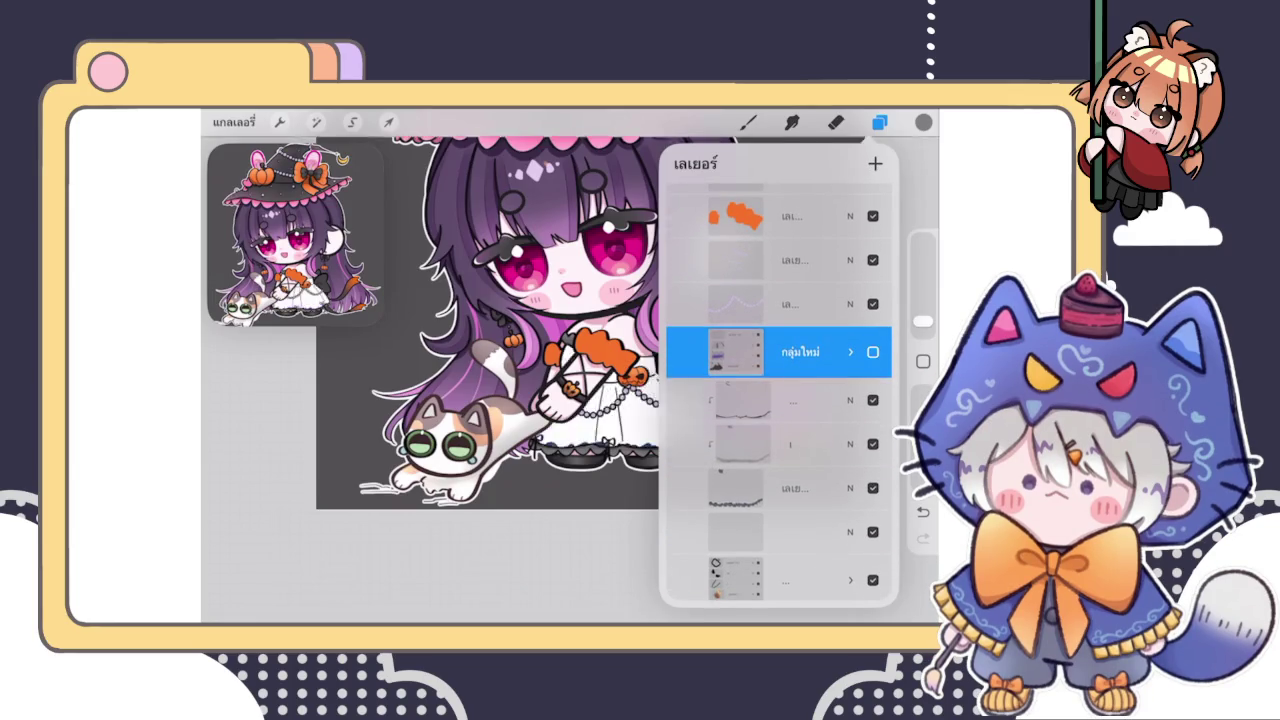
Expand the new group and select a layer inside it
scroll(430, 380, "up", 2)
scroll(430, 380, "up", 2)
scroll(430, 380, "up", 1)
left_click(850, 352)
left_click(760, 417)
left_click(748, 122)
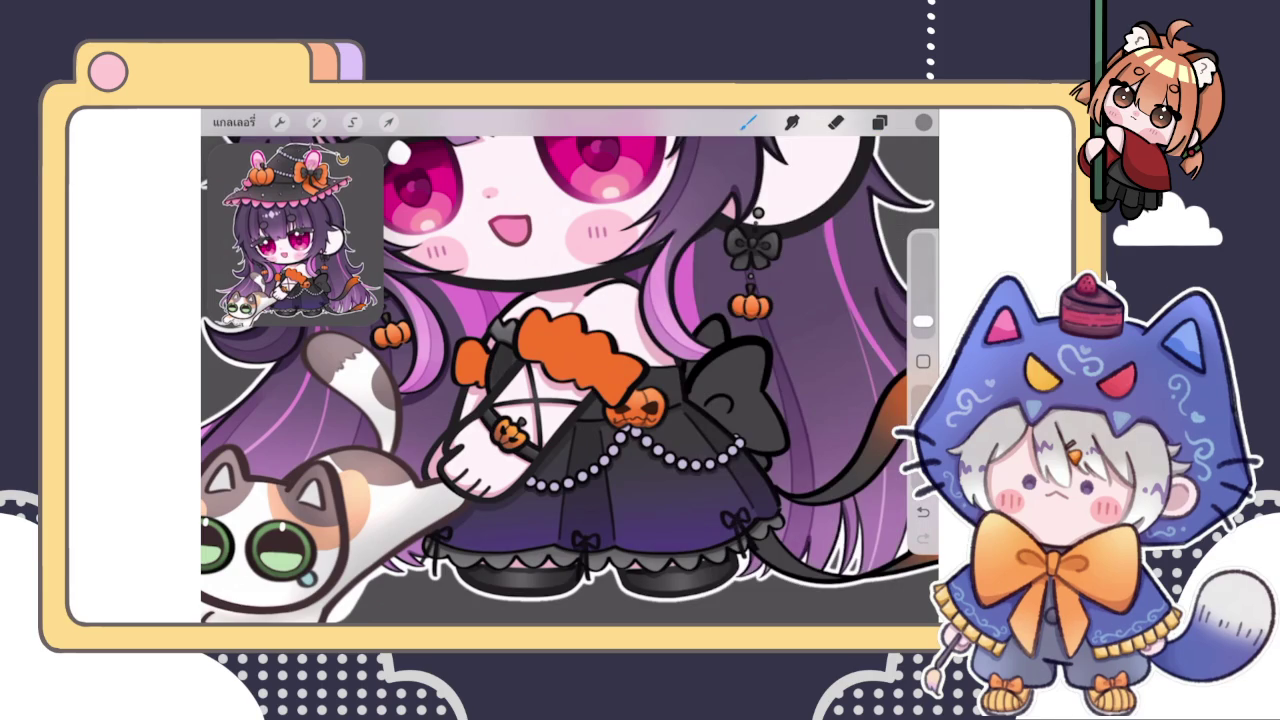
Switch to a different, smaller brush and check the current colour
scroll(490, 356, "up", 1)
scroll(490, 356, "up", 2)
scroll(490, 356, "up", 1)
left_click(748, 122)
left_click(800, 310)
left_click(748, 122)
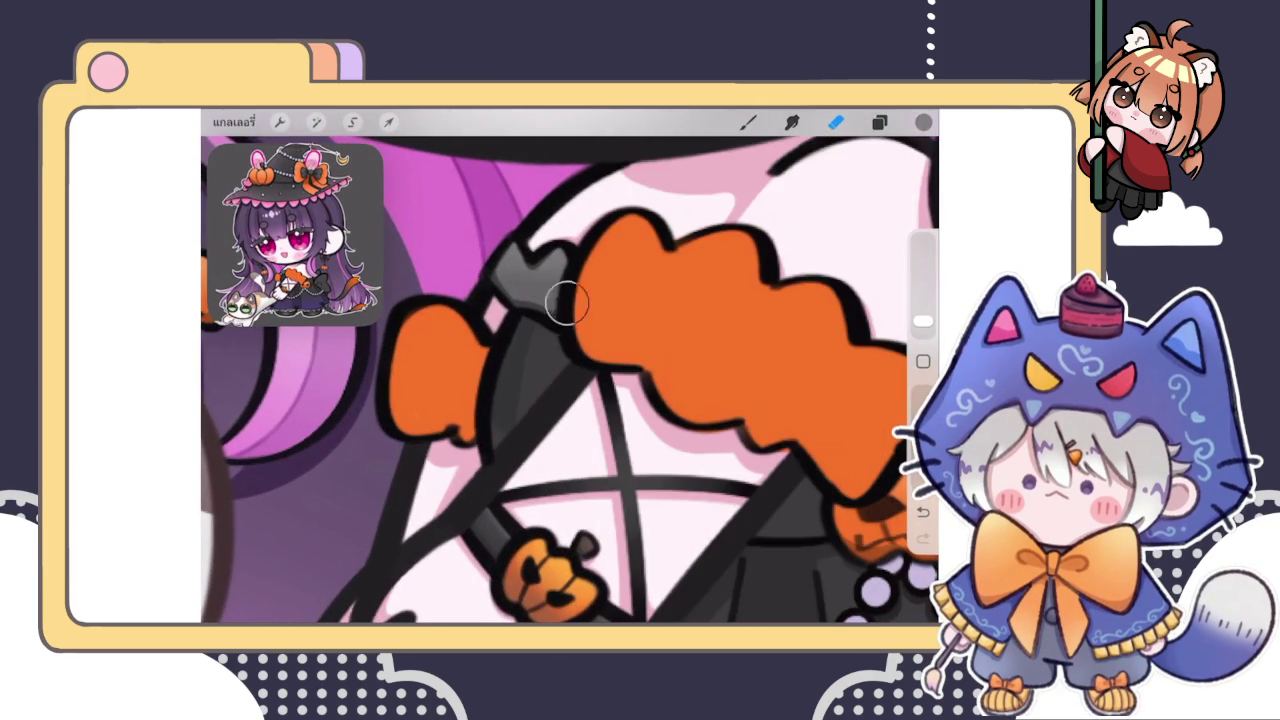
key("b")
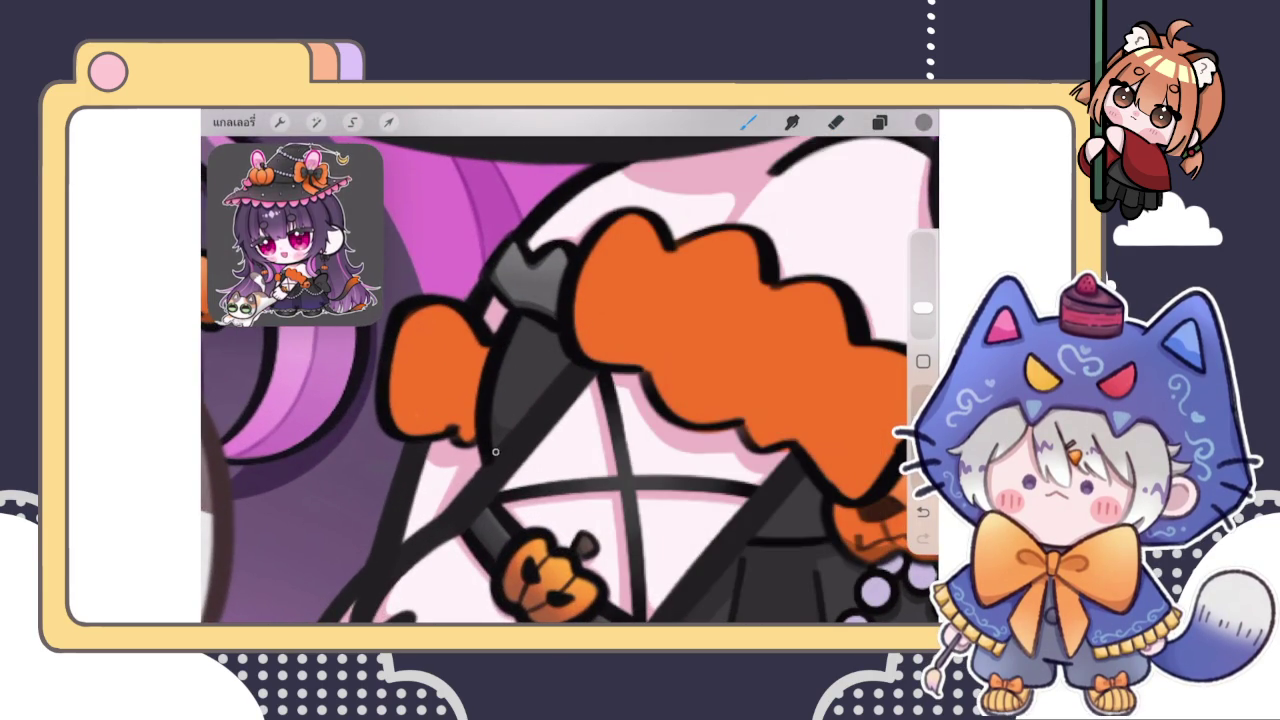
left_click(923, 121)
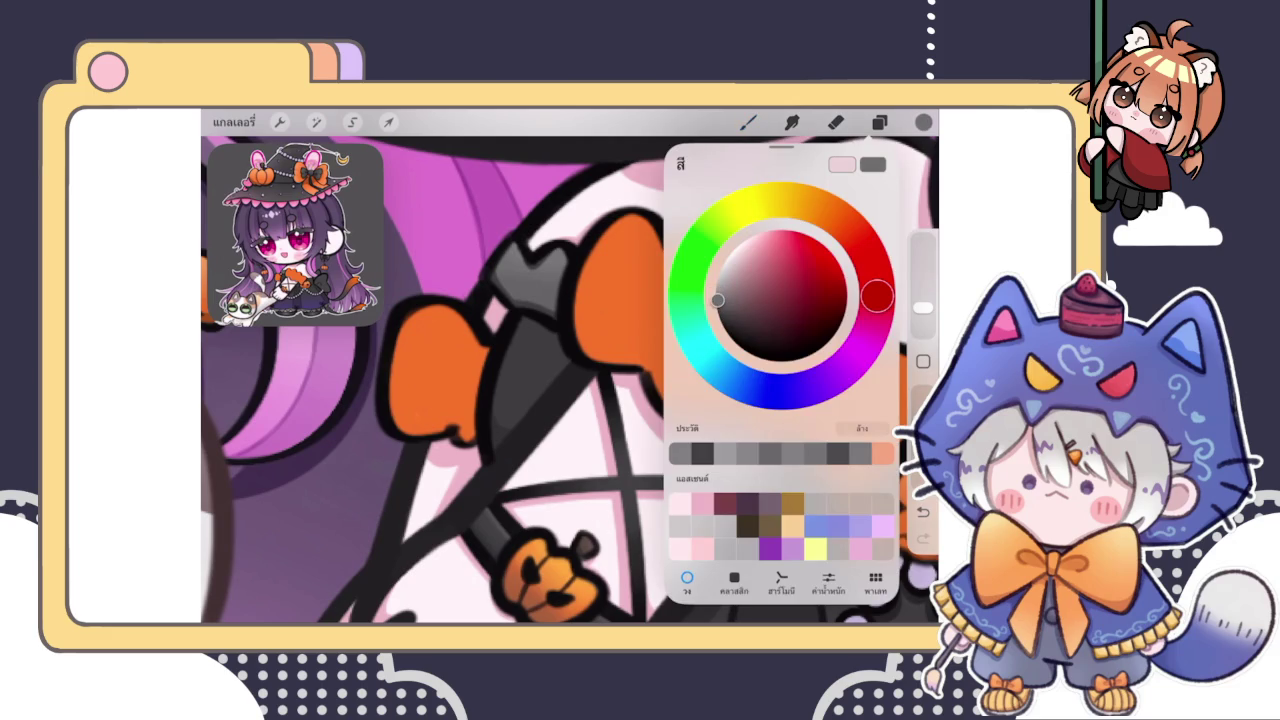
left_click(495, 447)
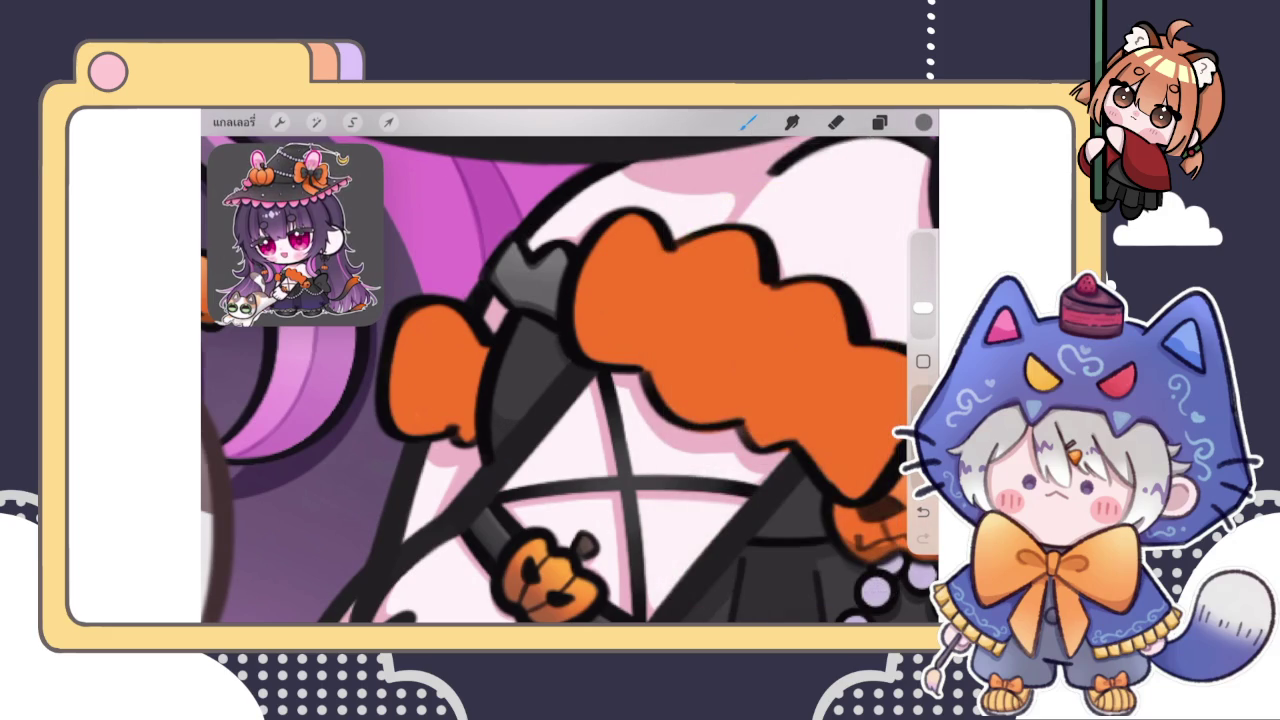
Add a clipping-mask layer above the purple layer
scroll(570, 380, "down", 3)
scroll(570, 380, "down", 3)
scroll(570, 380, "up", 5)
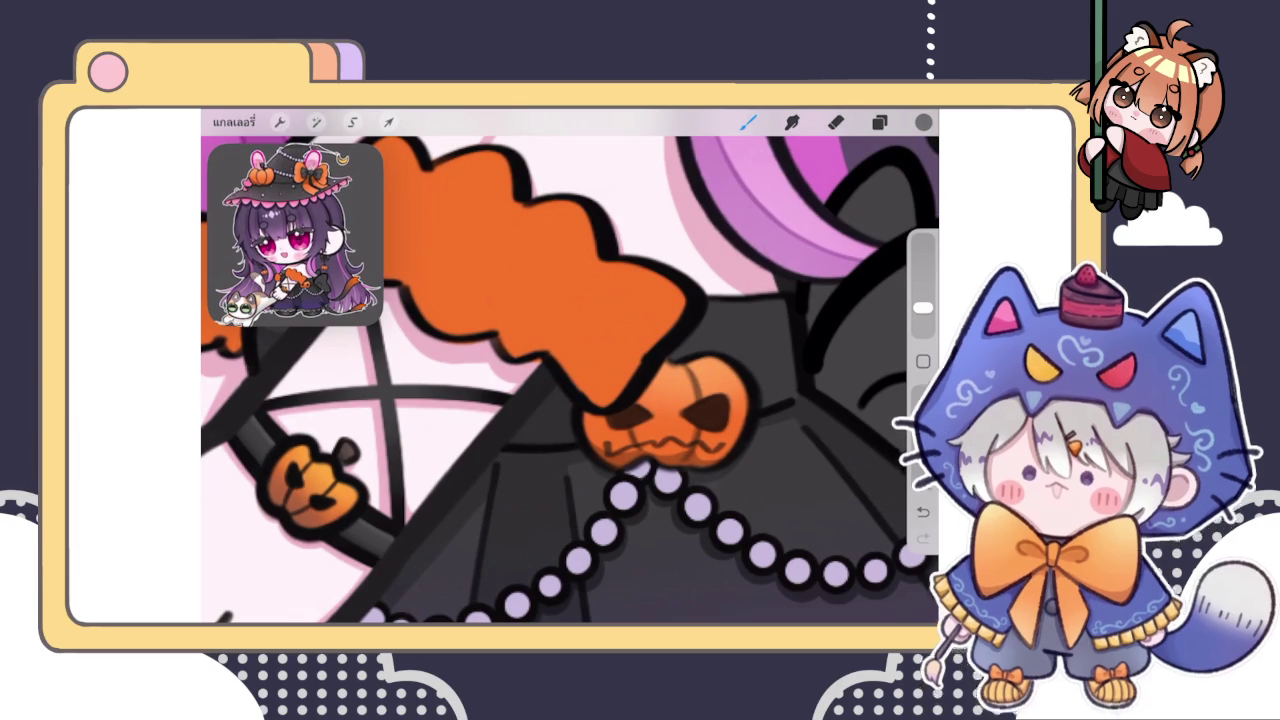
scroll(570, 380, "right", 3)
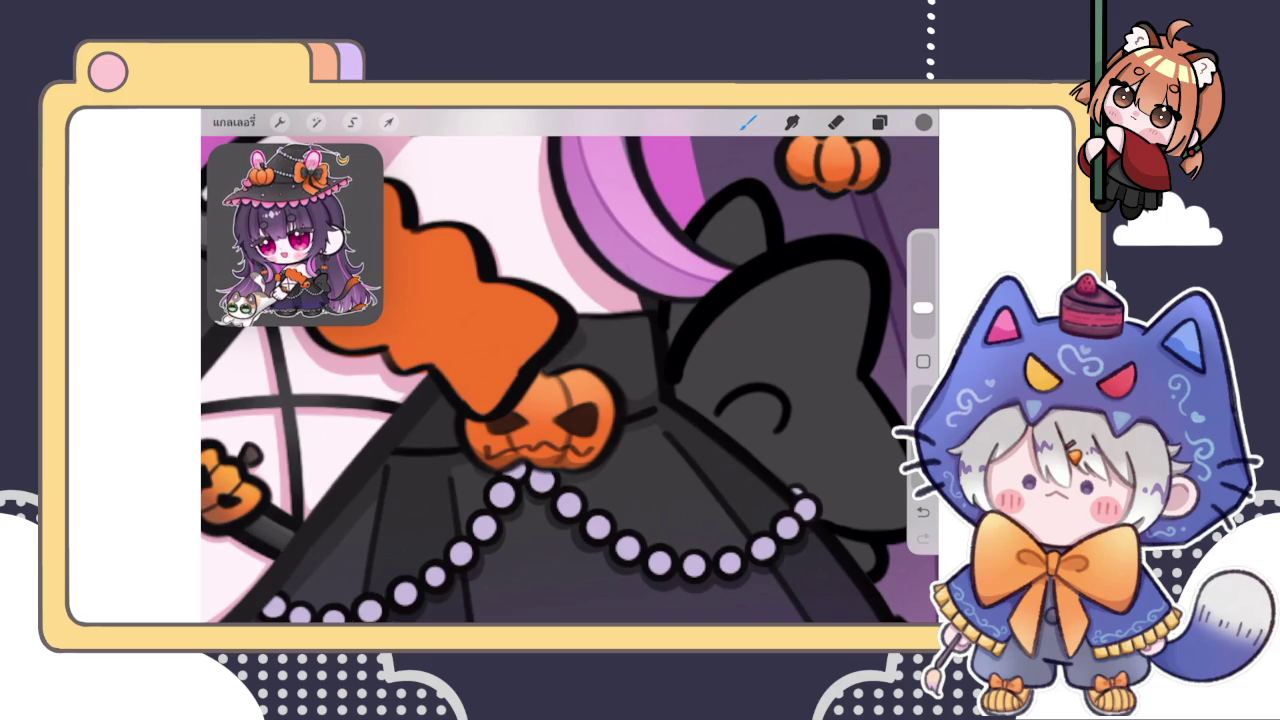
scroll(570, 380, "down", 3)
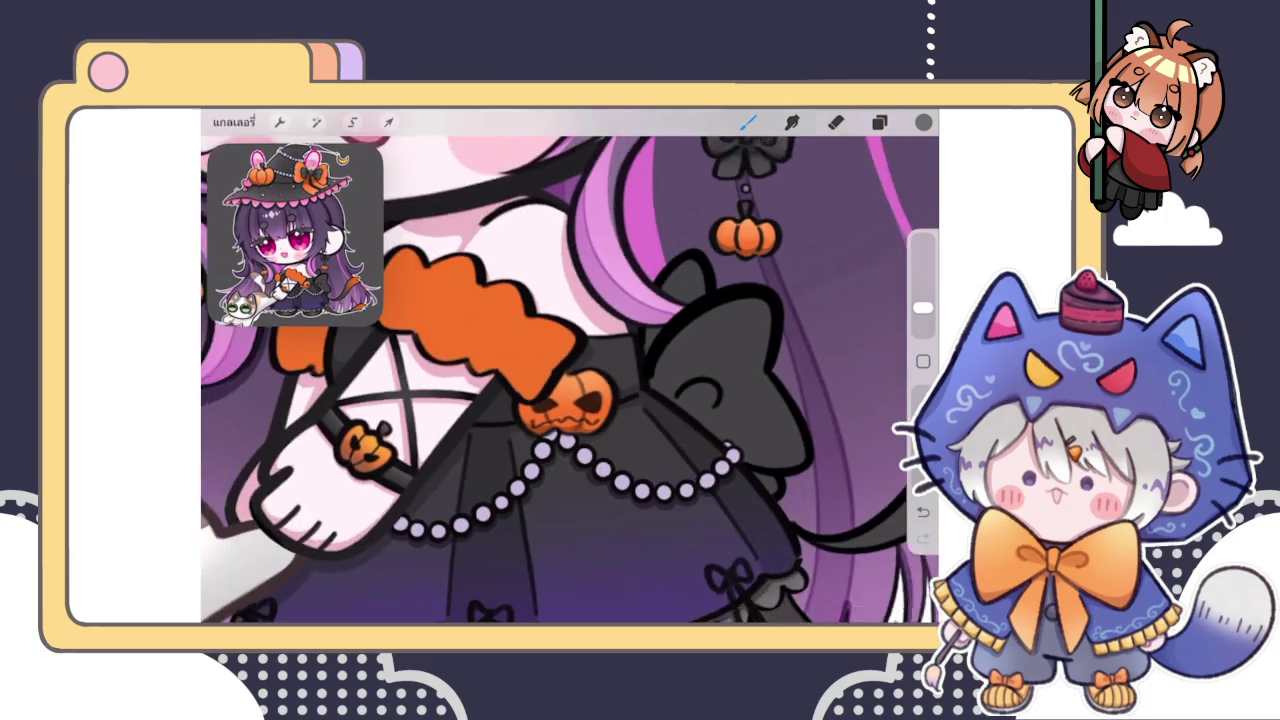
scroll(570, 380, "up", 1)
scroll(570, 380, "down", 3)
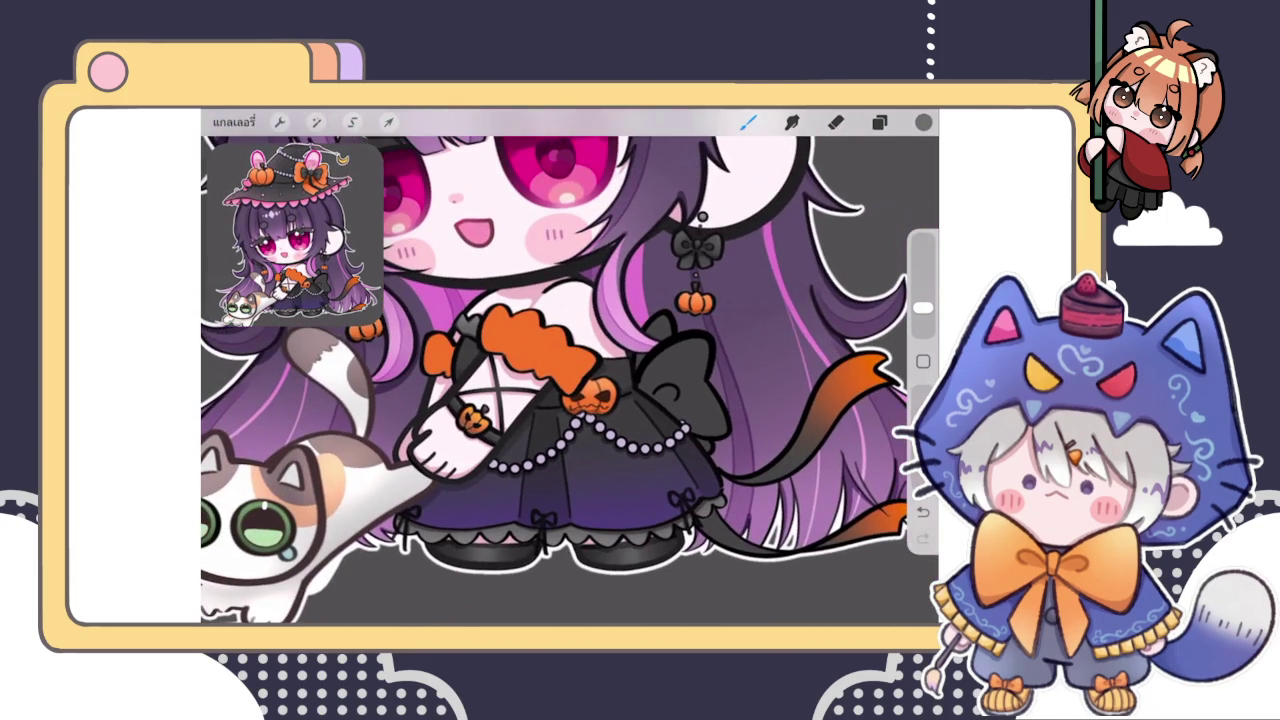
scroll(570, 380, "up", 3)
left_click(879, 121)
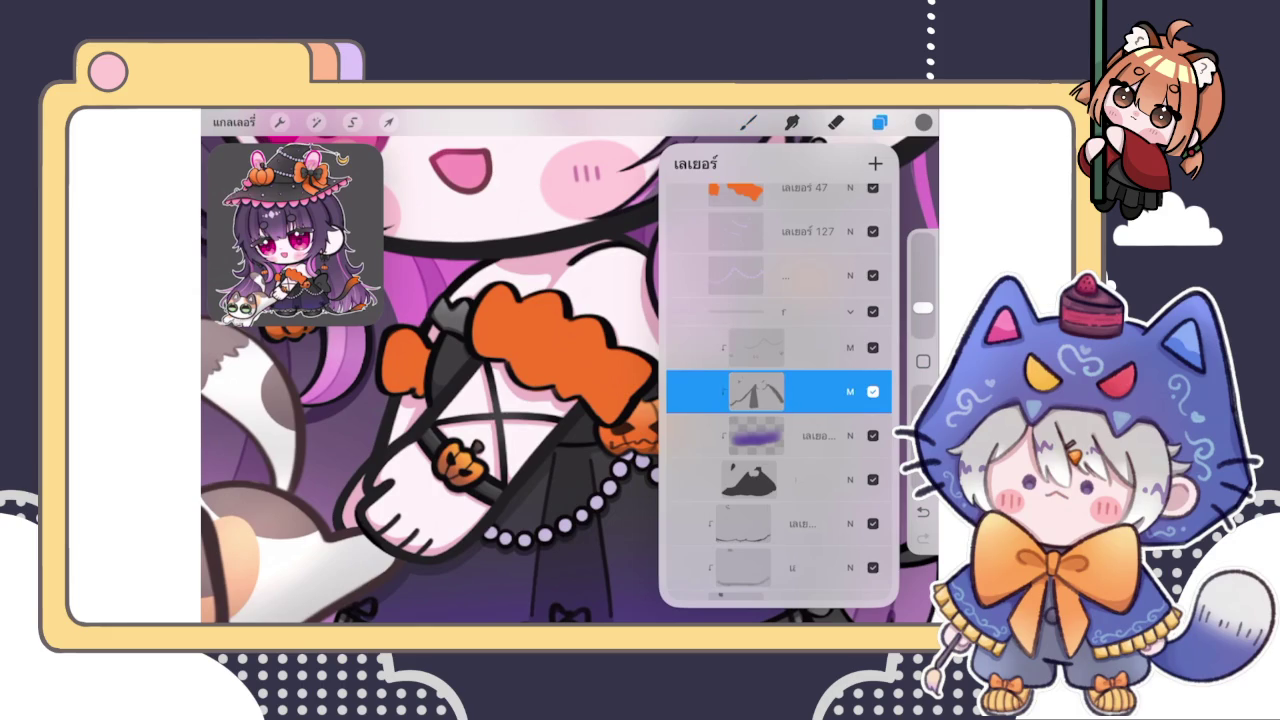
left_click(780, 347)
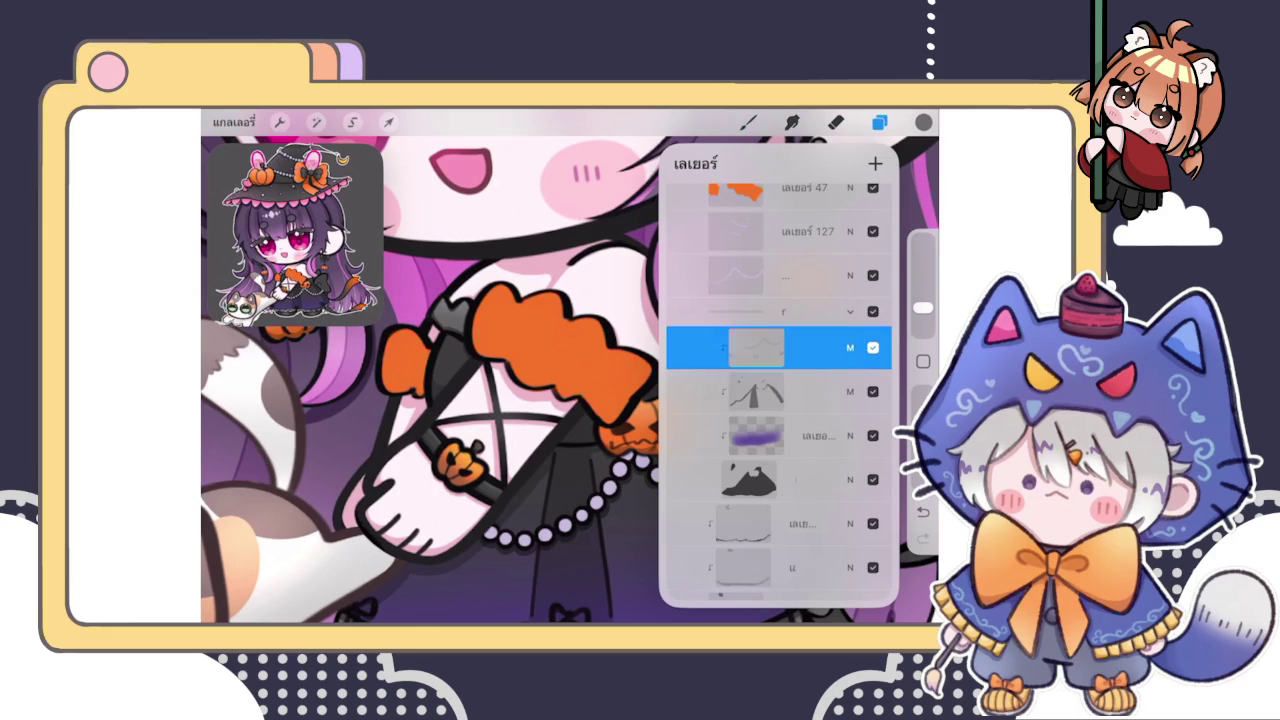
left_click(780, 479)
left_click(780, 435)
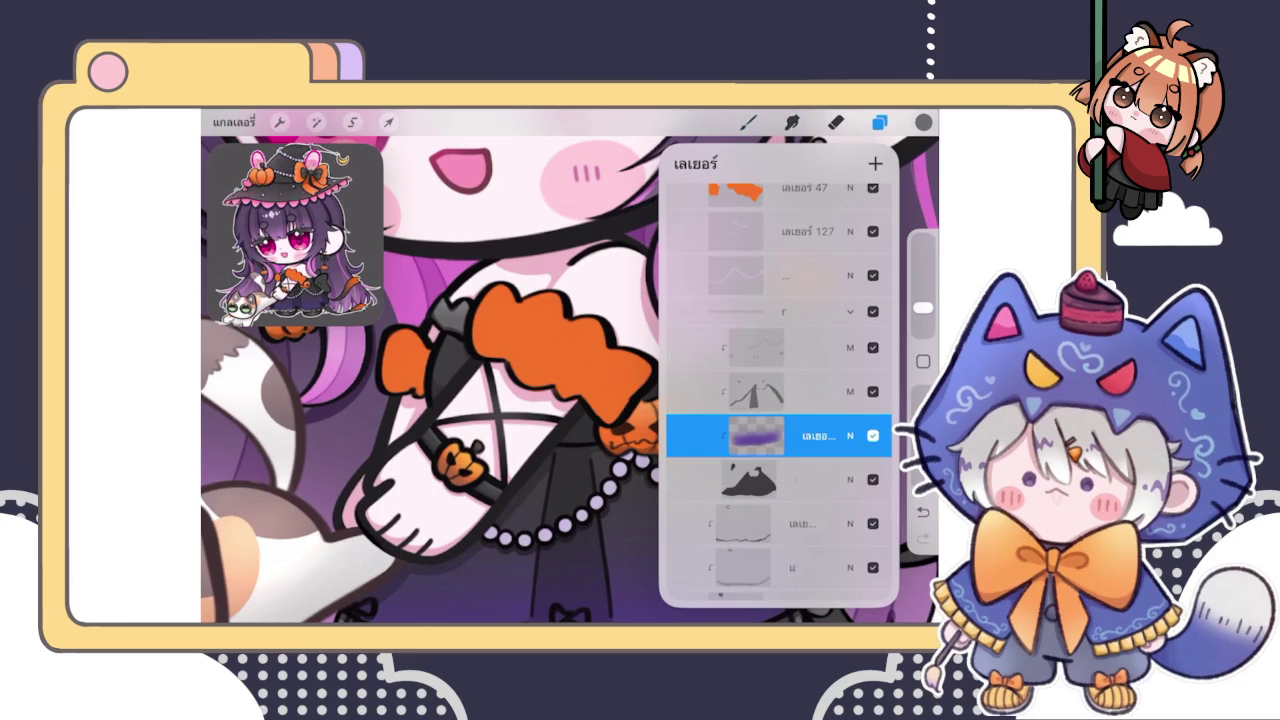
left_click(875, 163)
left_click(879, 121)
Pick a shading brush and colour, and make the brush slightly larger
left_click(748, 121)
left_click(800, 264)
left_click(923, 121)
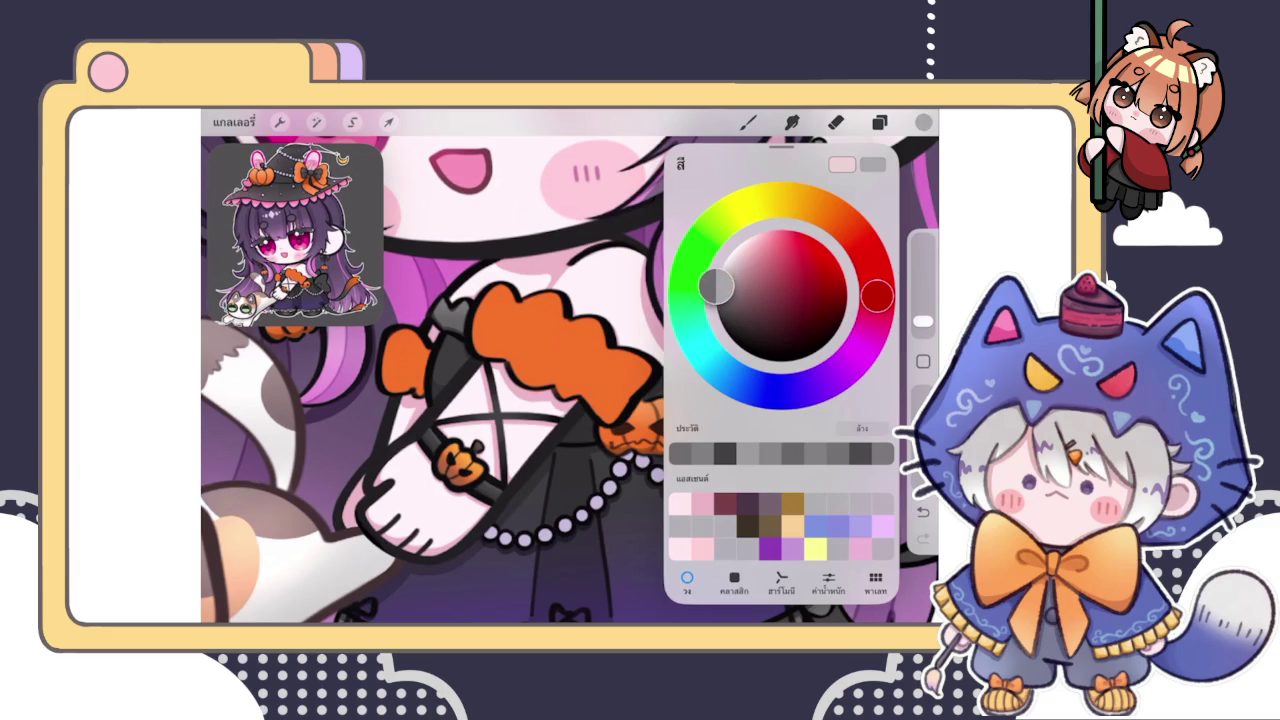
left_click(748, 121)
left_click(771, 257)
left_click_drag(922, 320, 922, 315)
Paint a dark stroke over the strap near the sleeve, then undo it
scroll(570, 380, "down", 5)
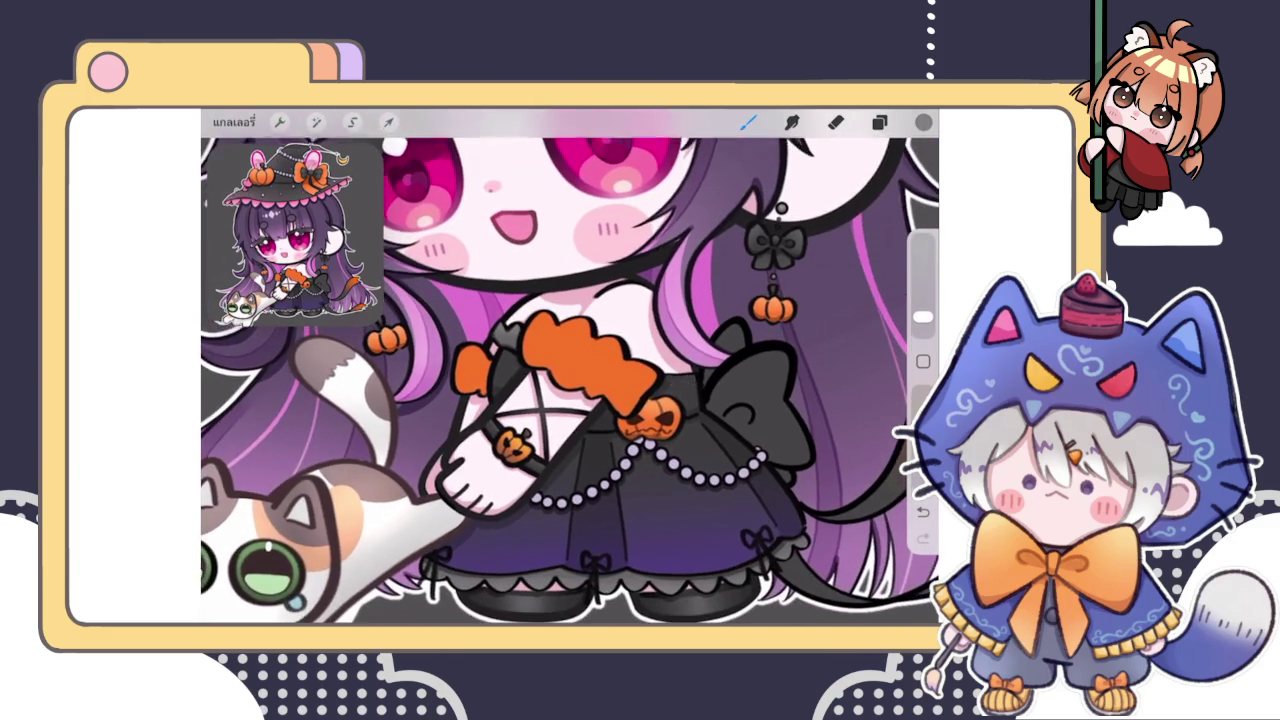
scroll(570, 380, "up", 8)
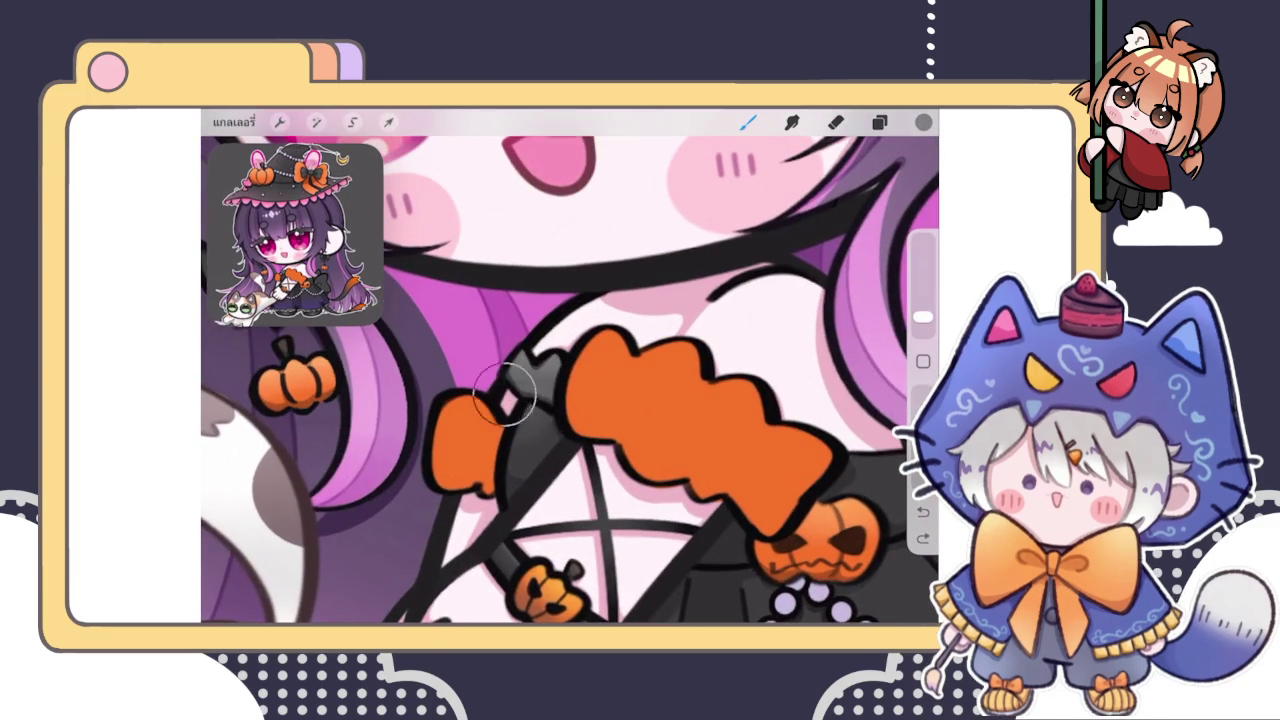
left_click_drag(538, 393, 536, 388)
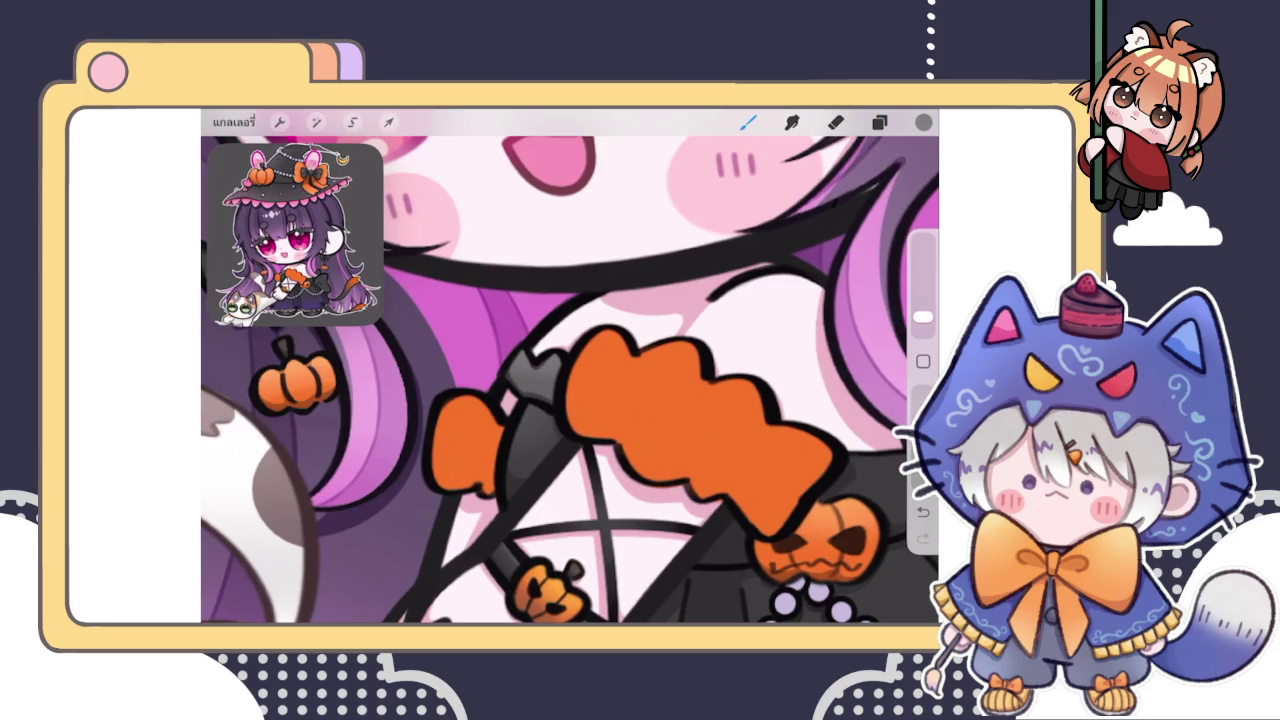
scroll(570, 380, "down", 3)
scroll(570, 380, "up", 3)
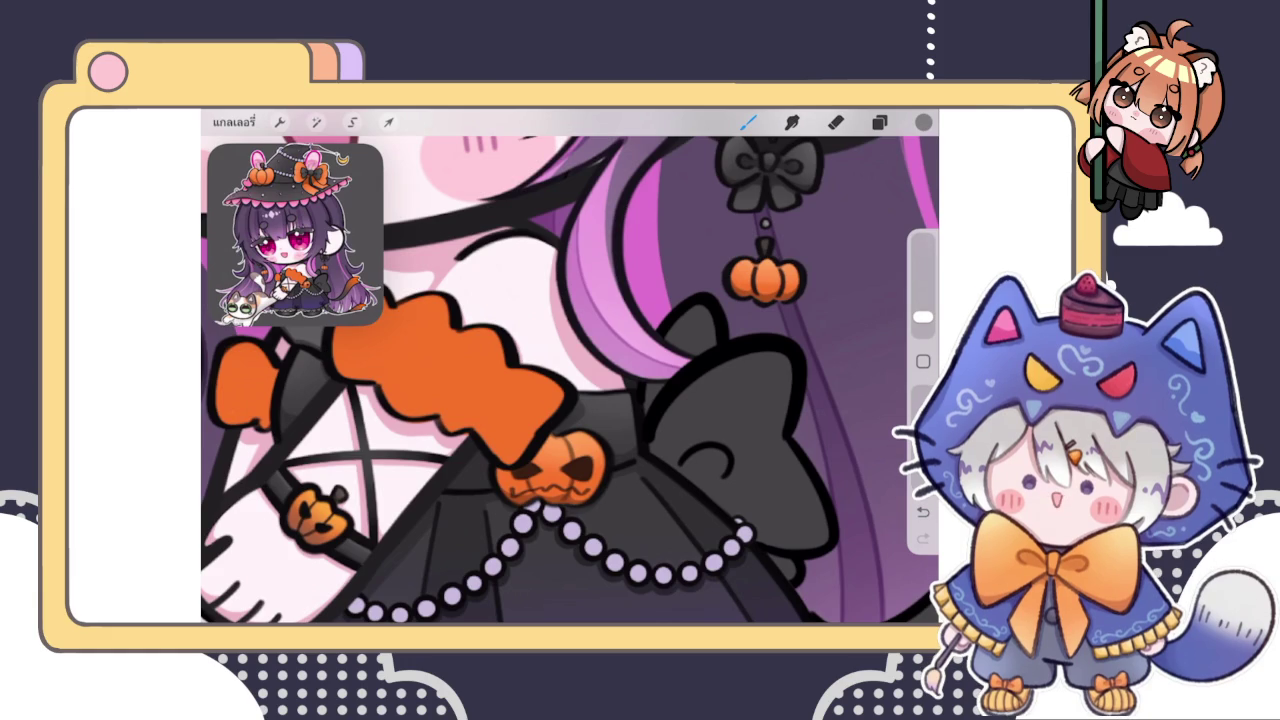
key("ctrl+z")
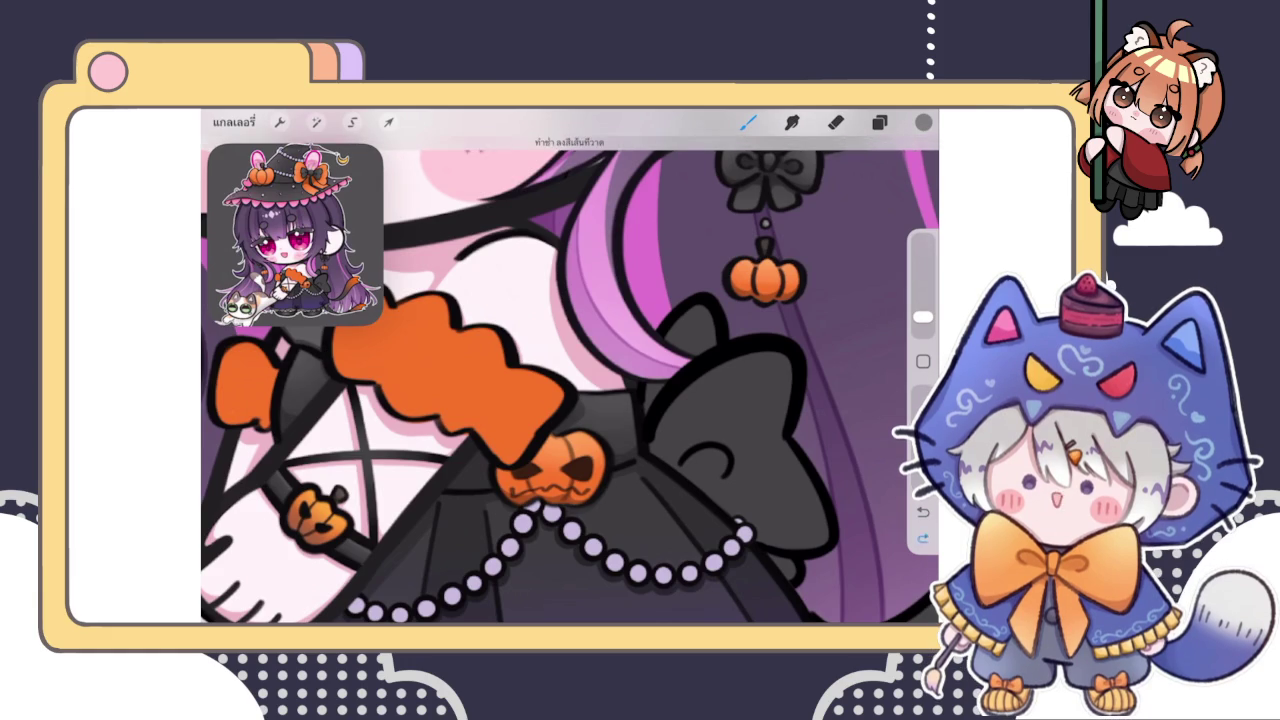
scroll(570, 380, "down", 3)
scroll(570, 380, "down", 3)
scroll(570, 380, "up", 3)
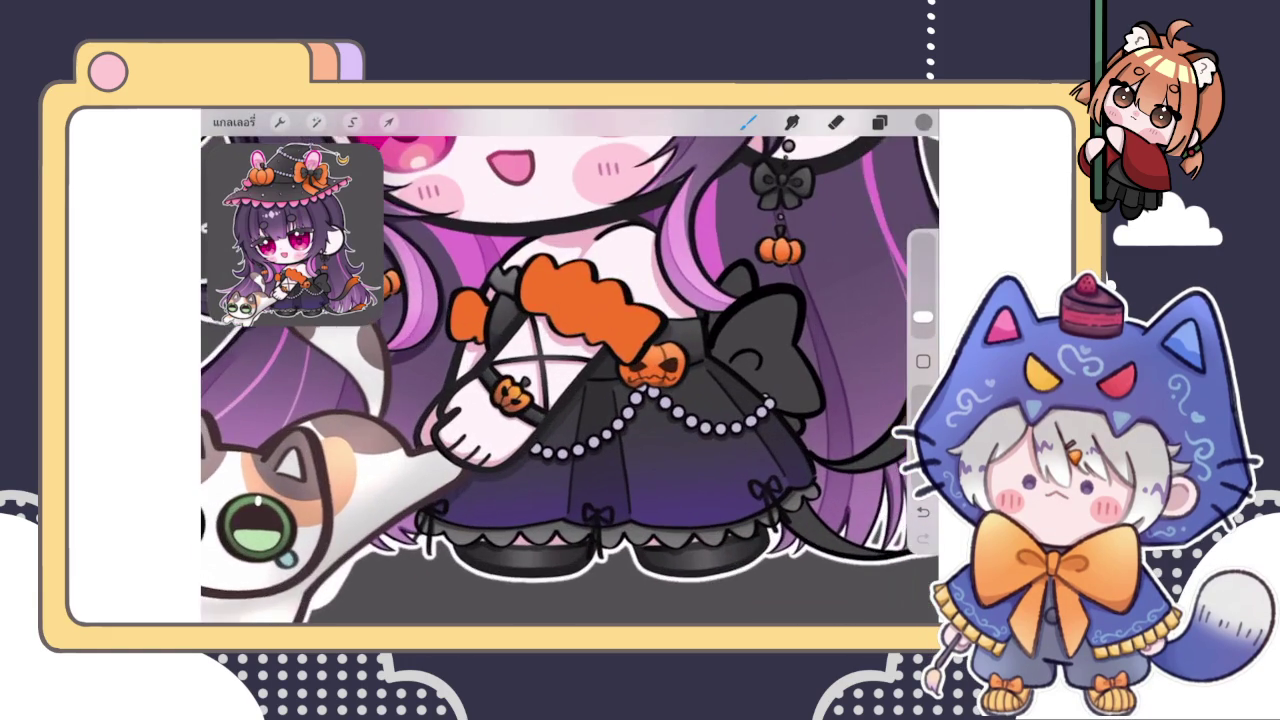
scroll(570, 380, "down", 2)
scroll(570, 380, "up", 3)
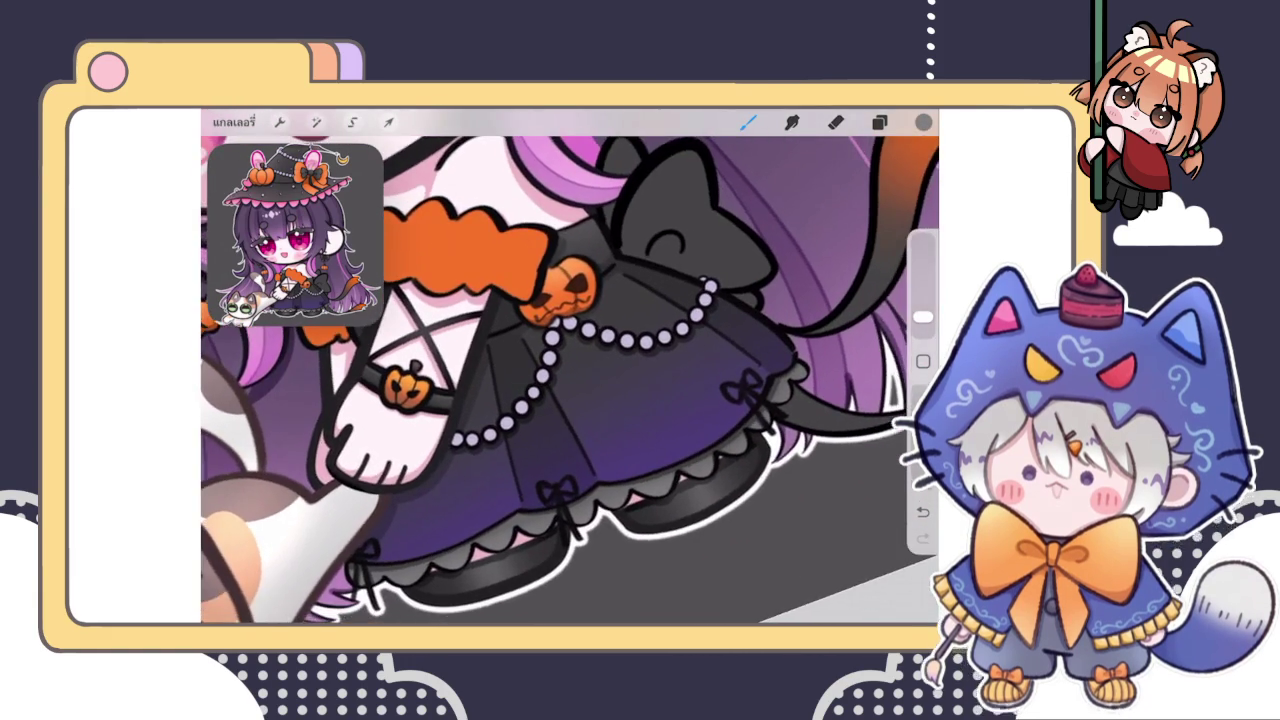
scroll(570, 380, "up", 2)
Adjust the brush size while viewing the strap area
left_click(923, 318)
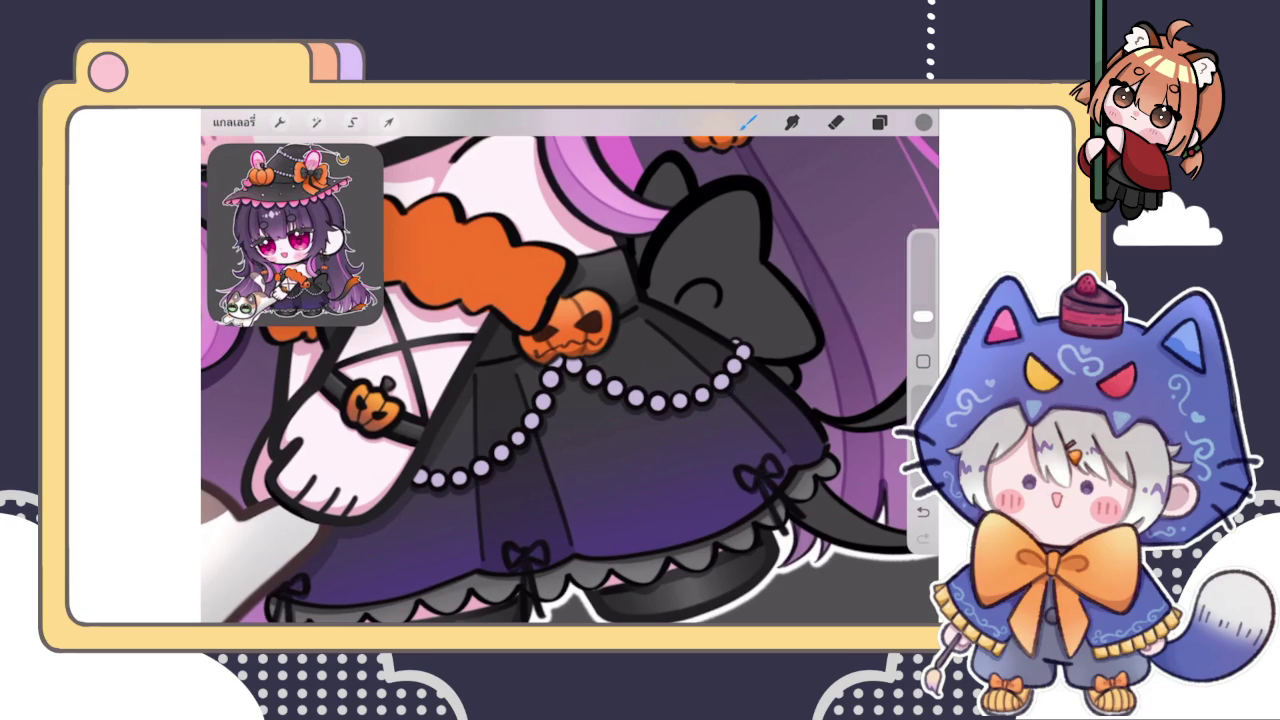
scroll(570, 380, "down", 3)
scroll(570, 380, "up", 4)
scroll(570, 380, "down", 3)
scroll(570, 380, "up", 3)
scroll(570, 380, "down", 3)
scroll(570, 380, "down", 1)
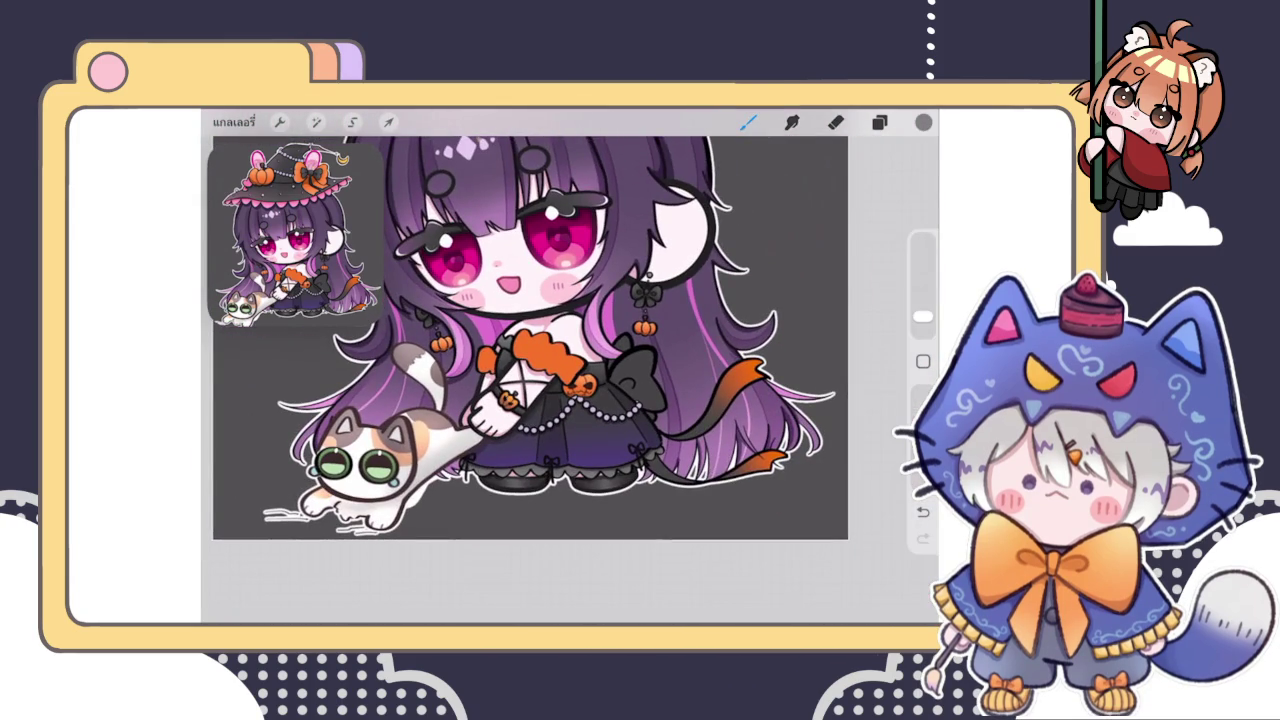
scroll(530, 325, "down", 3)
scroll(585, 290, "up", 3)
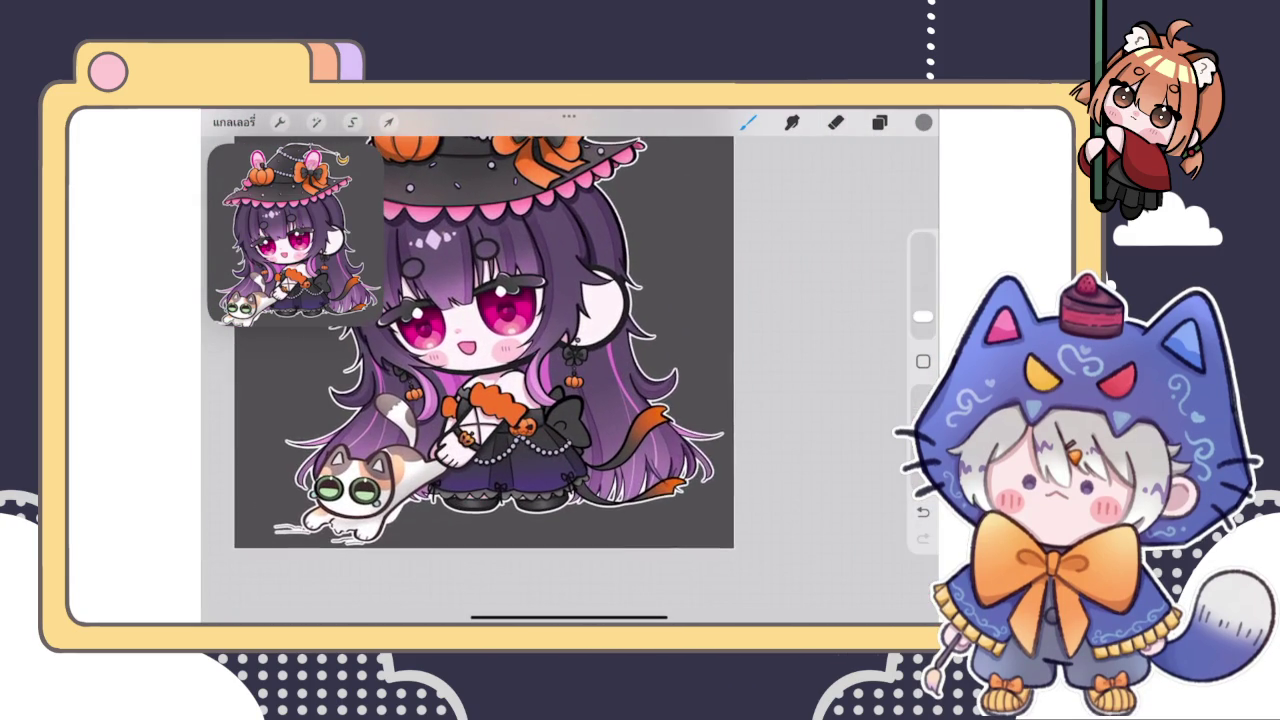
Unhide the hidden layer, collapse the group, and add a blank layer above the orange sleeve layer
left_click(879, 122)
left_click(873, 391)
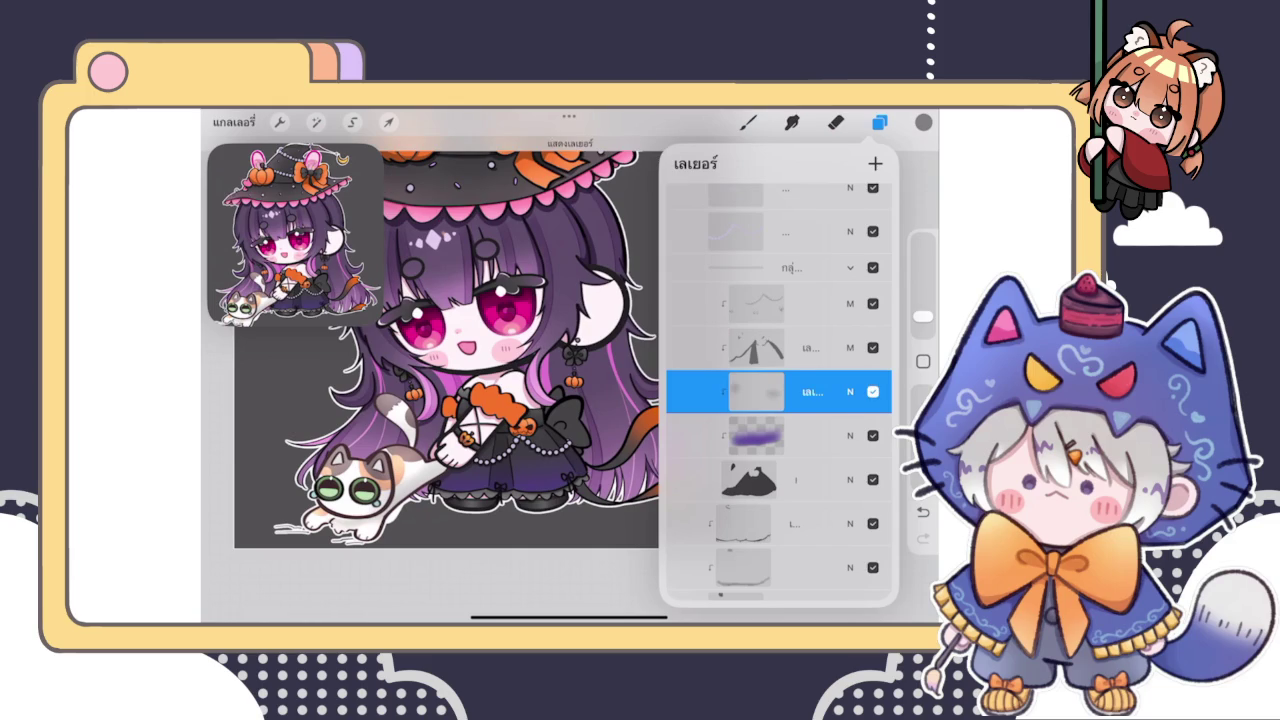
scroll(780, 400, "up", 1)
left_click(780, 281)
left_click(850, 281)
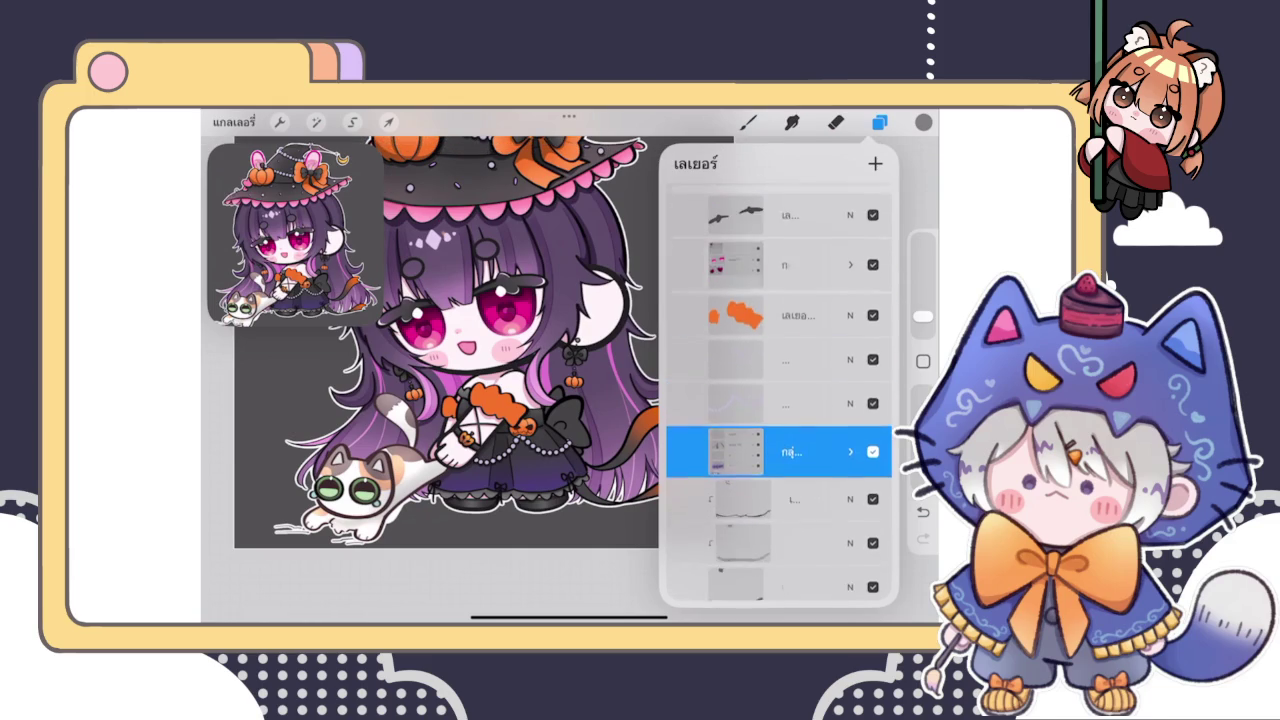
scroll(780, 400, "up", 2)
left_click(790, 386)
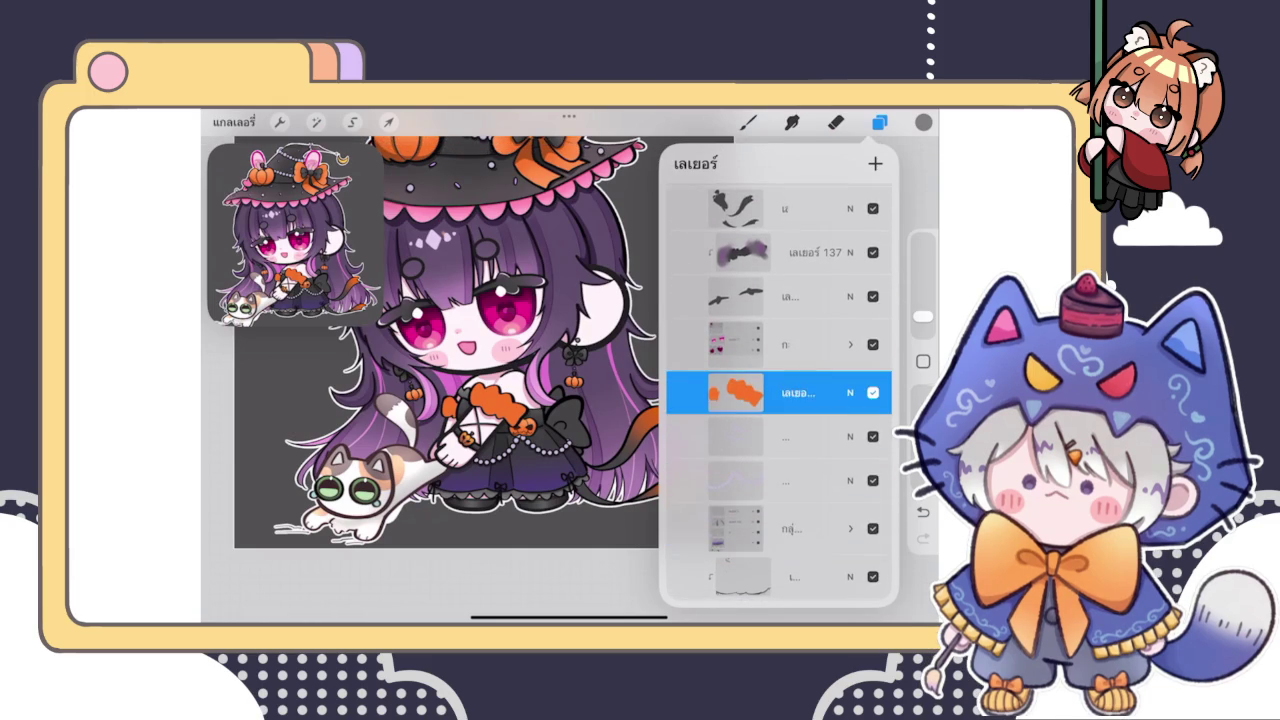
left_click(875, 163)
left_click(780, 392)
left_click(748, 122)
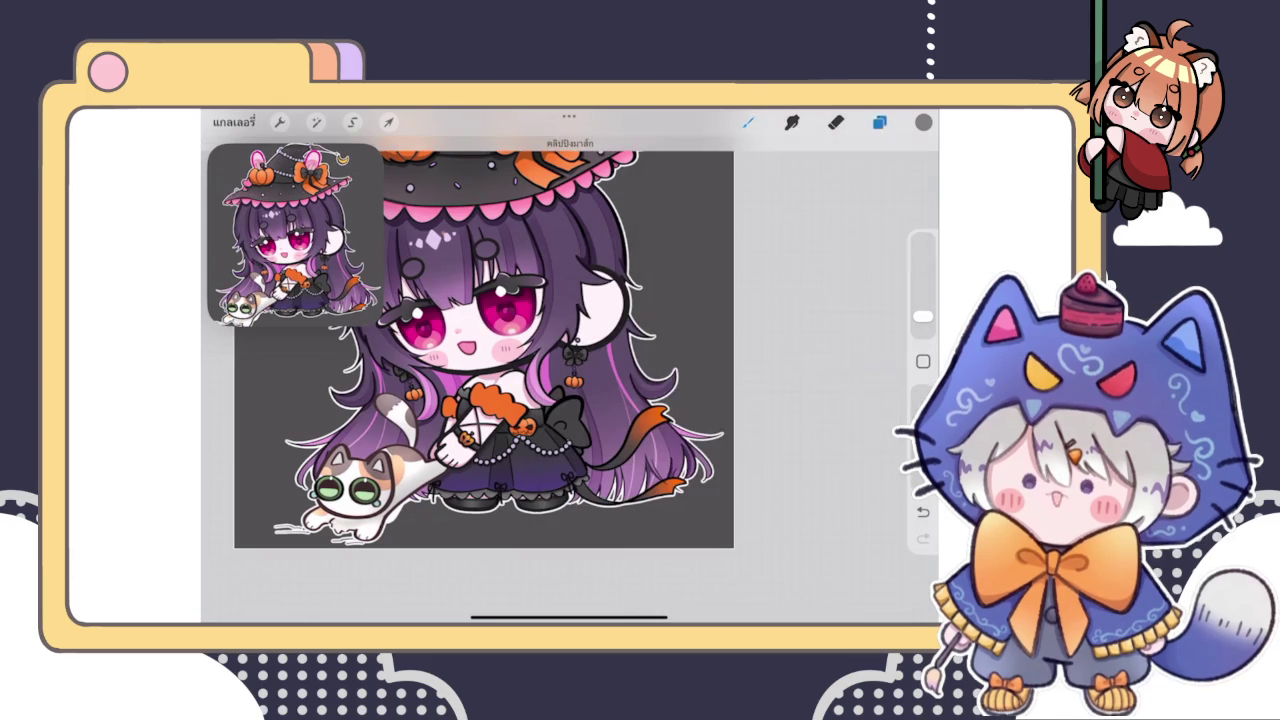
Switch to a different inking brush and sample a brown colour from the artwork
scroll(570, 380, "up", 3)
scroll(570, 430, "up", 2)
scroll(570, 430, "up", 2)
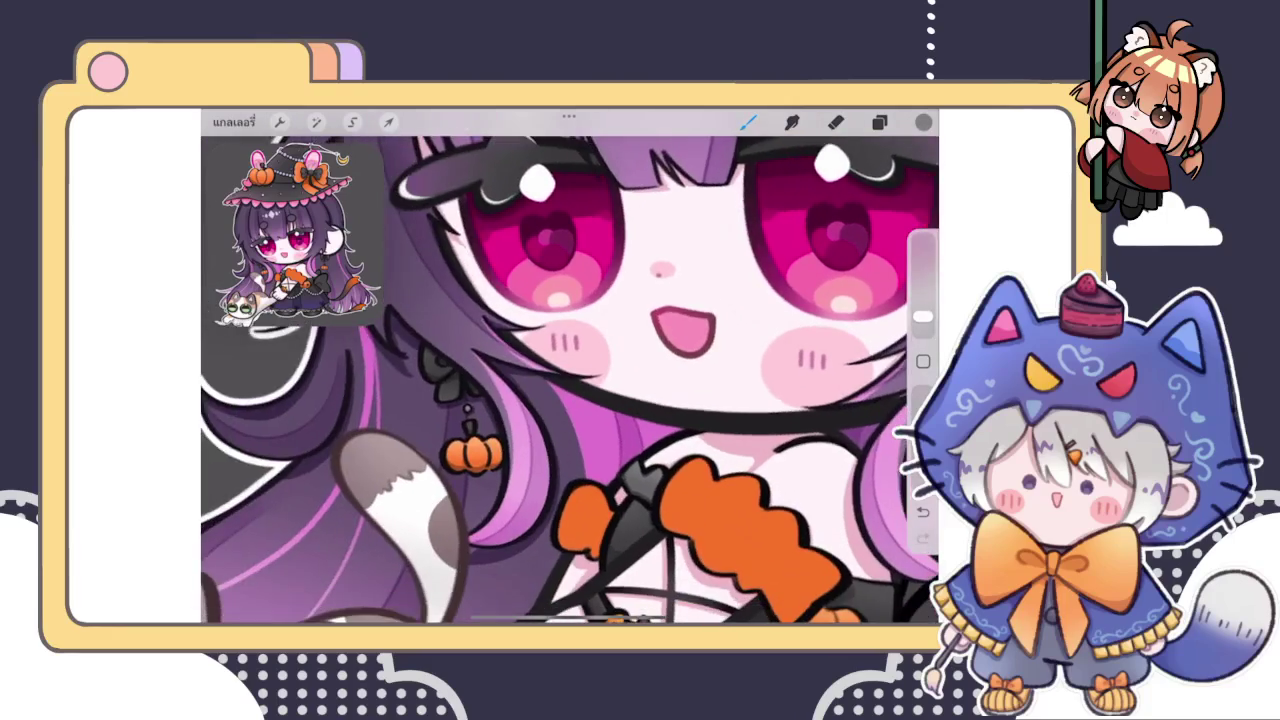
scroll(570, 430, "up", 2)
scroll(570, 430, "up", 2)
left_click(748, 122)
left_click(800, 318)
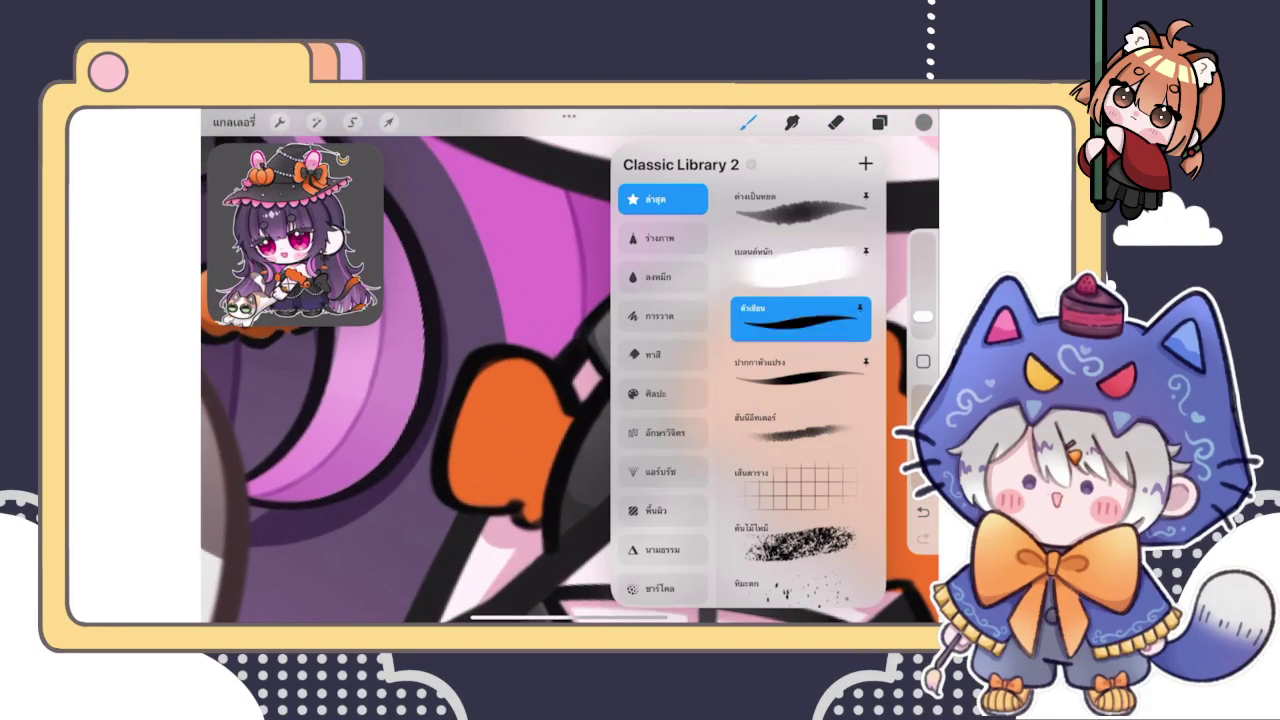
left_click(748, 122)
left_click(674, 384)
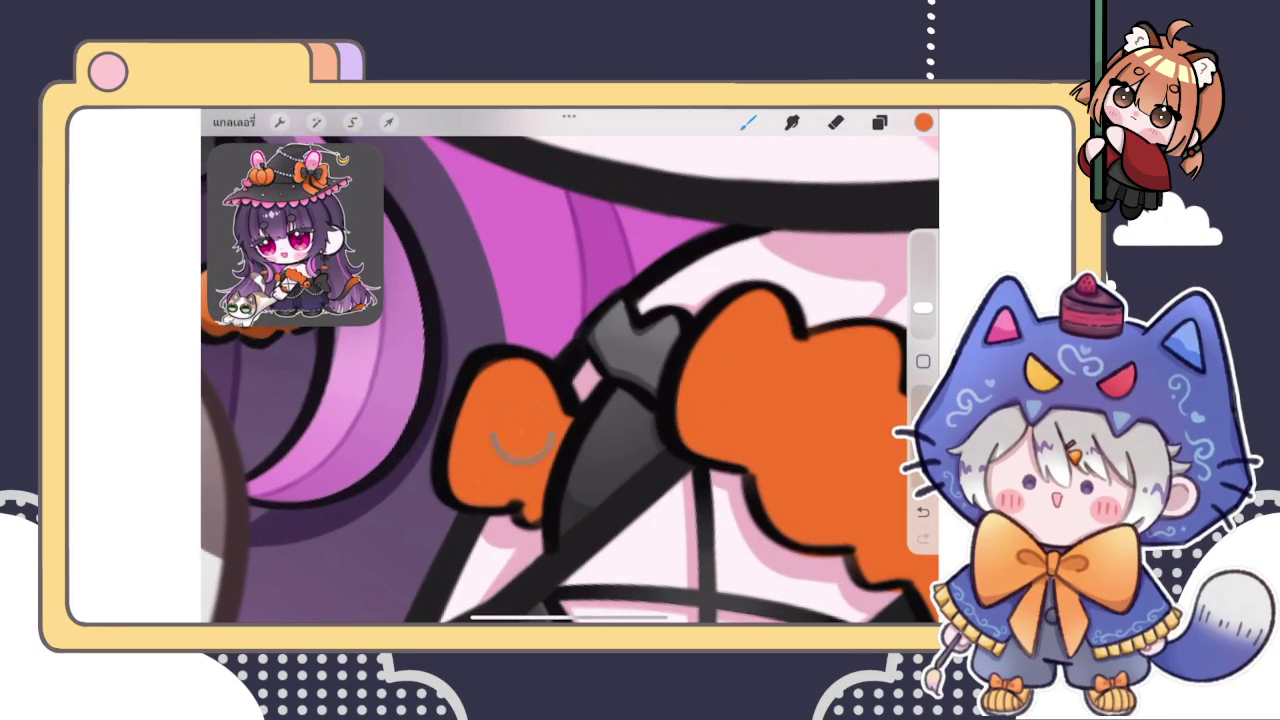
left_click(923, 122)
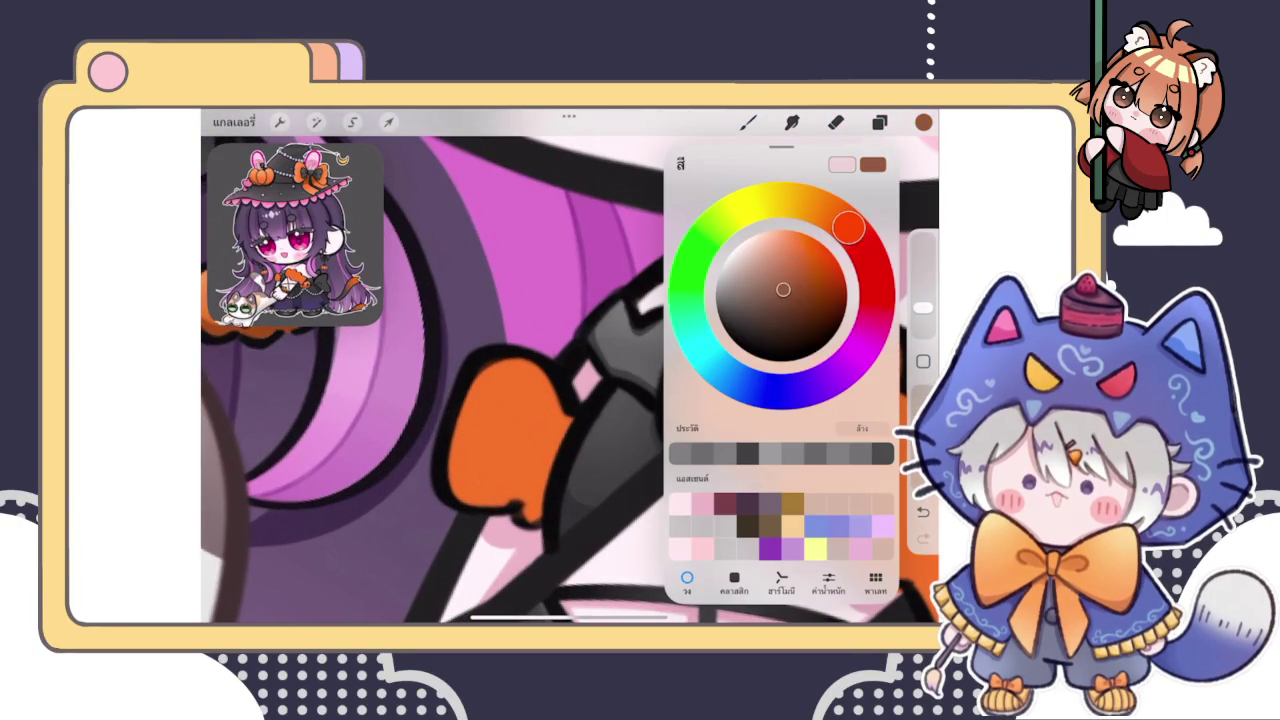
Try fold lines down the left sleeve, undoing and redrawing them
scroll(570, 380, "up", 2)
key("ctrl+z")
left_click_drag(546, 378, 514, 458)
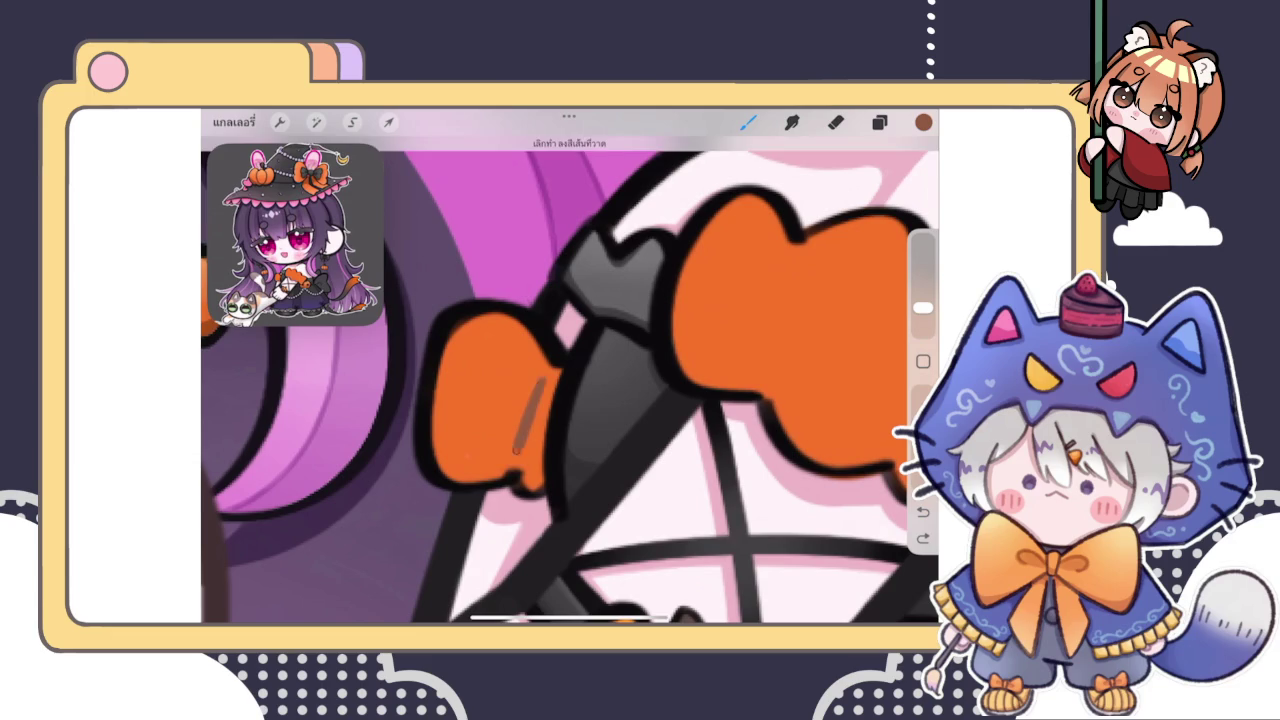
key("ctrl+z")
left_click_drag(546, 374, 514, 462)
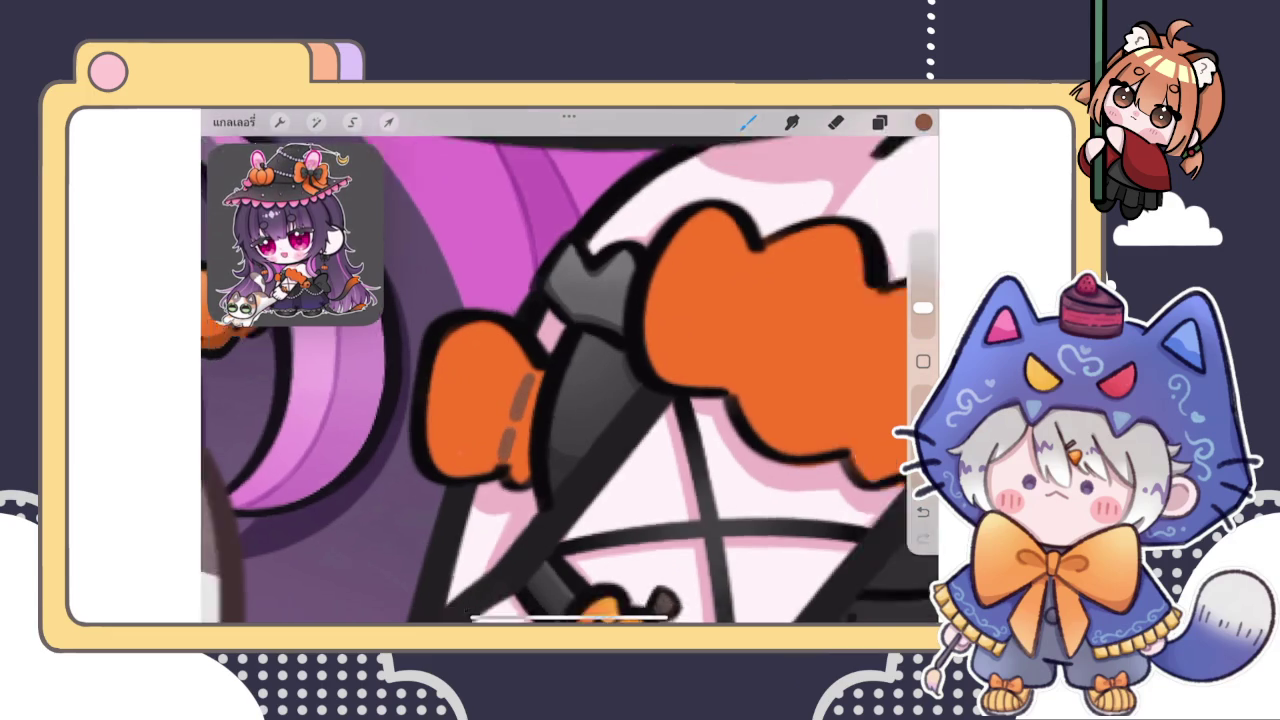
scroll(570, 380, "down", 5)
scroll(570, 380, "up", 3)
key("ctrl+z")
scroll(570, 380, "up", 5)
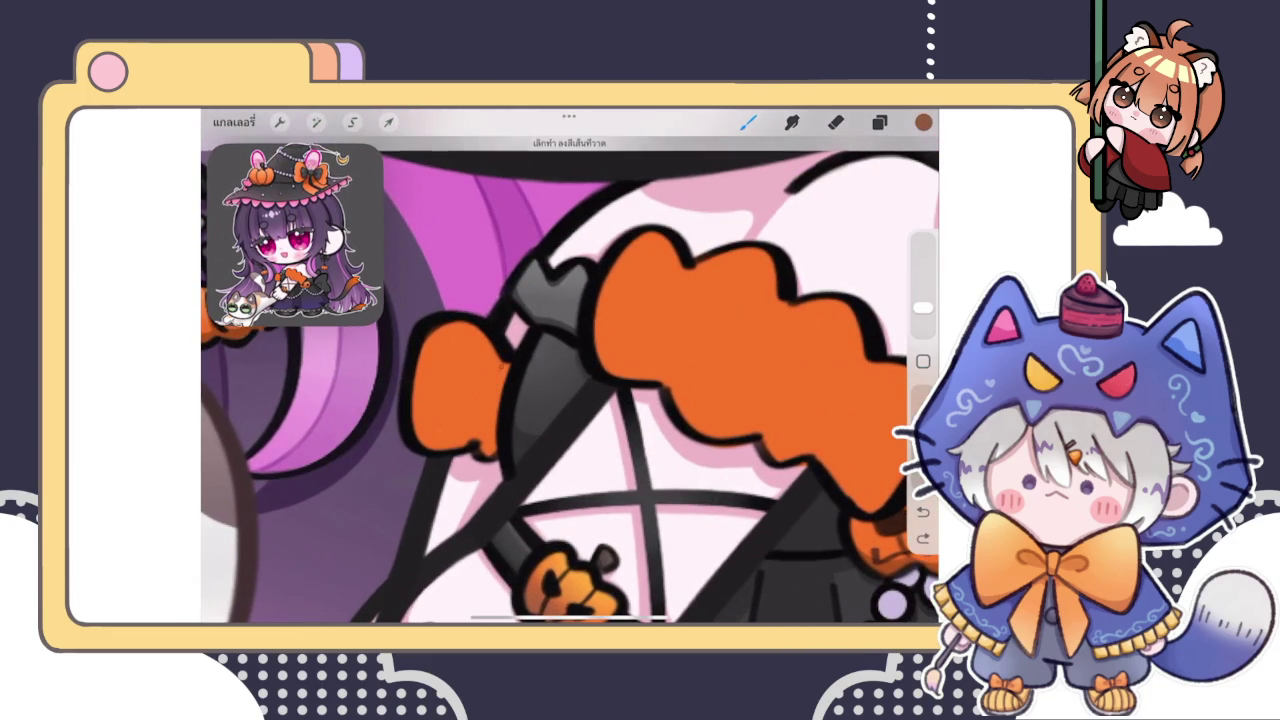
left_click_drag(502, 366, 478, 442)
Draw three fold lines across the upper sleeve ruffle, then undo the last one
scroll(570, 380, "down", 2)
scroll(570, 380, "up", 2)
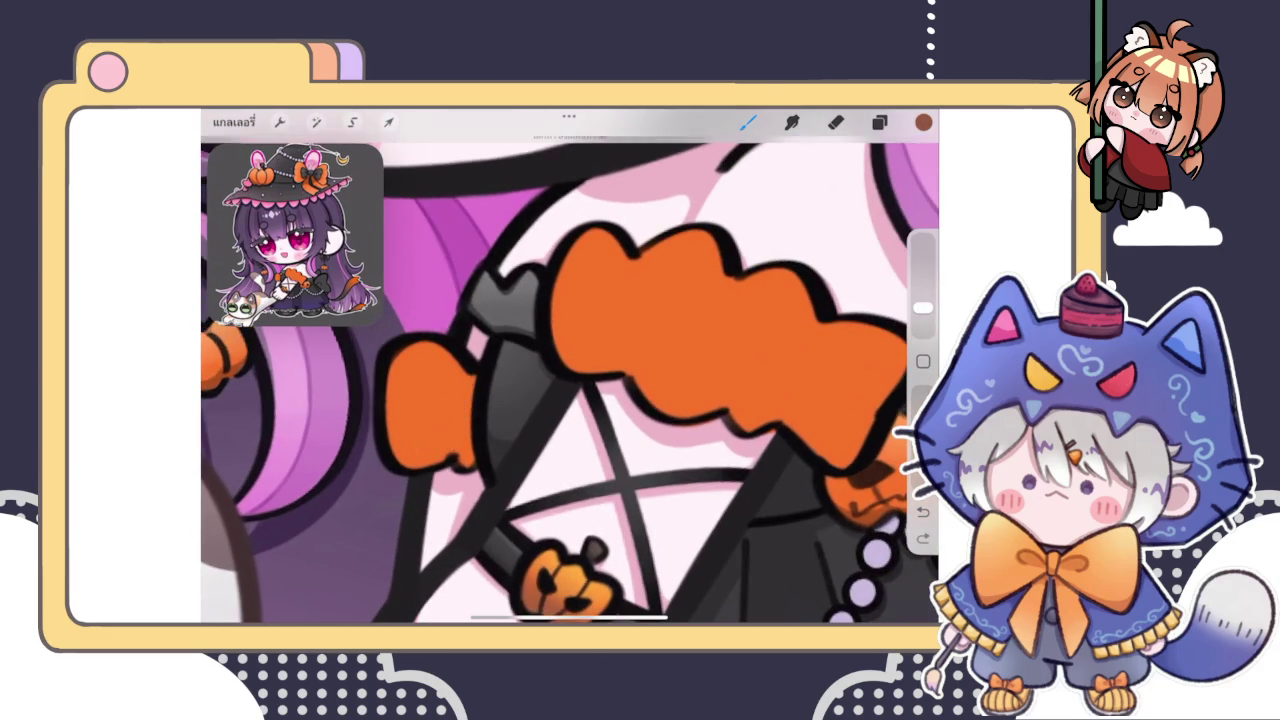
scroll(570, 380, "down", 3)
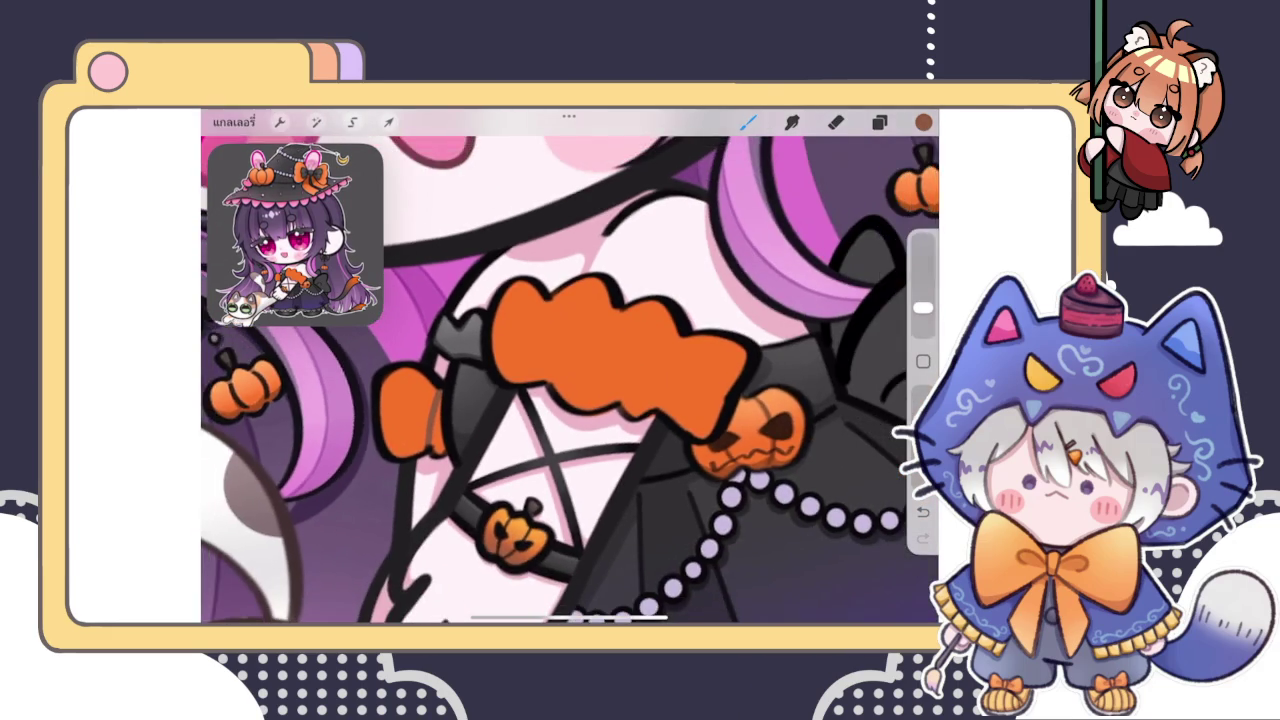
scroll(570, 380, "up", 2)
left_click_drag(528, 320, 522, 412)
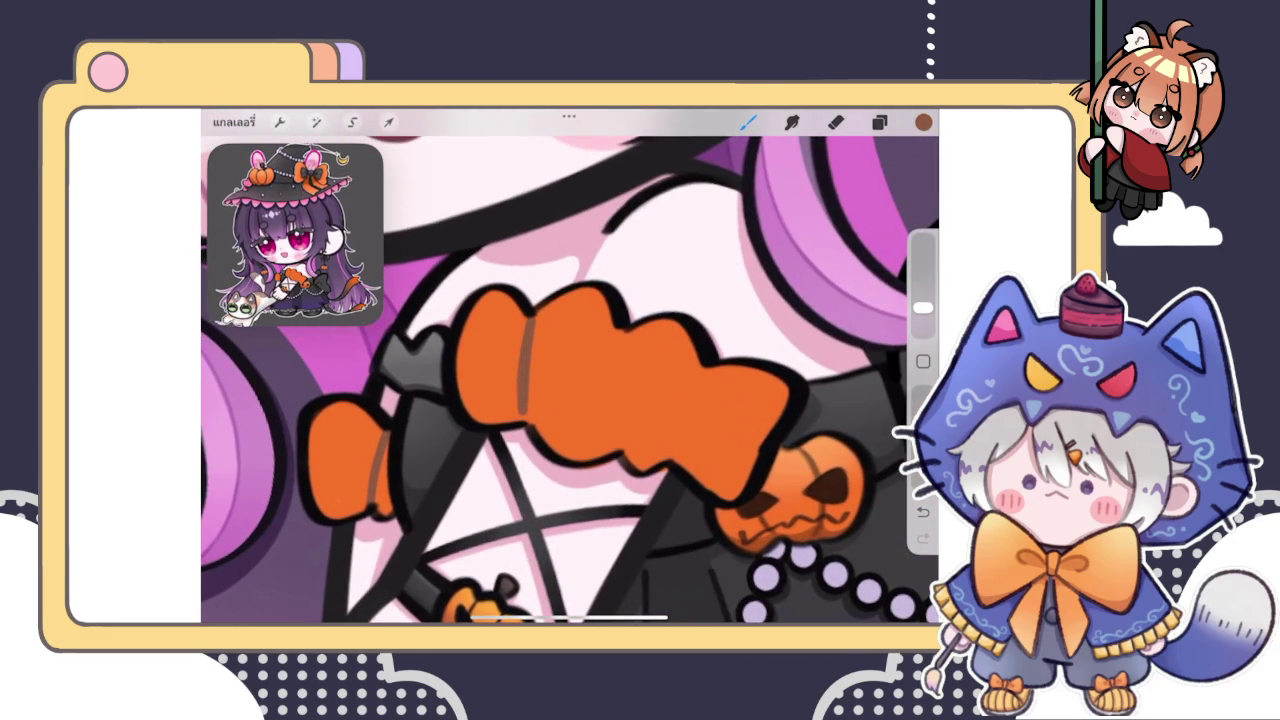
left_click_drag(630, 334, 620, 438)
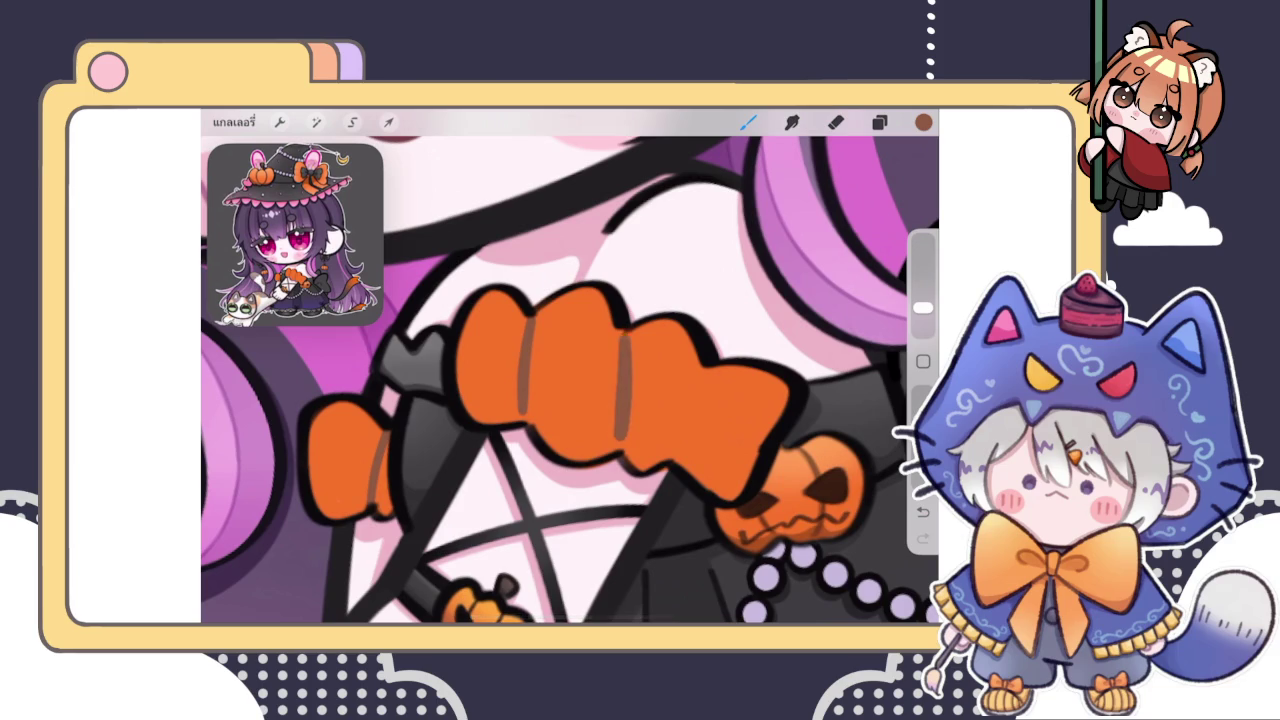
left_click_drag(705, 370, 668, 456)
scroll(570, 380, "down", 3)
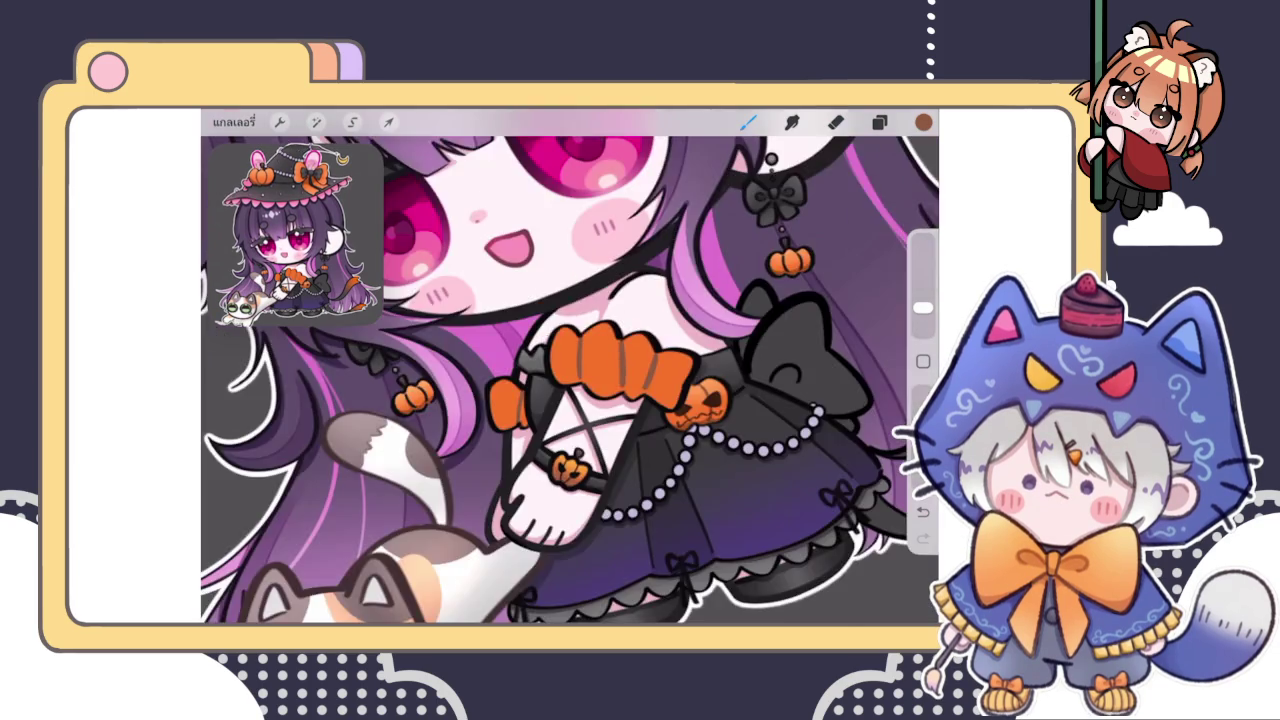
scroll(570, 380, "down", 2)
key("ctrl+z")
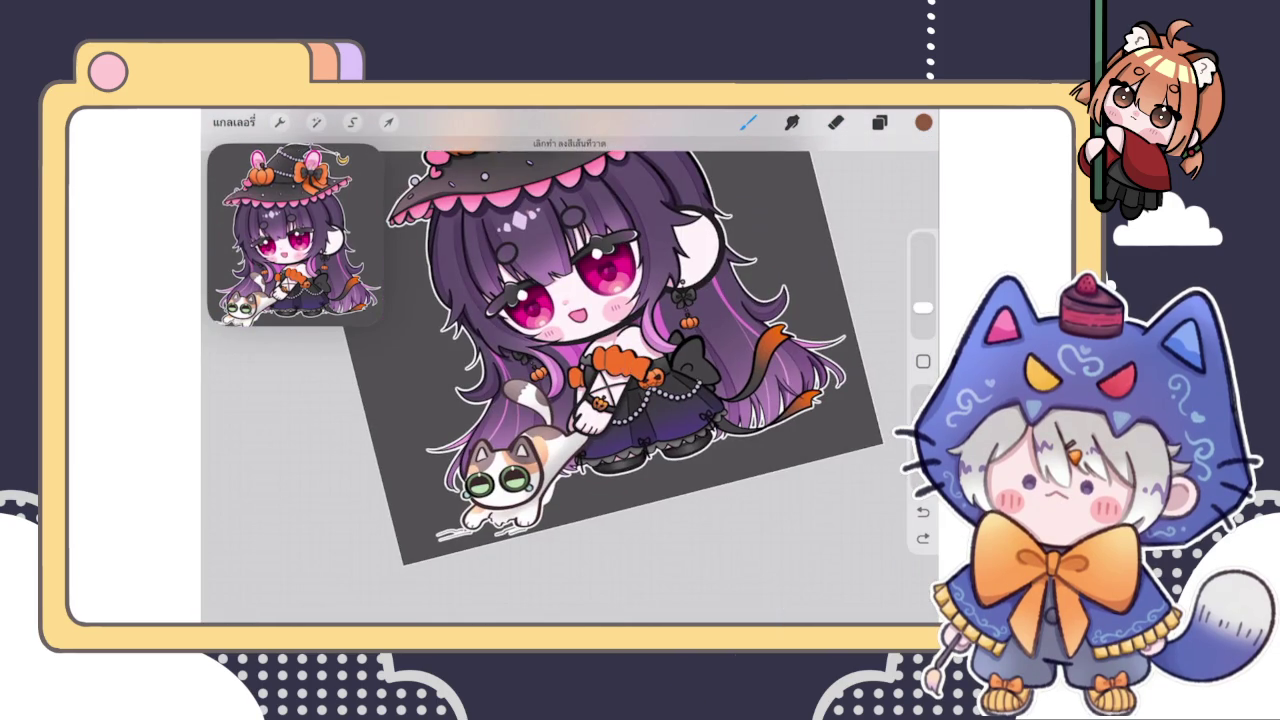
scroll(570, 380, "up", 5)
scroll(570, 380, "up", 3)
Draw a thin sleeve fold line, then undo it and another trial stroke
mouse_move(545, 366)
left_mouse_down()
mouse_move(535, 398)
mouse_move(548, 410)
left_mouse_up()
key("ctrl+z")
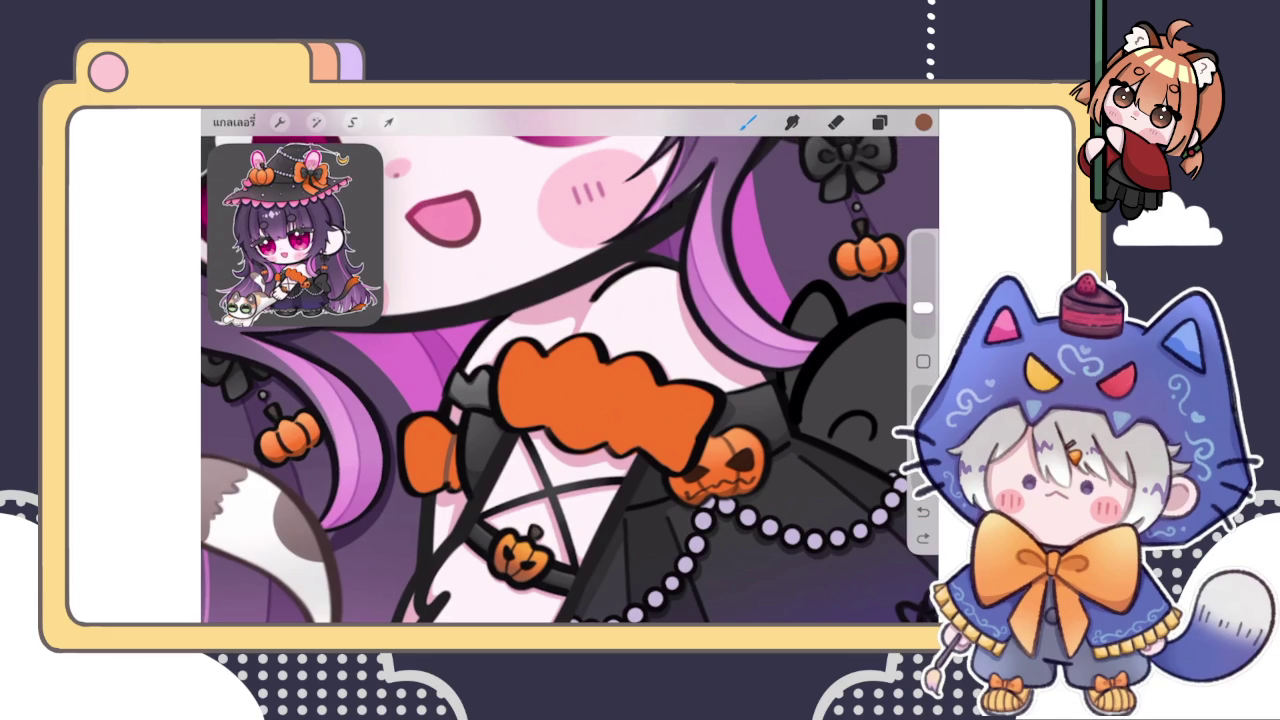
scroll(570, 380, "down", 3)
scroll(570, 380, "down", 2)
scroll(570, 380, "down", 1)
key("ctrl+z")
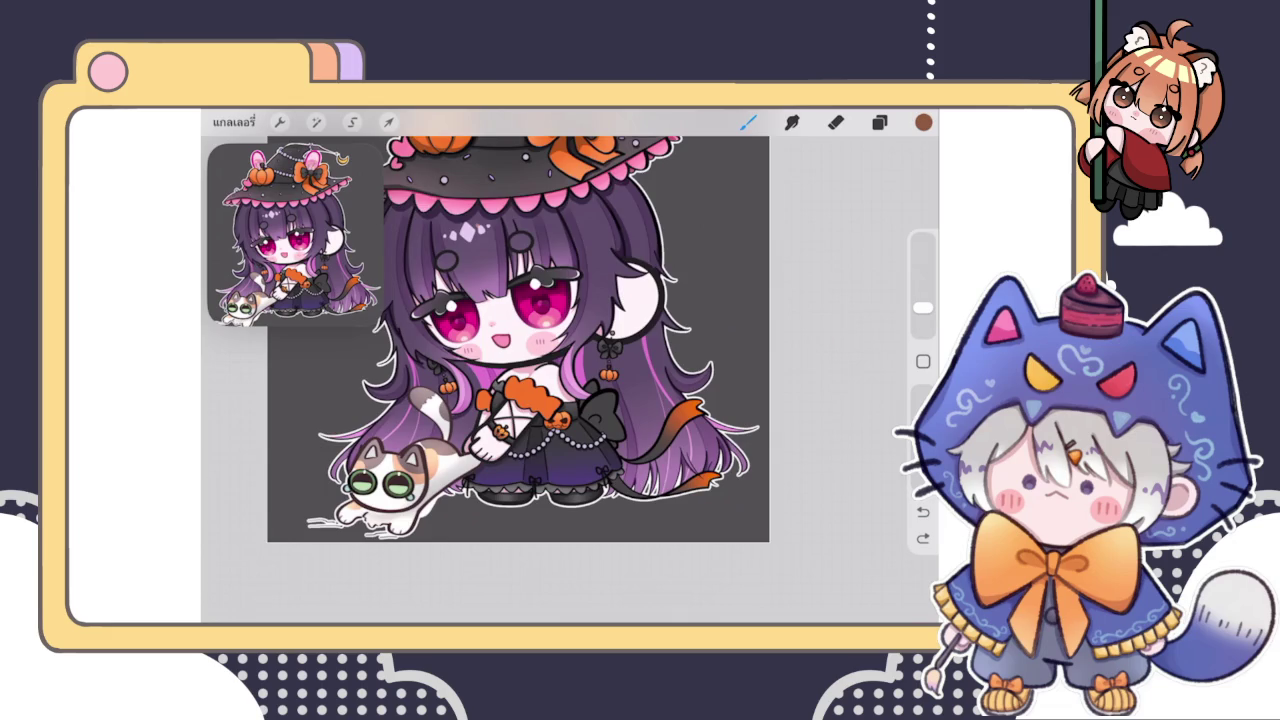
scroll(540, 360, "up", 3)
scroll(570, 366, "up", 2)
scroll(570, 366, "up", 2)
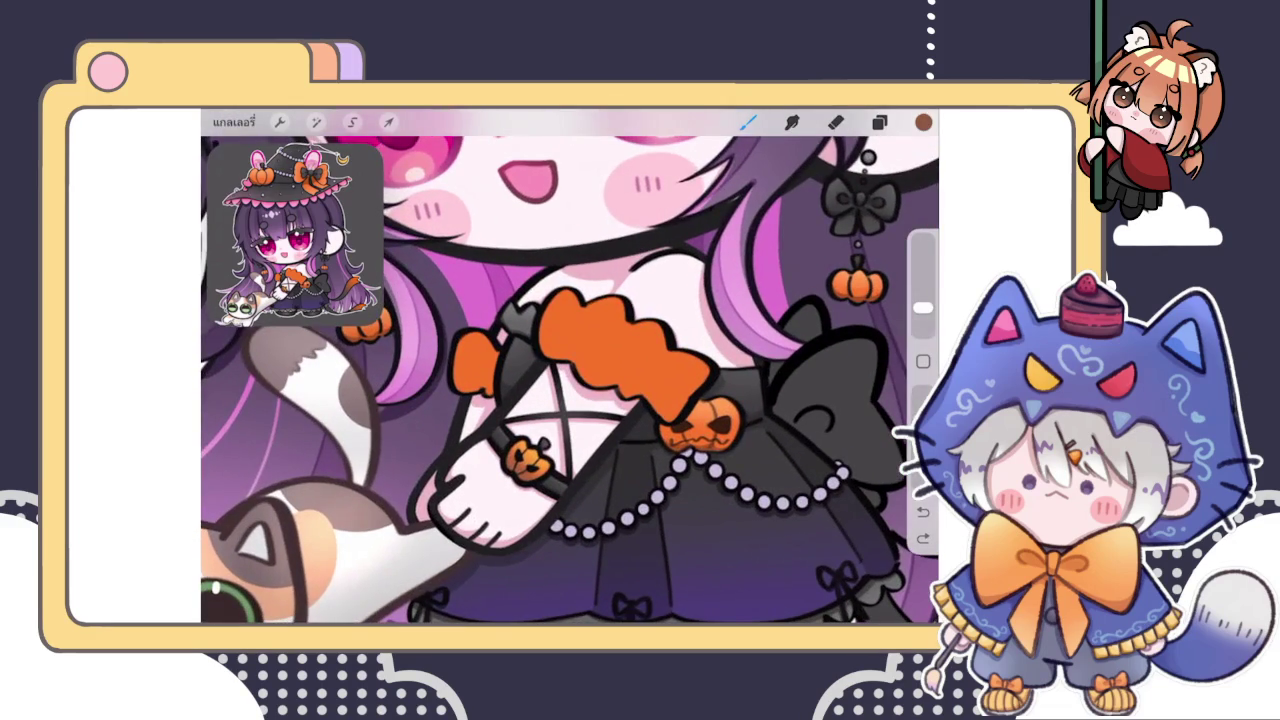
scroll(570, 380, "up", 2)
left_click(923, 122)
left_click(879, 122)
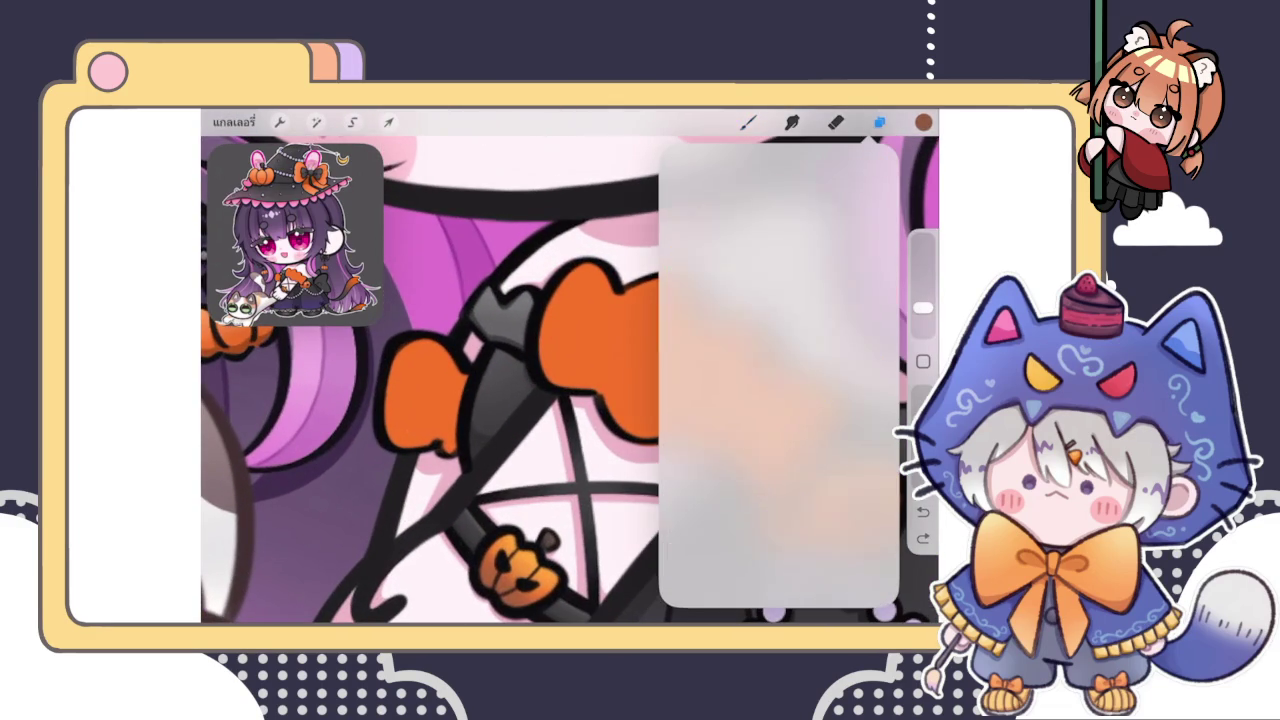
Set the new layer to Multiply and pick a lighter grey-brown colour
left_click(740, 391)
left_click(771, 477)
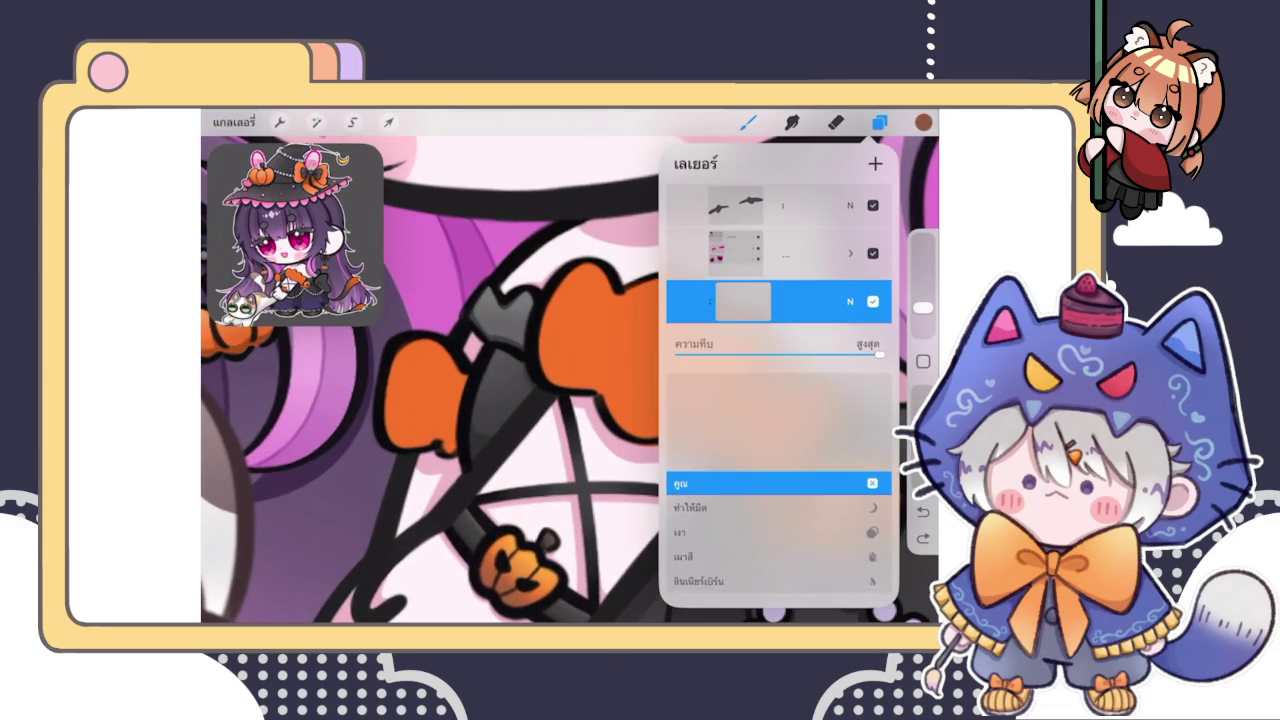
left_click(923, 122)
left_click(733, 277)
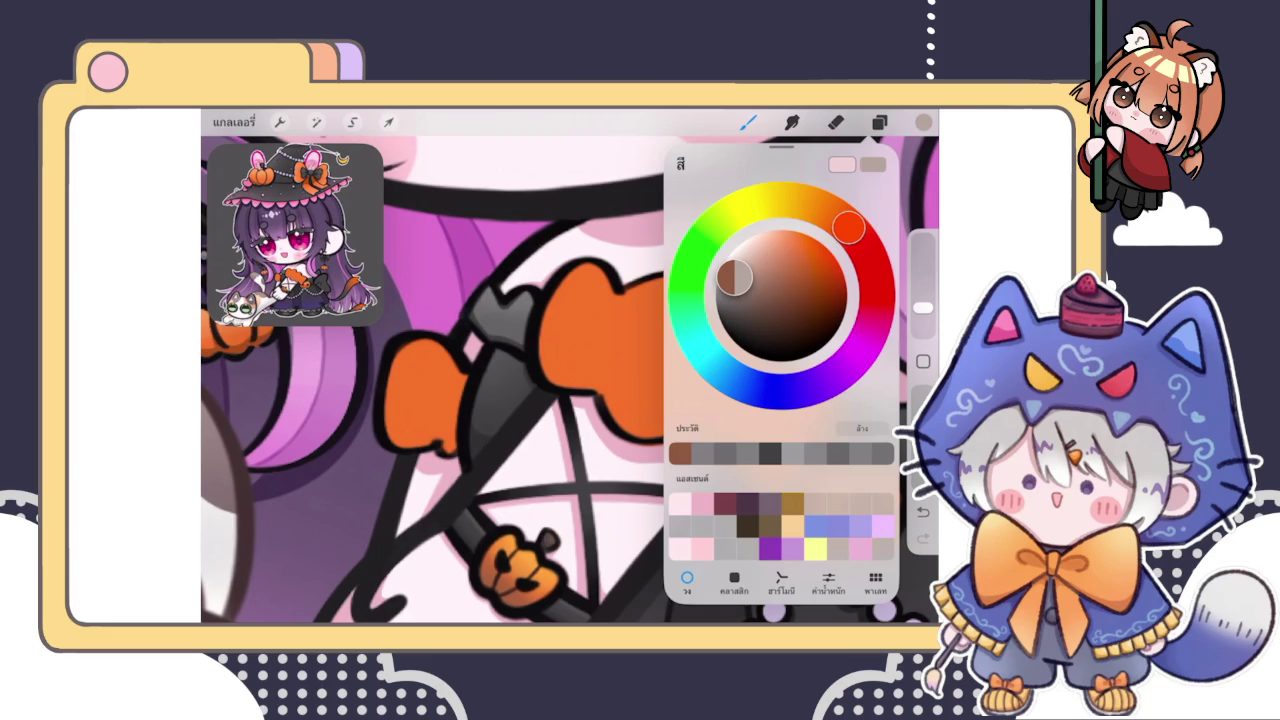
left_click(923, 122)
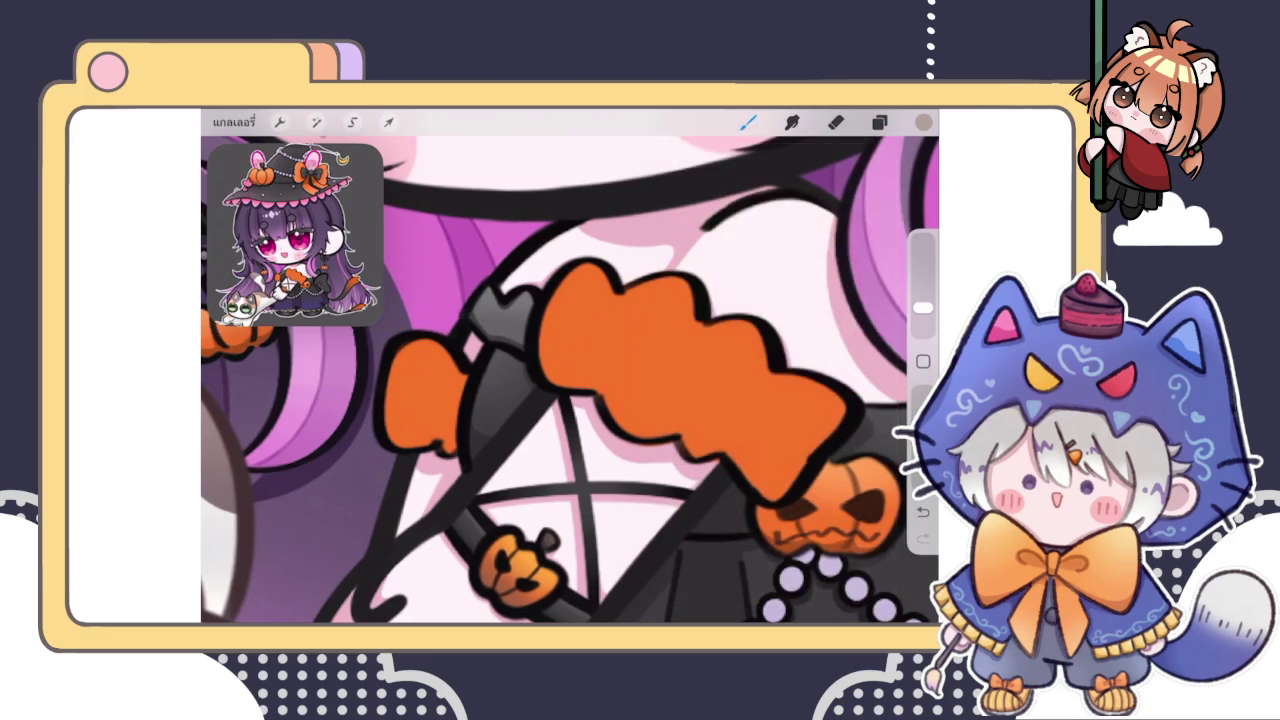
Draw grey-brown fold lines across the orange ruffle, including two vertical folds
left_click_drag(617, 288, 595, 396)
scroll(570, 380, "down", 2)
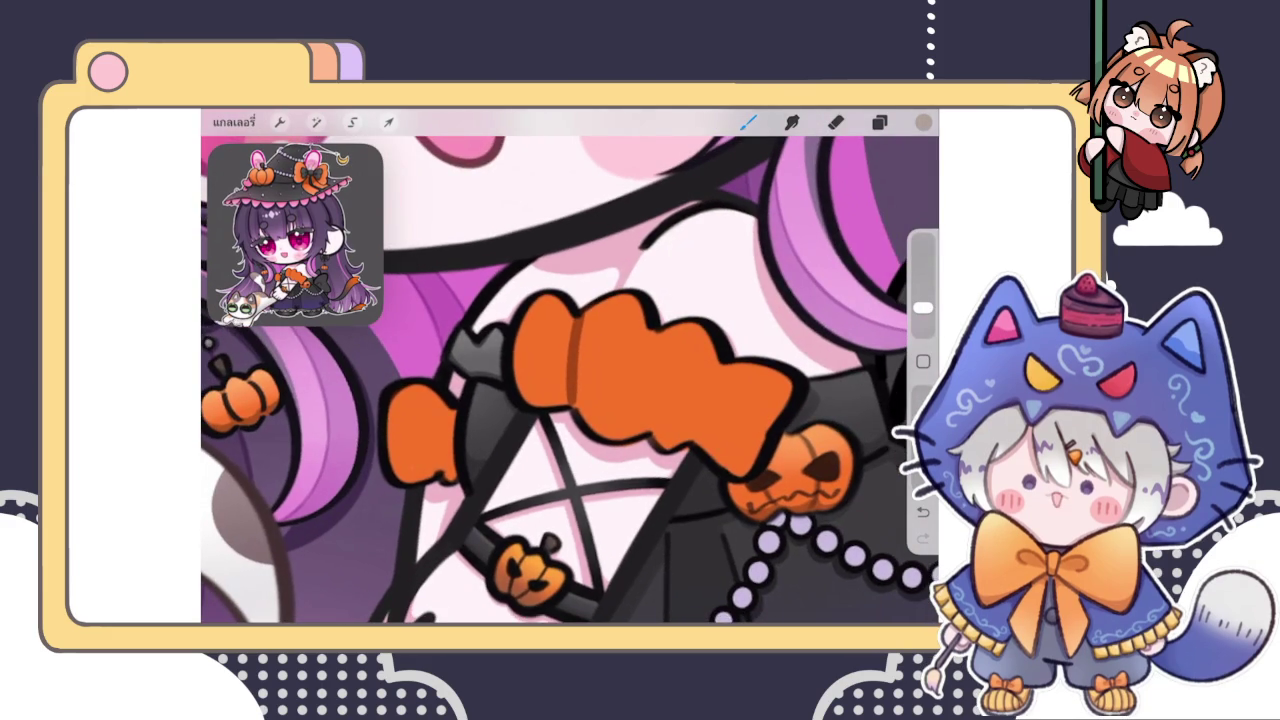
mouse_move(652, 333)
left_mouse_down()
mouse_move(637, 372)
mouse_move(674, 378)
left_mouse_up()
left_click_drag(674, 380, 650, 432)
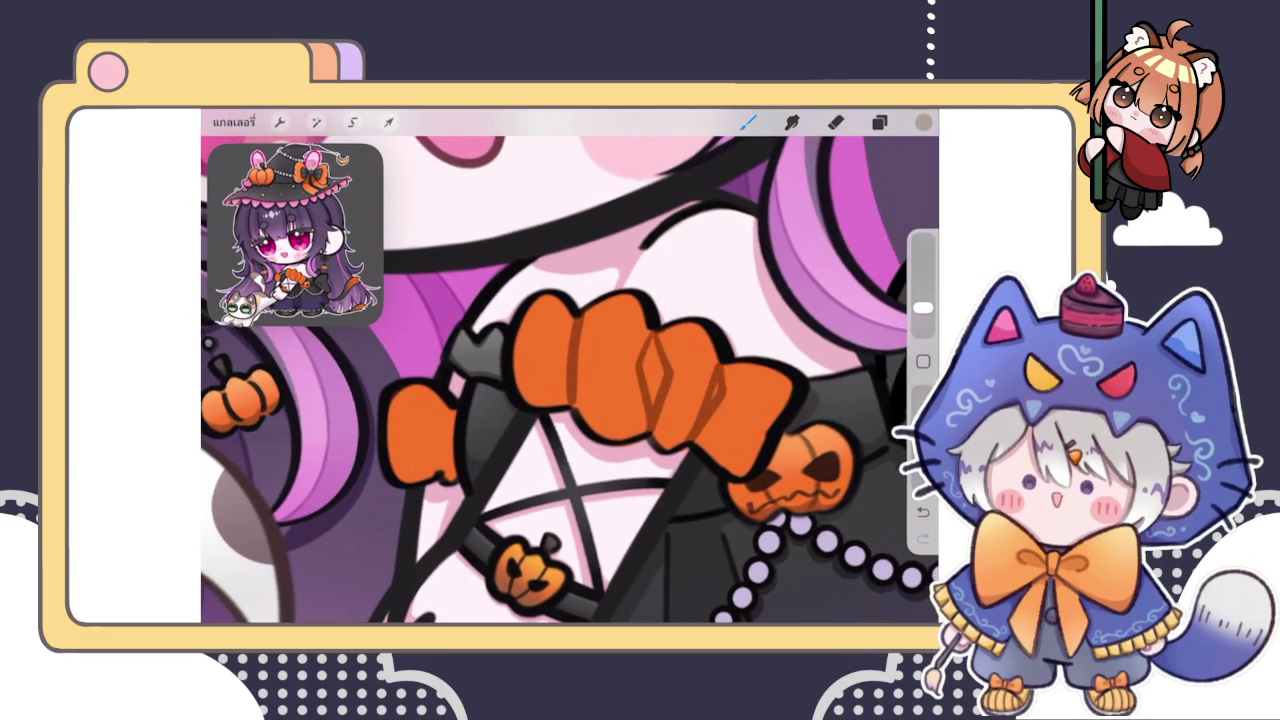
scroll(570, 380, "down", 5)
scroll(570, 380, "up", 5)
key("ctrl+z")
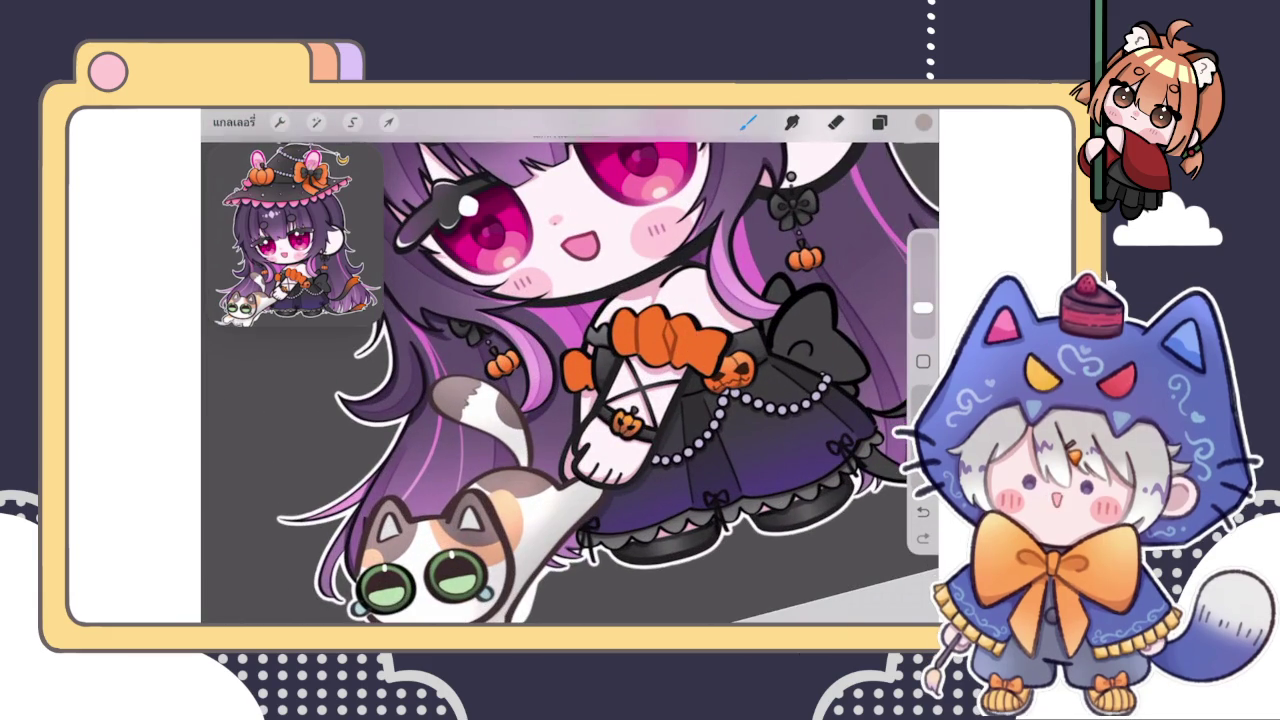
scroll(570, 380, "up", 2)
left_click_drag(651, 336, 652, 408)
left_click_drag(697, 352, 692, 410)
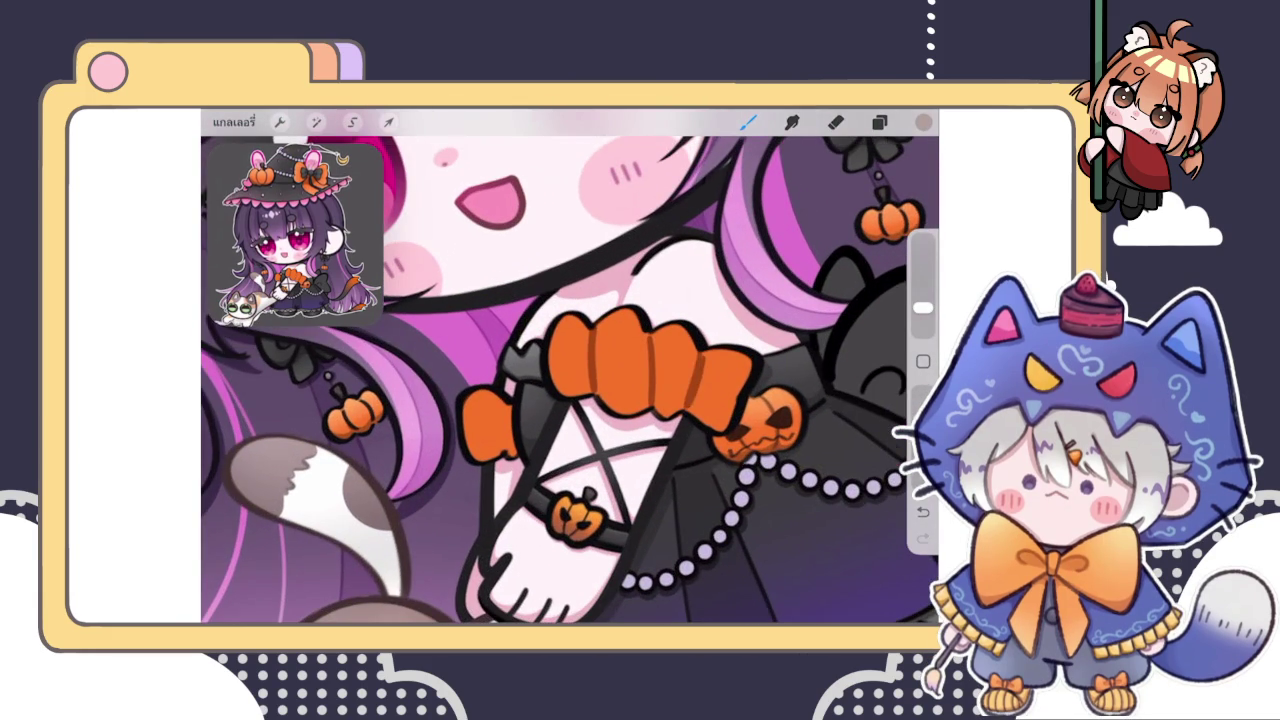
scroll(570, 380, "up", 2)
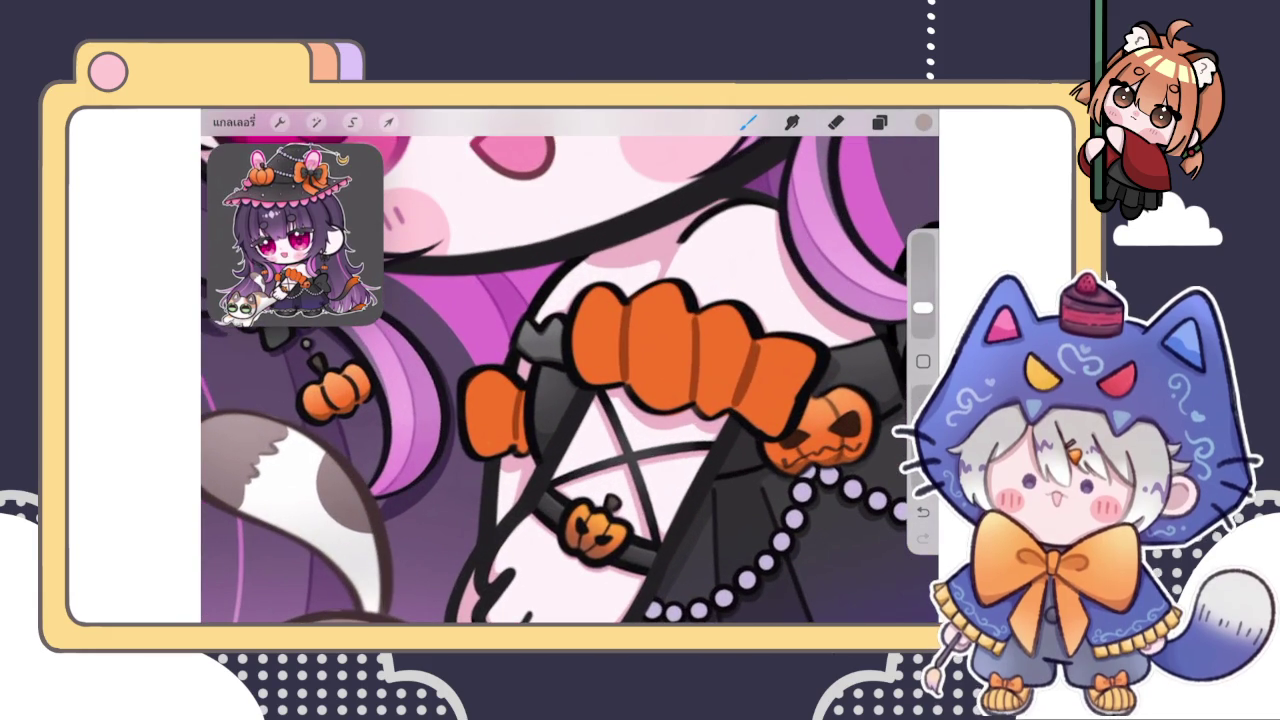
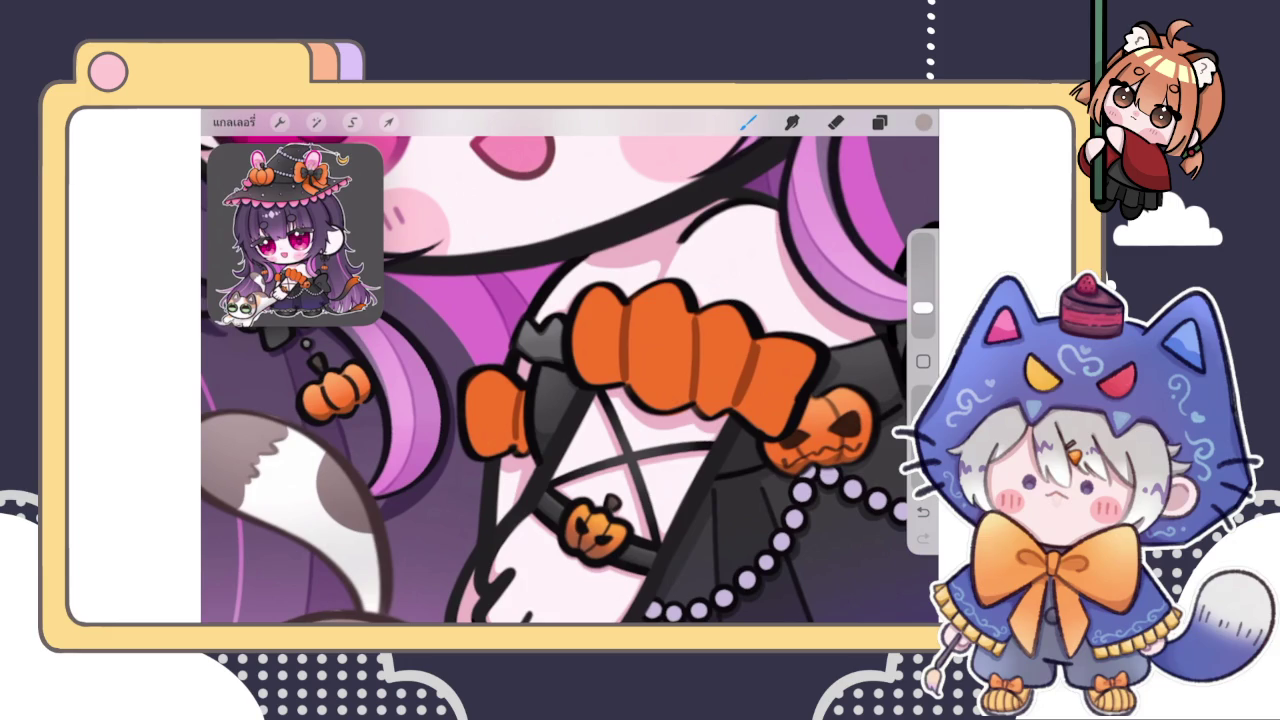
Paint a darker orange shading stroke on the left segment of the chest band
scroll(570, 380, "up", 3)
left_click_drag(456, 400, 462, 474)
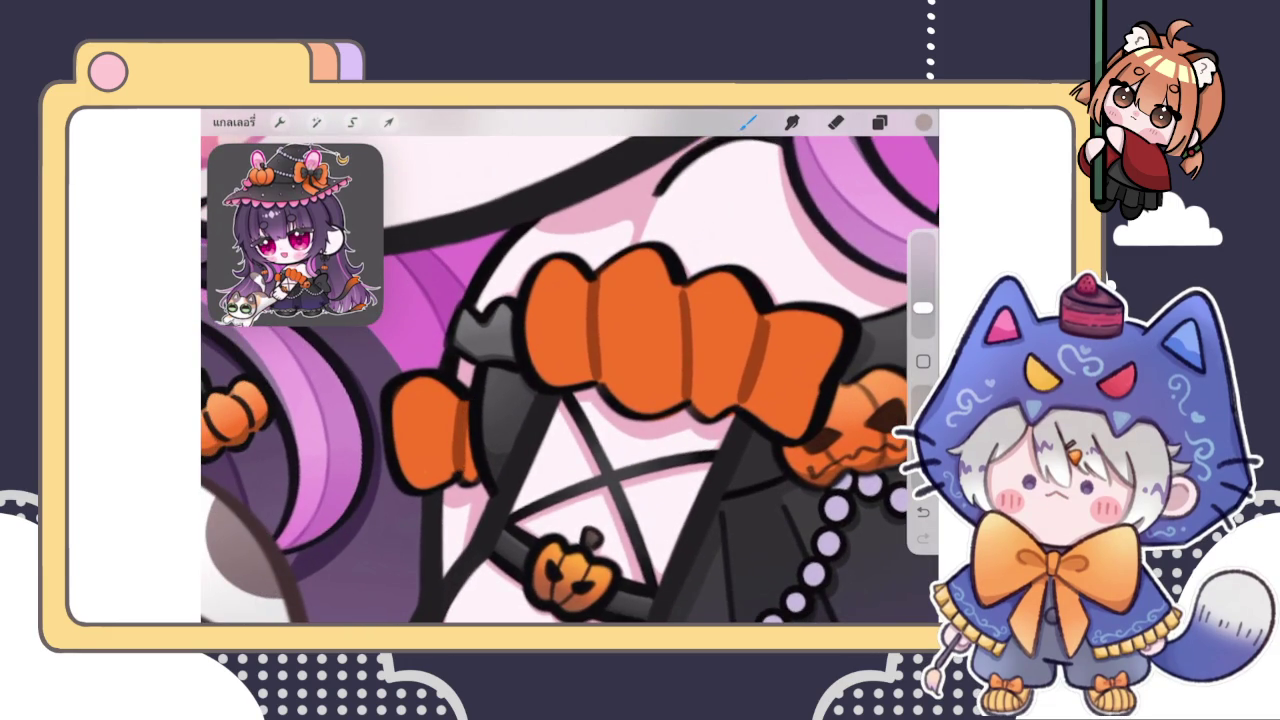
scroll(570, 380, "right", 3)
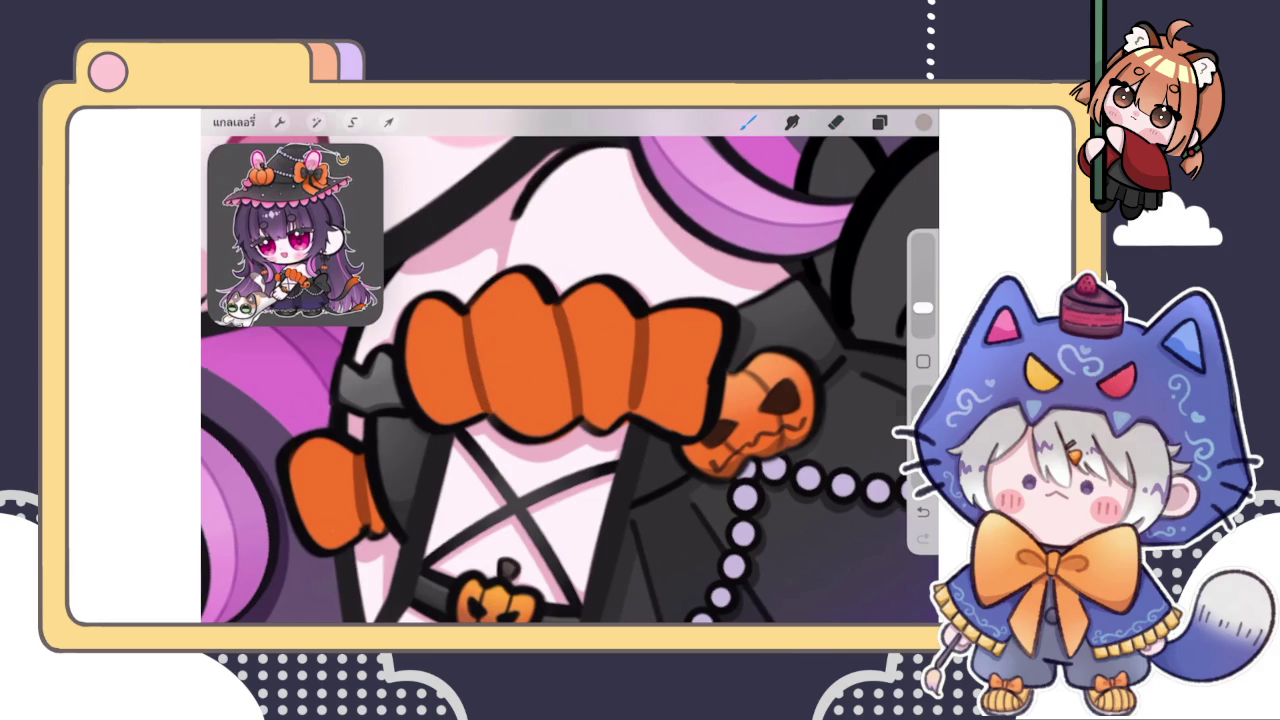
scroll(570, 366, "down", 10)
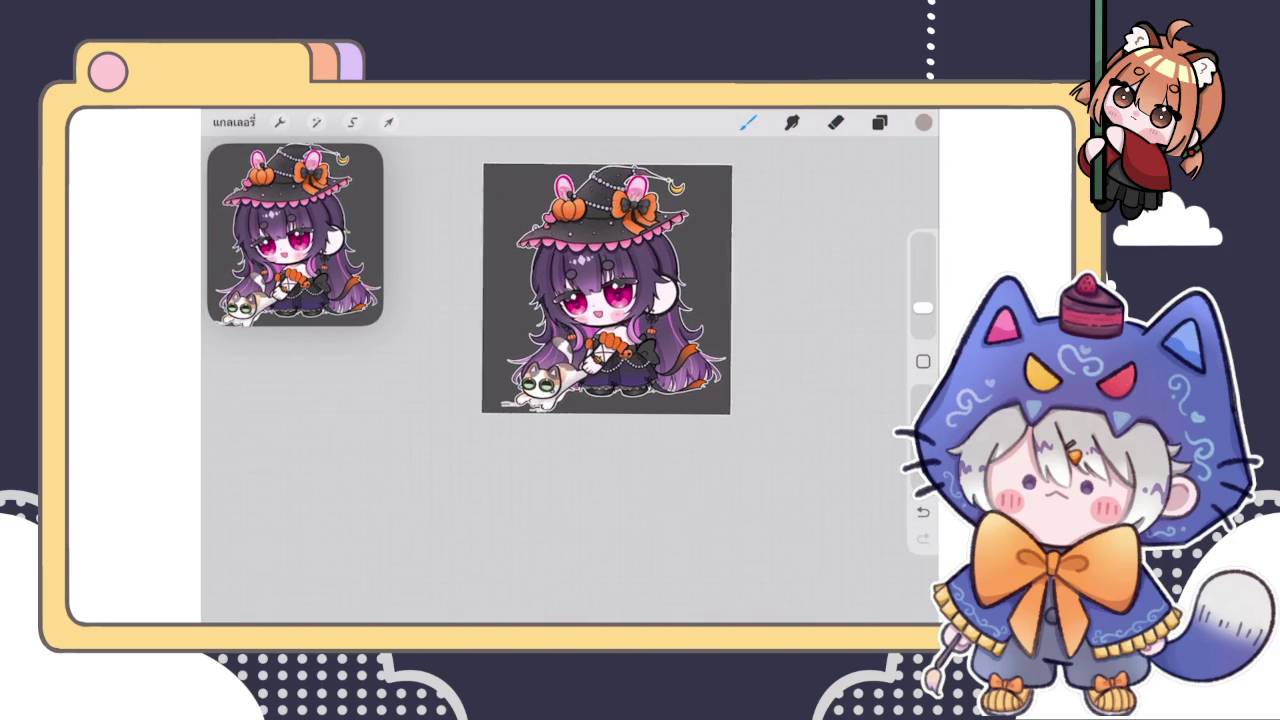
Select the orange-shapes layer and sample the sleeve's orange as the paint colour
scroll(606, 288, "up", 10)
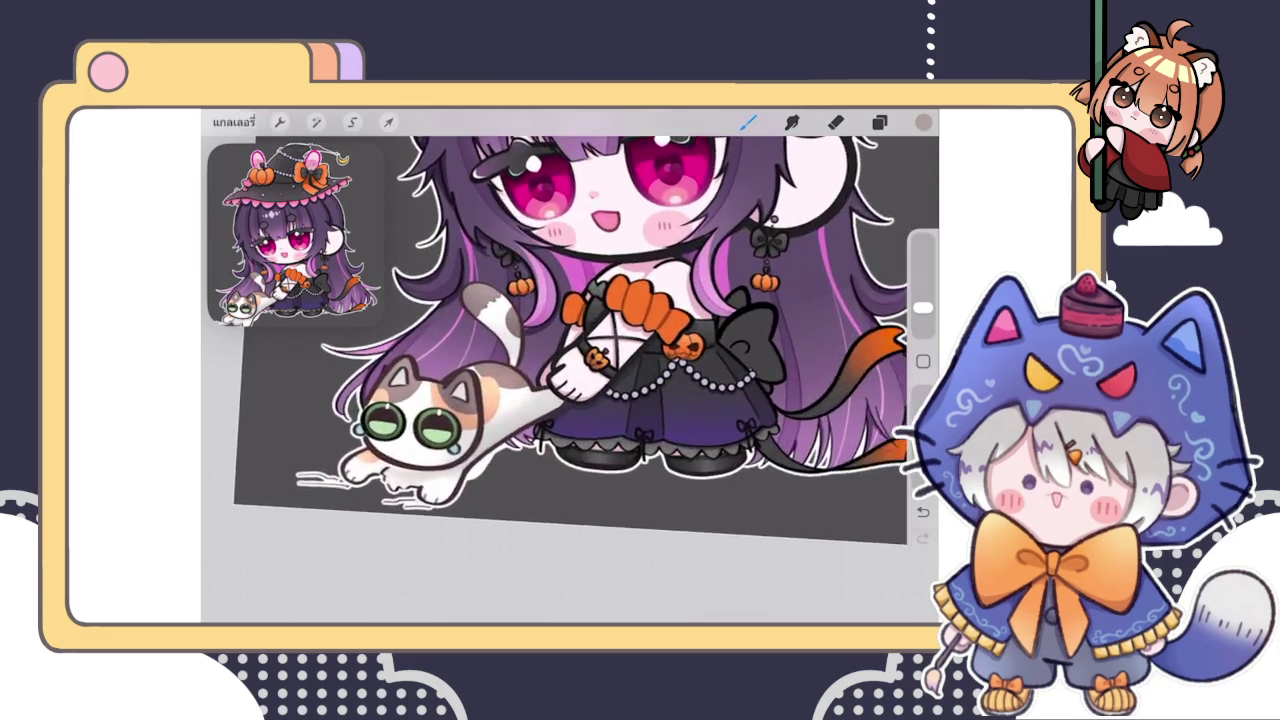
scroll(570, 330, "up", 5)
left_click(879, 121)
left_click(778, 435)
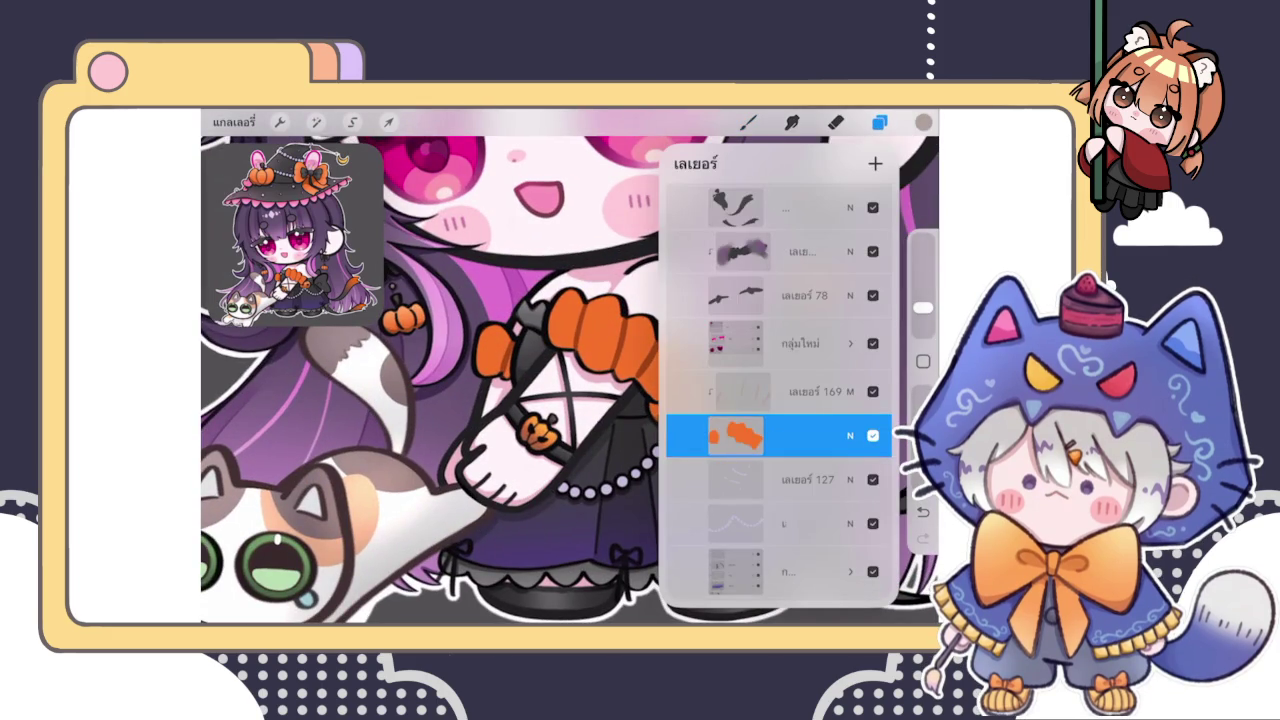
left_click(748, 121)
scroll(570, 380, "up", 5)
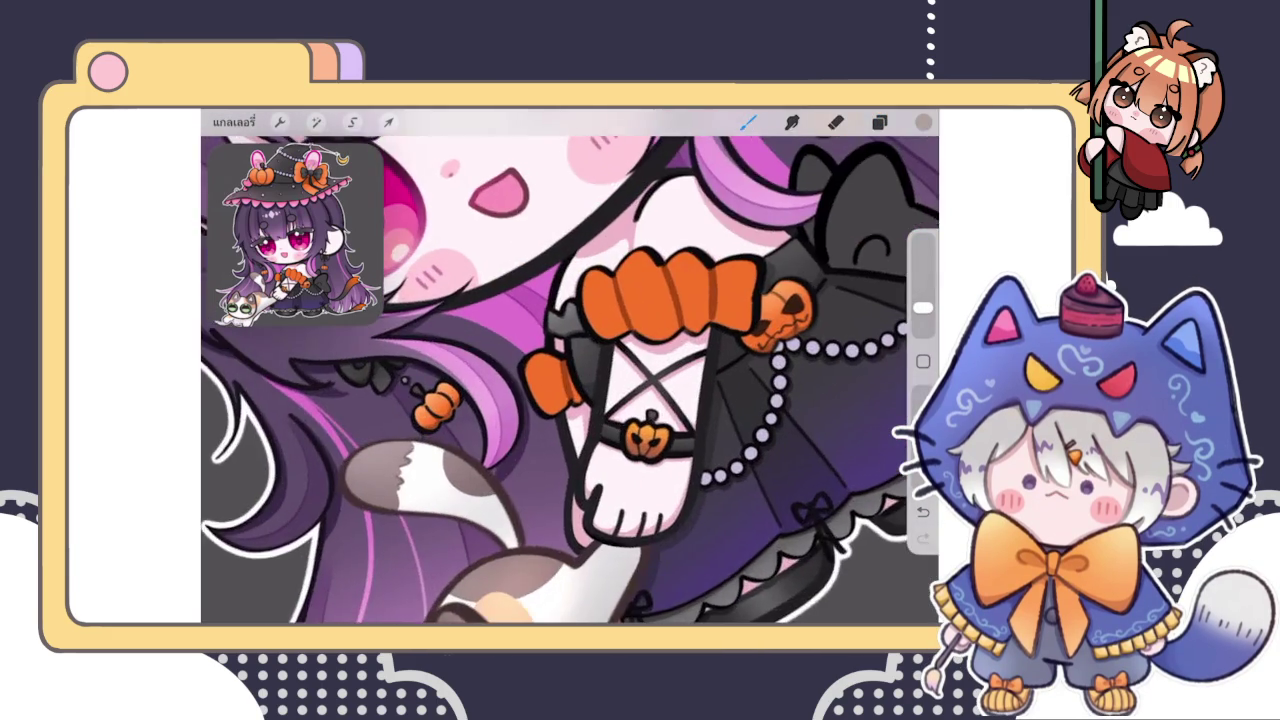
left_click(480, 355)
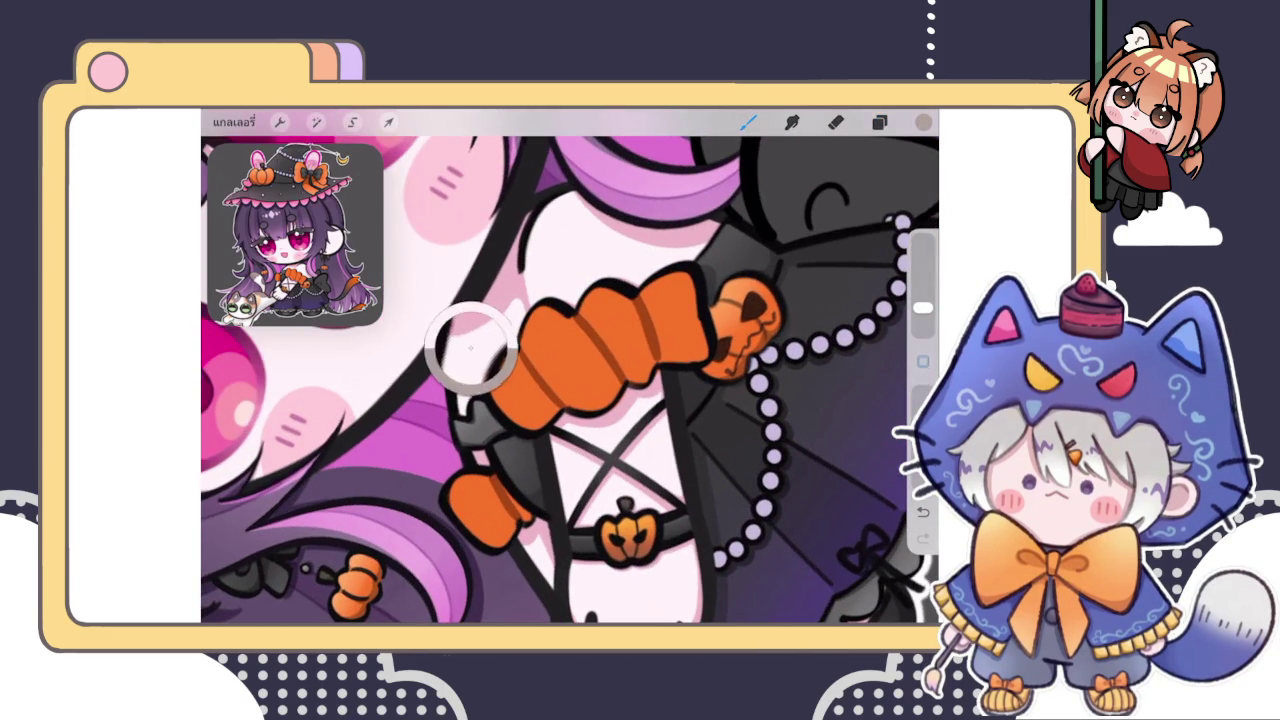
left_click(923, 121)
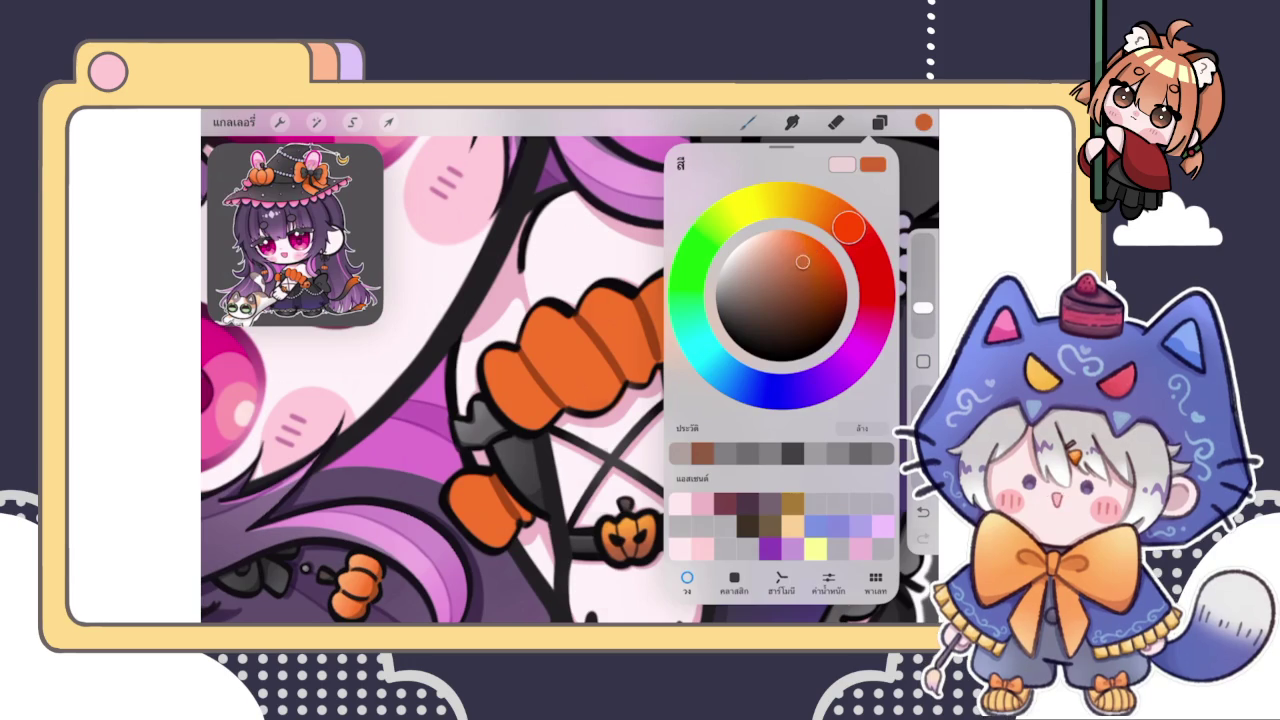
left_click(748, 121)
Pick a different shading brush from the Brush Library
left_click(800, 255)
left_click(612, 410)
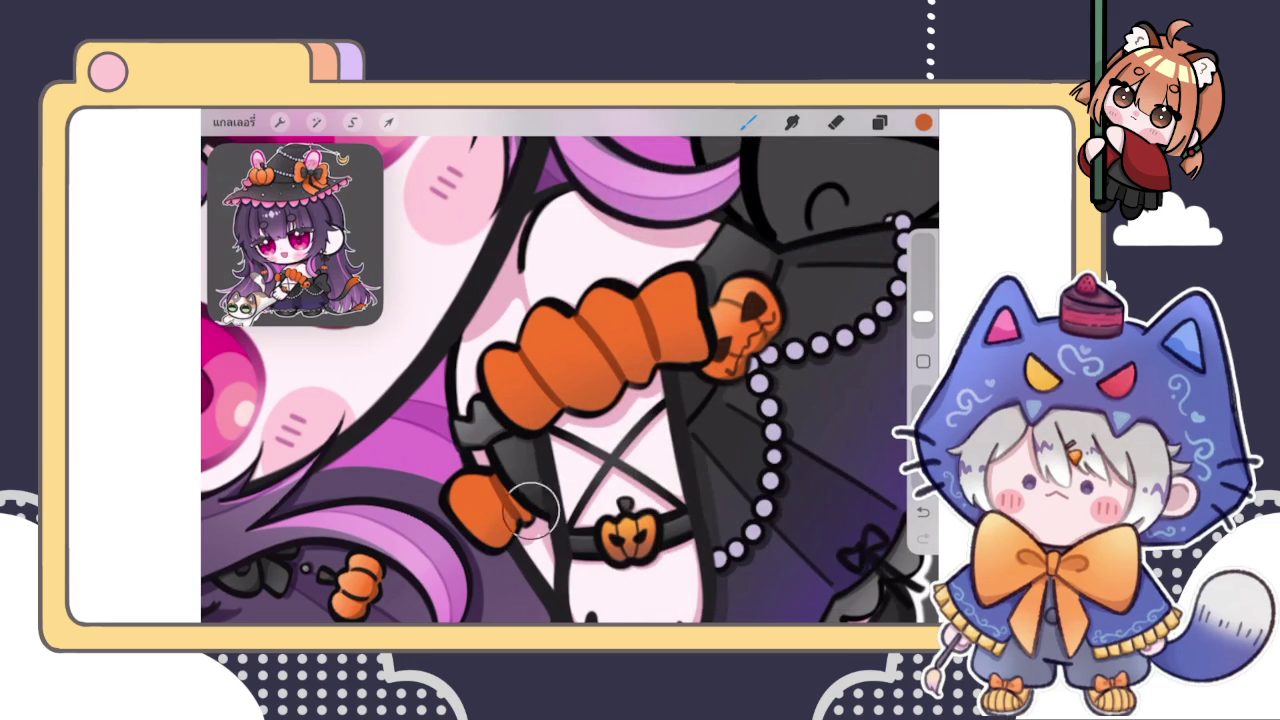
left_click(923, 121)
left_click(540, 440)
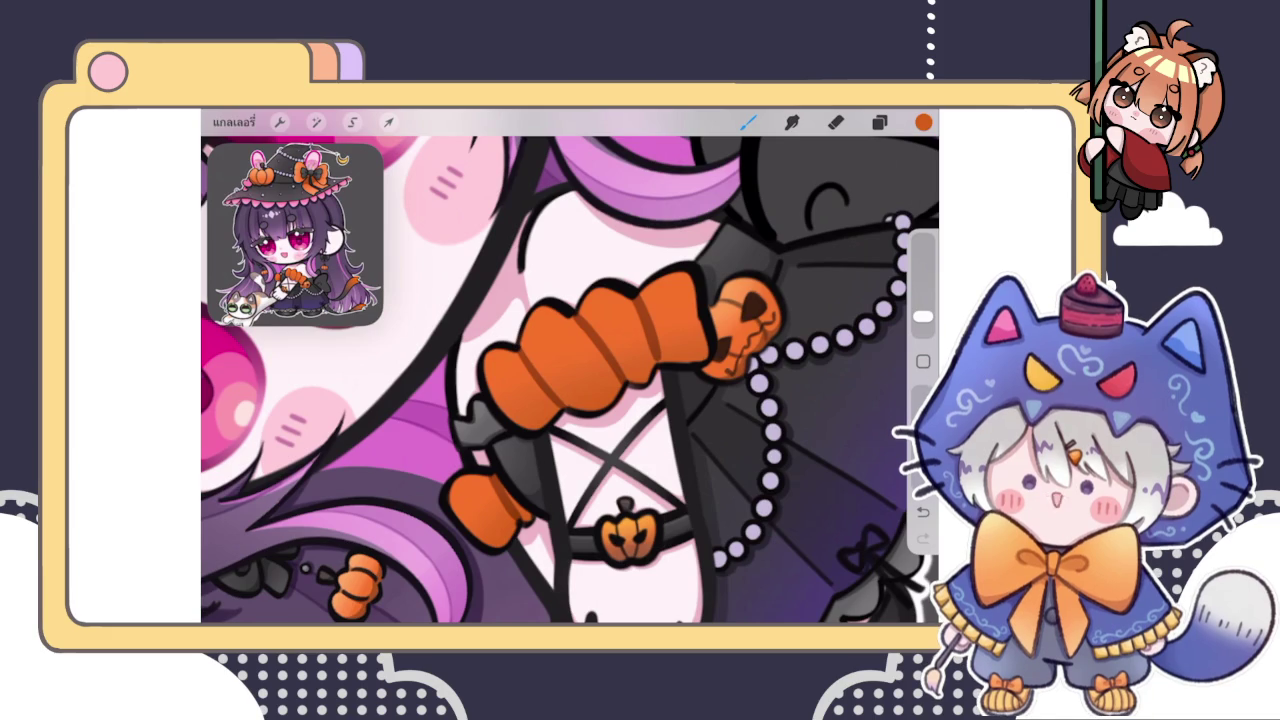
left_click(923, 122)
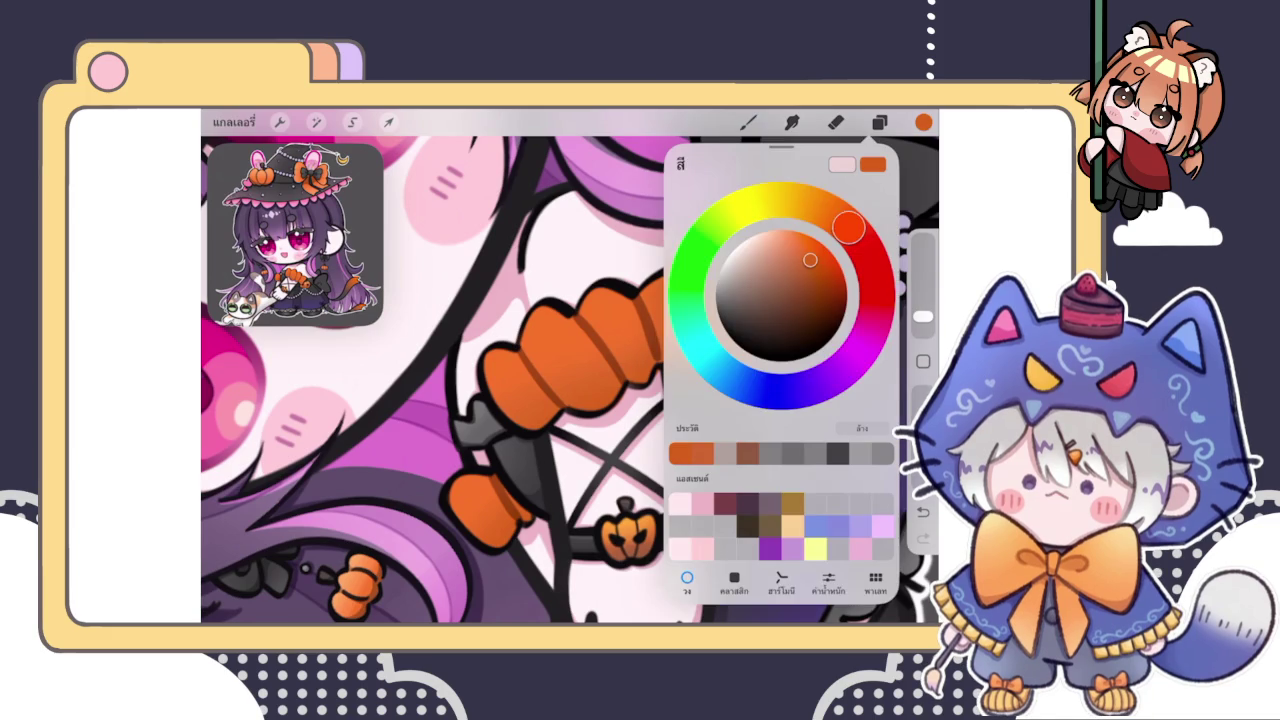
Paint over the black strap beside the lower orange bow, extending it upward
left_click(508, 335)
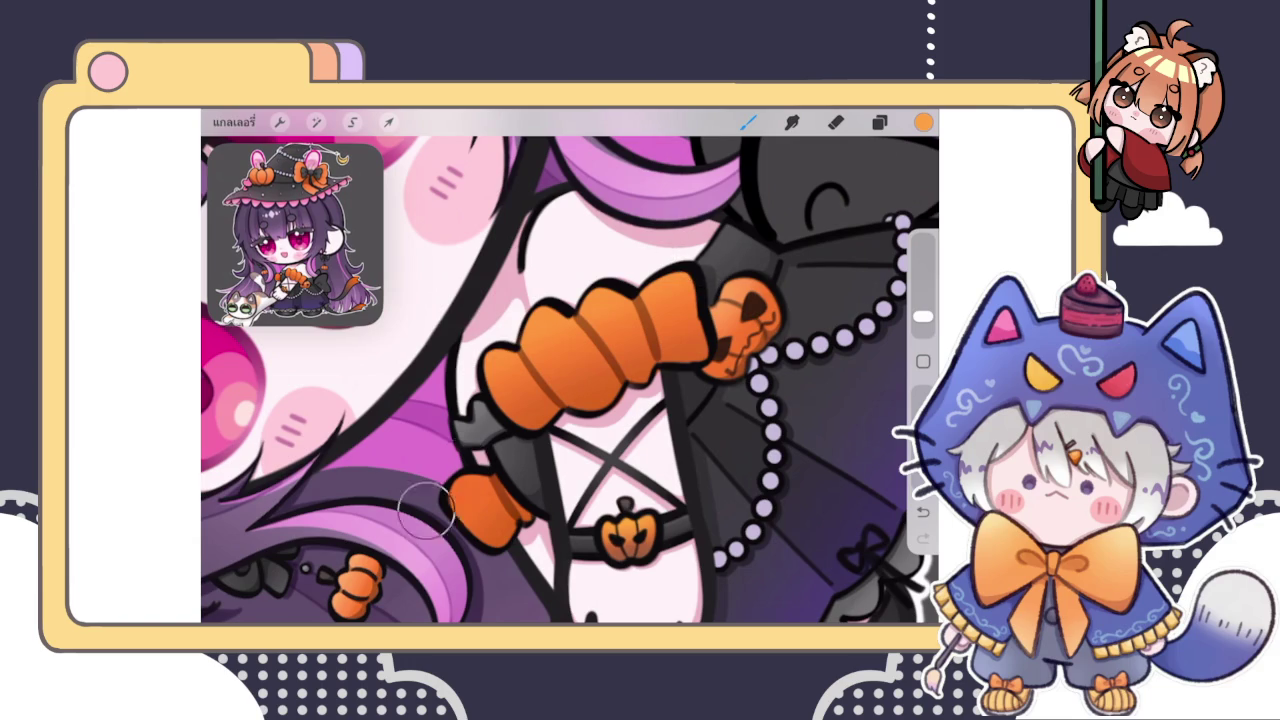
left_click_drag(470, 440, 478, 462)
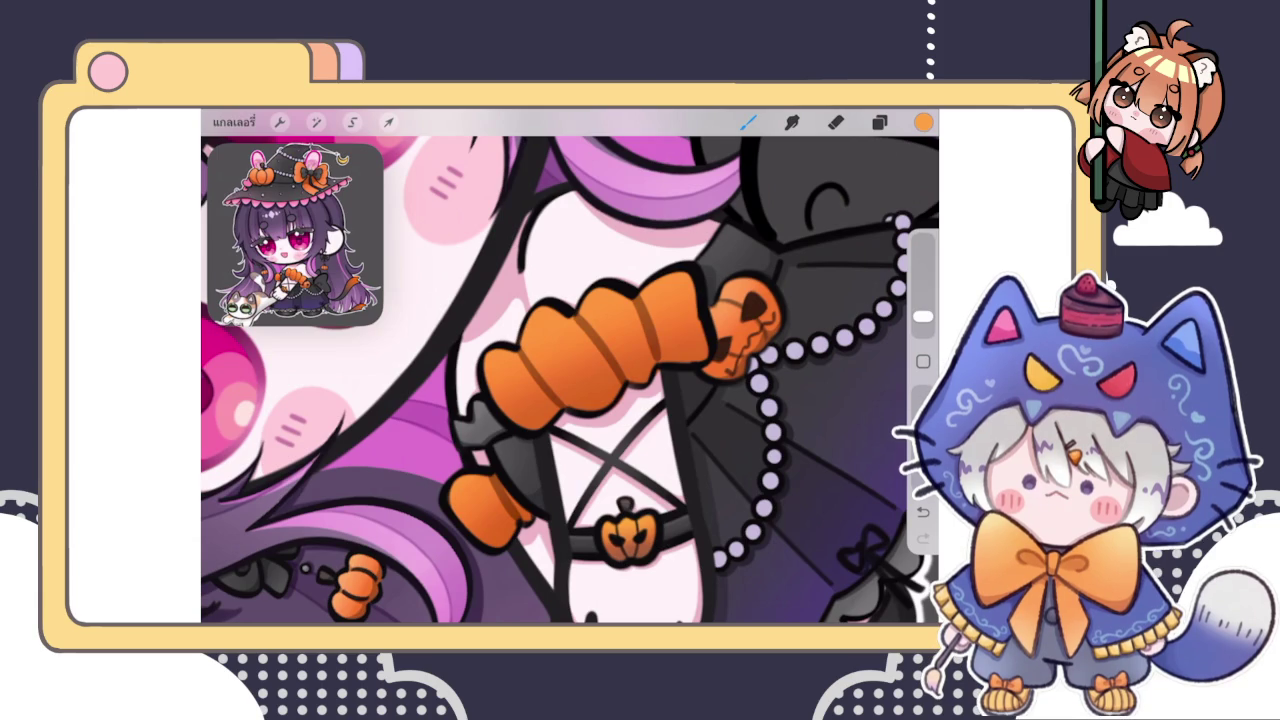
scroll(570, 380, "down", 5)
Multi-select two layers and combine them into a new, collapsed group
scroll(570, 380, "down", 5)
scroll(600, 300, "down", 3)
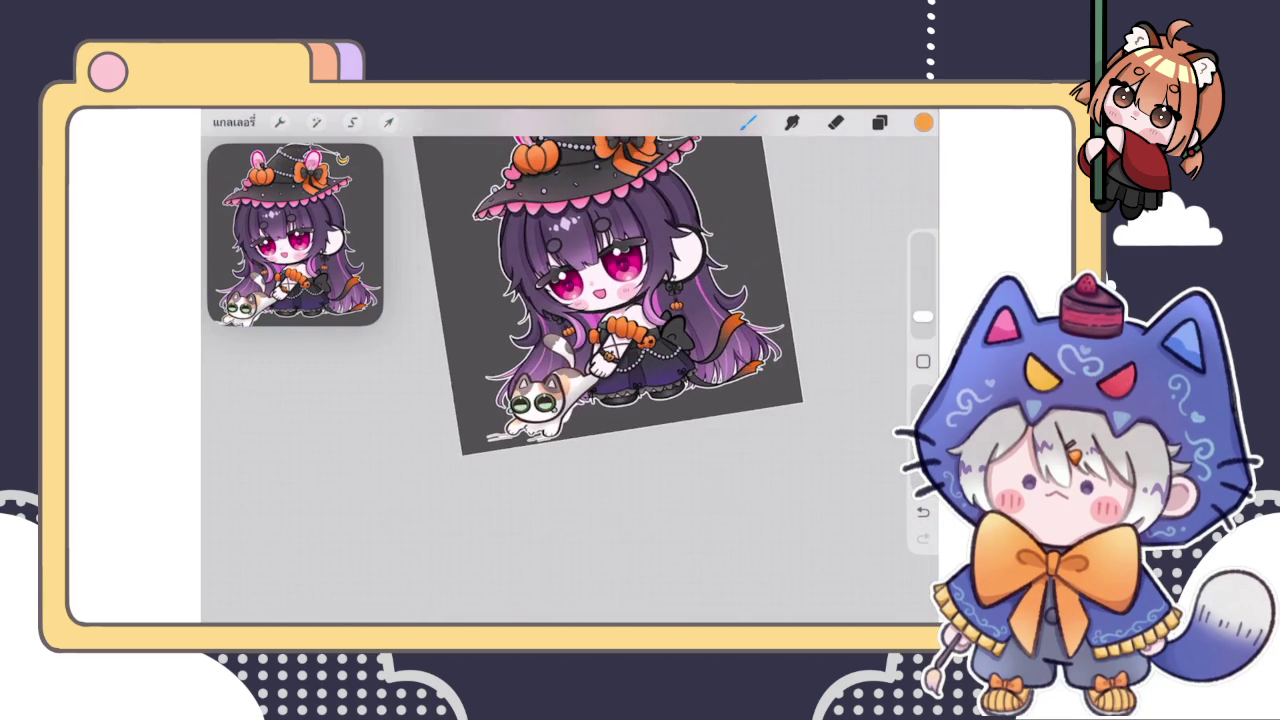
scroll(600, 300, "up", 3)
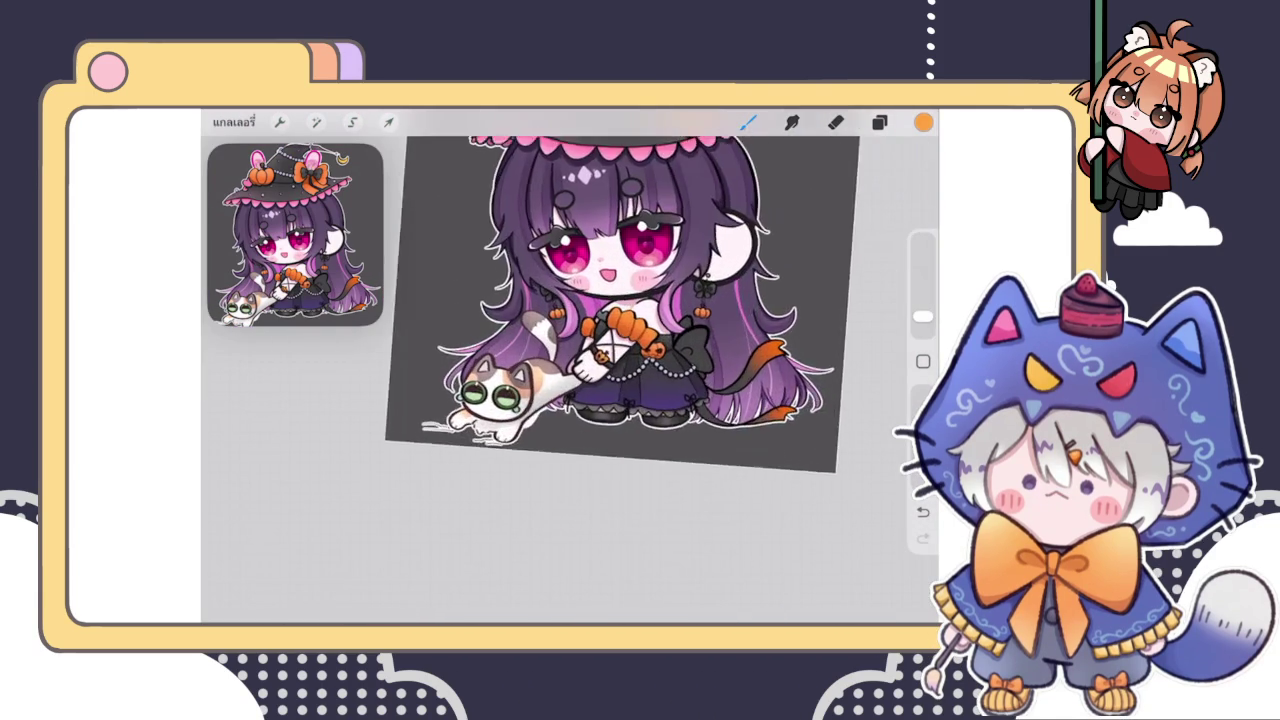
scroll(550, 320, "up", 3)
left_click(879, 122)
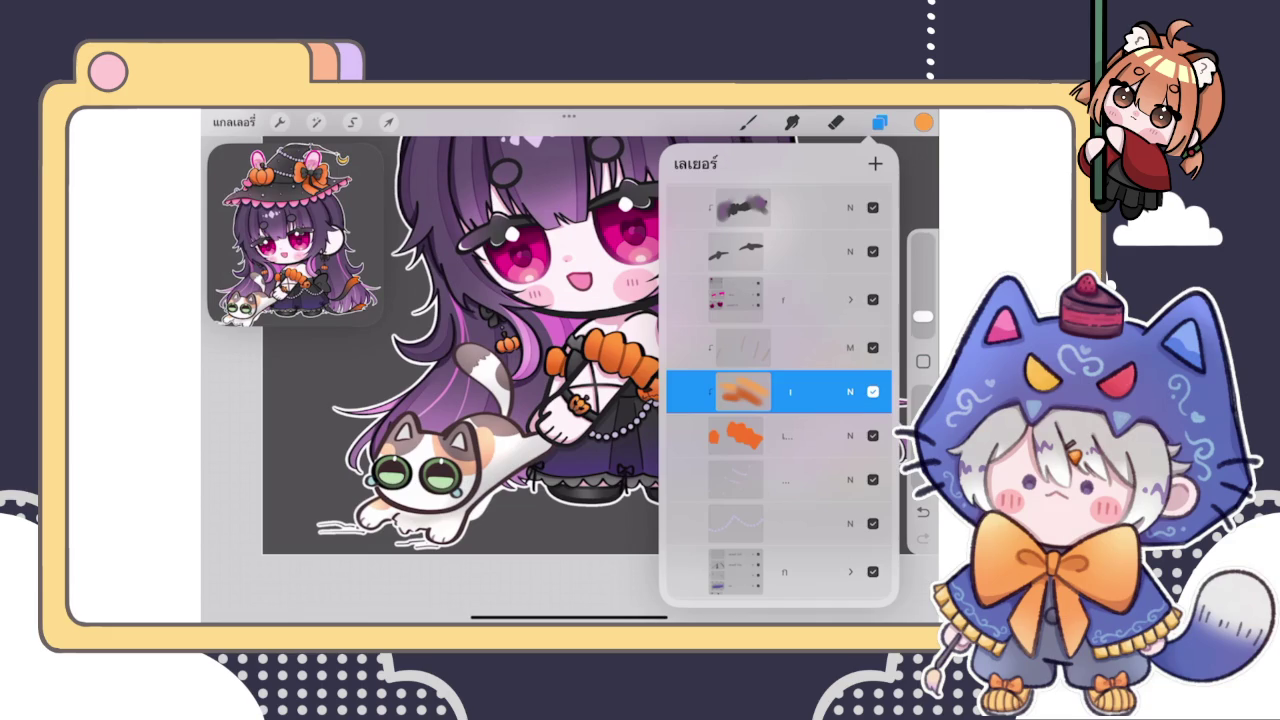
left_click_drag(720, 347, 800, 347)
left_click(835, 163)
left_click(800, 230)
left_click(850, 230)
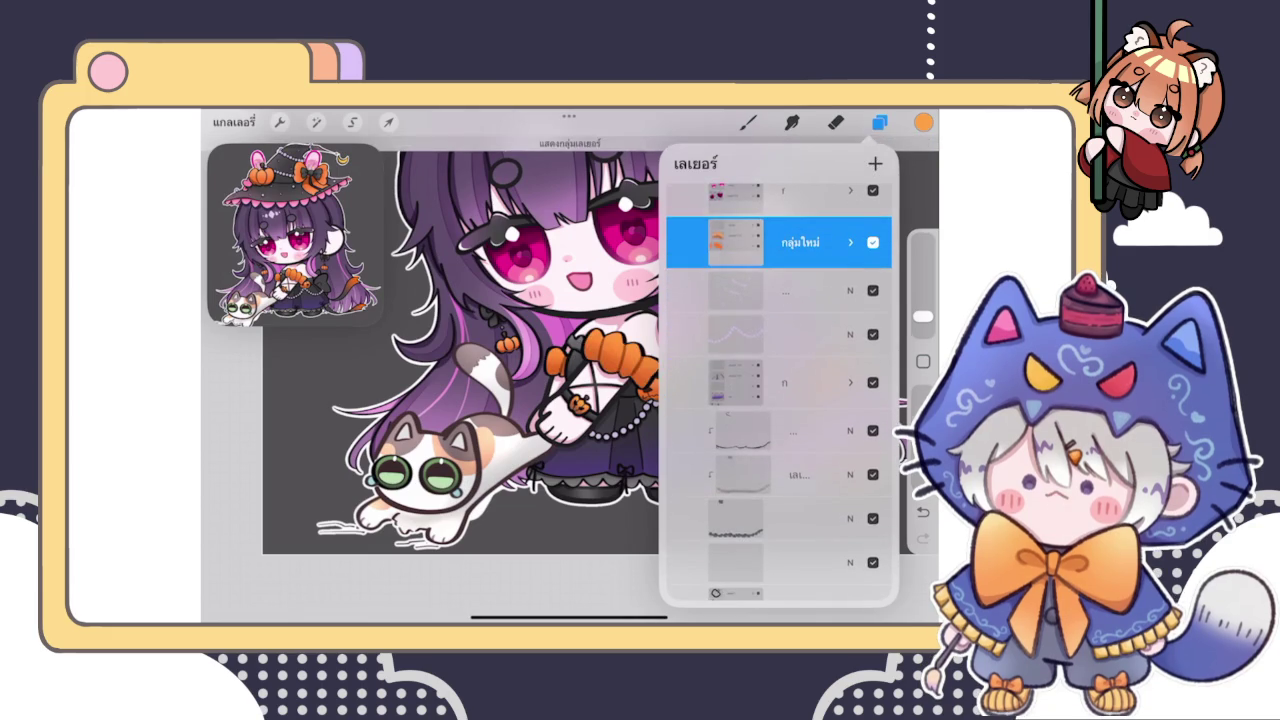
Select the orange-dots layer and switch to the Smudge tool
scroll(779, 392, "up", 5)
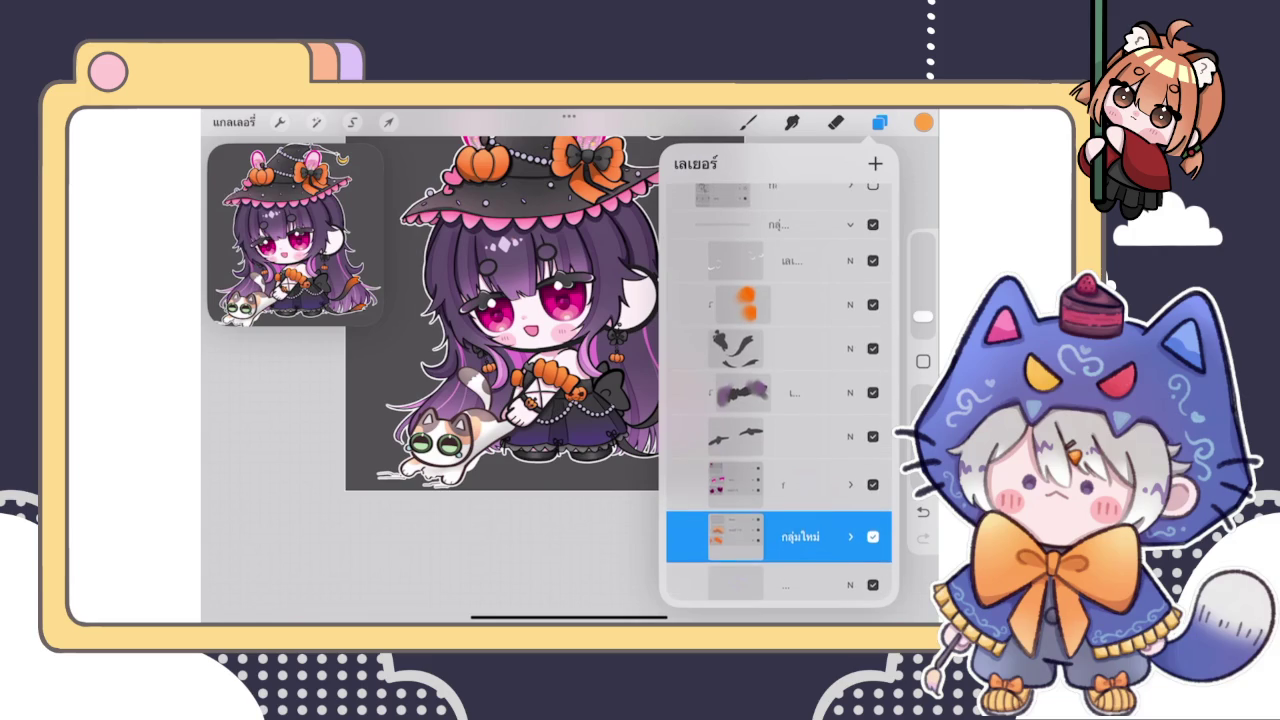
left_click(790, 346)
left_click(779, 304)
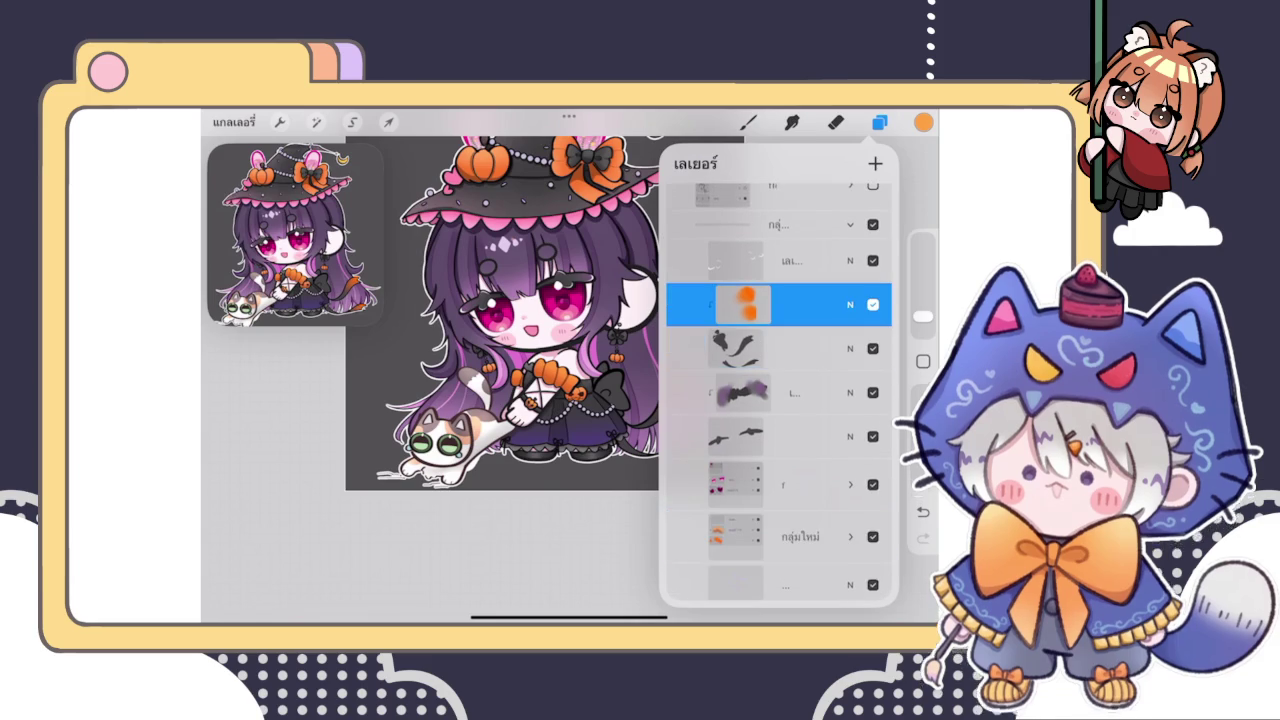
scroll(465, 310, "down", 2)
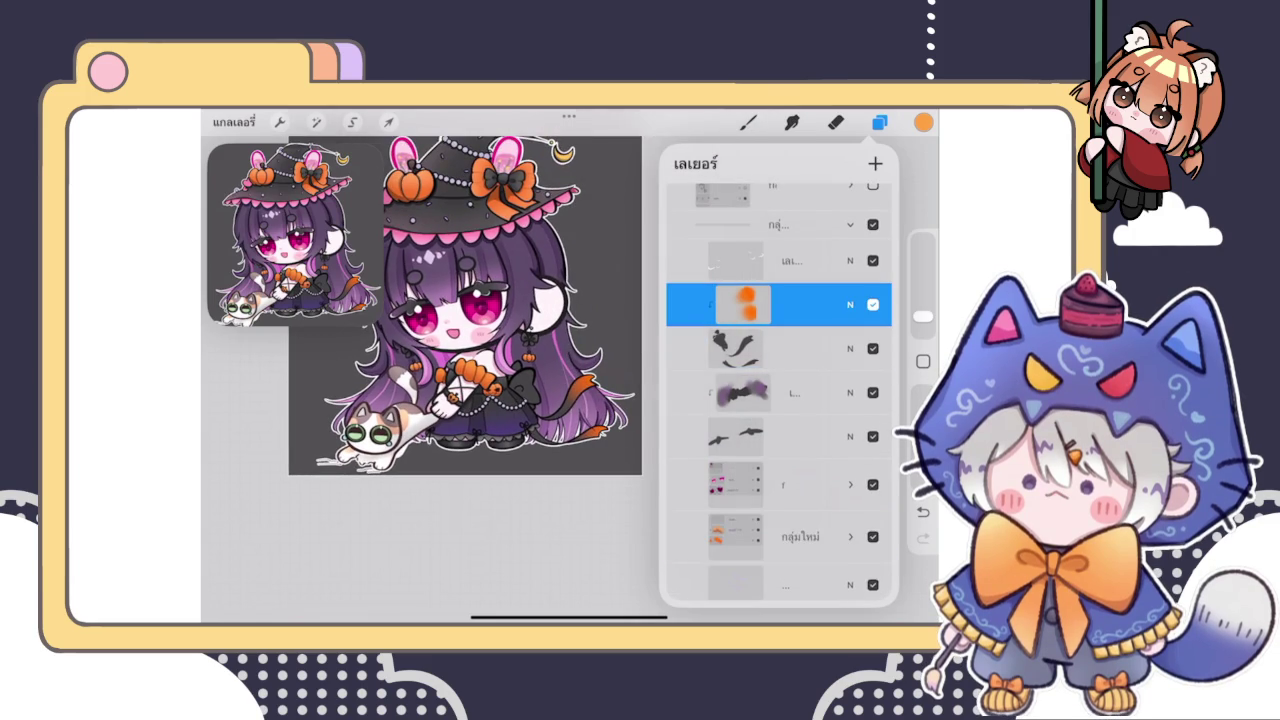
scroll(465, 310, "up", 3)
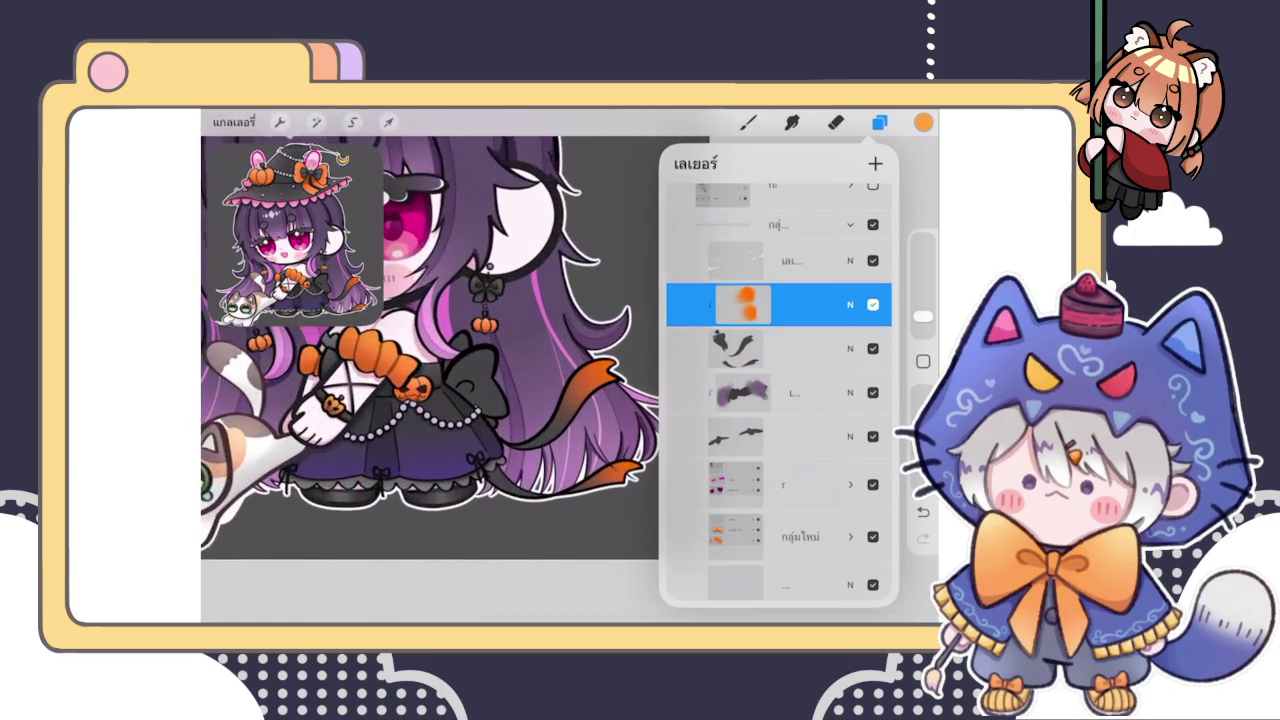
scroll(465, 310, "up", 3)
left_click(791, 122)
Enlarge the smudge size, soften the ribbon tails' orange shading, and select the layer below
left_click_drag(922, 325, 922, 314)
left_click_drag(565, 368, 575, 378)
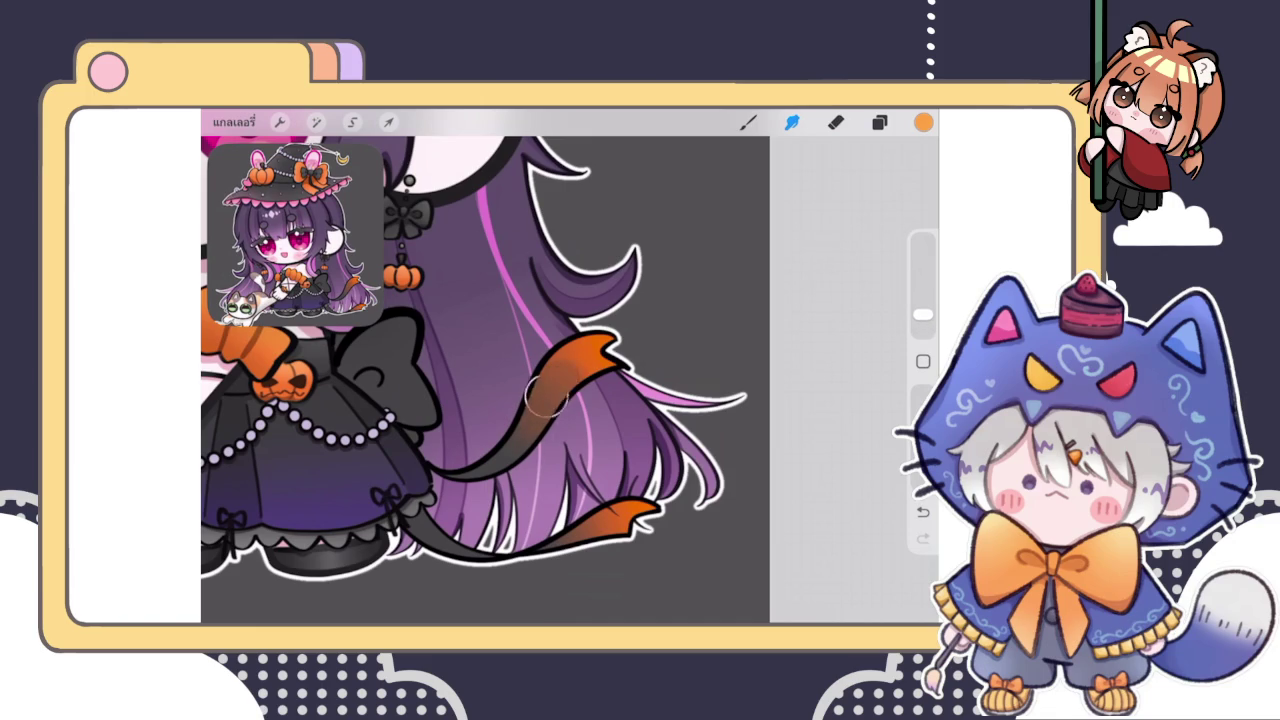
left_click_drag(535, 430, 550, 395)
left_click_drag(548, 362, 564, 376)
scroll(470, 360, "down", 5)
scroll(470, 360, "up", 4)
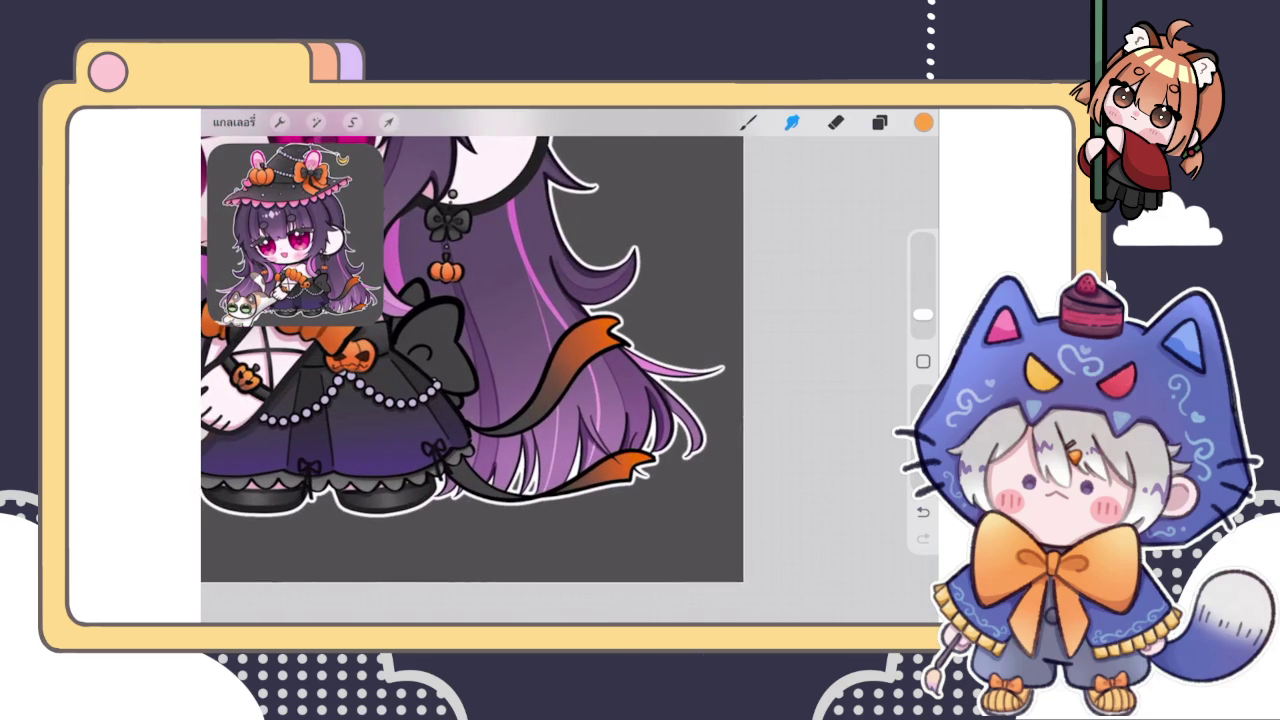
left_click(879, 122)
left_click(790, 435)
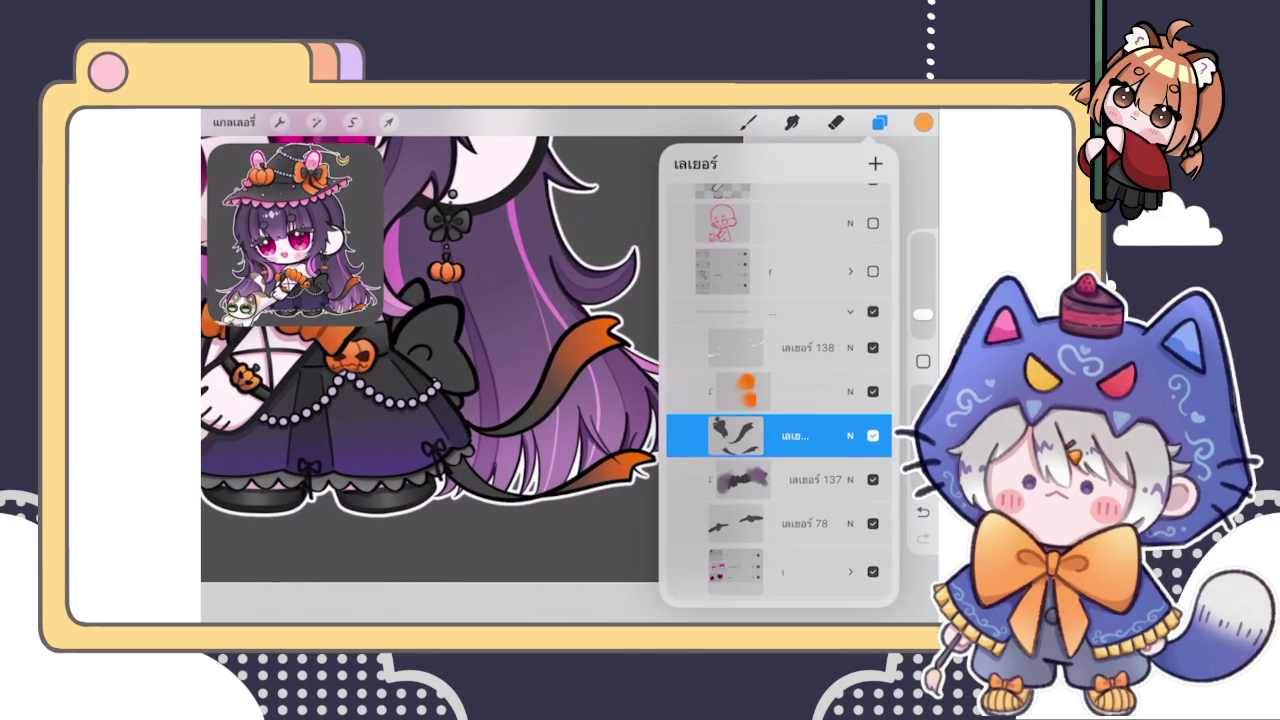
Add a new layer clipped to the orange layer and set it to Multiply blending
left_click(790, 391)
left_click(875, 163)
left_click(742, 391)
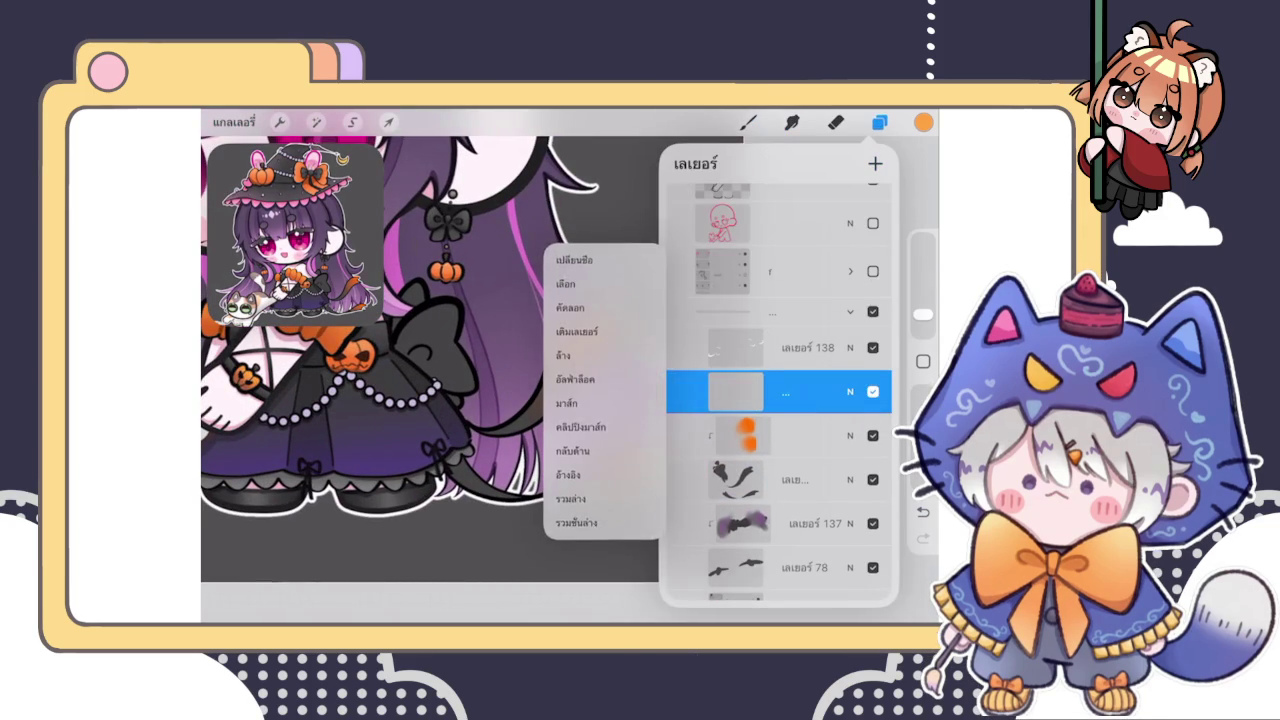
left_click(600, 427)
scroll(430, 360, "up", 3)
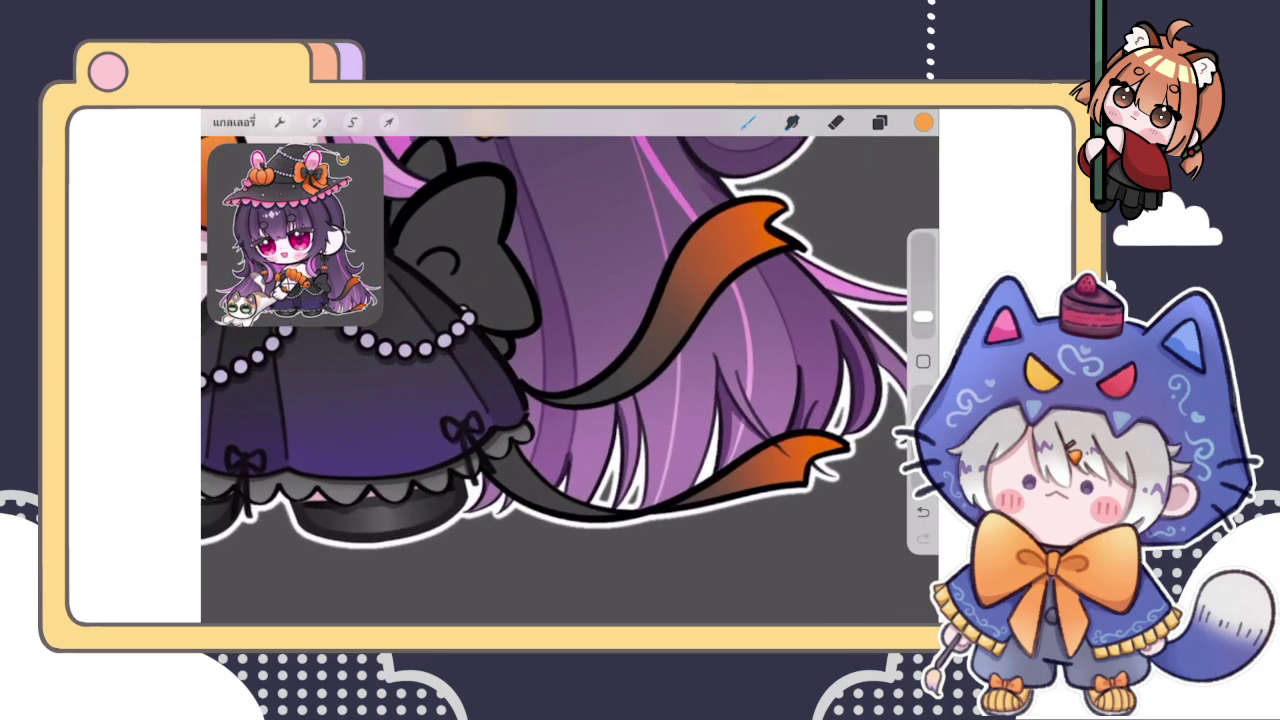
left_click(879, 122)
left_click(850, 391)
left_click(770, 414)
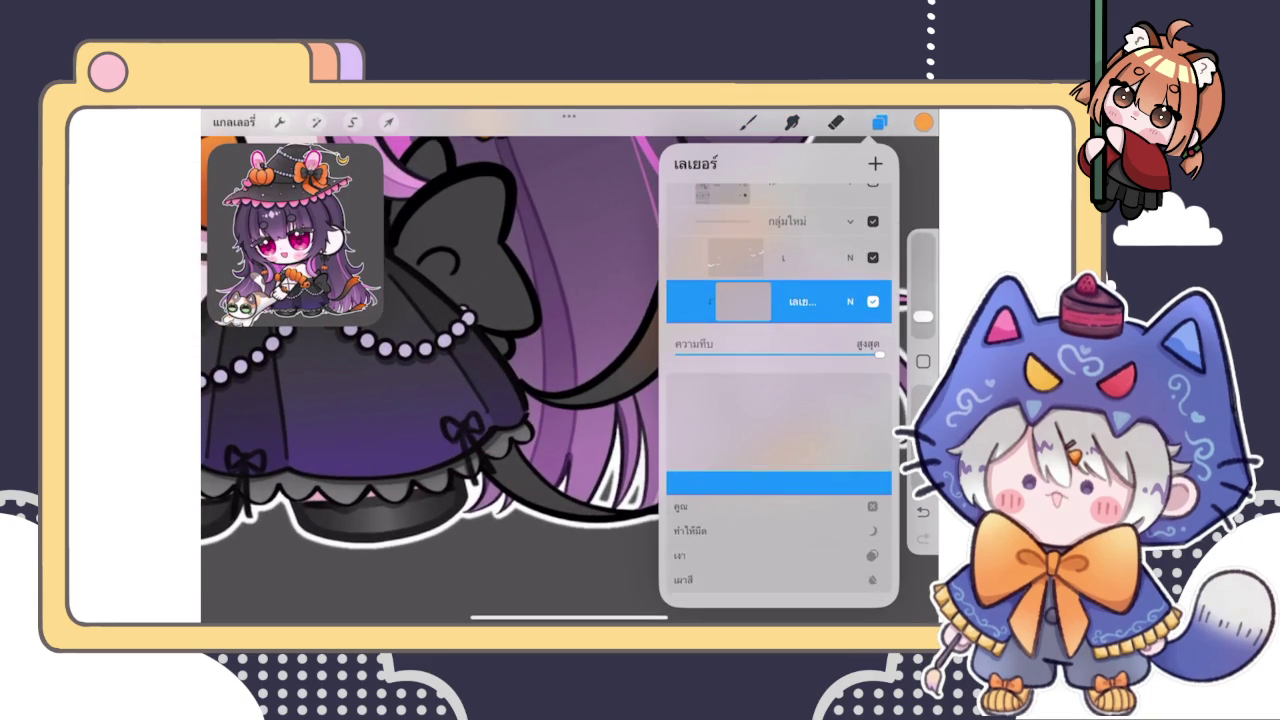
left_click(430, 360)
left_click(879, 122)
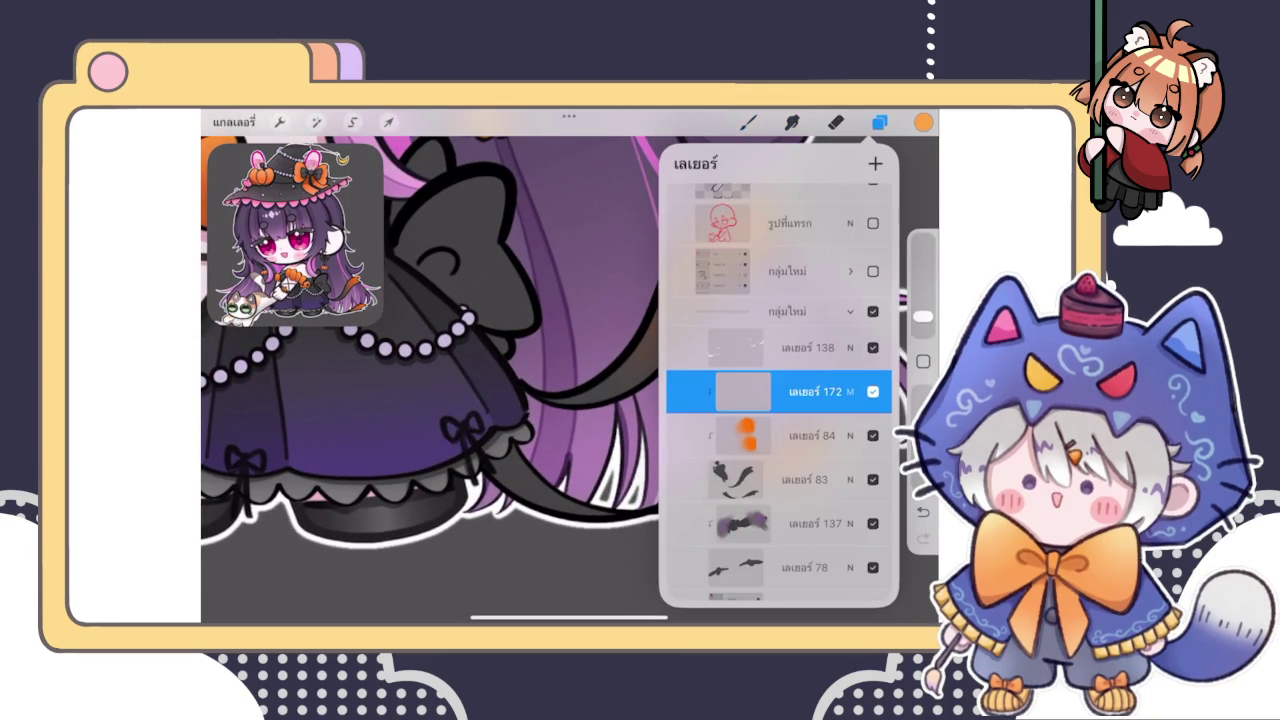
Paint shading under the lace ruffle and a stroke over the orange ribbon tip
left_click(748, 122)
left_click(923, 122)
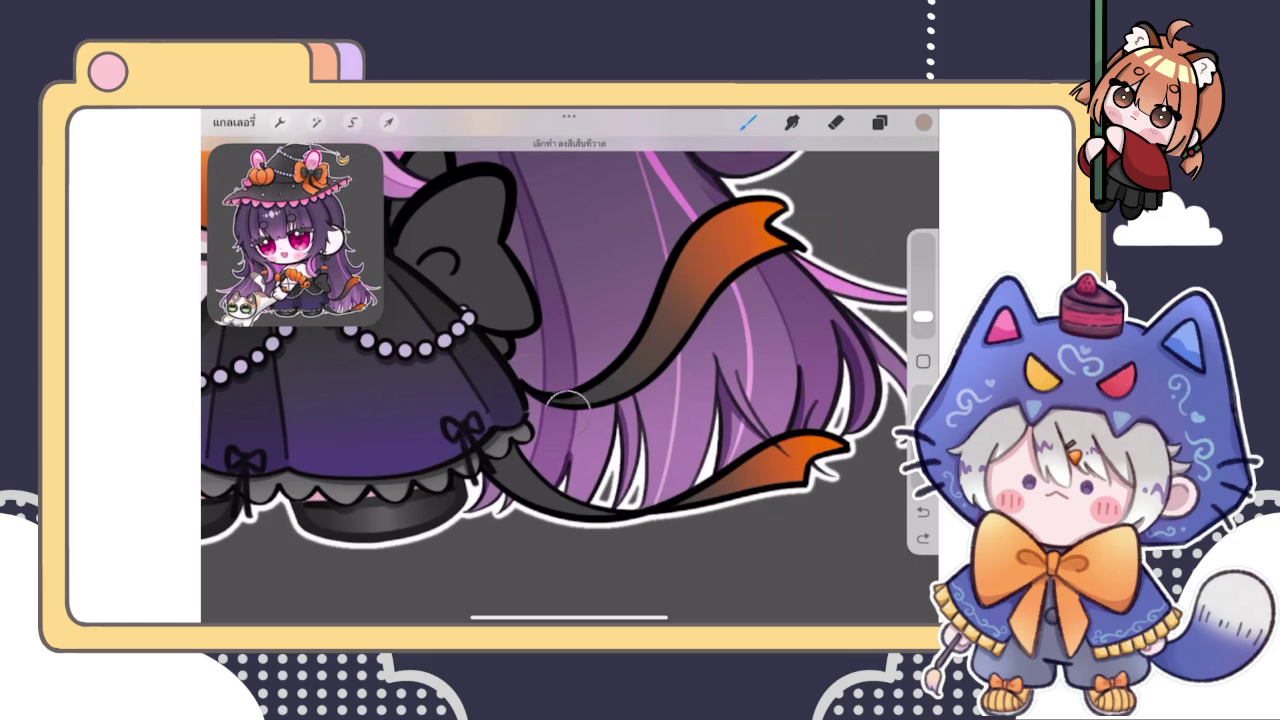
mouse_move(517, 440)
left_mouse_down()
mouse_move(533, 497)
mouse_move(495, 475)
left_mouse_up()
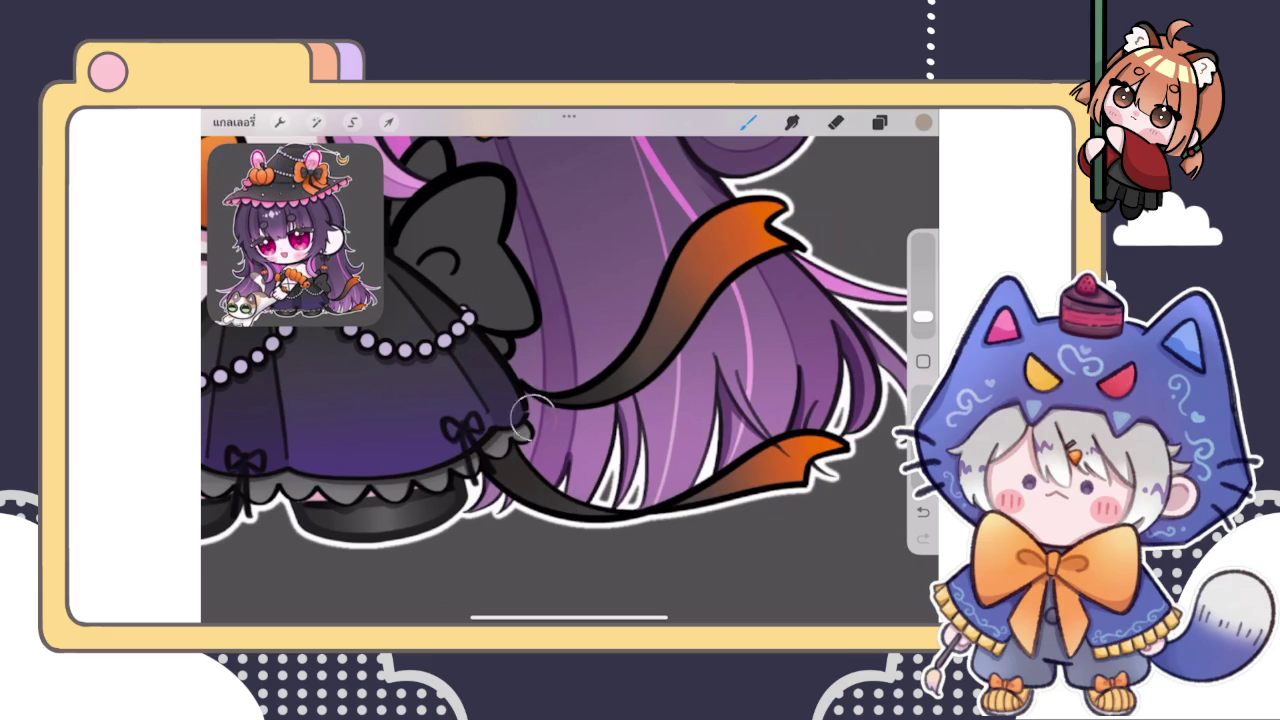
scroll(570, 370, "down", 3)
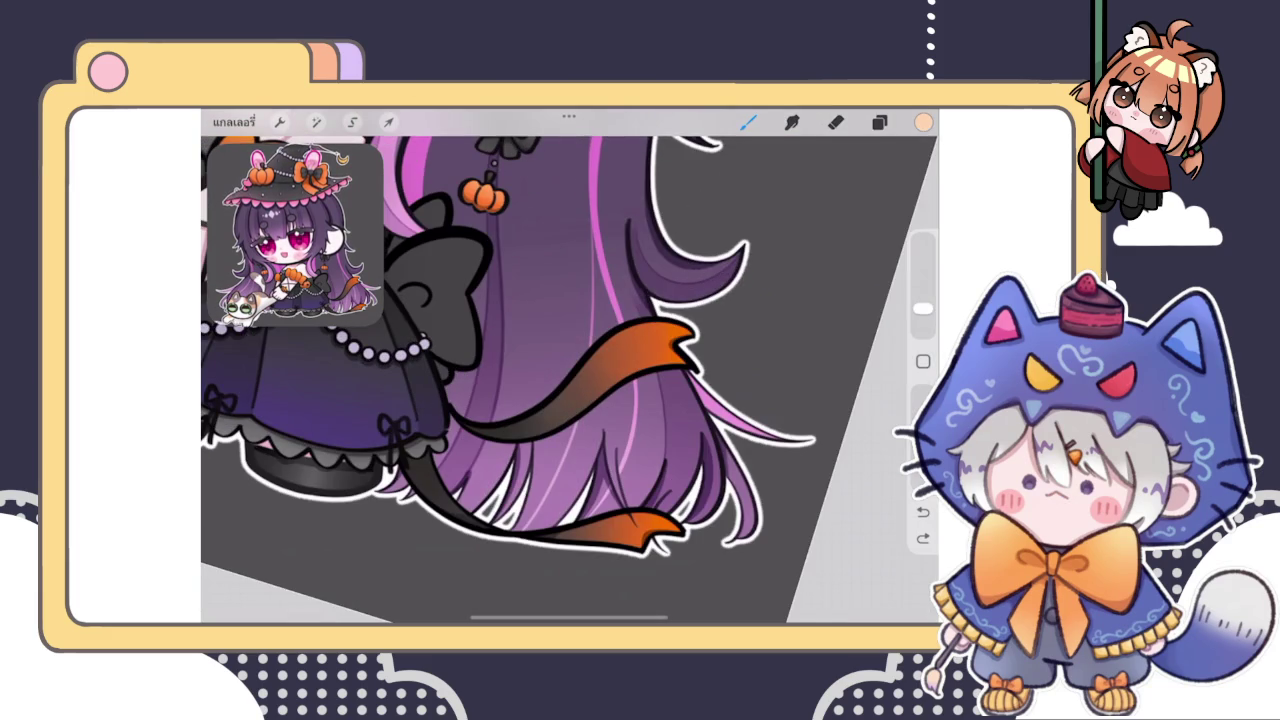
left_click_drag(675, 345, 728, 337)
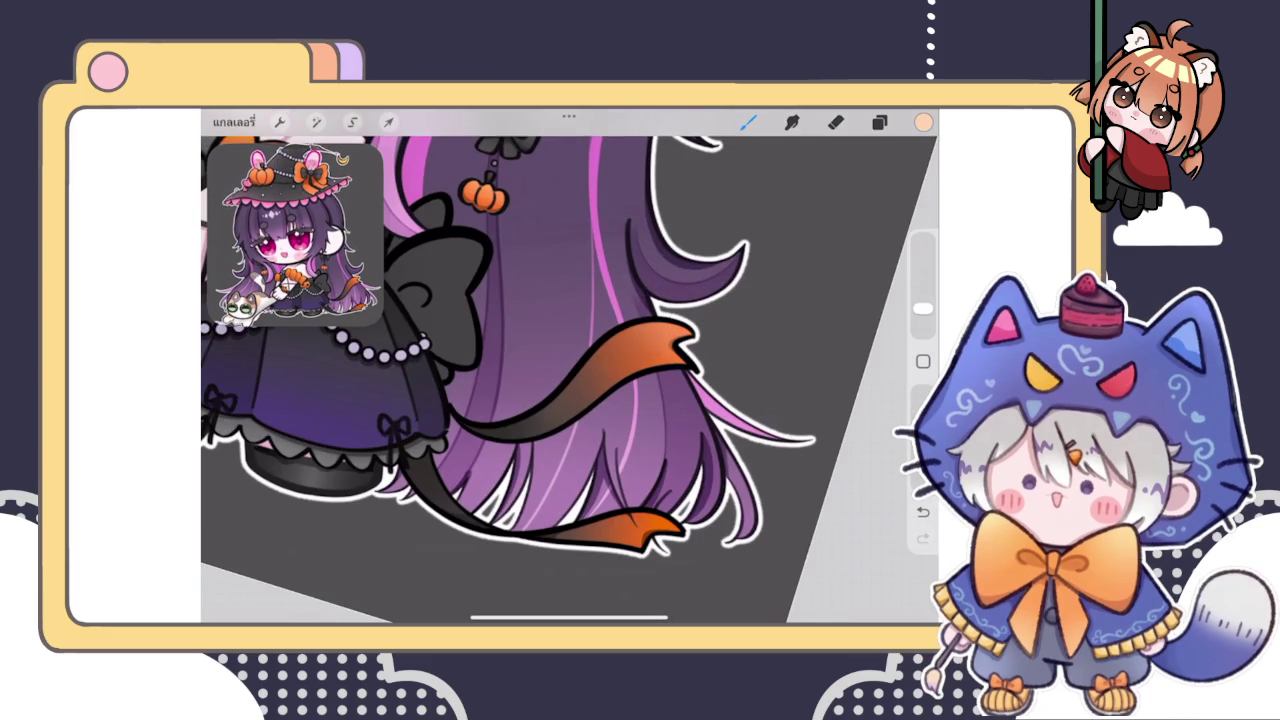
scroll(570, 370, "up", 3)
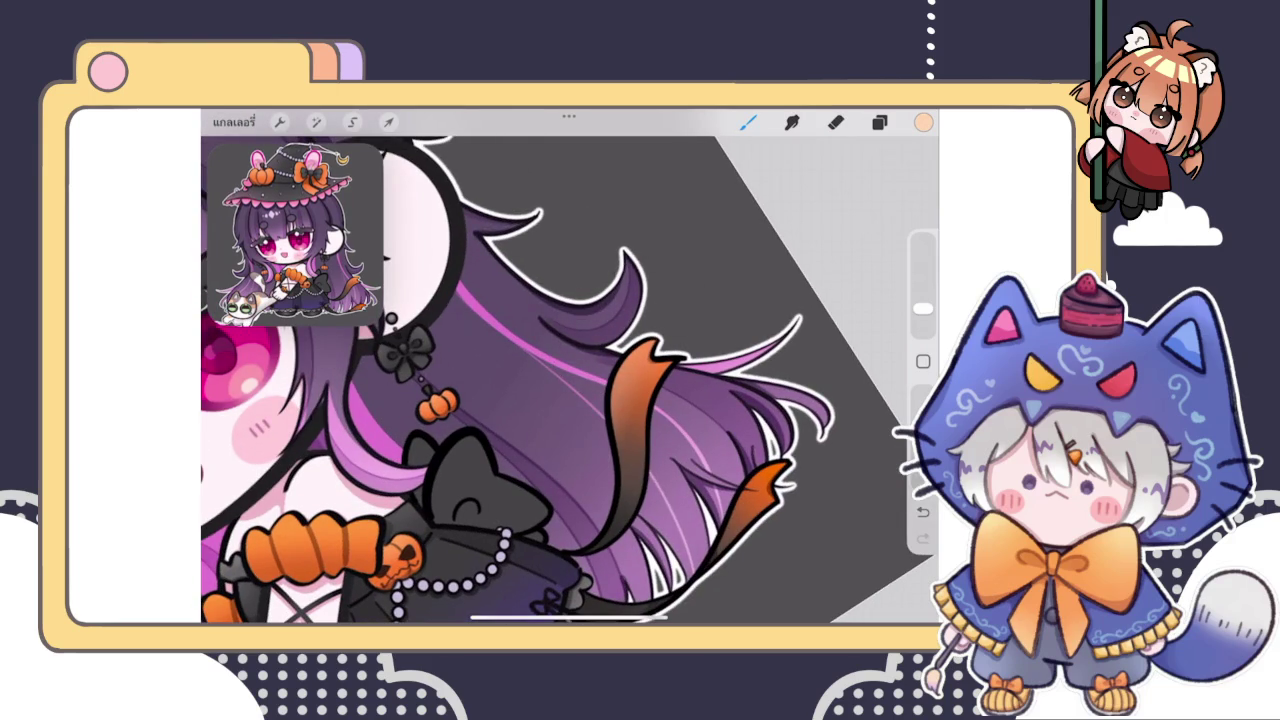
left_click(879, 121)
Set layer 173 to Add blending at 51% opacity
left_click(849, 301)
left_click_drag(760, 540, 760, 460)
left_click(770, 482)
left_click_drag(878, 354, 851, 354)
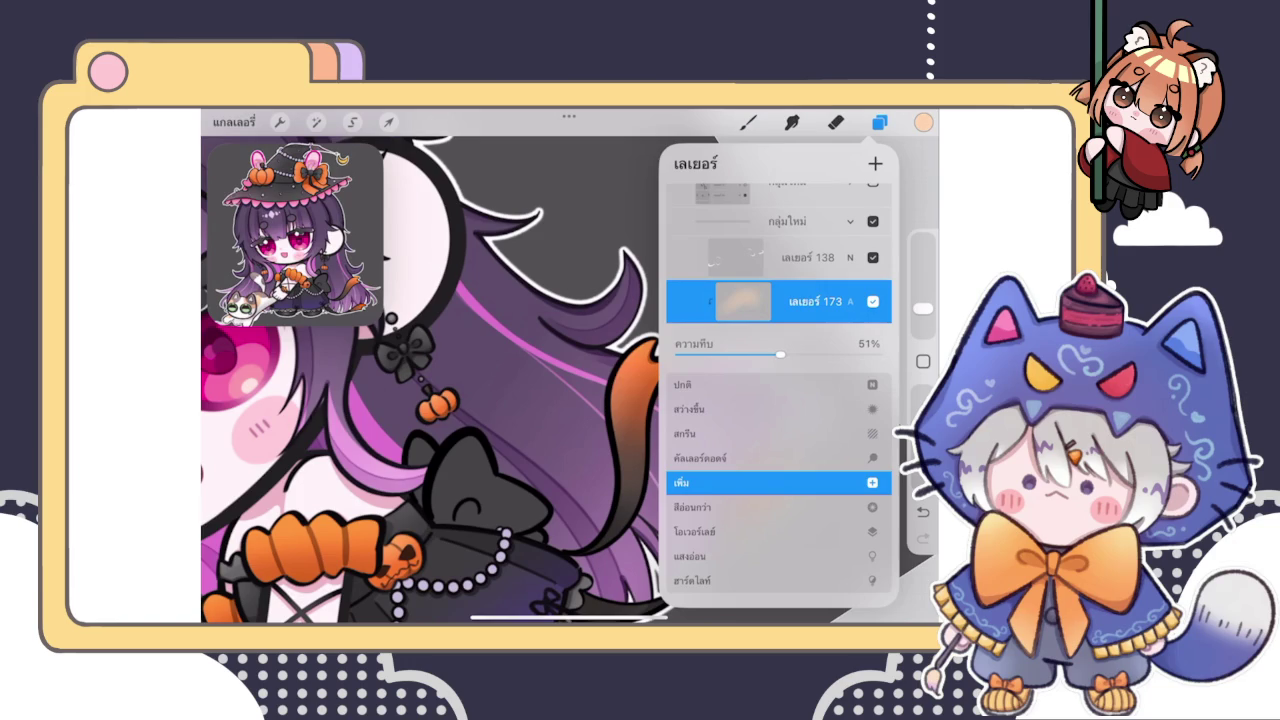
left_click(849, 301)
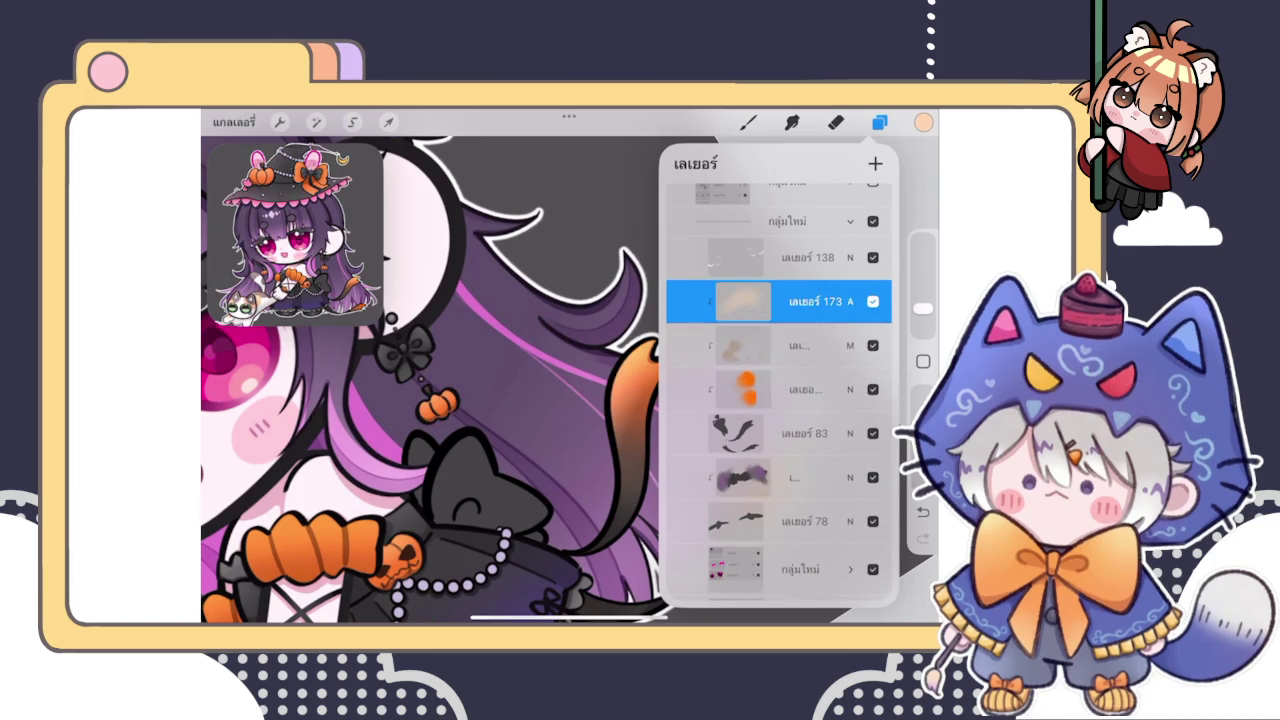
Smudge the orange ribbon tips into soft light streaks over the hair
left_click(792, 121)
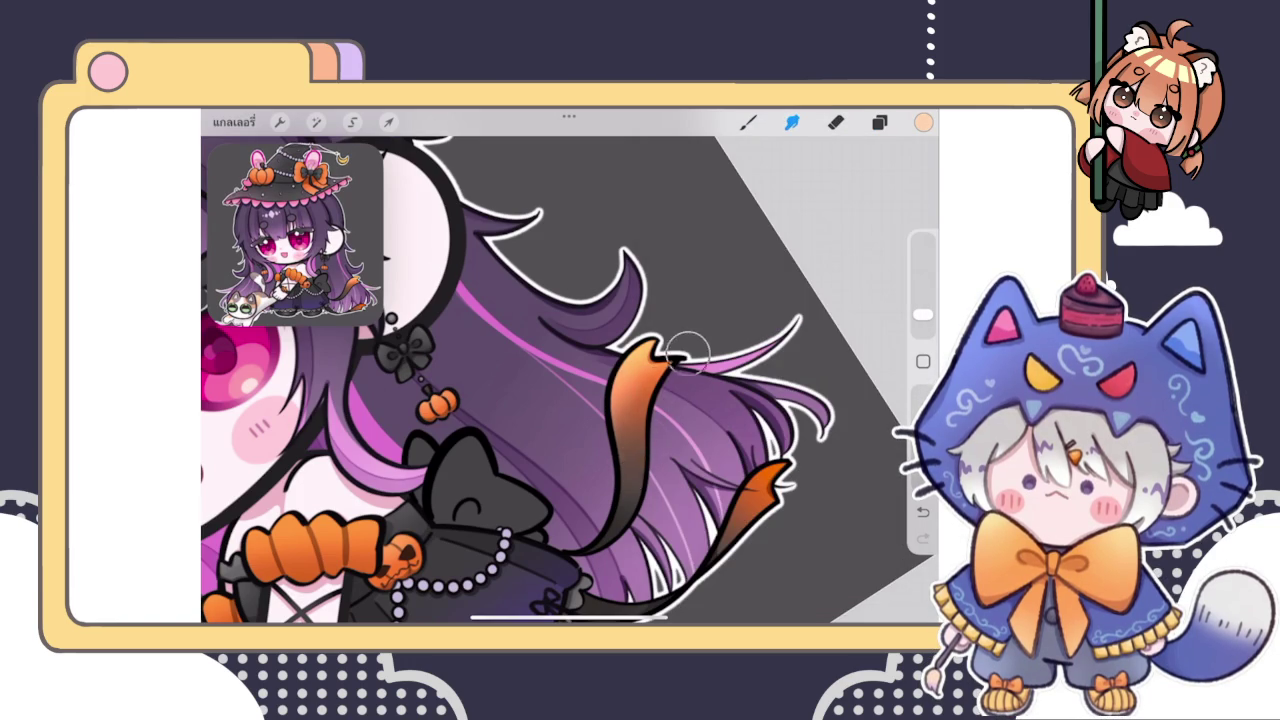
left_click_drag(686, 353, 630, 422)
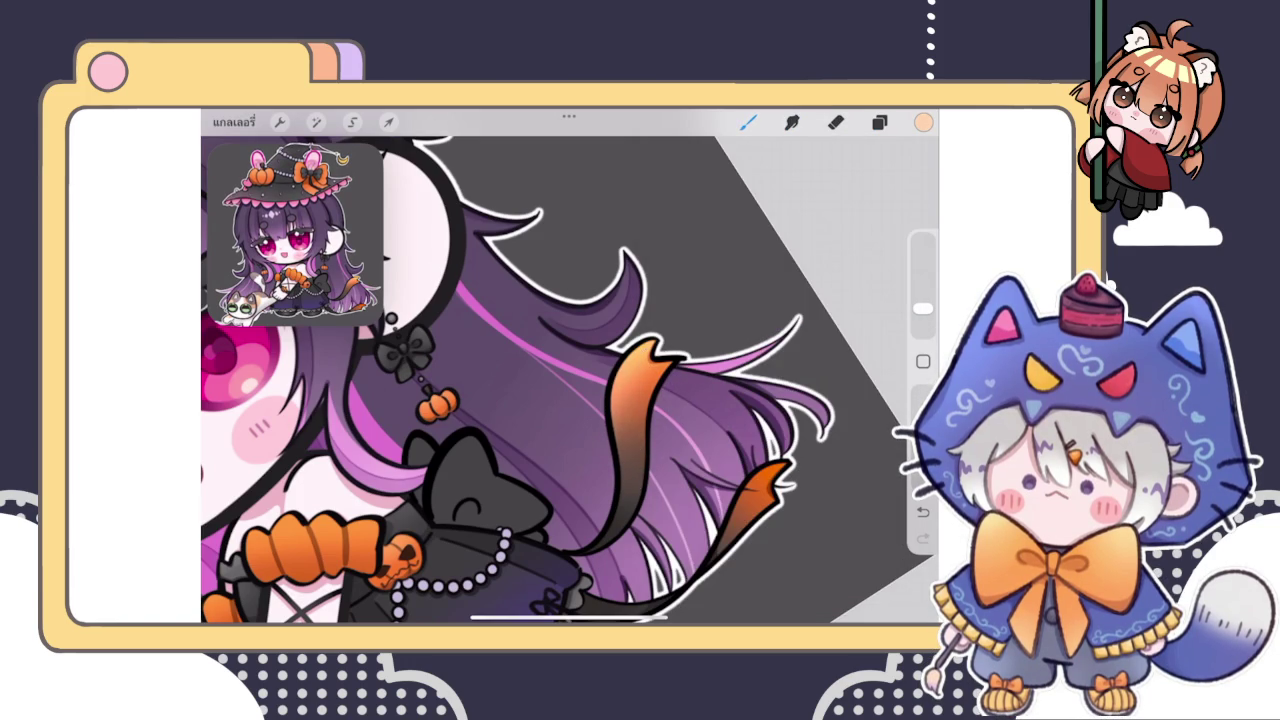
left_click_drag(700, 480, 600, 330)
left_click_drag(674, 450, 560, 452)
left_click_drag(665, 468, 605, 478)
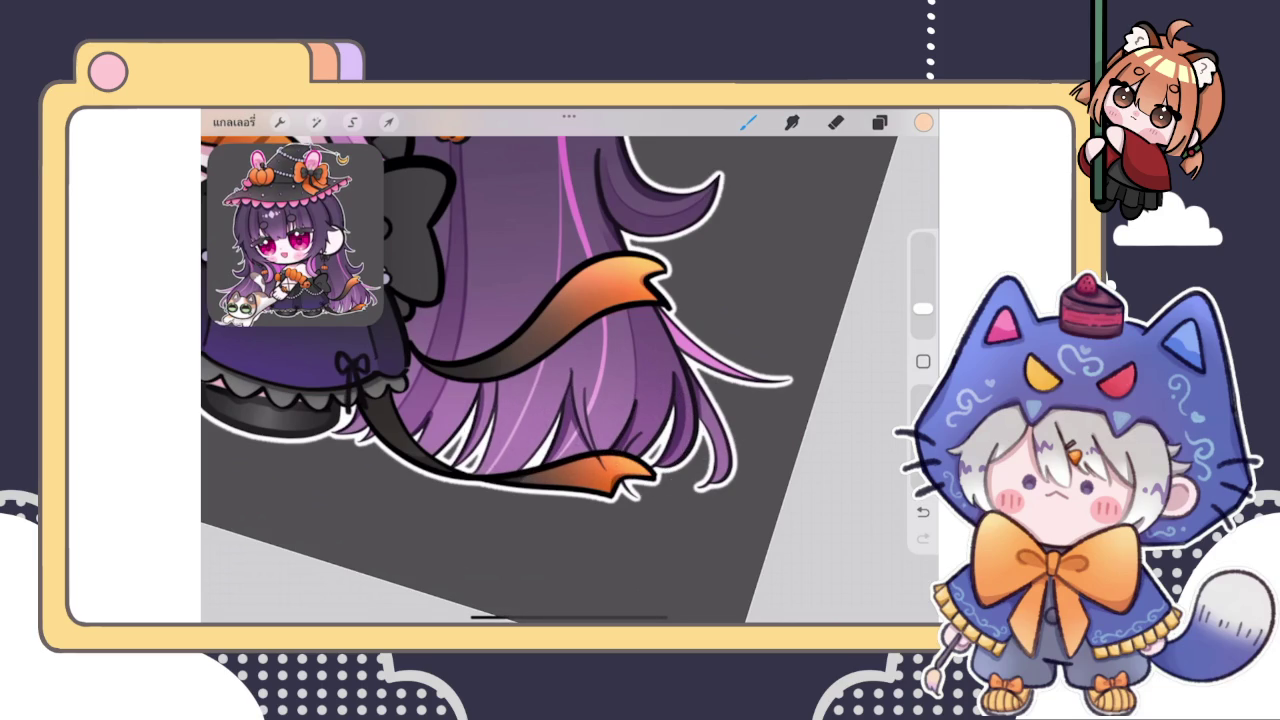
scroll(560, 370, "down", 5)
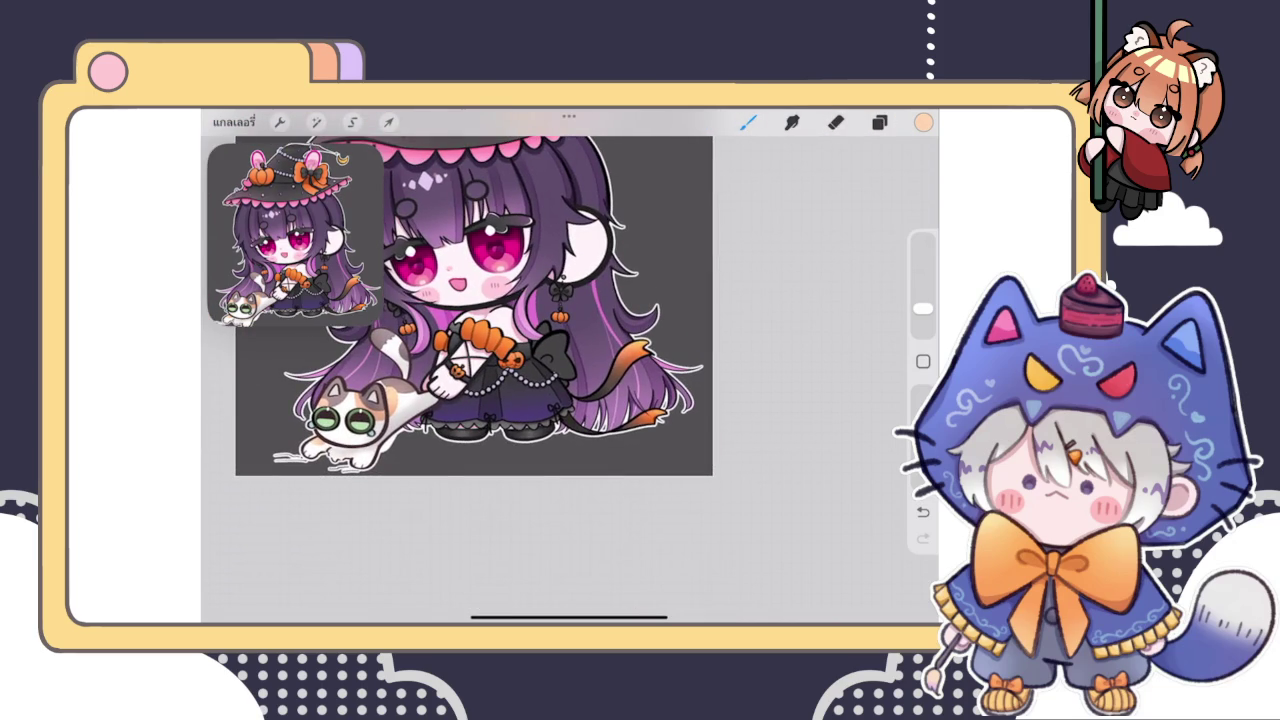
Multi-select layers 172 and 84 and group them together
scroll(560, 300, "down", 3)
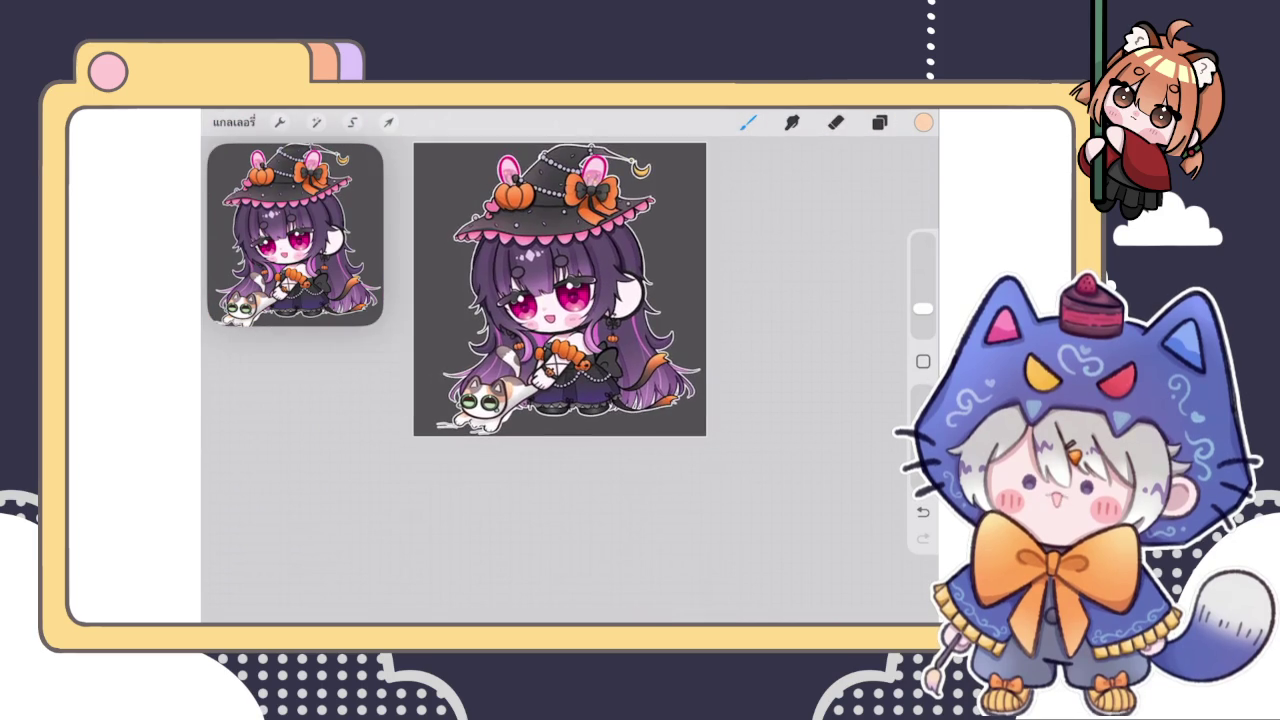
scroll(560, 300, "up", 3)
left_click(879, 121)
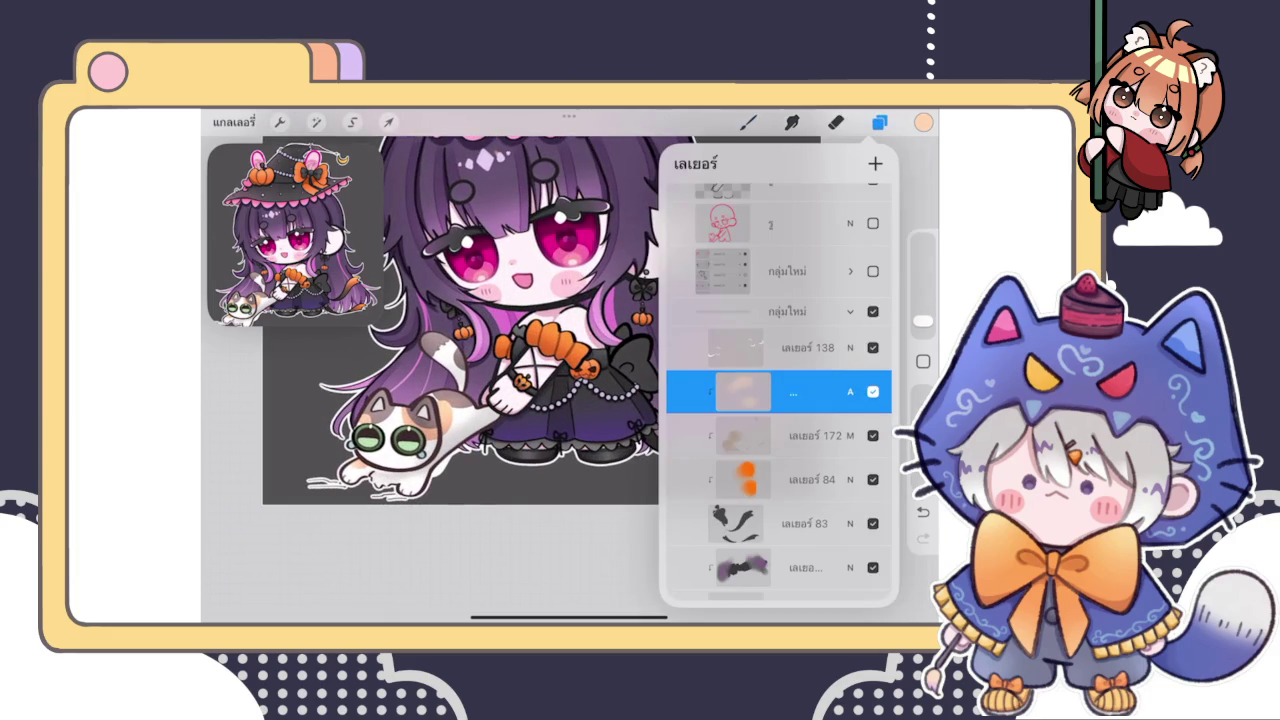
scroll(778, 390, "down", 2)
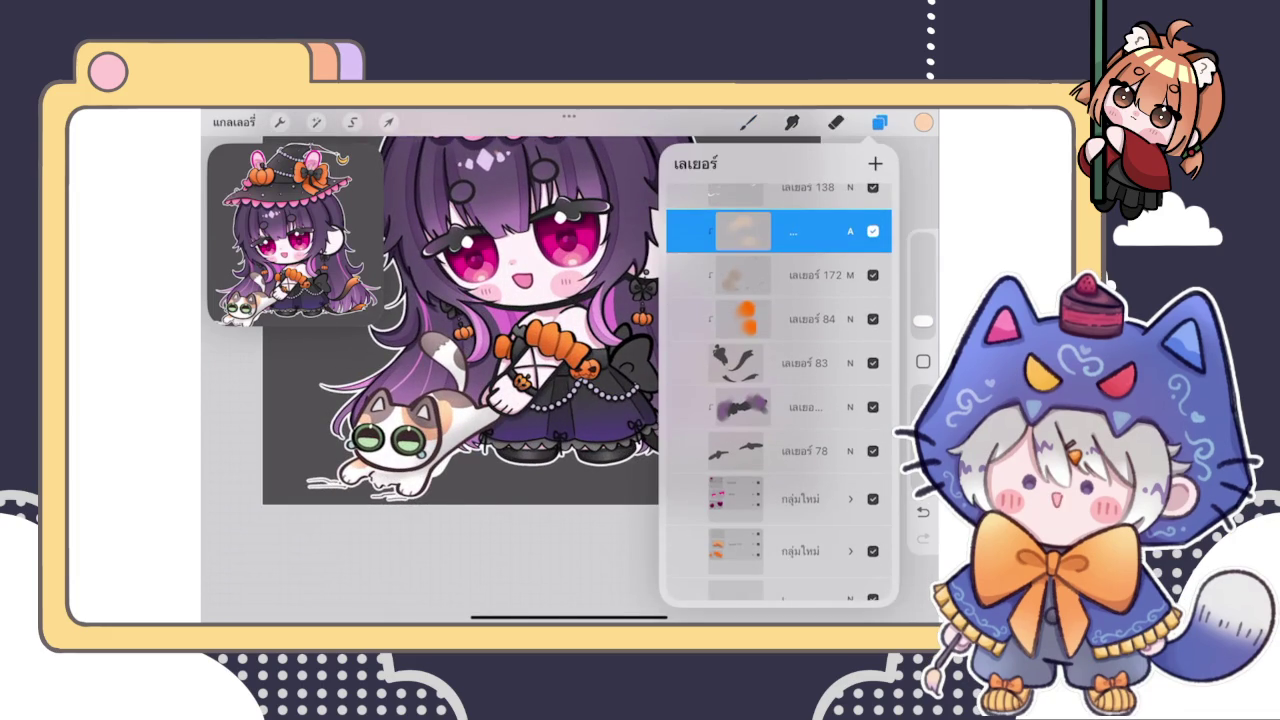
left_click_drag(740, 318, 840, 318)
left_click_drag(740, 362, 840, 362)
left_click(845, 163)
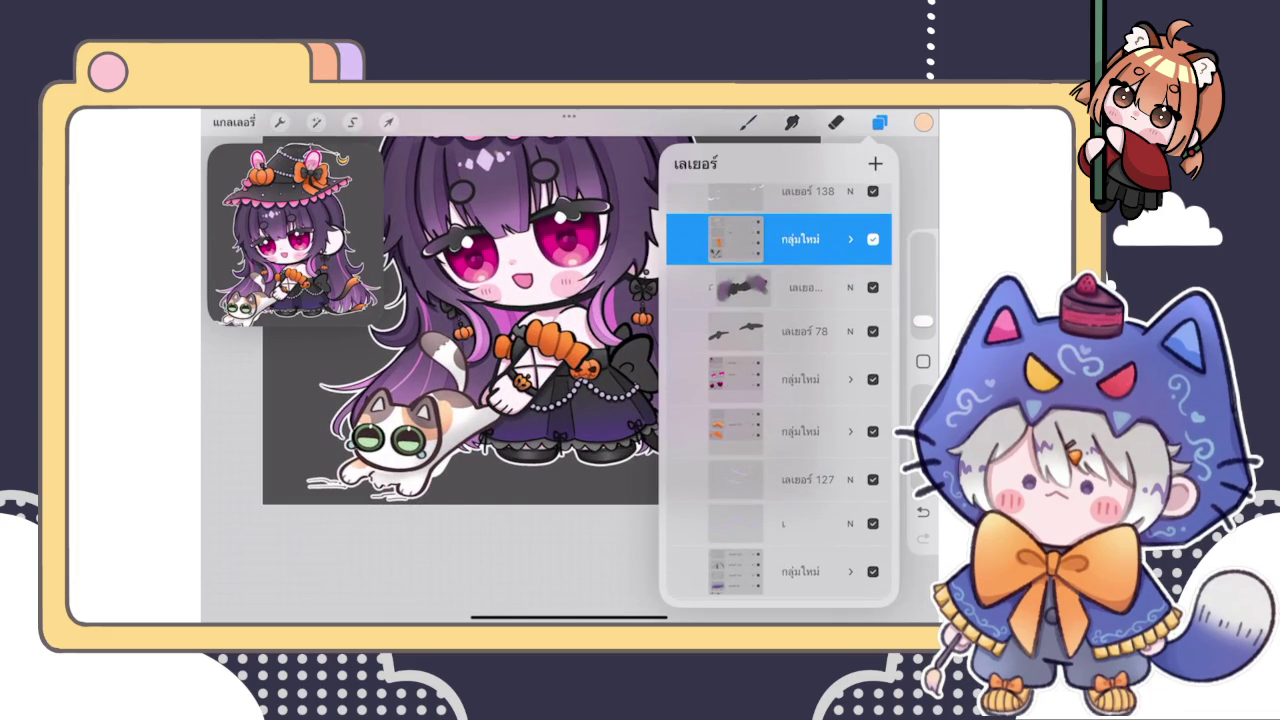
Move the purple stroke layer and layer 78 into the group and add layer 176 above layer 170
left_click_drag(740, 331, 840, 331)
left_click_drag(760, 300, 760, 239)
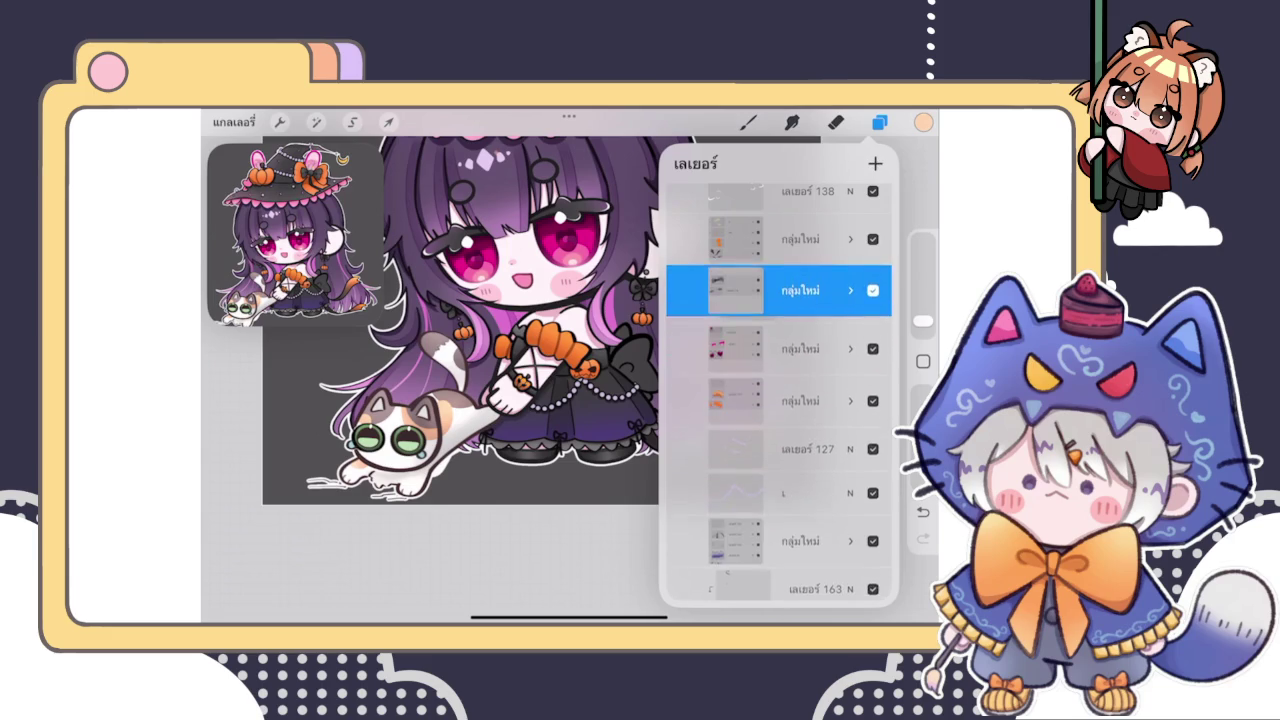
left_click(800, 330)
left_click(851, 330)
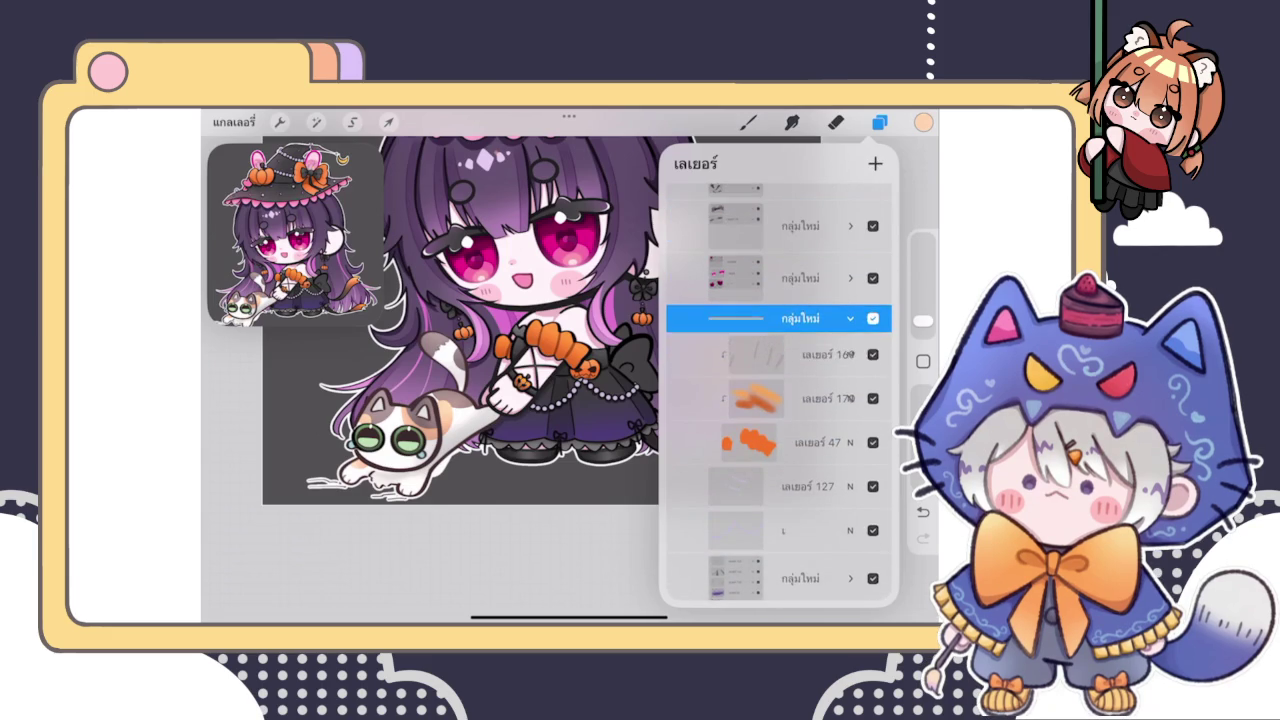
left_click(800, 354)
left_click(800, 398)
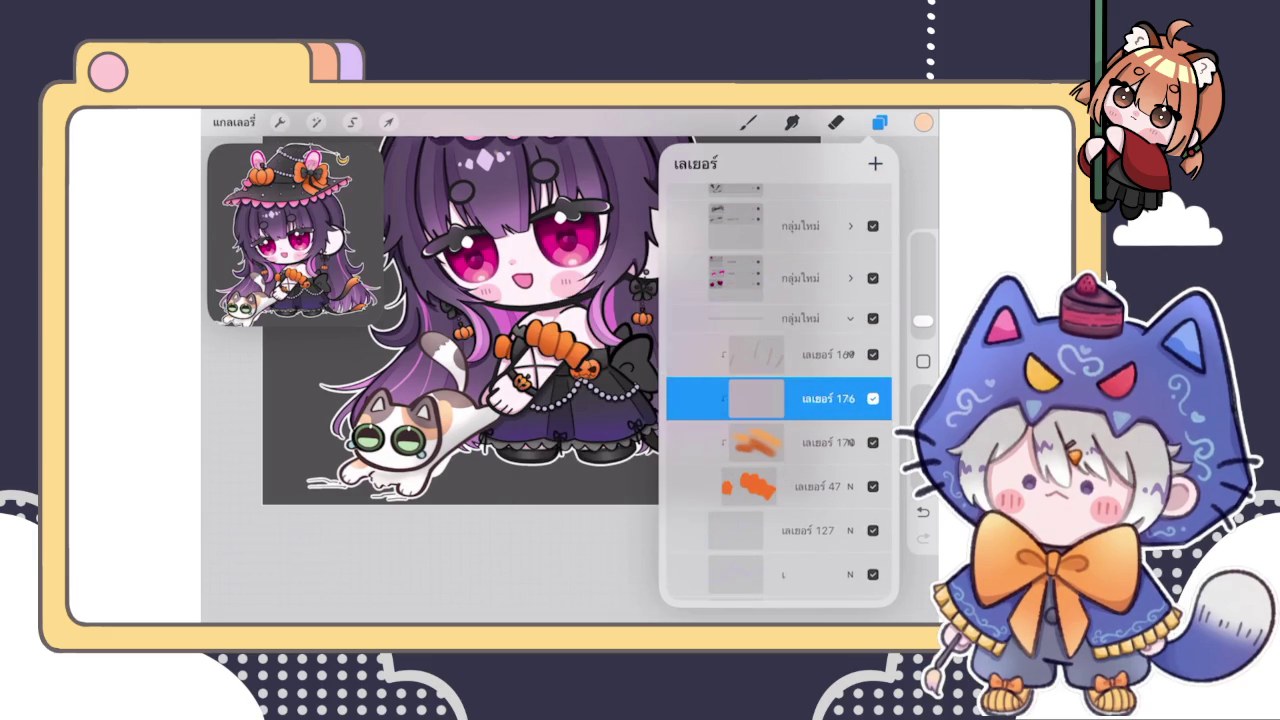
left_click(872, 398)
scroll(778, 480, "down", 5)
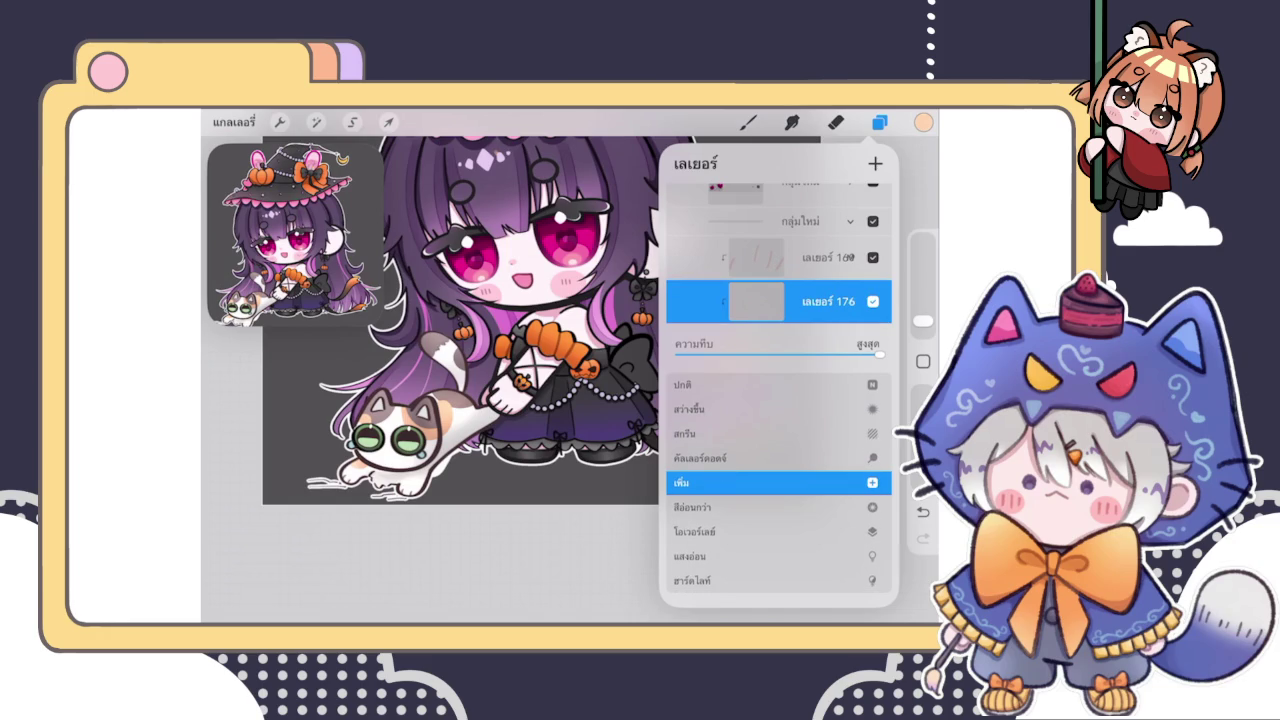
Apply Add blending to layer 176, use the Eraser, then return to the Brush tool
scroll(776, 484, "up", 1)
left_click(872, 384)
left_click(879, 121)
left_click(835, 121)
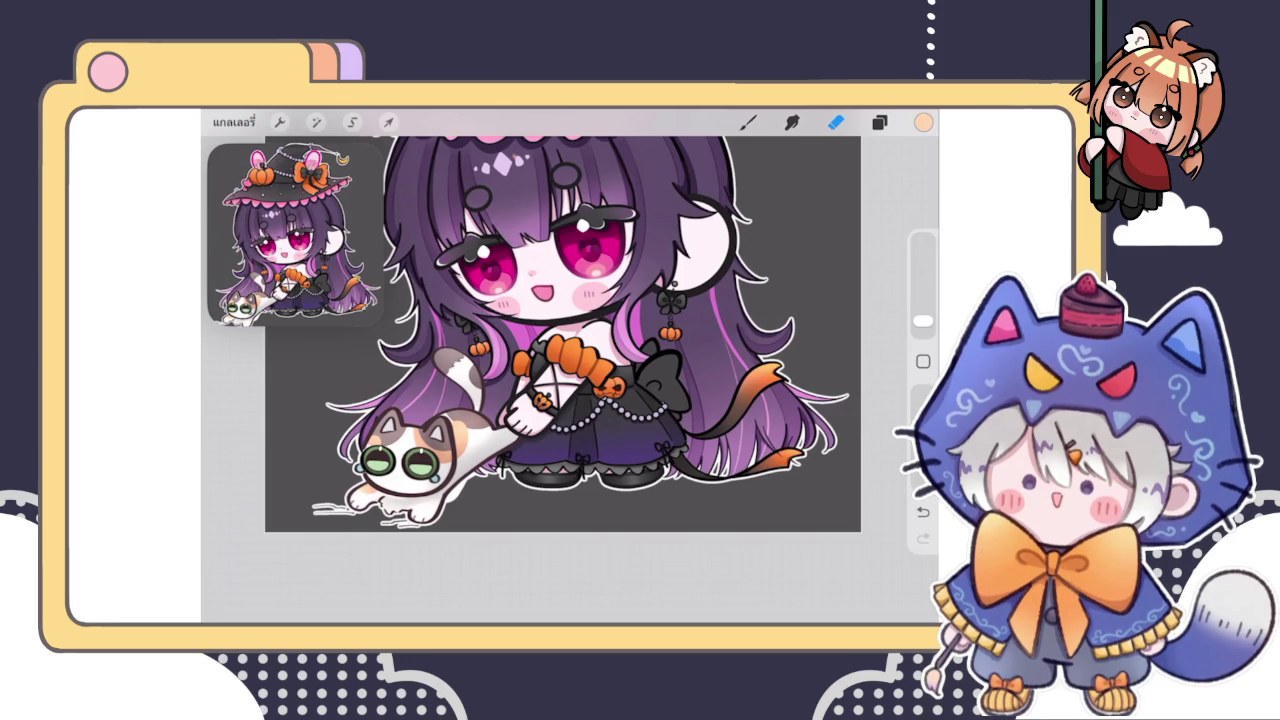
left_click(748, 122)
left_click(879, 122)
left_click(879, 122)
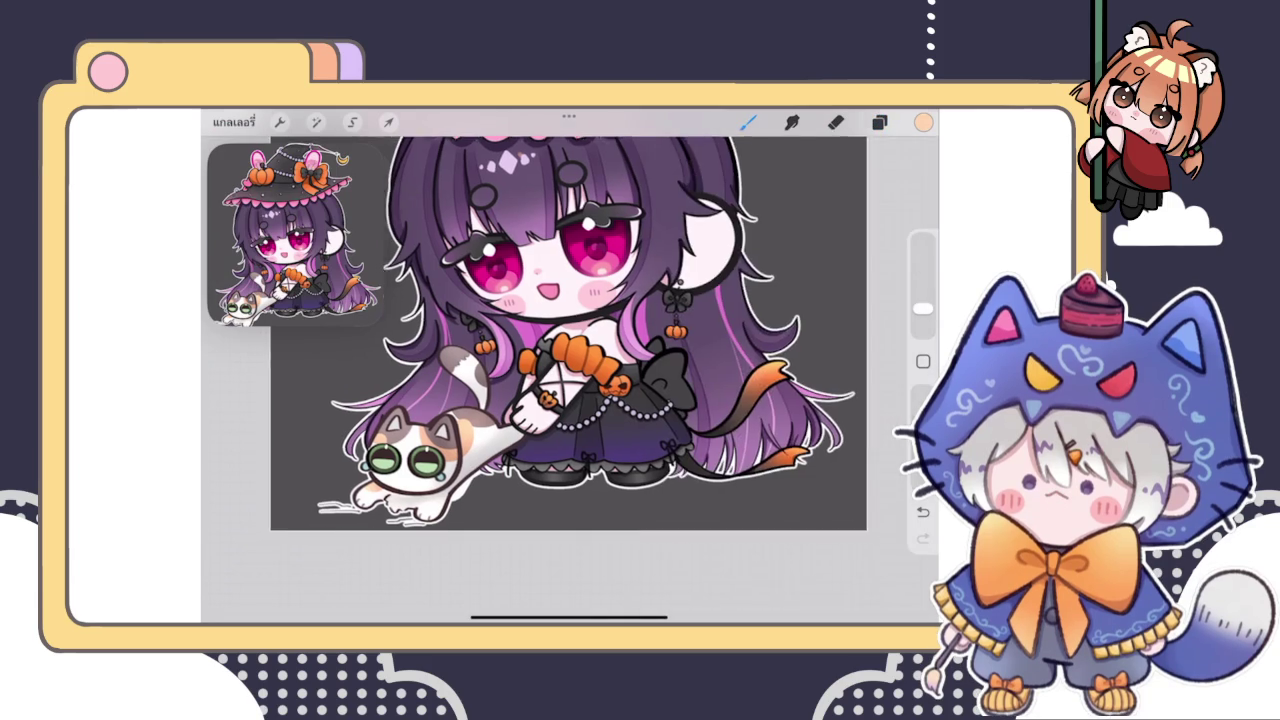
scroll(533, 401, "up", 5)
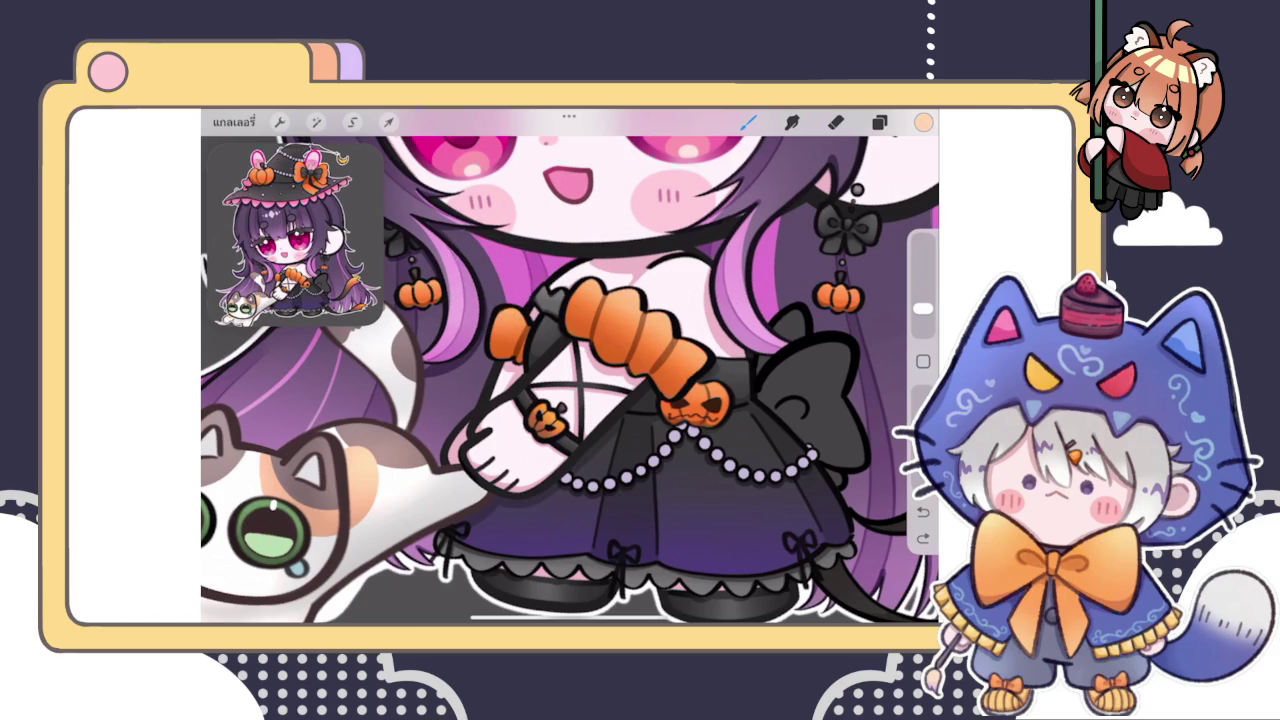
scroll(570, 366, "down", 5)
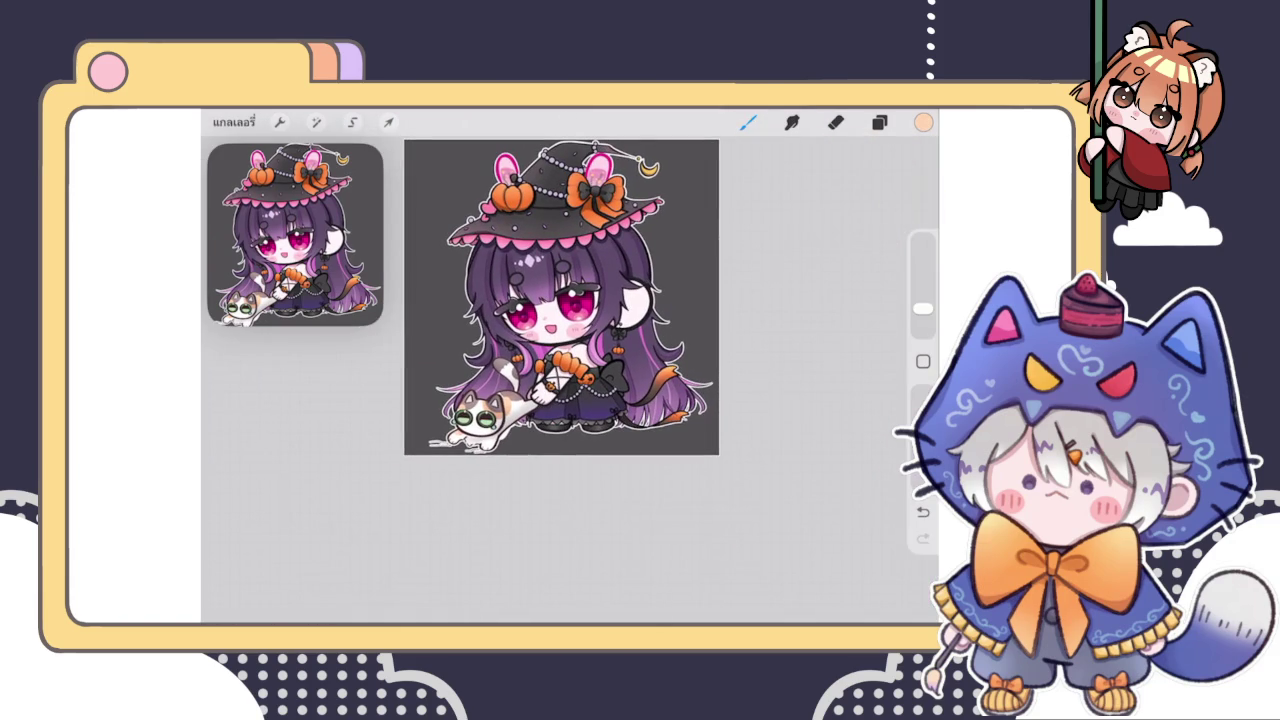
Group layer 176 together with the orange layers
scroll(562, 334, "up", 3)
left_click(879, 122)
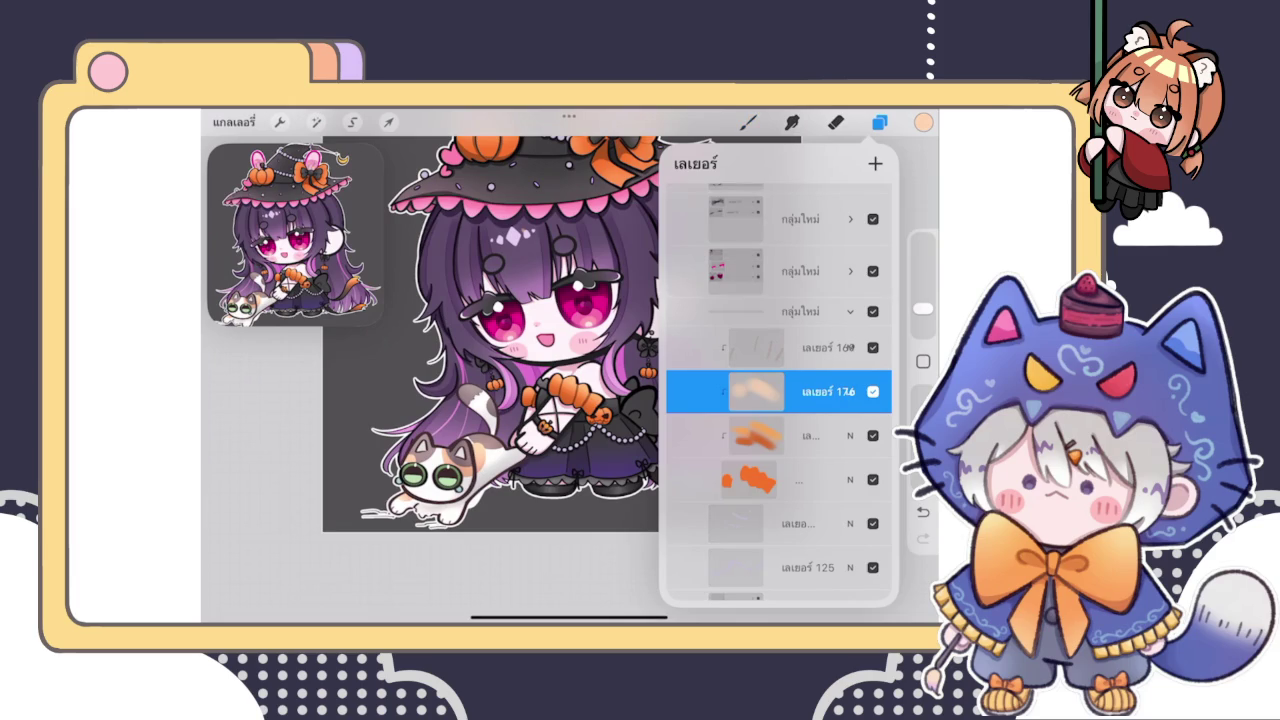
left_click(780, 490)
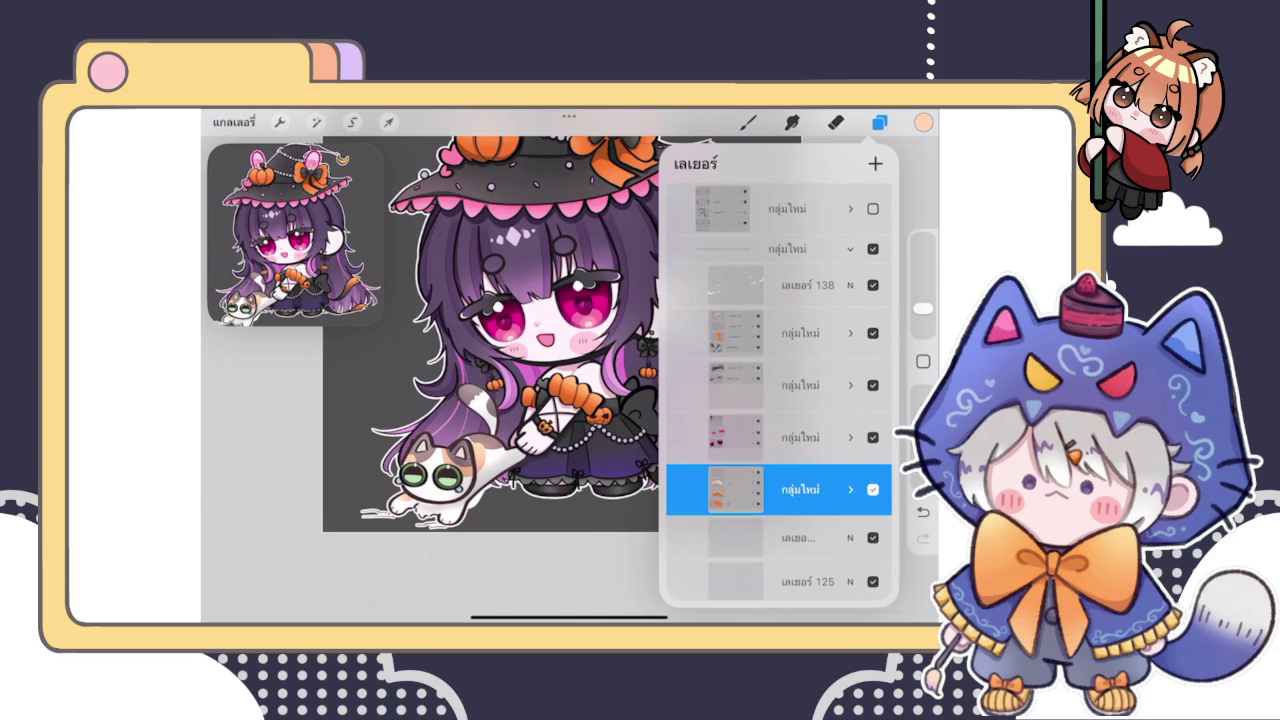
scroll(500, 338, "down", 3)
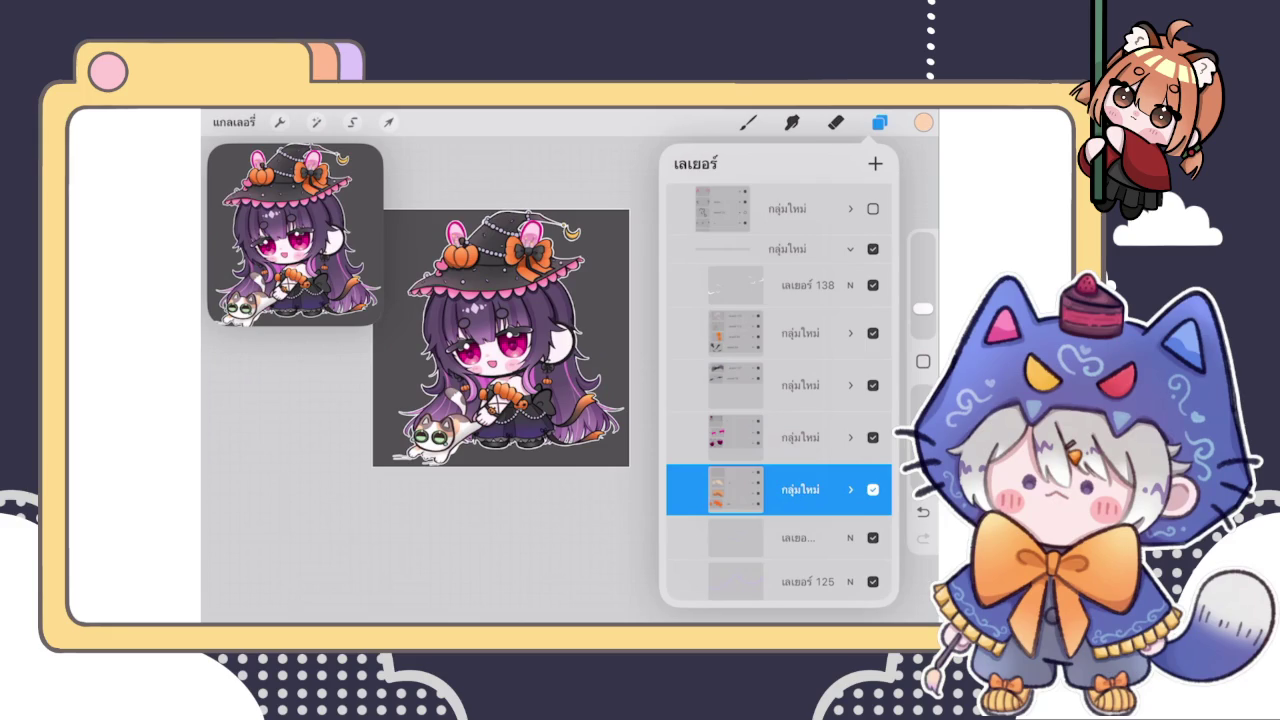
scroll(778, 400, "down", 3)
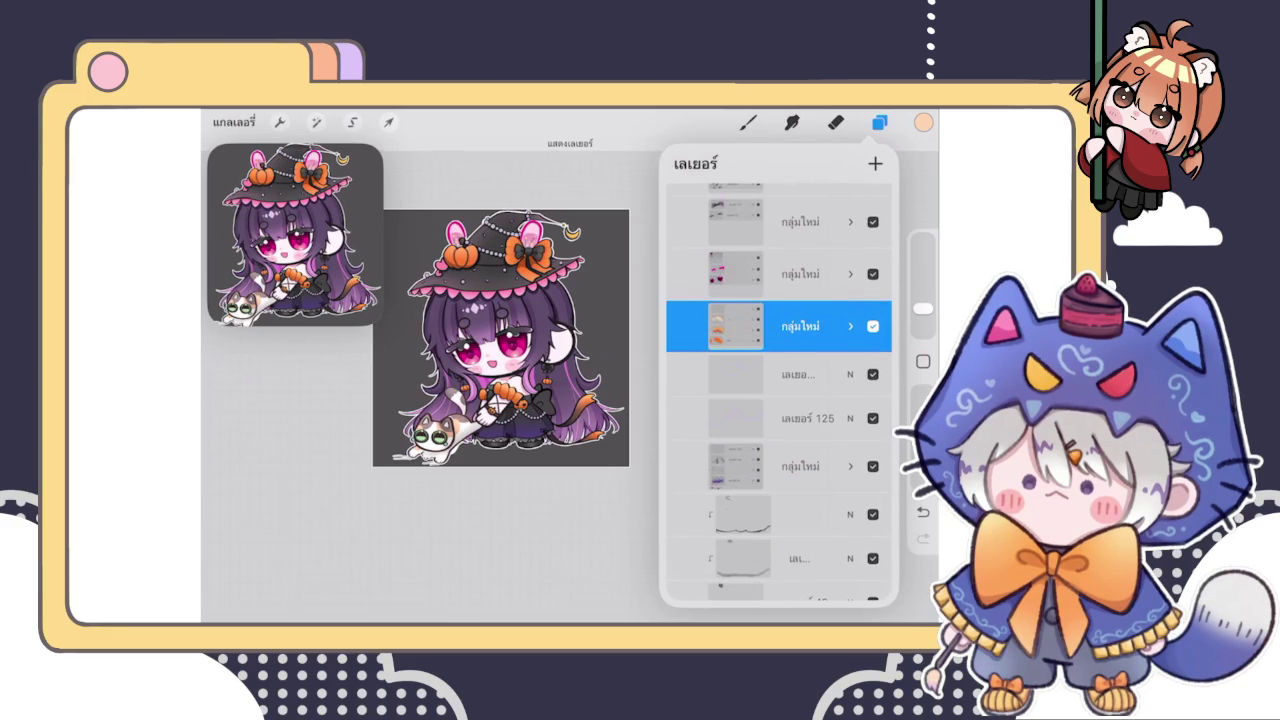
Merge the layer just above layer 125 down into layer 125
left_click(778, 418)
left_click(778, 374)
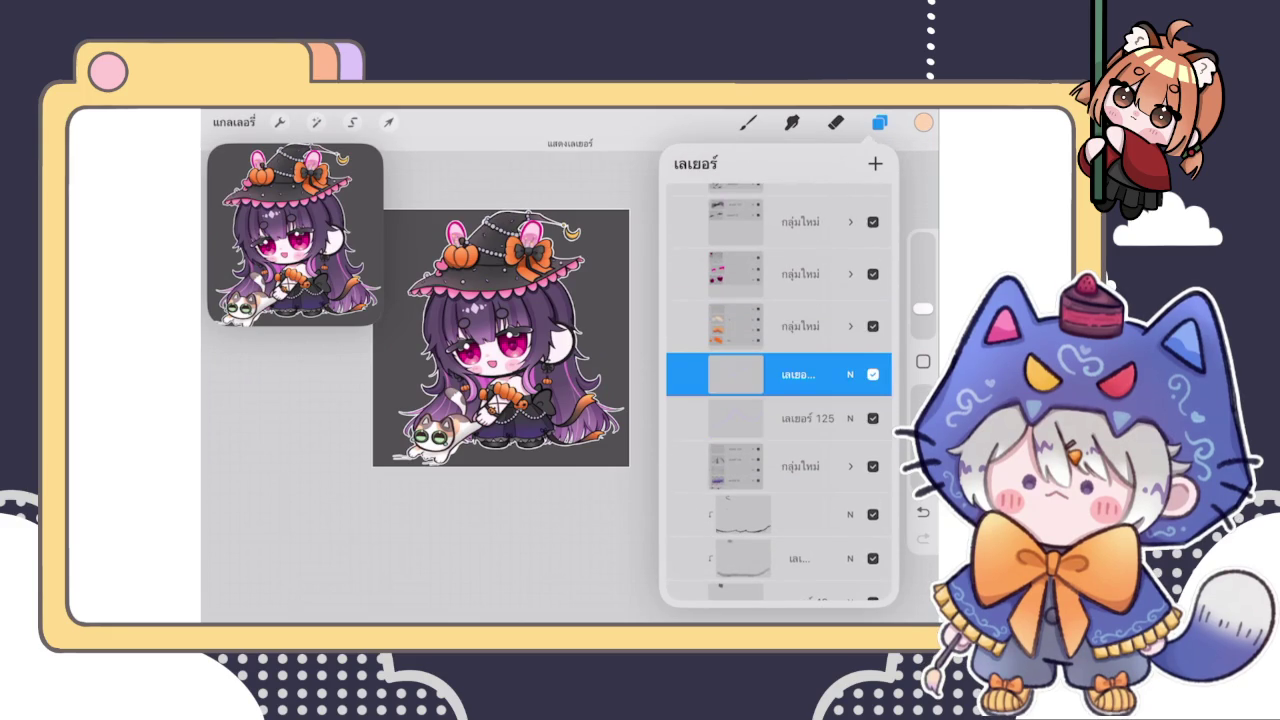
left_click(780, 374)
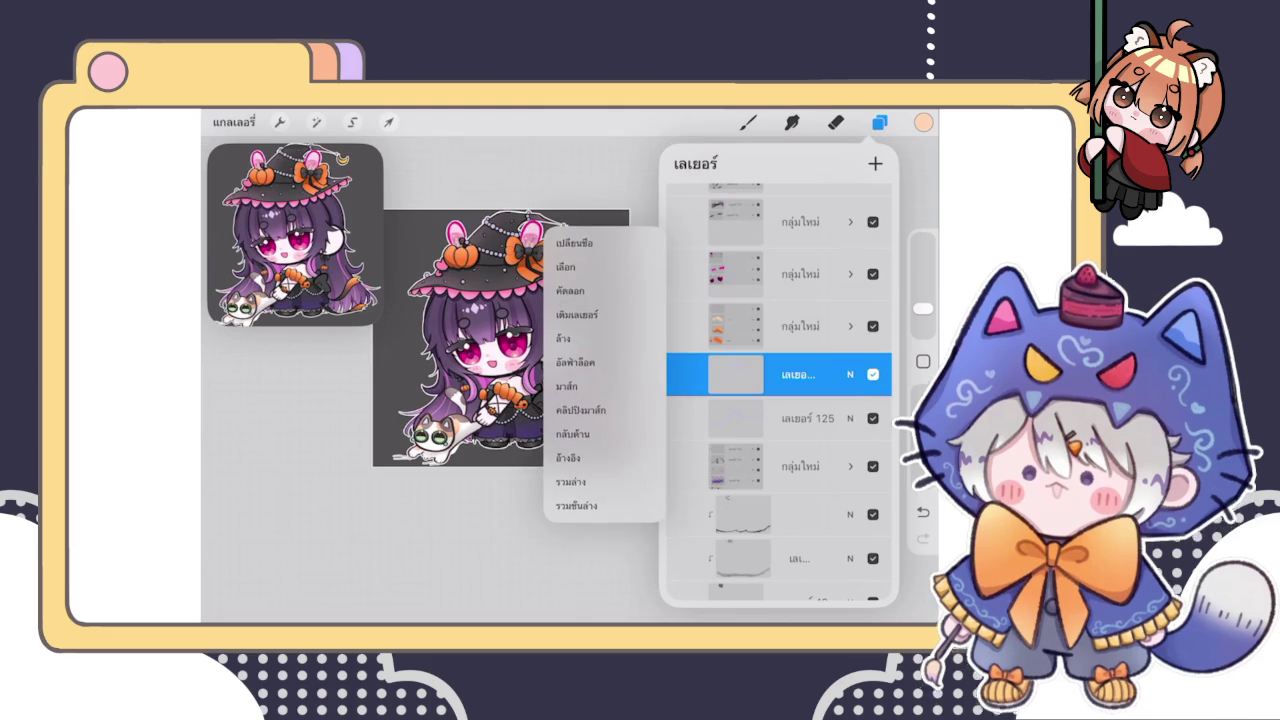
left_click(590, 474)
left_click(780, 374)
Choose the brush one row lower in the Brush Library
left_click(590, 474)
left_click(747, 122)
left_click(800, 320)
left_click(747, 122)
scroll(489, 212, "up", 3)
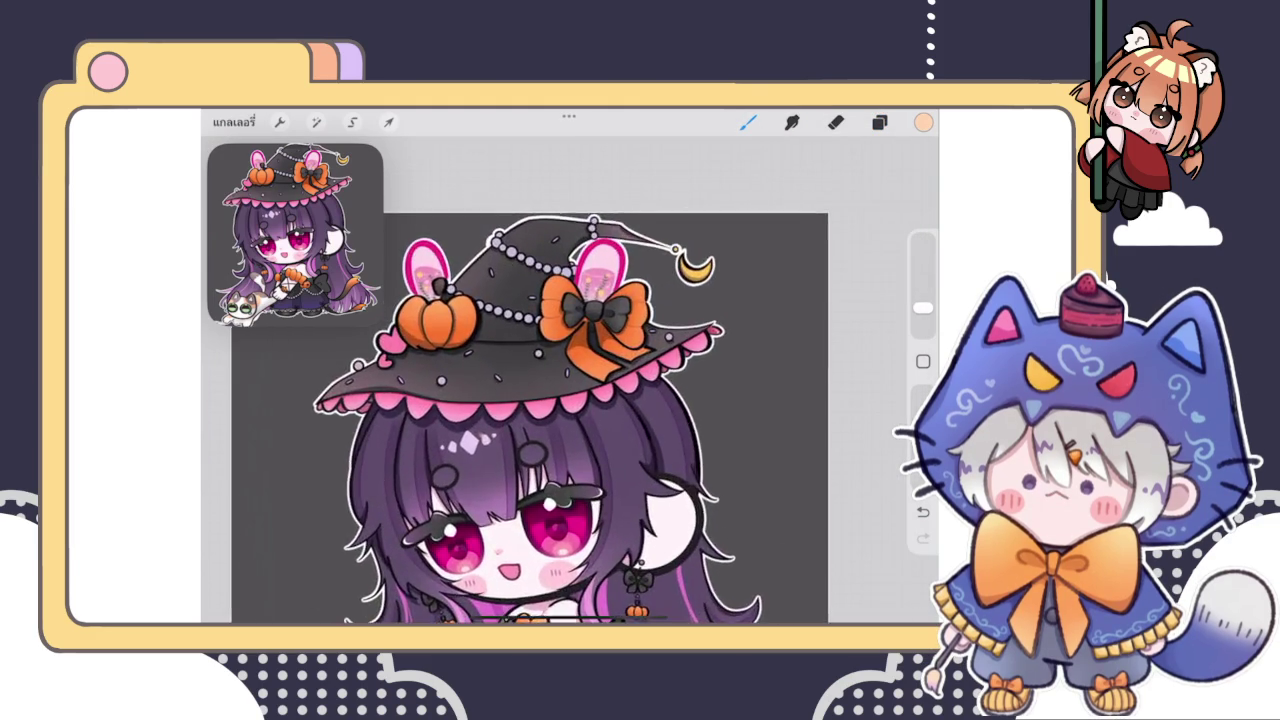
Pick a grey shading colour and test a stroke on the hat beads, then undo it
scroll(489, 212, "up", 3)
scroll(489, 212, "up", 2)
left_click(923, 122)
left_click(720, 290)
left_click(923, 122)
left_click_drag(520, 325, 580, 350)
key("ctrl+z")
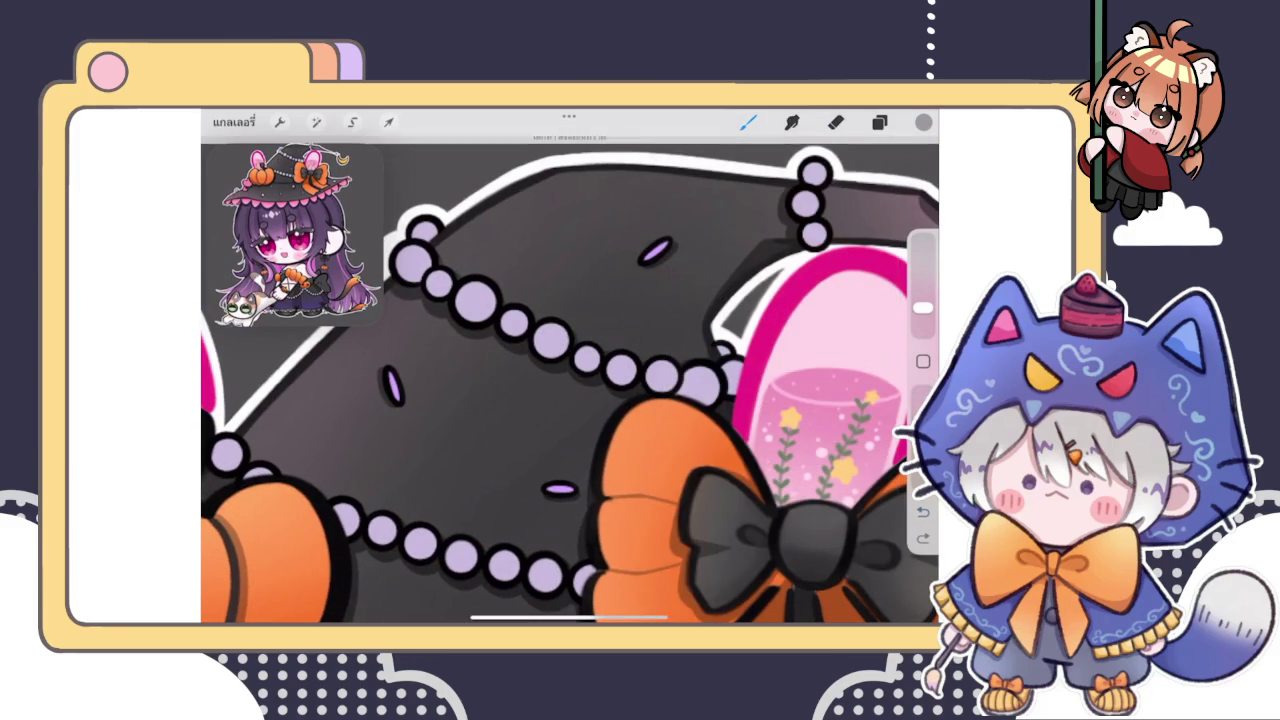
Adjust the shading layer's blending settings and retest the grey stroke, undoing it
left_click(879, 122)
left_click(849, 301)
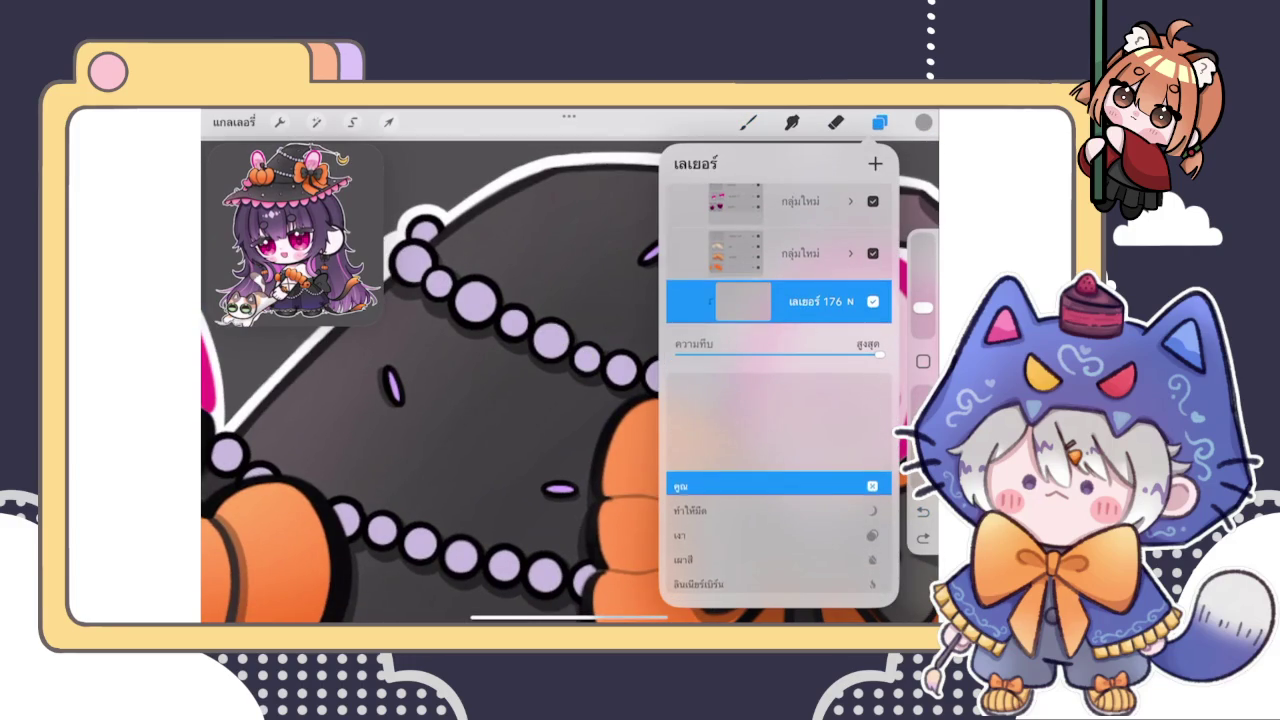
left_click(748, 122)
left_click_drag(552, 338, 660, 378)
key("ctrl+z")
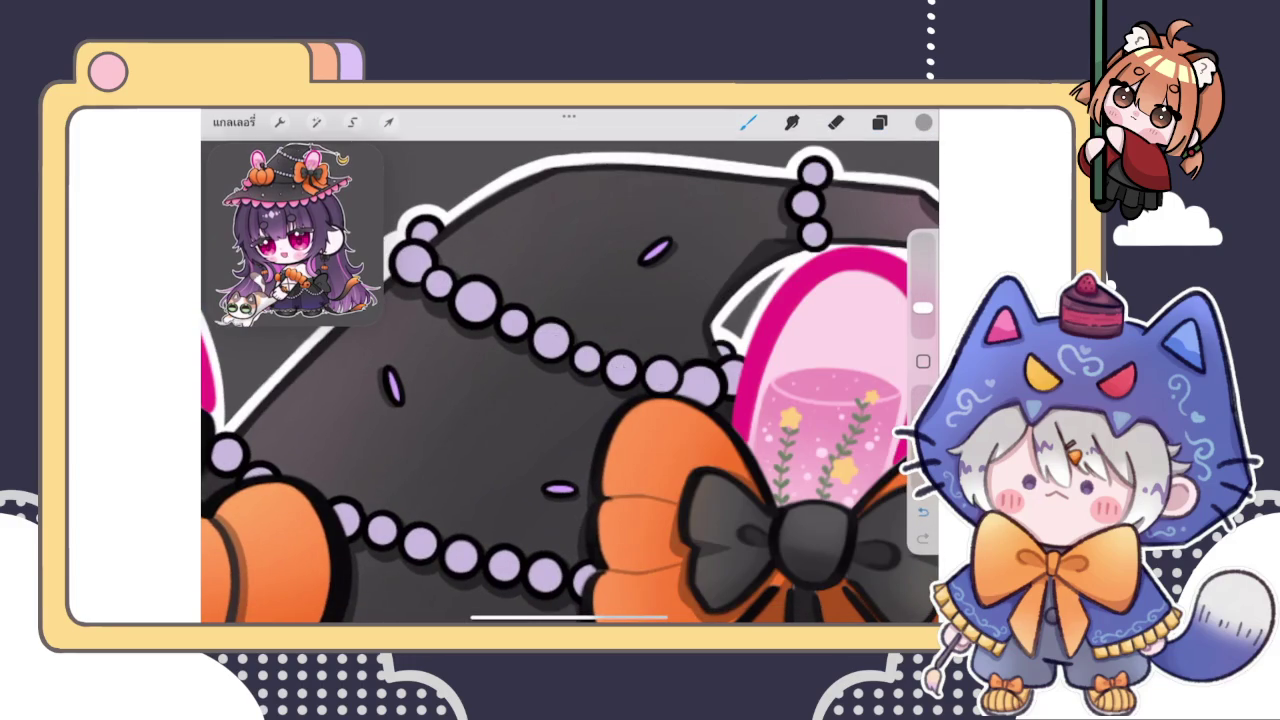
Shade the top bead and the second bead's lower-left edge, redoing one stroke
scroll(480, 300, "up", 5)
scroll(470, 250, "up", 2)
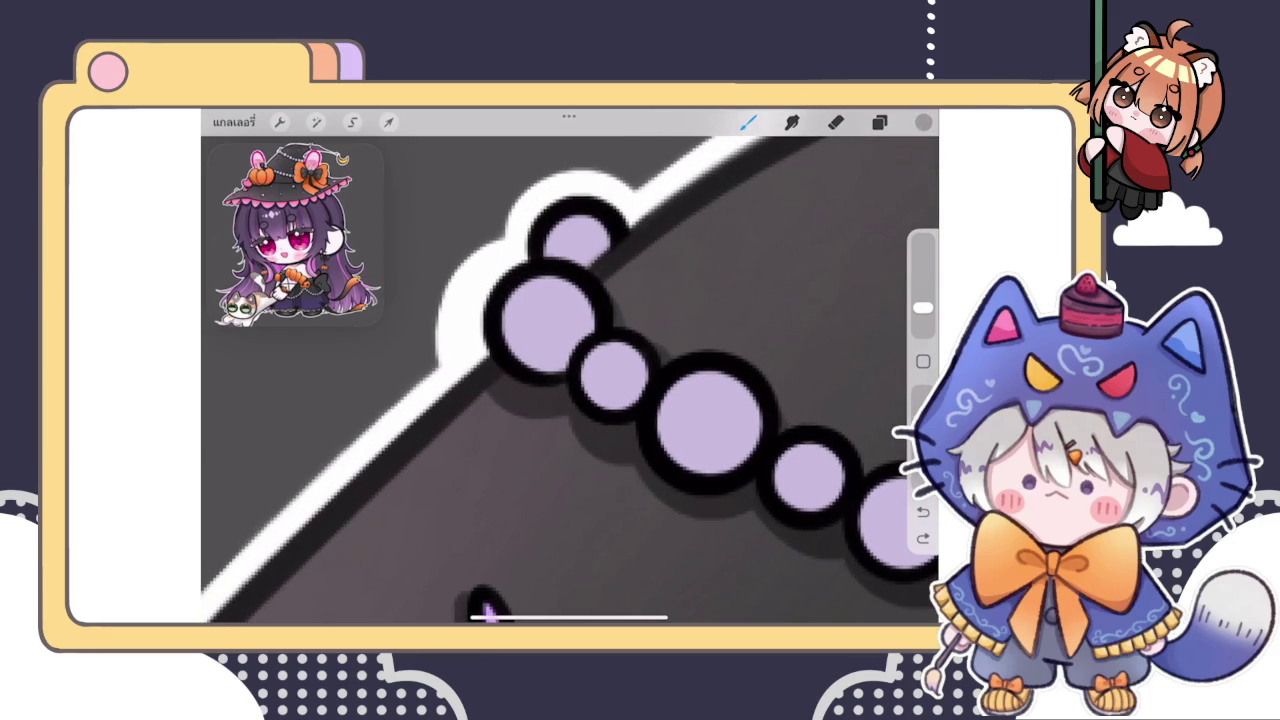
left_click_drag(555, 257, 610, 249)
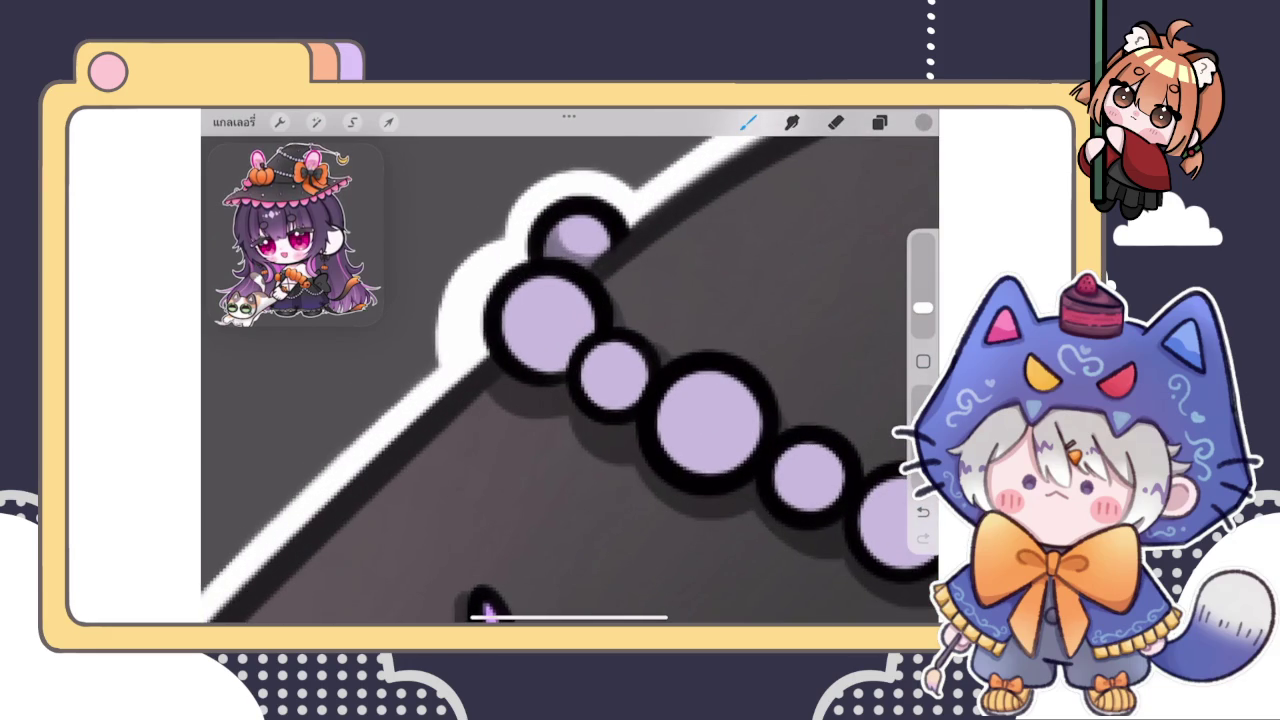
left_click_drag(505, 338, 570, 368)
left_click_drag(600, 325, 562, 352)
left_click_drag(508, 310, 555, 355)
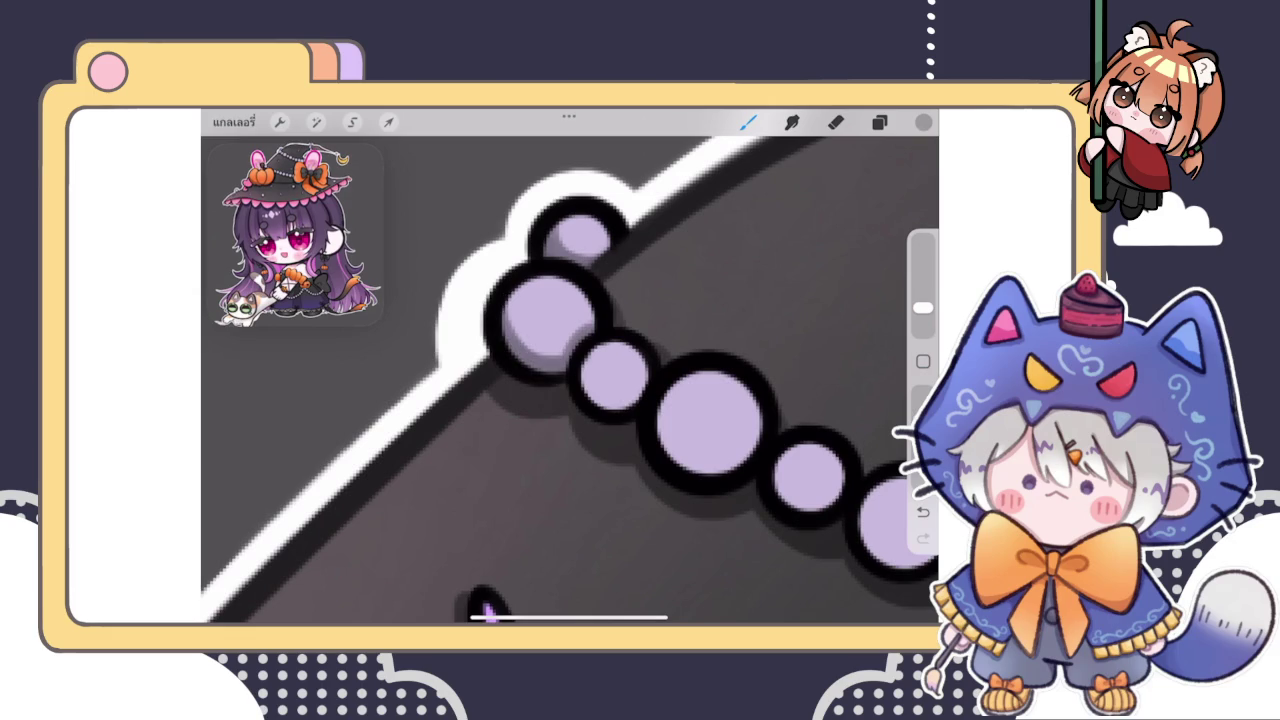
key("ctrl+z")
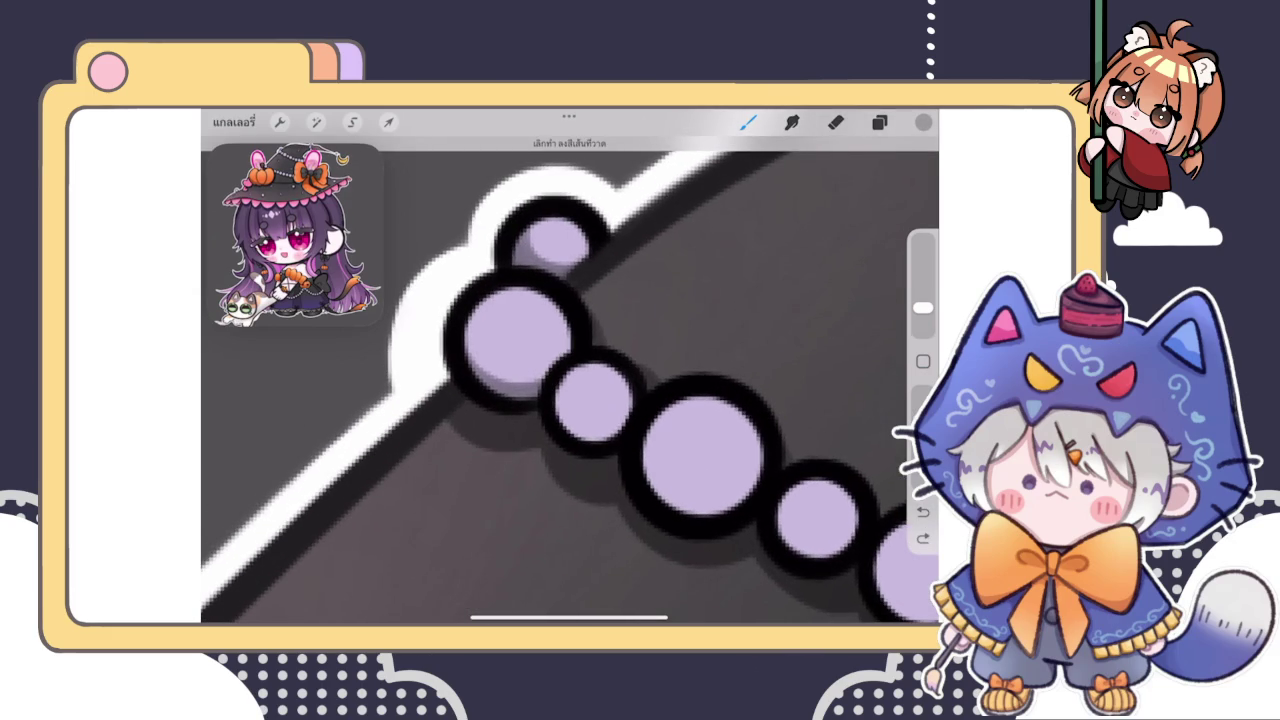
left_click_drag(472, 312, 540, 380)
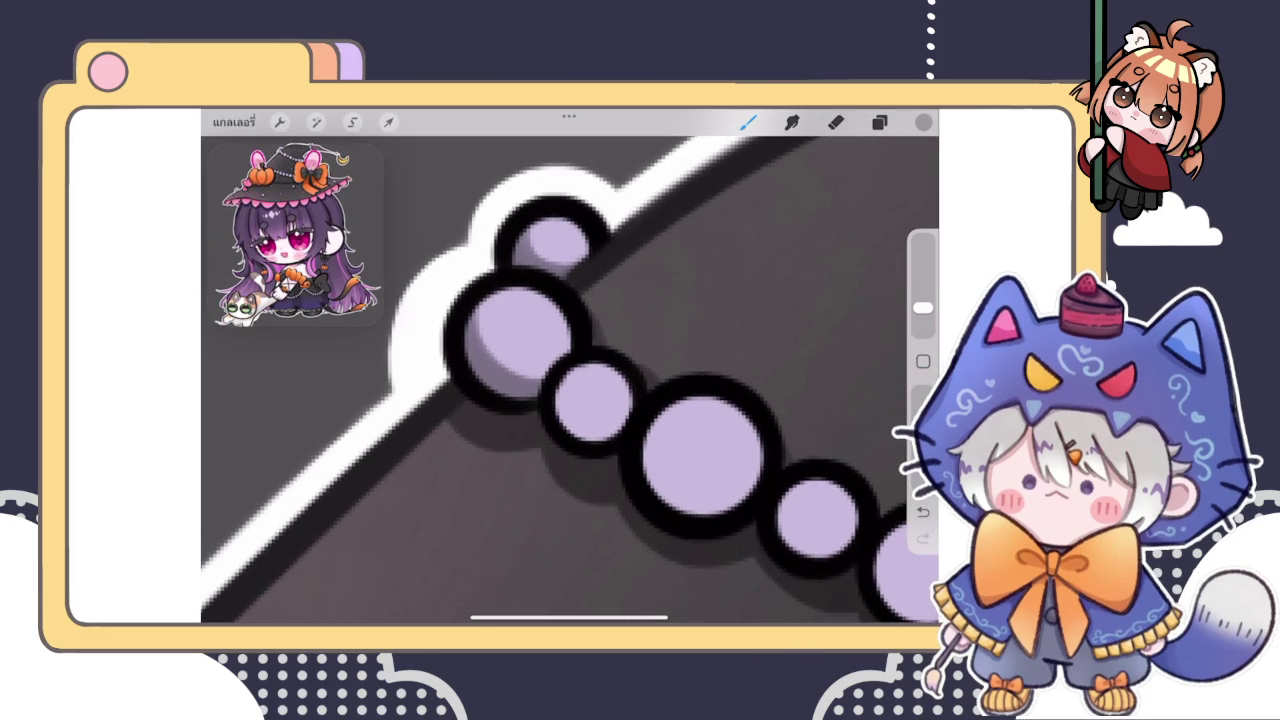
Shade the large bead's lower-left edge with two darker lavender strokes
scroll(570, 380, "right", 3)
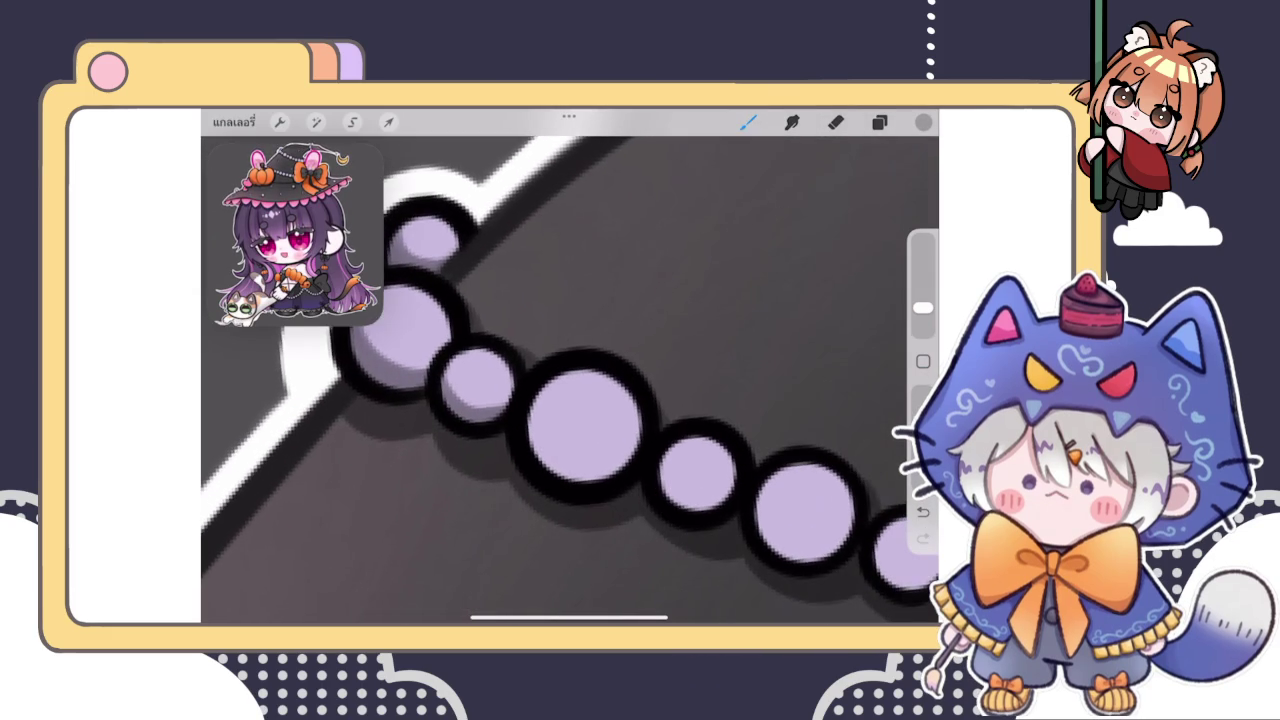
left_click_drag(532, 415, 625, 472)
left_click_drag(530, 405, 600, 462)
scroll(570, 380, "down", 3)
scroll(570, 380, "down", 3)
scroll(570, 380, "down", 5)
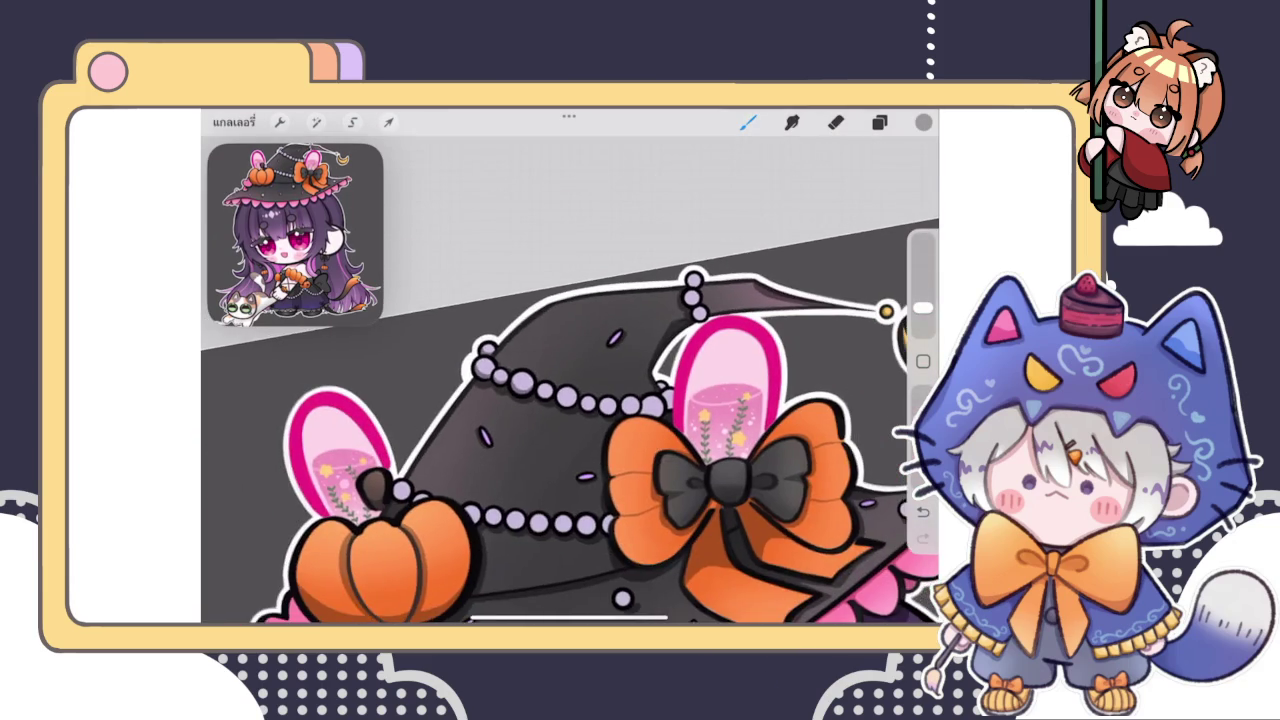
scroll(570, 380, "down", 3)
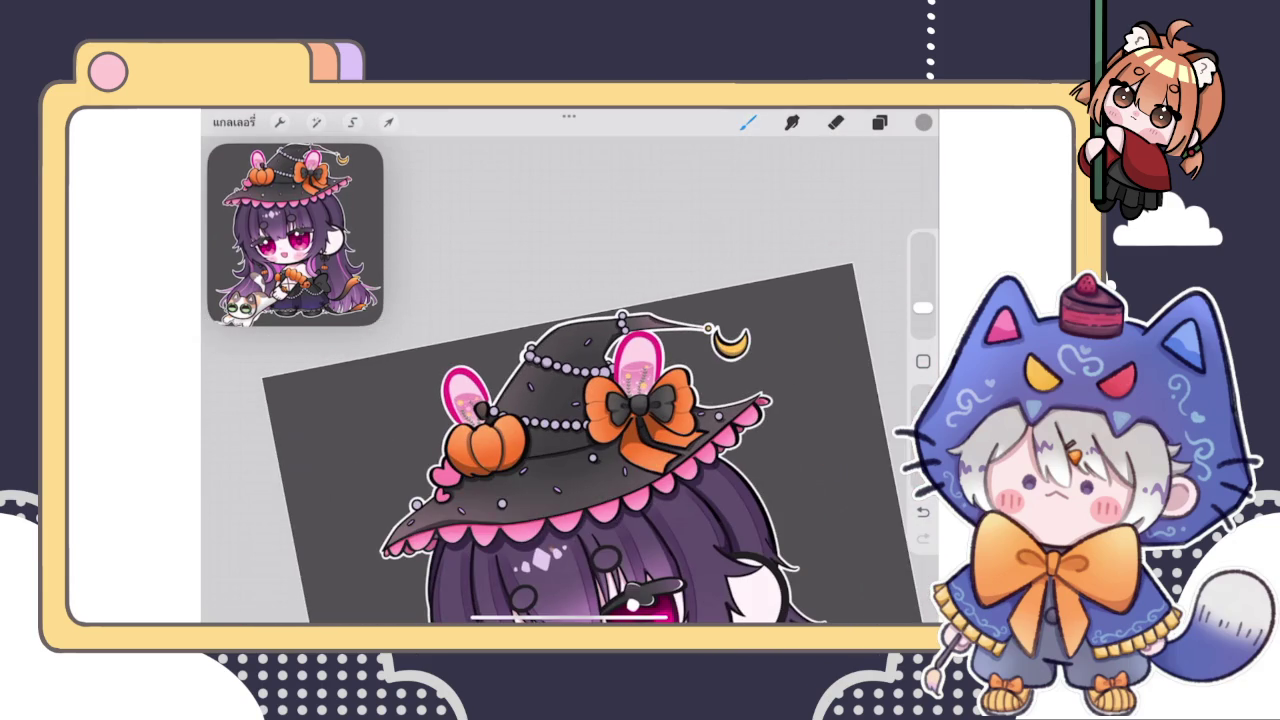
scroll(580, 450, "down", 3)
scroll(580, 450, "down", 2)
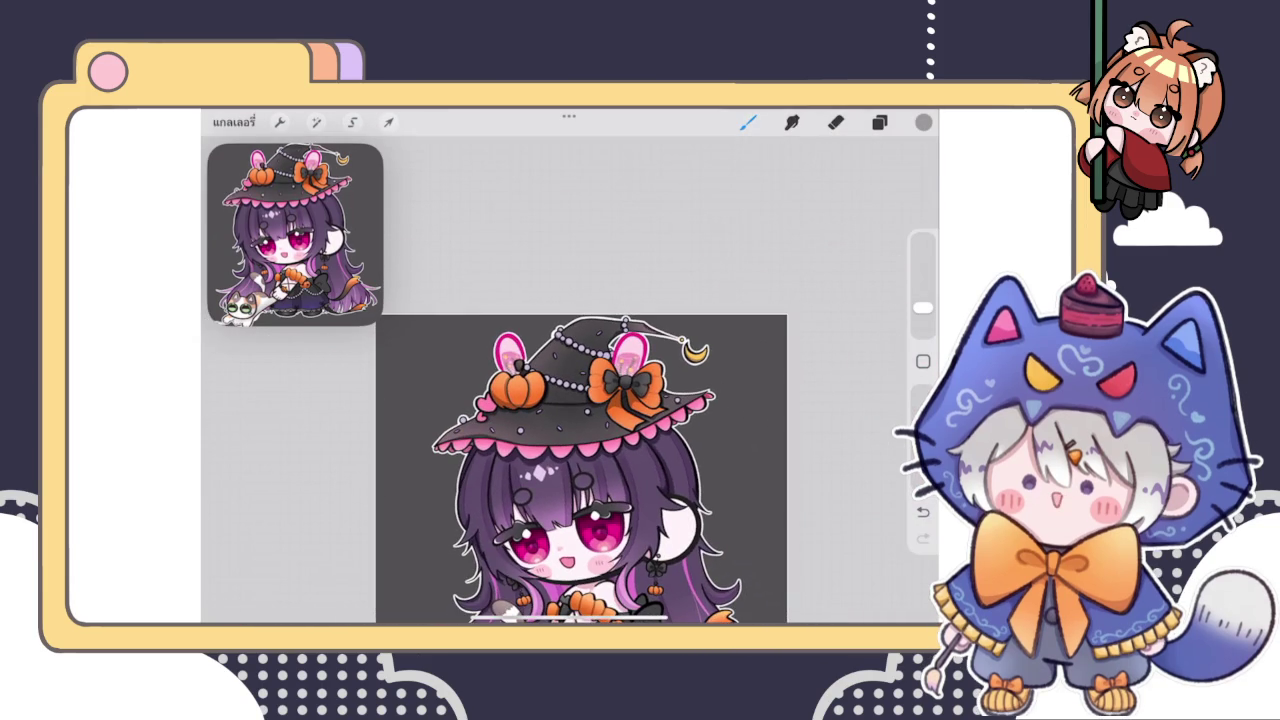
scroll(600, 360, "up", 3)
scroll(600, 360, "up", 3)
scroll(600, 360, "up", 3)
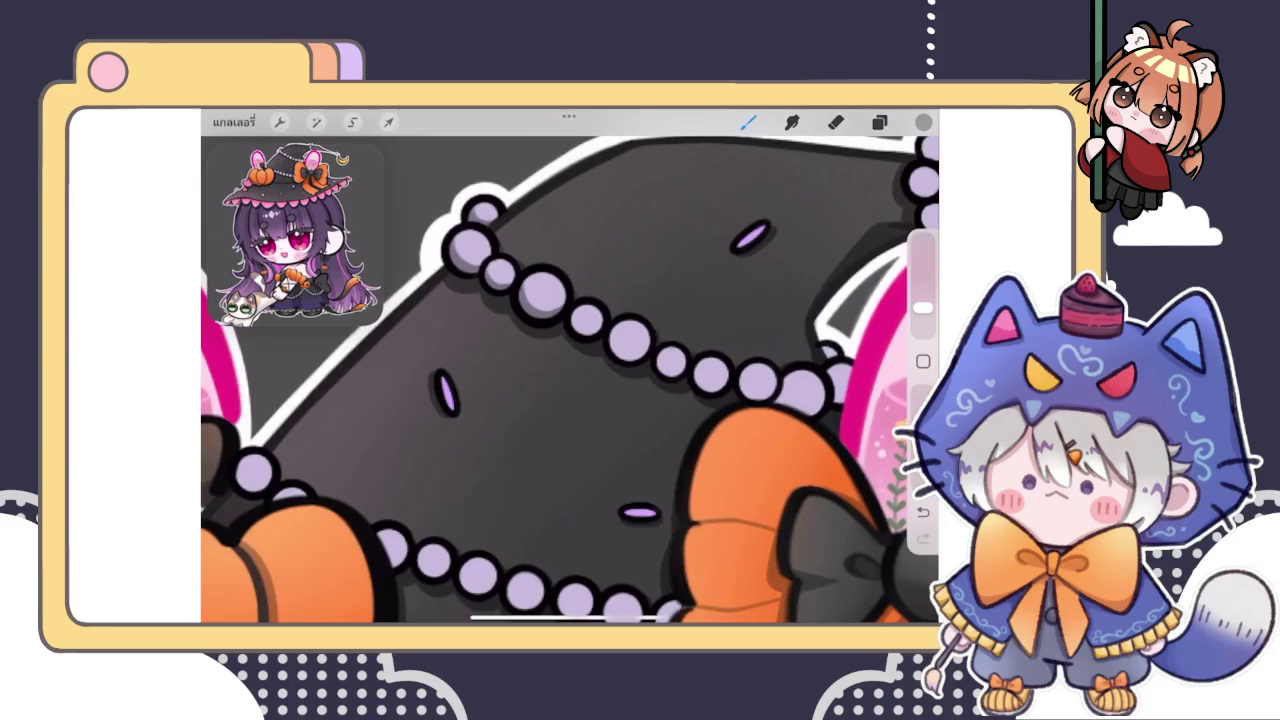
scroll(600, 360, "up", 3)
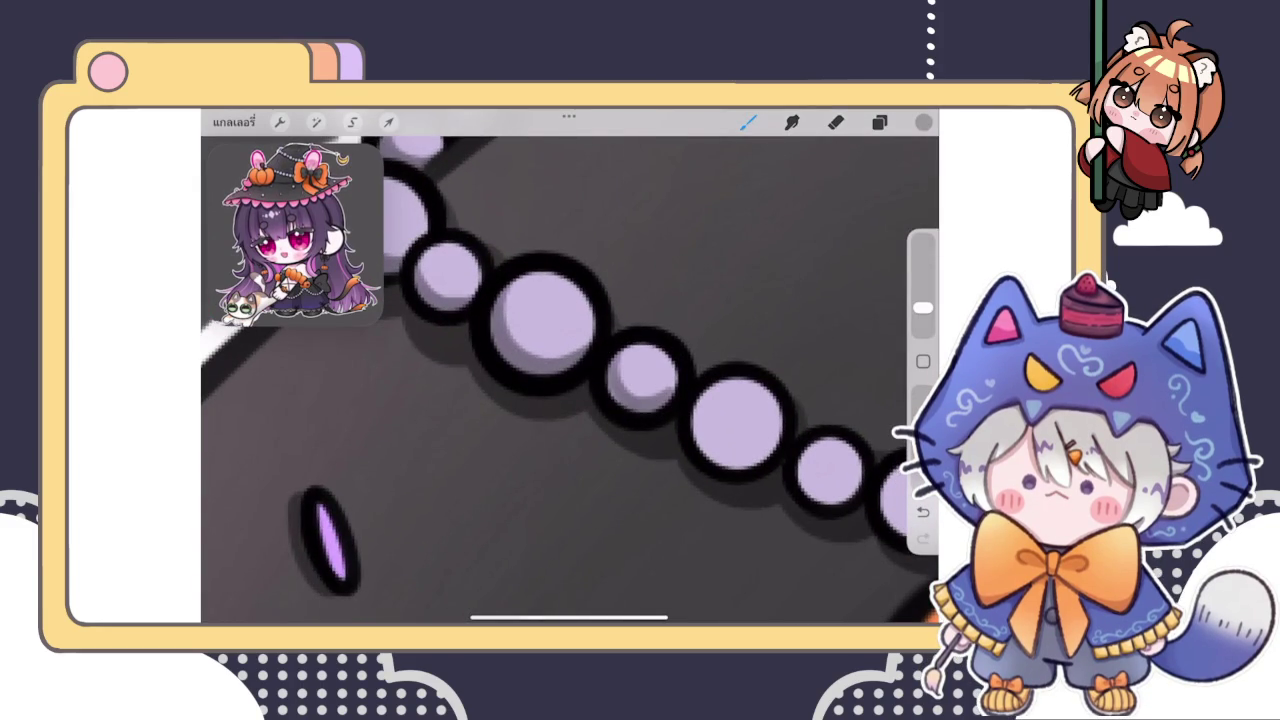
scroll(570, 370, "up", 3)
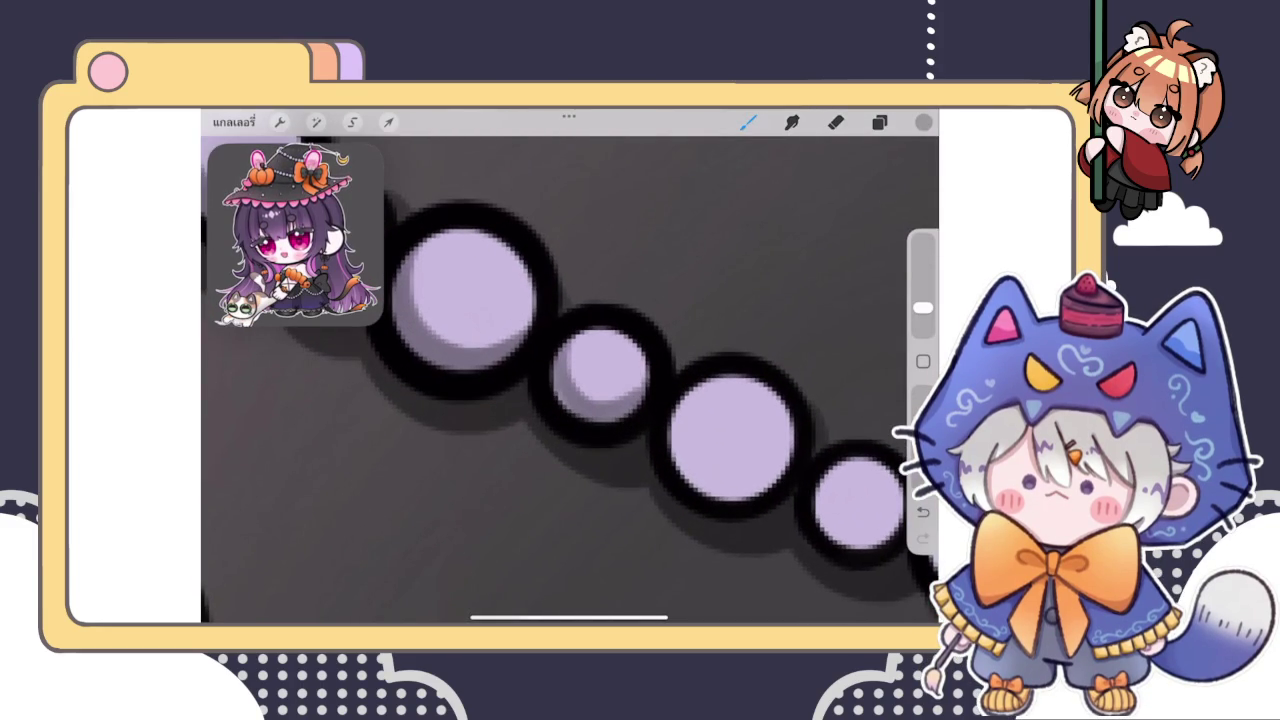
Shade the lower-left and bottom edges of the second, third and fourth beads
mouse_move(558, 378)
left_mouse_down()
mouse_move(563, 409)
mouse_move(629, 416)
mouse_move(740, 495)
left_mouse_up()
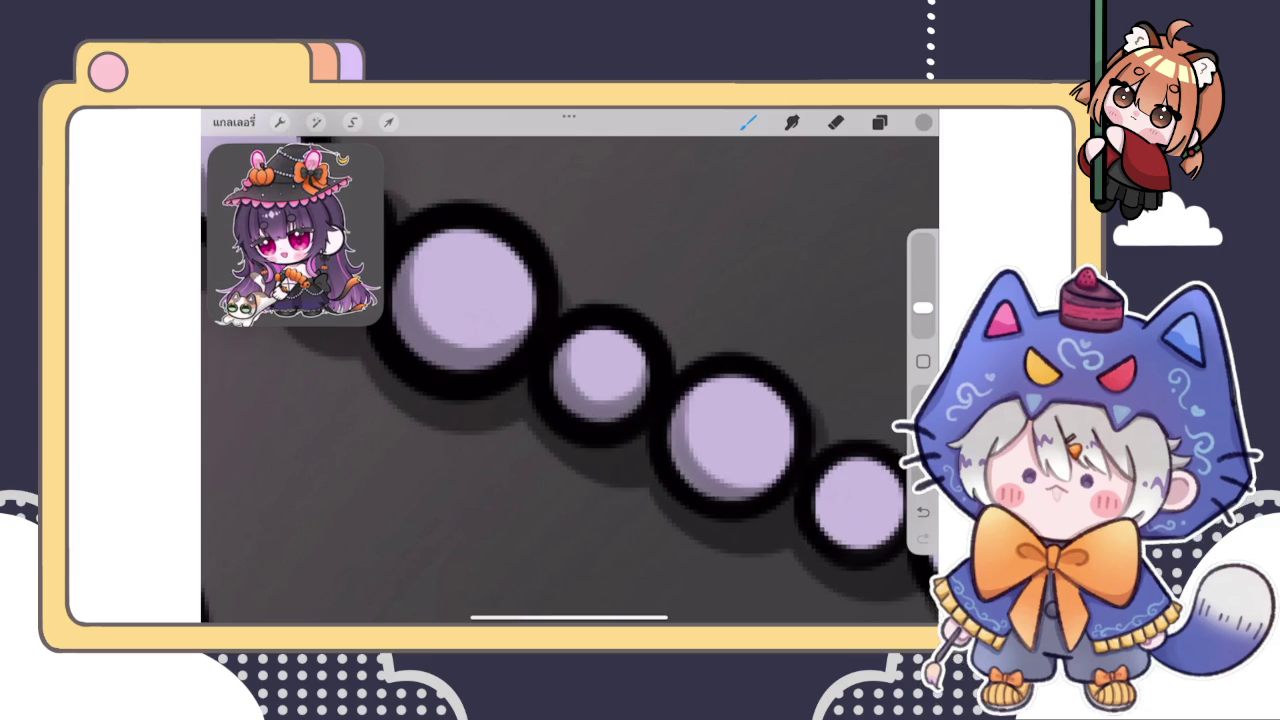
left_click_drag(650, 380, 515, 410)
left_click_drag(556, 362, 650, 455)
left_click_drag(542, 372, 580, 470)
mouse_move(706, 428)
left_mouse_down()
mouse_move(765, 512)
mouse_move(792, 512)
left_mouse_up()
mouse_move(705, 450)
left_mouse_down()
mouse_move(745, 500)
mouse_move(775, 494)
left_mouse_up()
scroll(570, 380, "right", 3)
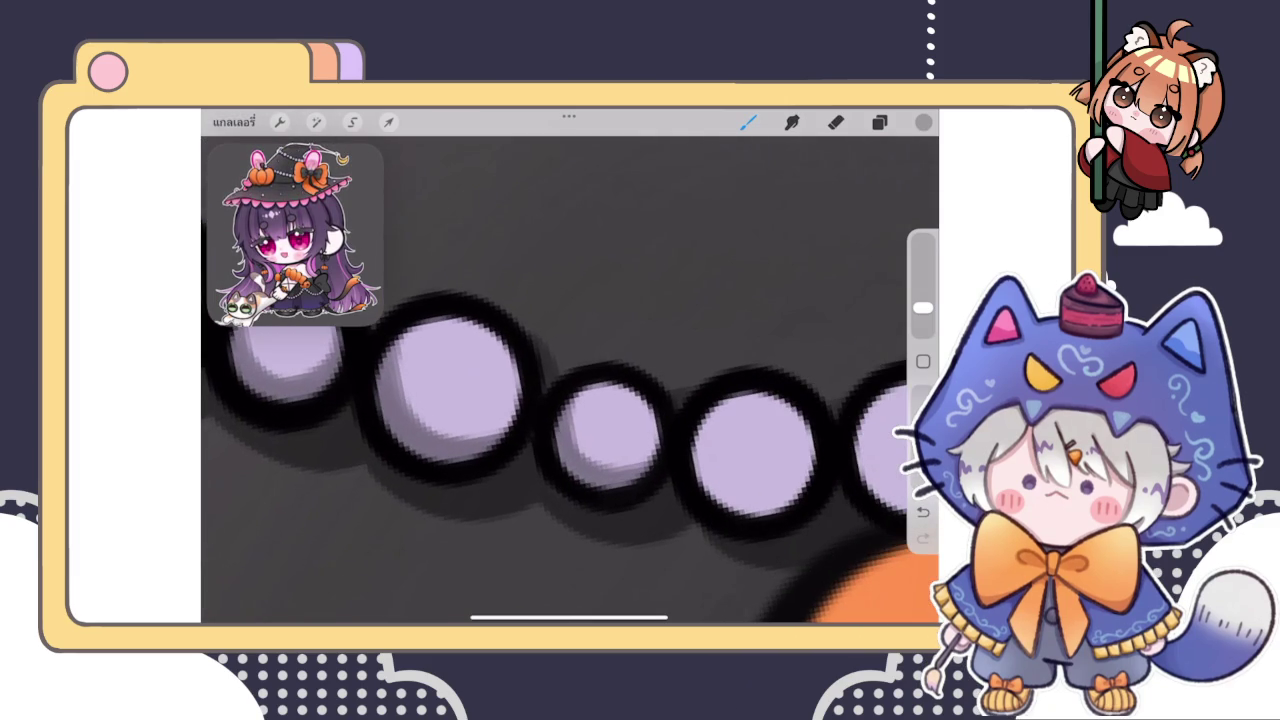
left_click_drag(576, 388, 558, 463)
scroll(570, 420, "right", 3)
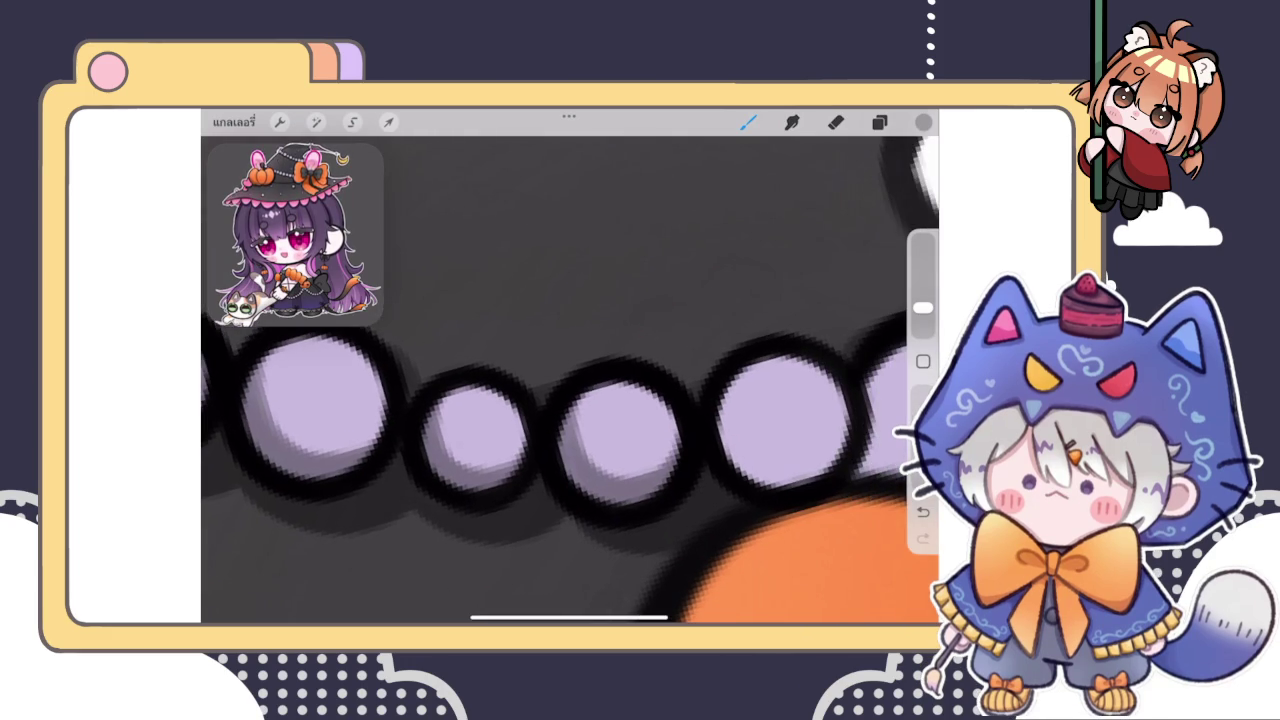
left_click(836, 121)
Set the eraser size to 2% and paint a shadow crescent under the third bead
left_click_drag(923, 316, 923, 321)
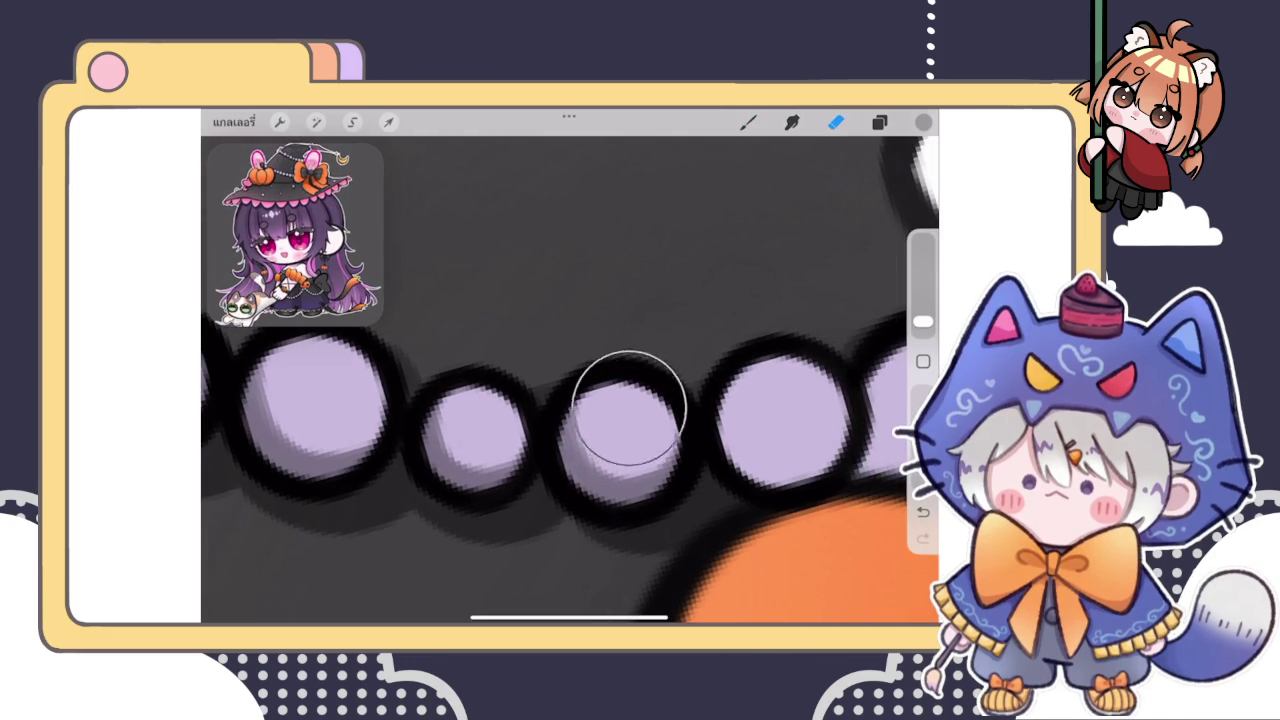
left_click(748, 121)
scroll(570, 400, "right", 3)
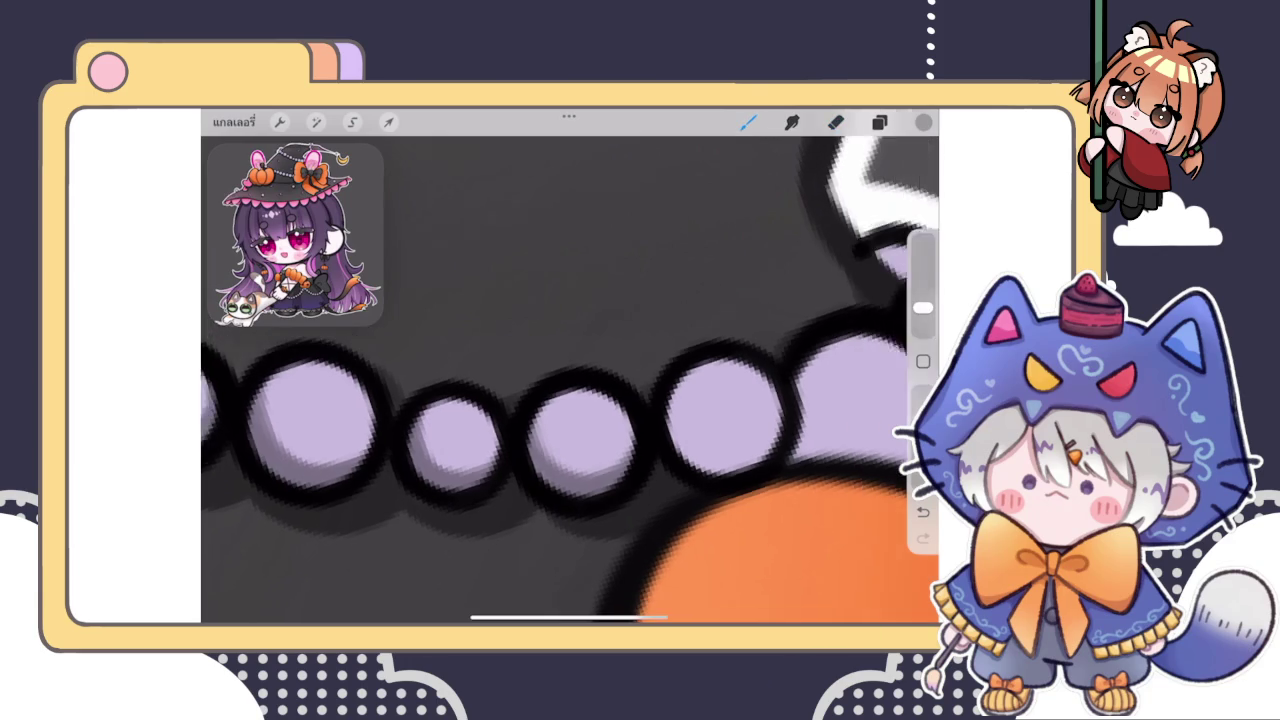
left_click_drag(585, 425, 690, 440)
left_click_drag(592, 450, 668, 468)
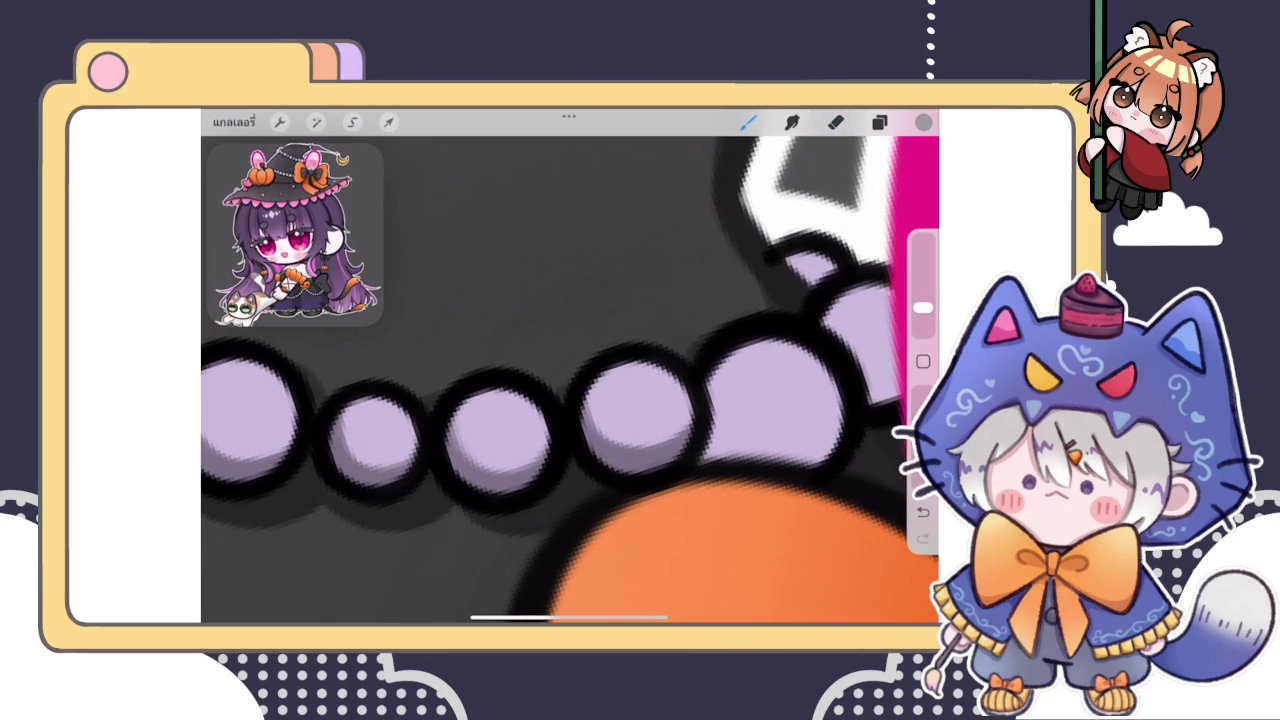
Paint shadows along the bottoms of the beads, undoing and repainting a stroke
scroll(570, 400, "right", 3)
left_click_drag(600, 372, 740, 455)
left_click_drag(590, 420, 620, 455)
scroll(570, 400, "right", 3)
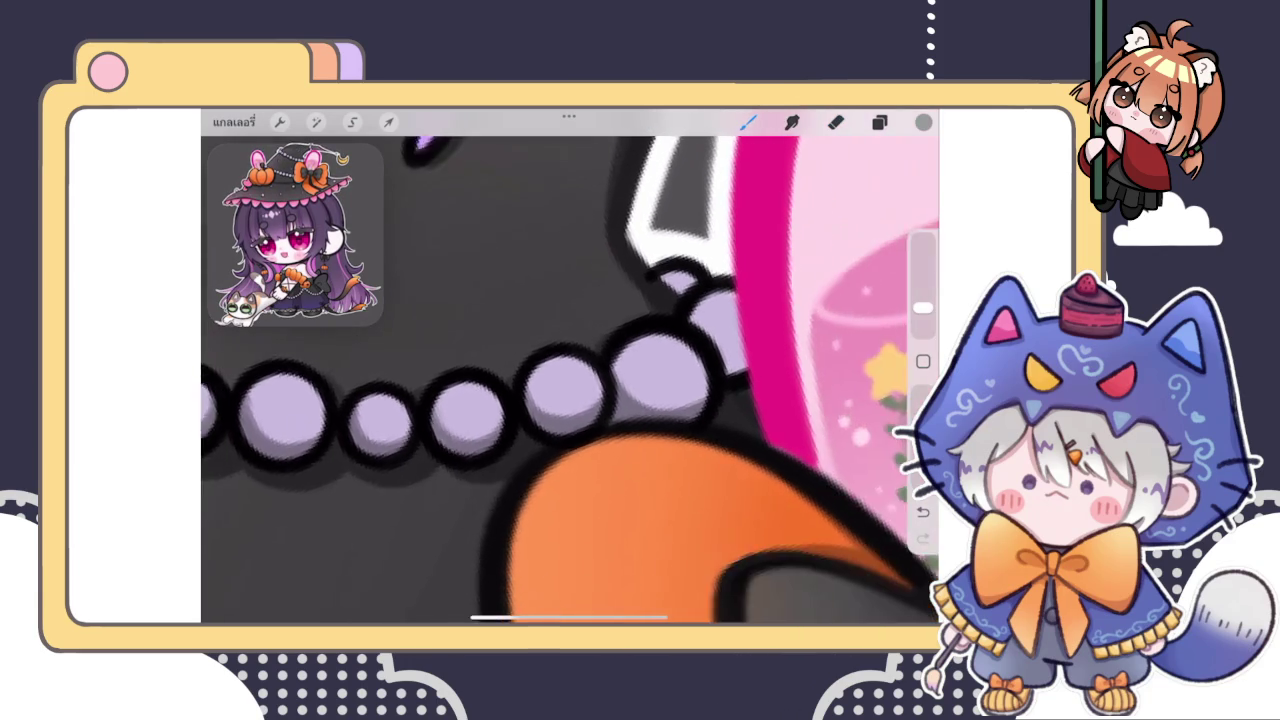
scroll(570, 380, "up", 3)
key("ctrl+z")
key("ctrl+z")
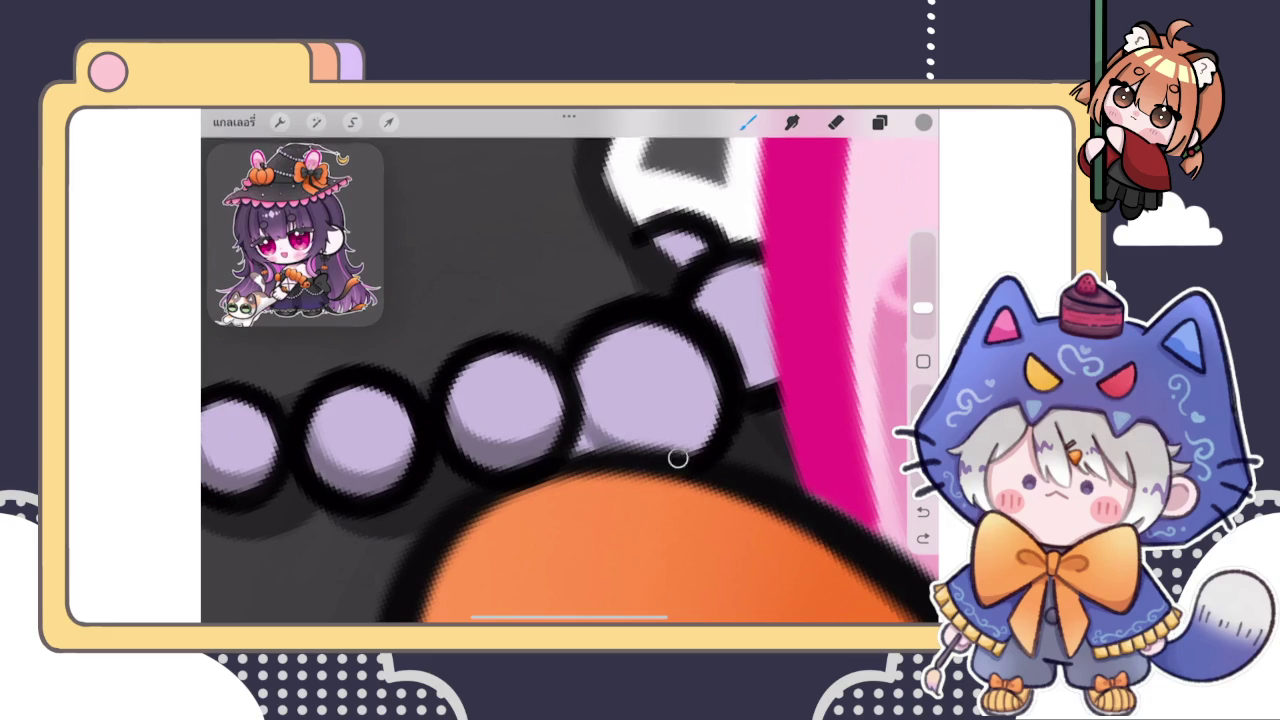
left_click_drag(678, 458, 640, 452)
scroll(570, 380, "down", 3)
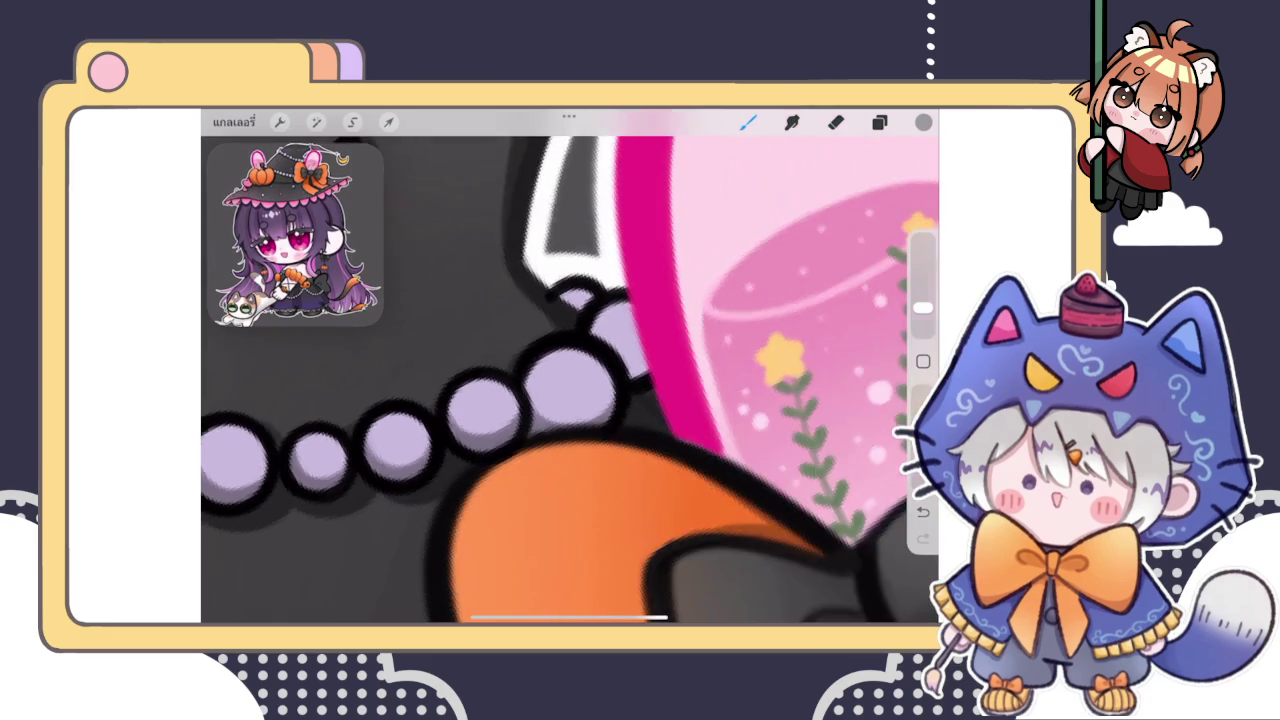
scroll(570, 380, "down", 3)
scroll(570, 380, "up", 3)
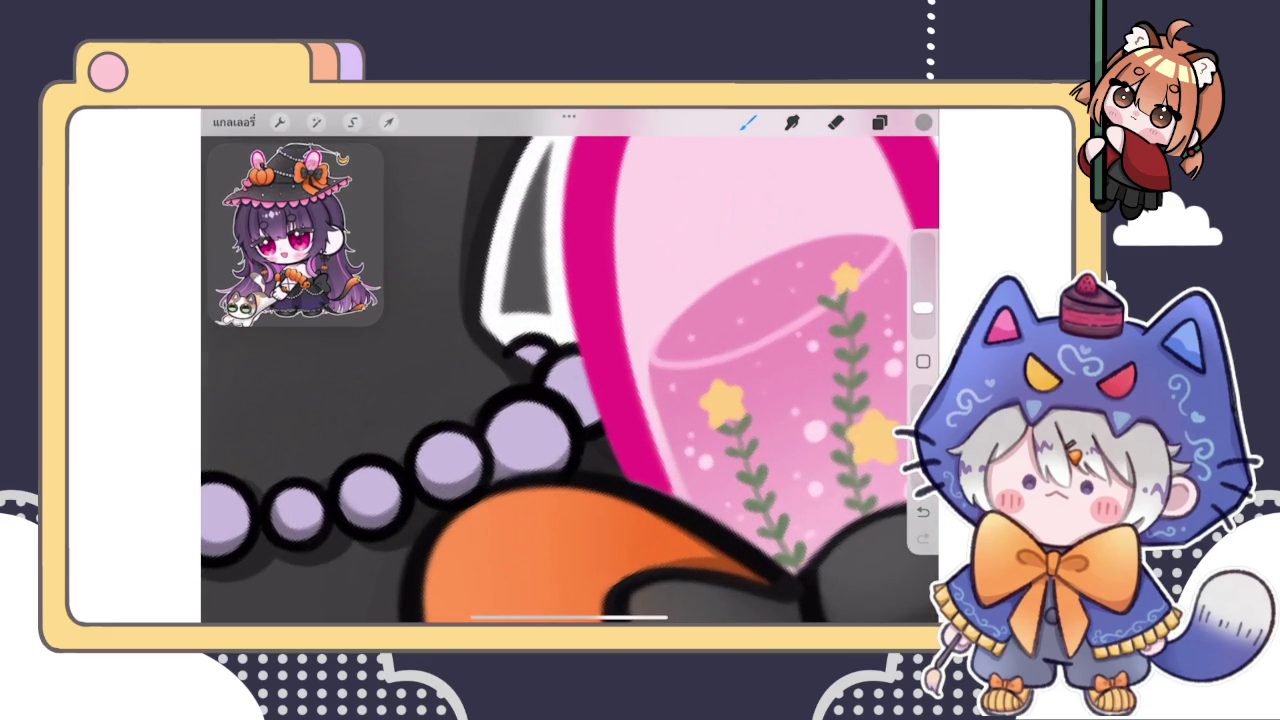
Shade the bead beside the pink ear rim and add a small dark mark
mouse_move(596, 402)
left_mouse_down()
mouse_move(582, 420)
mouse_move(584, 406)
left_mouse_up()
key("ctrl+z")
key("ctrl+z")
key("ctrl+z")
mouse_move(590, 394)
left_mouse_down()
mouse_move(572, 426)
mouse_move(566, 396)
mouse_move(600, 413)
left_mouse_up()
left_click_drag(538, 354, 548, 366)
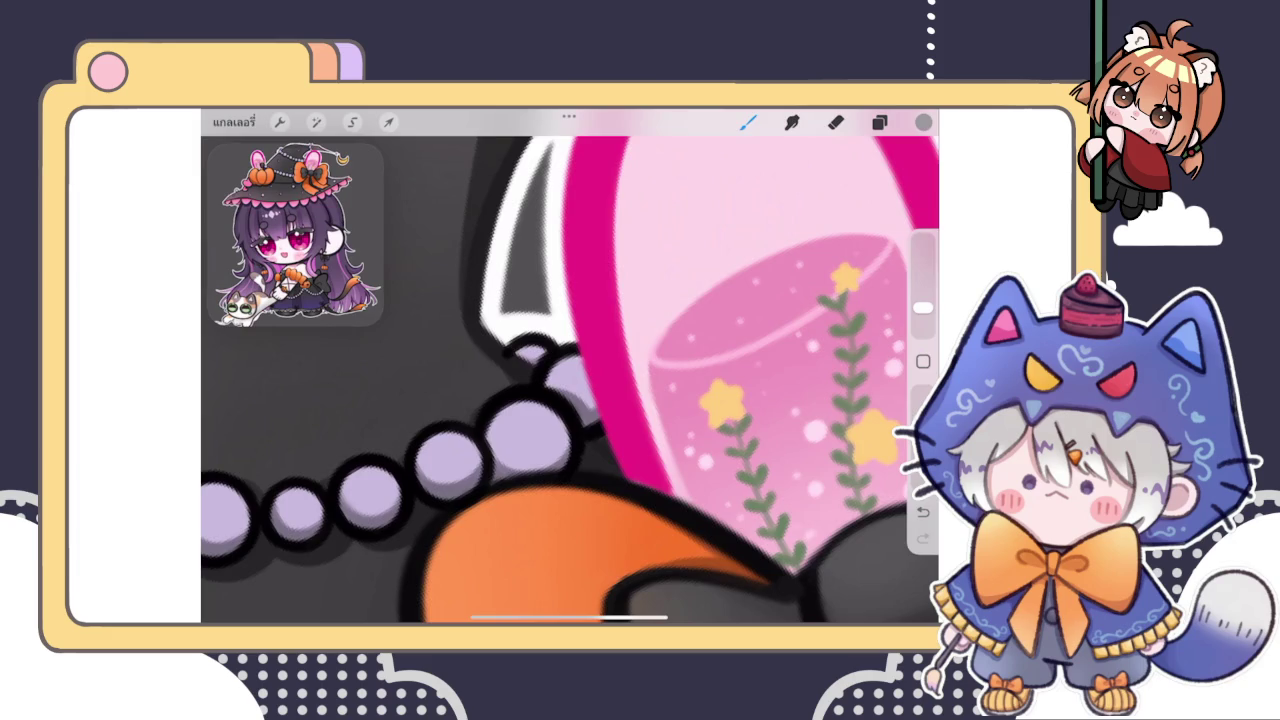
scroll(570, 380, "down", 5)
scroll(570, 380, "down", 5)
scroll(570, 380, "down", 2)
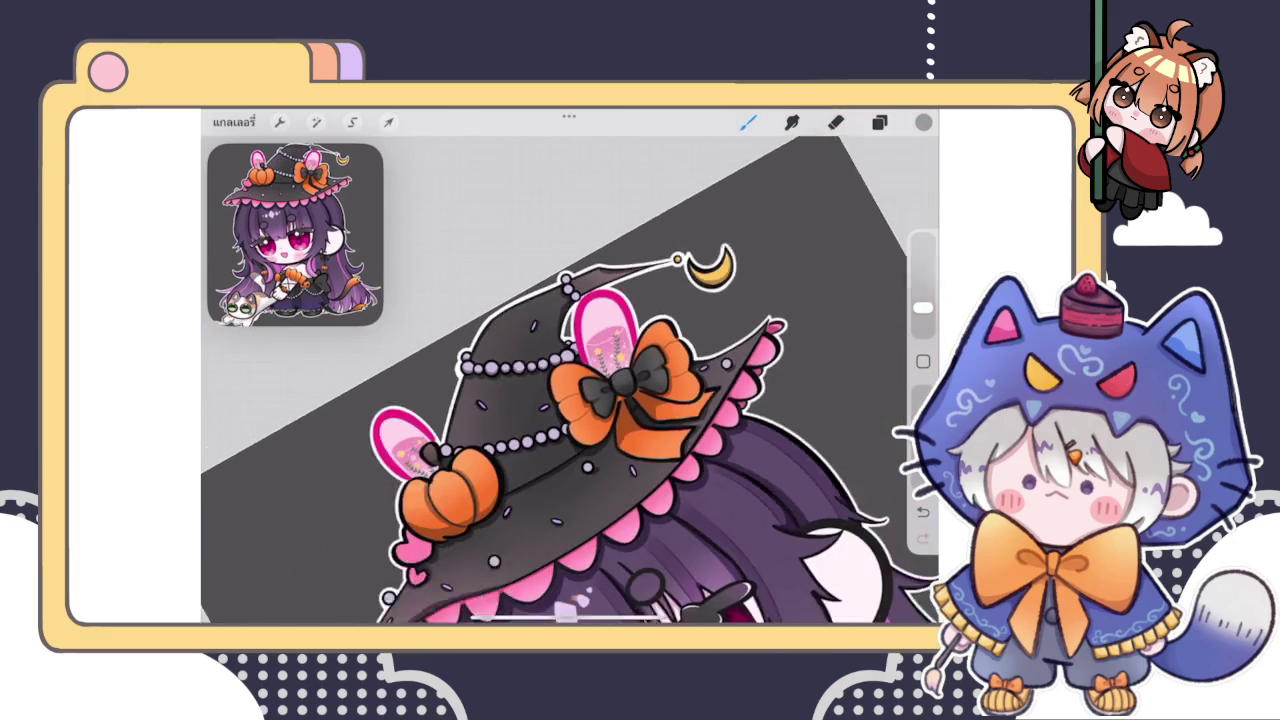
scroll(570, 386, "up", 5)
scroll(570, 380, "up", 5)
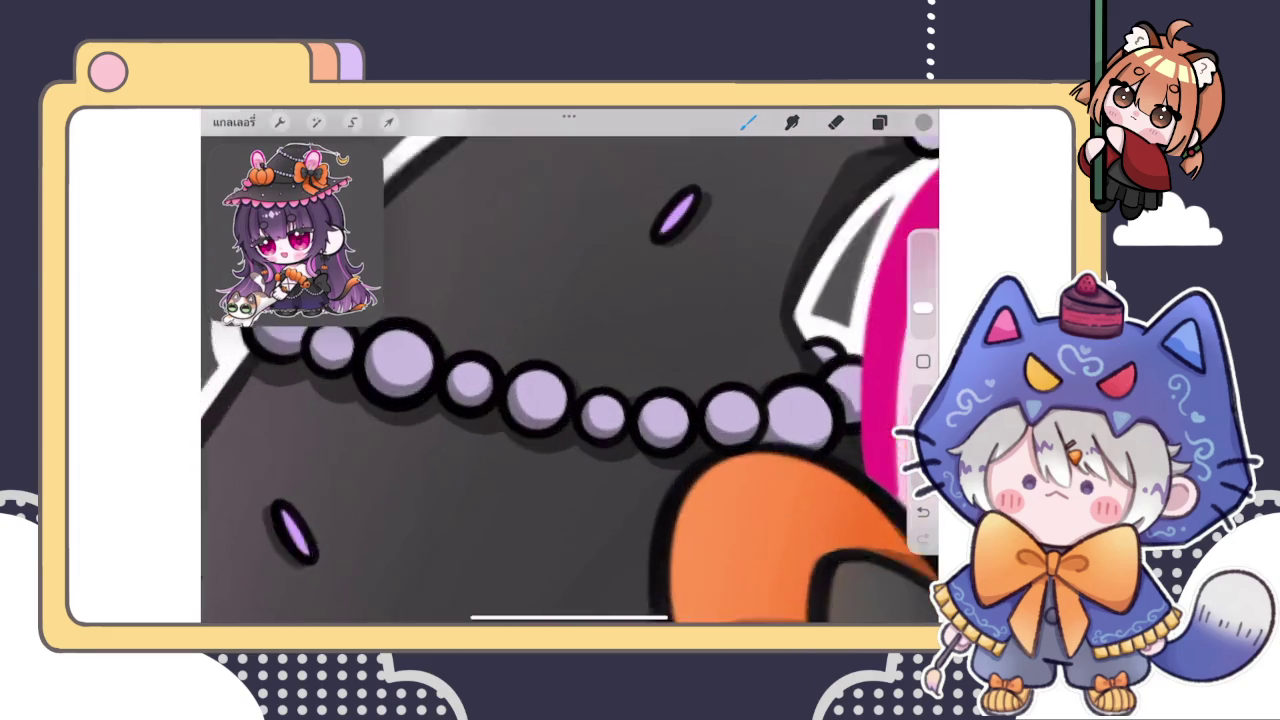
scroll(570, 380, "up", 2)
Erase stray shading to touch up the bead beside the pink rim
key("e")
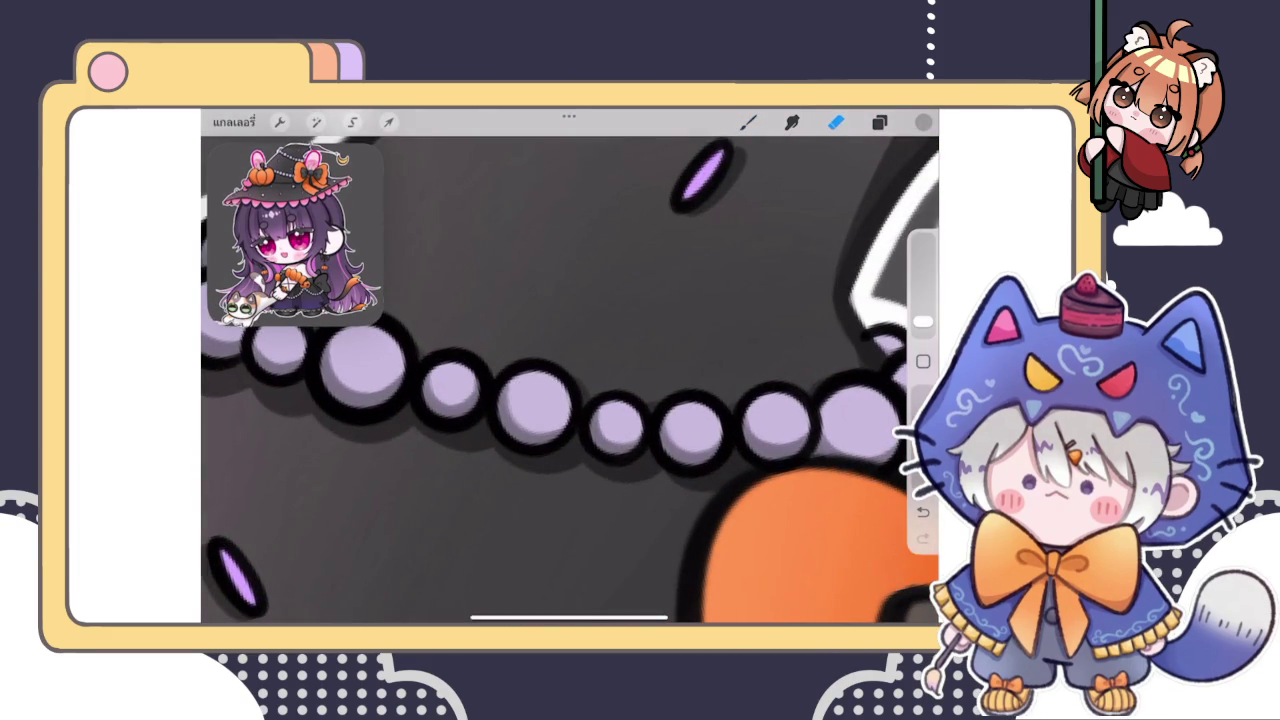
scroll(475, 301, "down", 5)
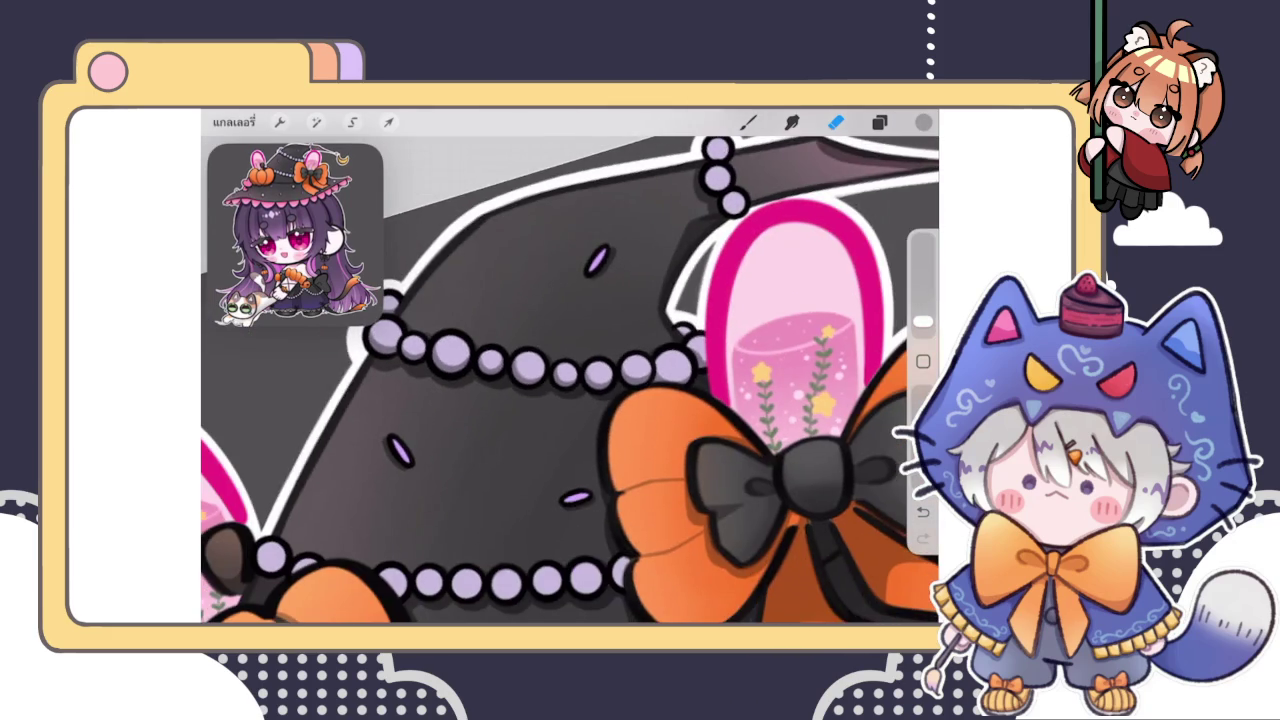
scroll(570, 380, "up", 5)
key("b")
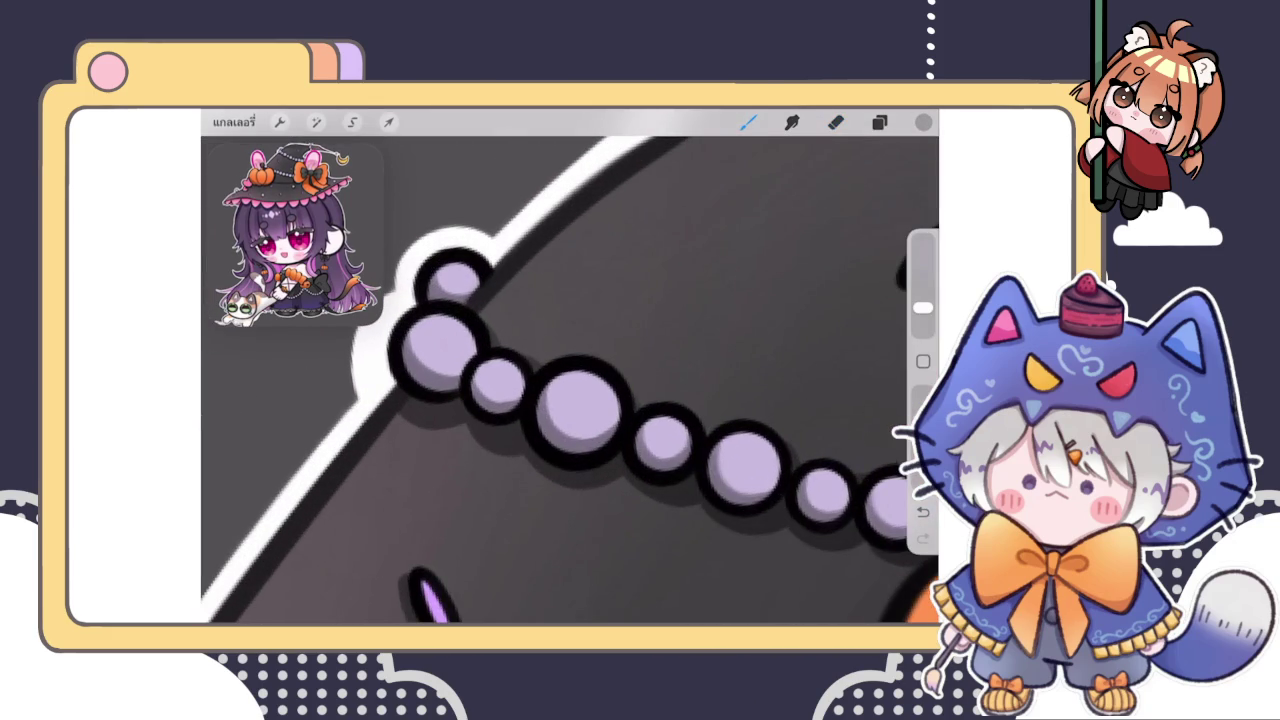
key("e")
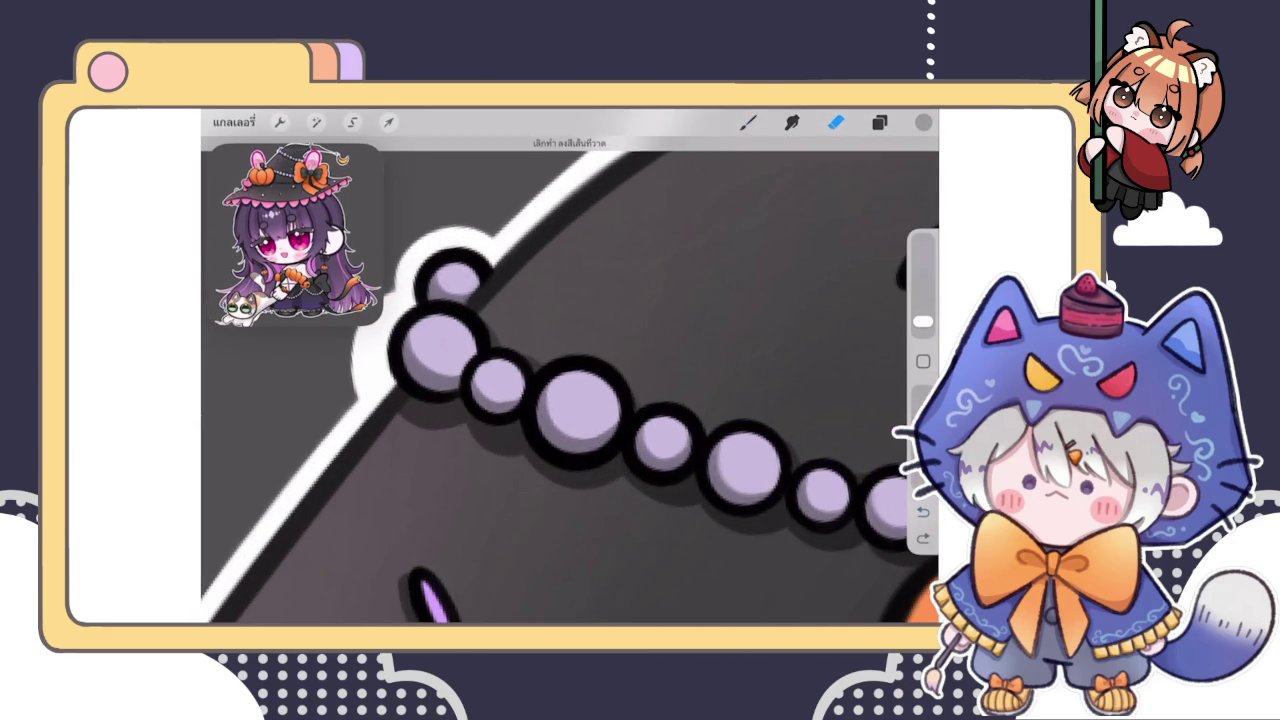
left_click_drag(578, 393, 585, 402)
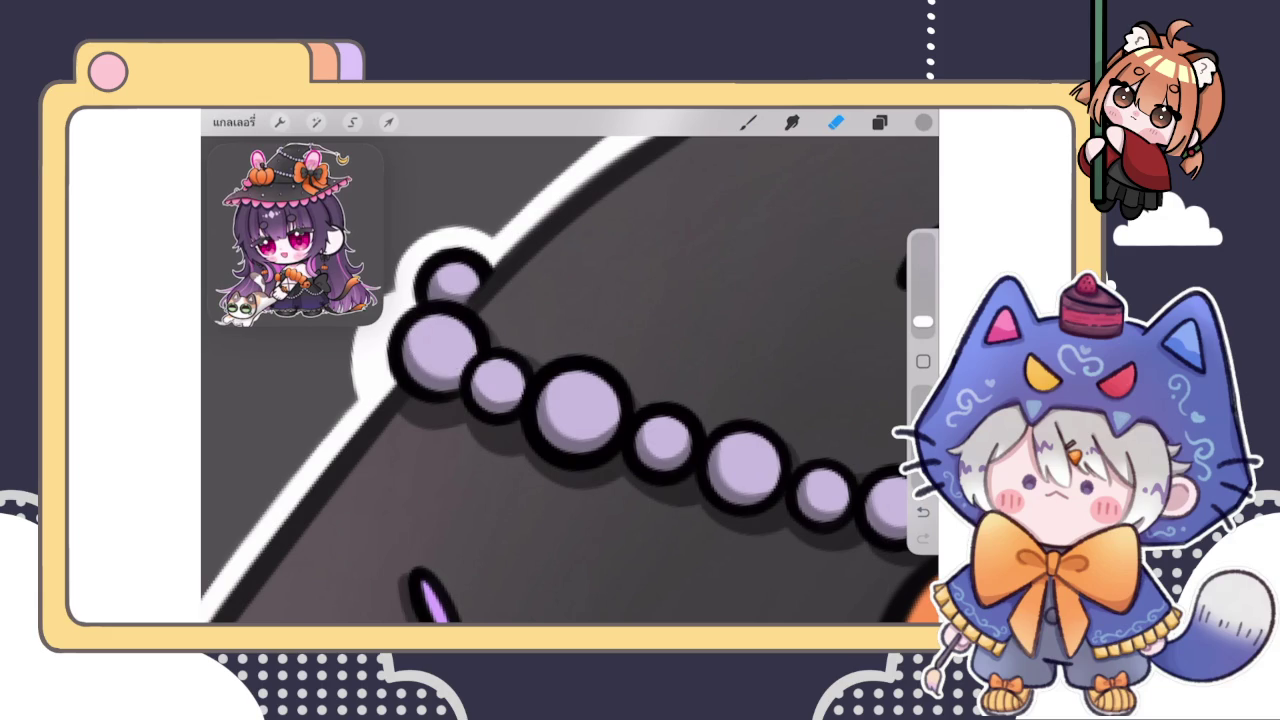
scroll(570, 380, "down", 2)
scroll(570, 370, "down", 3)
scroll(570, 370, "down", 1)
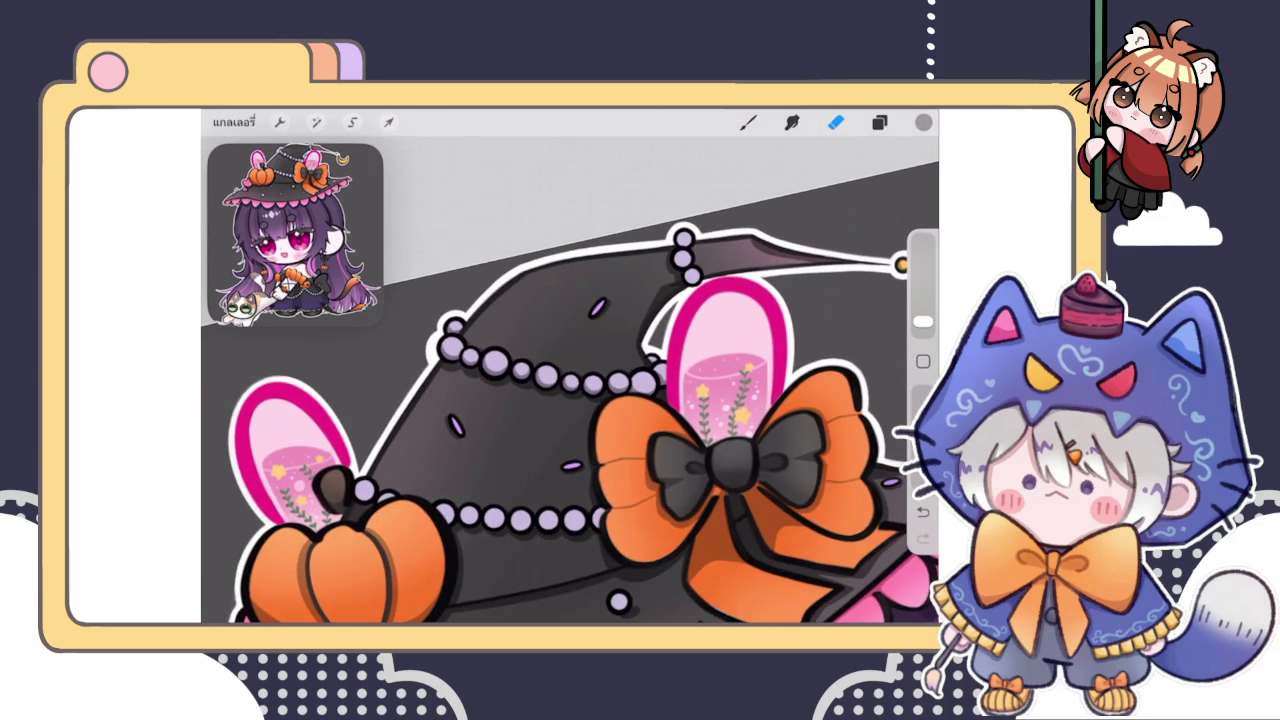
scroll(638, 367, "up", 2)
scroll(638, 367, "up", 2)
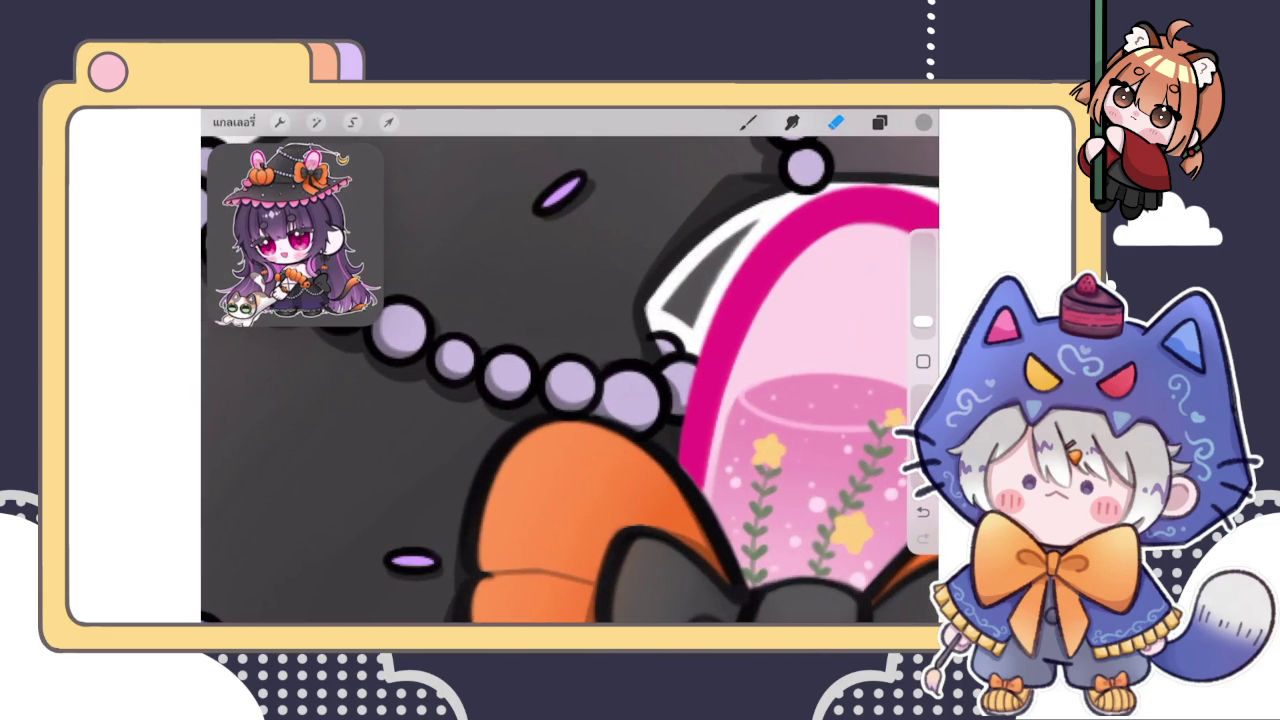
scroll(570, 370, "down", 2)
scroll(570, 370, "down", 2)
scroll(570, 370, "down", 1)
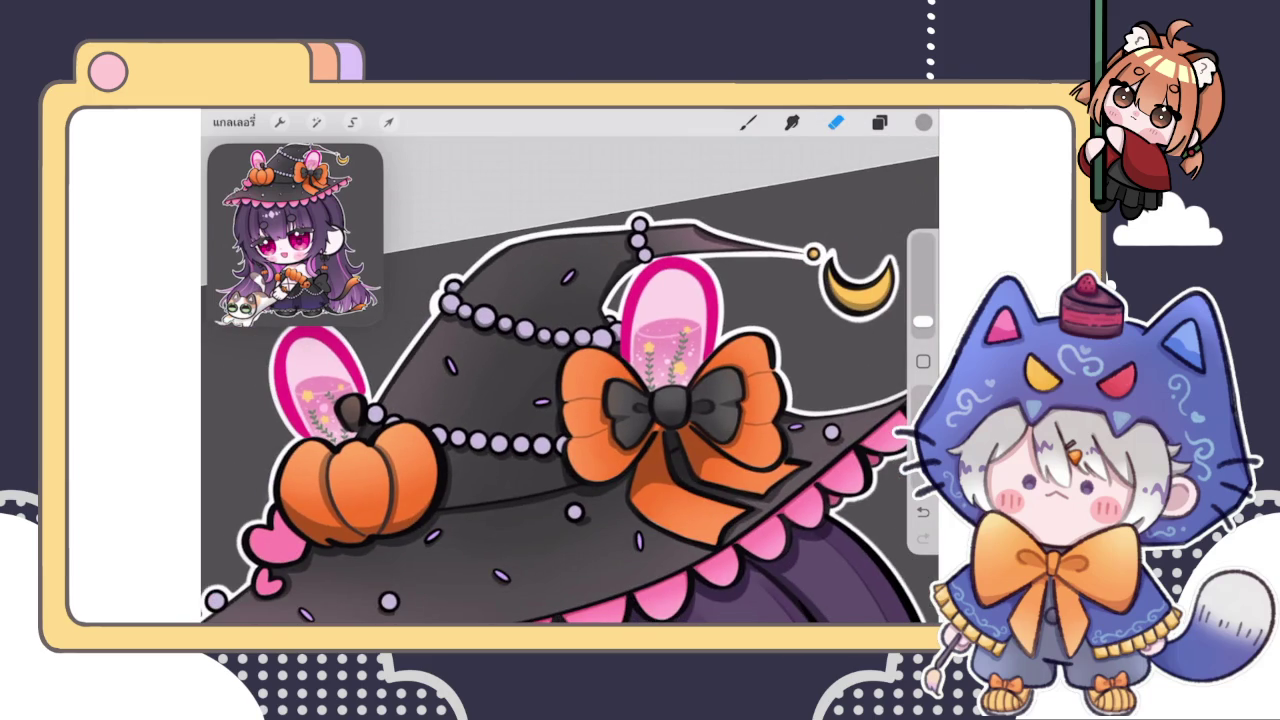
Clean up the small bead's outline edges with the eraser
left_click(748, 122)
scroll(570, 370, "up", 1)
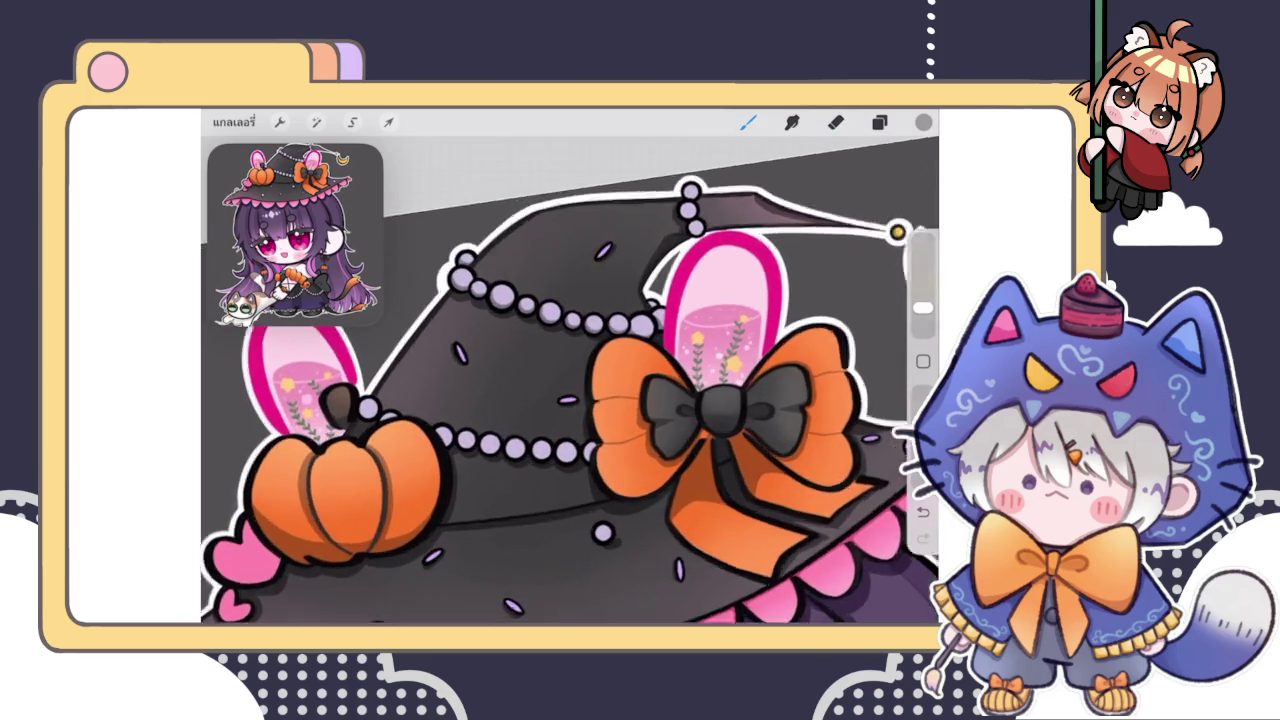
scroll(570, 370, "up", 2)
scroll(570, 370, "up", 2)
scroll(570, 370, "up", 3)
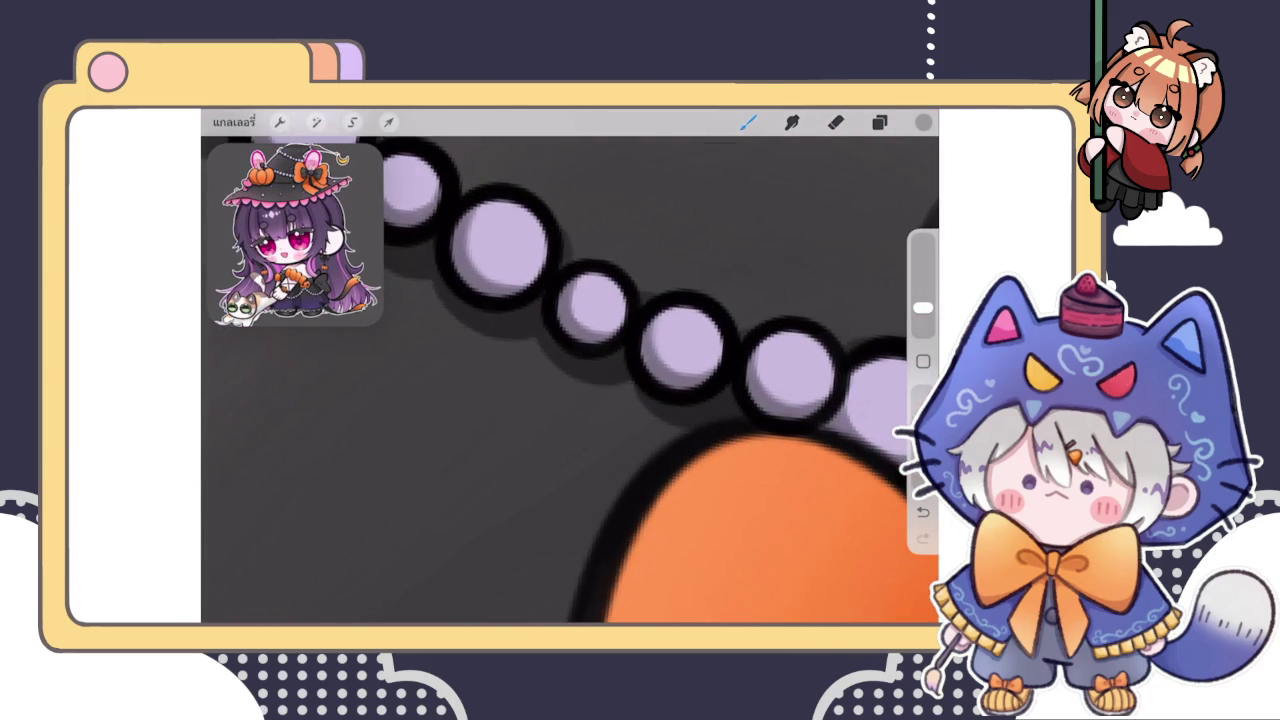
key("e")
left_click_drag(601, 290, 592, 305)
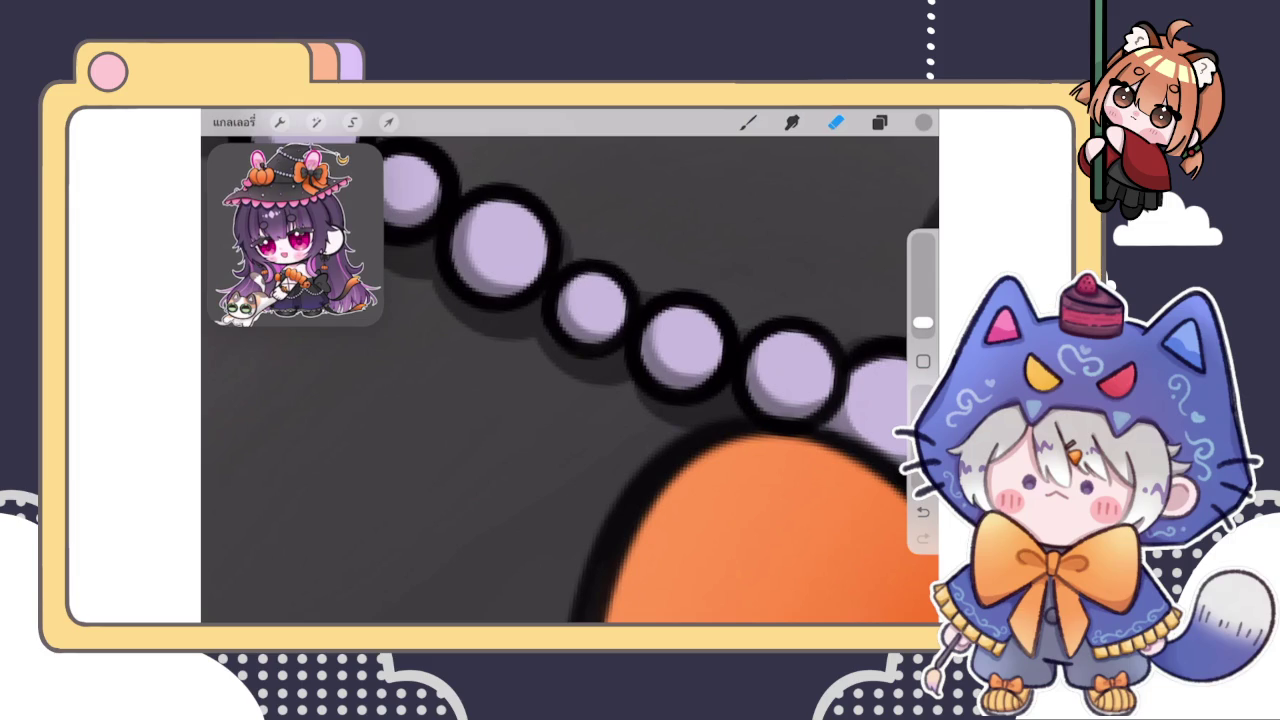
key("b")
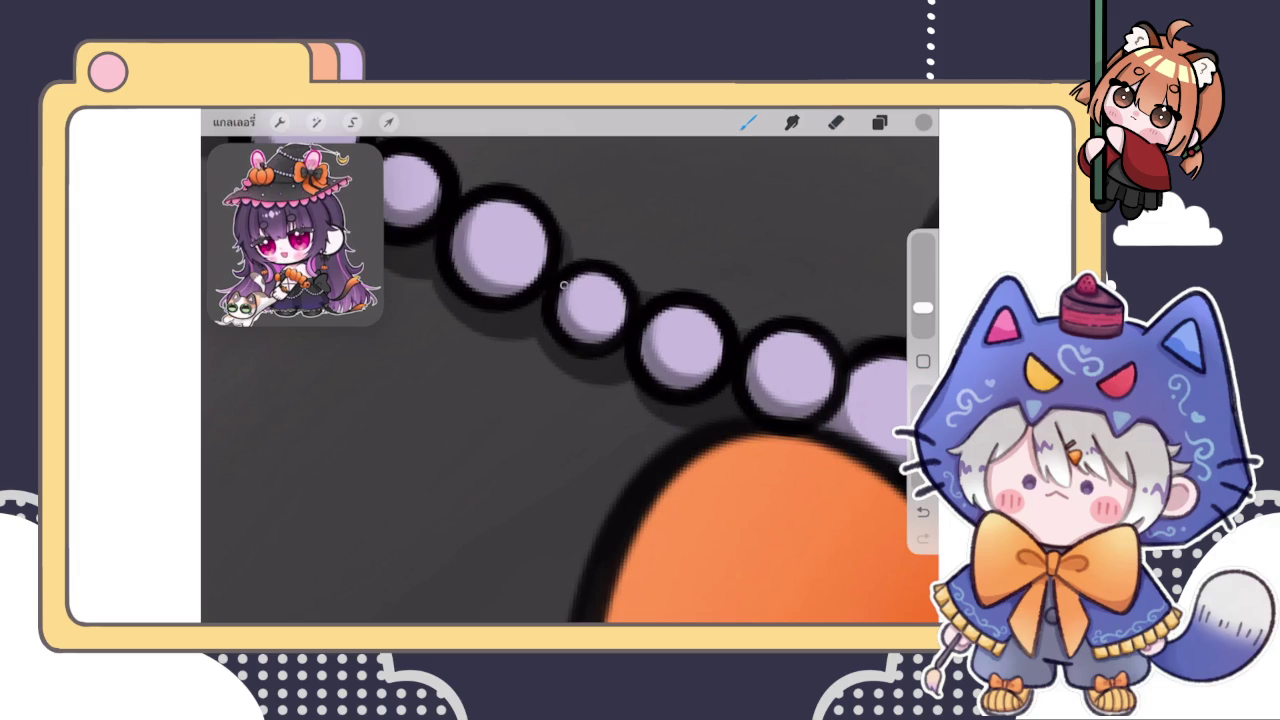
scroll(570, 380, "down", 5)
scroll(570, 380, "up", 5)
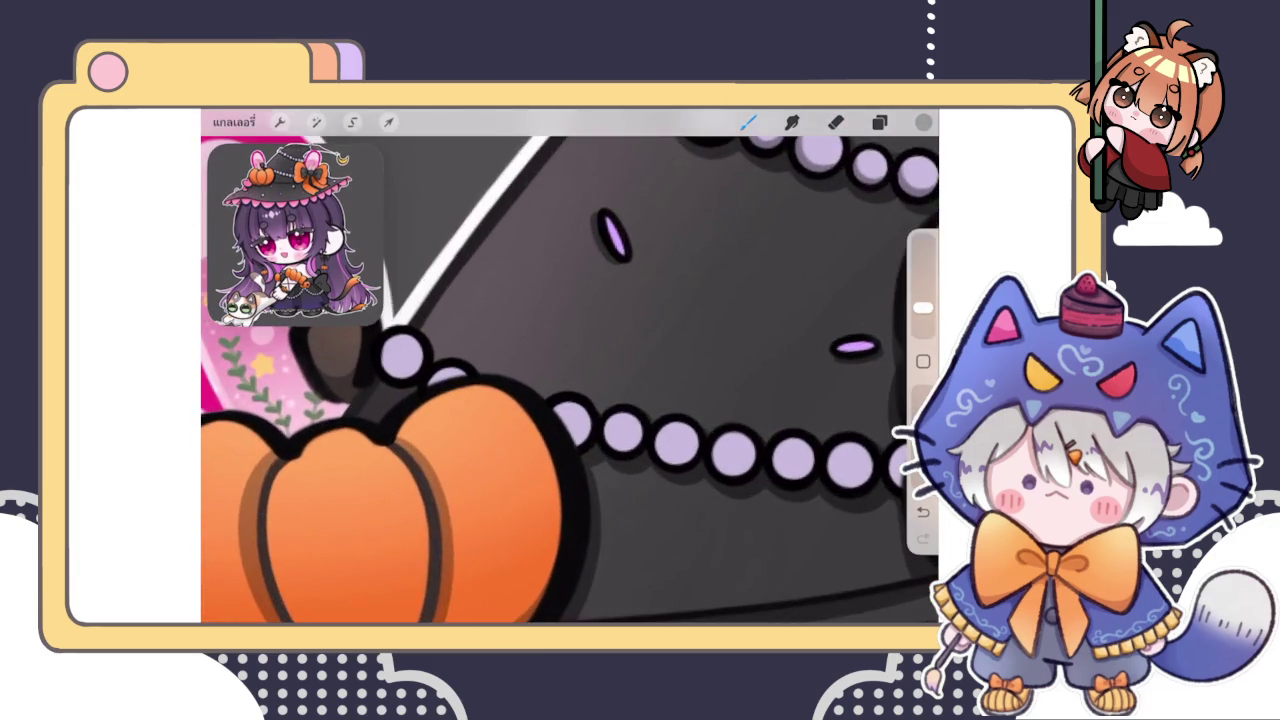
Paint darker shading along the lower part of the bead beside the pumpkin
mouse_move(466, 382)
left_mouse_down()
mouse_move(546, 376)
mouse_move(505, 408)
left_mouse_up()
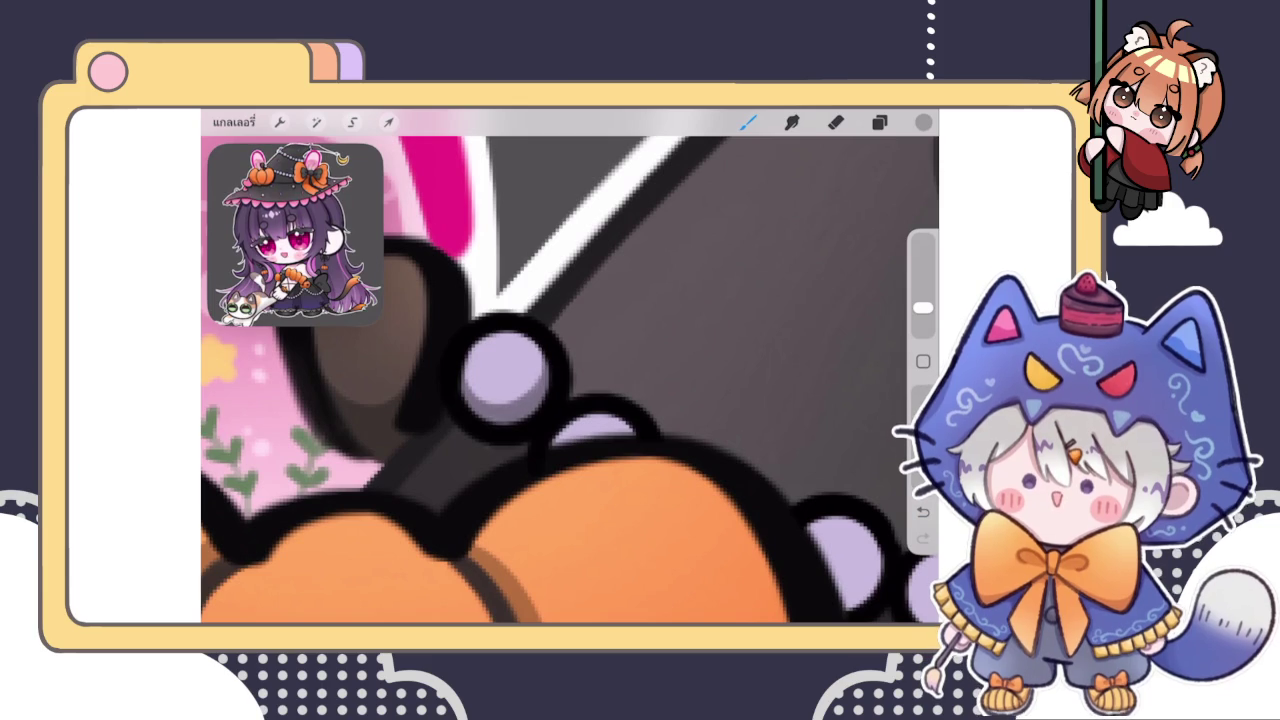
left_click(835, 122)
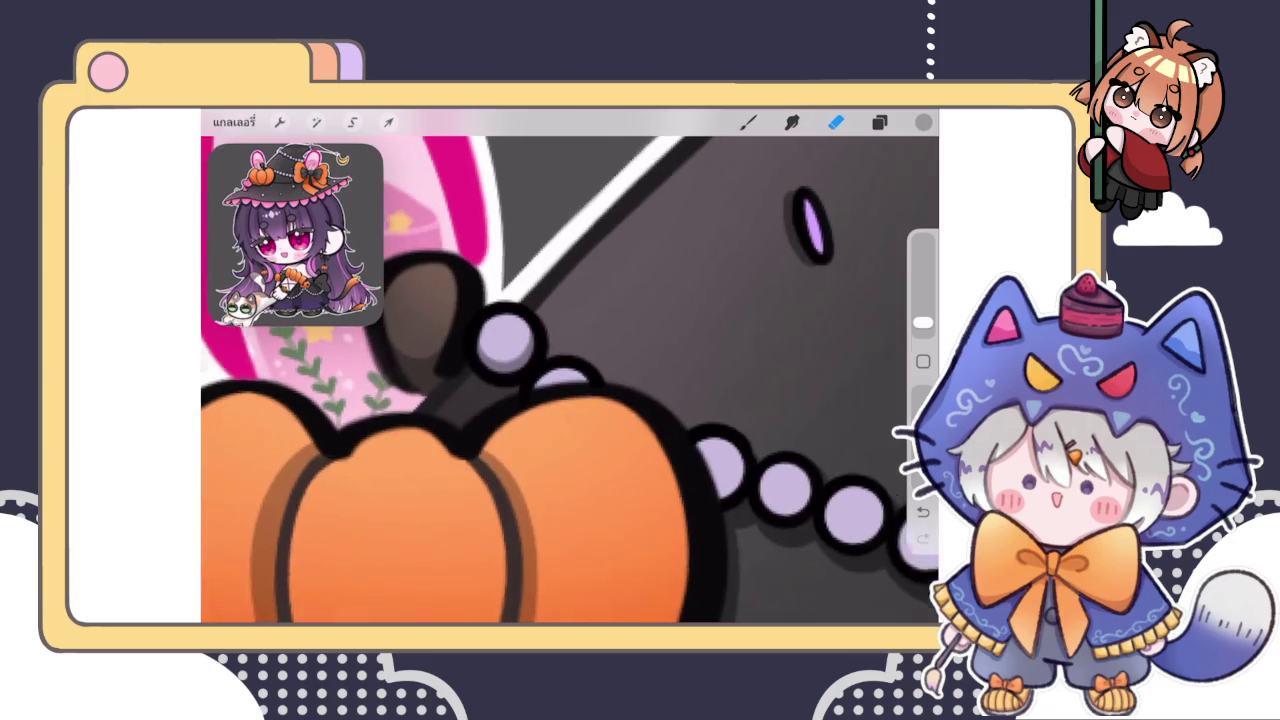
left_click_drag(505, 365, 455, 305)
left_click(748, 122)
scroll(570, 380, "up", 3)
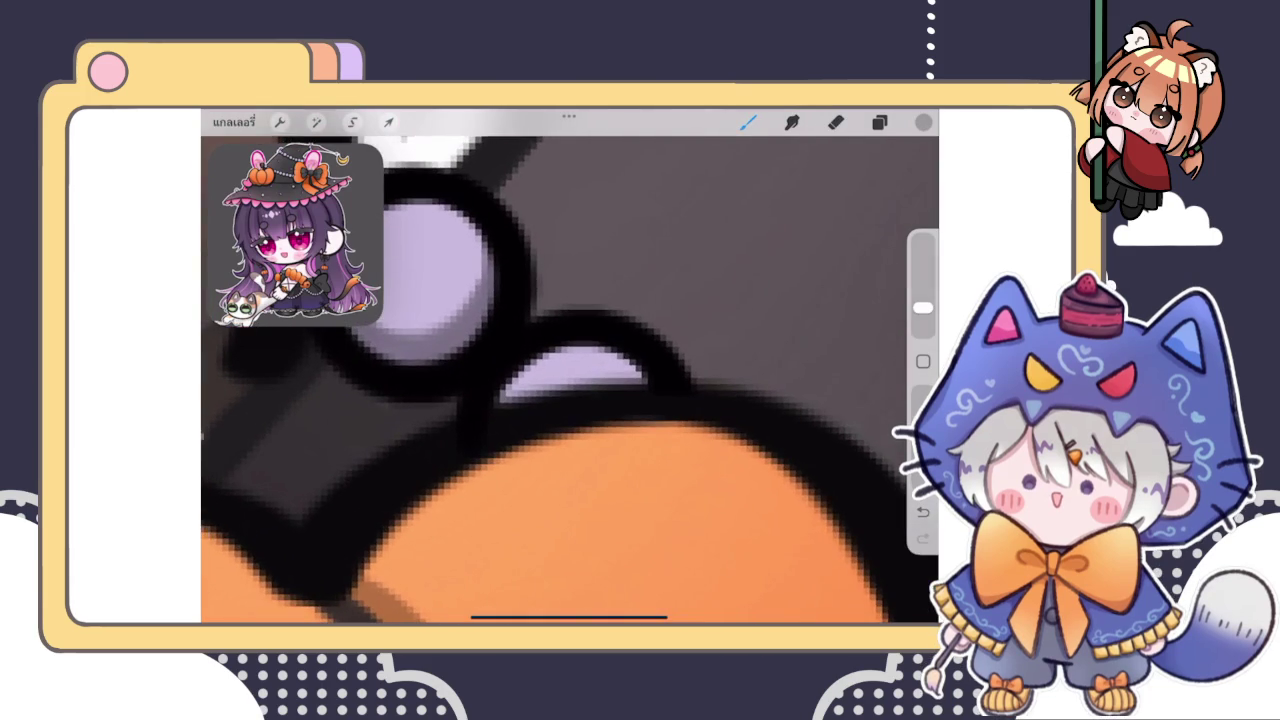
Shade inside the first lavender bead, erasing back part of the shading
mouse_move(430, 270)
left_mouse_down()
mouse_move(560, 420)
mouse_move(574, 465)
left_mouse_up()
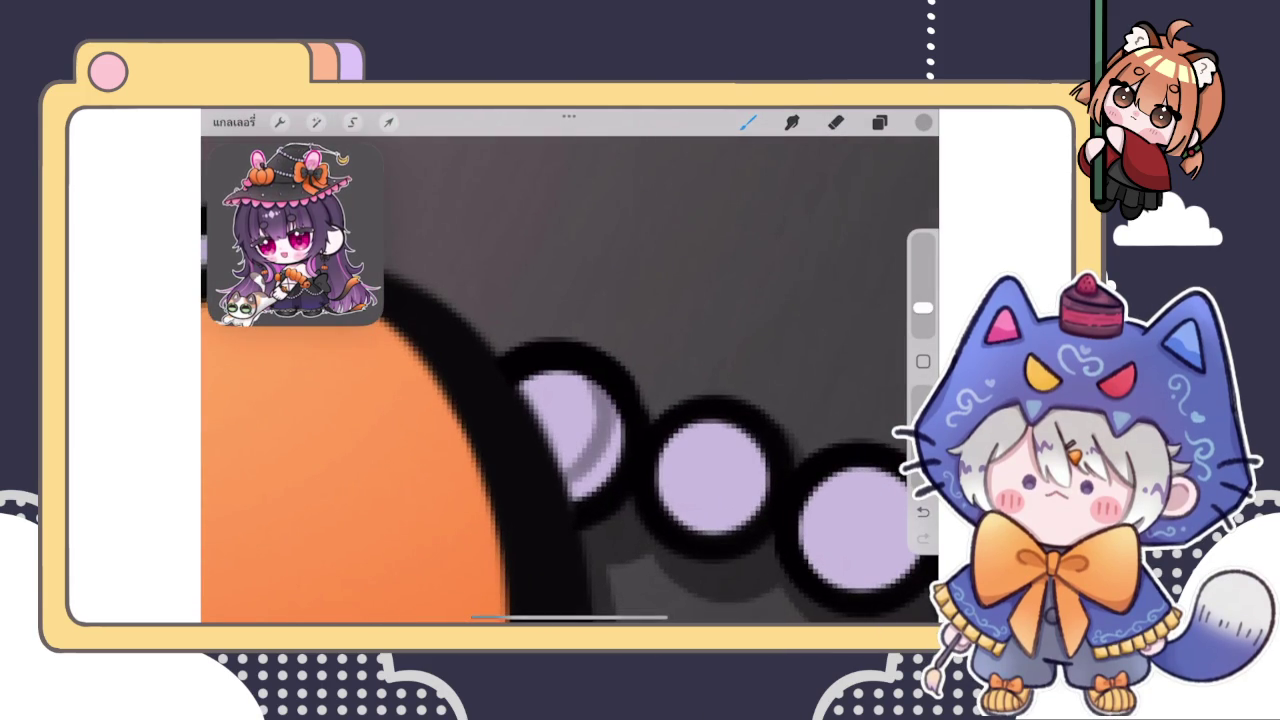
left_click_drag(616, 408, 570, 505)
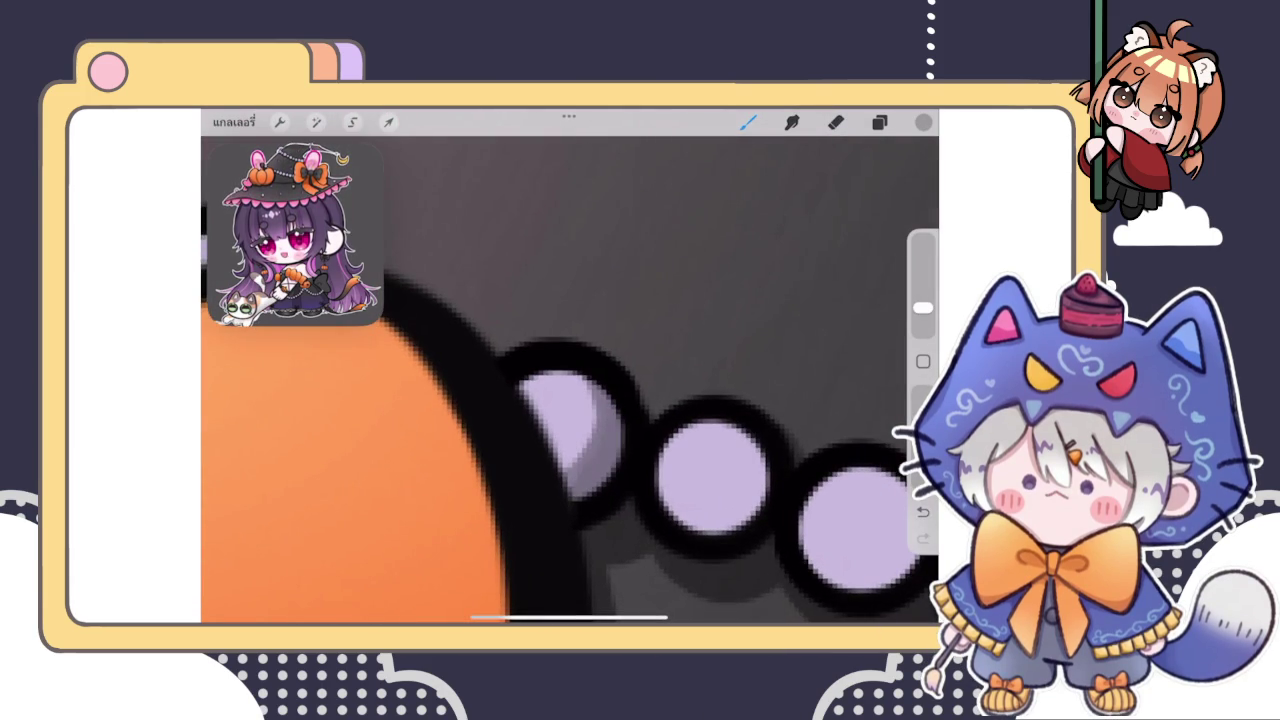
left_click(836, 122)
left_click_drag(537, 423, 540, 440)
left_click(748, 122)
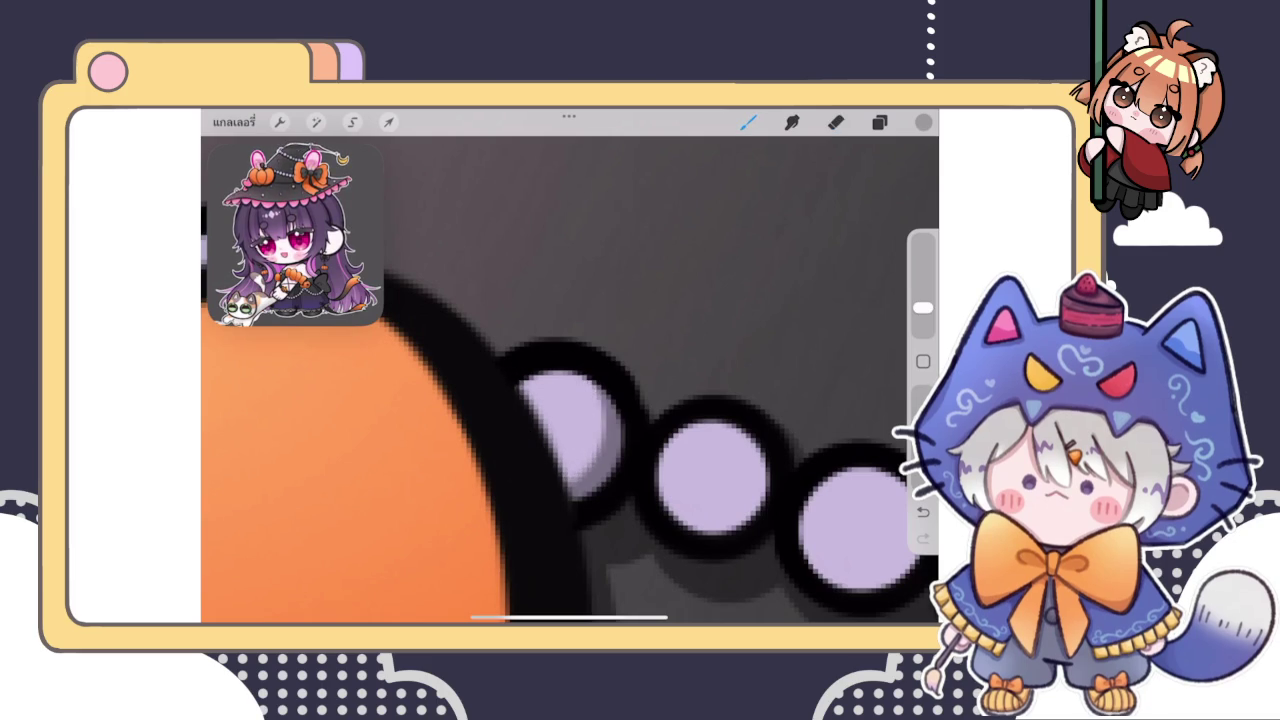
scroll(570, 380, "down", 5)
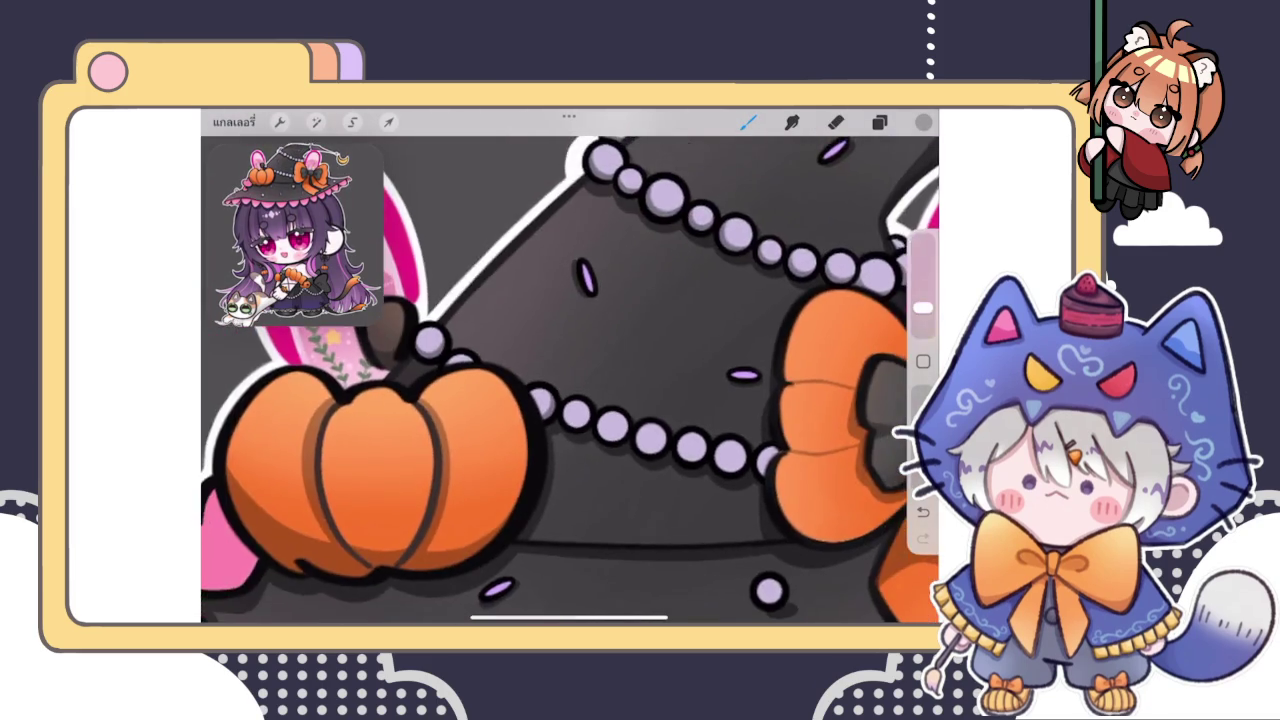
Repaint the first bead's shading along its lower-right
scroll(570, 380, "up", 5)
mouse_move(510, 470)
left_mouse_down()
mouse_move(555, 440)
mouse_move(610, 365)
mouse_move(600, 420)
left_mouse_up()
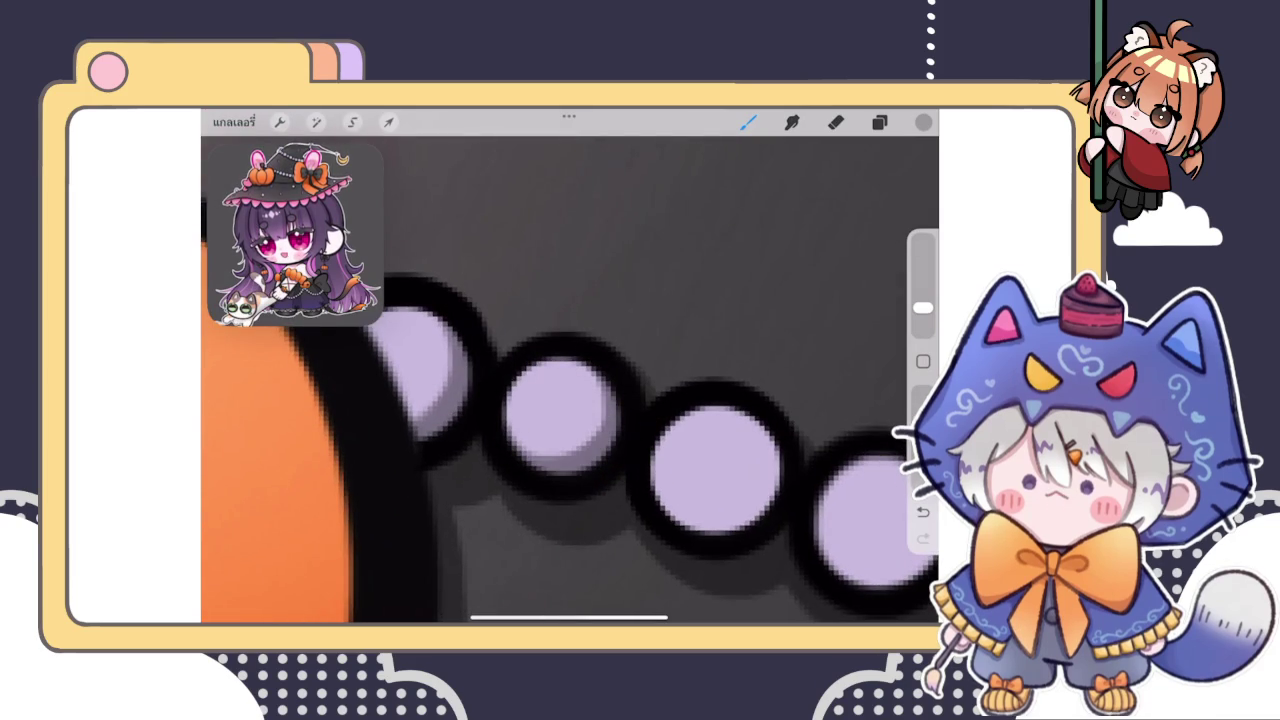
scroll(570, 380, "down", 3)
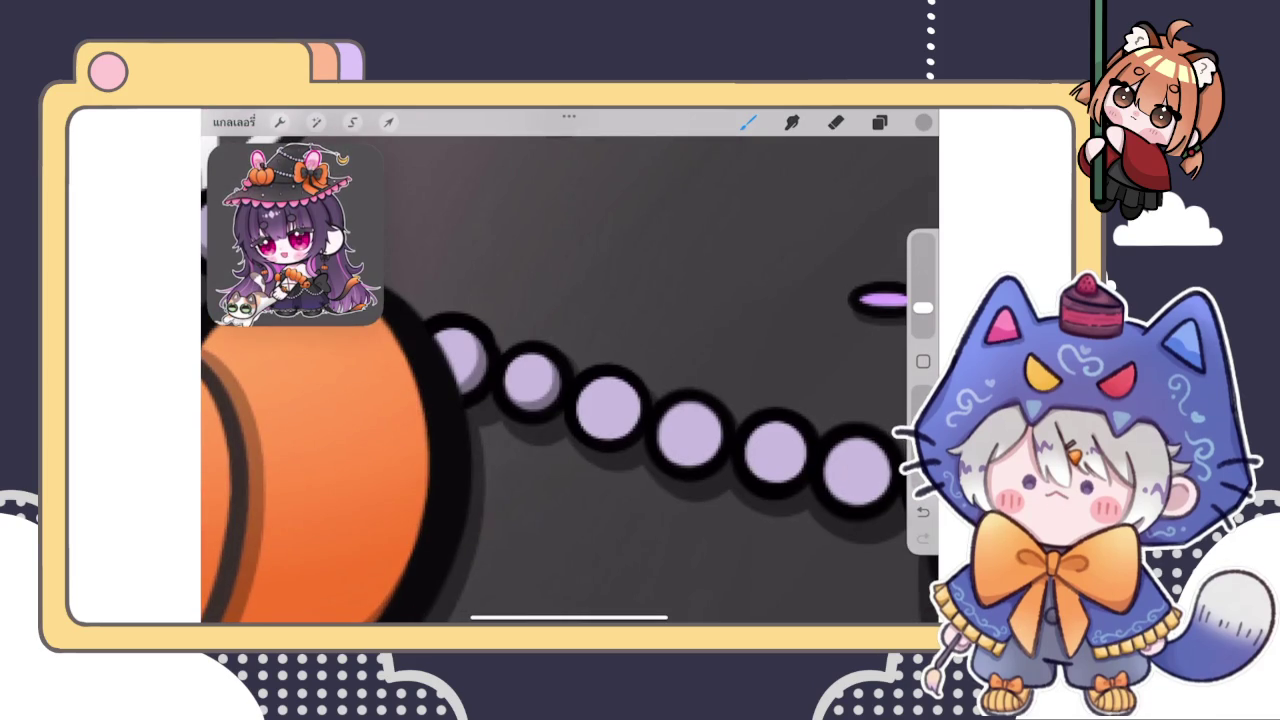
scroll(570, 380, "down", 3)
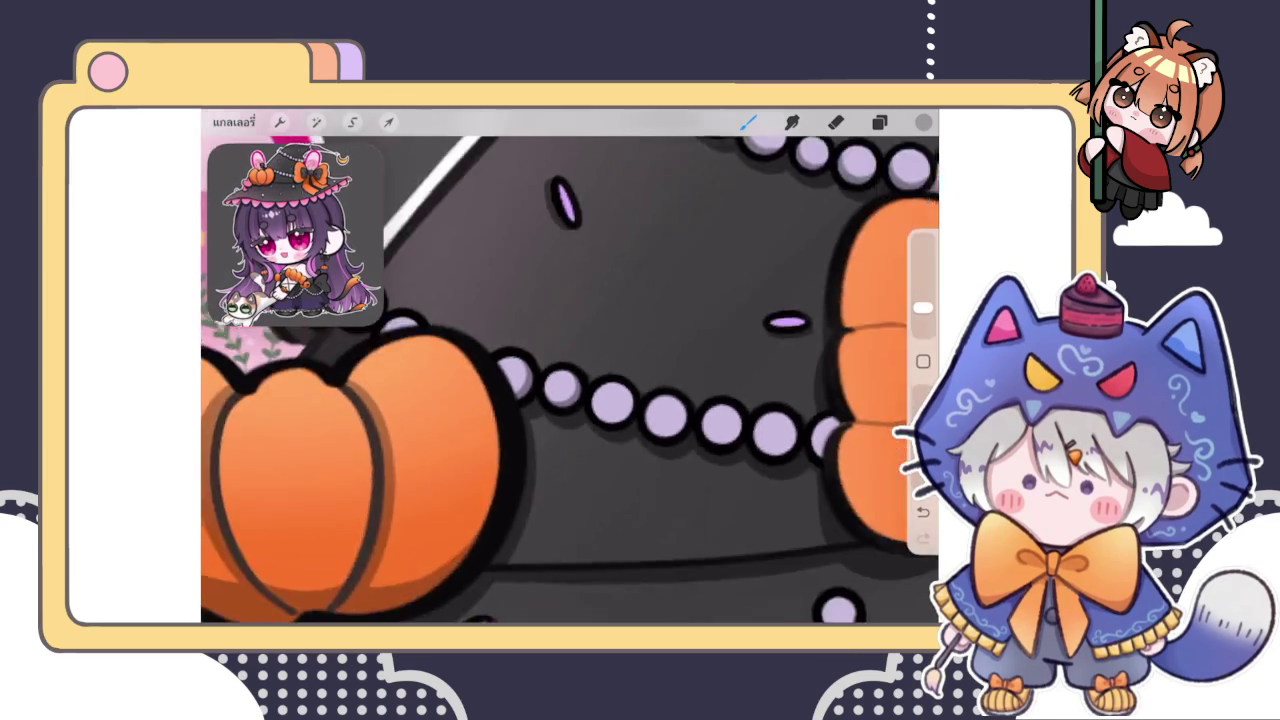
scroll(570, 380, "up", 5)
scroll(570, 390, "up", 1)
Paint a shadow crescent on the middle bead's lower rim, redoing it once
left_click_drag(630, 360, 515, 462)
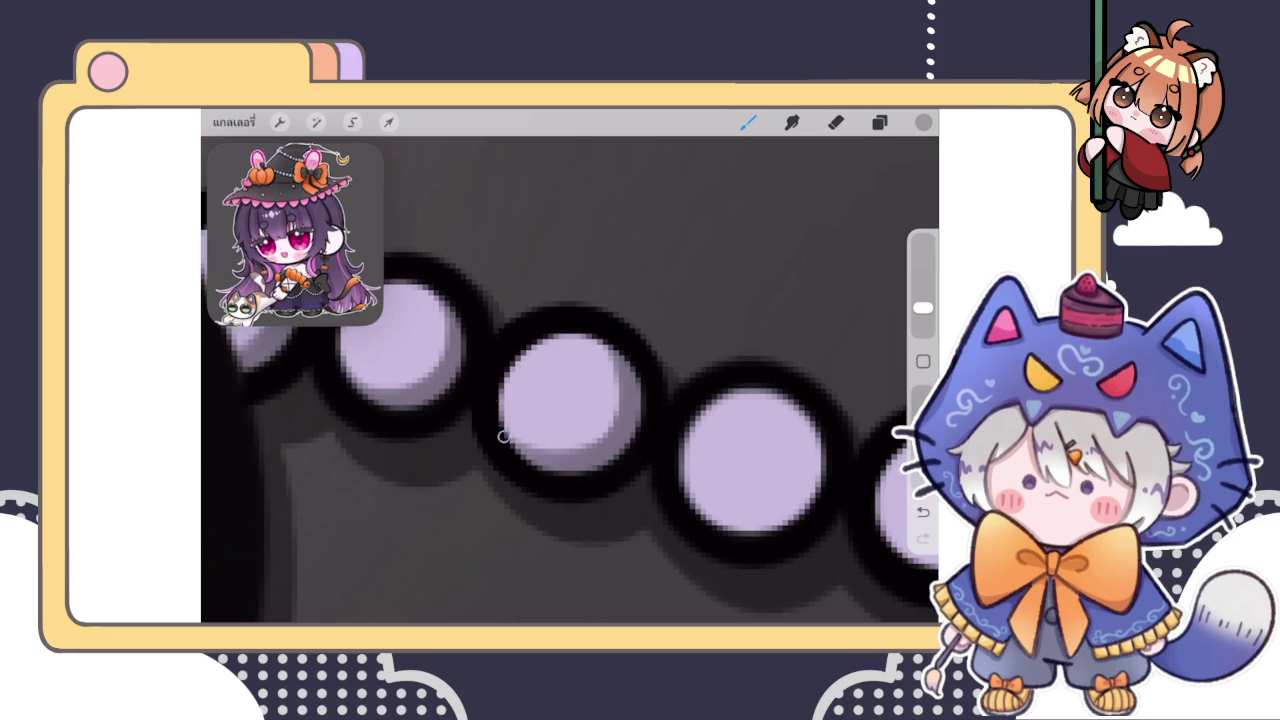
scroll(570, 400, "down", 3)
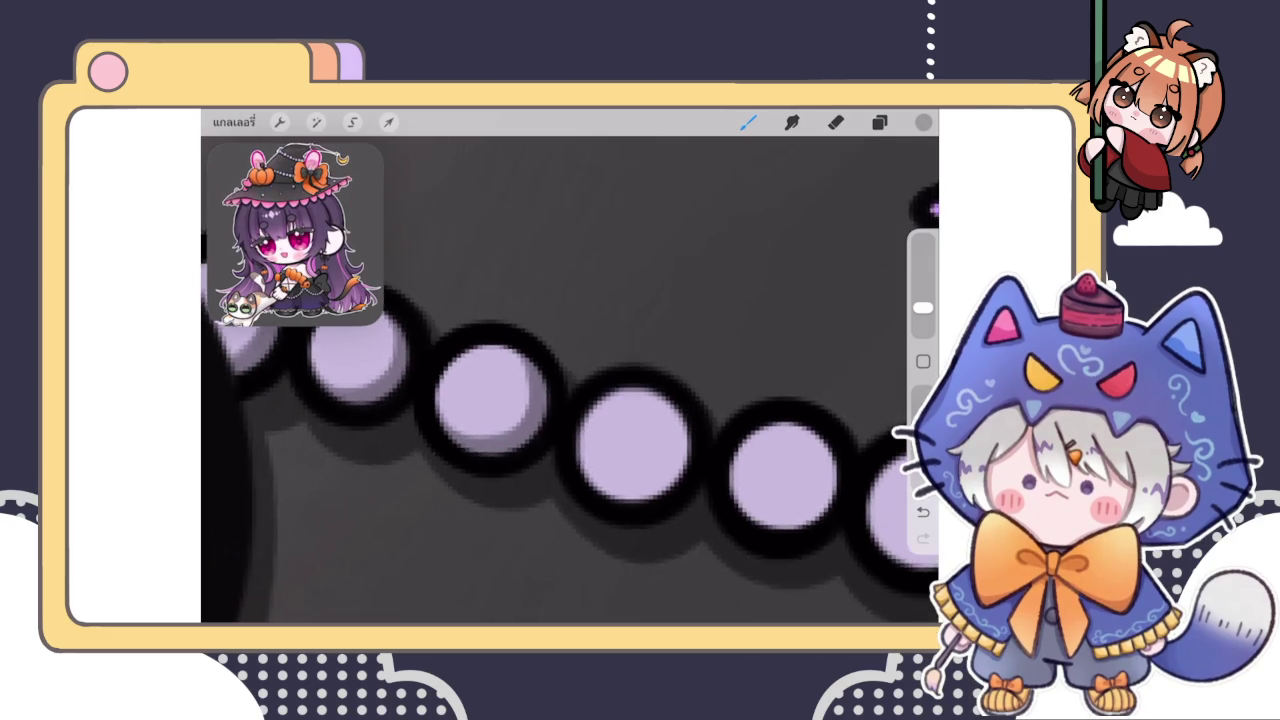
scroll(570, 400, "up", 3)
left_click_drag(645, 375, 515, 445)
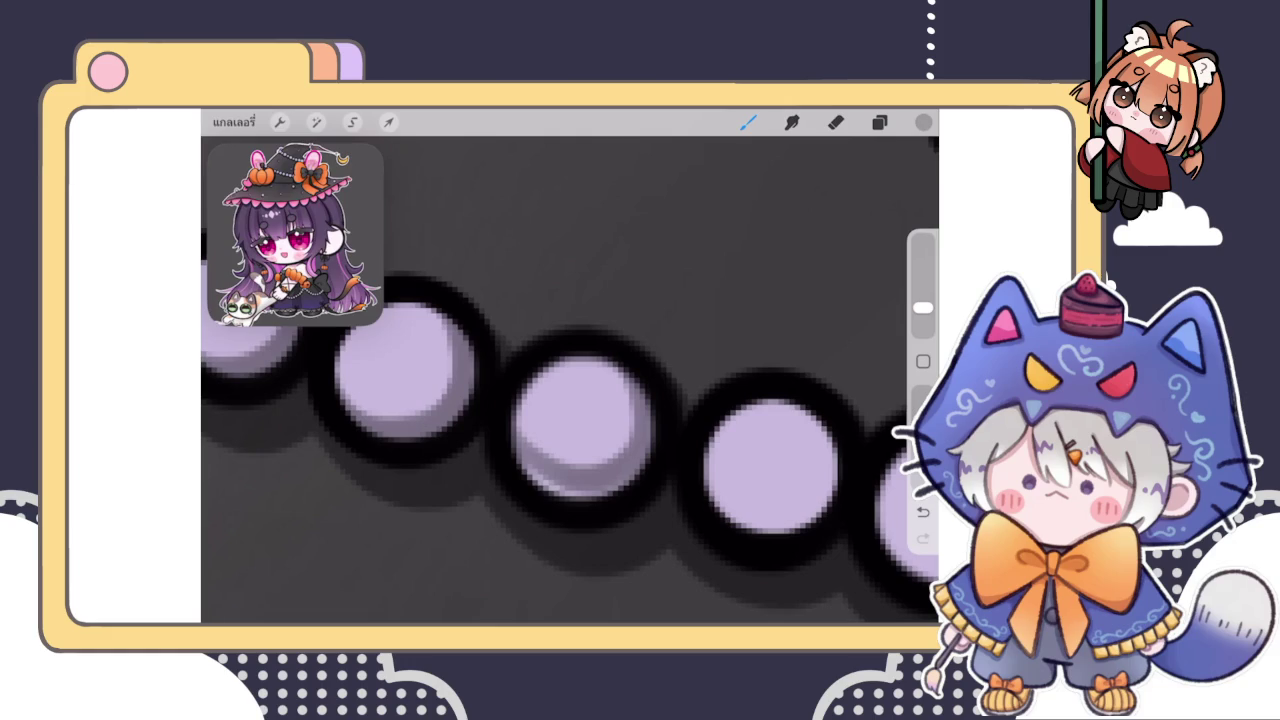
key("ctrl+z")
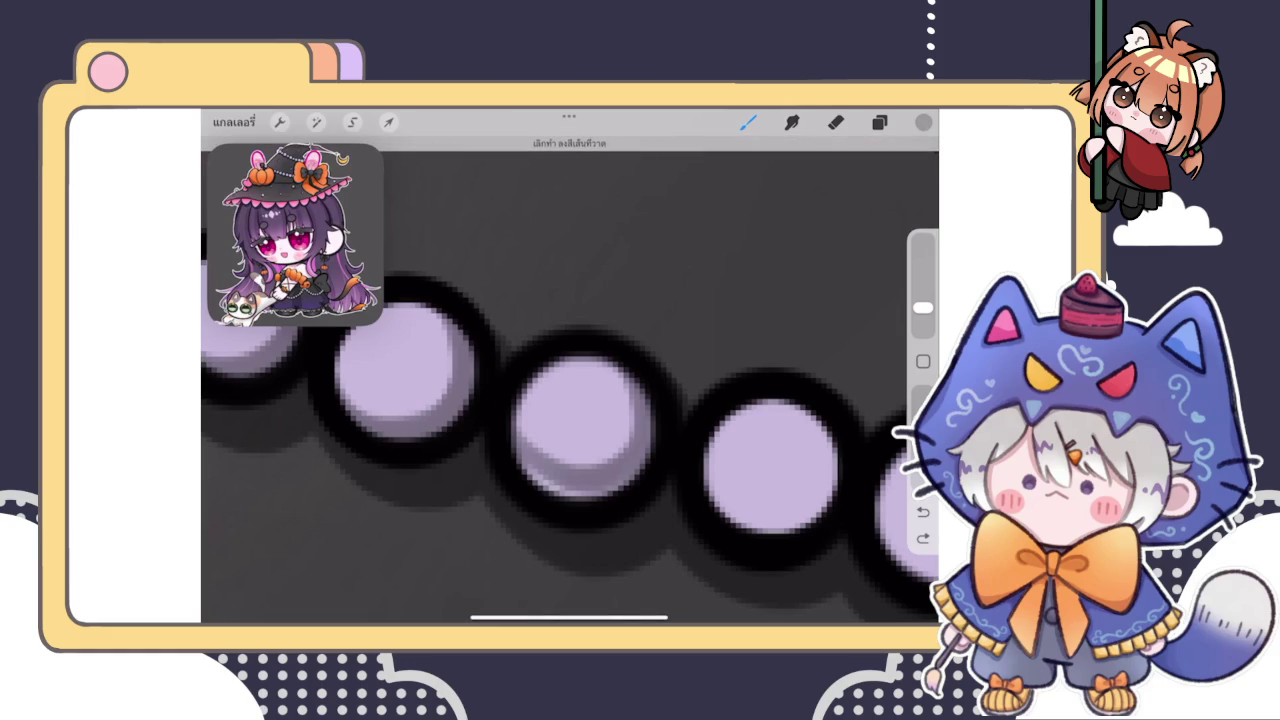
key("ctrl+z")
mouse_move(515, 440)
left_mouse_down()
mouse_move(594, 491)
mouse_move(640, 365)
left_mouse_up()
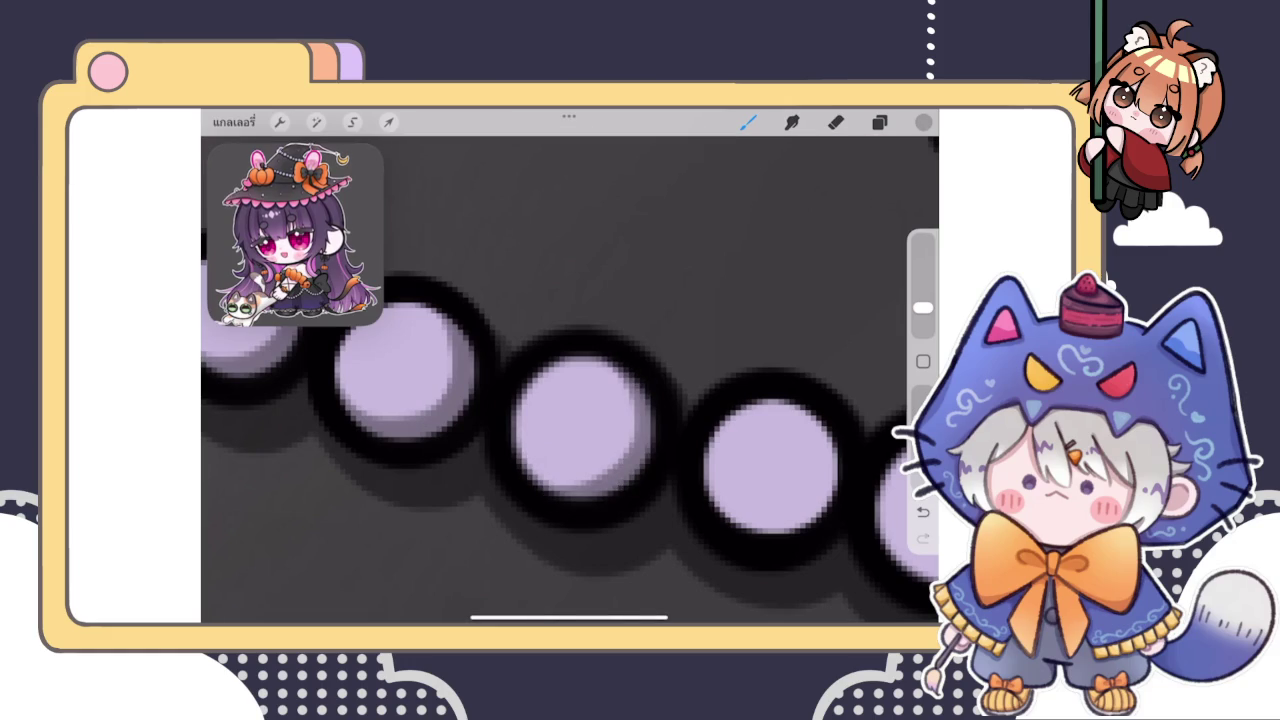
mouse_move(515, 440)
left_mouse_down()
mouse_move(595, 497)
mouse_move(620, 468)
left_mouse_up()
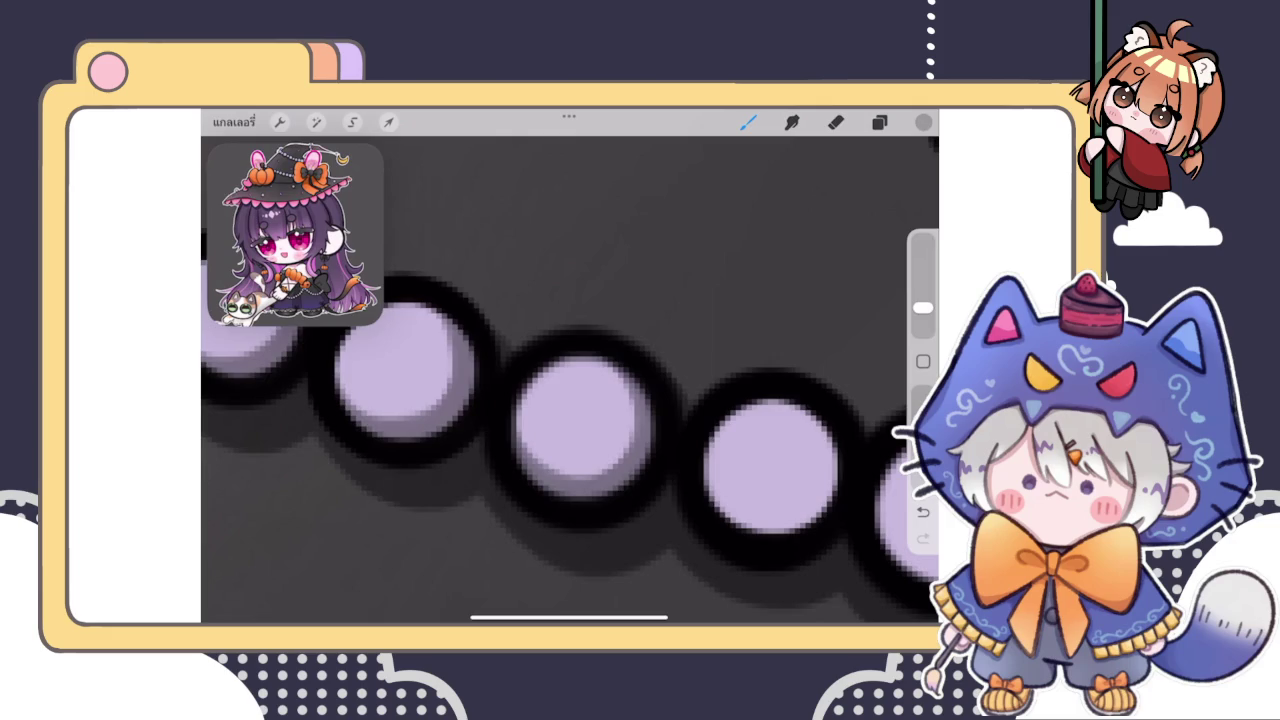
Deepen the middle bead's shadow with another stroke, repainted after an undo
scroll(570, 380, "down", 5)
scroll(570, 380, "down", 3)
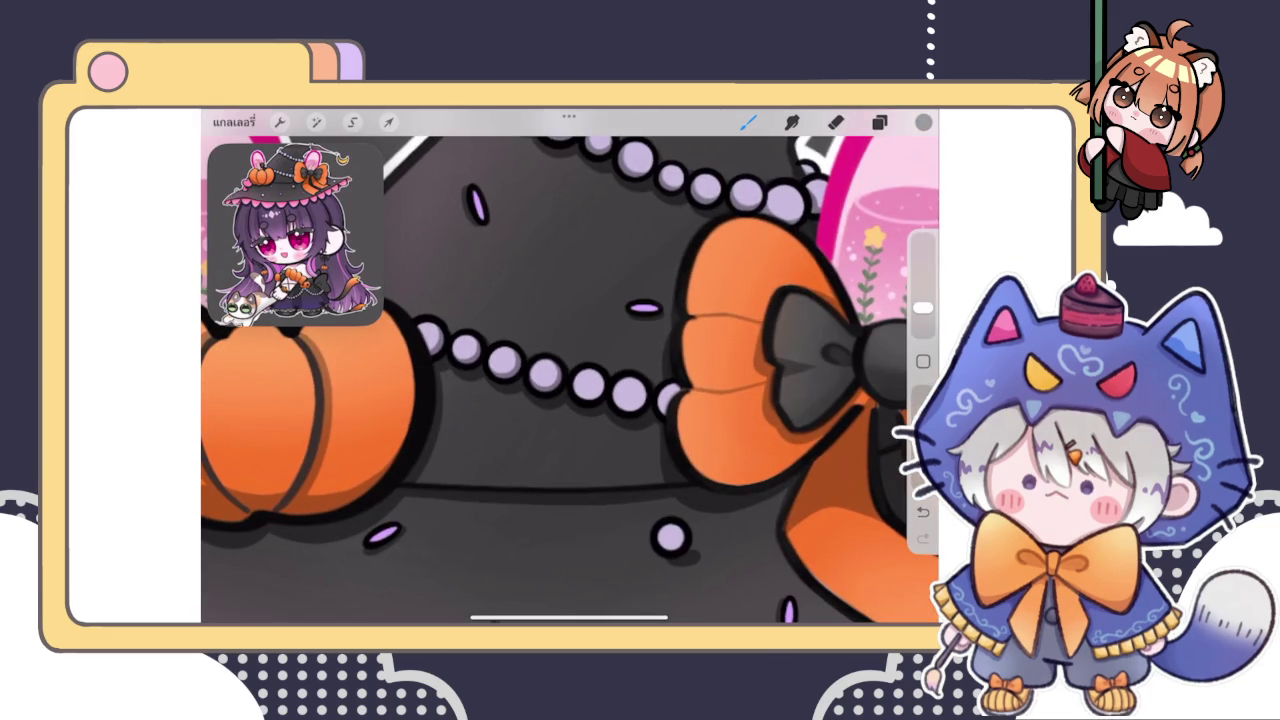
scroll(570, 380, "up", 5)
scroll(570, 380, "up", 5)
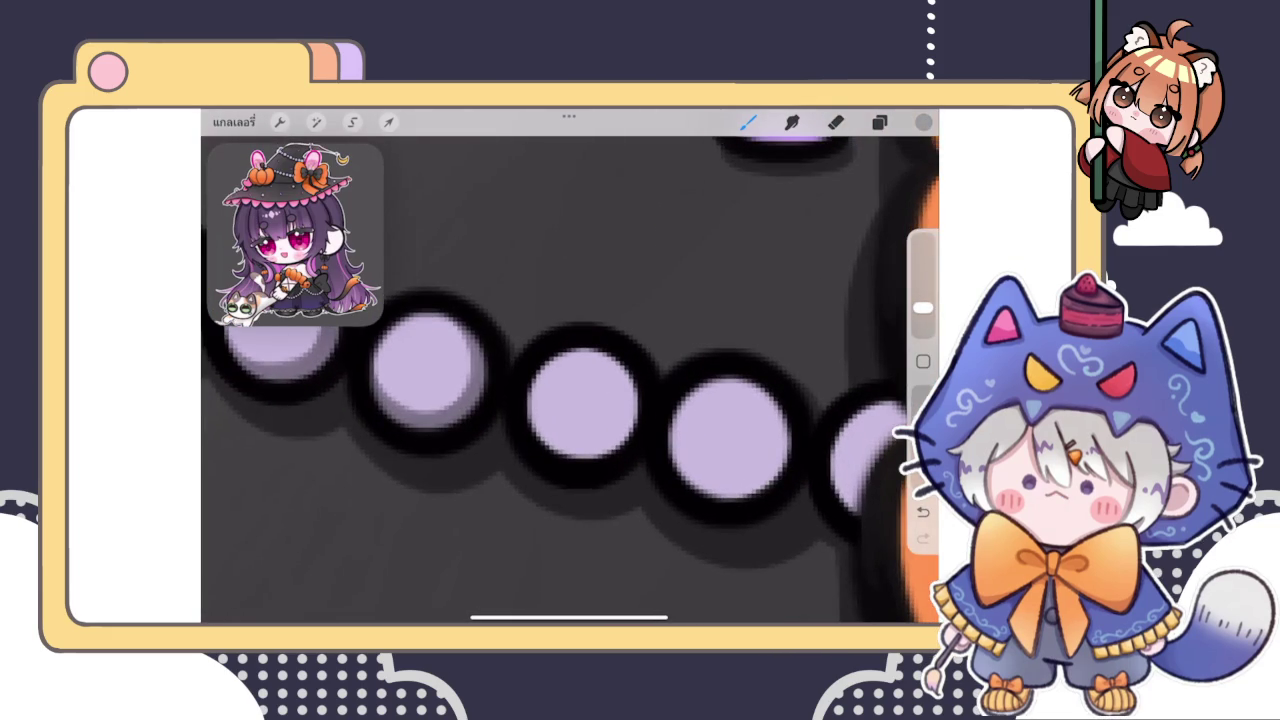
left_click_drag(575, 455, 611, 349)
key("ctrl+z")
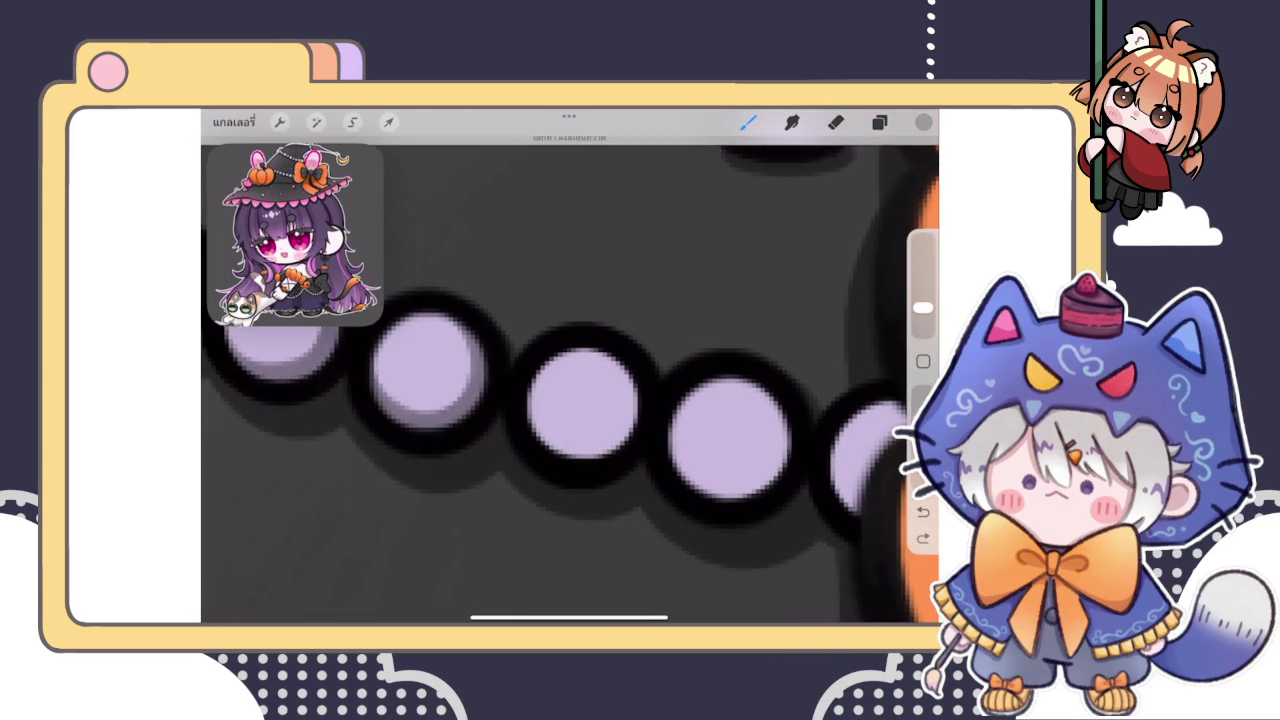
left_click_drag(545, 447, 600, 350)
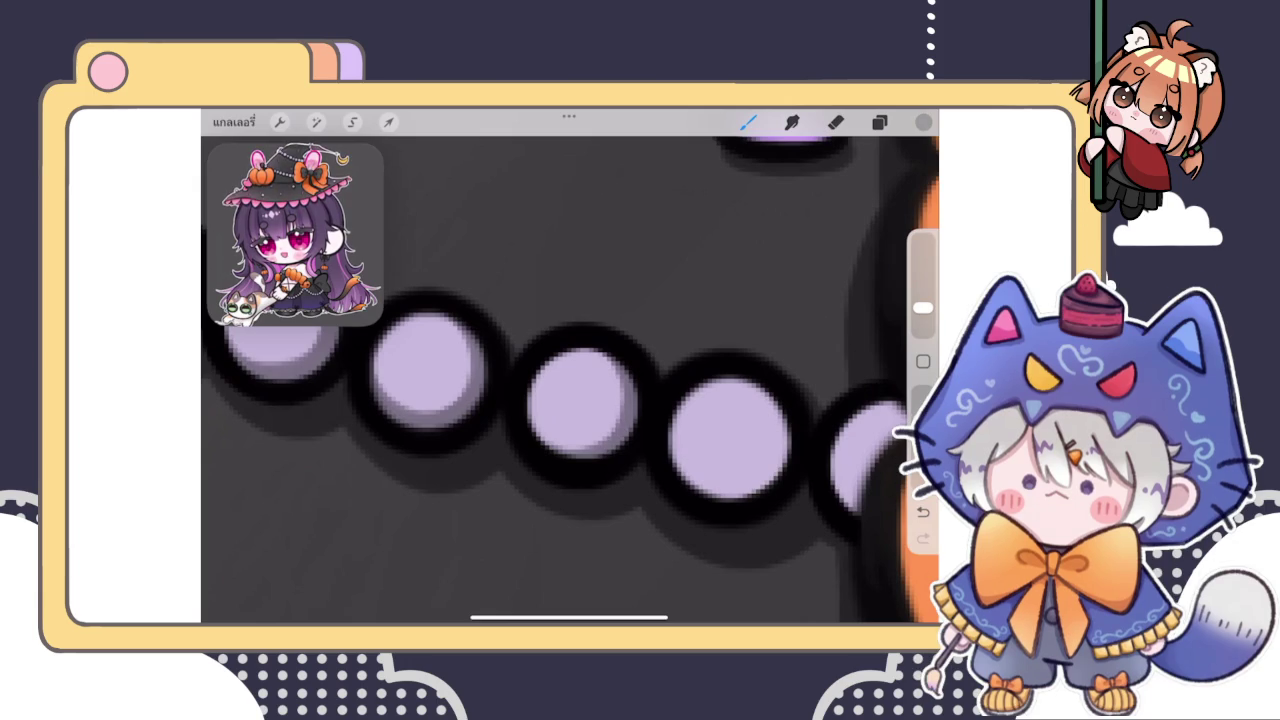
Shade the next bead and the rightmost bead's lower-left edge
scroll(570, 380, "right", 3)
left_click_drag(522, 450, 610, 374)
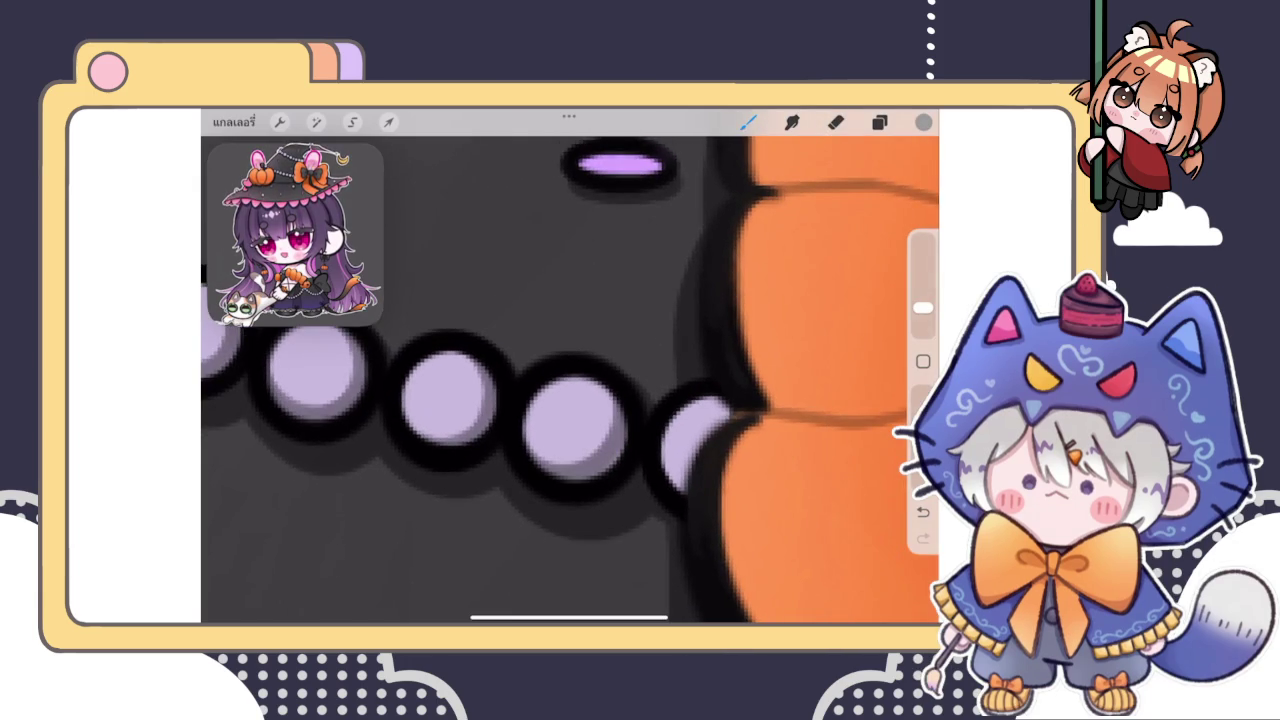
left_click_drag(684, 430, 666, 488)
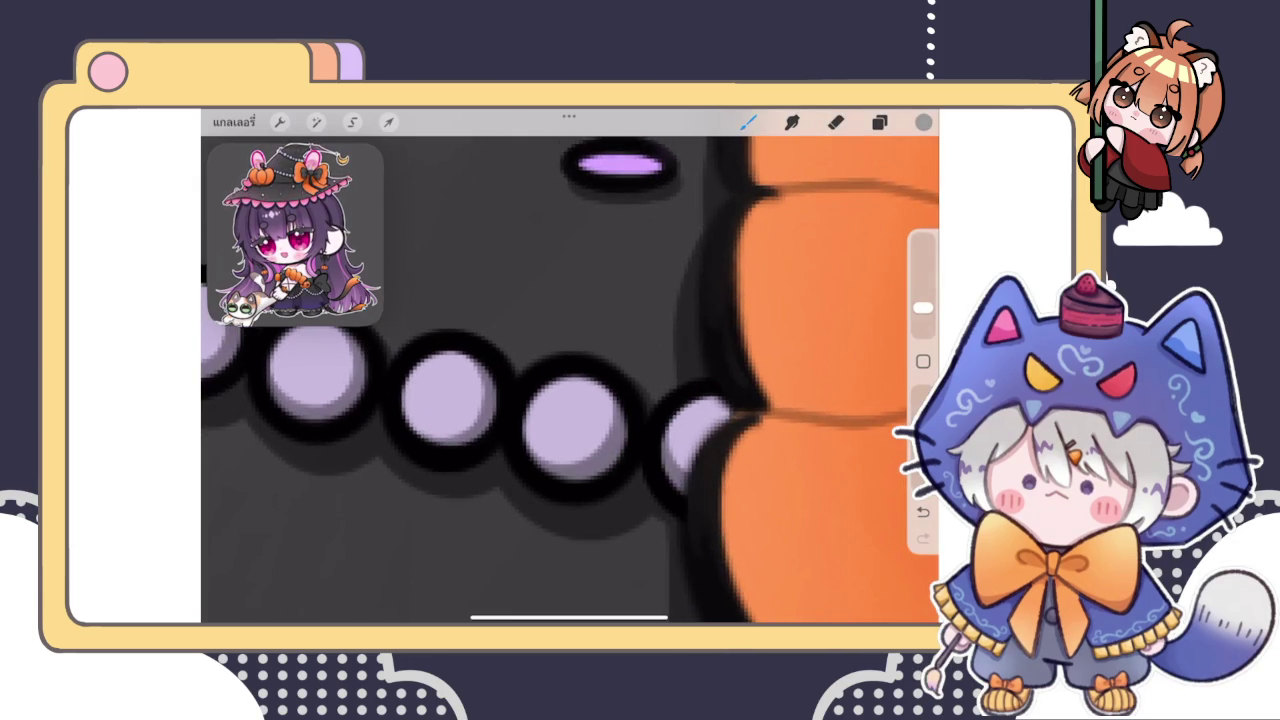
scroll(570, 380, "down", 5)
scroll(570, 380, "down", 2)
scroll(570, 380, "down", 5)
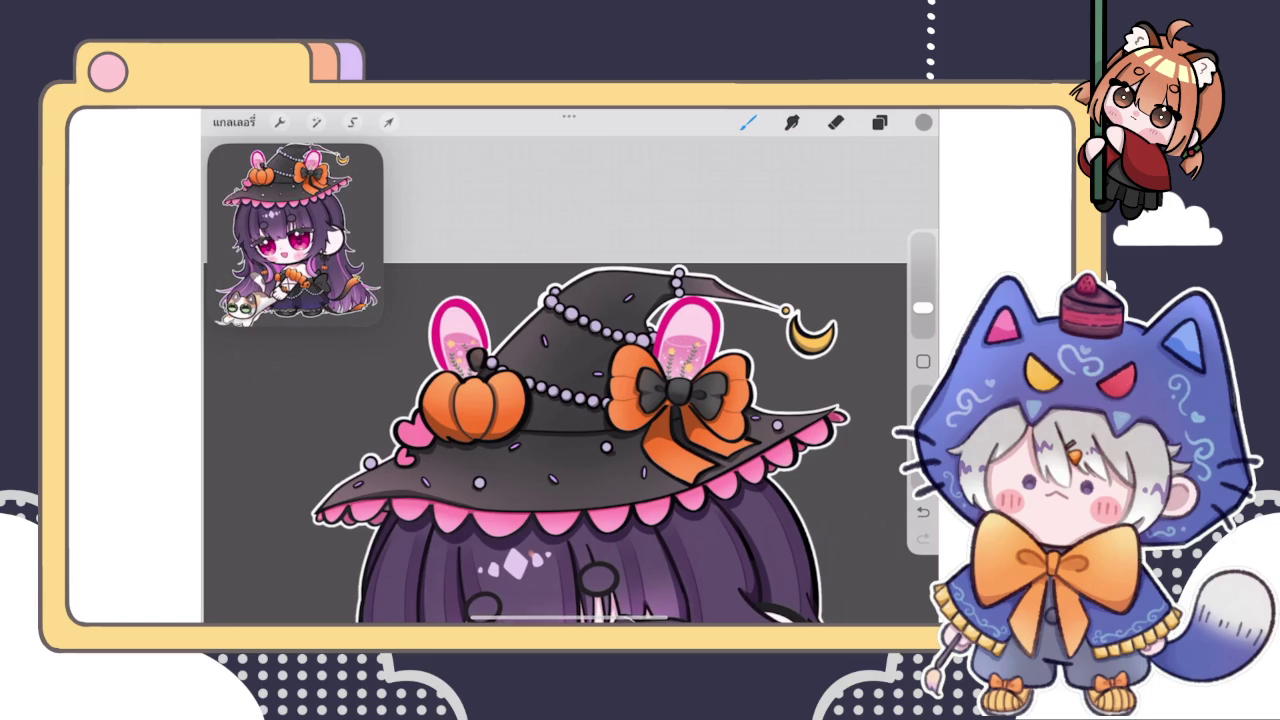
Paint grey shading along the lower and bottom-right part of the hat's lilac bead
scroll(420, 430, "up", 2)
scroll(420, 430, "up", 3)
scroll(420, 430, "up", 3)
scroll(490, 390, "up", 3)
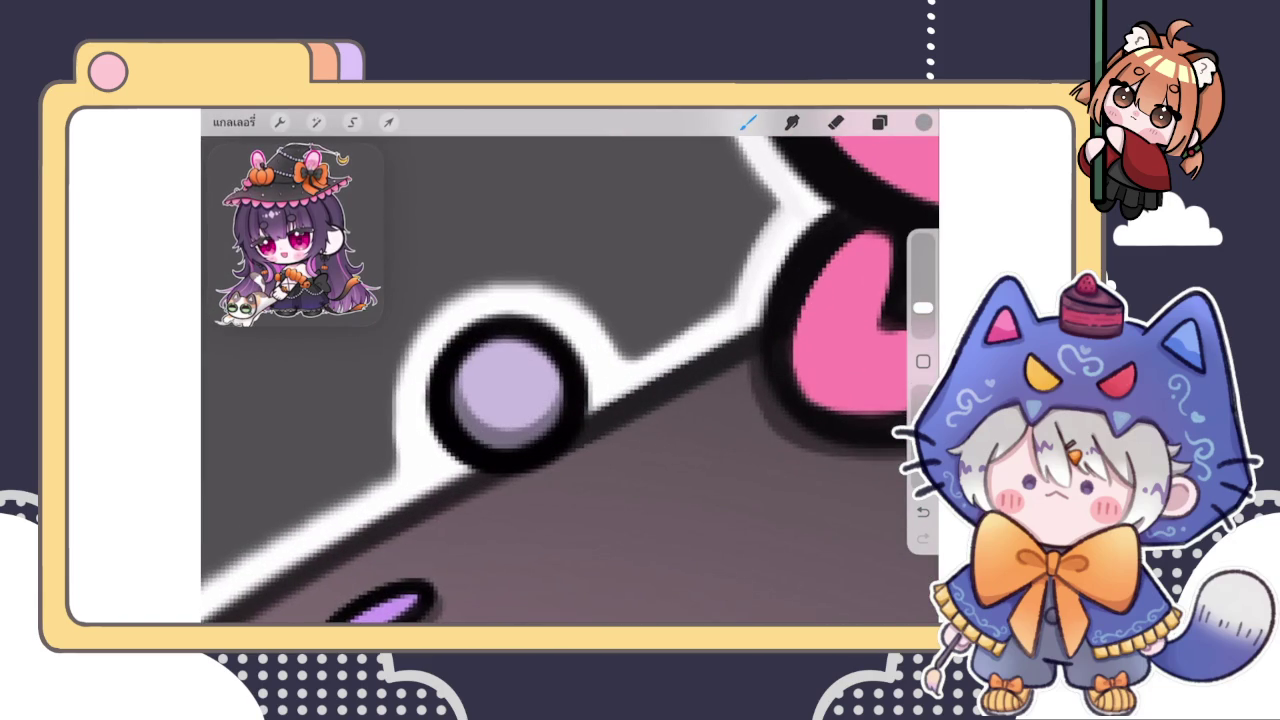
scroll(570, 380, "down", 5)
scroll(570, 380, "down", 2)
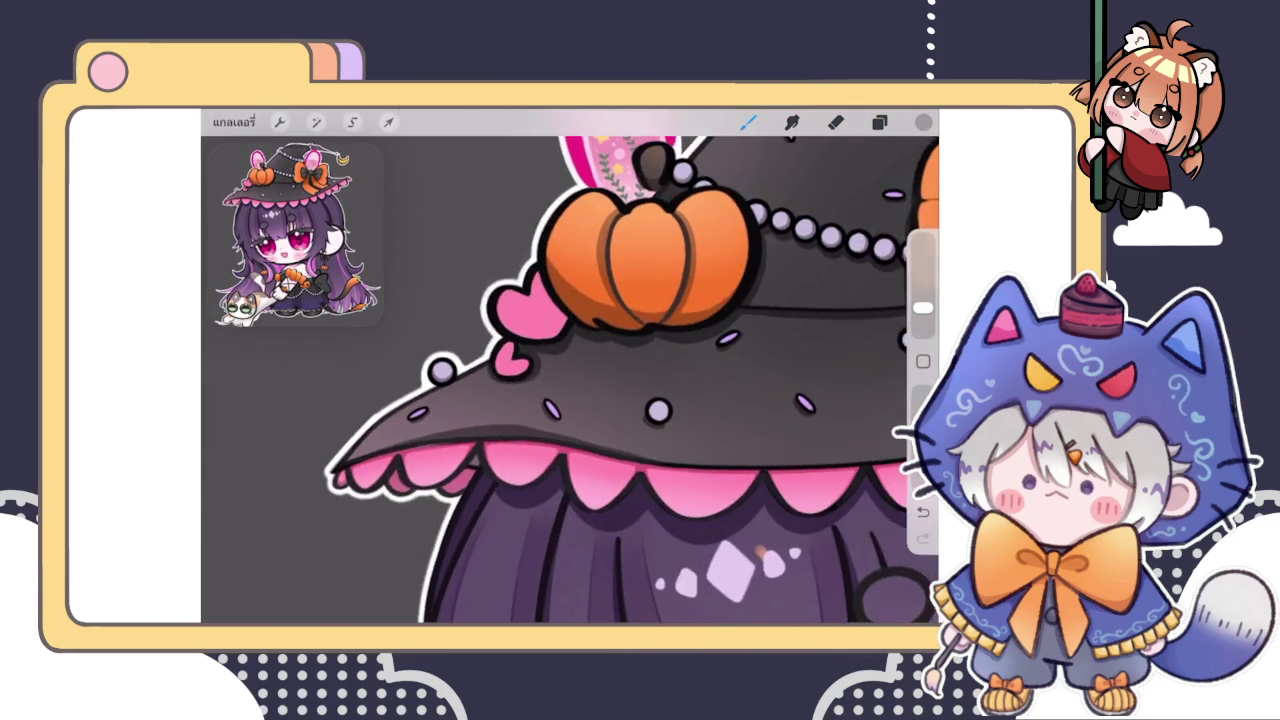
scroll(509, 445, "up", 3)
scroll(509, 445, "up", 3)
left_click_drag(509, 445, 590, 458)
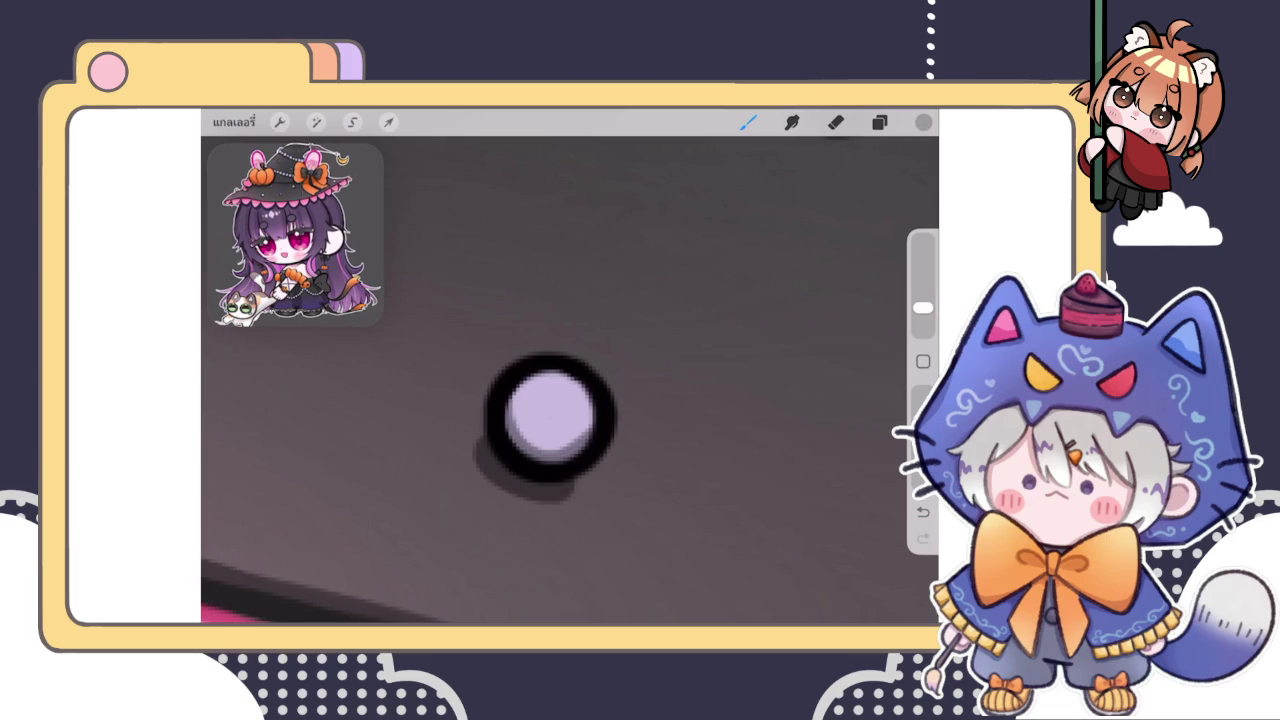
left_click_drag(512, 425, 580, 445)
Undo the too-light bead shading and repaint it darker along the bead's lower part
scroll(570, 380, "down", 5)
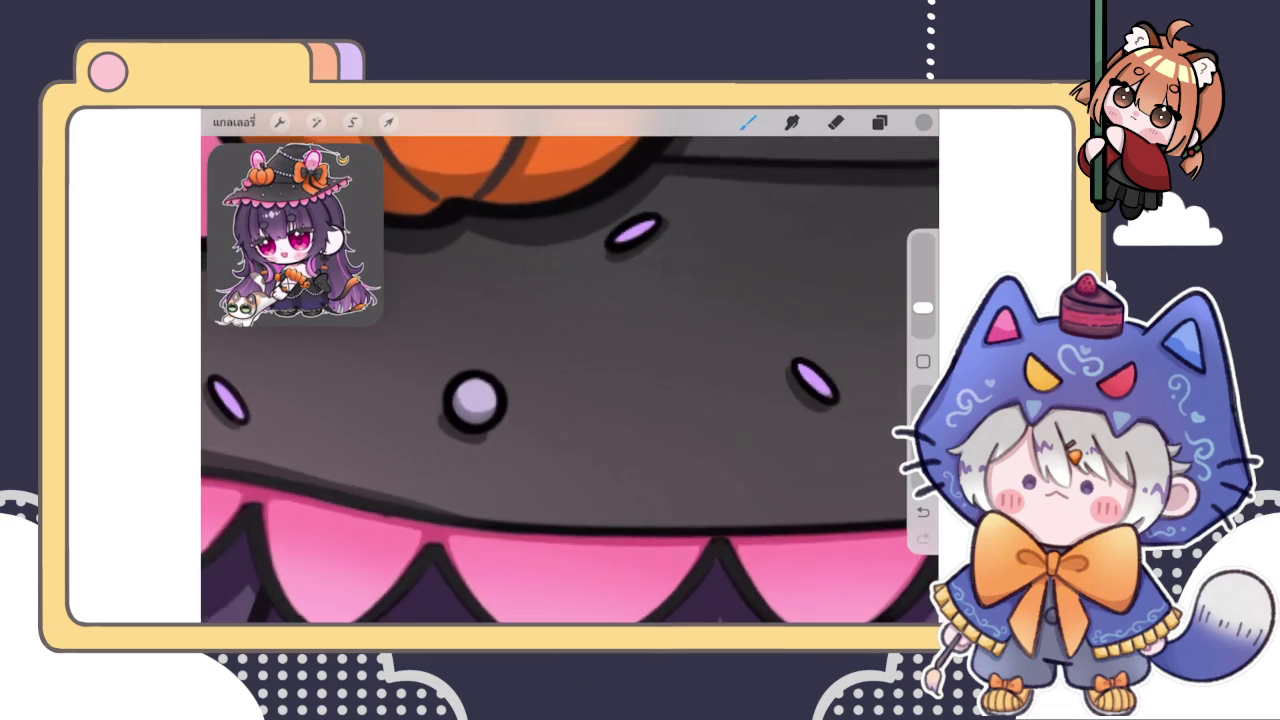
scroll(578, 280, "up", 5)
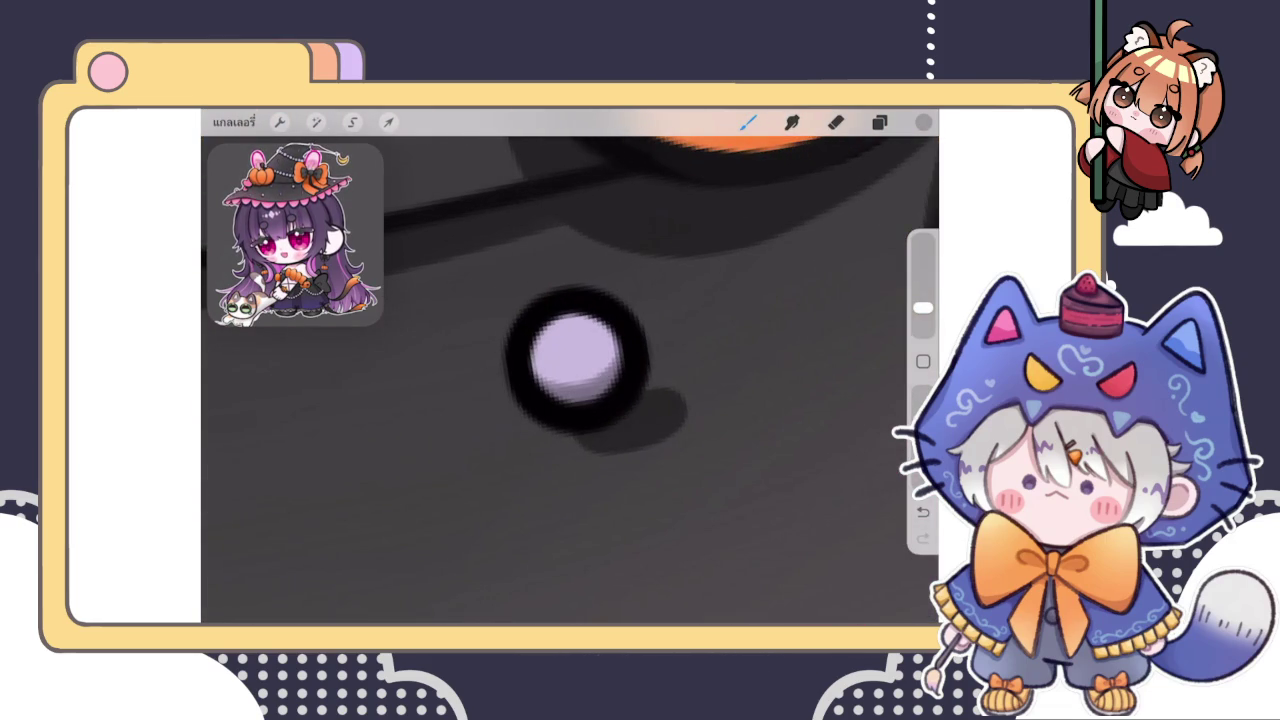
scroll(570, 380, "down", 5)
scroll(570, 380, "up", 3)
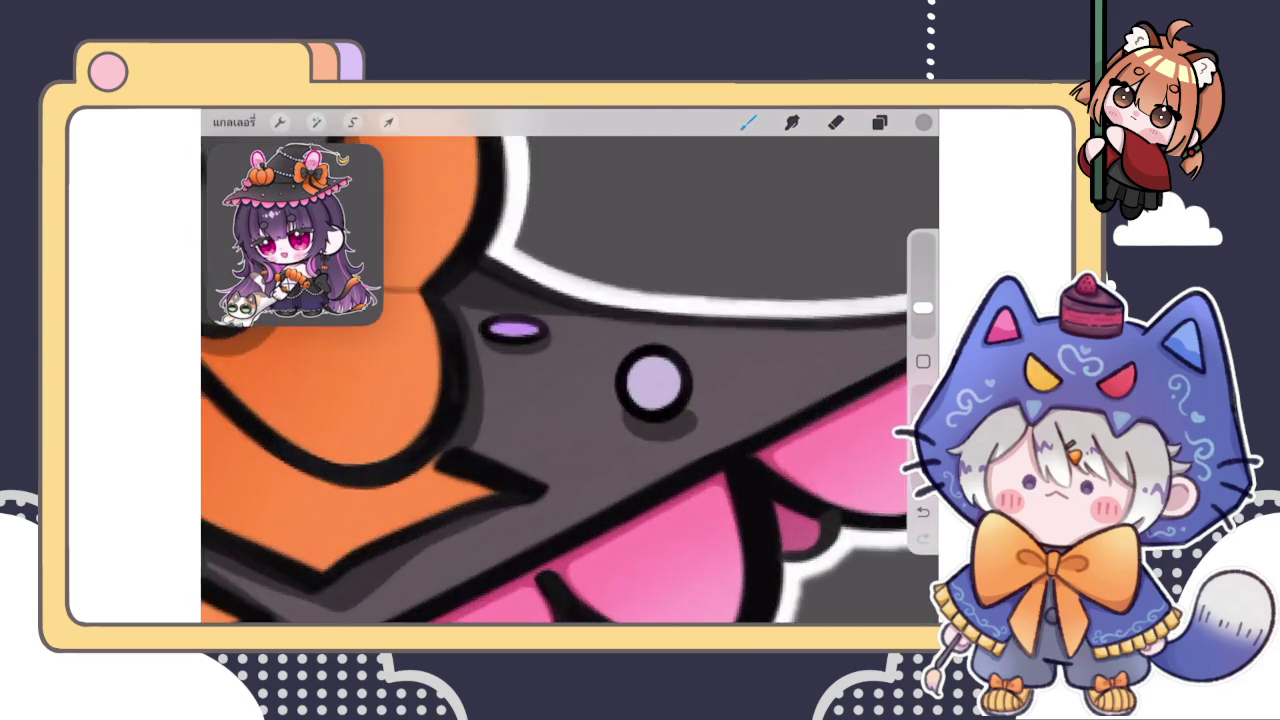
scroll(650, 380, "up", 3)
key("ctrl+z")
left_click_drag(560, 425, 654, 437)
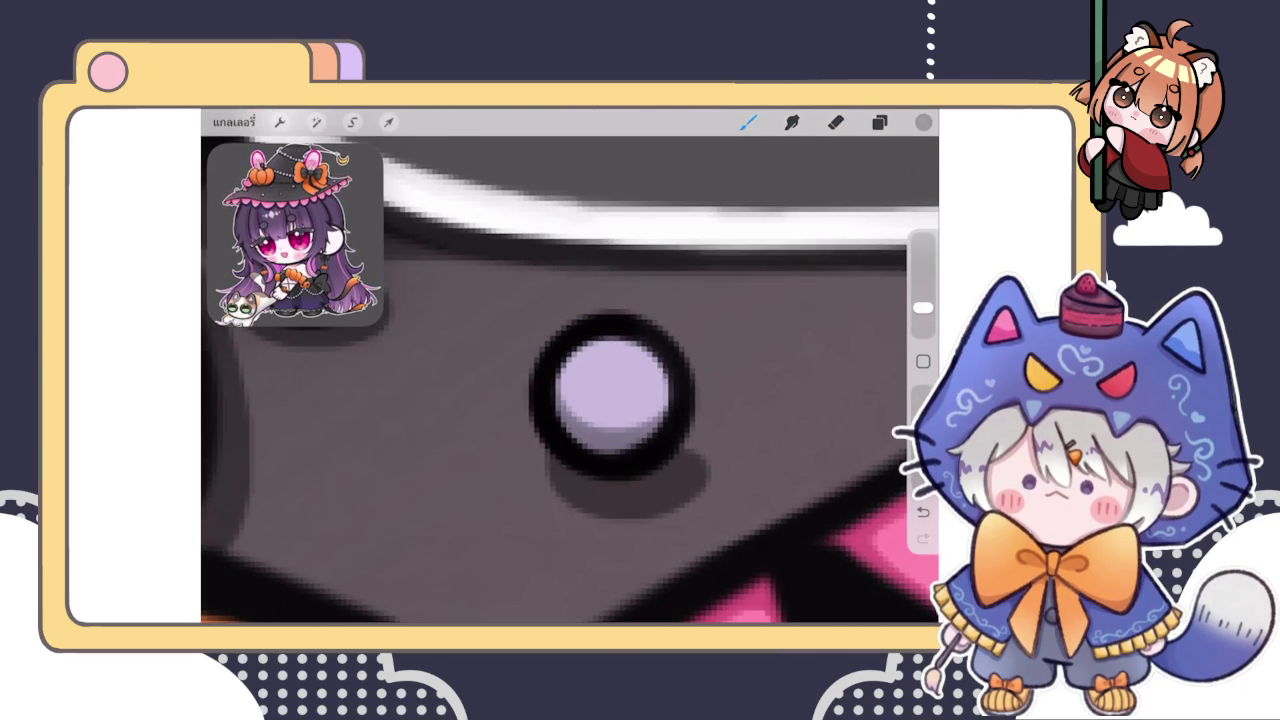
scroll(570, 380, "down", 5)
scroll(620, 420, "down", 3)
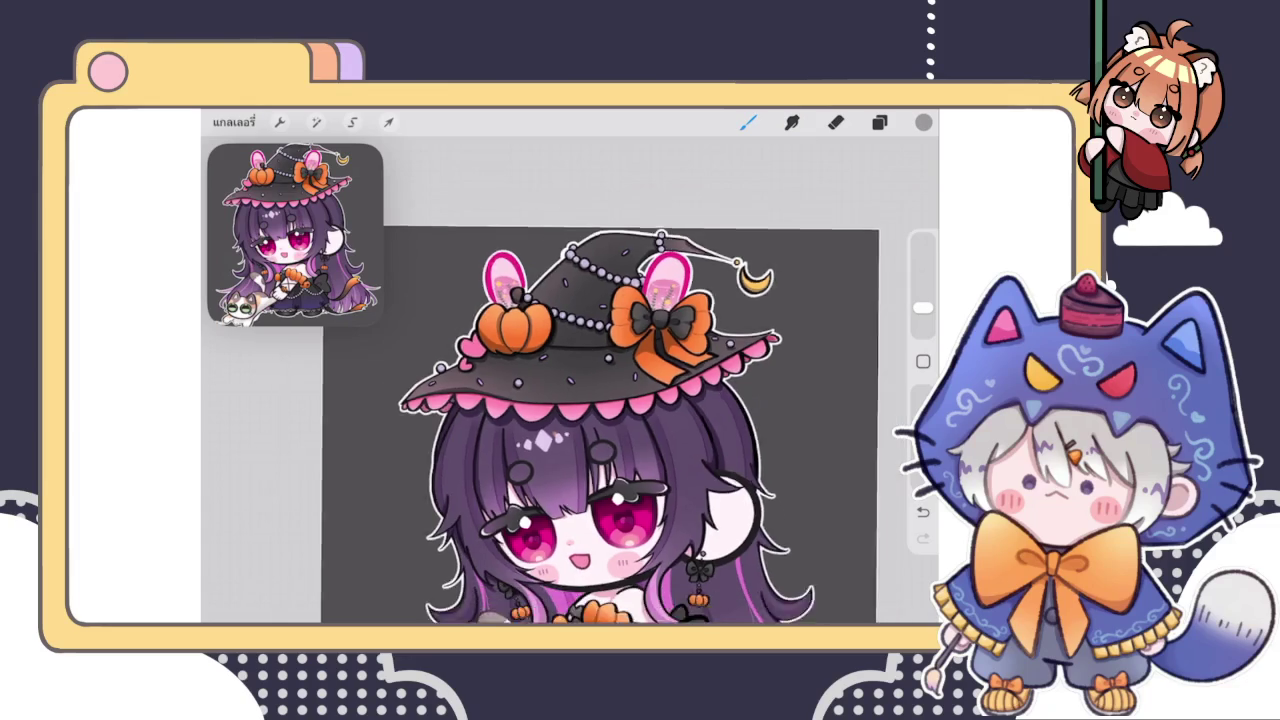
scroll(630, 430, "down", 2)
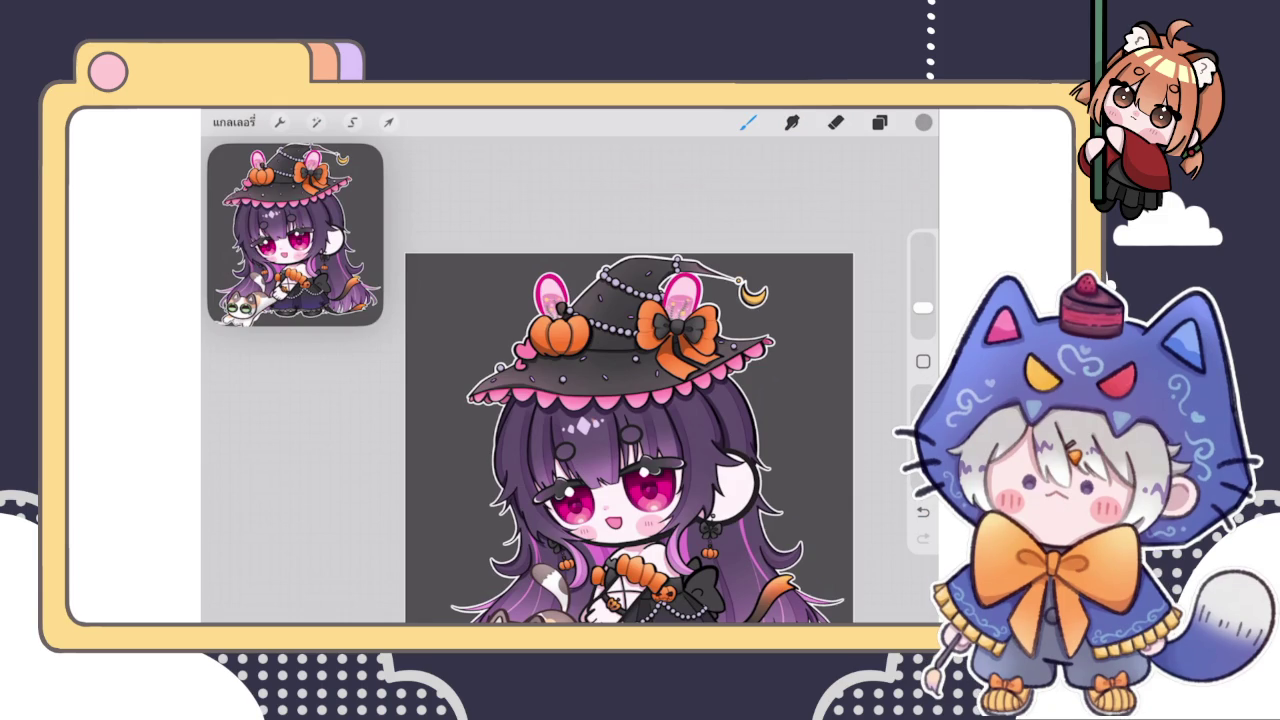
left_click(879, 122)
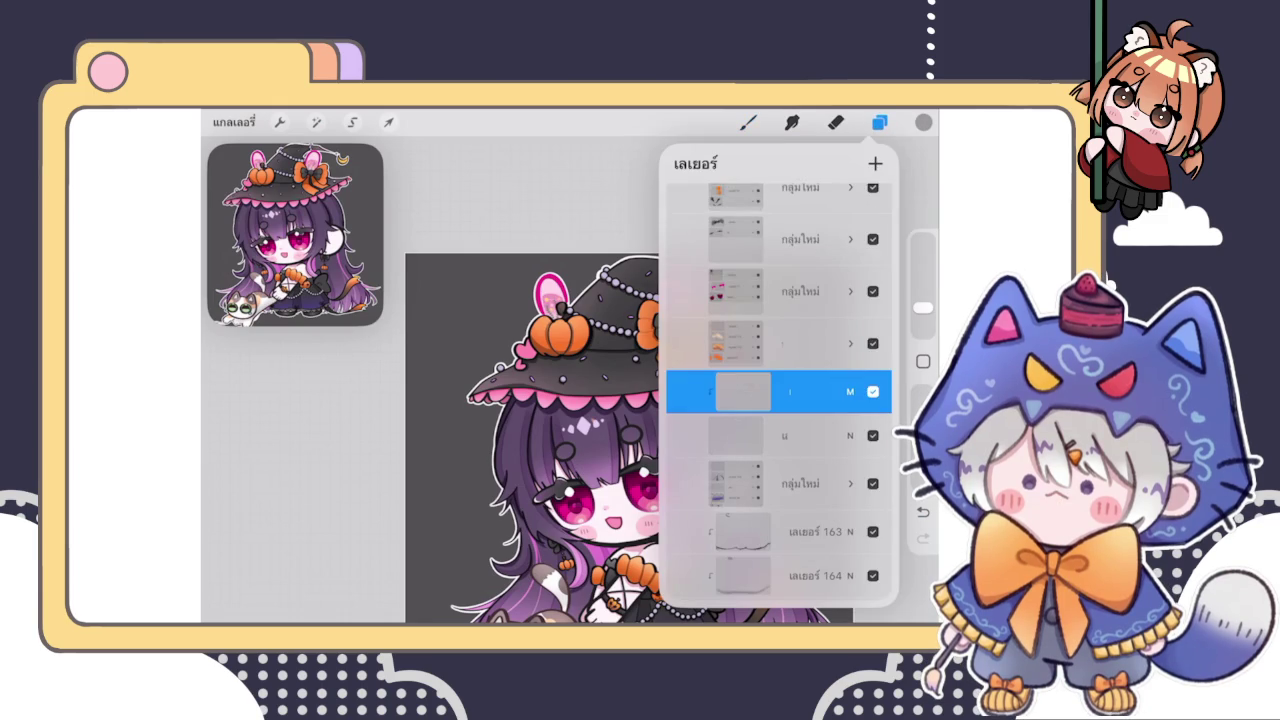
Close the layer list and shade the second and third lilac beads on the skirt
scroll(540, 420, "up", 3)
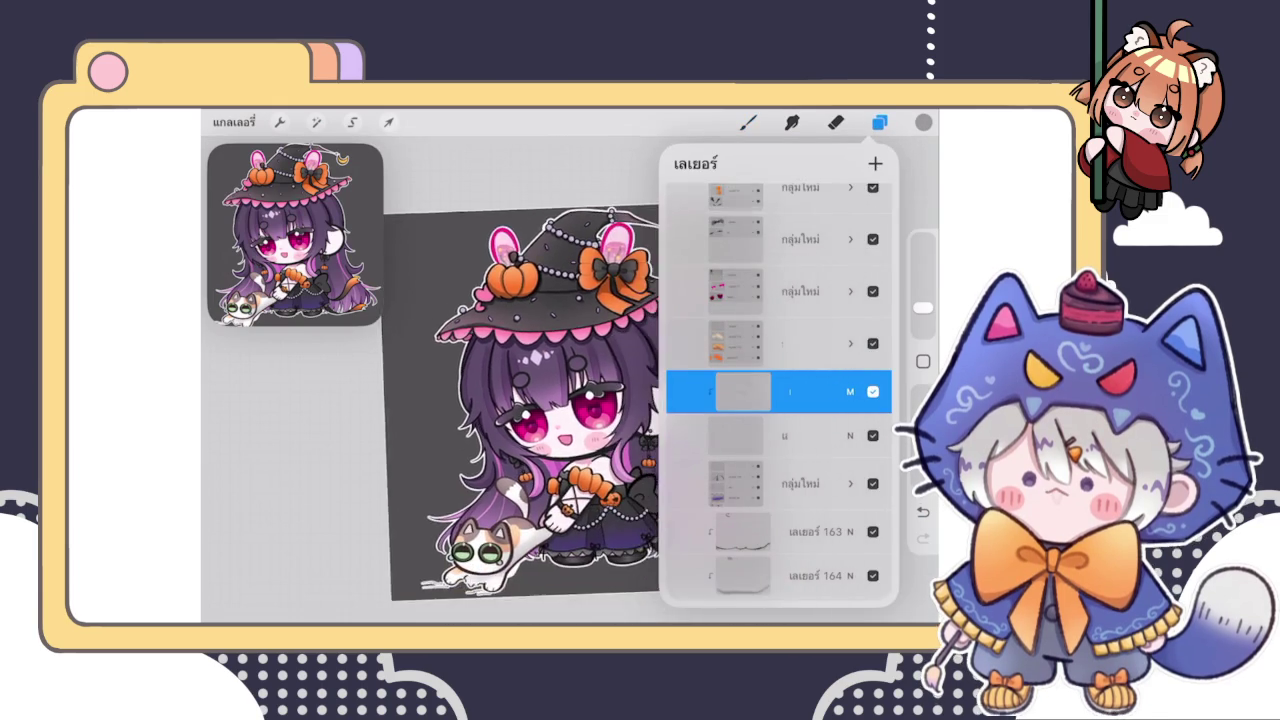
scroll(540, 400, "up", 3)
left_click(748, 122)
scroll(560, 440, "up", 3)
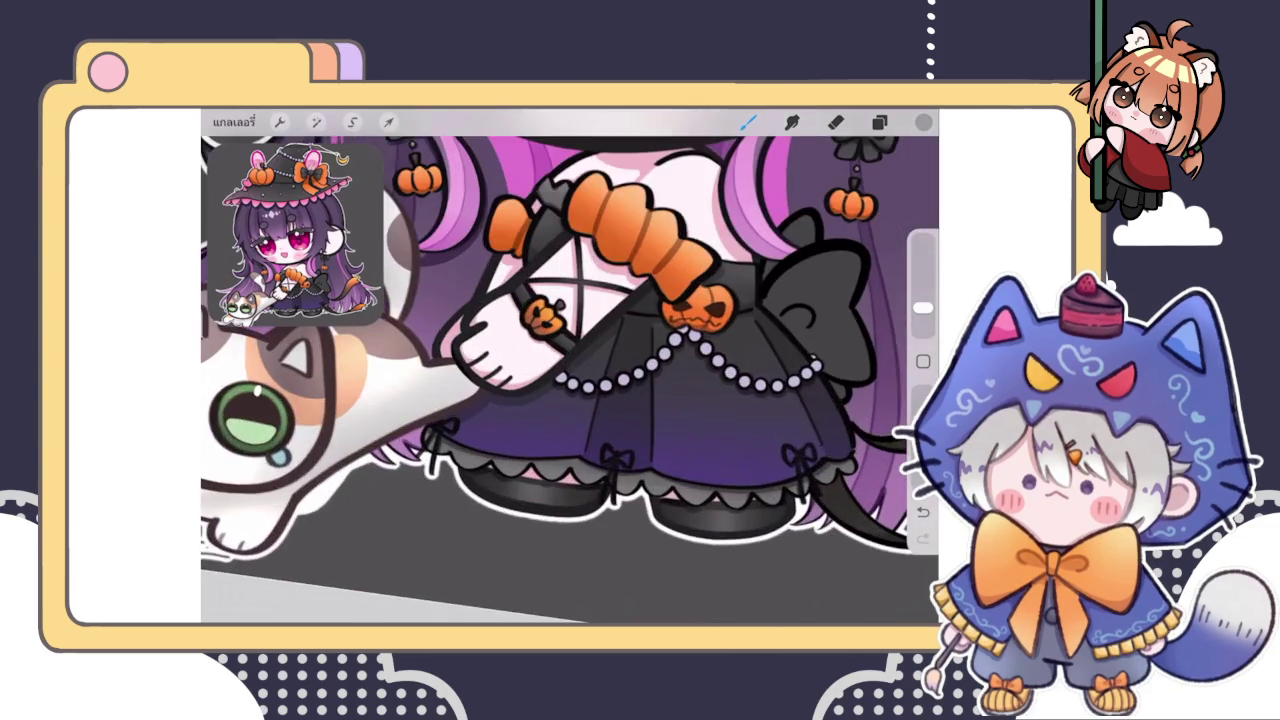
scroll(560, 440, "up", 5)
scroll(560, 440, "up", 1)
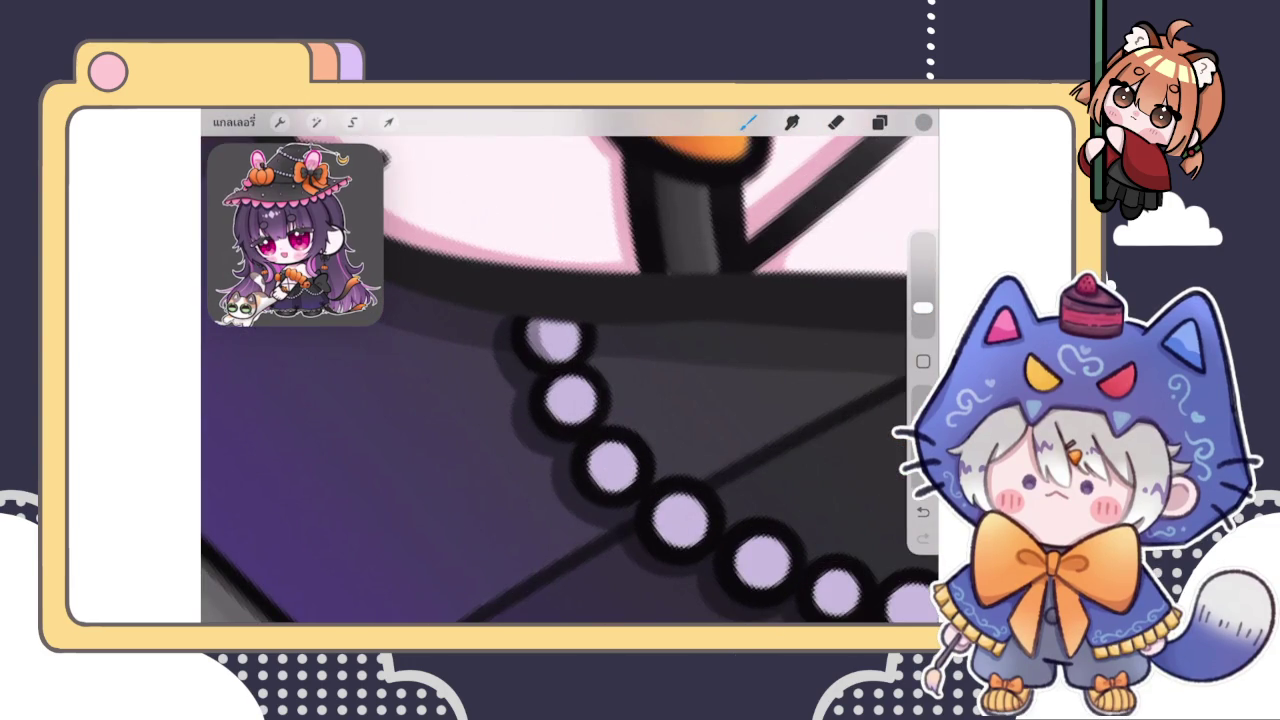
left_click_drag(556, 390, 576, 414)
scroll(570, 430, "down", 3)
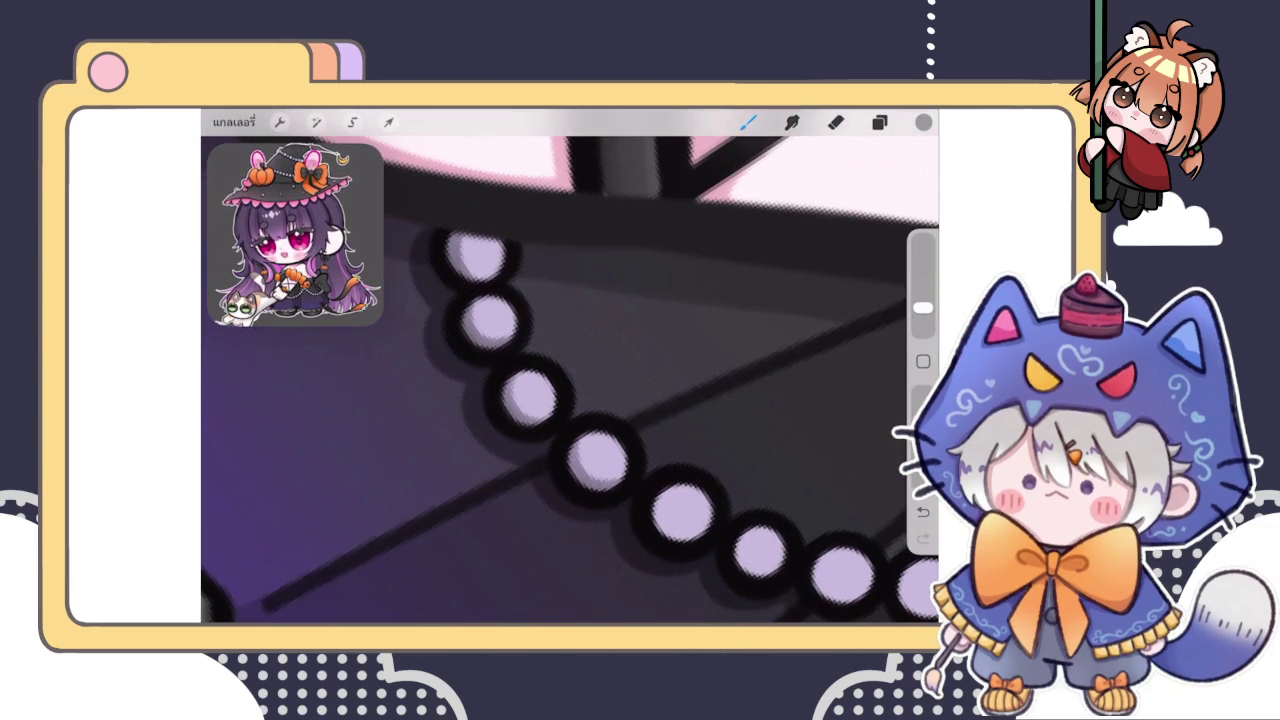
scroll(560, 400, "down", 3)
scroll(560, 400, "up", 2)
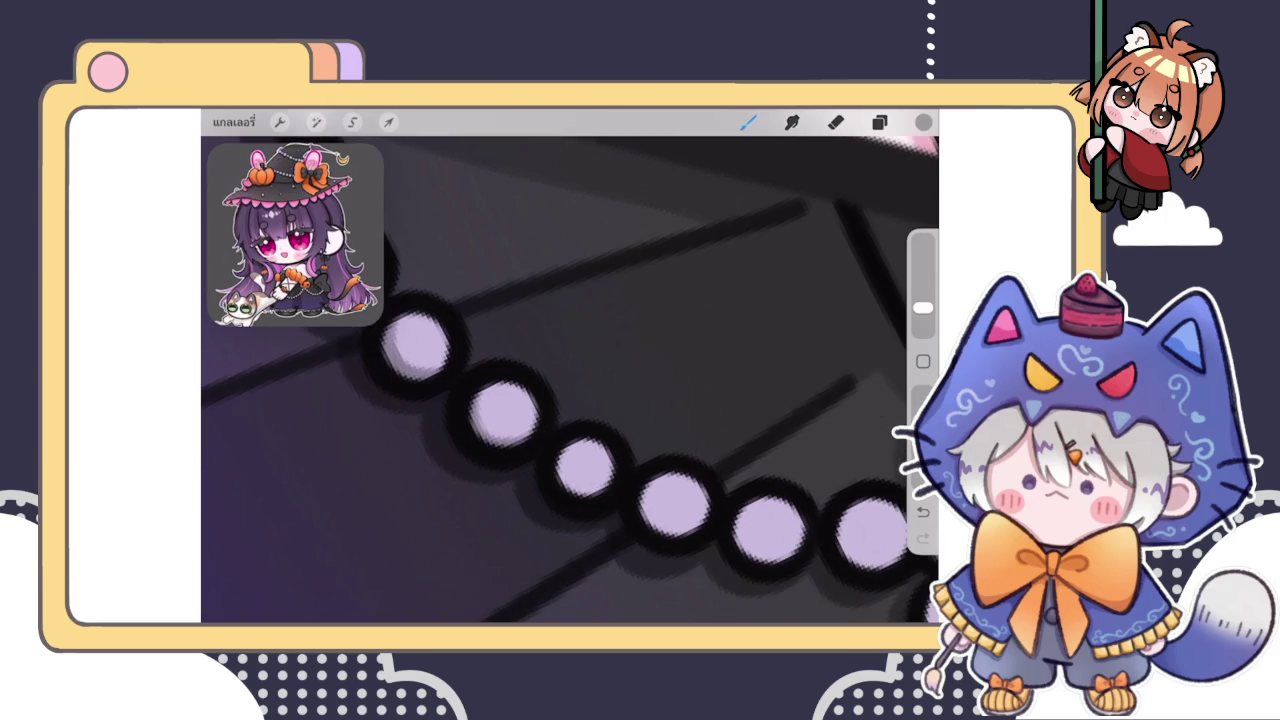
left_click_drag(482, 416, 614, 498)
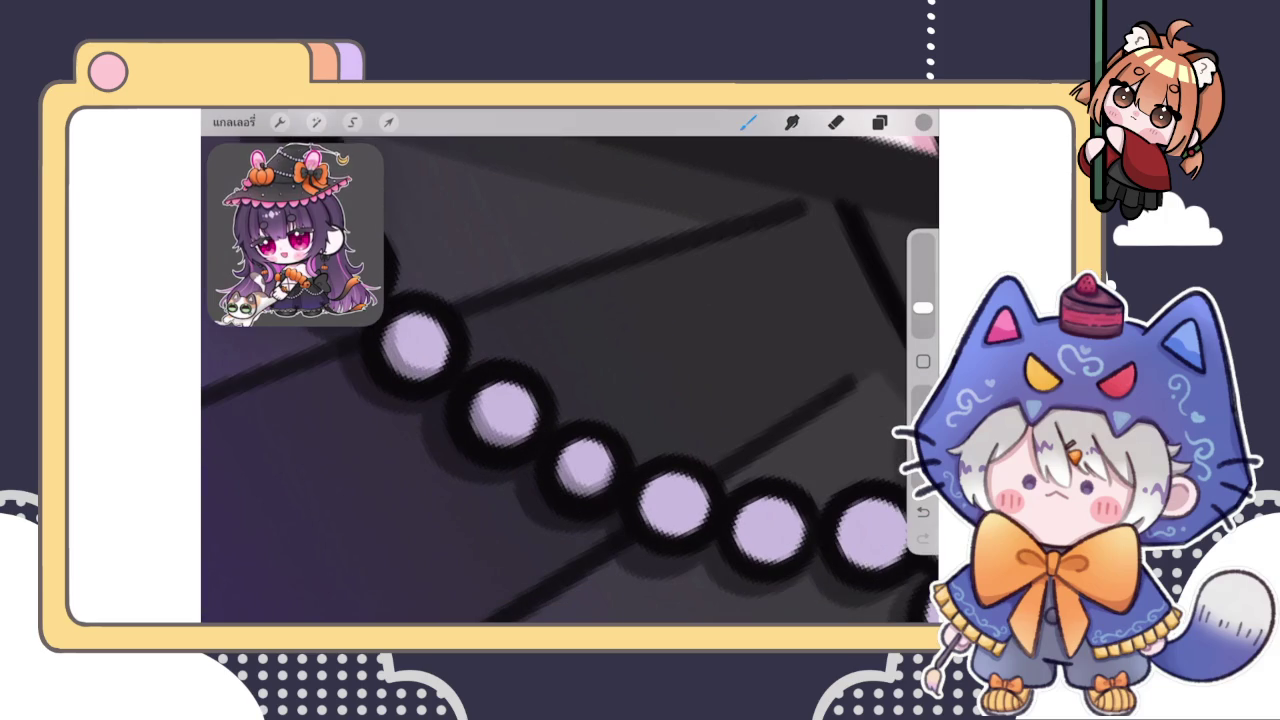
Darken more skirt beads, including the third bead's lower-left and a right-side bead
scroll(570, 400, "up", 2)
scroll(563, 465, "up", 2)
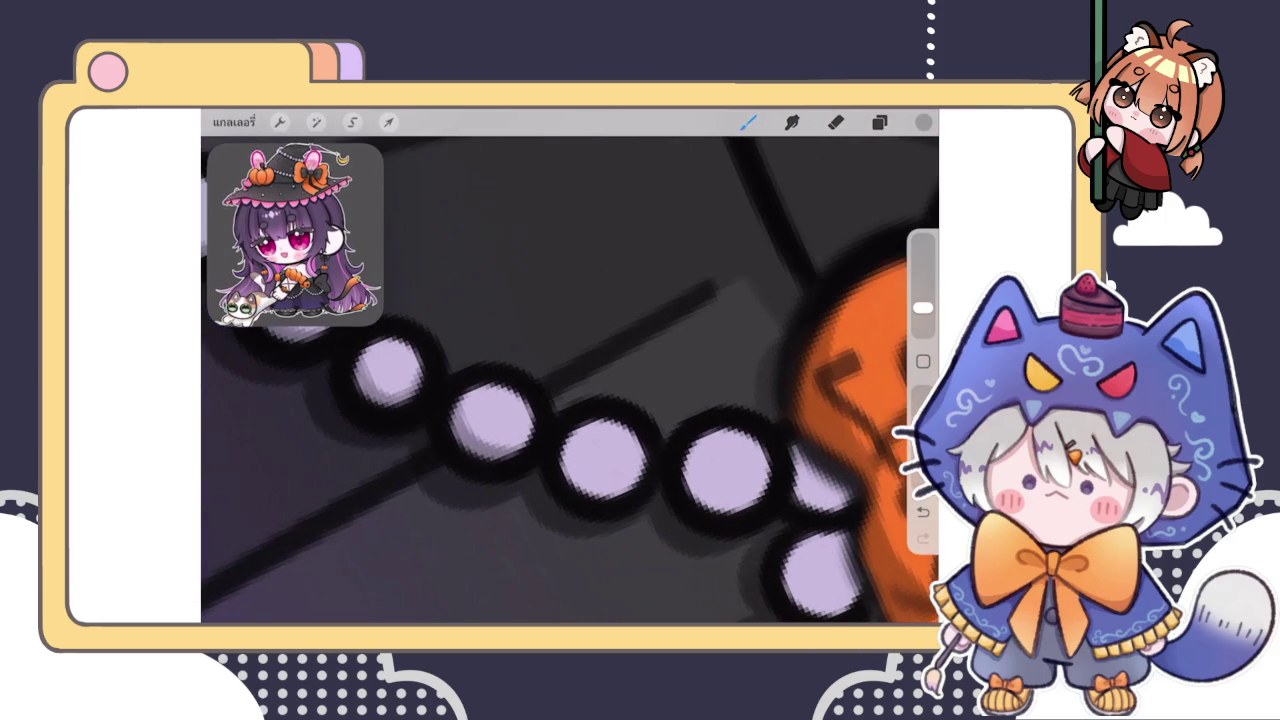
left_click_drag(564, 465, 640, 496)
left_click_drag(684, 444, 766, 512)
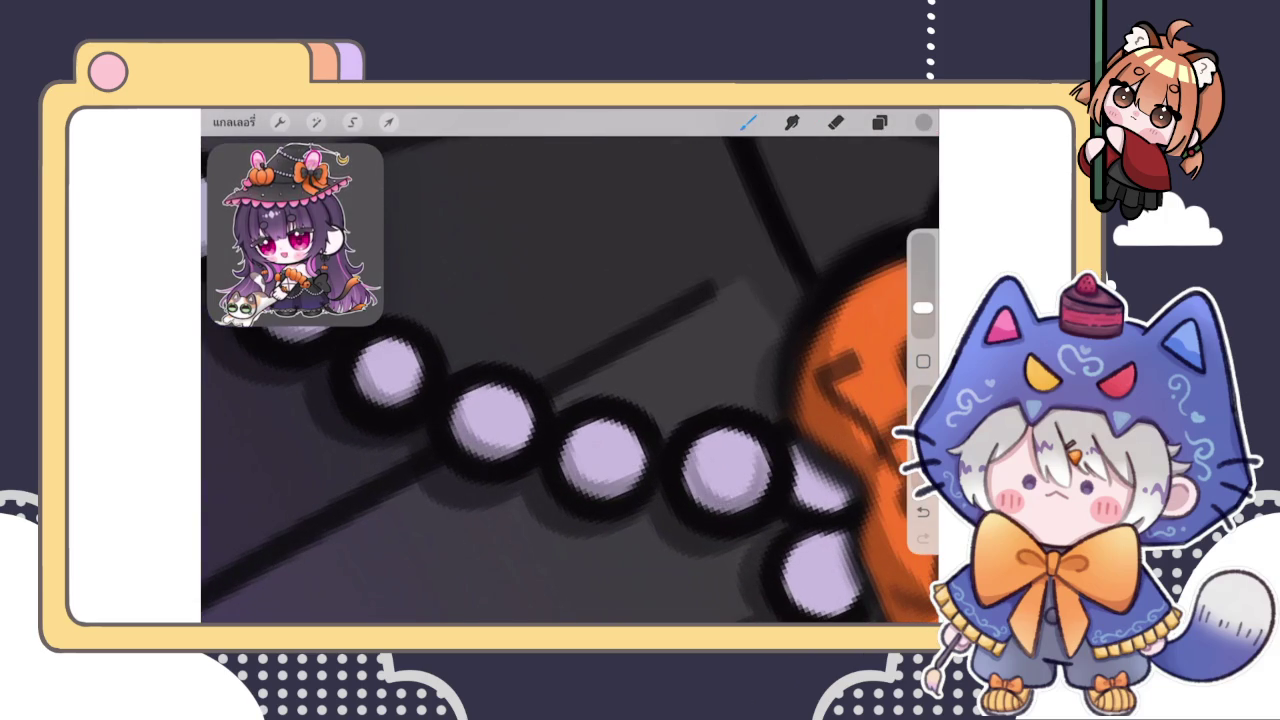
scroll(570, 420, "up", 2)
key("ctrl+z")
key("ctrl+shift+z")
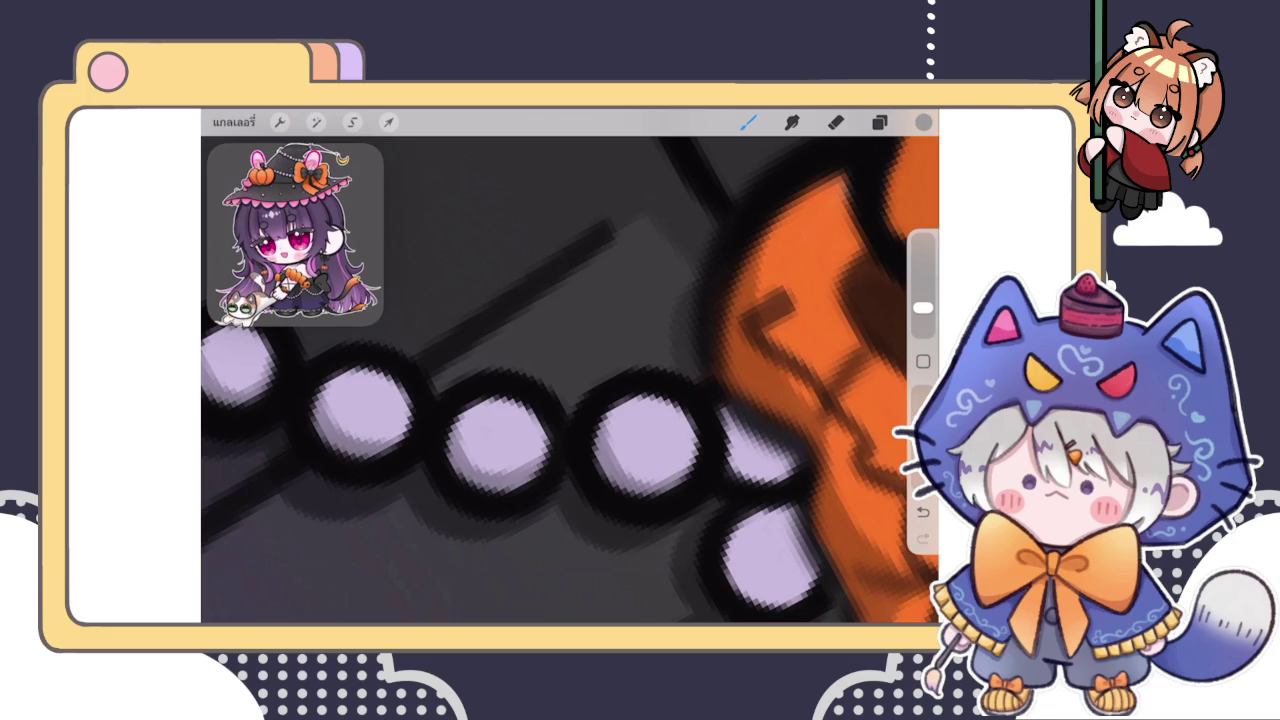
left_click_drag(455, 425, 515, 485)
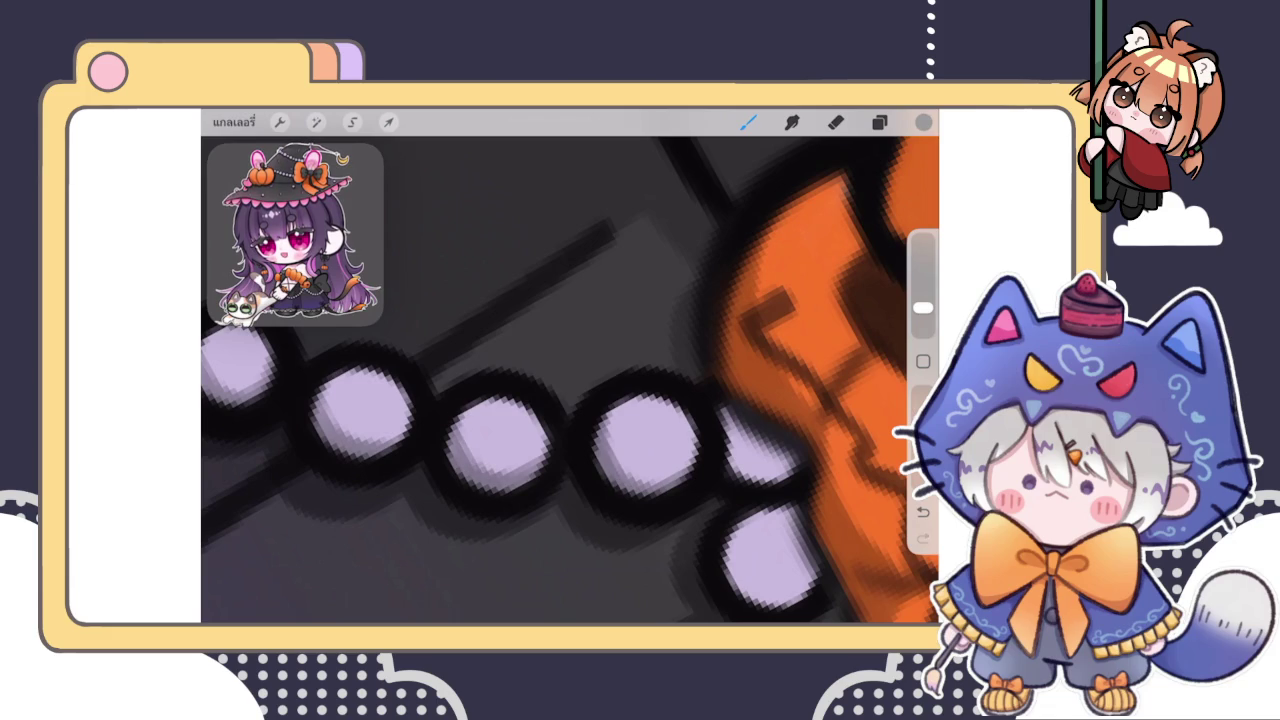
left_click_drag(720, 410, 815, 470)
Shade the lilac beads beside and below the pumpkin on the skirt chain
scroll(570, 380, "down", 2)
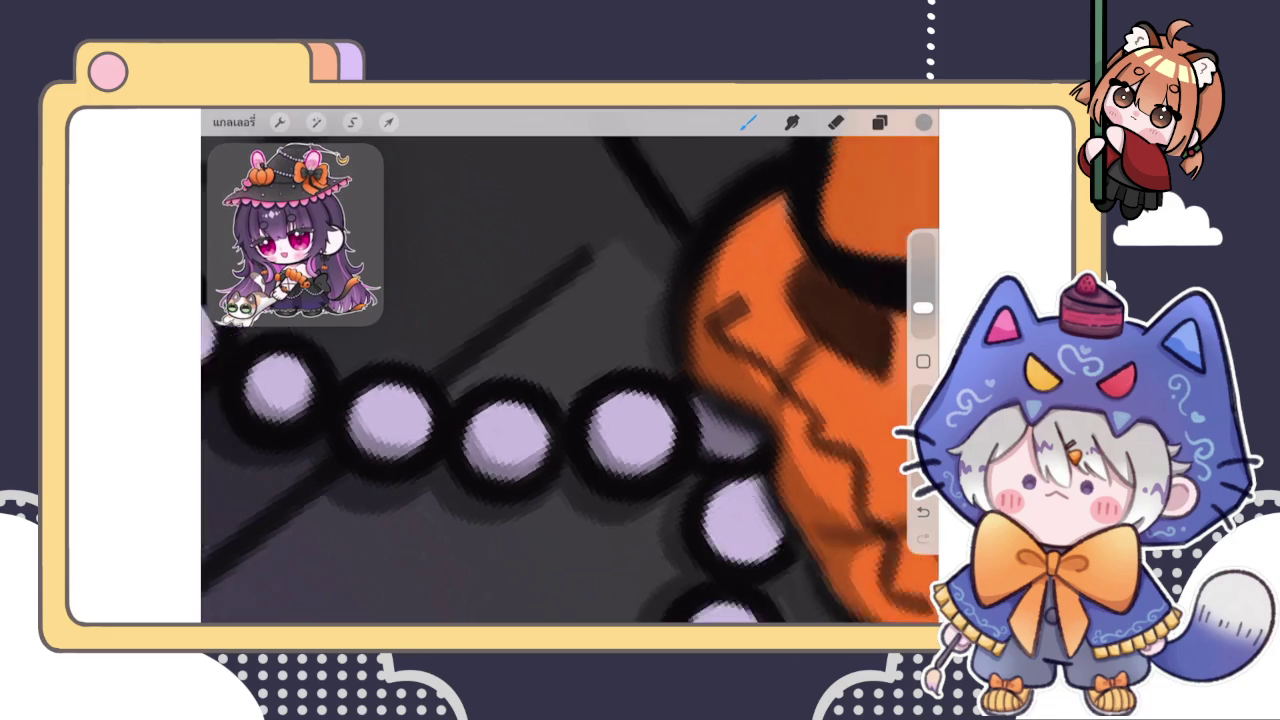
scroll(570, 380, "up", 2)
mouse_move(690, 405)
left_mouse_down()
mouse_move(654, 361)
mouse_move(722, 562)
left_mouse_up()
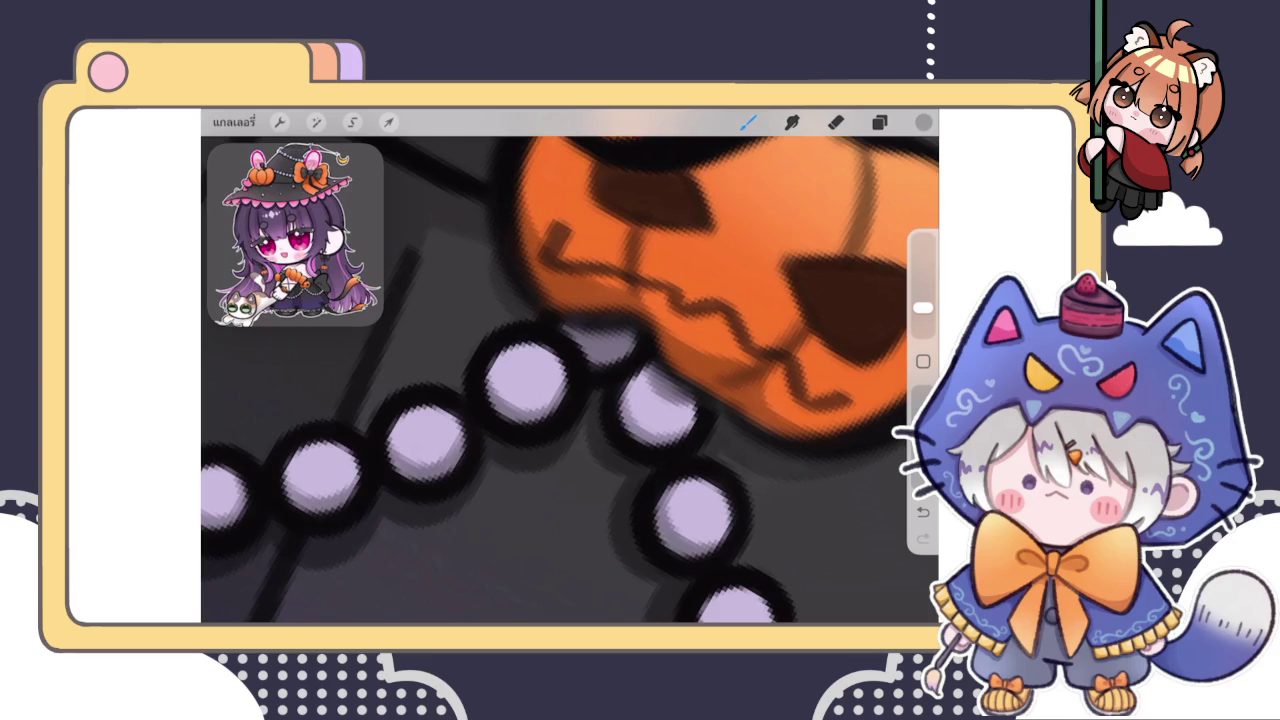
scroll(570, 380, "down", 3)
left_click_drag(582, 340, 548, 292)
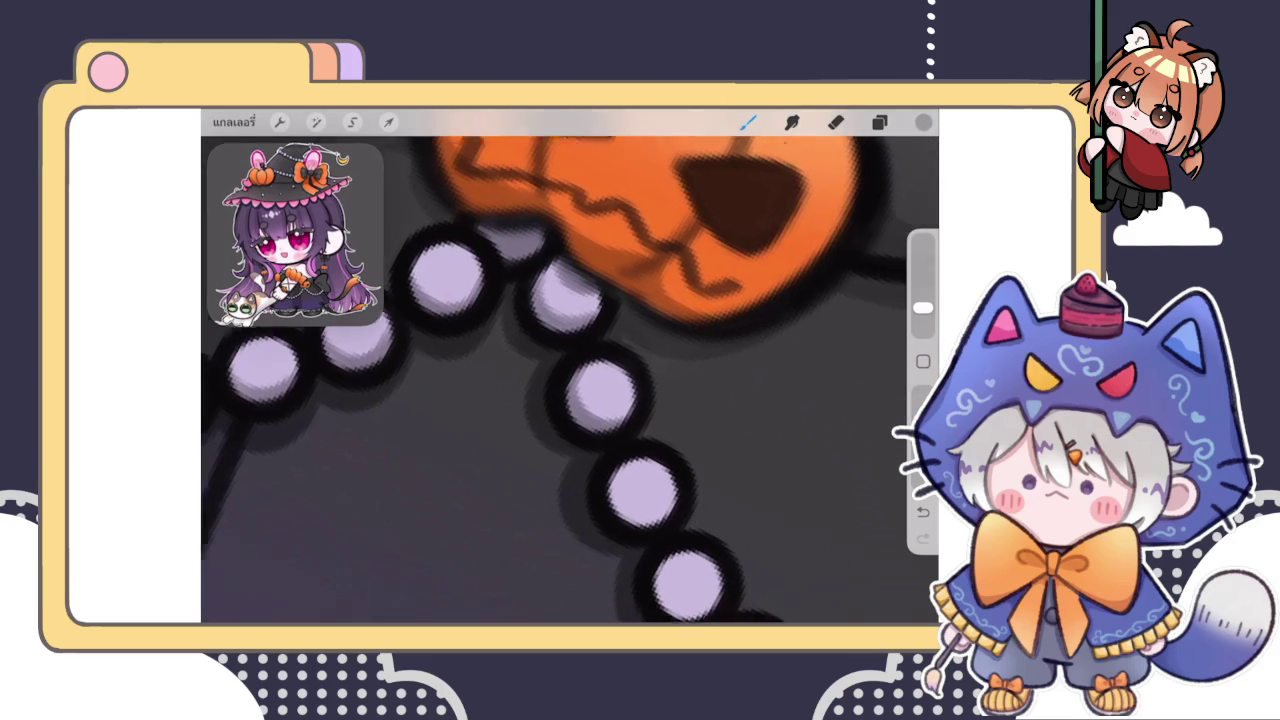
scroll(570, 380, "down", 3)
mouse_move(578, 410)
left_mouse_down()
mouse_move(641, 445)
mouse_move(640, 485)
left_mouse_up()
scroll(570, 380, "down", 3)
scroll(570, 380, "down", 3)
left_click_drag(512, 358, 530, 400)
left_click_drag(582, 444, 623, 506)
Shade and refine the lower edges of the middle beads in the chain
scroll(570, 380, "down", 3)
scroll(570, 380, "up", 2)
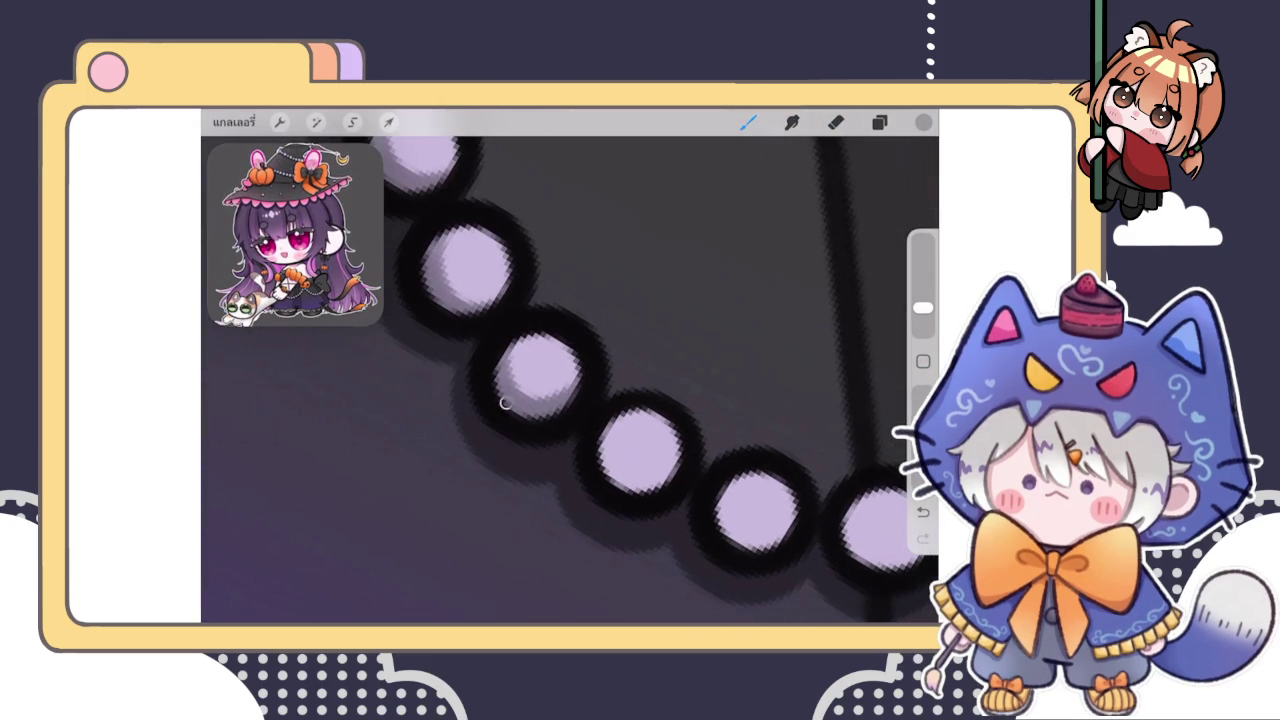
mouse_move(600, 425)
left_mouse_down()
mouse_move(625, 490)
mouse_move(675, 490)
mouse_move(785, 545)
left_mouse_up()
scroll(570, 380, "up", 2)
left_click_drag(575, 430, 650, 505)
scroll(570, 380, "up", 2)
left_click_drag(640, 455, 698, 500)
mouse_move(624, 456)
left_mouse_down()
mouse_move(656, 506)
mouse_move(704, 442)
left_mouse_up()
scroll(570, 380, "right", 3)
mouse_move(590, 470)
left_mouse_down()
mouse_move(668, 432)
mouse_move(645, 435)
mouse_move(658, 420)
mouse_move(666, 450)
mouse_move(737, 400)
mouse_move(694, 457)
mouse_move(745, 432)
mouse_move(722, 438)
mouse_move(735, 420)
left_mouse_up()
Try shading near the rightmost beads, then undo that stroke
left_click_drag(705, 365, 725, 345)
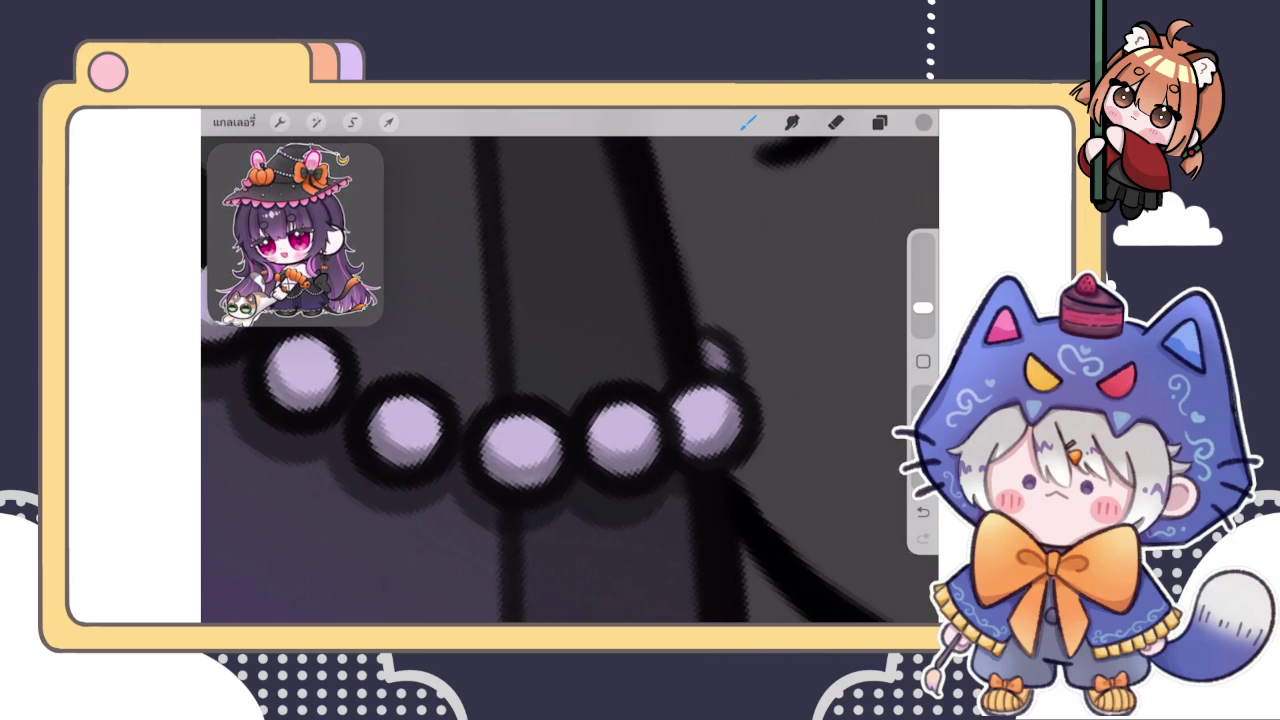
key("ctrl+z")
scroll(570, 380, "down", 2)
scroll(570, 380, "down", 1)
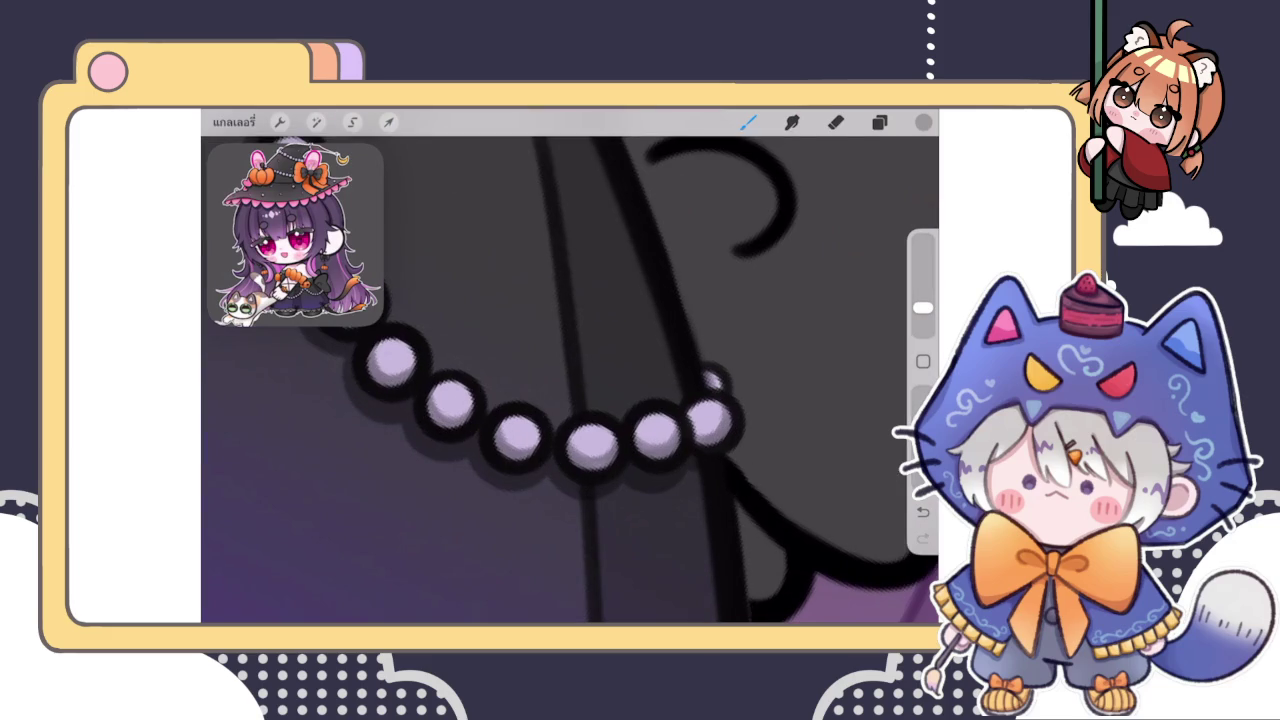
scroll(570, 380, "down", 3)
scroll(570, 380, "down", 2)
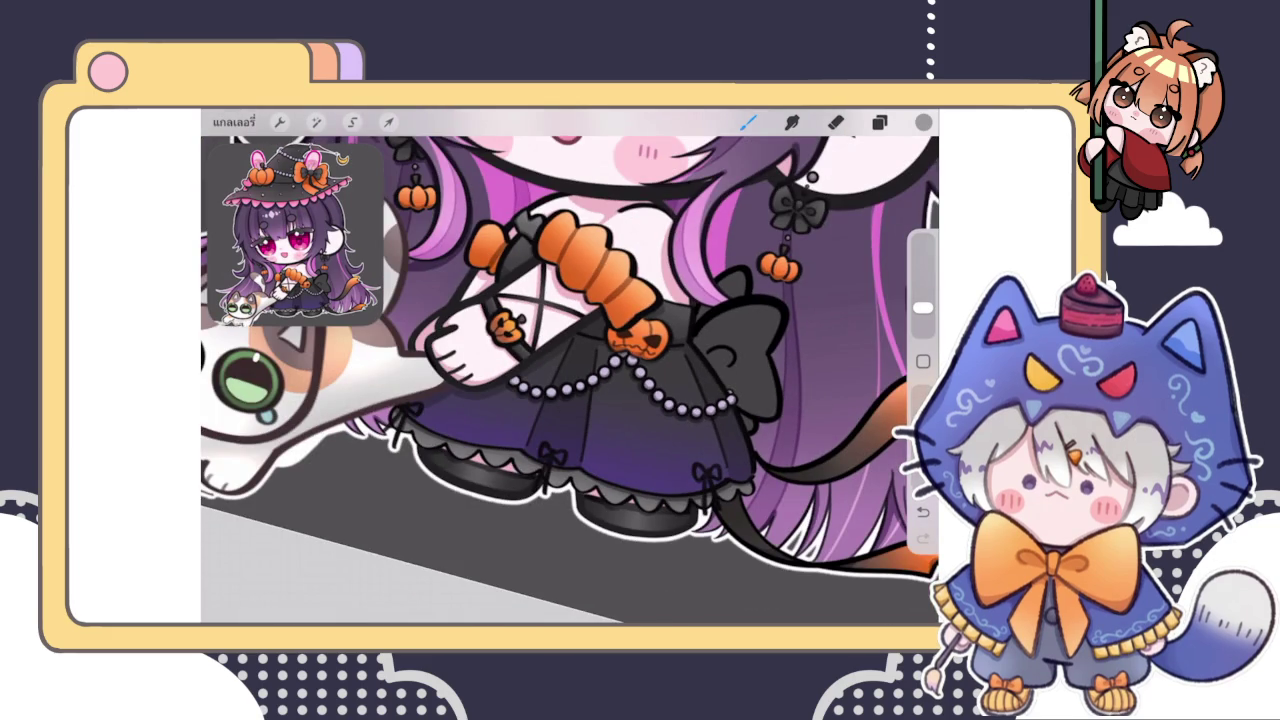
scroll(570, 380, "down", 2)
scroll(570, 380, "up", 3)
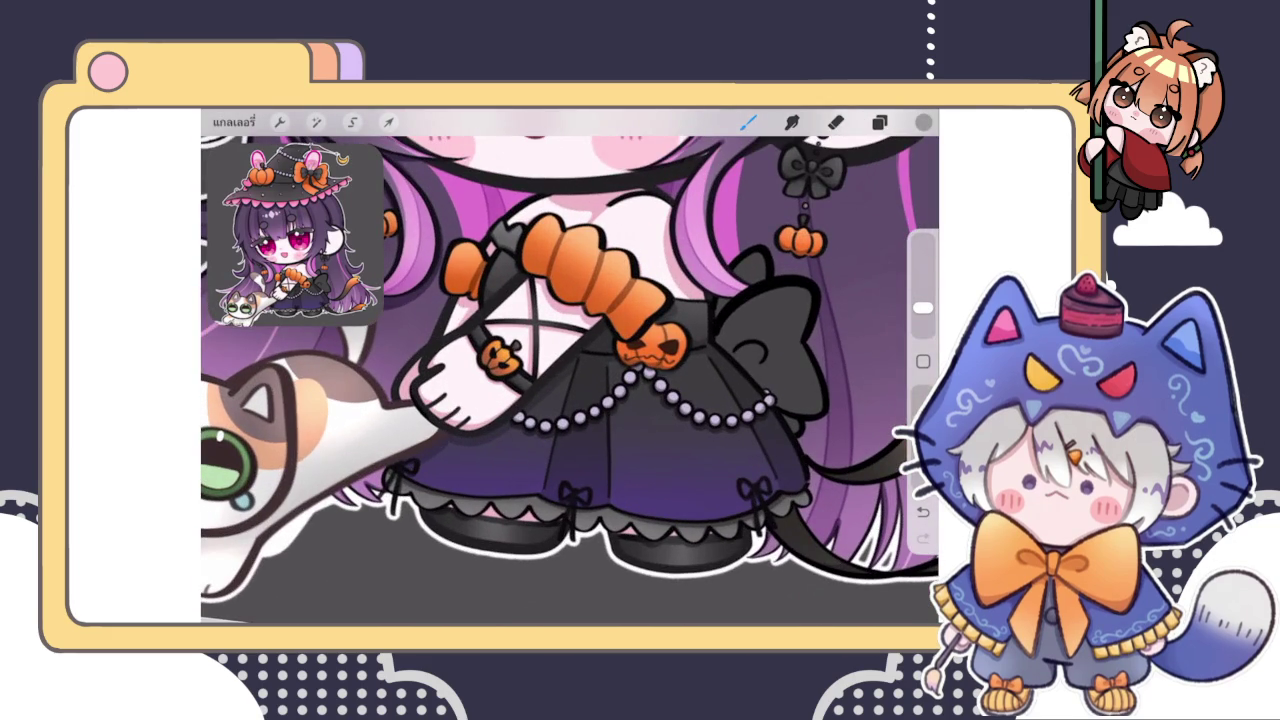
Check the Multiply shading layer's blend mode and opacity in the Layers panel
left_click(879, 122)
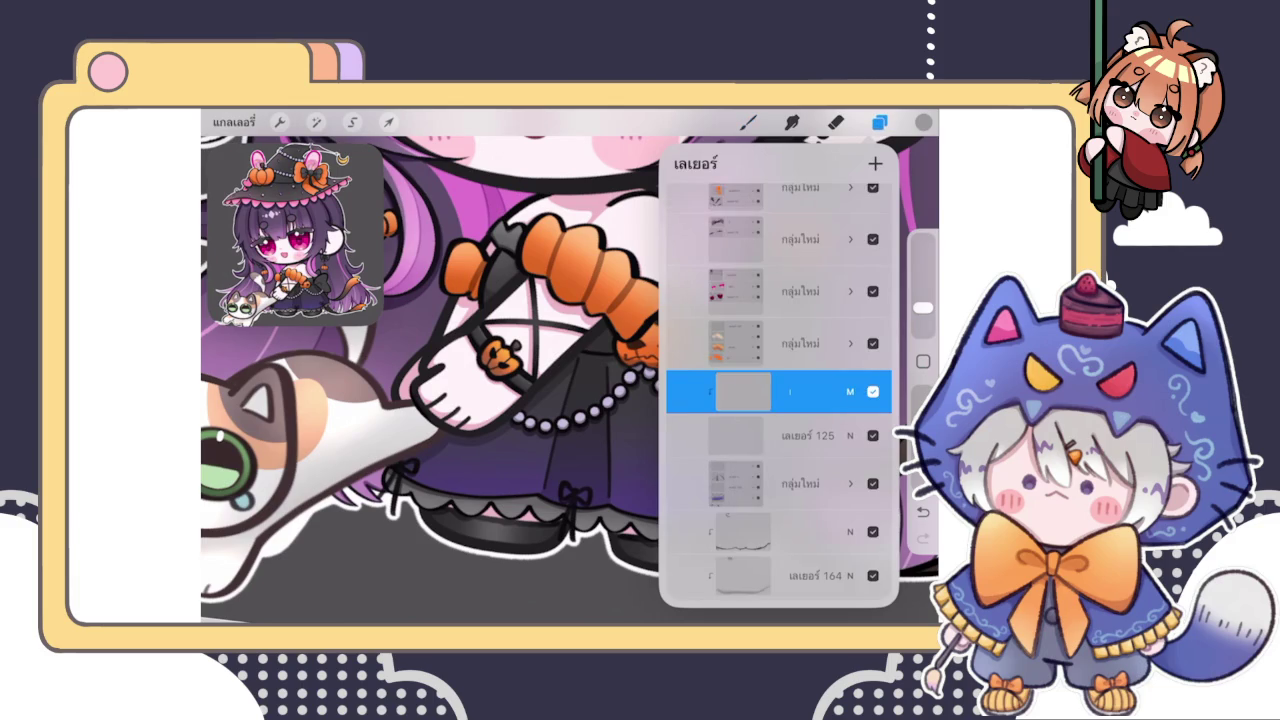
left_click(850, 434)
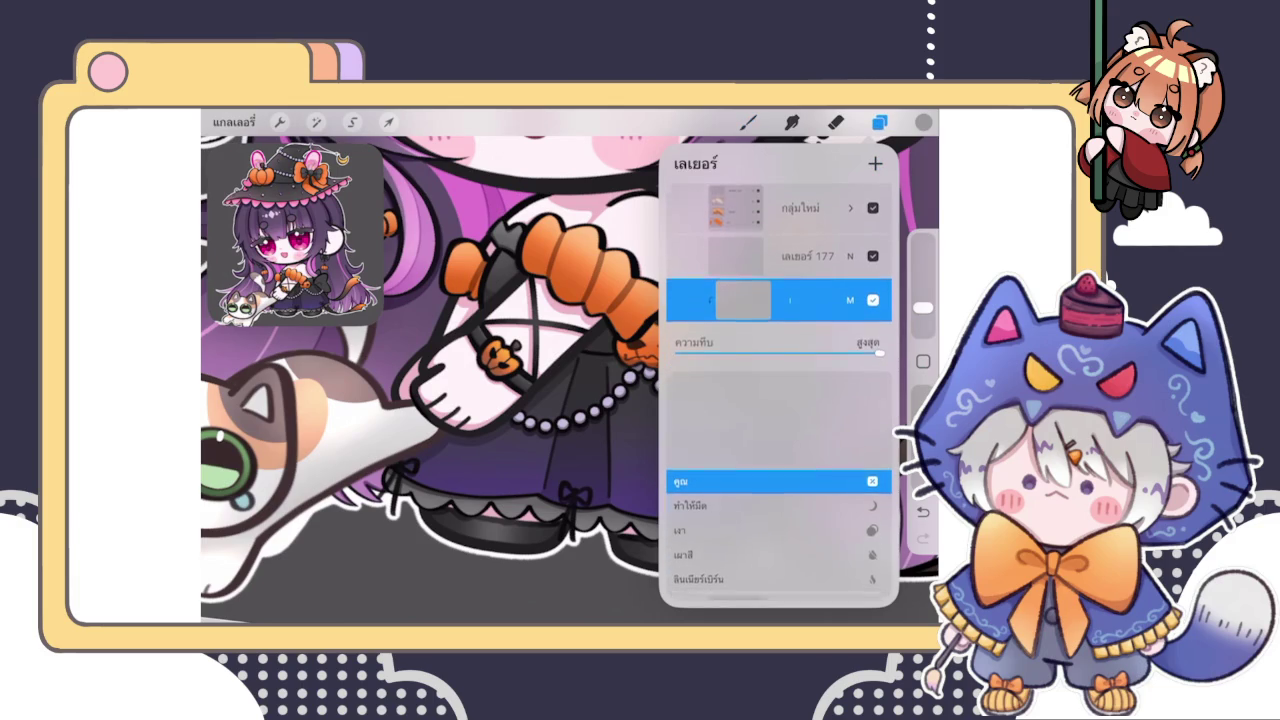
left_click(850, 322)
Lower the layer's brightness to 48% with the Hue, Saturation, Brightness adjustment
left_click(316, 122)
left_click(300, 191)
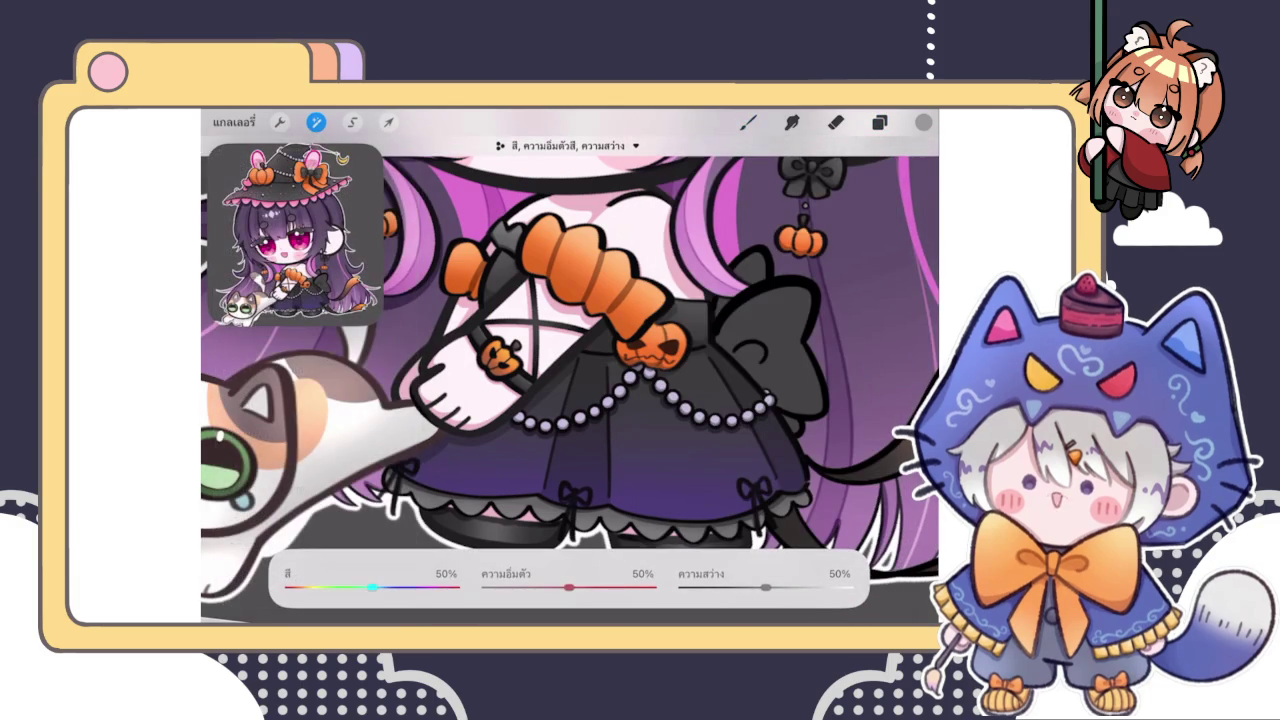
left_click_drag(766, 587, 761, 587)
left_click(748, 122)
scroll(570, 360, "down", 5)
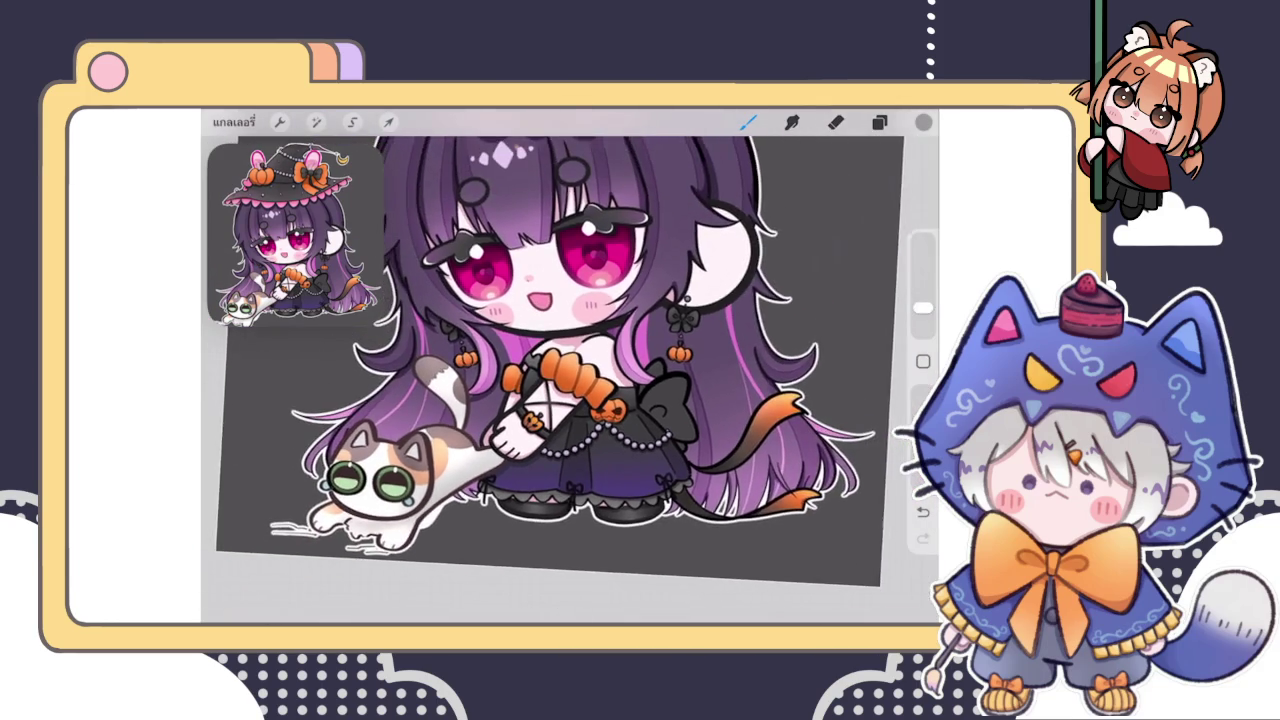
scroll(560, 345, "down", 5)
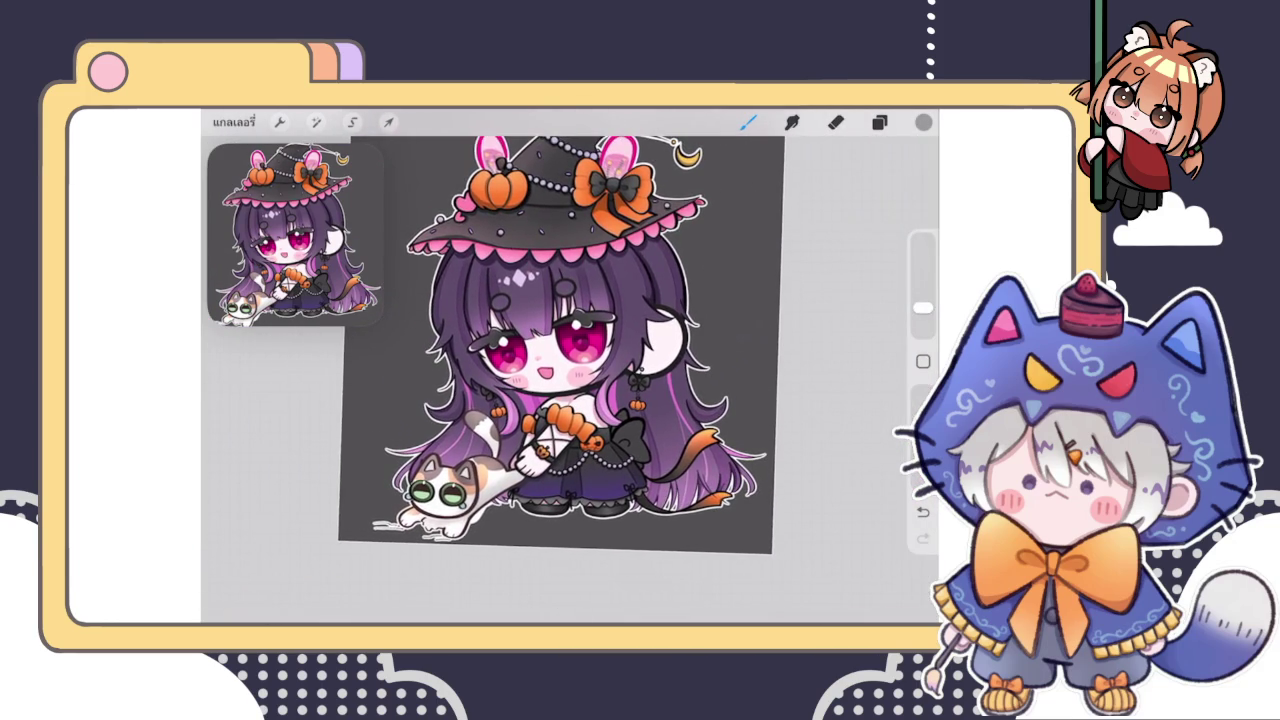
Select the normal layer just above the Multiply shading layer
scroll(560, 380, "up", 3)
scroll(560, 380, "up", 3)
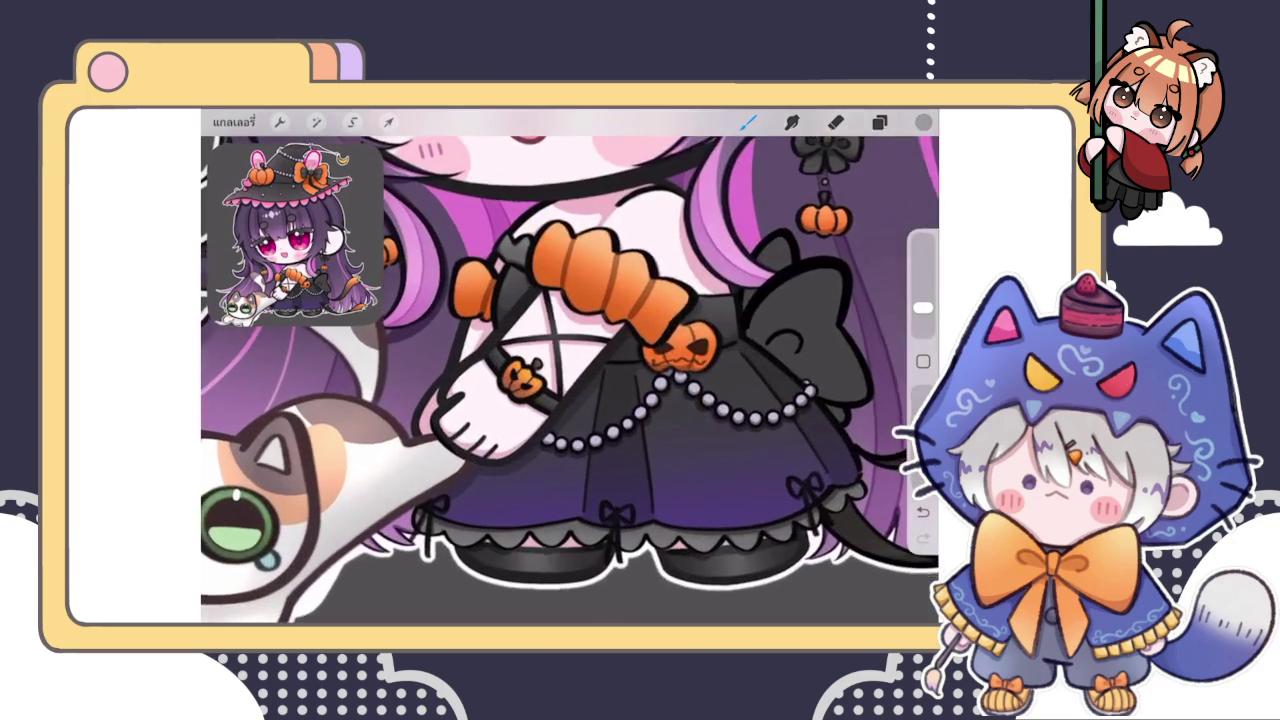
left_click(879, 122)
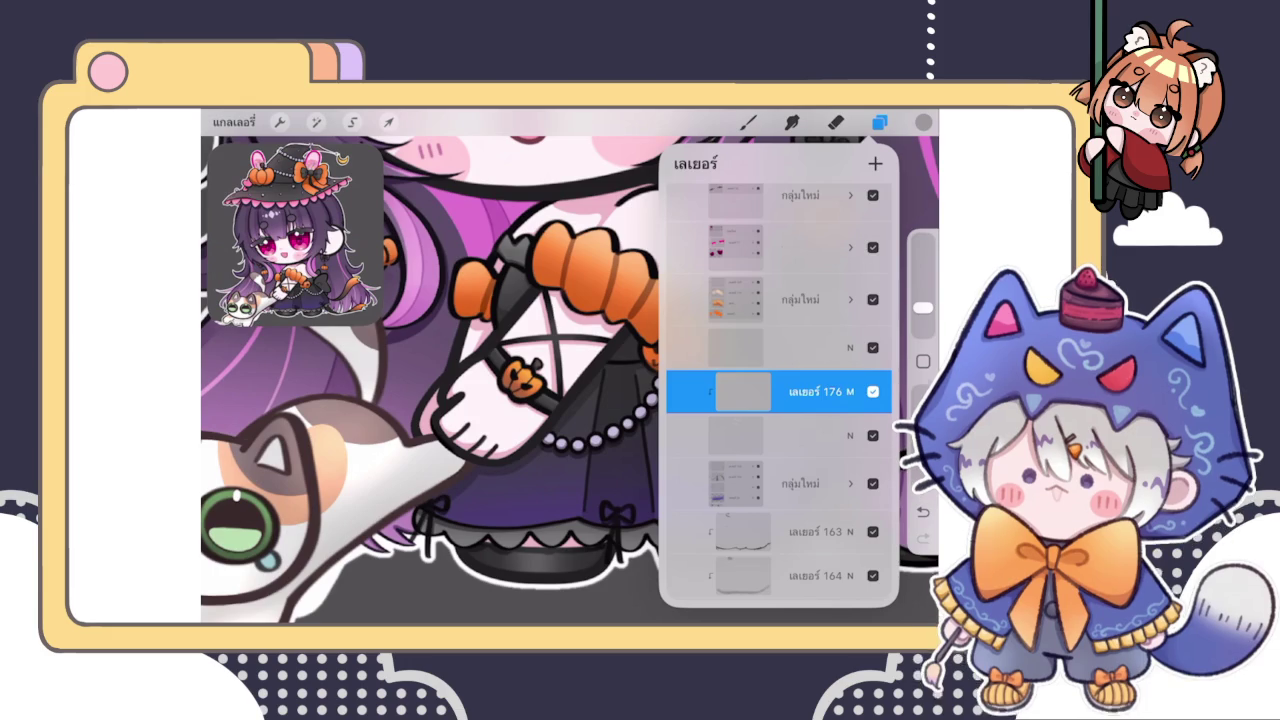
left_click(760, 347)
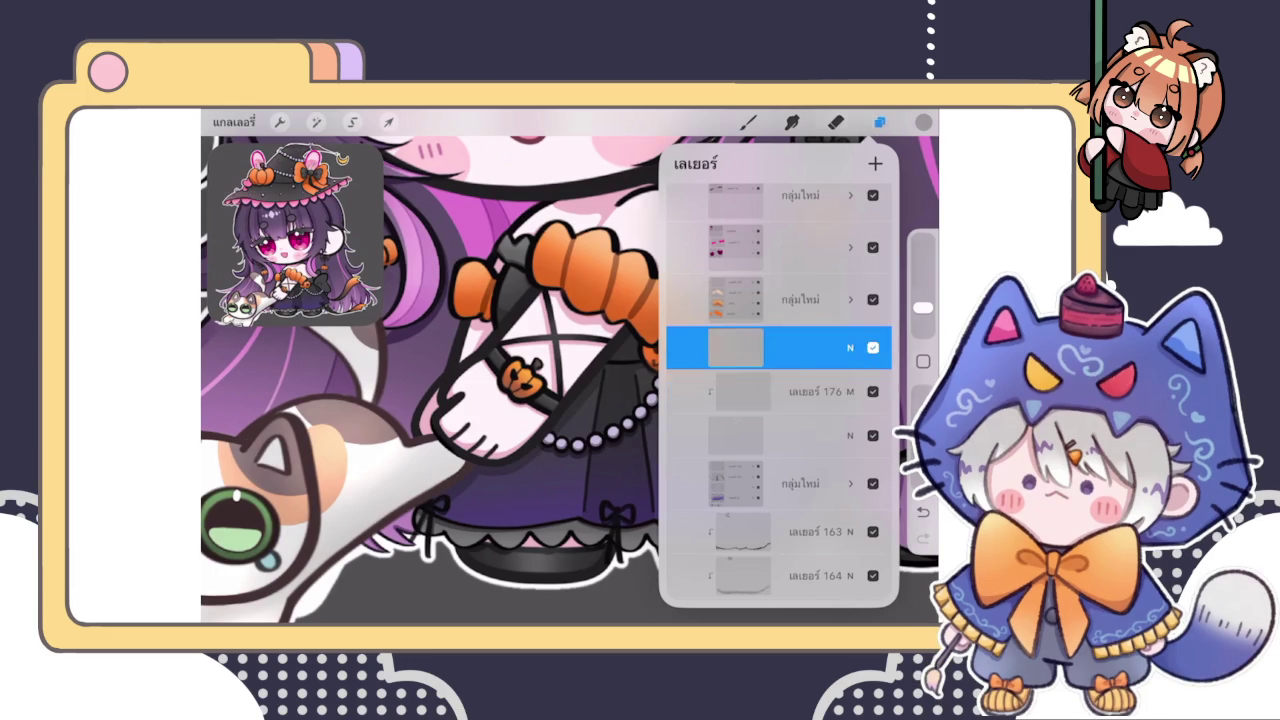
left_click(748, 122)
Rearrange layers in the Layers panel and return to painting
left_click(879, 122)
left_click_drag(850, 390, 720, 390)
left_click_drag(780, 480, 780, 436)
left_click(879, 121)
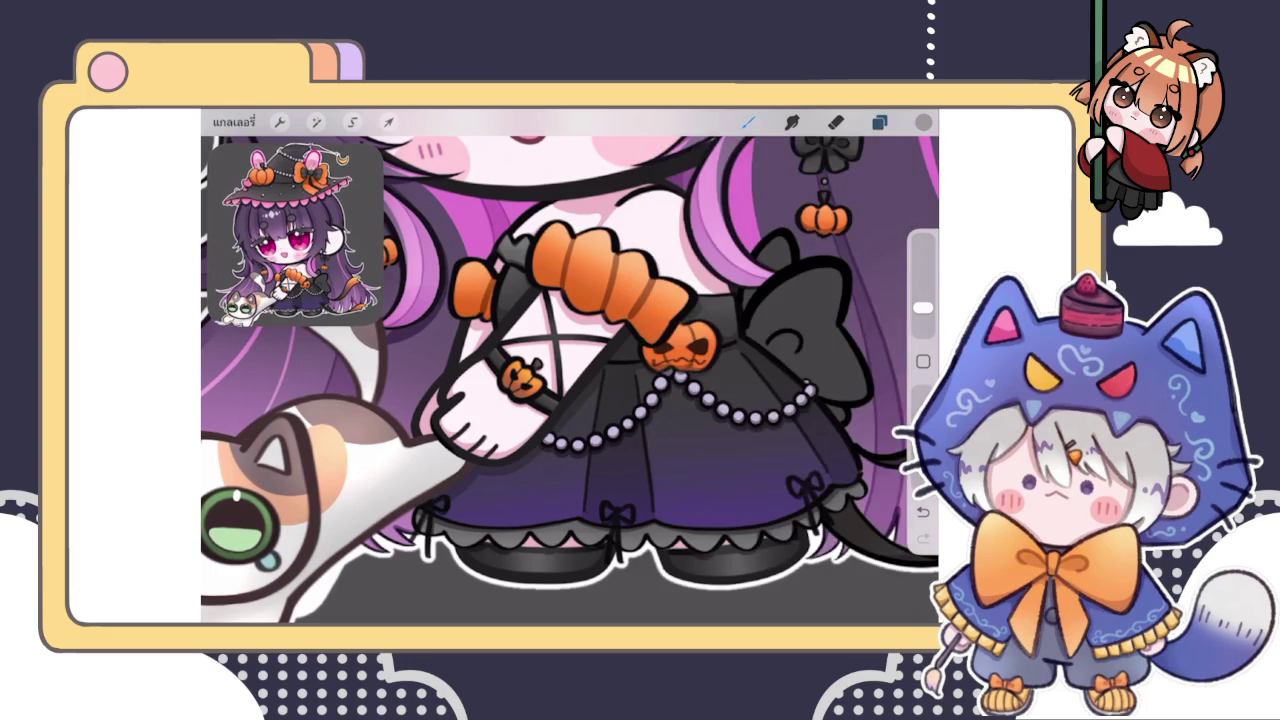
scroll(570, 380, "up", 5)
scroll(570, 380, "up", 3)
Sample the lavender bead colour and lighten it on the colour picker for highlights
left_click(723, 371)
left_click(923, 121)
left_click_drag(740, 262, 731, 237)
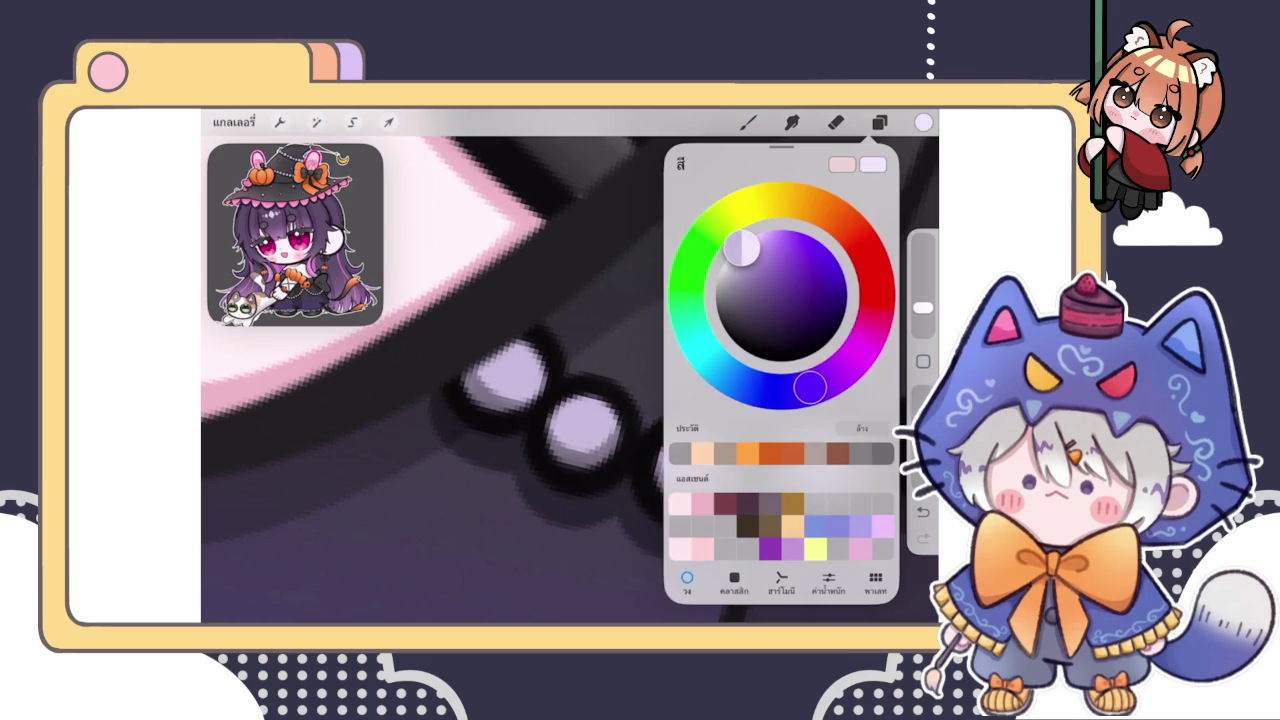
left_click(923, 121)
Dab light highlights on the first, second, third and a fourth skirt bead
left_click(585, 410)
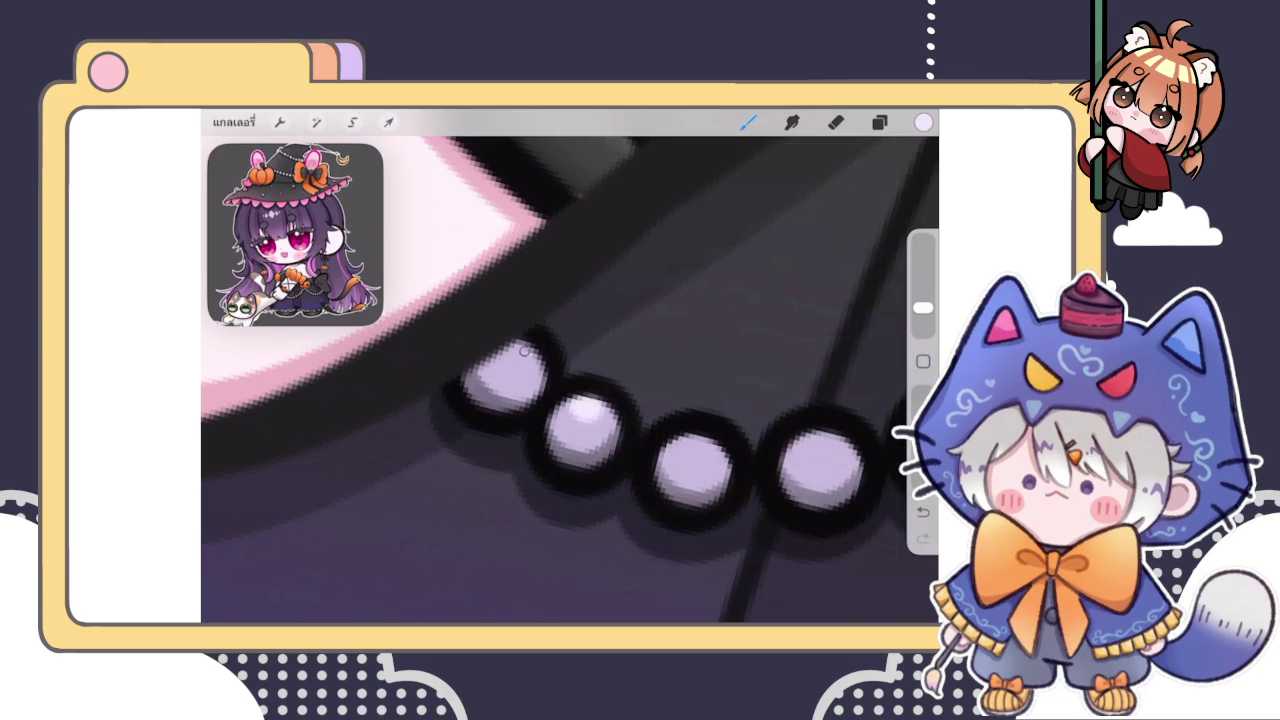
left_click_drag(510, 362, 530, 348)
left_click_drag(686, 456, 702, 448)
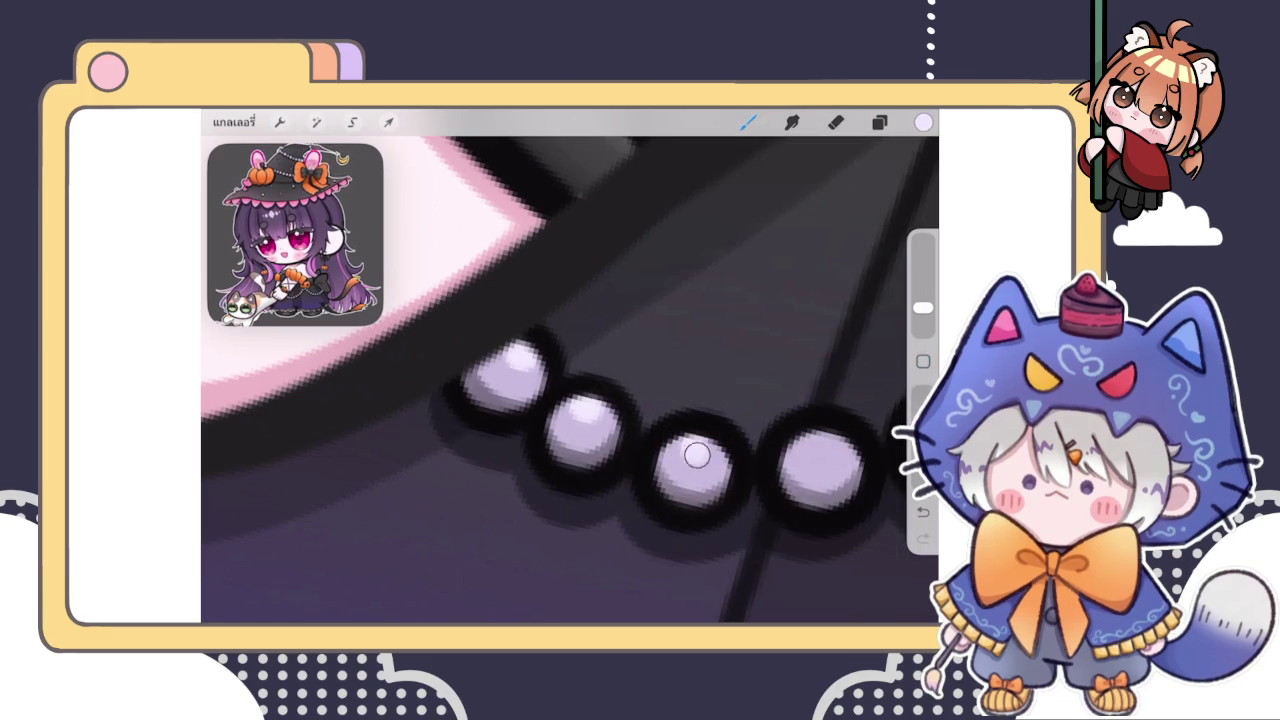
scroll(570, 380, "down", 3)
scroll(570, 380, "up", 2)
left_click_drag(632, 398, 650, 390)
Add white highlights to three more lavender beads further along the chain
scroll(570, 380, "down", 3)
scroll(570, 380, "down", 5)
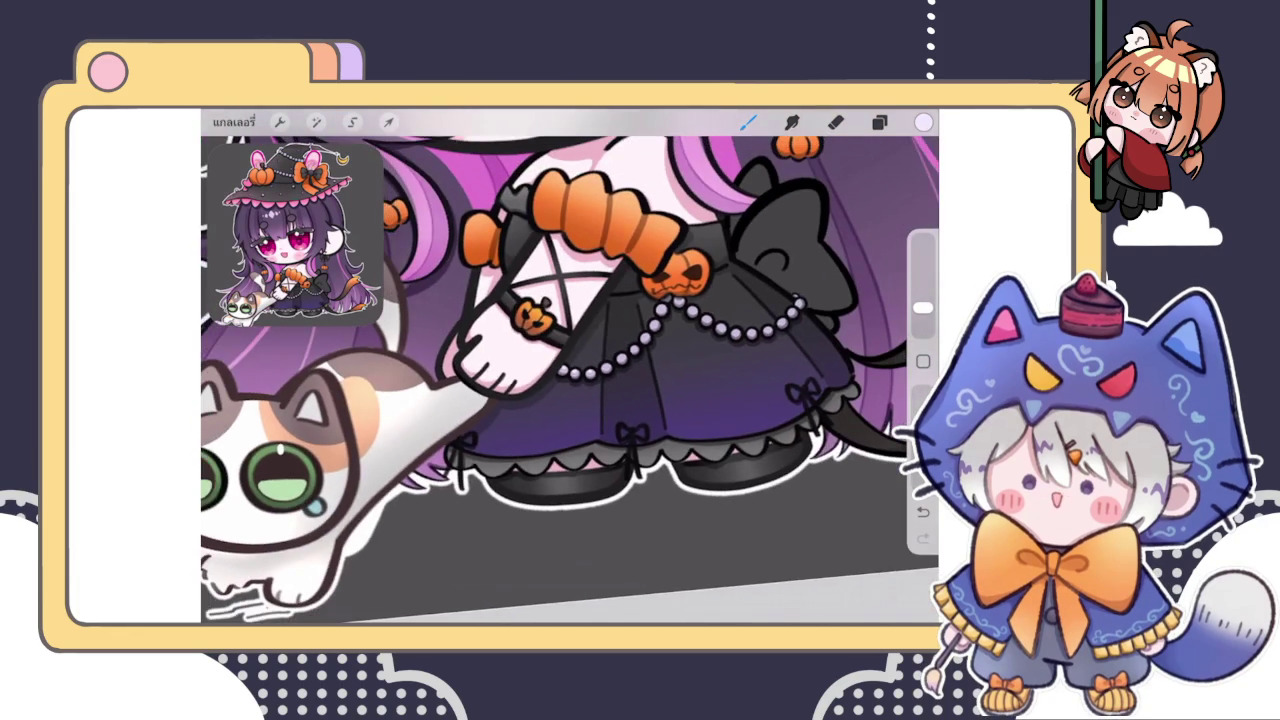
scroll(570, 380, "down", 2)
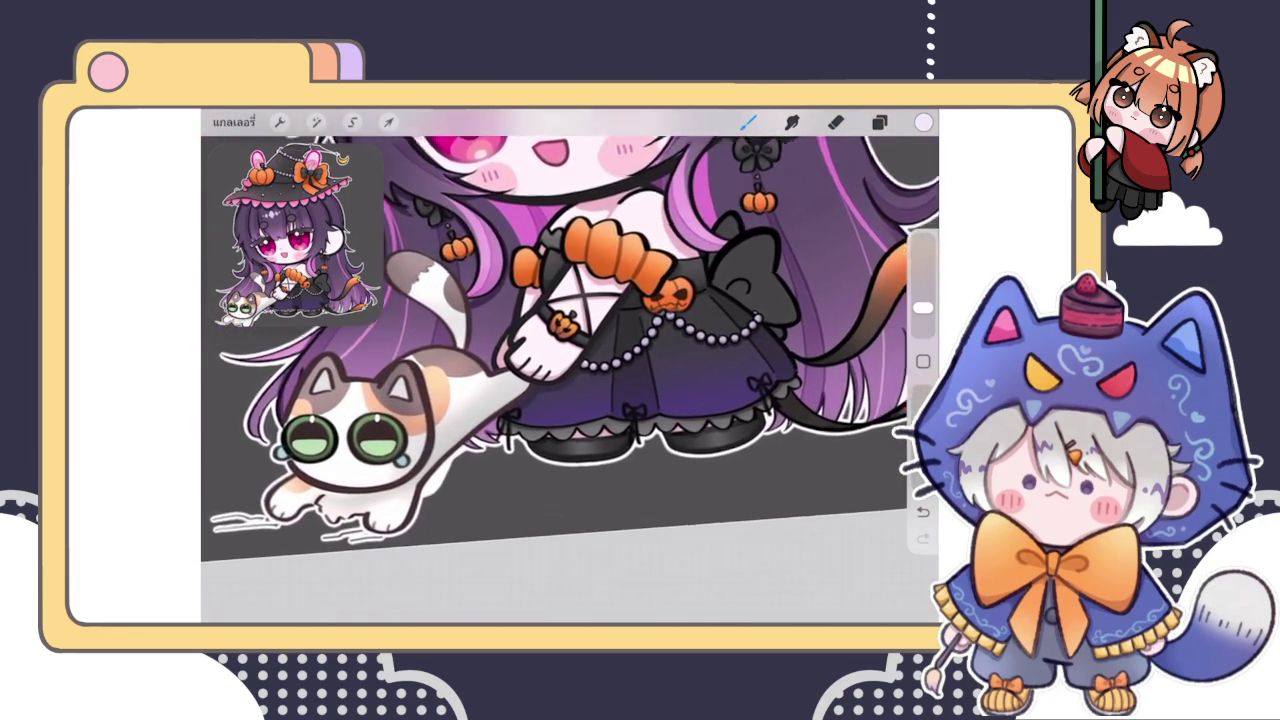
scroll(570, 380, "up", 3)
scroll(551, 376, "up", 3)
scroll(551, 376, "up", 2)
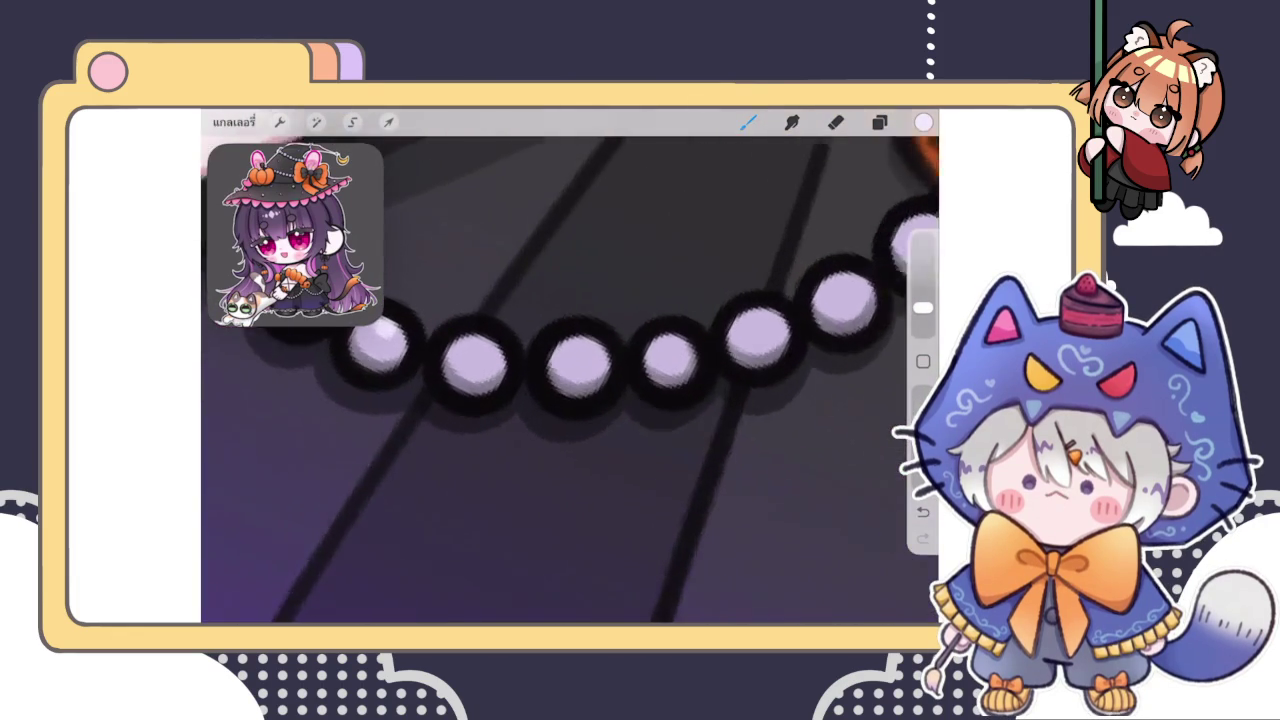
scroll(551, 376, "up", 2)
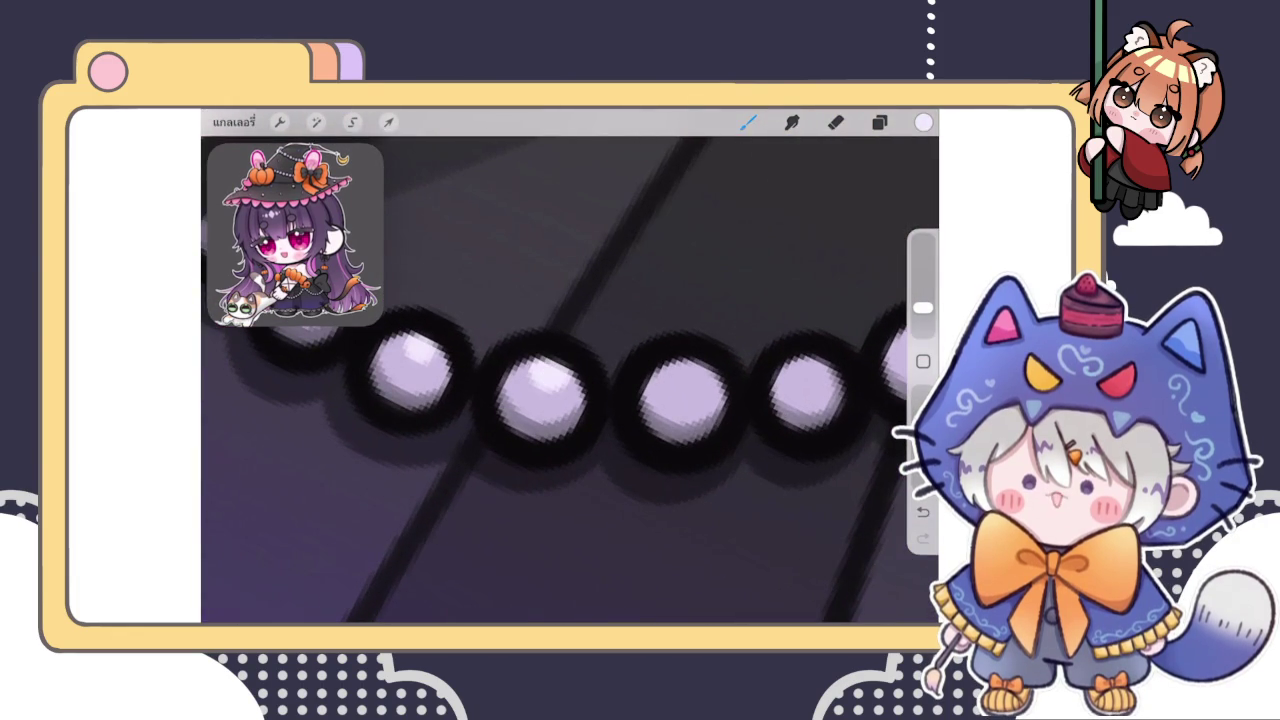
scroll(680, 375, "right", 1)
scroll(570, 380, "right", 2)
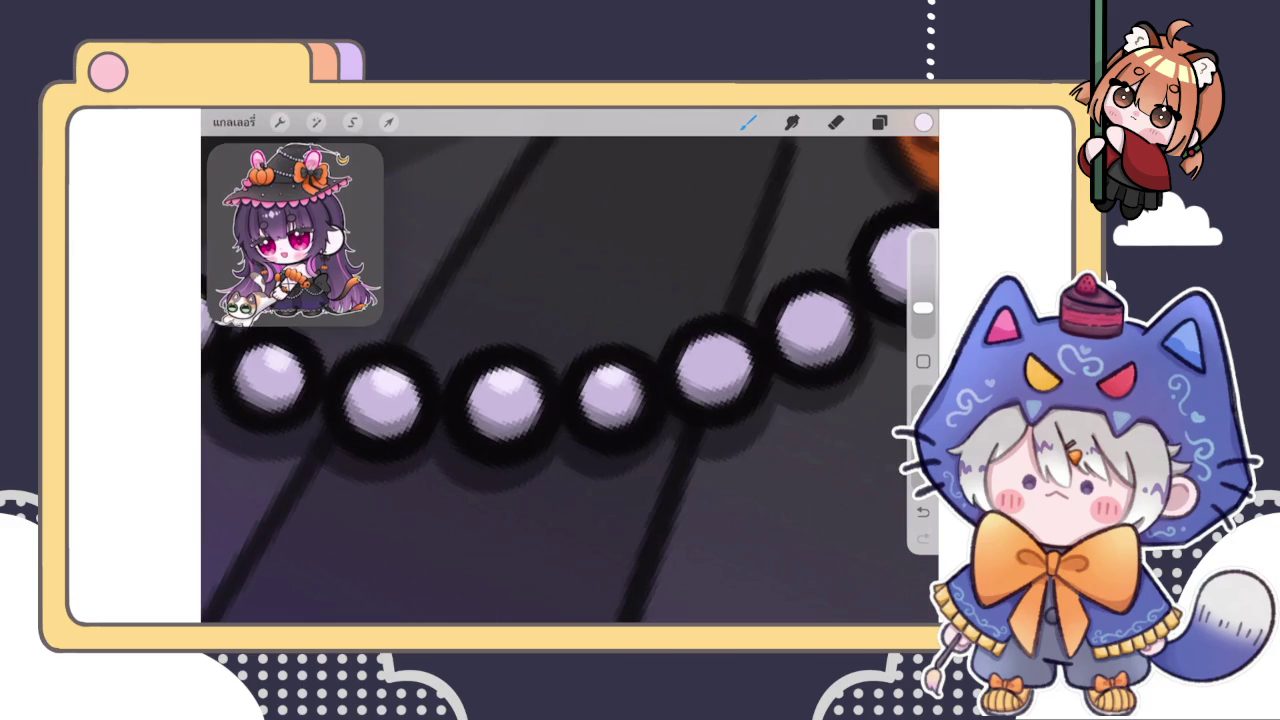
scroll(570, 380, "up", 2)
left_click_drag(503, 426, 520, 410)
left_click_drag(586, 360, 610, 350)
mouse_move(676, 298)
left_mouse_down()
mouse_move(706, 280)
mouse_move(708, 298)
left_mouse_up()
Brighten the highlights on two of the beads
scroll(570, 380, "down", 5)
scroll(570, 380, "down", 3)
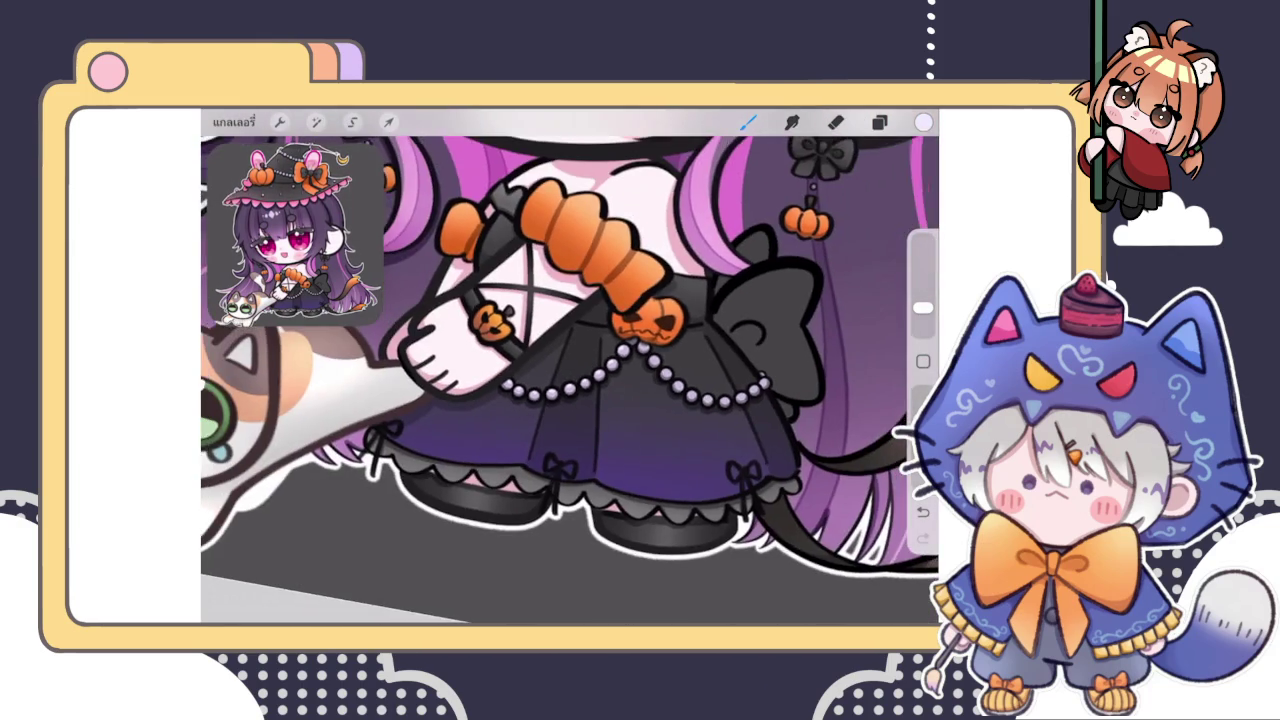
scroll(570, 380, "down", 5)
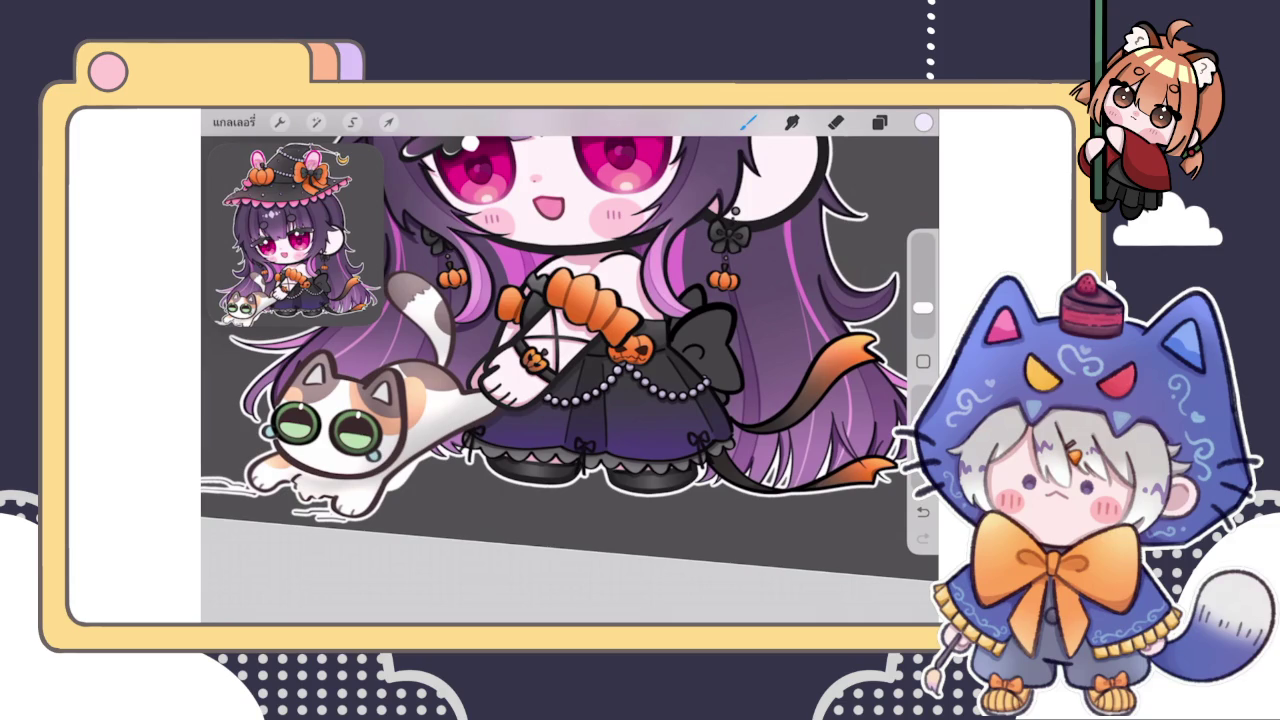
scroll(593, 379, "up", 5)
scroll(593, 379, "up", 5)
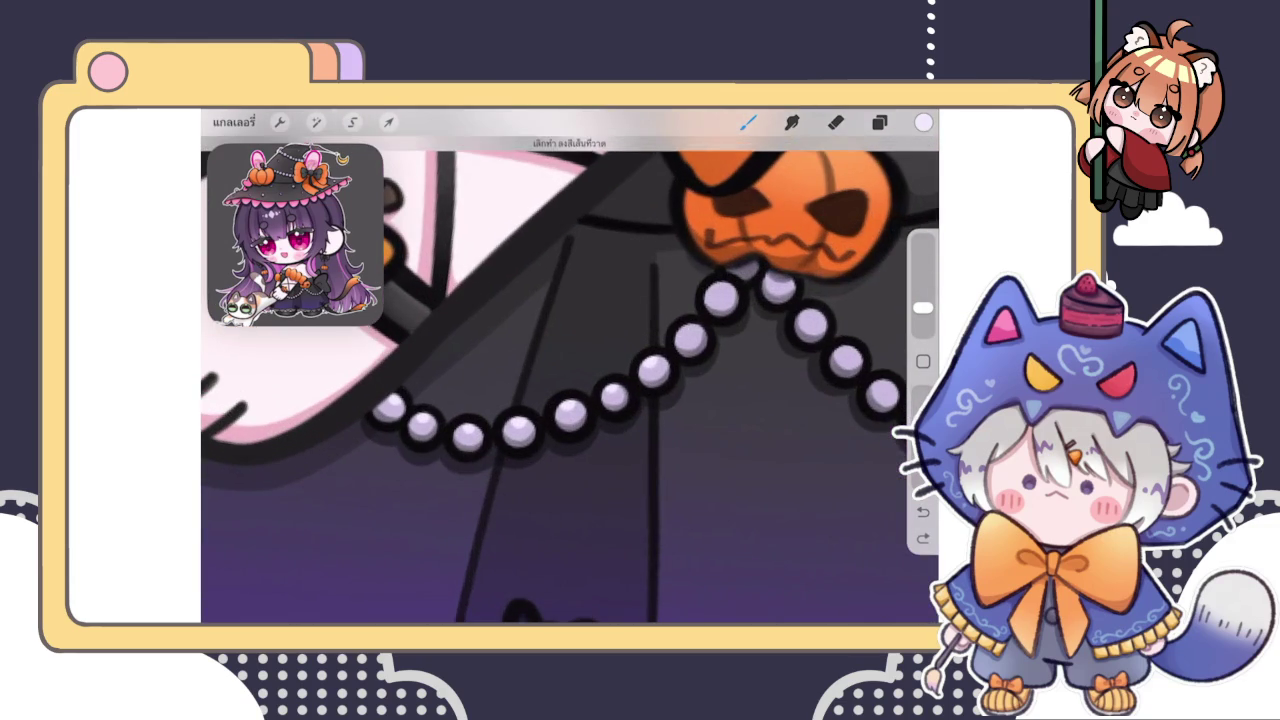
scroll(647, 373, "up", 3)
left_click(709, 312)
left_click(758, 244)
scroll(570, 366, "down", 5)
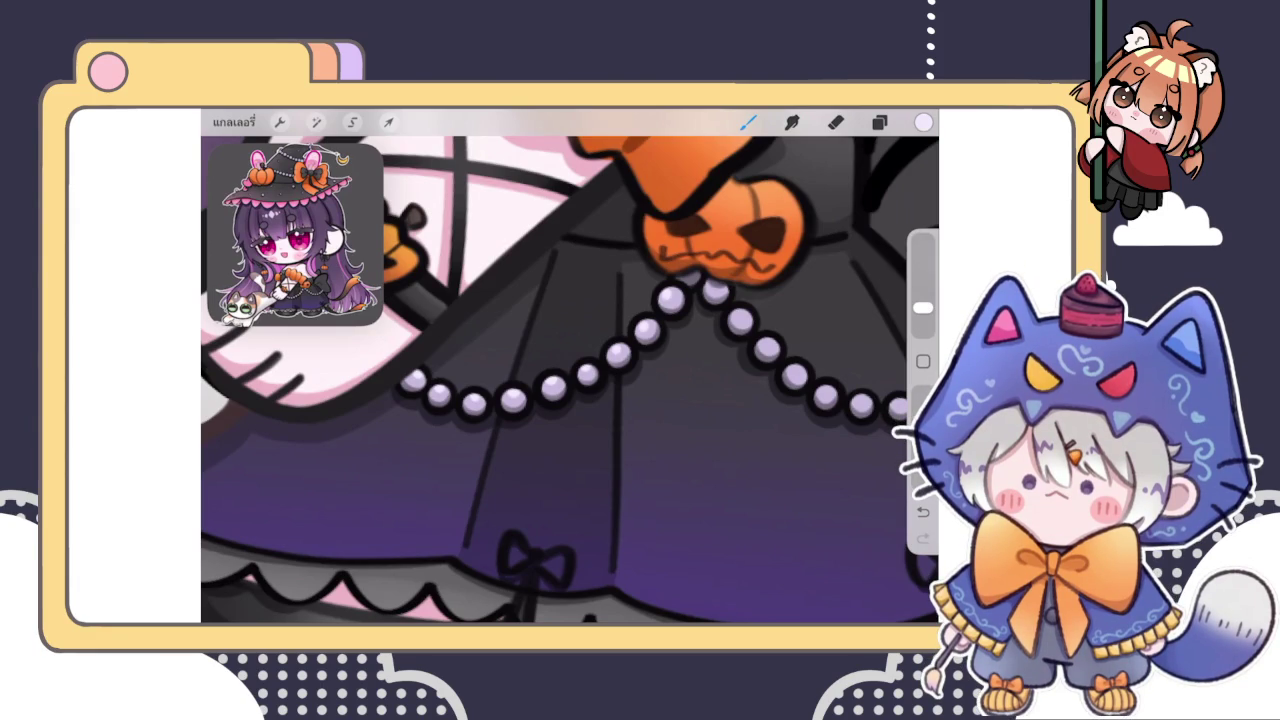
scroll(870, 310, "up", 5)
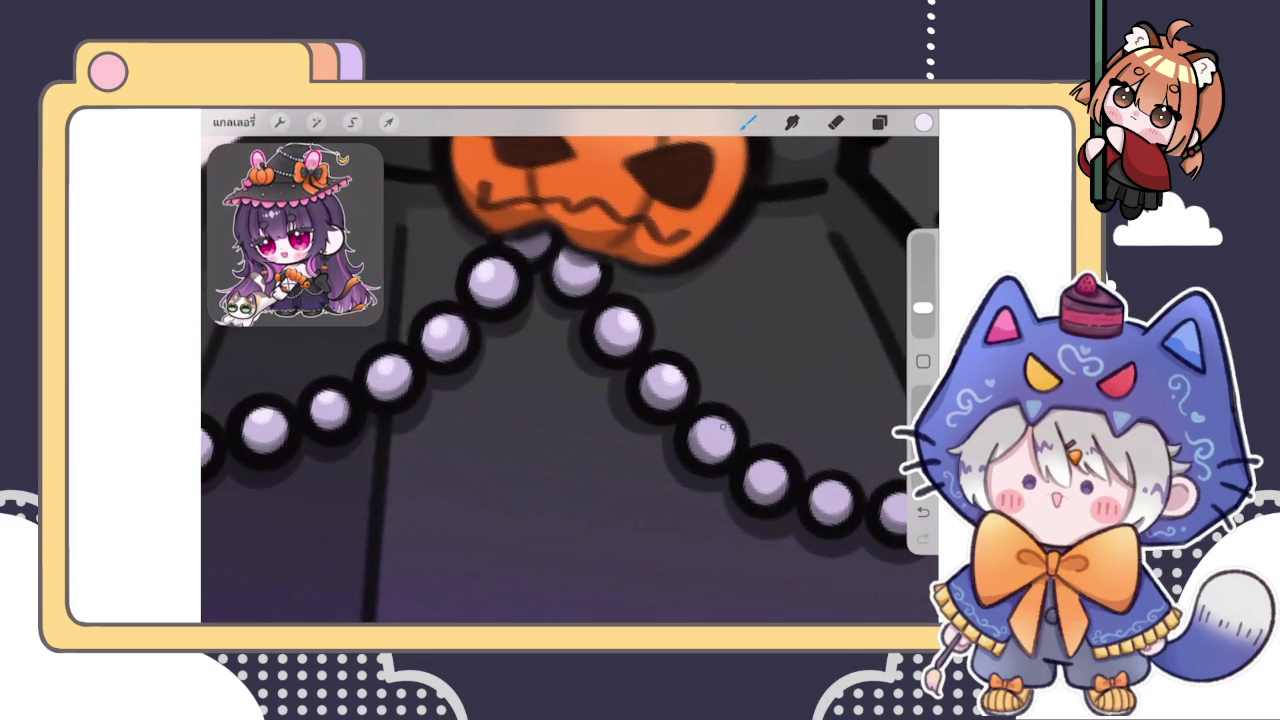
left_click_drag(650, 380, 538, 345)
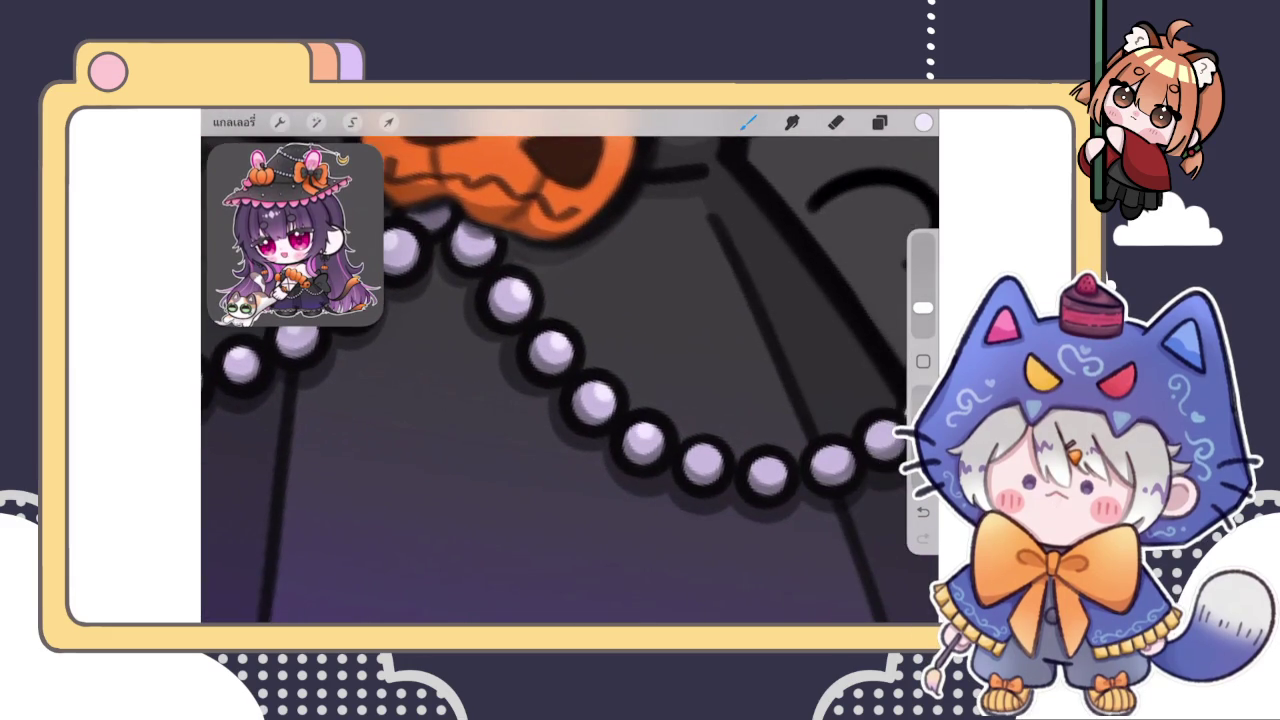
scroll(570, 380, "down", 2)
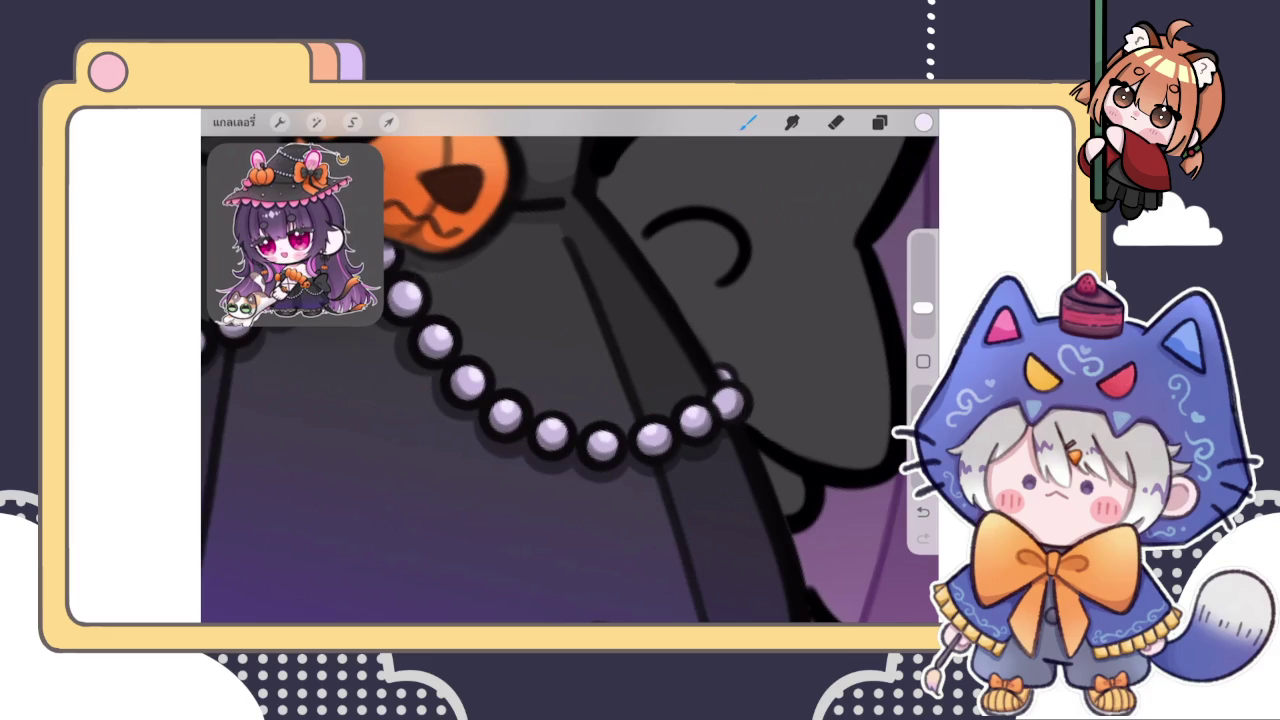
scroll(570, 380, "down", 5)
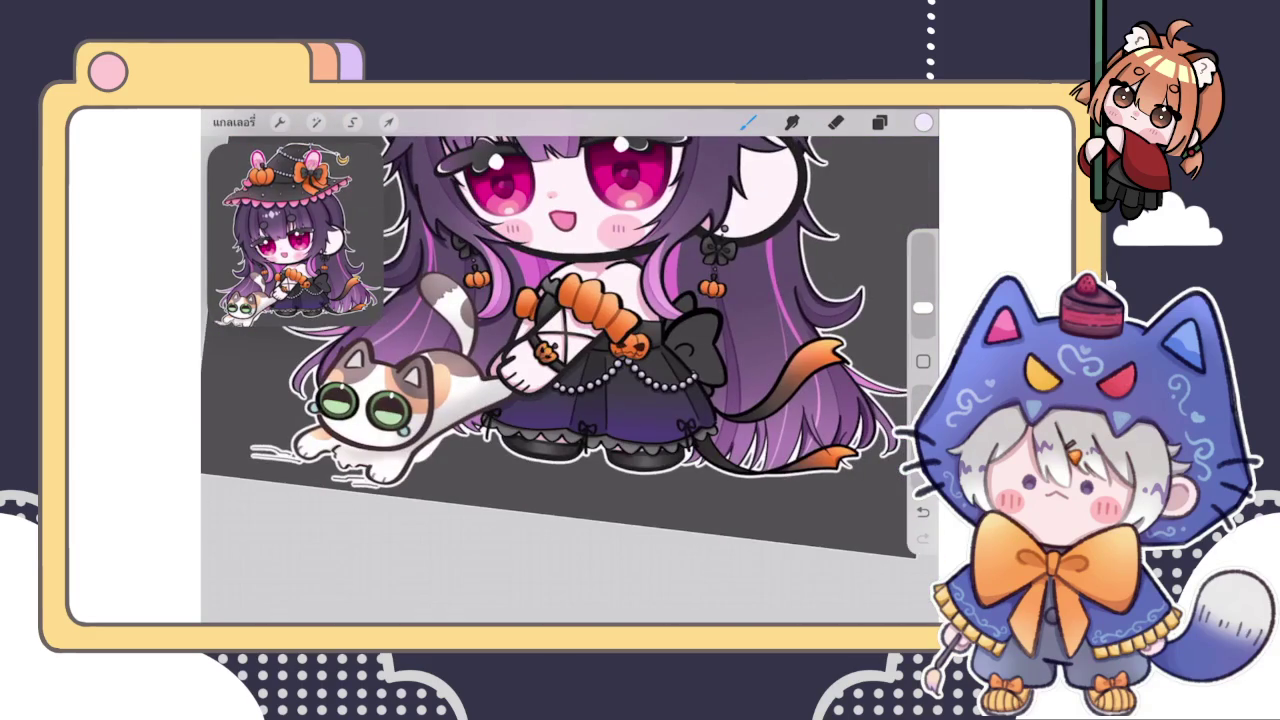
Dab a small light highlight onto the lavender bead on the black hat brim
scroll(570, 380, "down", 2)
scroll(570, 380, "down", 2)
scroll(570, 380, "down", 2)
scroll(570, 380, "up", 2)
scroll(570, 380, "up", 2)
scroll(570, 380, "up", 2)
scroll(570, 380, "up", 2)
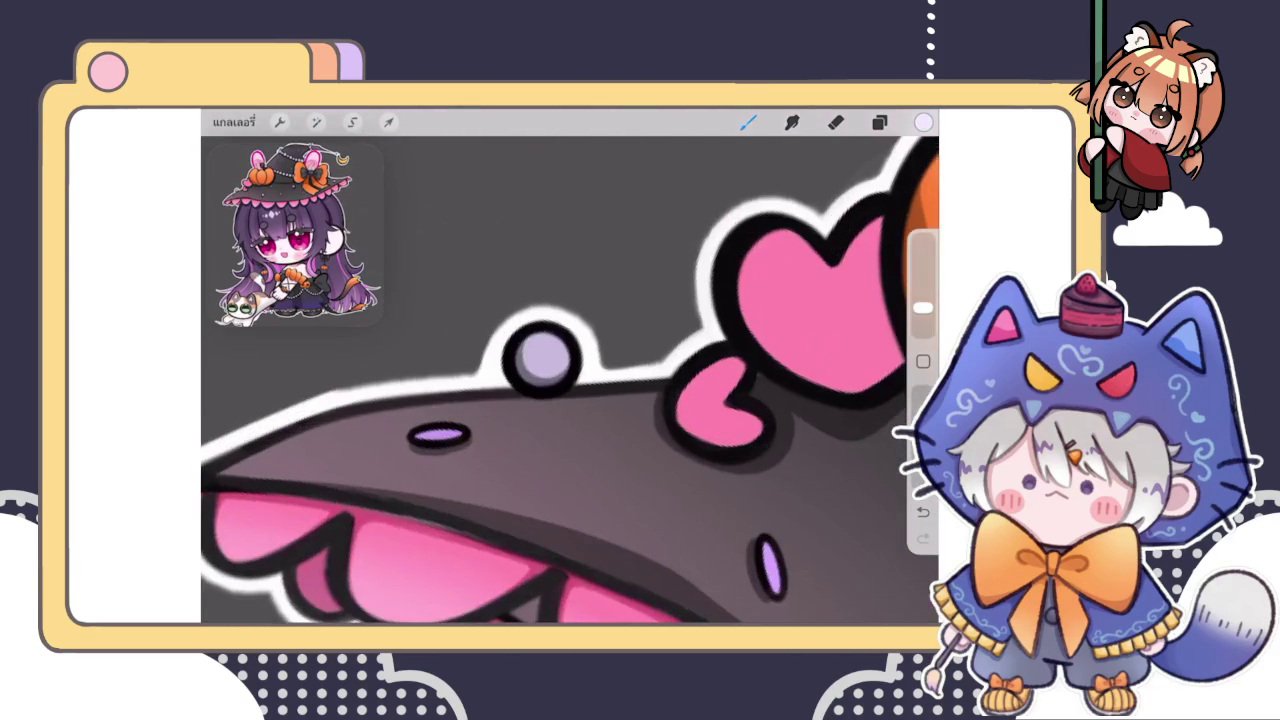
scroll(570, 380, "down", 3)
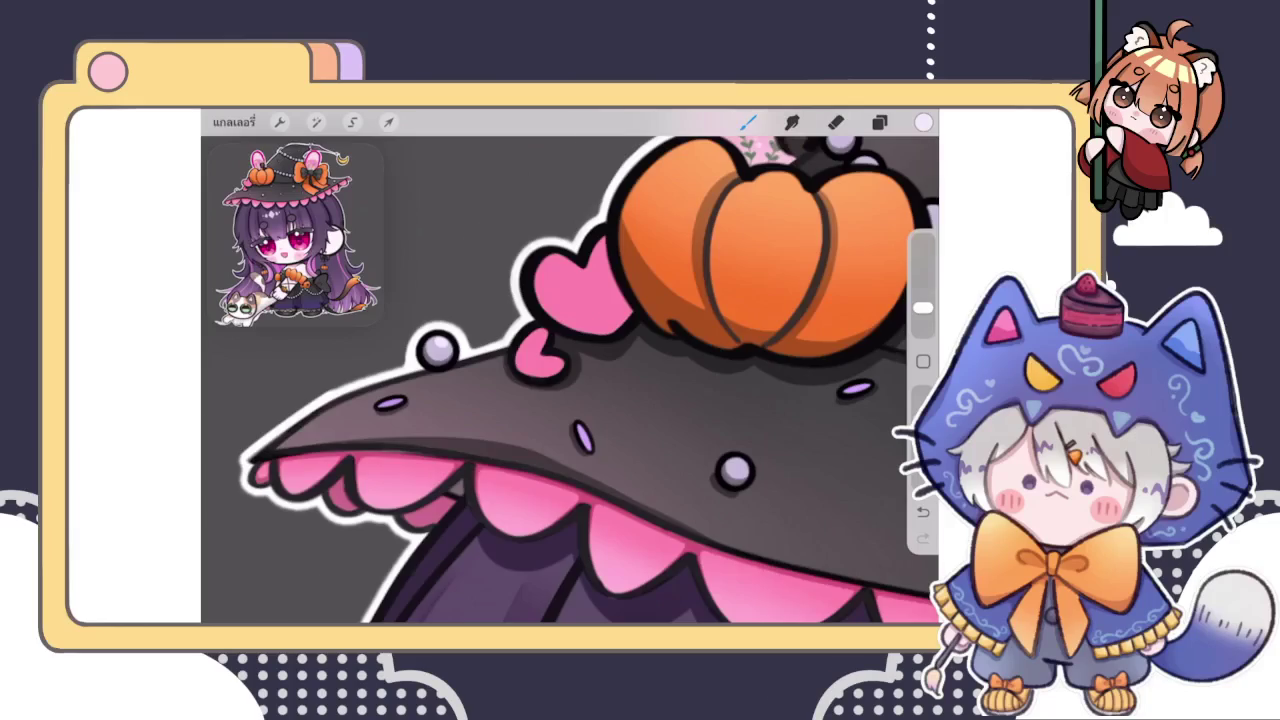
scroll(570, 380, "up", 3)
left_click_drag(584, 384, 596, 394)
scroll(570, 380, "down", 2)
scroll(570, 380, "down", 2)
scroll(570, 380, "up", 3)
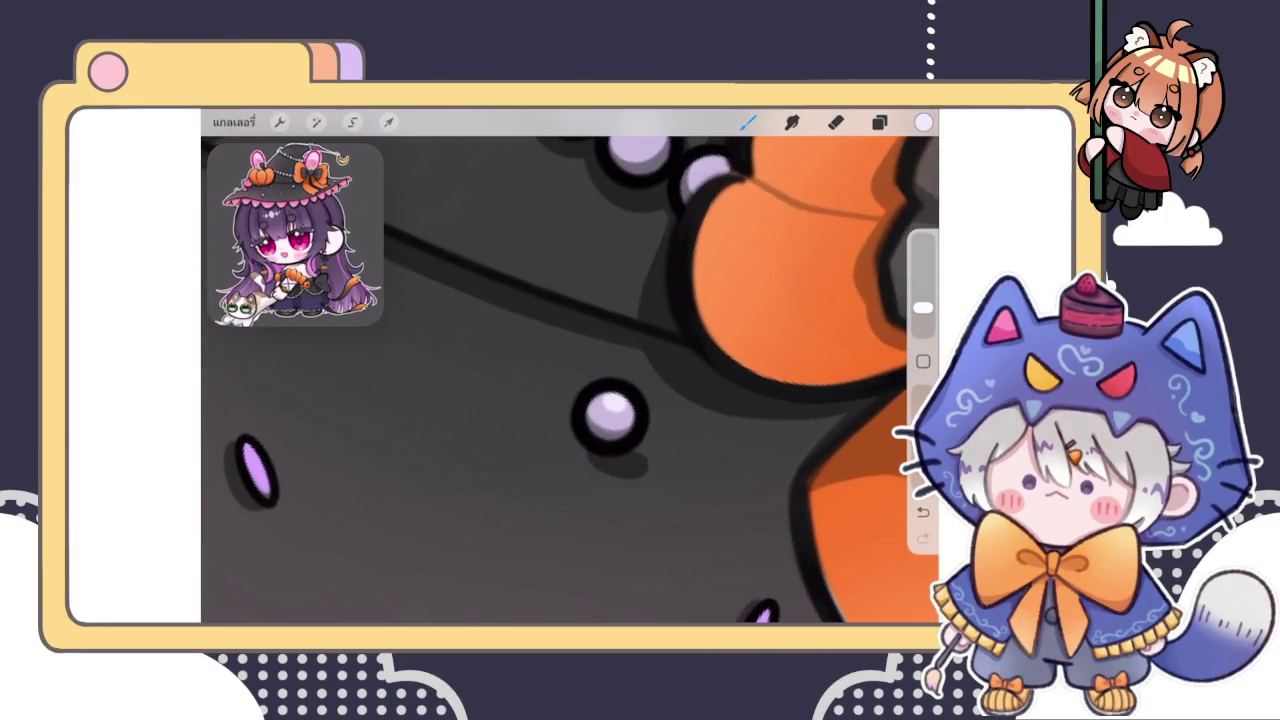
scroll(570, 380, "down", 5)
scroll(570, 380, "up", 3)
scroll(570, 380, "up", 2)
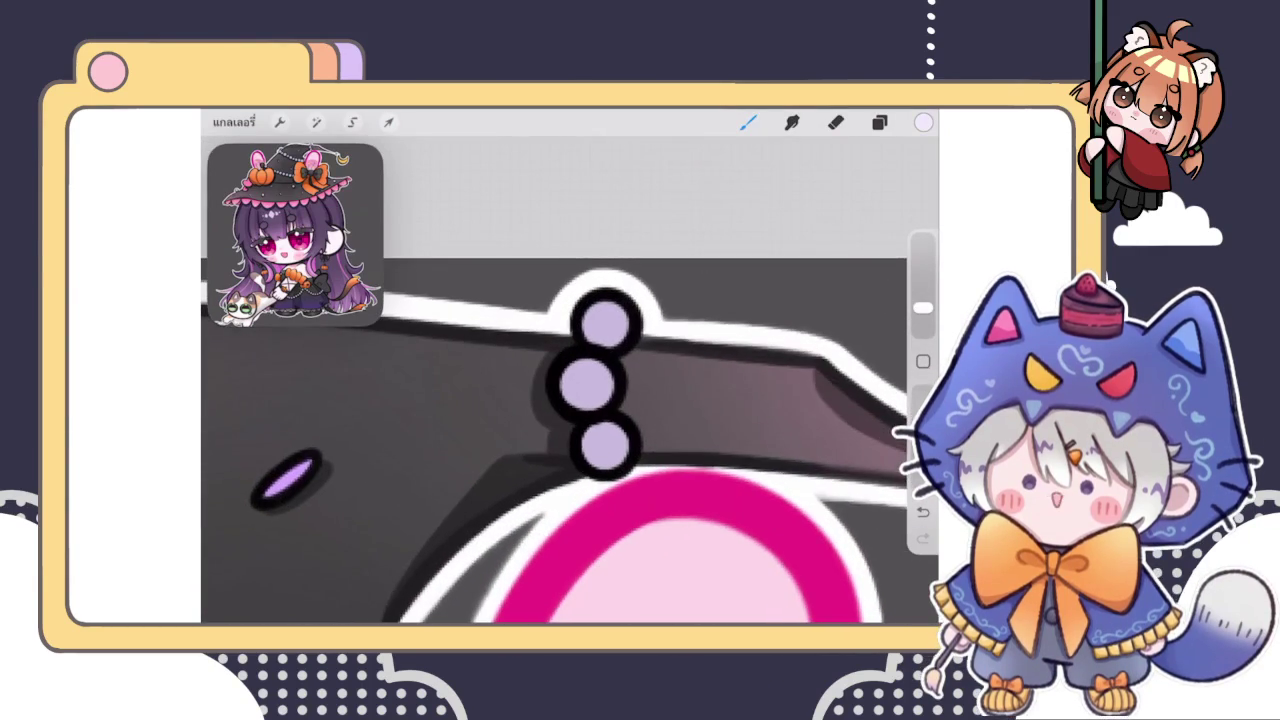
Clip the shading layer to the bead layer below and shade the bottom bead's lower-right edge grey
left_click(879, 122)
left_click(780, 435)
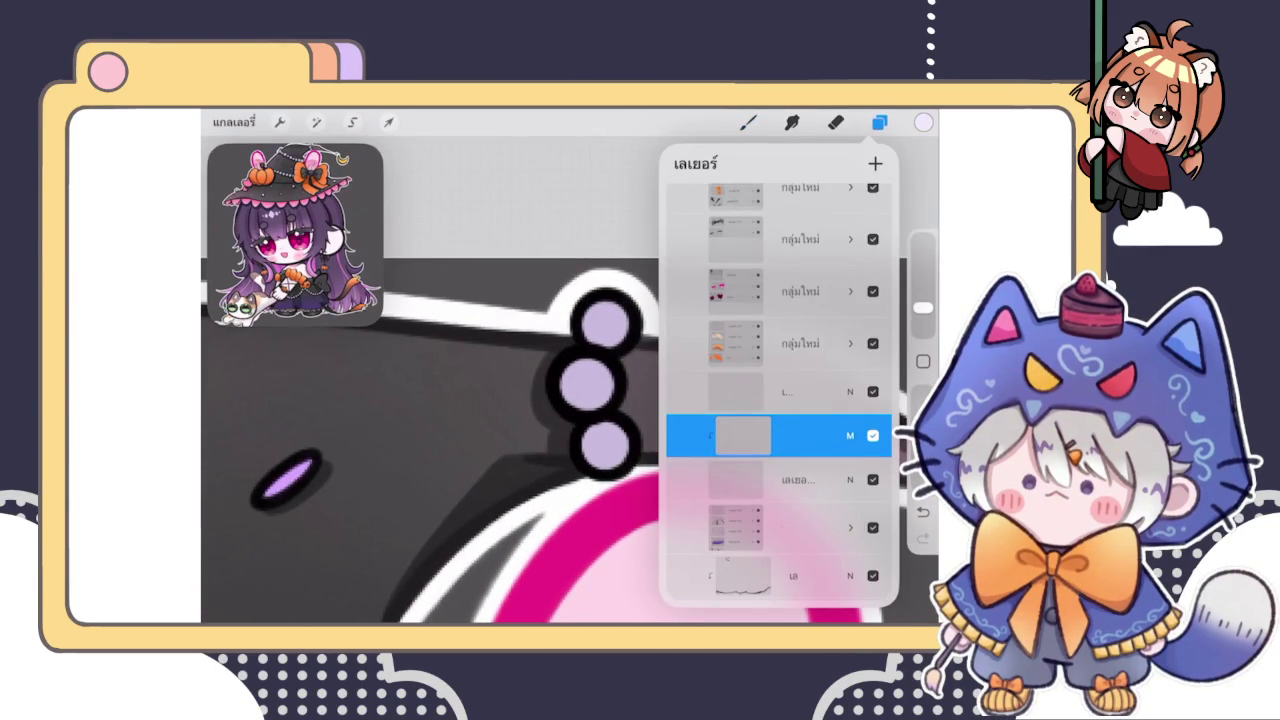
left_click(780, 435)
left_click(600, 423)
left_click(879, 122)
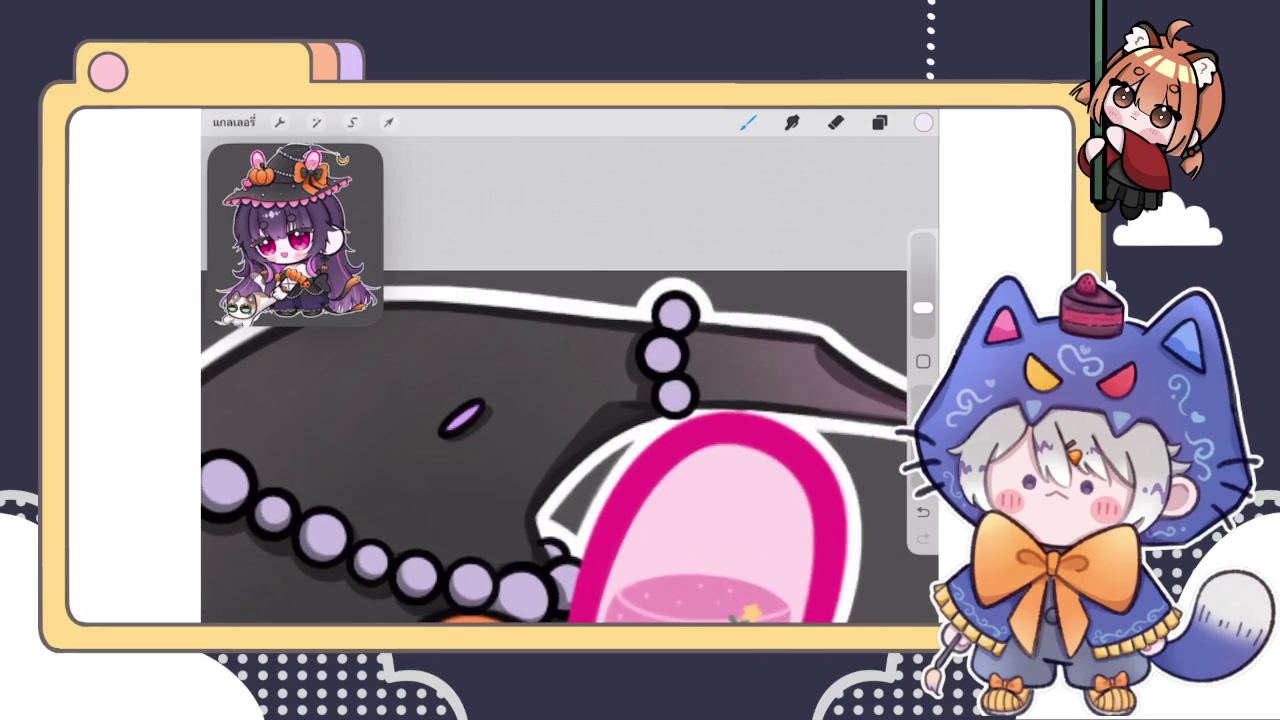
left_click(923, 122)
left_click(665, 302)
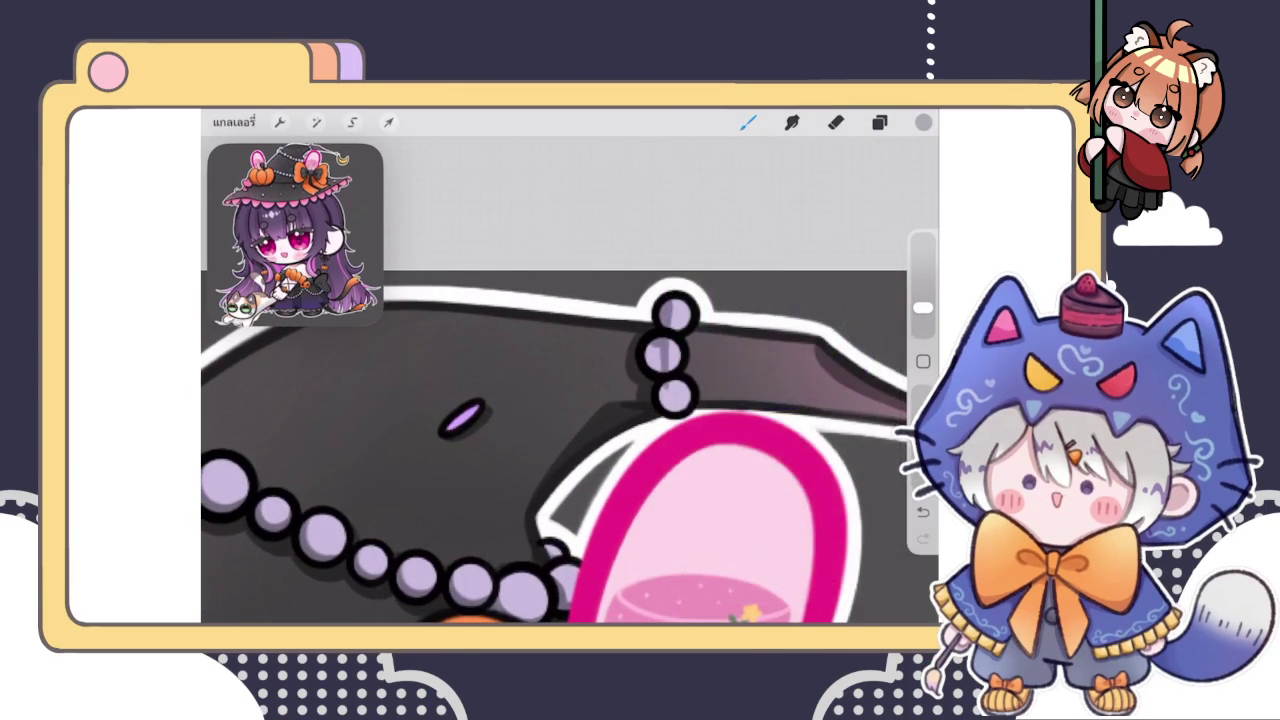
scroll(640, 380, "up", 3)
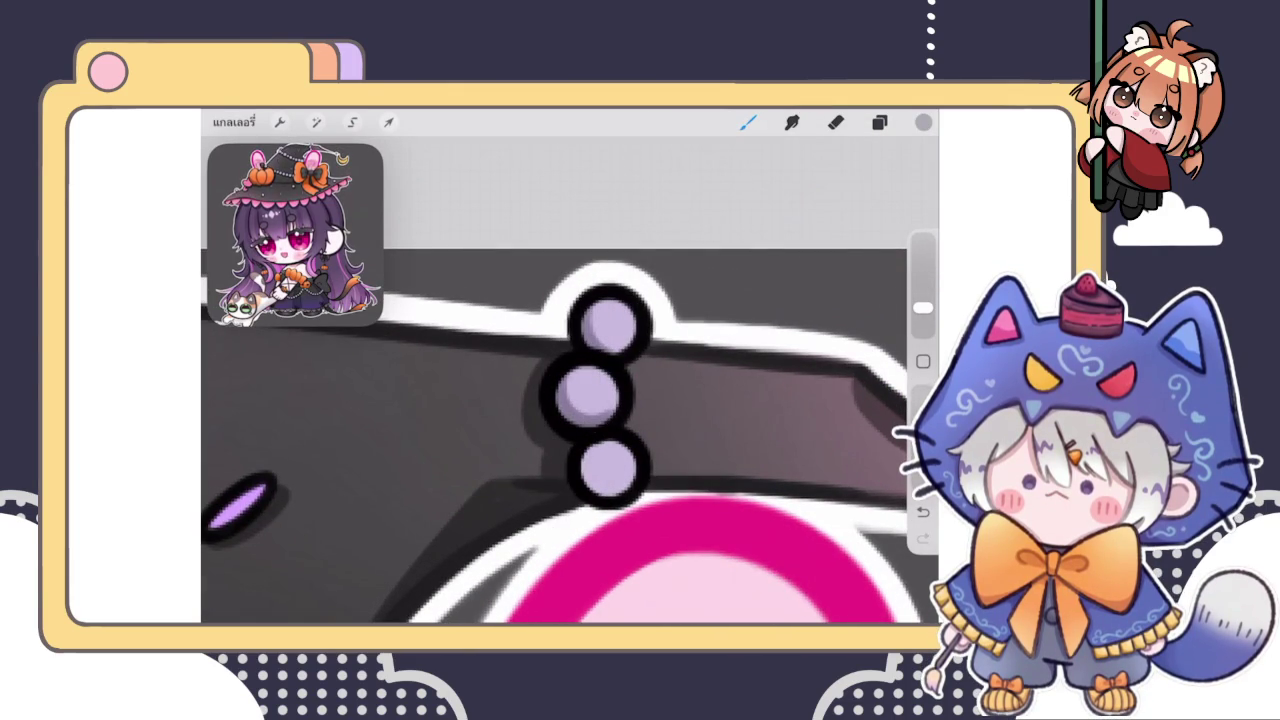
left_click_drag(632, 462, 610, 490)
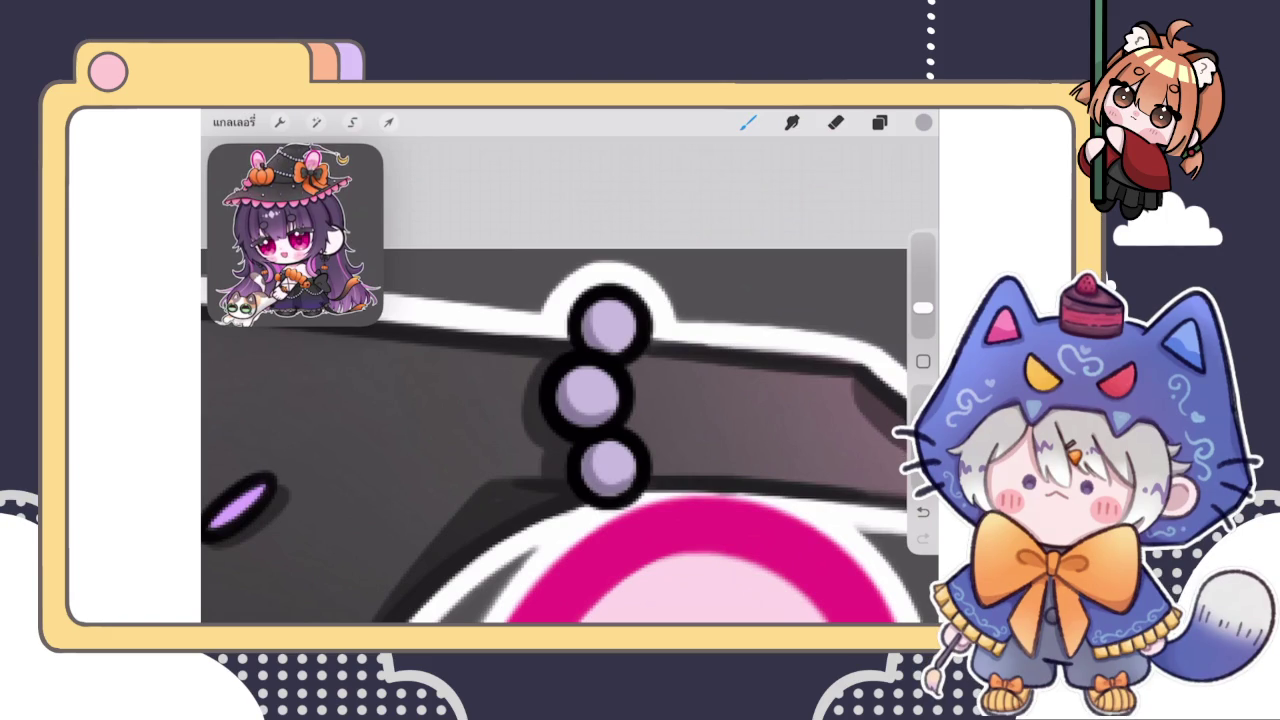
On layer 177, dab bright white highlights onto the lilac beads along the chain
left_click(879, 122)
left_click(780, 347)
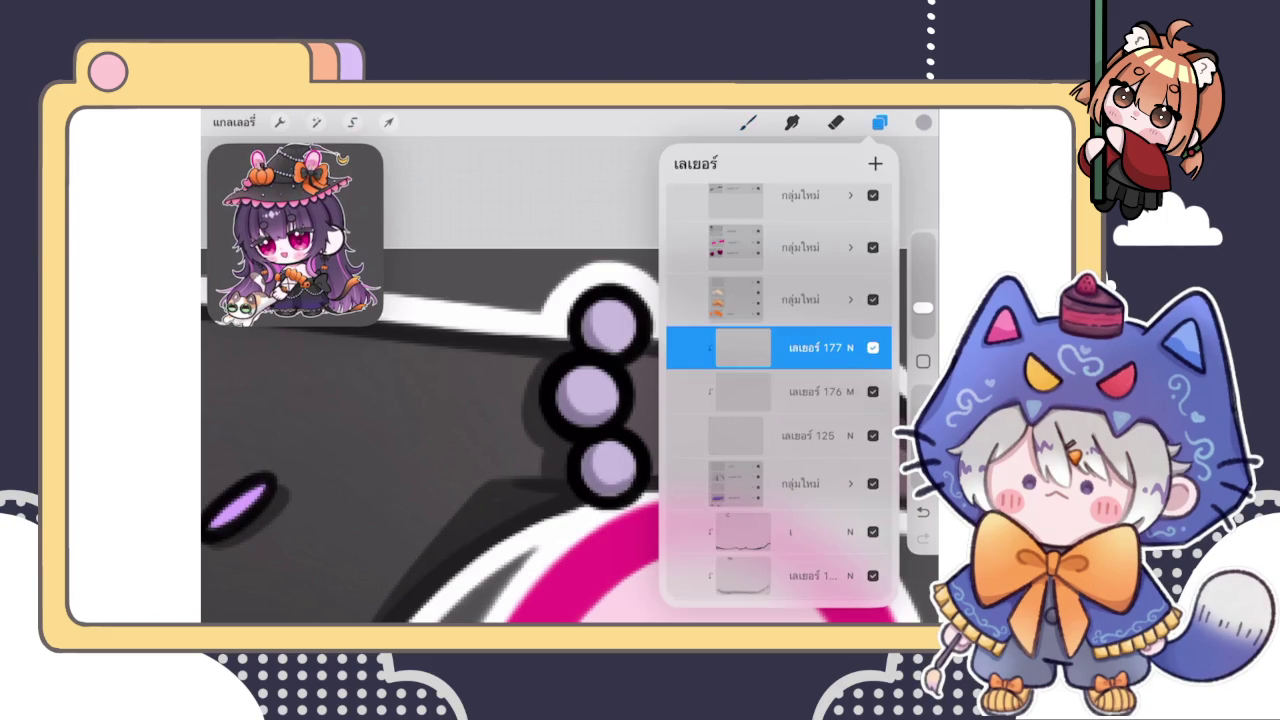
left_click(923, 122)
left_click(748, 122)
left_click_drag(618, 326, 628, 314)
key("ctrl+z")
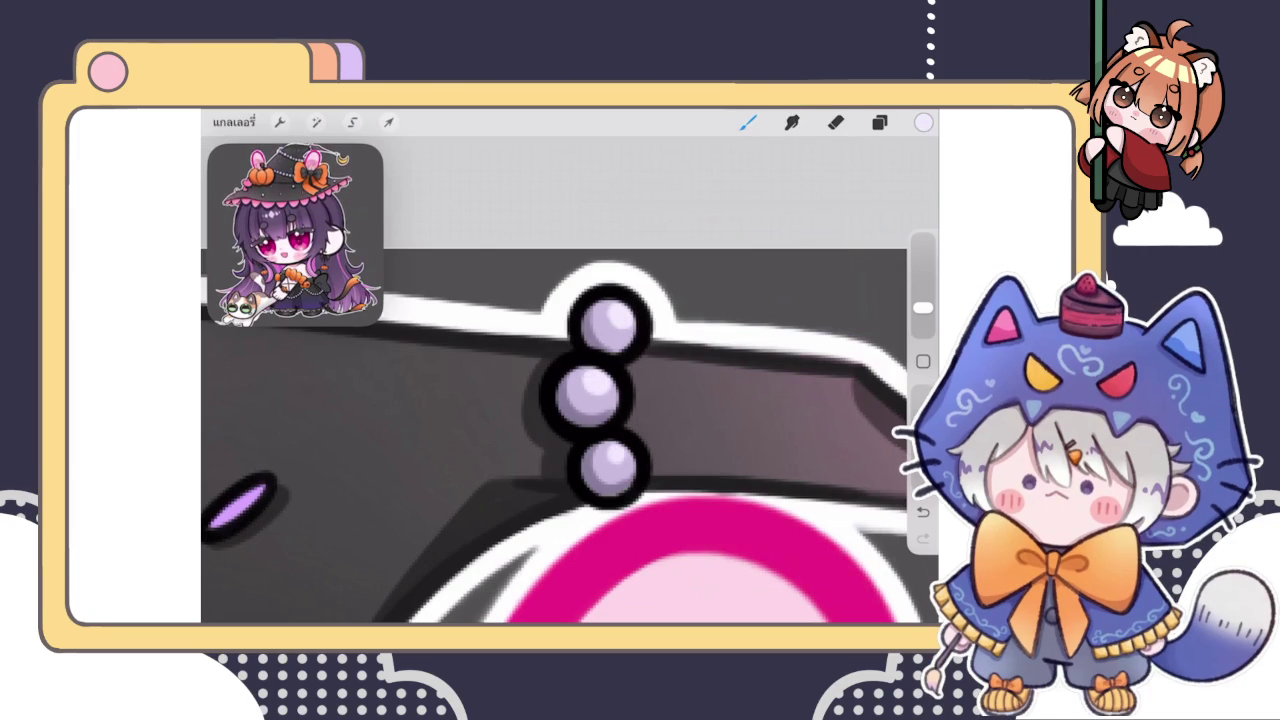
scroll(569, 436, "down", 5)
scroll(569, 436, "down", 2)
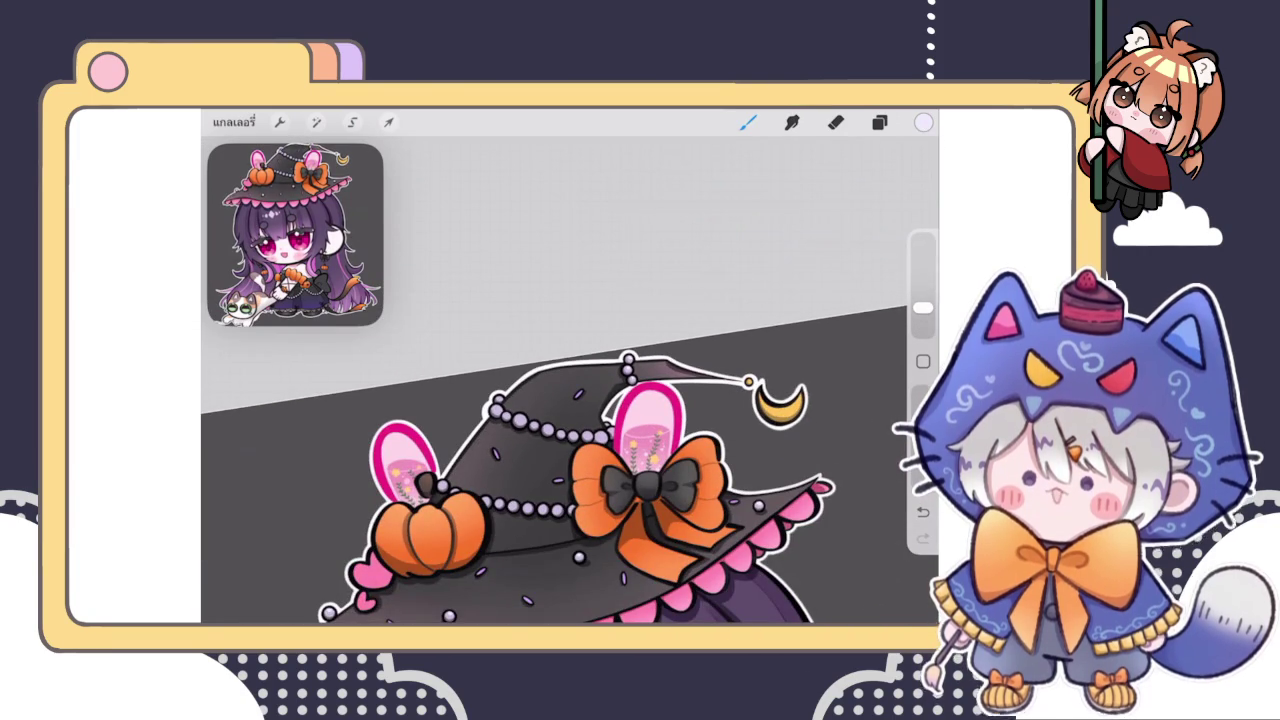
scroll(540, 430, "up", 2)
scroll(540, 430, "up", 3)
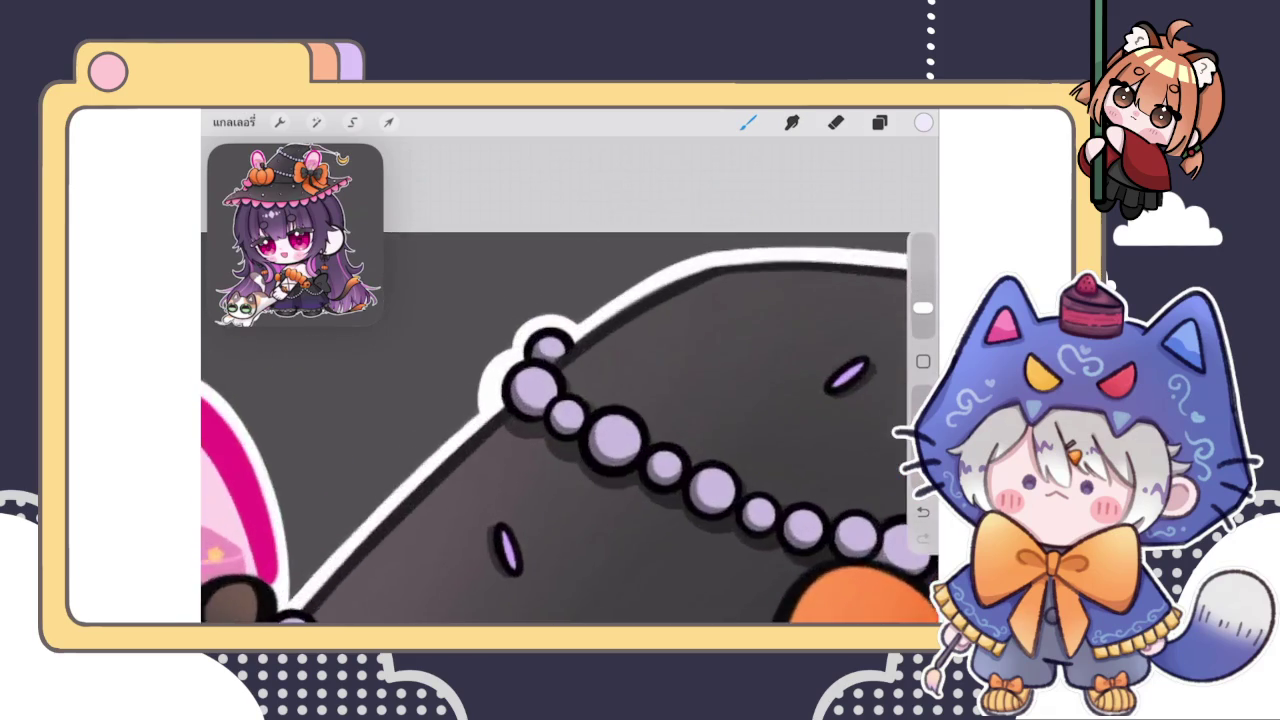
scroll(540, 430, "up", 2)
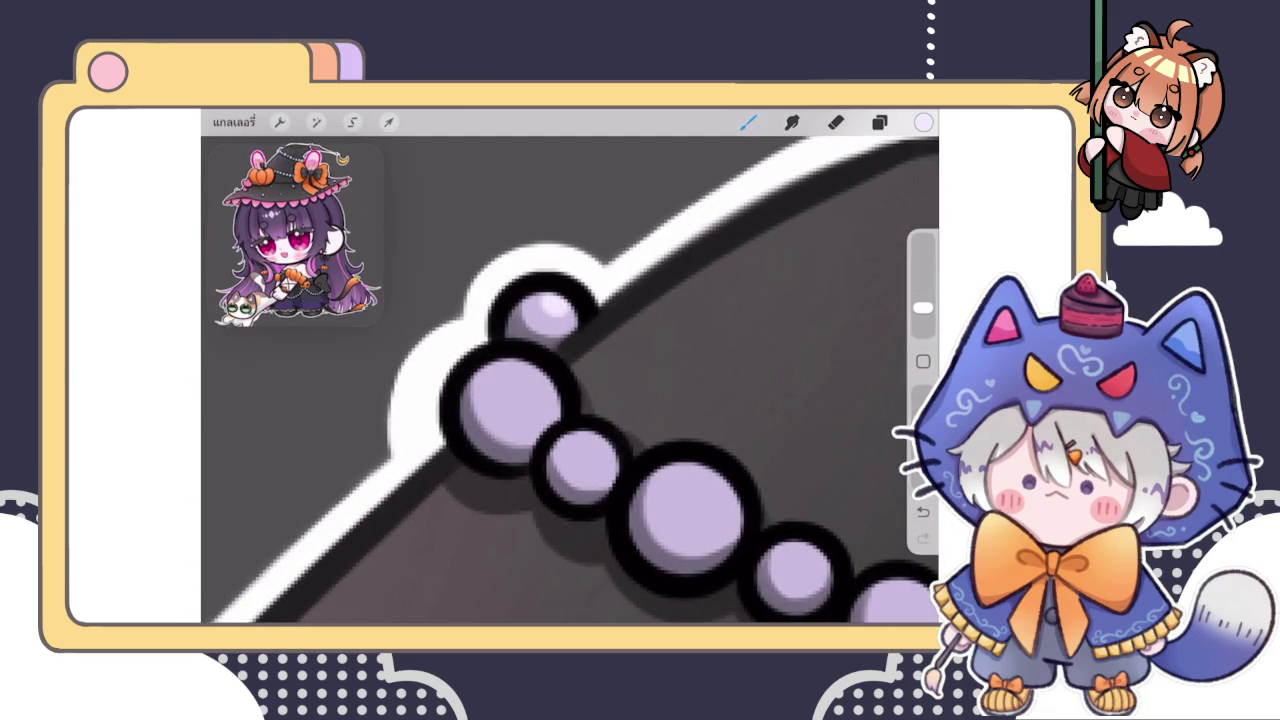
left_click_drag(518, 382, 536, 375)
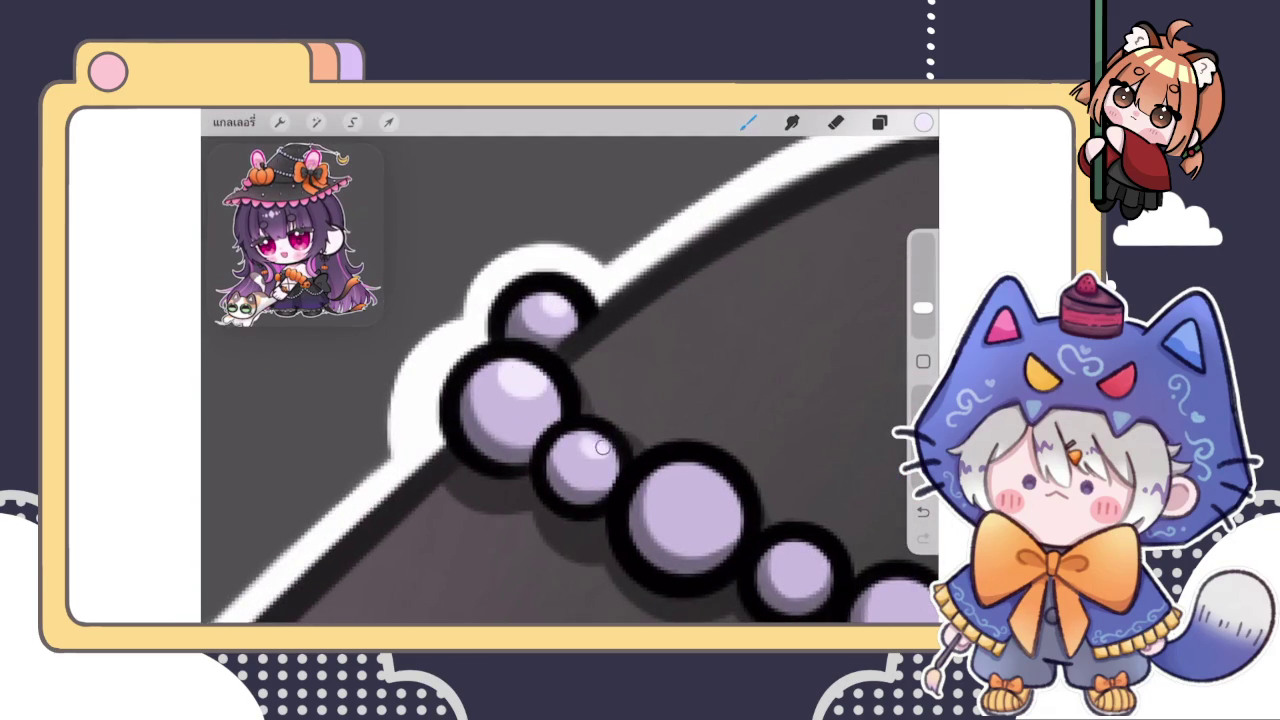
left_click_drag(688, 482, 712, 496)
left_click_drag(700, 420, 560, 340)
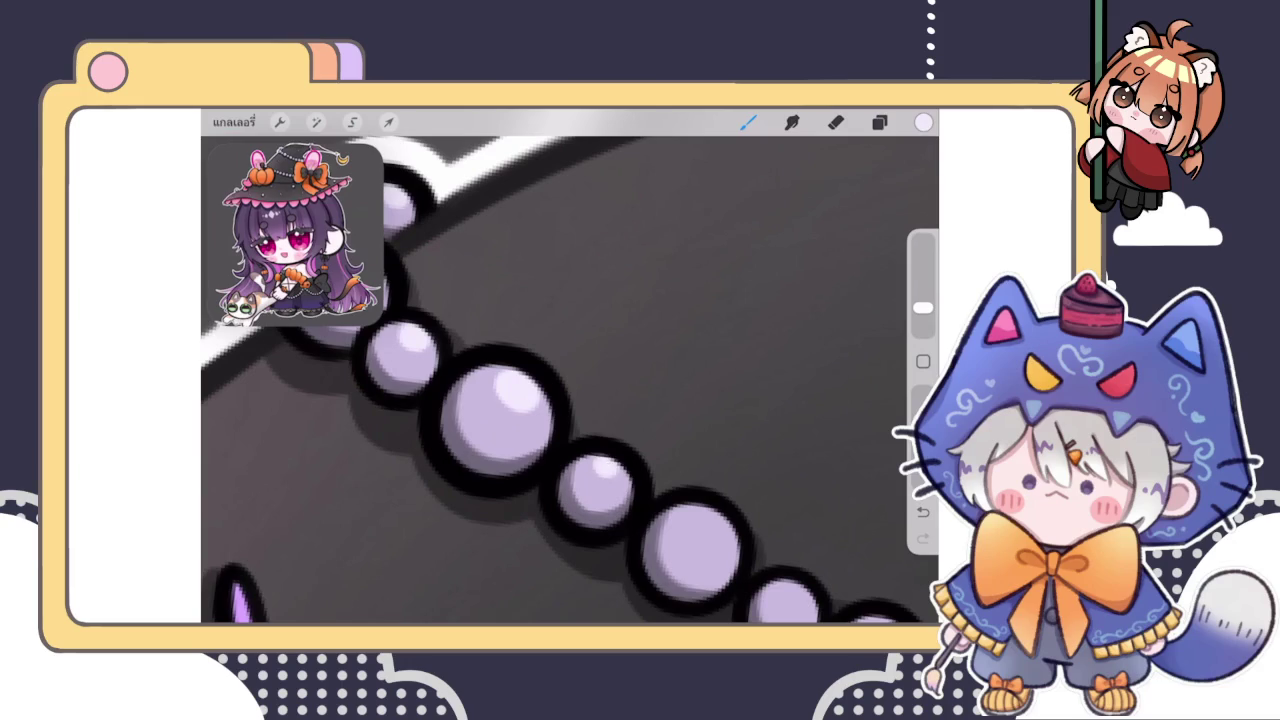
Tidy the highlights with the eraser, add one more bead highlight, and zoom back out
key("e")
scroll(570, 380, "up", 3)
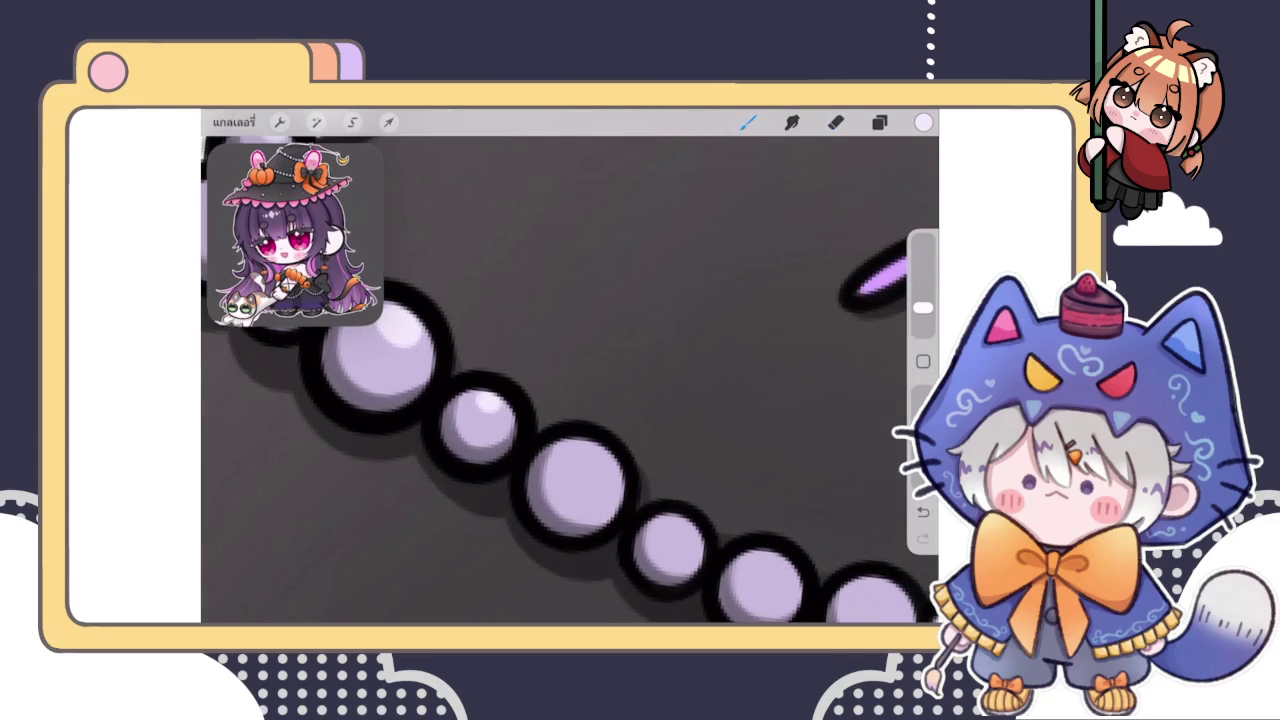
scroll(570, 380, "right", 3)
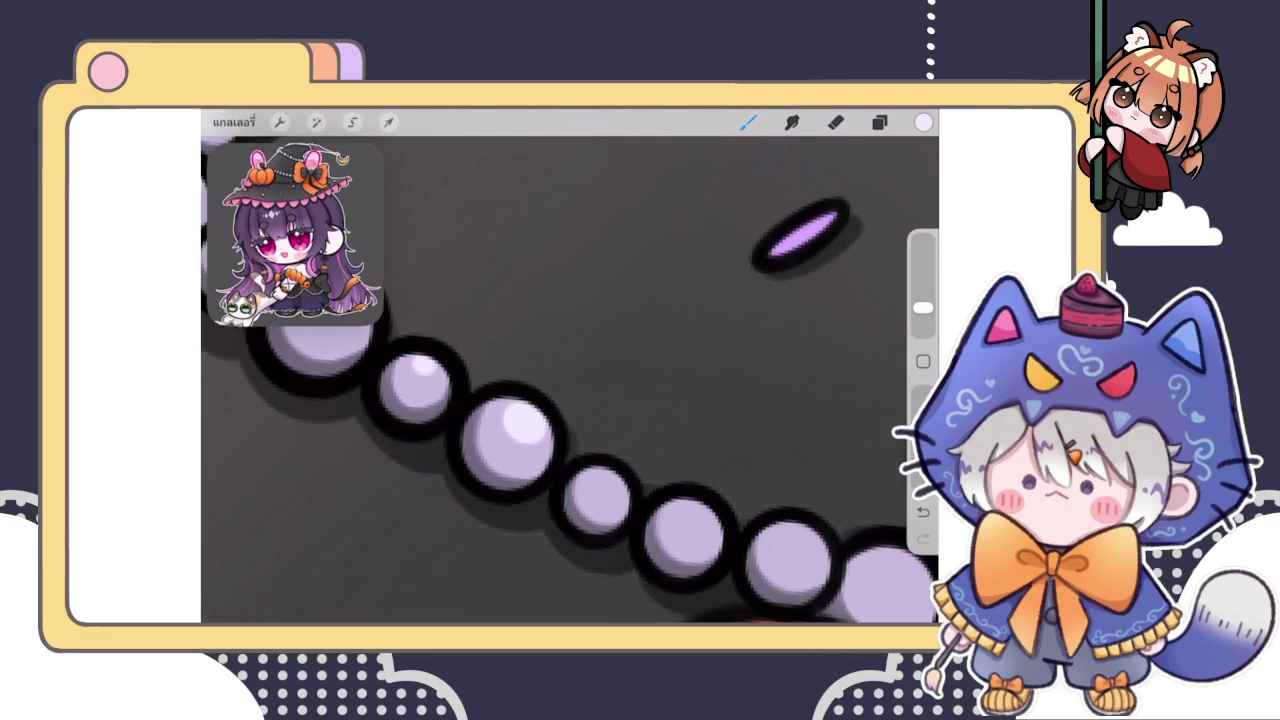
left_click_drag(603, 490, 616, 479)
scroll(570, 426, "right", 3)
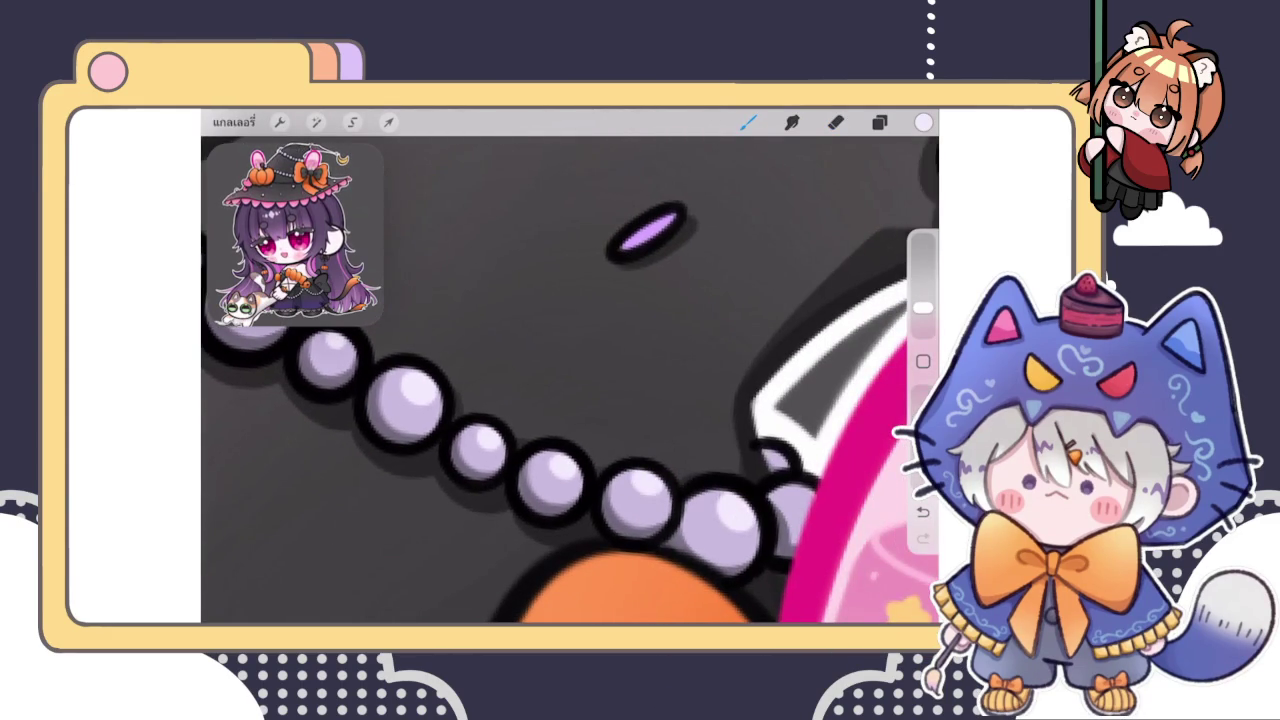
scroll(570, 380, "down", 3)
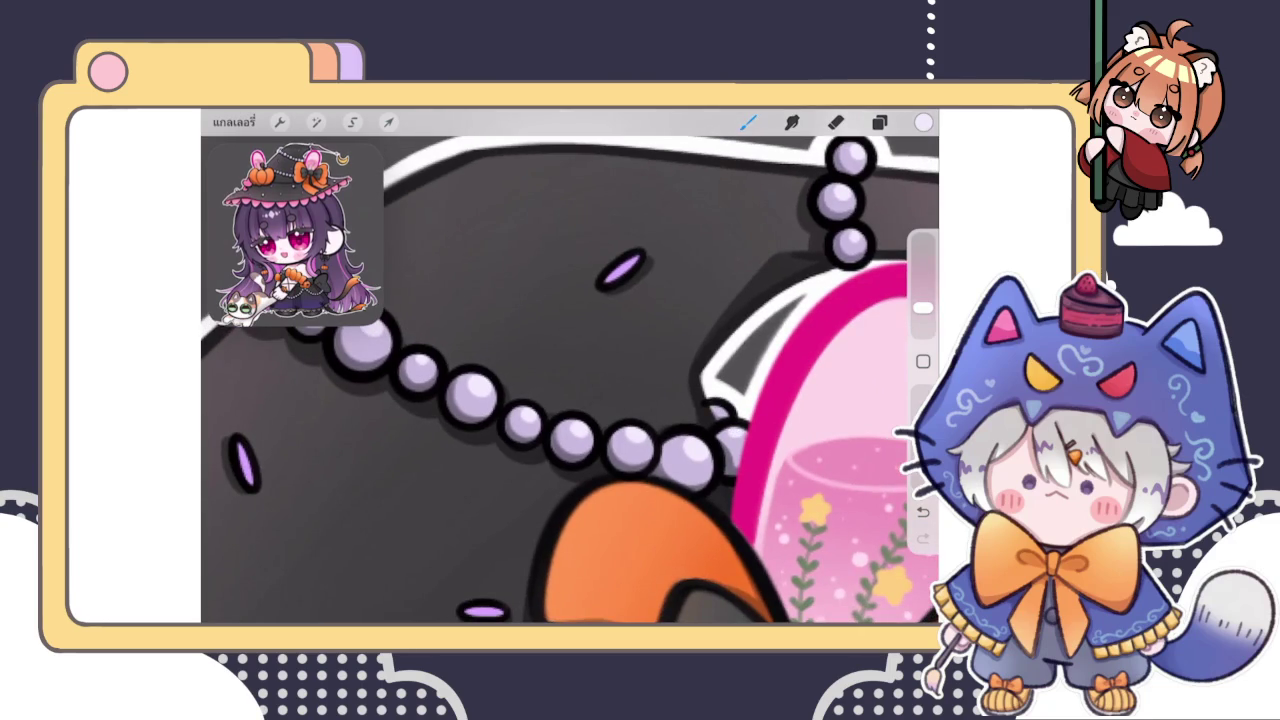
scroll(570, 366, "down", 2)
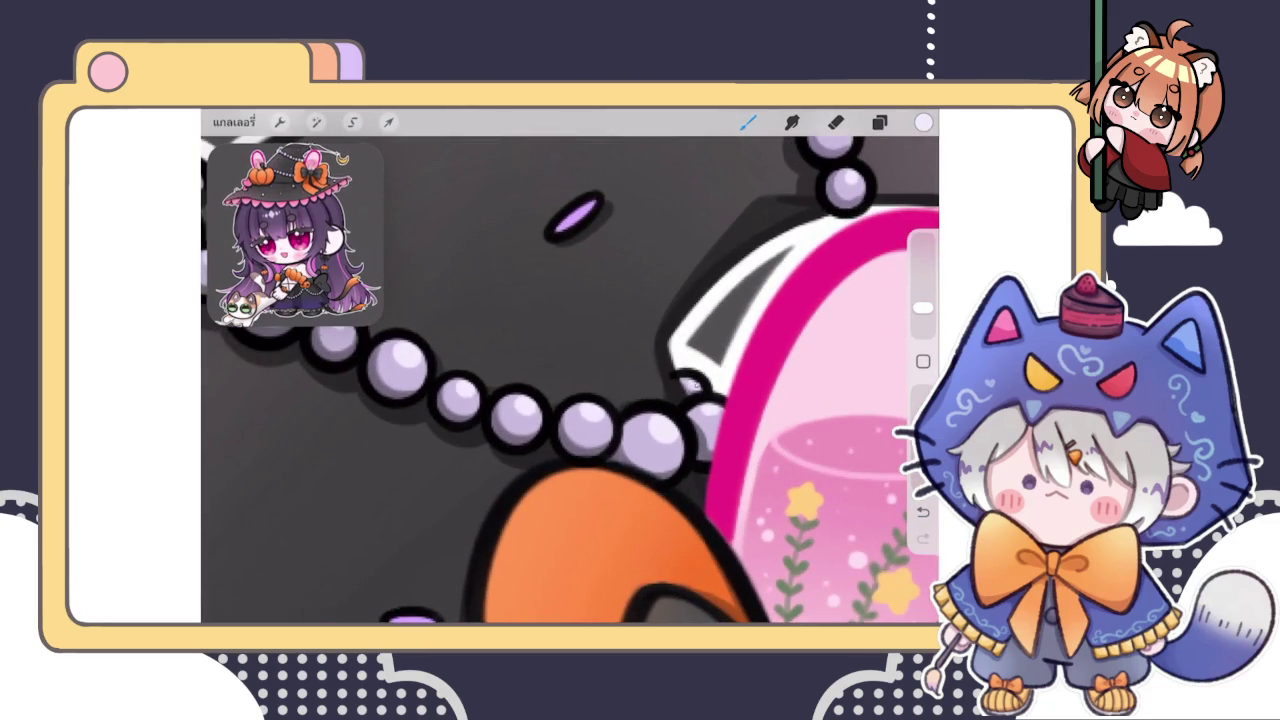
scroll(570, 420, "down", 3)
scroll(565, 385, "up", 2)
scroll(565, 385, "up", 2)
scroll(565, 385, "up", 2)
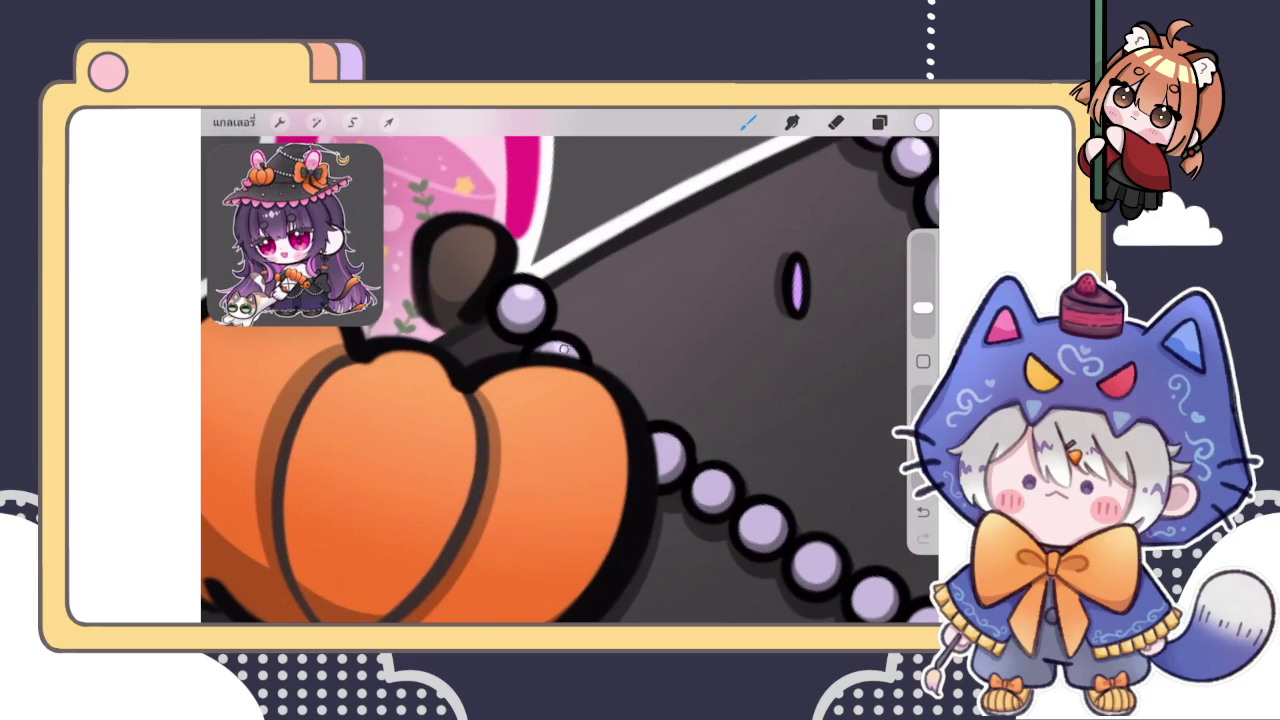
scroll(570, 380, "right", 2)
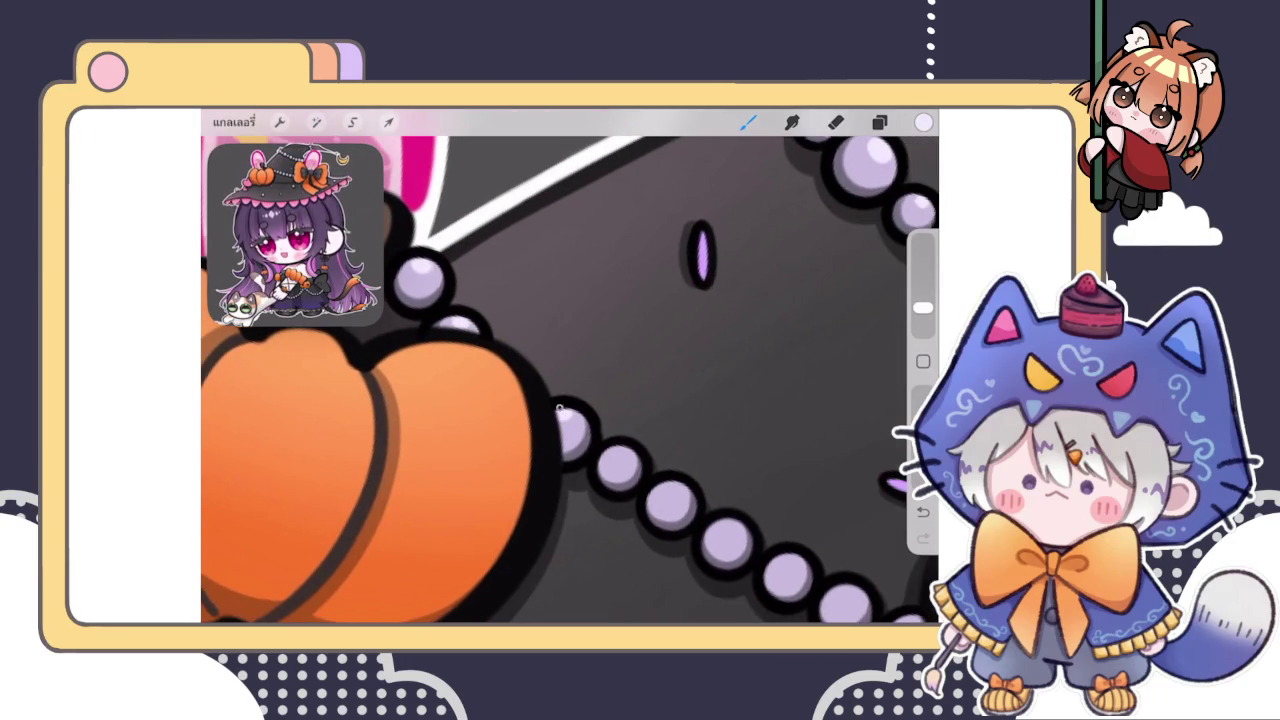
scroll(614, 449, "right", 2)
scroll(614, 449, "right", 2)
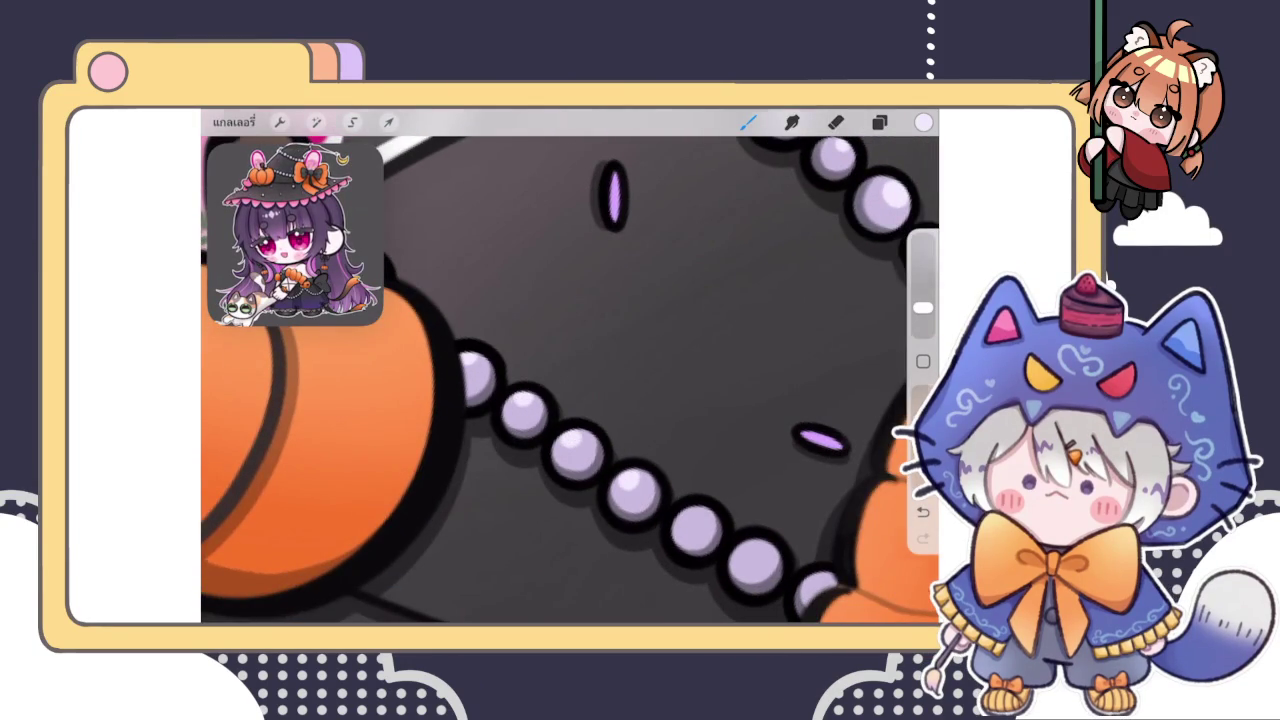
scroll(570, 380, "right", 2)
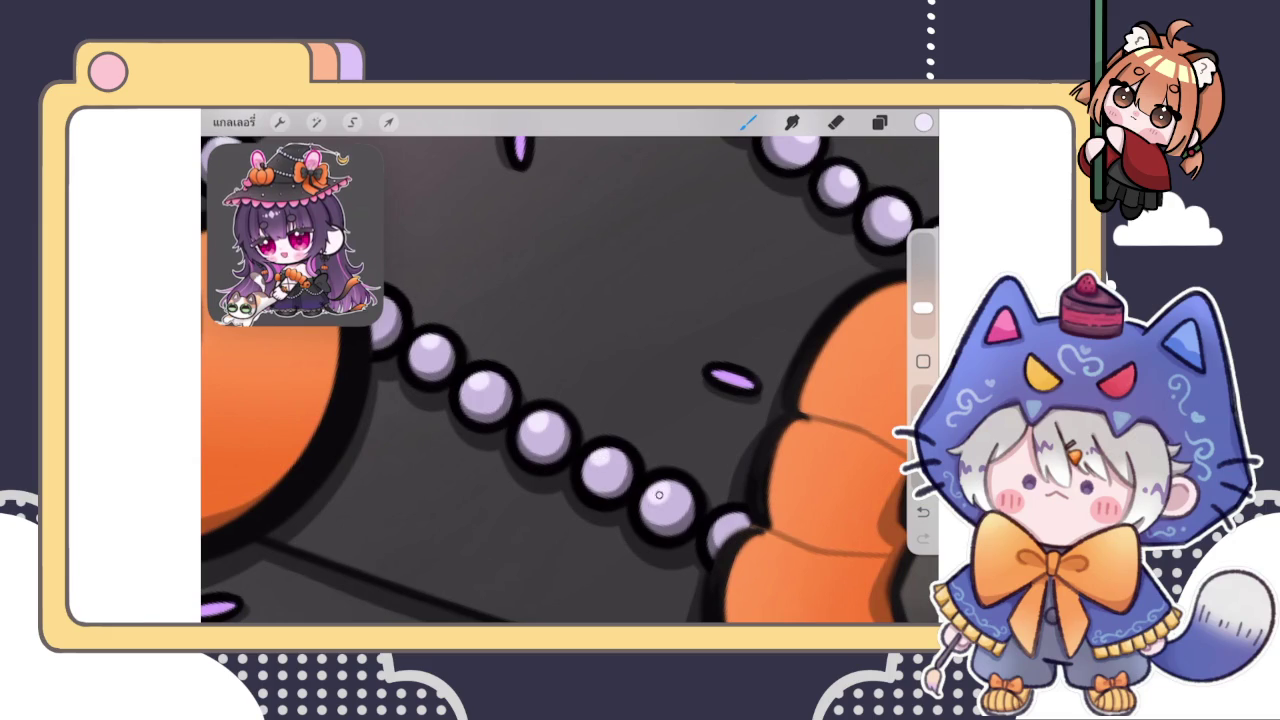
scroll(570, 380, "down", 3)
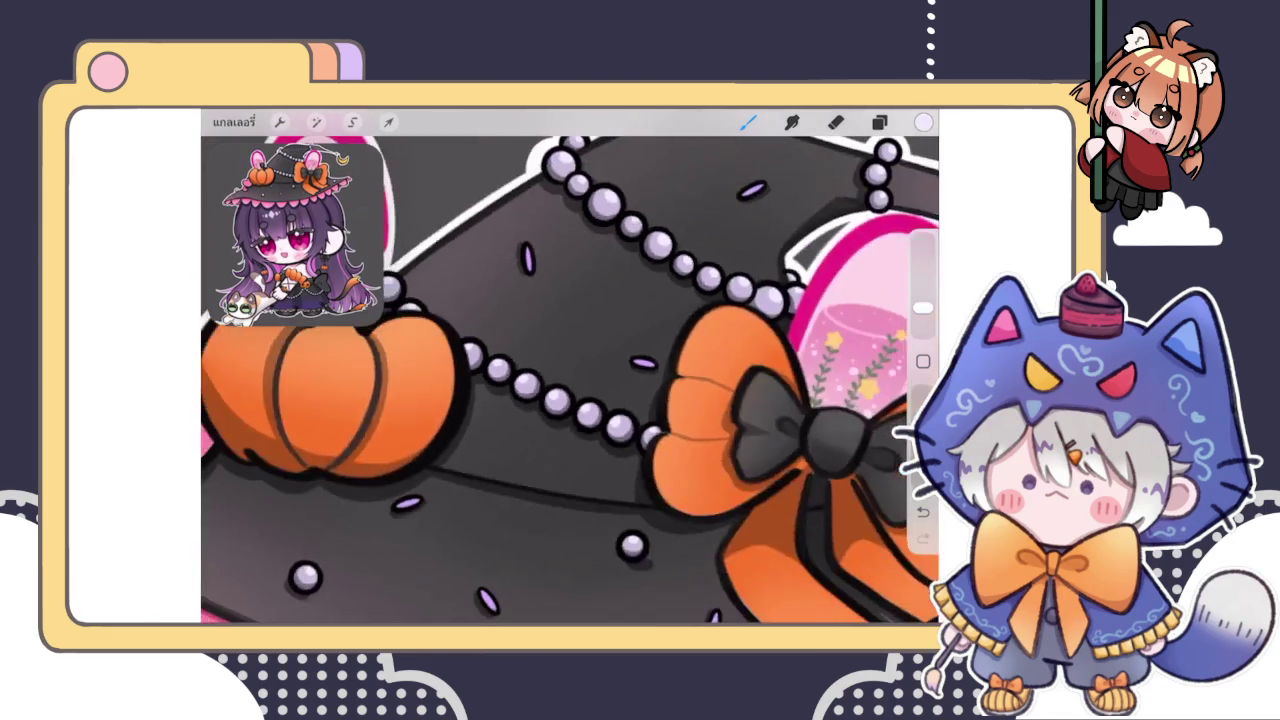
scroll(570, 380, "down", 3)
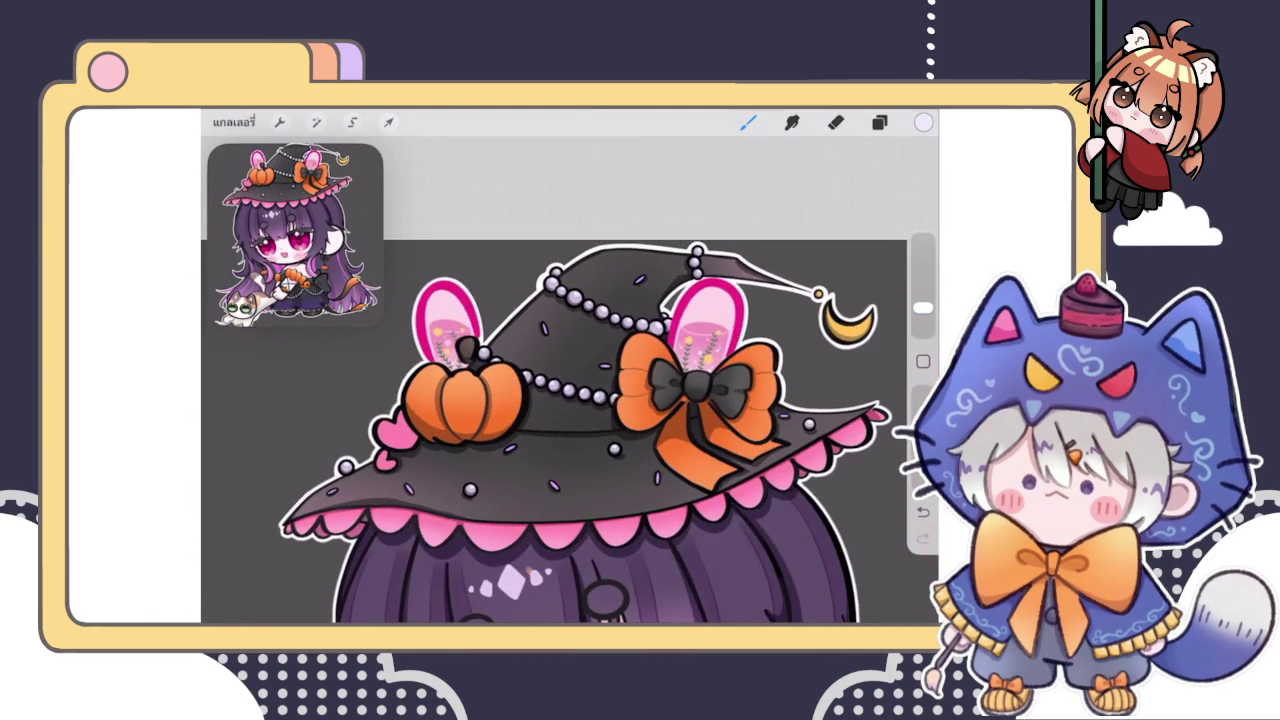
scroll(570, 430, "down", 2)
left_click(879, 122)
Select the three bead layers and gather them into a new group
left_click_drag(740, 435, 800, 435)
left_click_drag(730, 479, 790, 479)
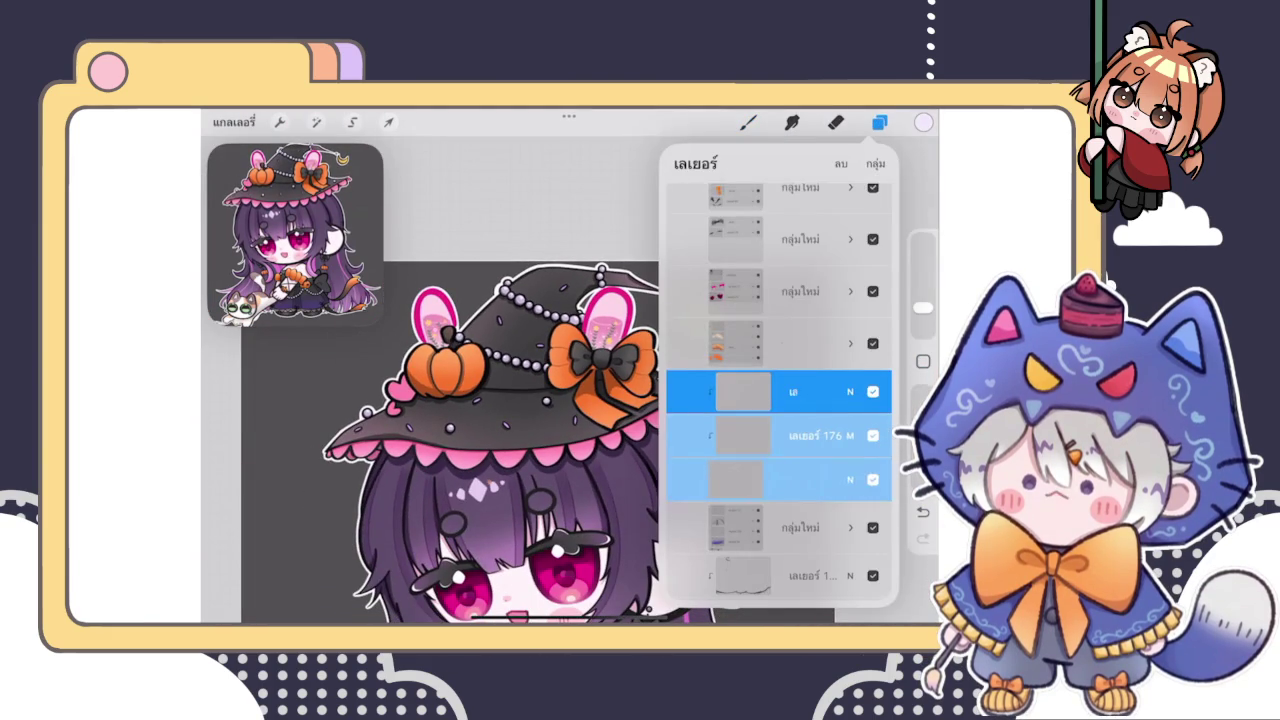
left_click(876, 163)
left_click(800, 383)
left_click(800, 383)
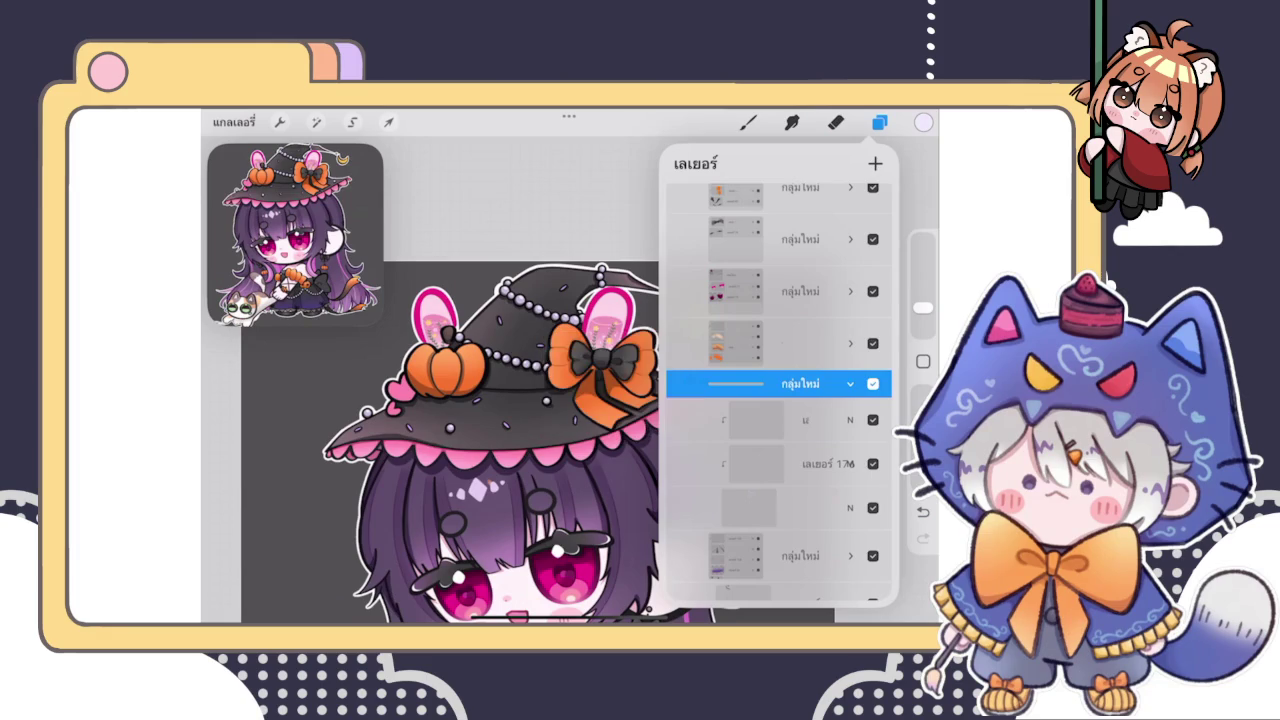
left_click(850, 383)
left_click(850, 395)
On a layer inside the group, tint the hat's beads a deeper purple
left_click(800, 420)
left_click(800, 420)
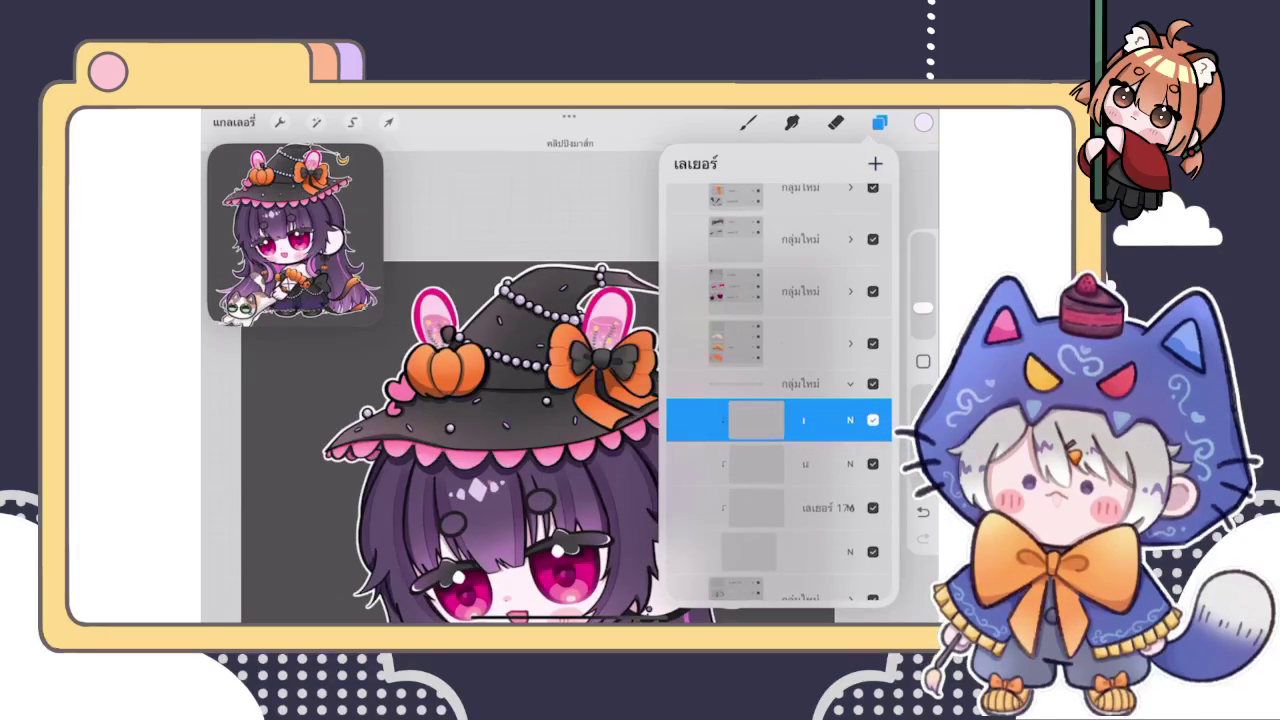
left_click(923, 122)
left_click_drag(724, 262, 770, 252)
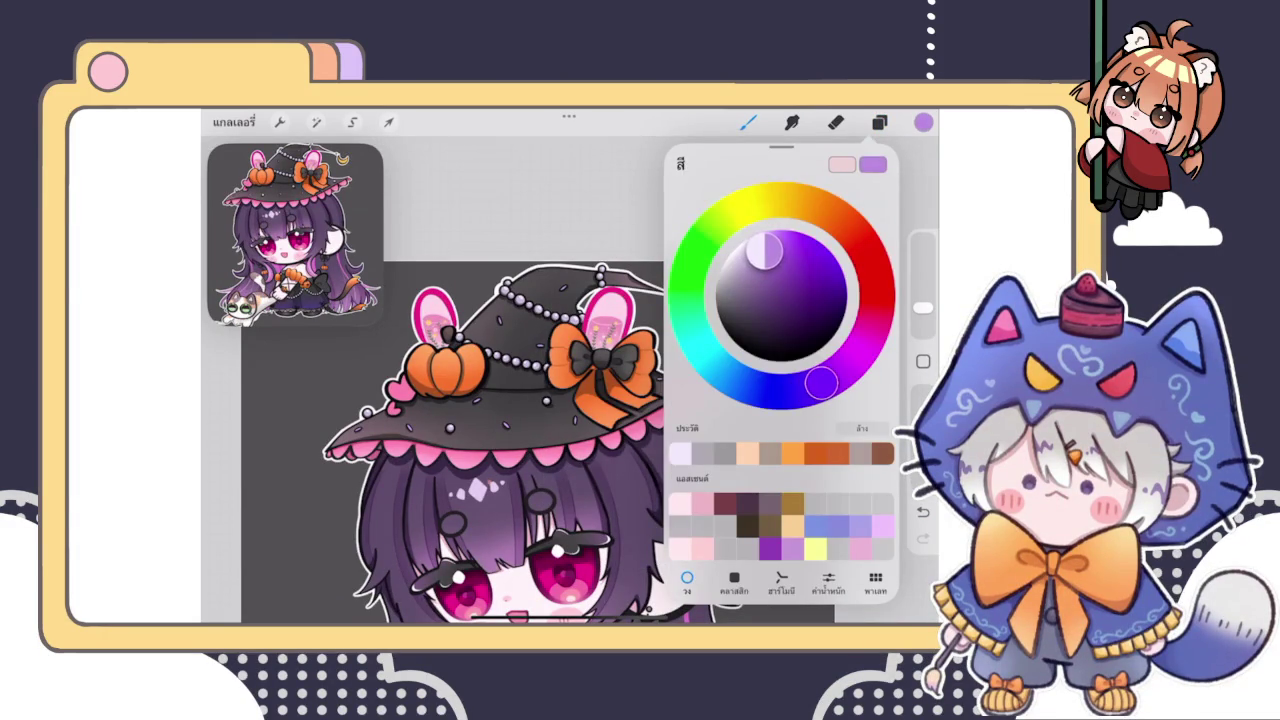
left_click(748, 122)
left_click(800, 264)
left_click(922, 297)
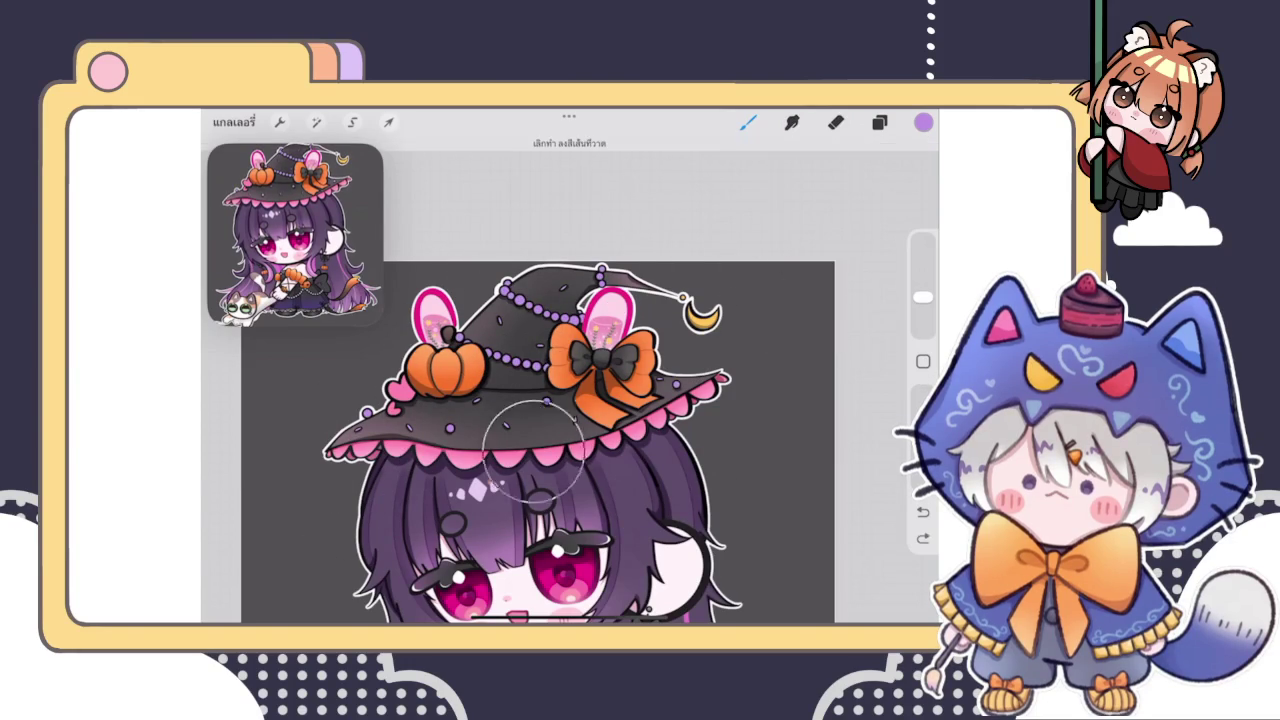
scroll(540, 430, "down", 3)
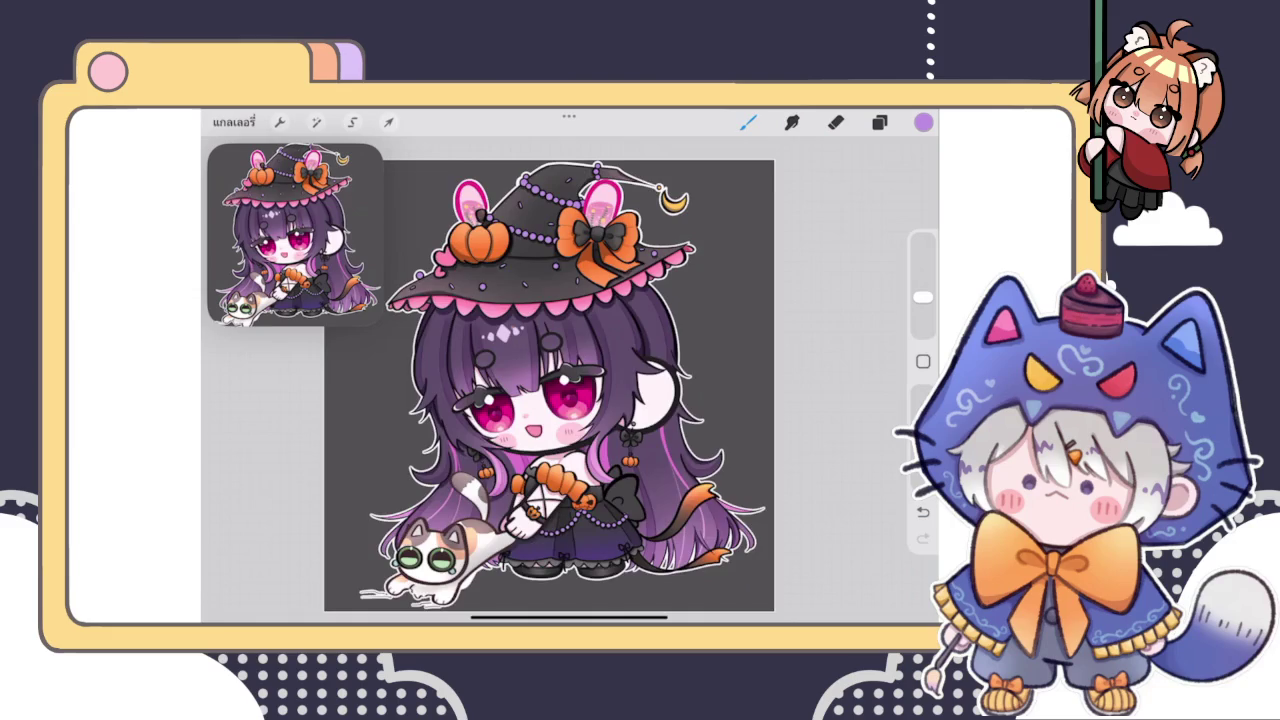
scroll(560, 250, "up", 2)
scroll(560, 250, "up", 3)
scroll(560, 250, "up", 2)
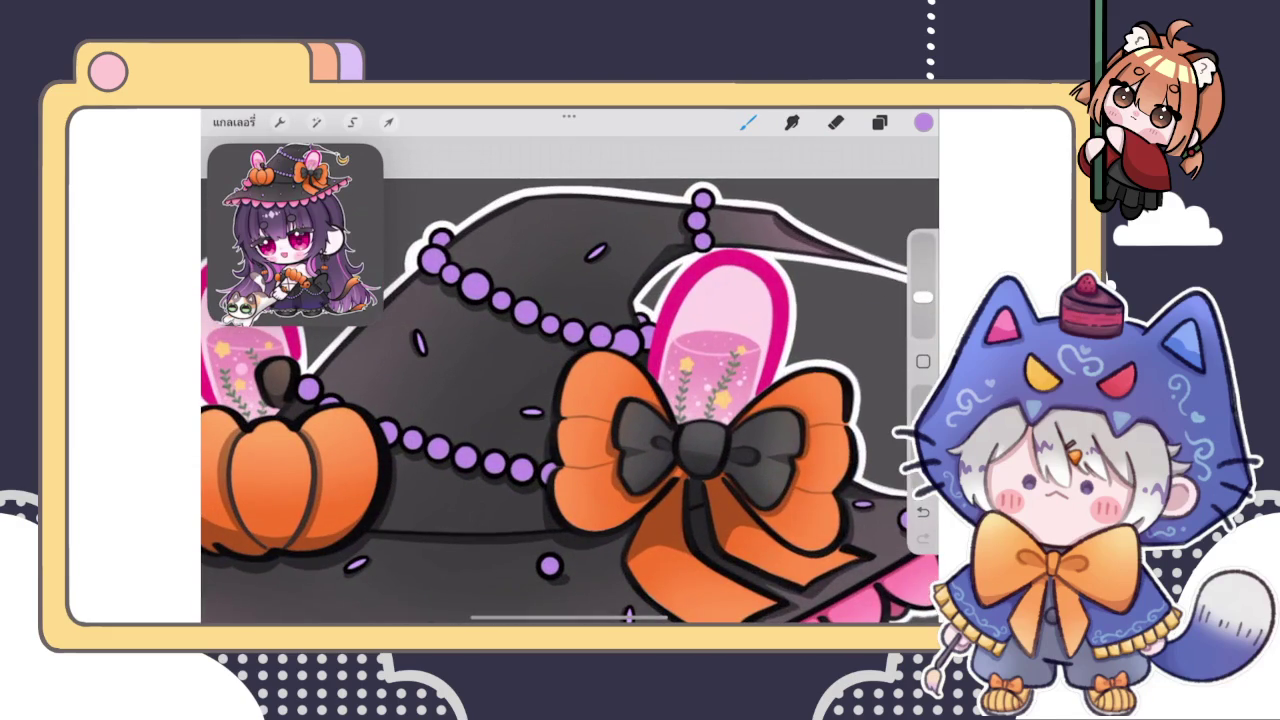
Blend the bead tint layer in Screen mode and toggle it off and on to compare
left_click(879, 122)
left_click(845, 301)
left_click(685, 489)
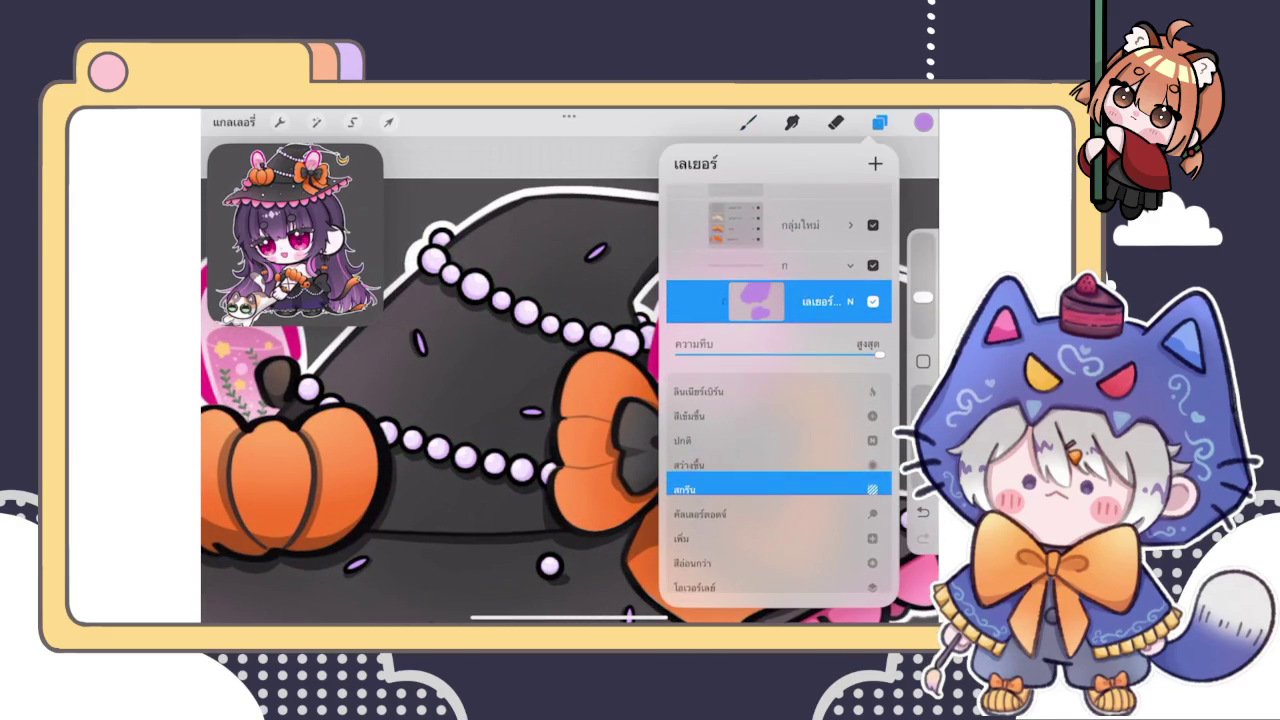
scroll(778, 480, "down", 2)
scroll(778, 480, "down", 1)
scroll(778, 480, "down", 1)
scroll(778, 480, "down", 1)
scroll(778, 480, "down", 1)
scroll(778, 480, "down", 1)
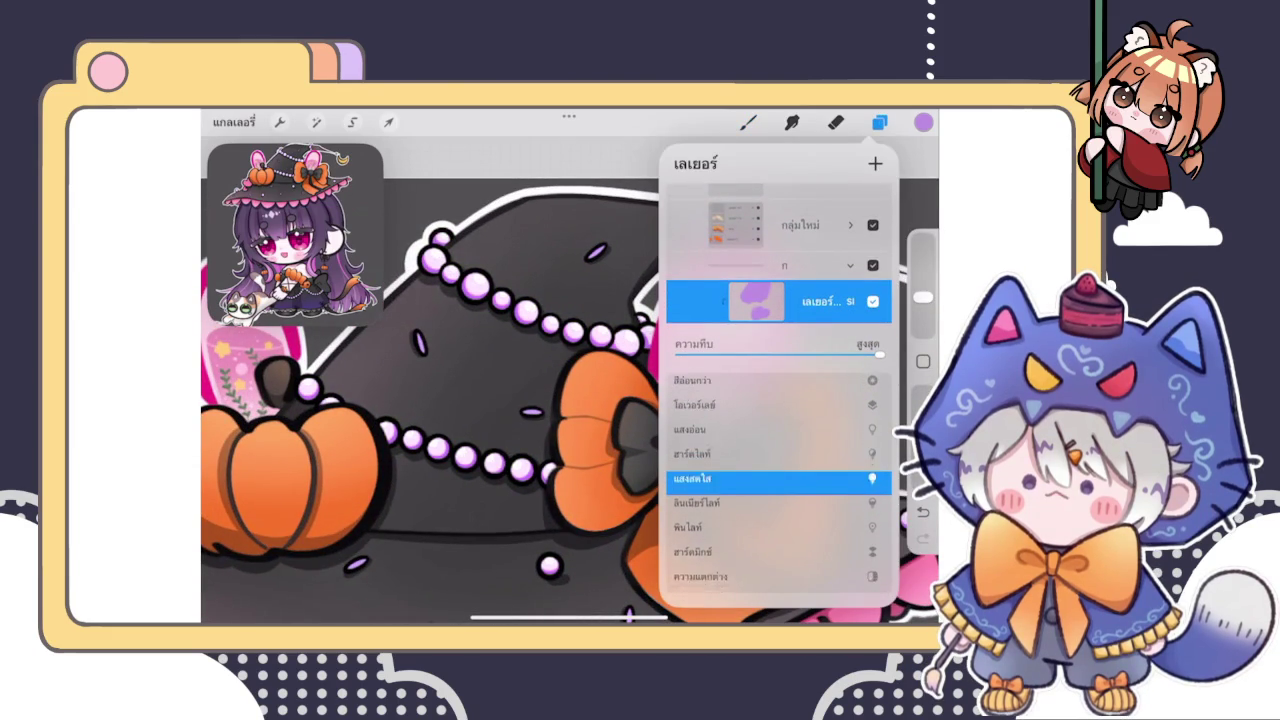
scroll(778, 480, "down", 1)
scroll(778, 480, "down", 1)
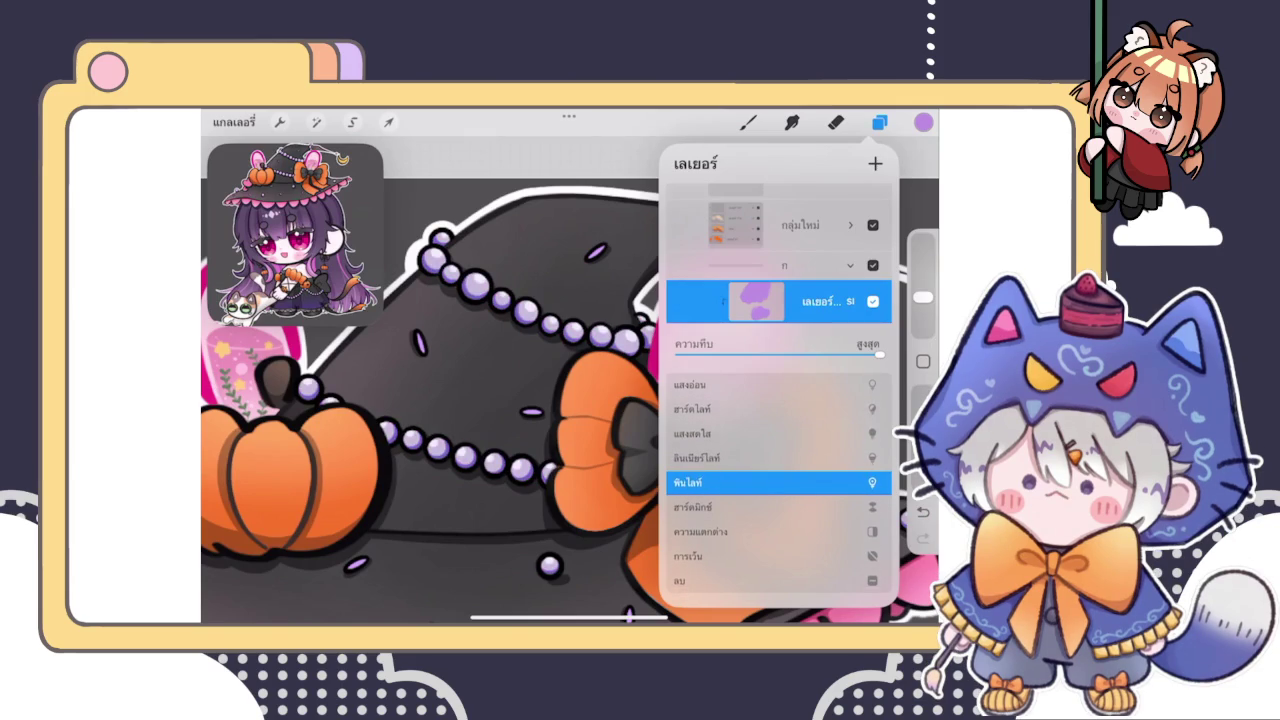
left_click(873, 301)
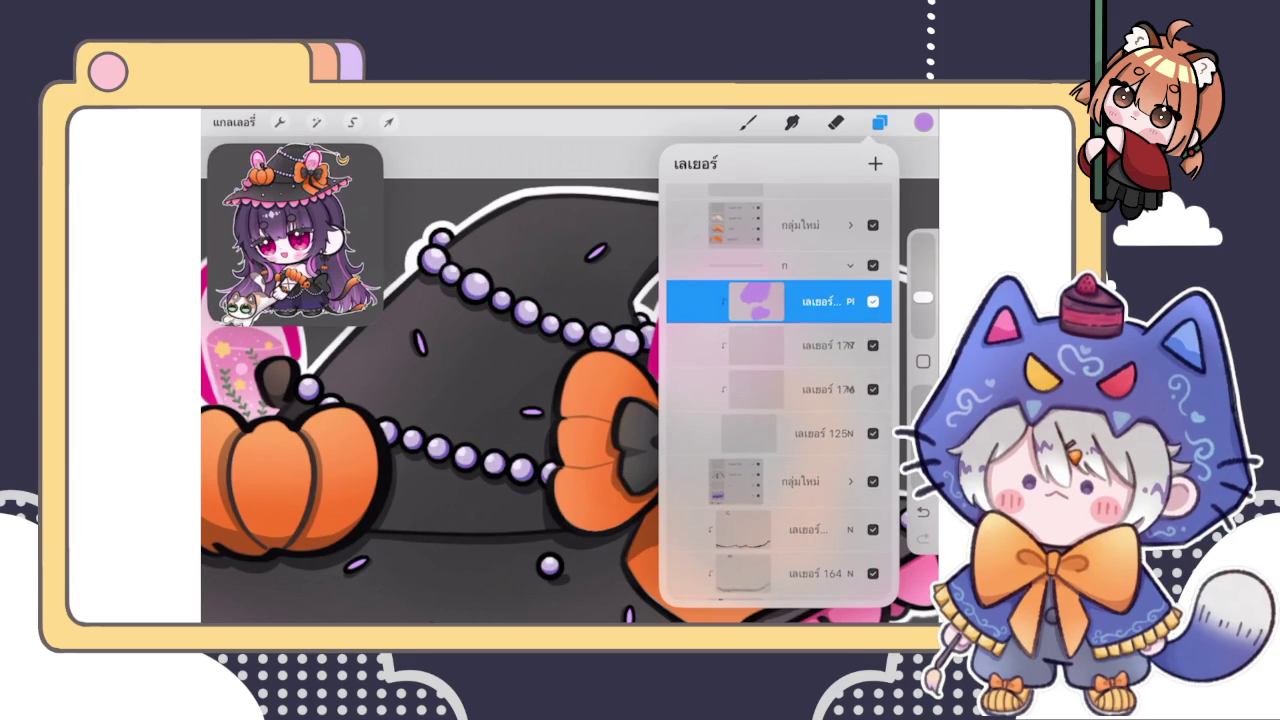
left_click(873, 301)
Change the tint layer to Saturation mode at 53% opacity and make it visible again
left_click(873, 301)
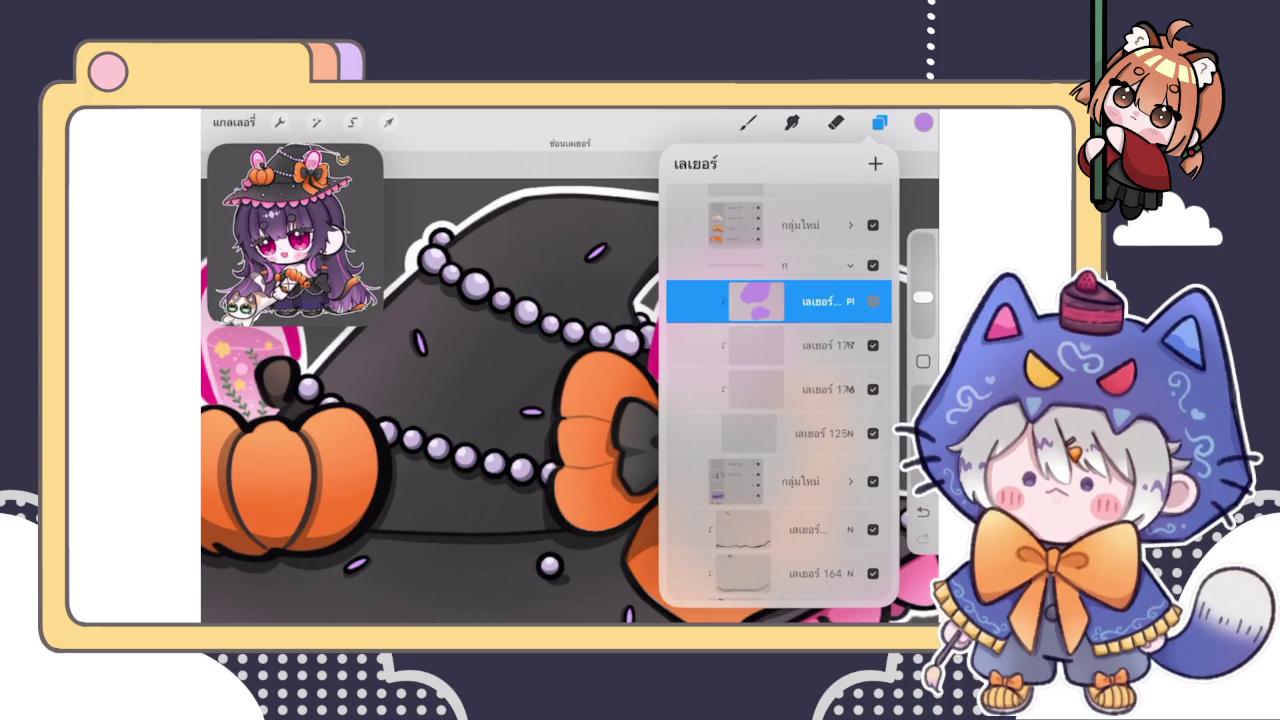
left_click(849, 301)
scroll(776, 478, "down", 1)
scroll(776, 478, "down", 1)
scroll(776, 478, "down", 2)
scroll(776, 478, "down", 2)
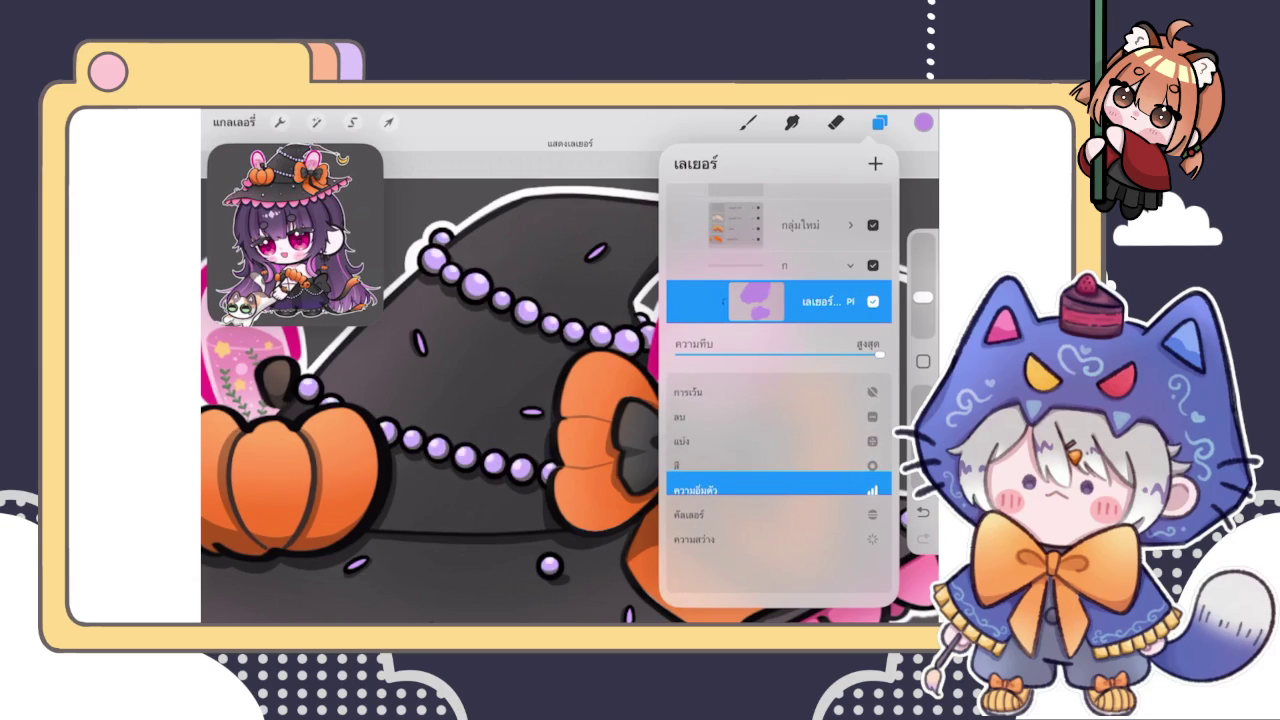
left_click_drag(878, 354, 680, 354)
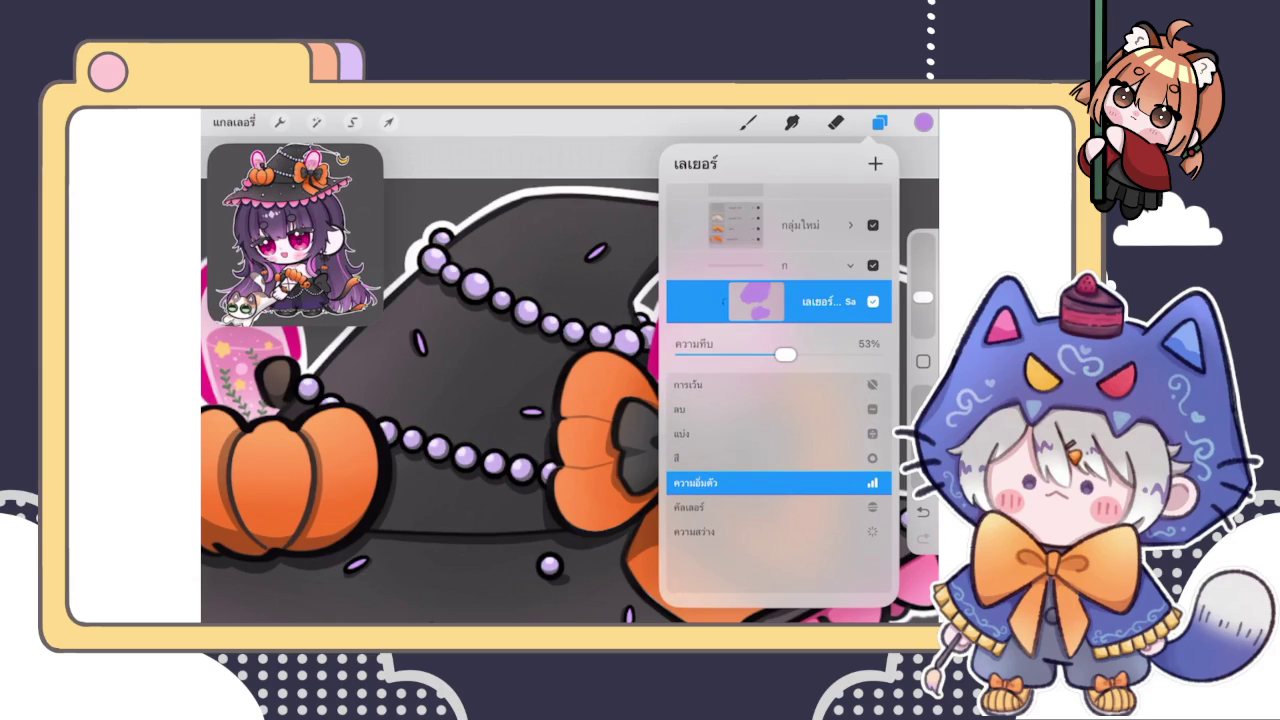
left_click(848, 301)
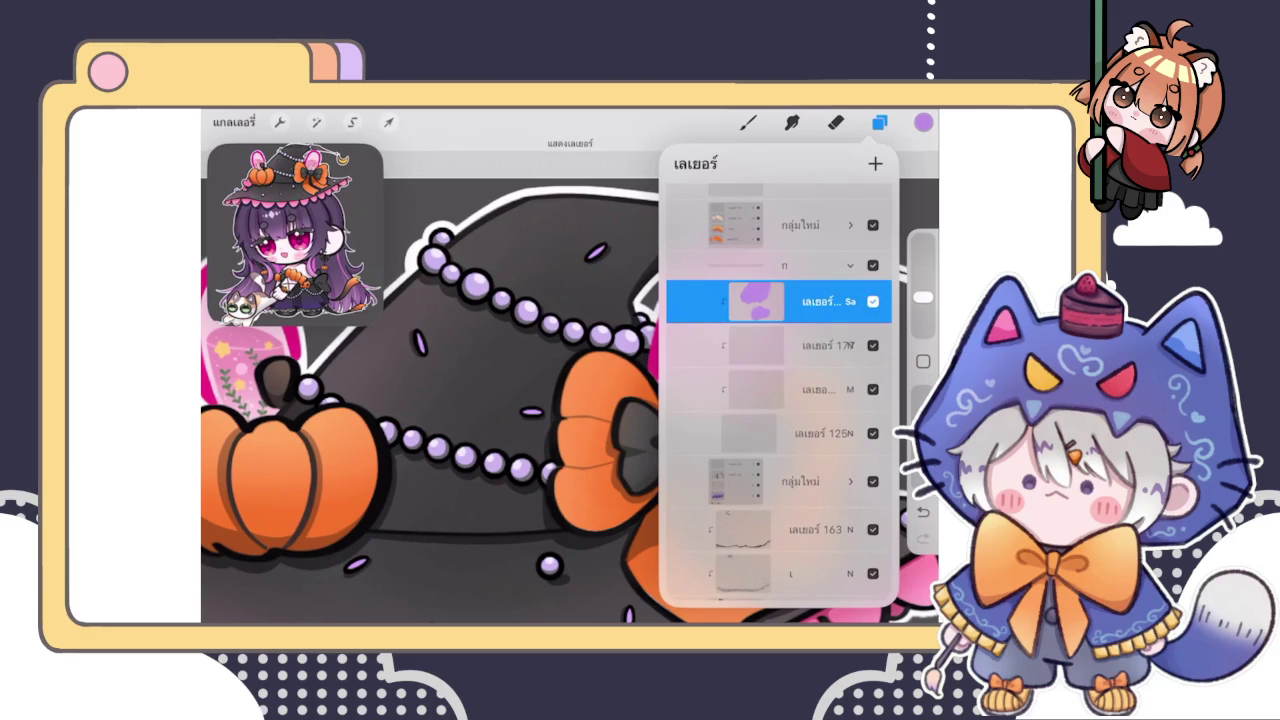
left_click(873, 301)
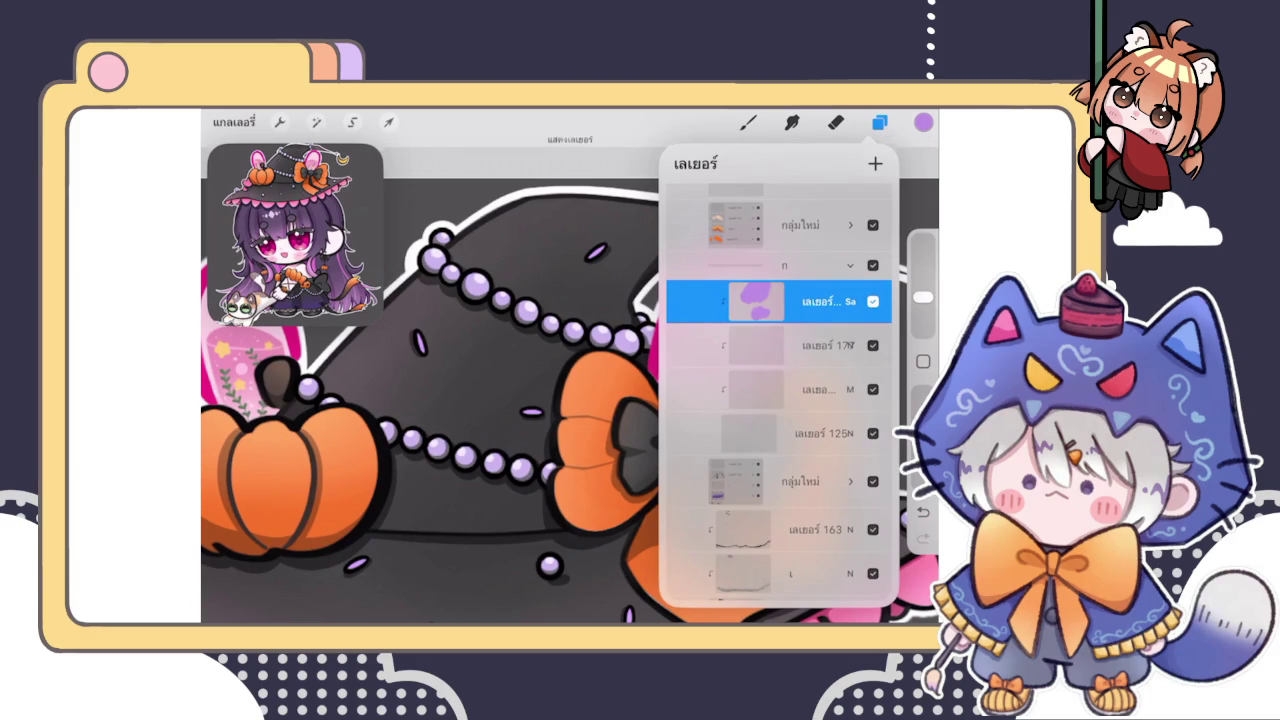
scroll(570, 400, "down", 5)
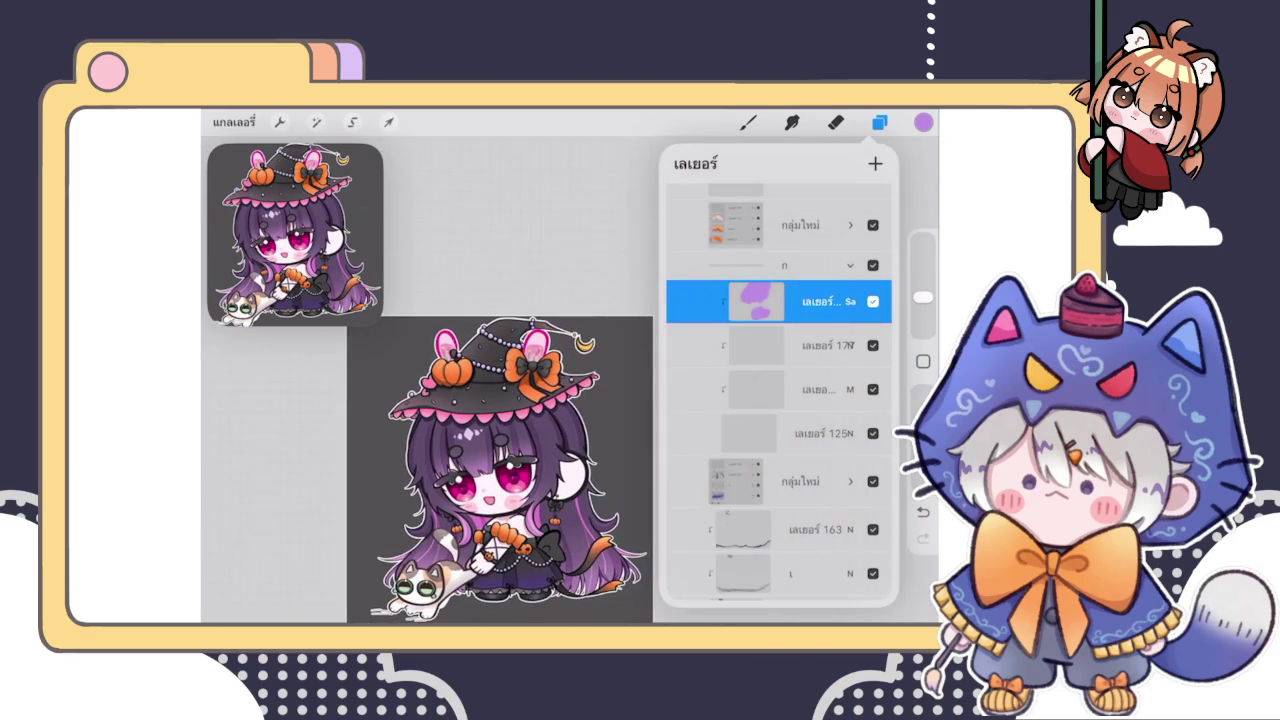
left_click(790, 265)
Collapse group ก and select the layer holding the two hair-ring outlines
left_click(850, 265)
scroll(778, 400, "up", 2)
scroll(778, 400, "up", 2)
scroll(500, 400, "up", 5)
scroll(778, 400, "up", 3)
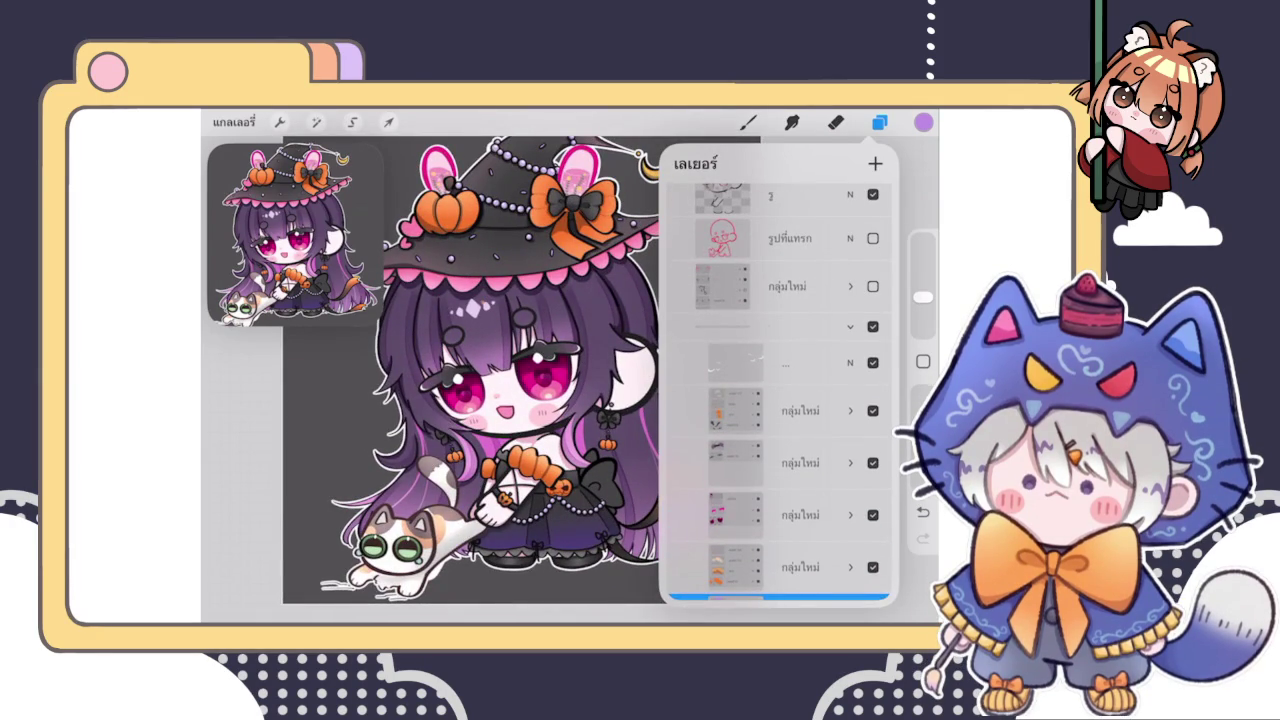
scroll(480, 380, "up", 5)
scroll(778, 400, "up", 5)
scroll(778, 400, "up", 3)
scroll(778, 400, "up", 3)
scroll(778, 400, "up", 3)
scroll(778, 400, "up", 3)
left_click(770, 337)
Switch to the Brush tool and zoom in close on the hair ring
left_click(748, 121)
scroll(570, 340, "up", 3)
scroll(570, 340, "up", 3)
scroll(560, 400, "up", 2)
scroll(570, 420, "up", 5)
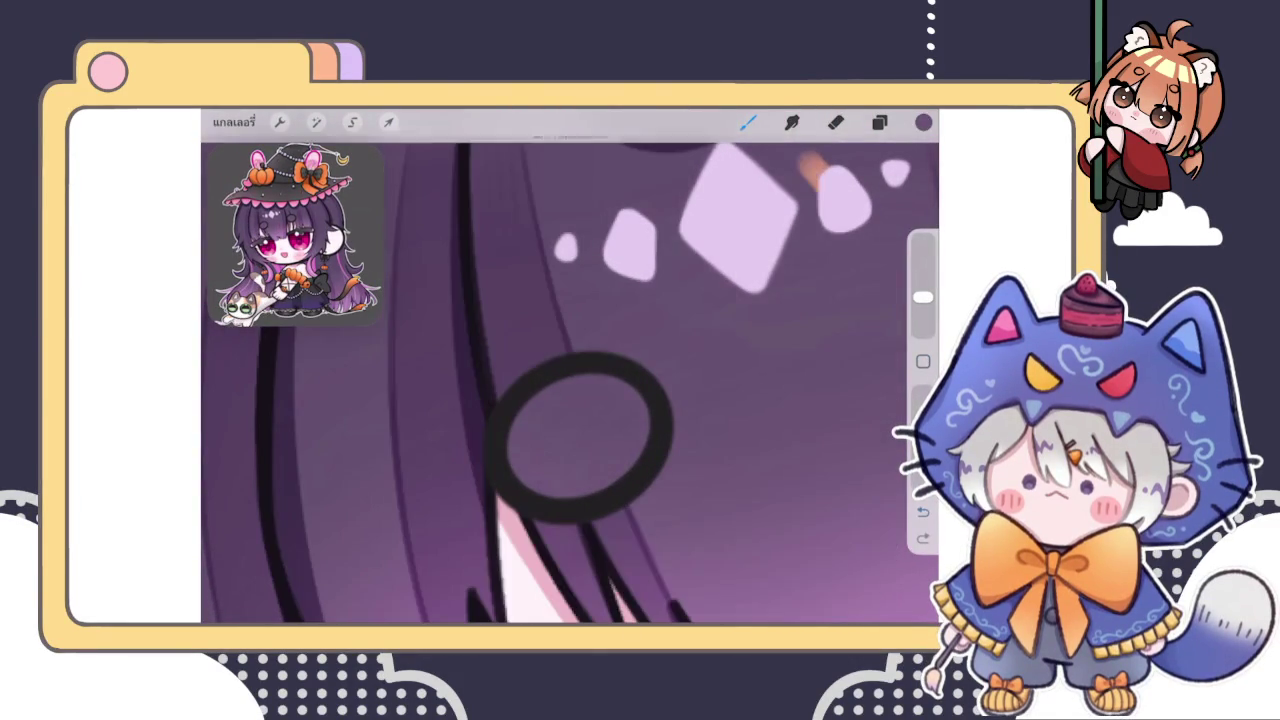
Choose a fill brush and ColorDrop dark purple into the hair ring interior
left_click(748, 121)
left_click(815, 300)
left_click(748, 121)
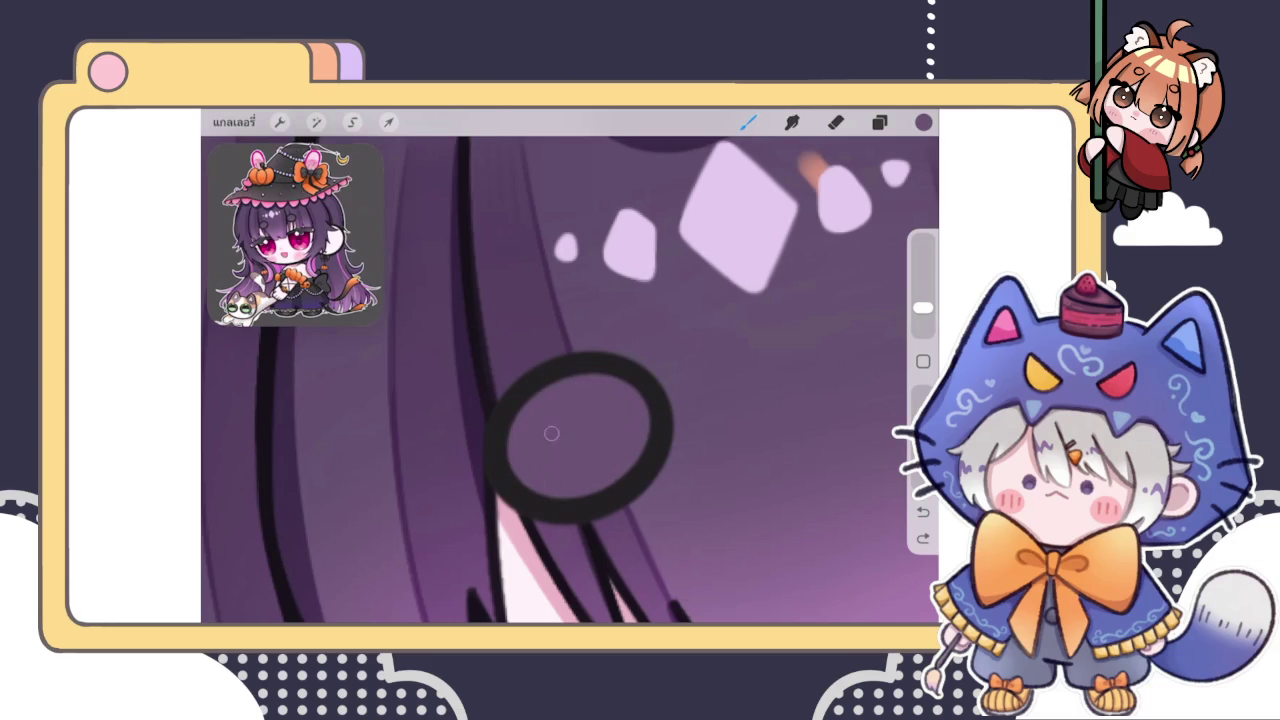
left_click_drag(565, 446, 470, 490)
left_click_drag(470, 400, 470, 500)
left_click_drag(600, 450, 520, 350)
left_click_drag(560, 400, 620, 440)
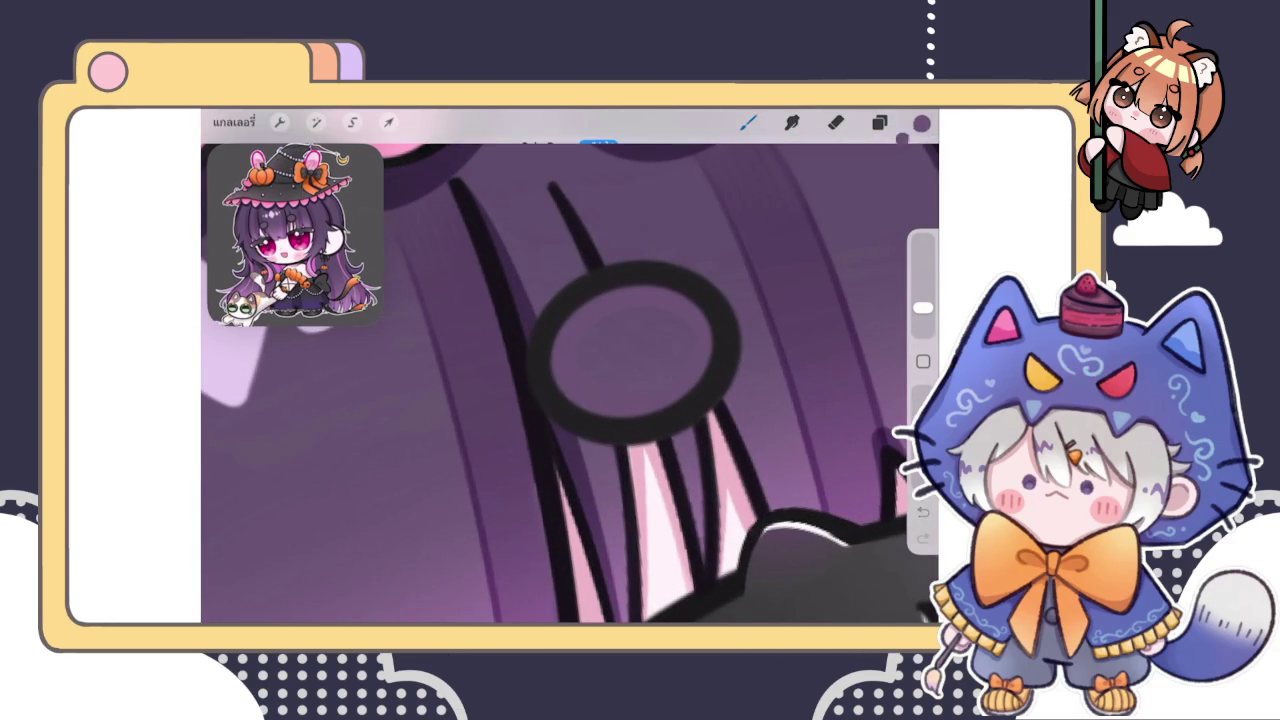
left_click_drag(923, 121, 635, 345)
mouse_move(570, 400)
left_mouse_down()
mouse_move(520, 300)
mouse_move(580, 450)
mouse_move(540, 330)
mouse_move(600, 420)
left_mouse_up()
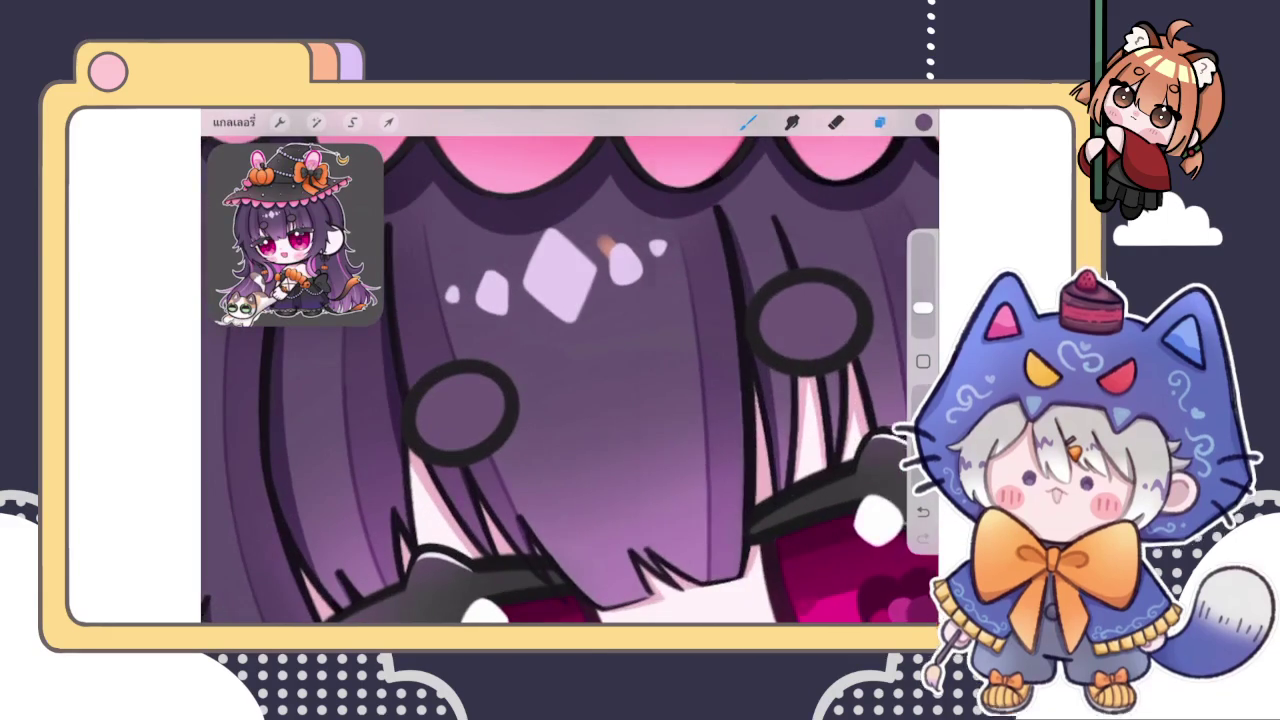
Alpha Lock the ring fill layer and pick a shading brush at about 3% size
left_click(879, 121)
left_click(875, 163)
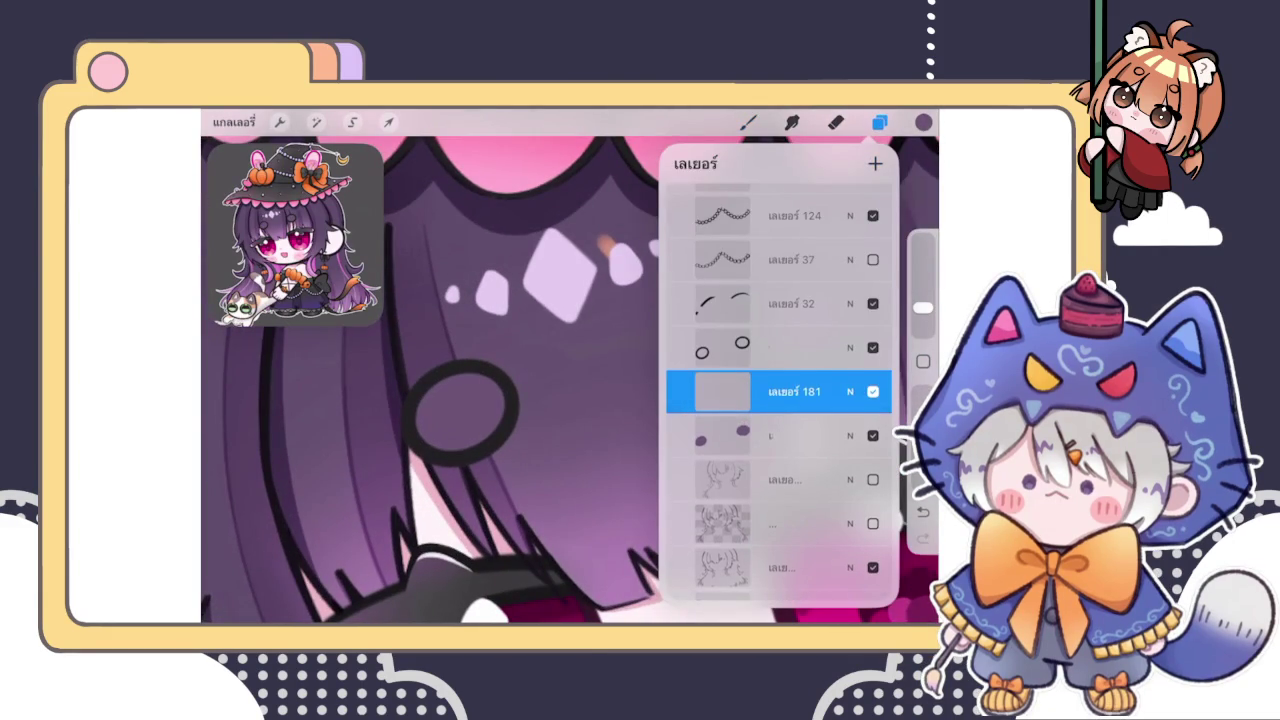
left_click_drag(850, 391, 720, 391)
left_click(857, 391)
left_click(780, 392)
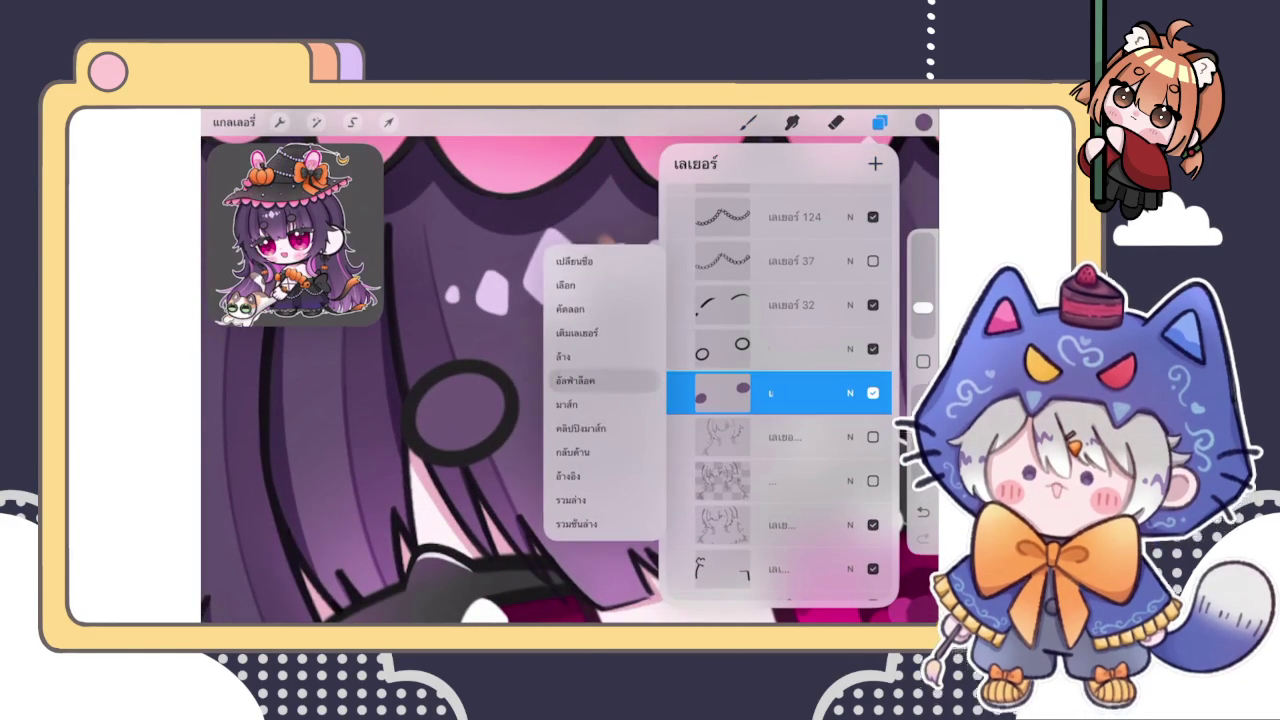
left_click(748, 121)
left_click(800, 265)
left_click_drag(922, 307, 922, 315)
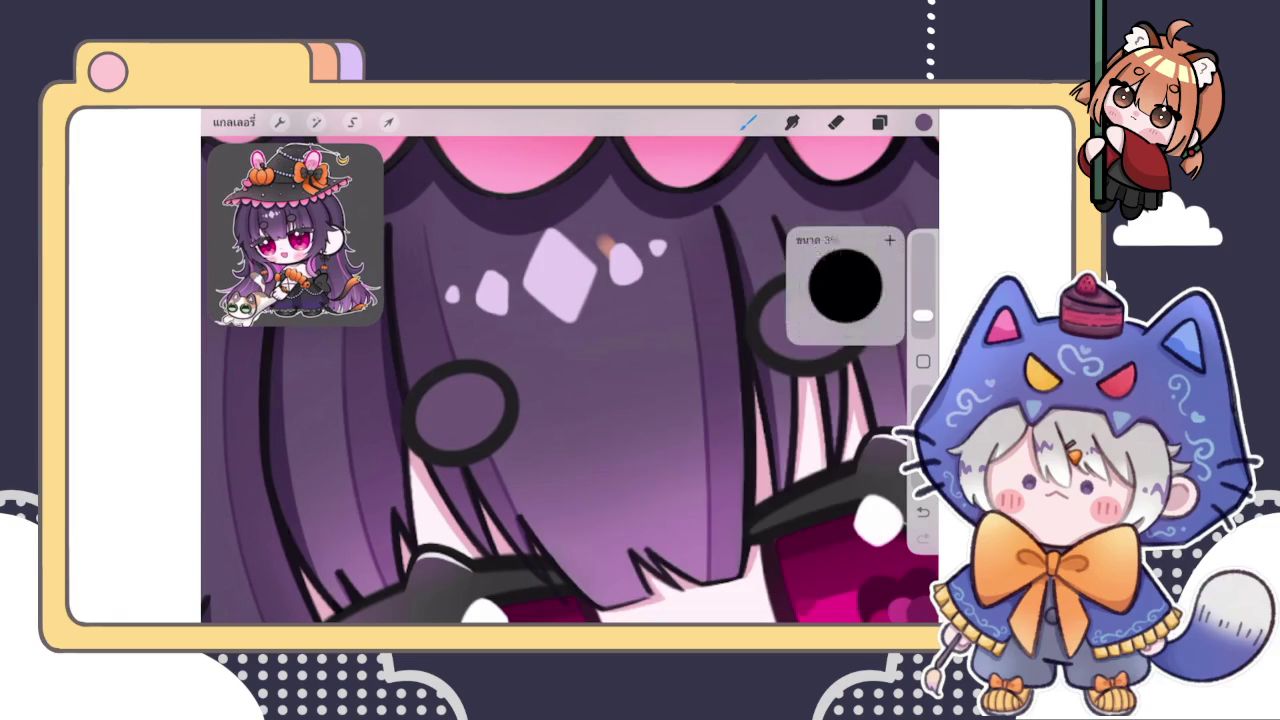
Brush lighter purple into the hair rings and smudge it to blend the shading
left_click(923, 121)
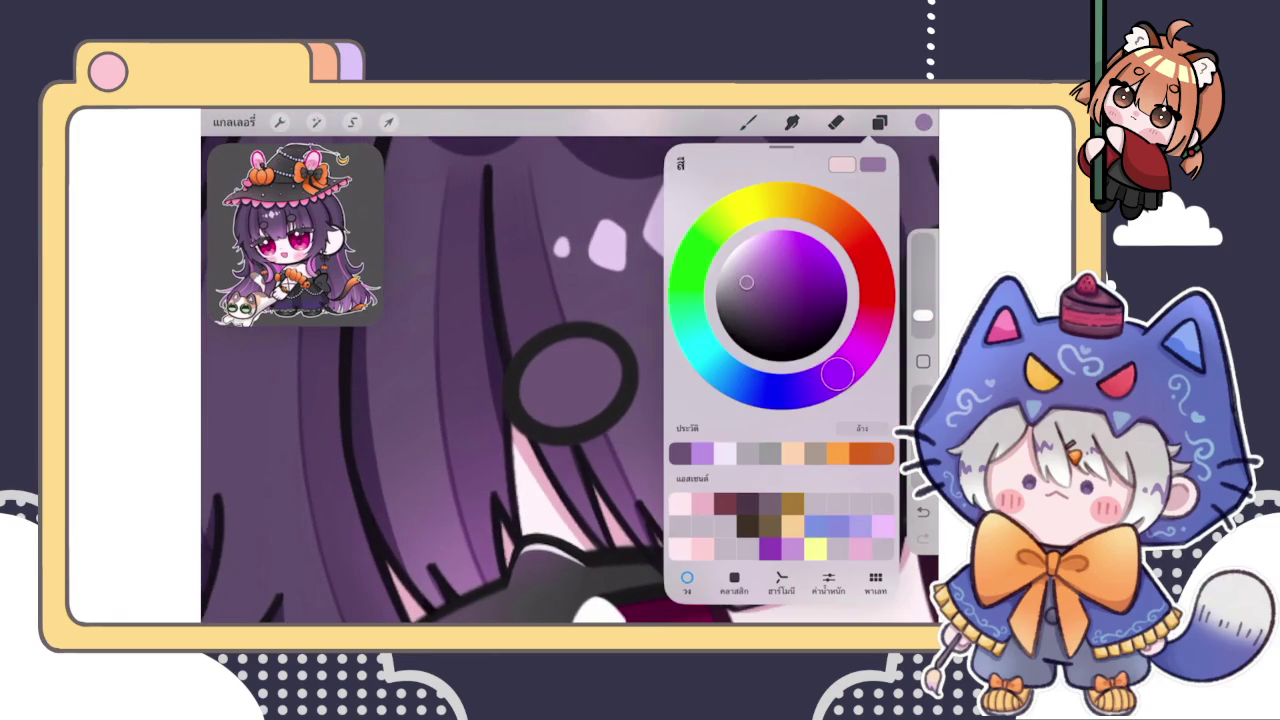
left_click(529, 329)
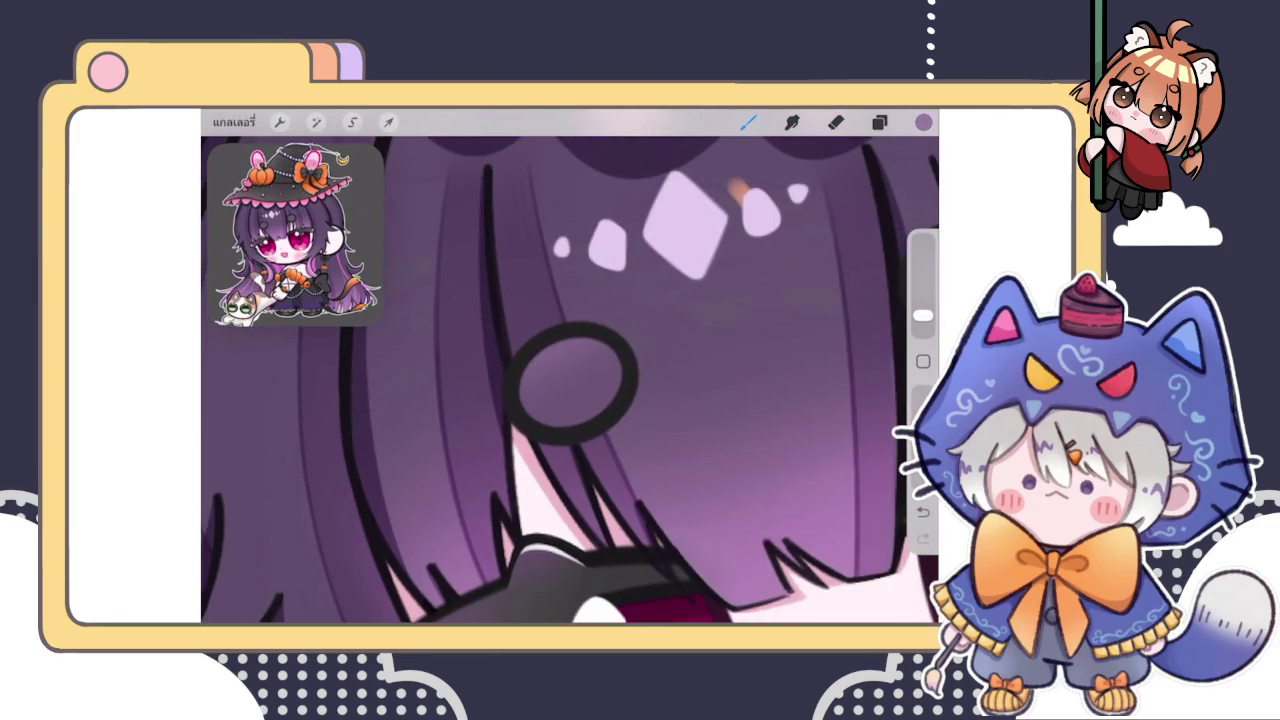
left_click(923, 121)
left_click(505, 318)
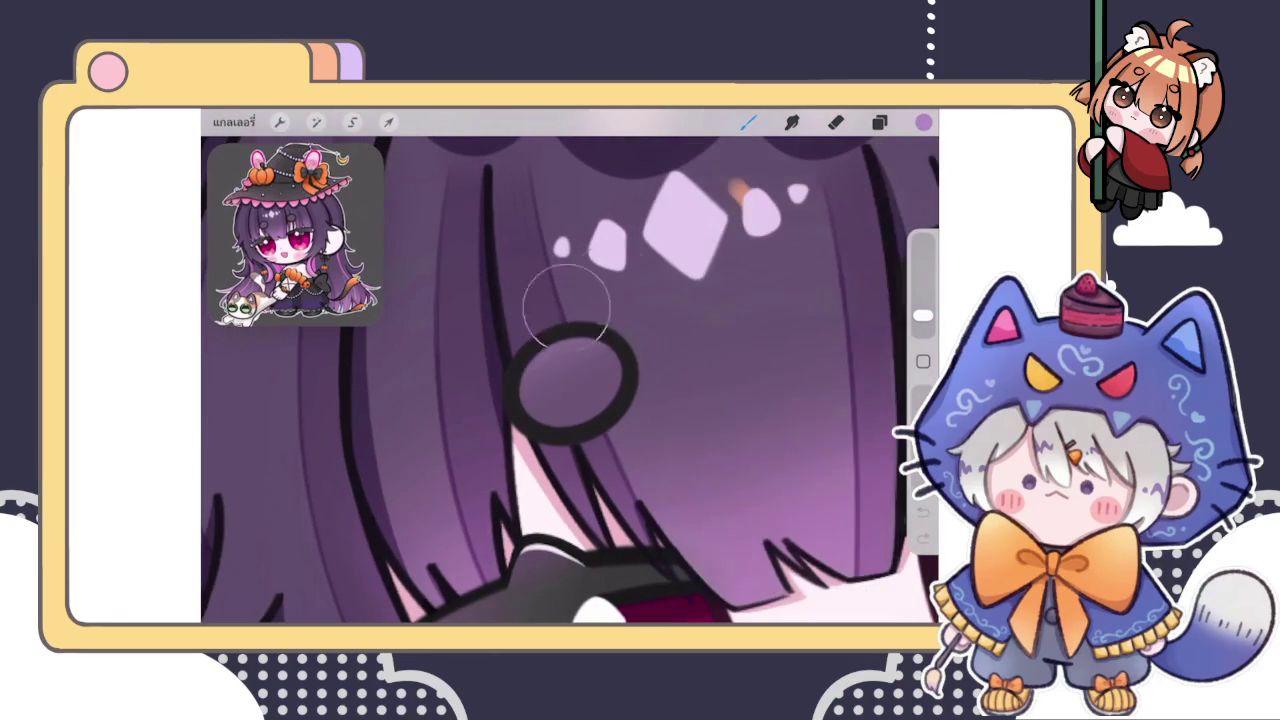
left_click_drag(523, 343, 580, 370)
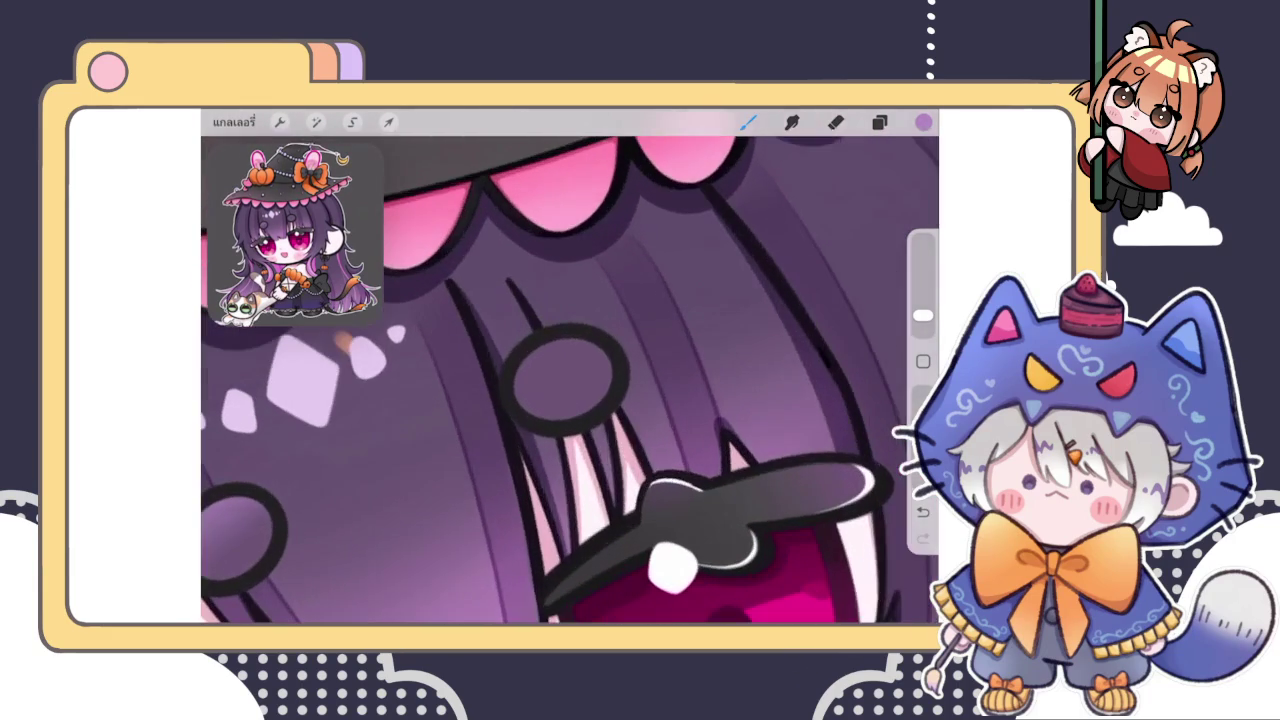
key("b")
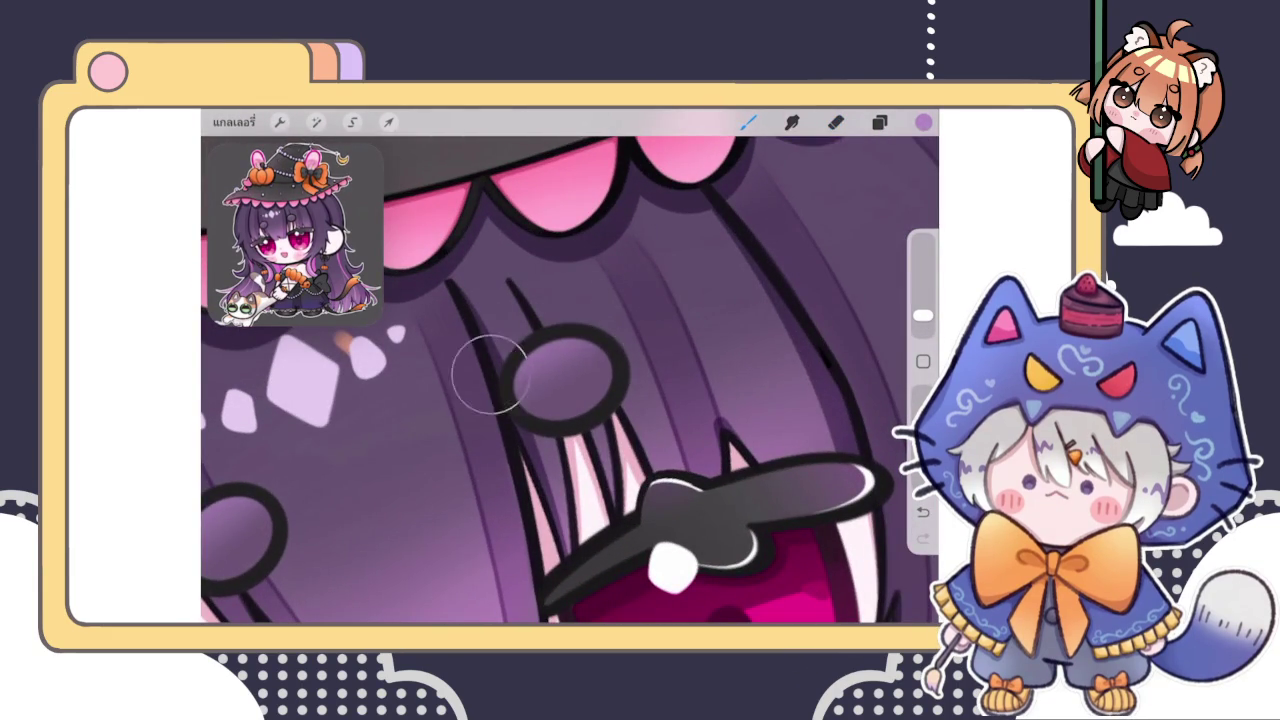
key("s")
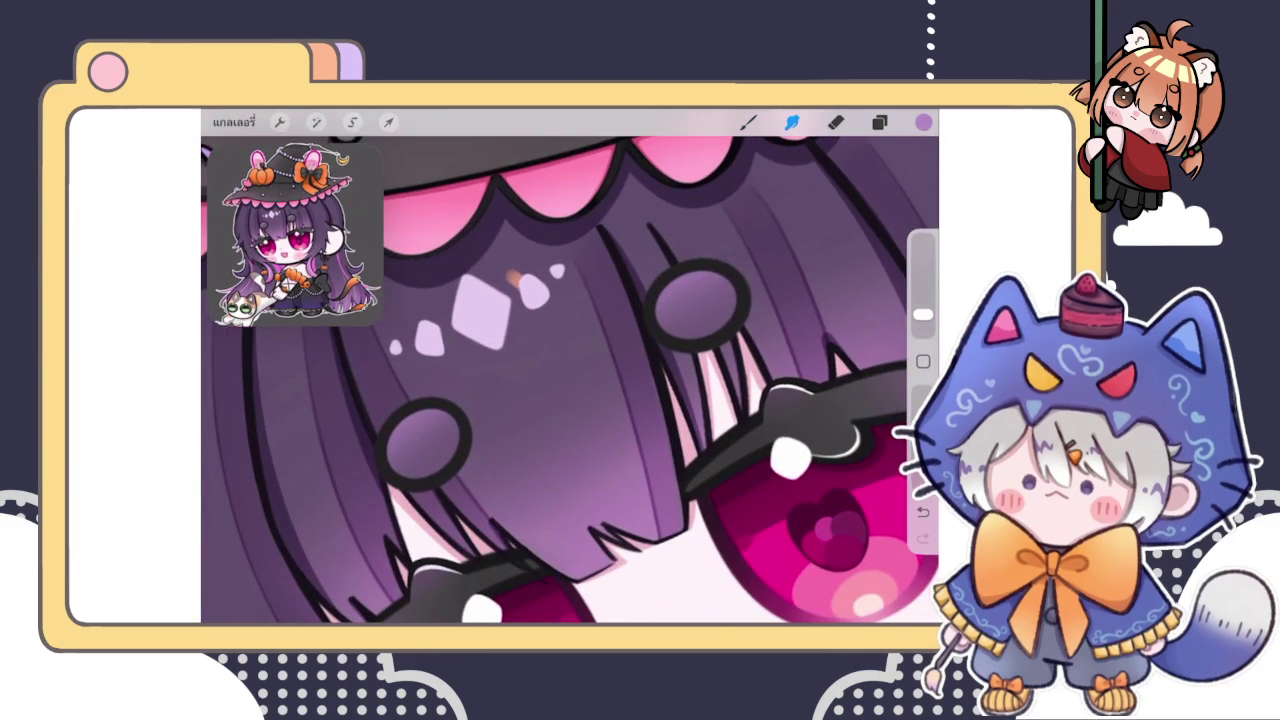
scroll(570, 380, "down", 10)
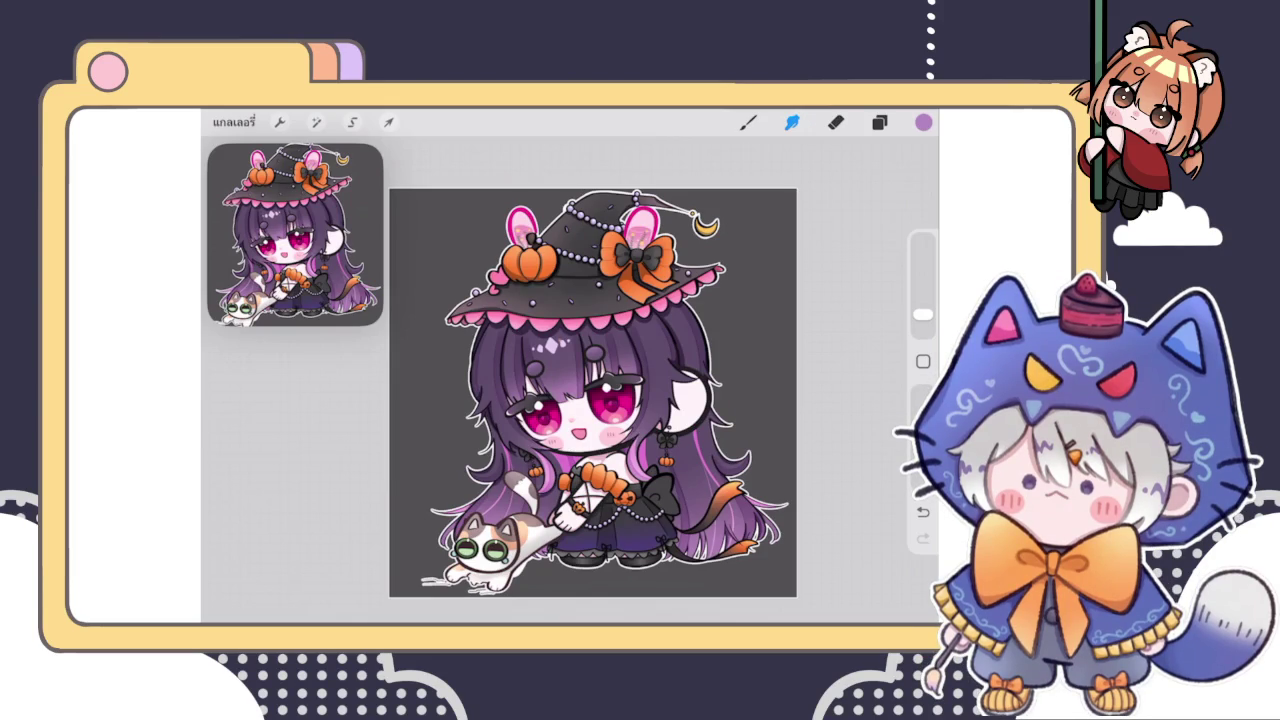
scroll(560, 340, "up", 5)
scroll(560, 340, "up", 5)
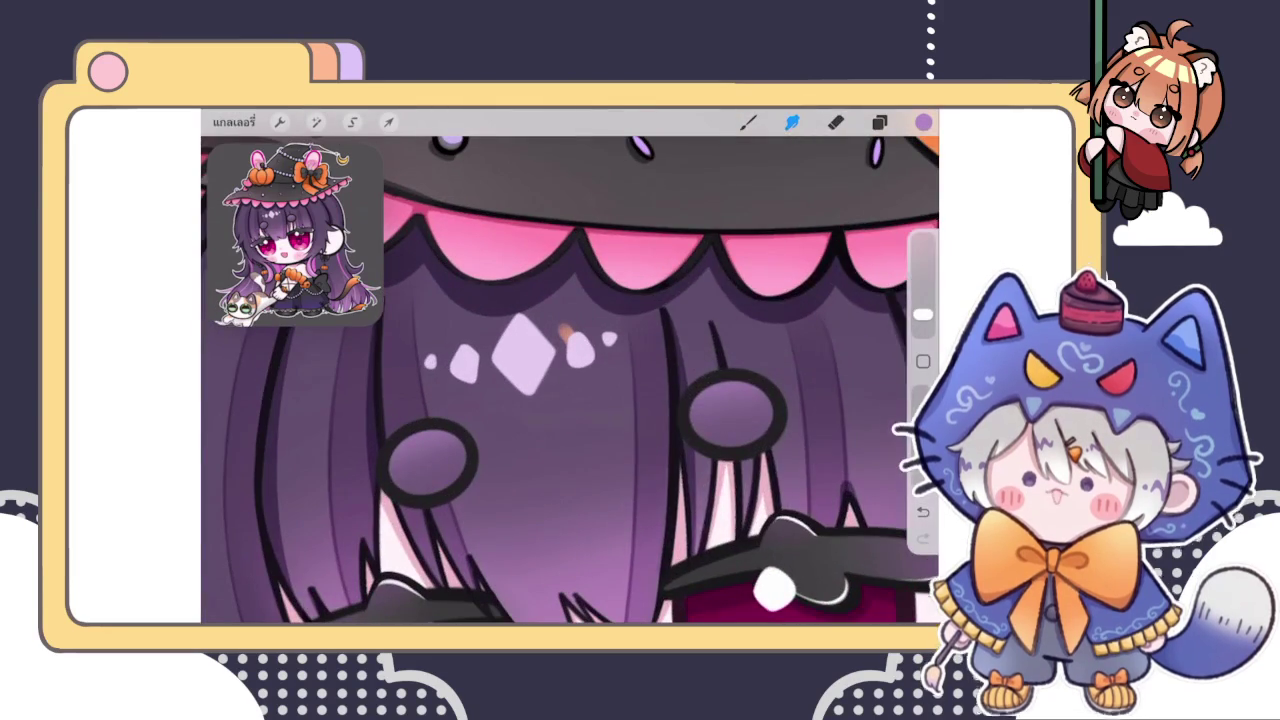
Check the layer groups' contents, including the orange-thumbnail group, by toggling their visibility
left_click(879, 122)
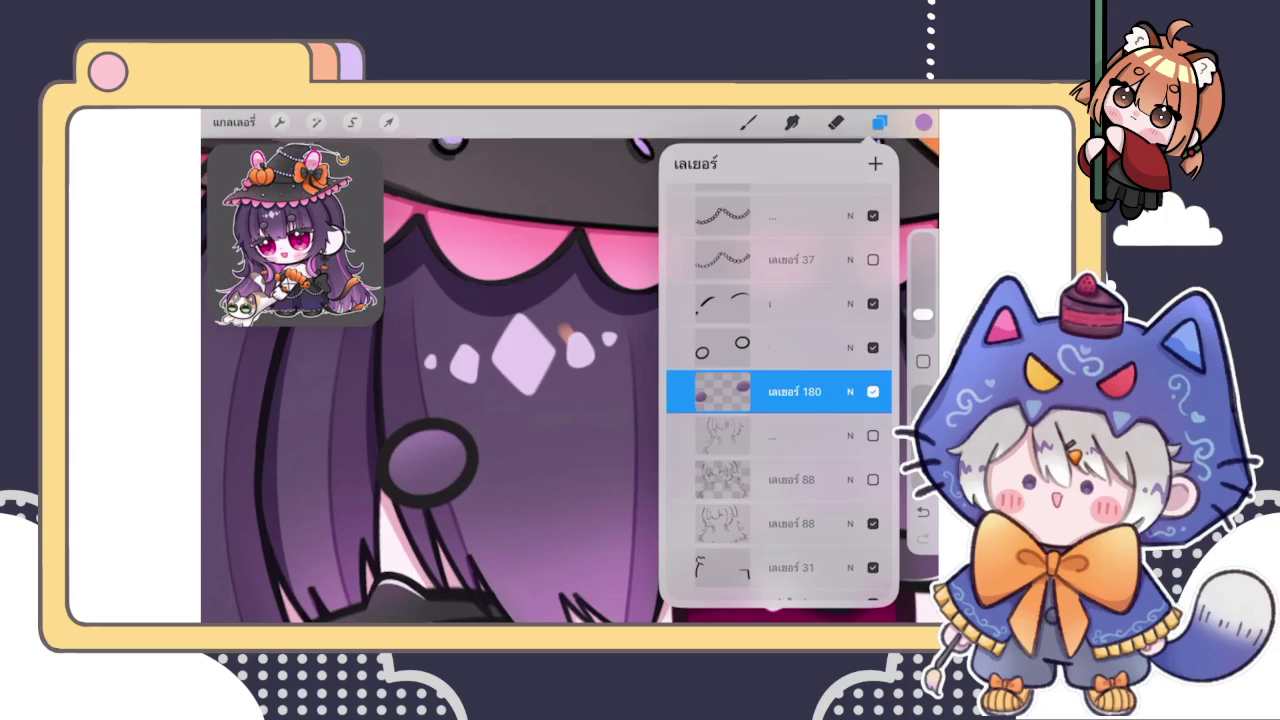
scroll(780, 390, "down", 10)
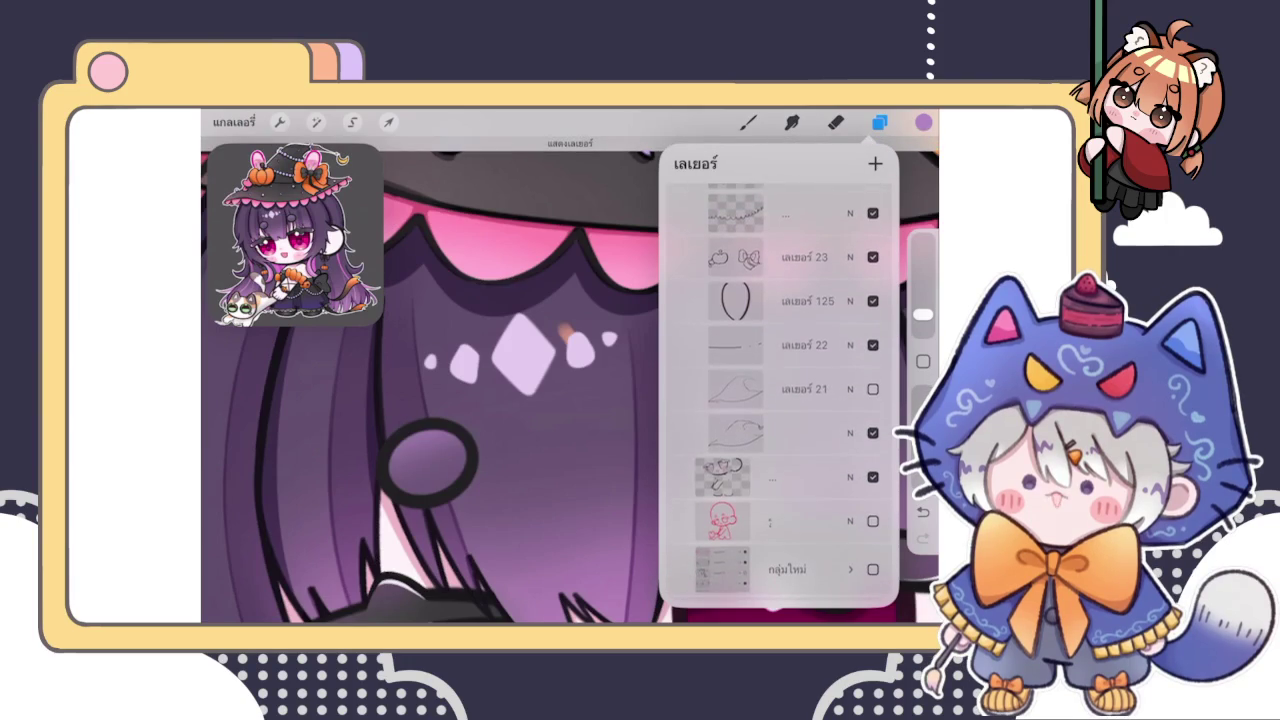
scroll(780, 390, "down", 3)
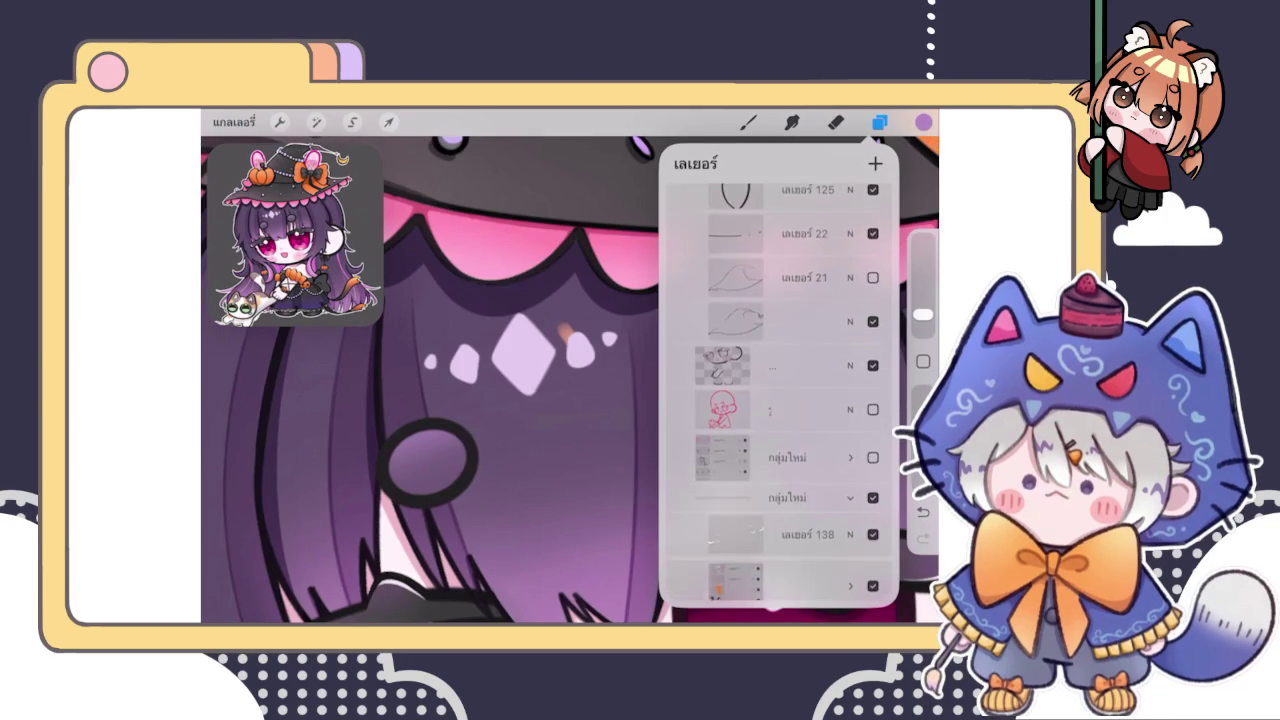
scroll(780, 390, "down", 3)
scroll(780, 390, "down", 2)
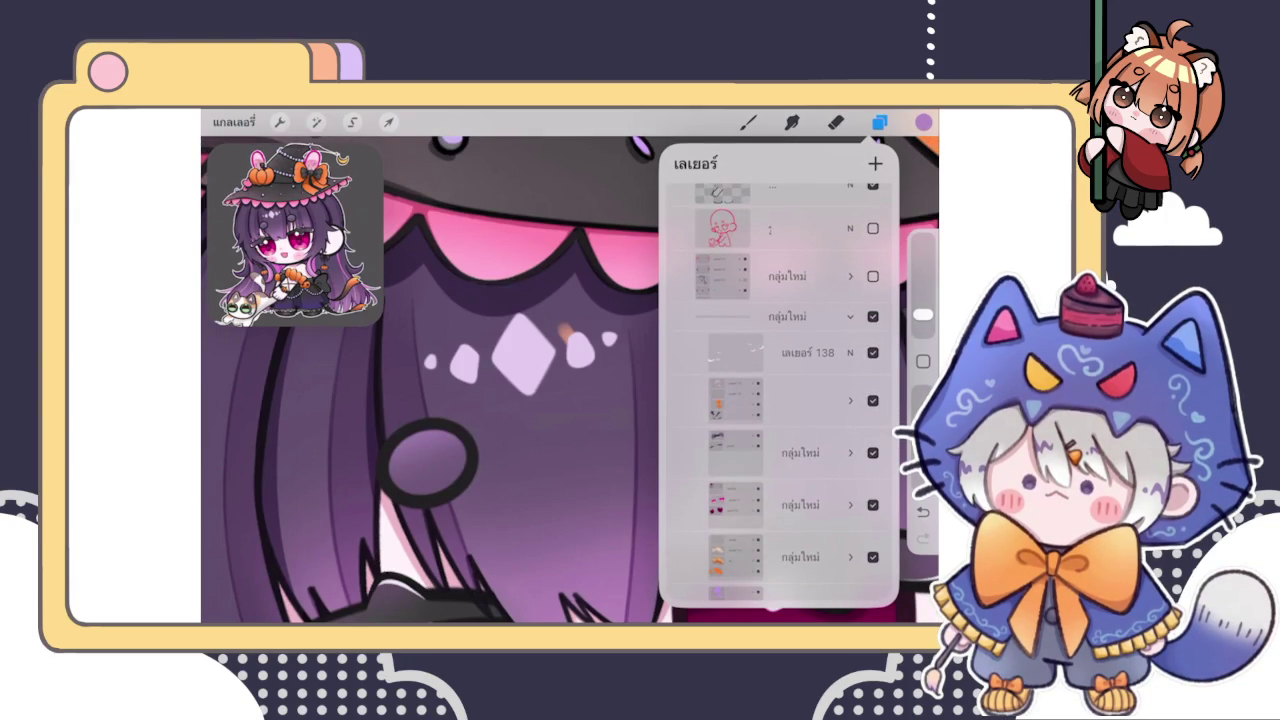
left_click(873, 400)
left_click(873, 400)
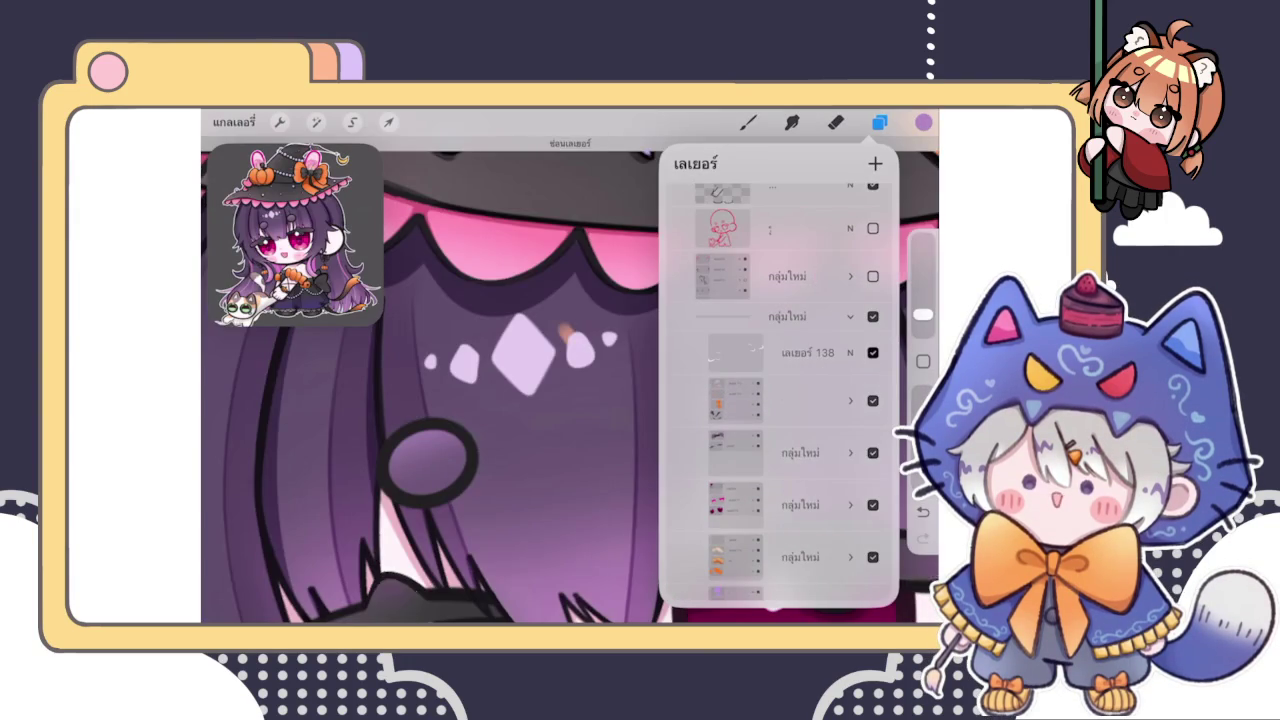
scroll(780, 400, "down", 3)
left_click(873, 428)
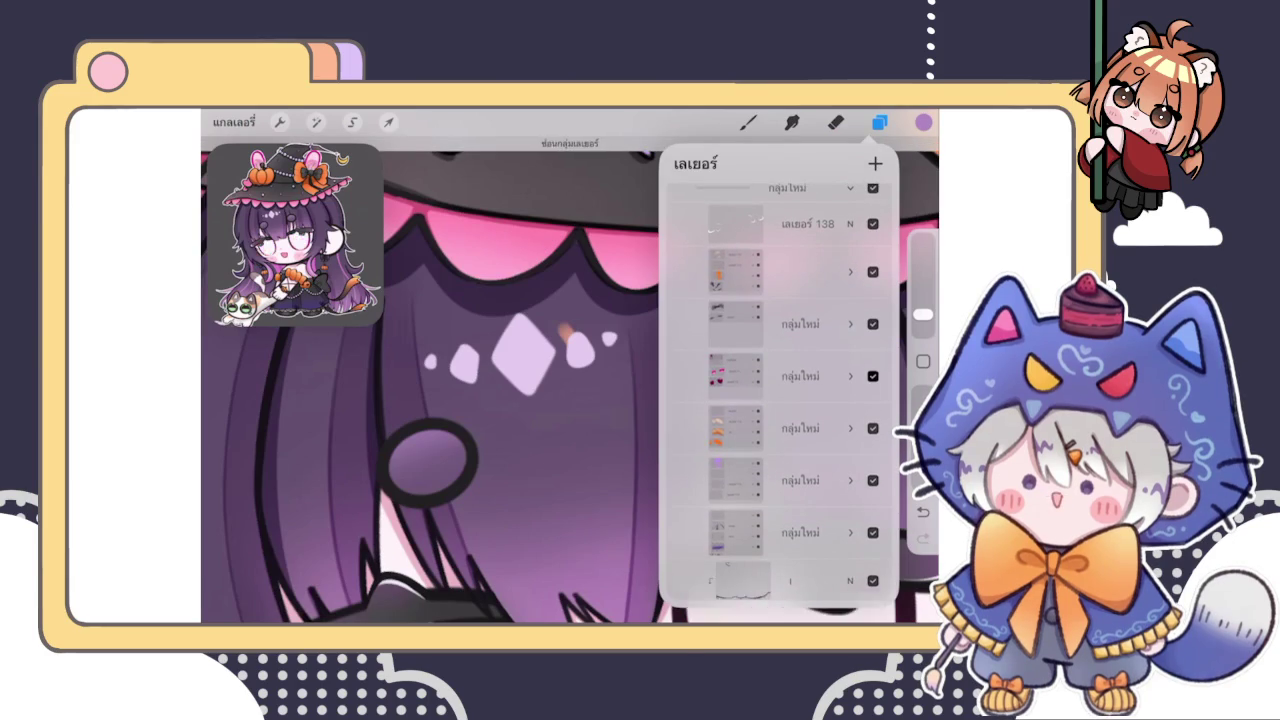
scroll(780, 400, "down", 3)
left_click(873, 252)
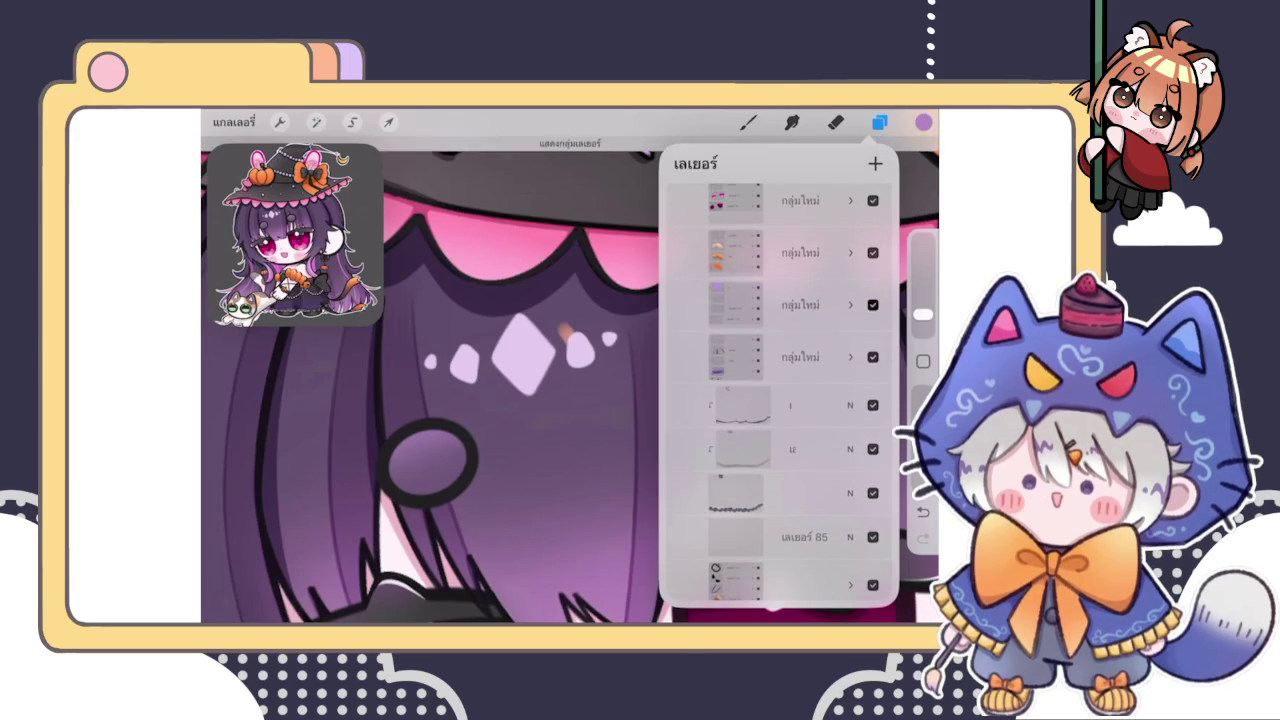
scroll(780, 400, "down", 3)
Select three layers and combine them into one group
left_click(790, 247)
left_click_drag(740, 291, 820, 291)
left_click_drag(740, 335, 820, 335)
left_click(876, 163)
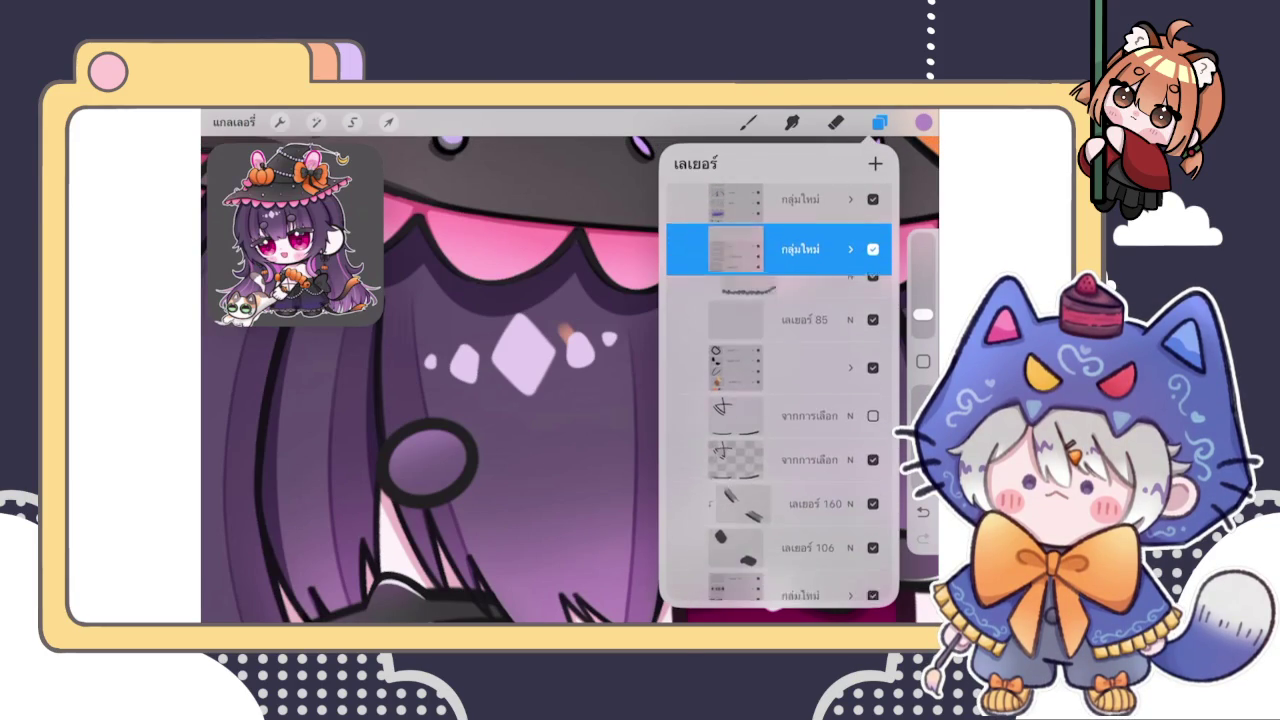
On layer 85, erase the stray orange streak on the bangs
left_click(873, 299)
left_click(873, 299)
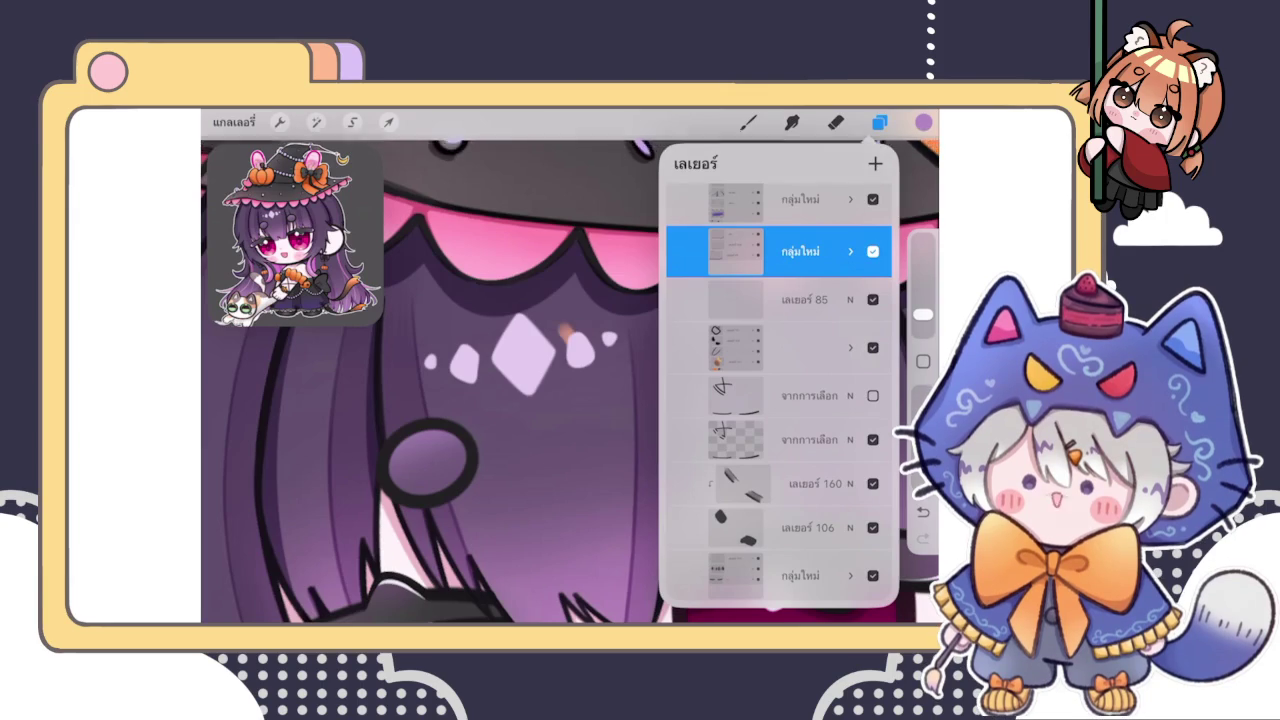
left_click(780, 299)
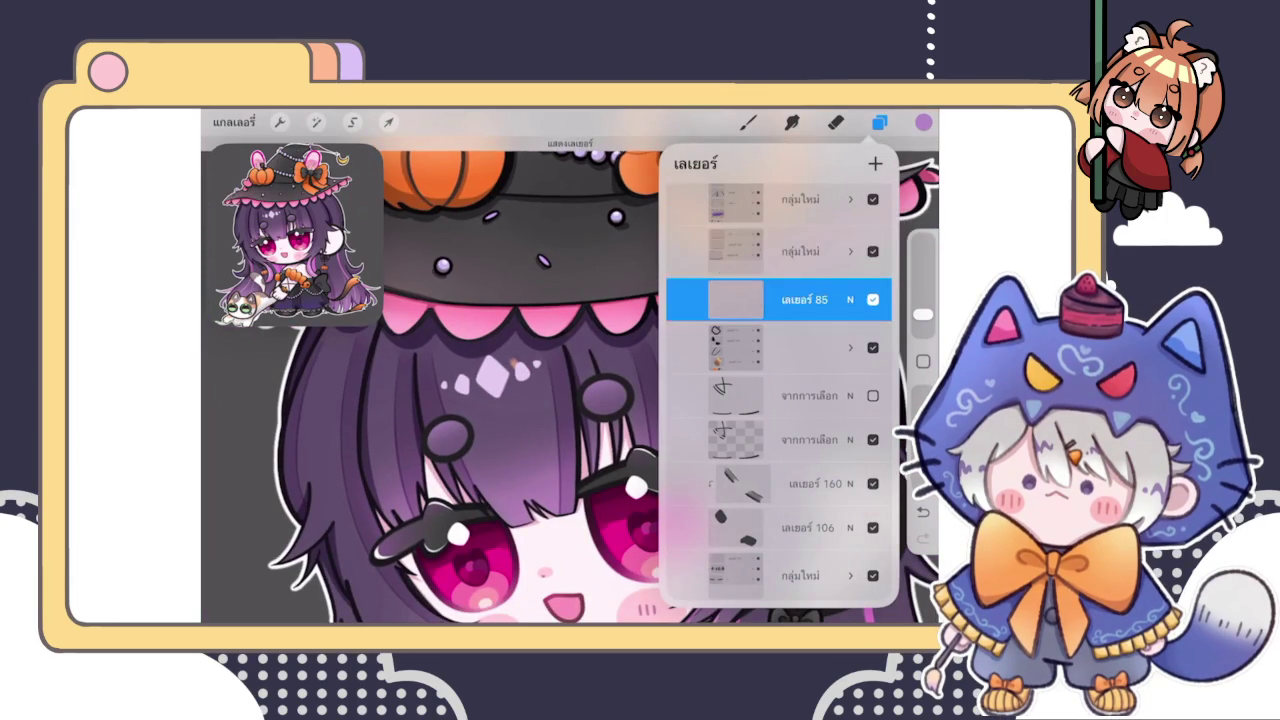
left_click(792, 122)
scroll(500, 375, "up", 5)
left_click(836, 122)
left_click_drag(579, 338, 594, 360)
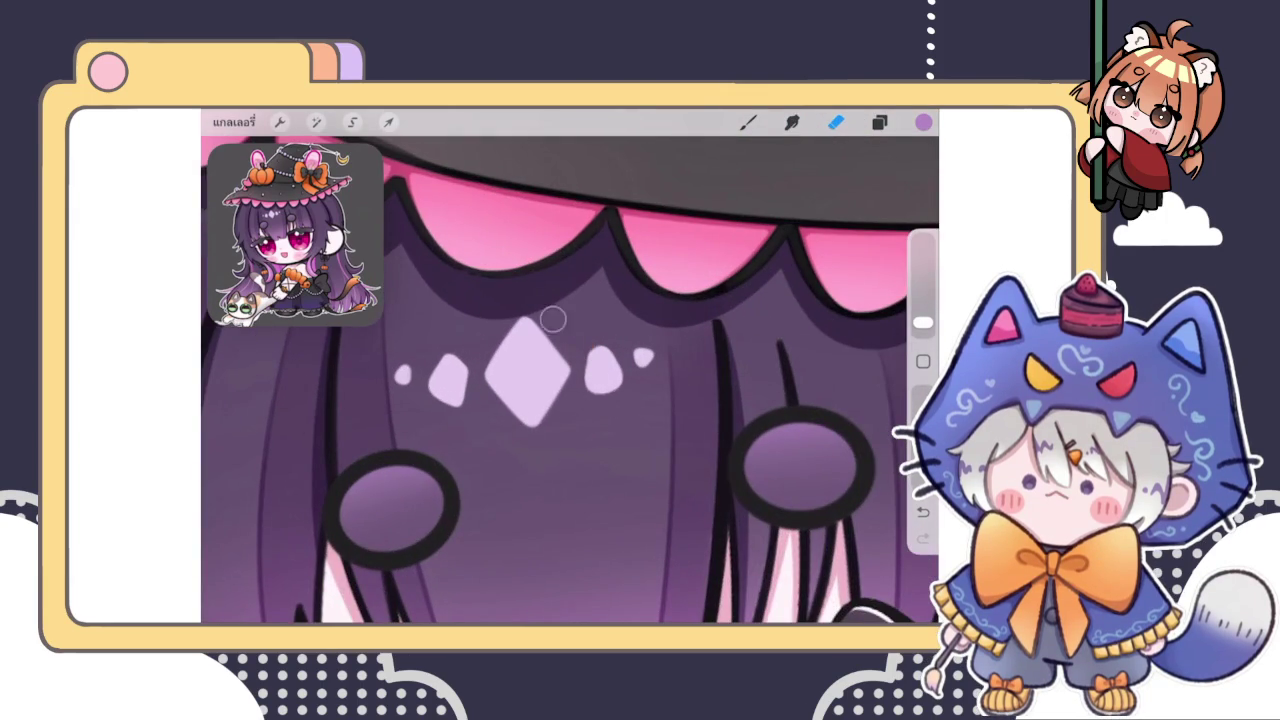
scroll(570, 380, "down", 5)
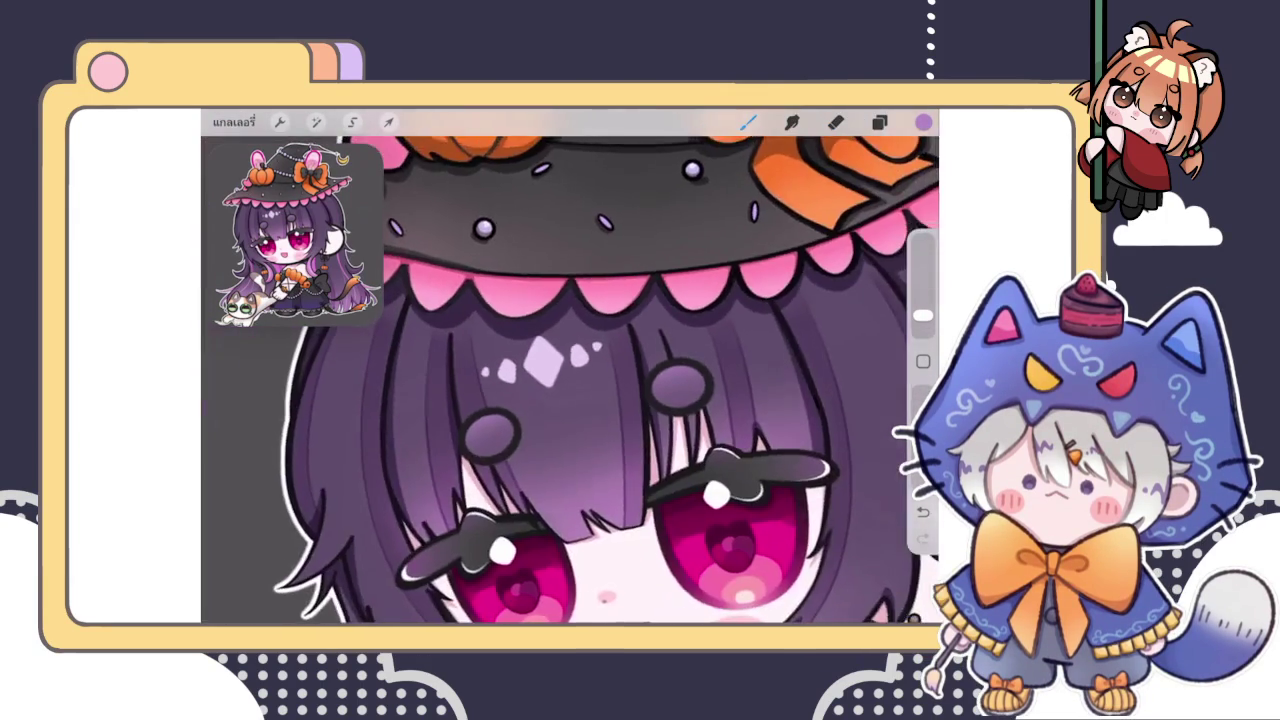
Zoom out to review the whole chibi witch
key("e")
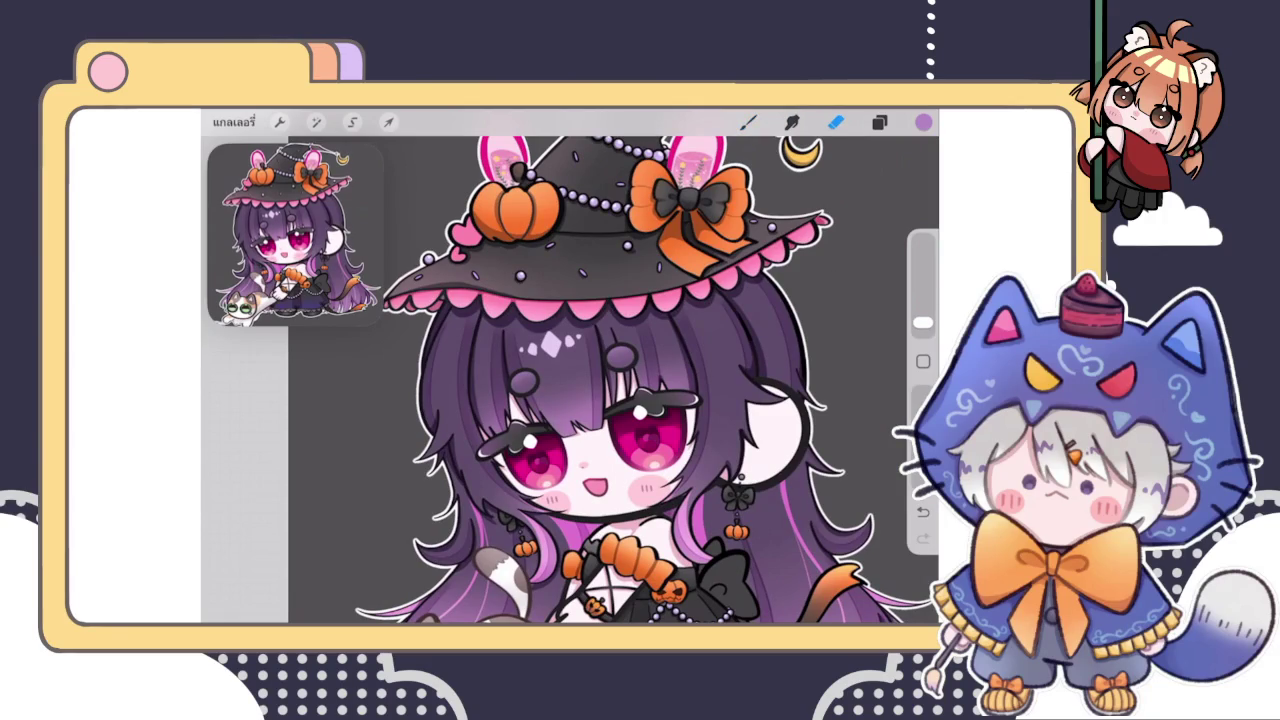
left_click(879, 122)
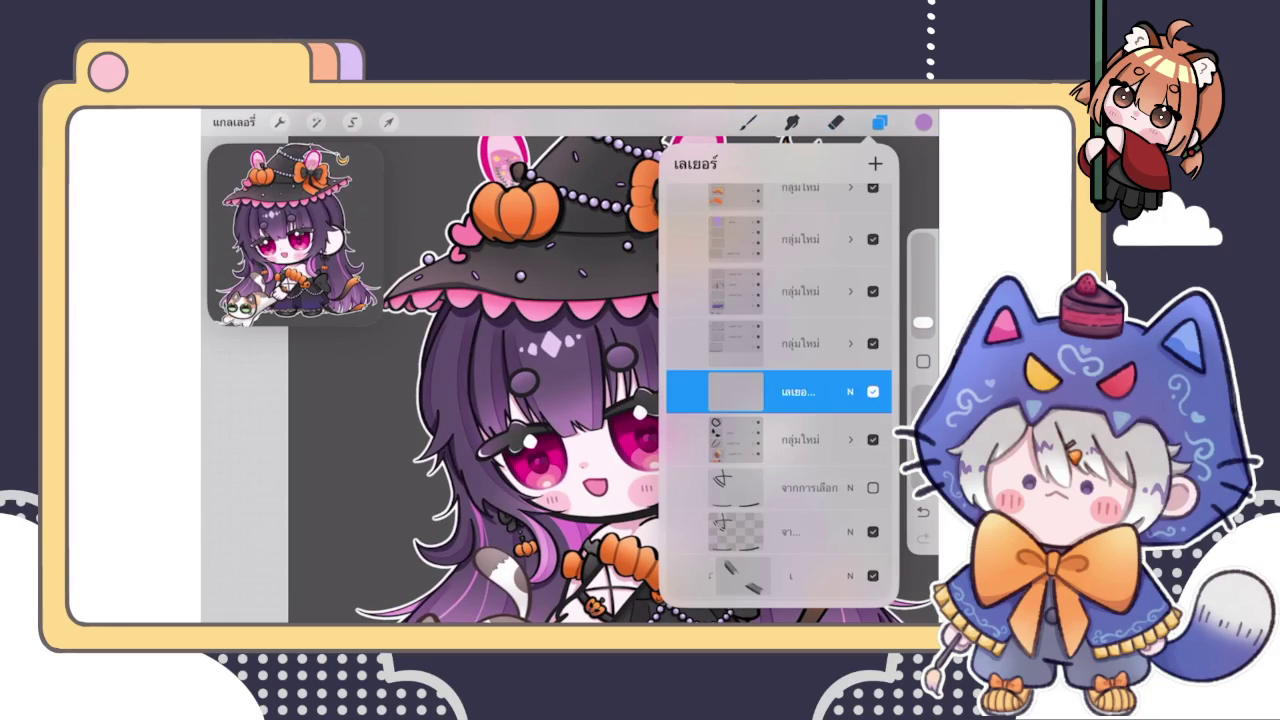
left_click(879, 122)
scroll(610, 395, "down", 3)
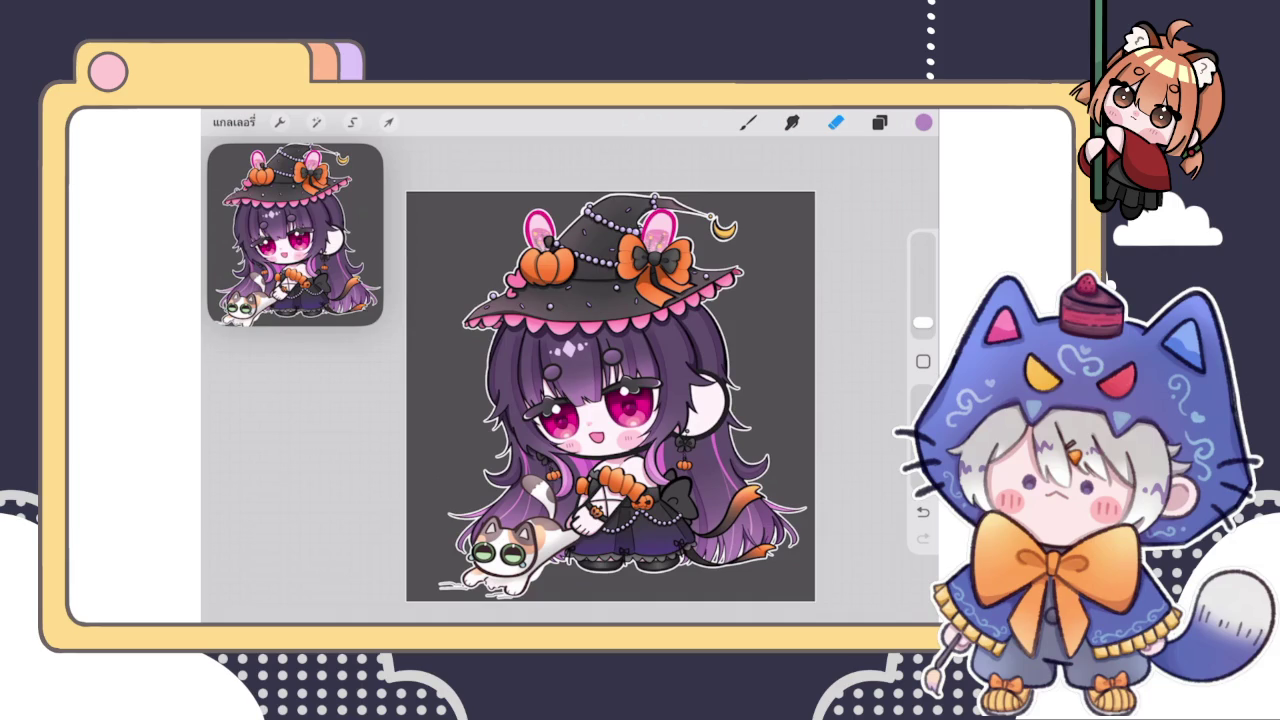
Select the hair-ring layer, return to the brush, and pick a dark colour
left_click(879, 122)
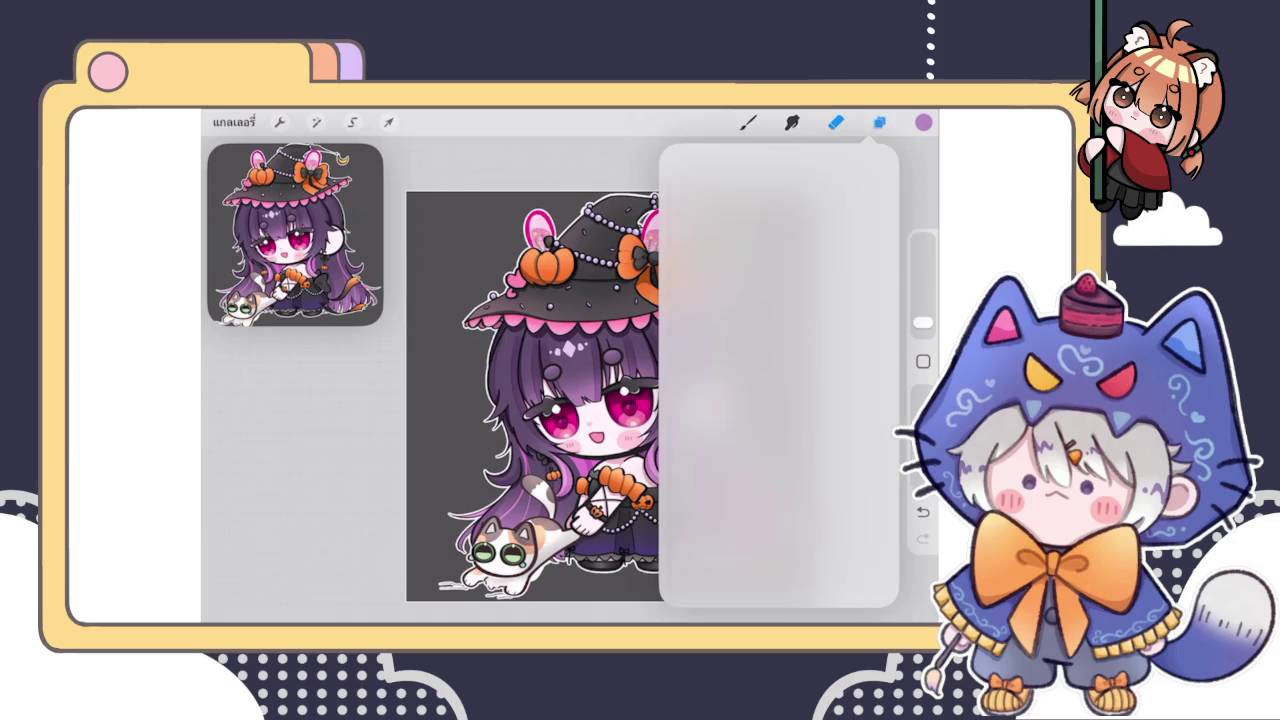
scroll(779, 390, "up", 3)
left_click(780, 469)
left_click(748, 122)
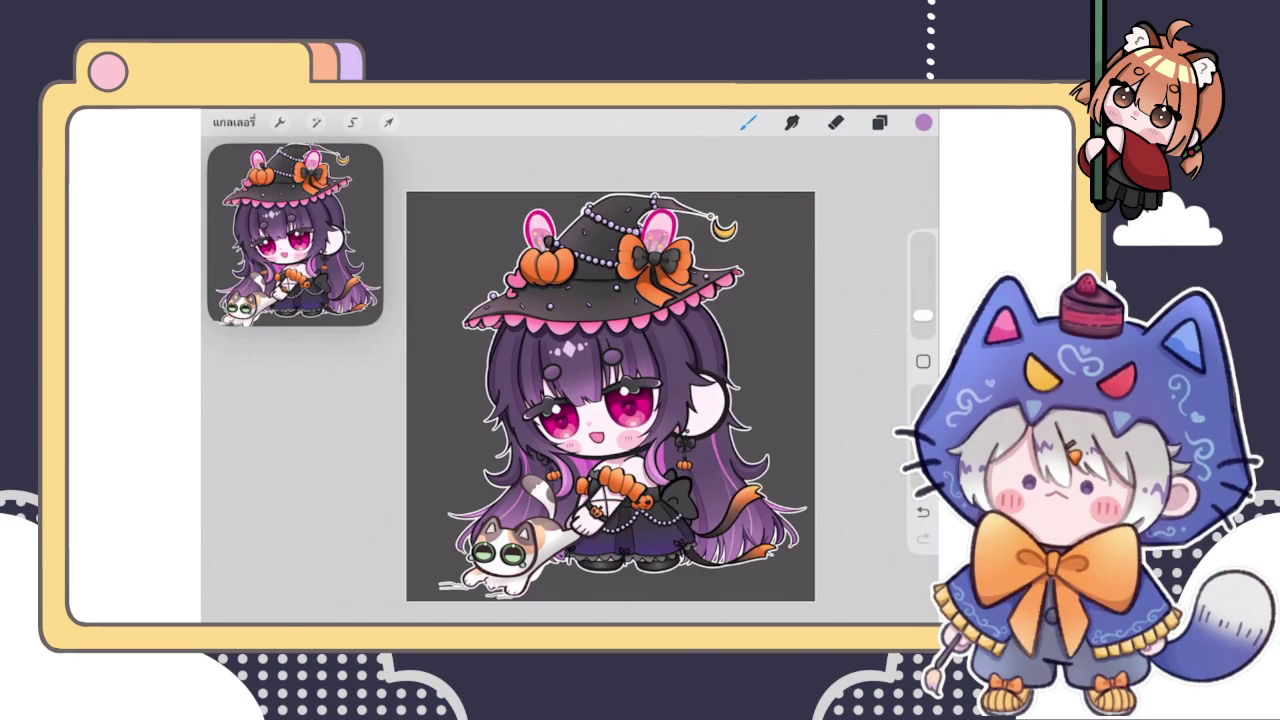
scroll(610, 396, "up", 5)
left_click(879, 122)
scroll(779, 390, "up", 3)
left_click(775, 380)
left_click(748, 122)
left_click(923, 122)
left_click(745, 301)
left_click(923, 122)
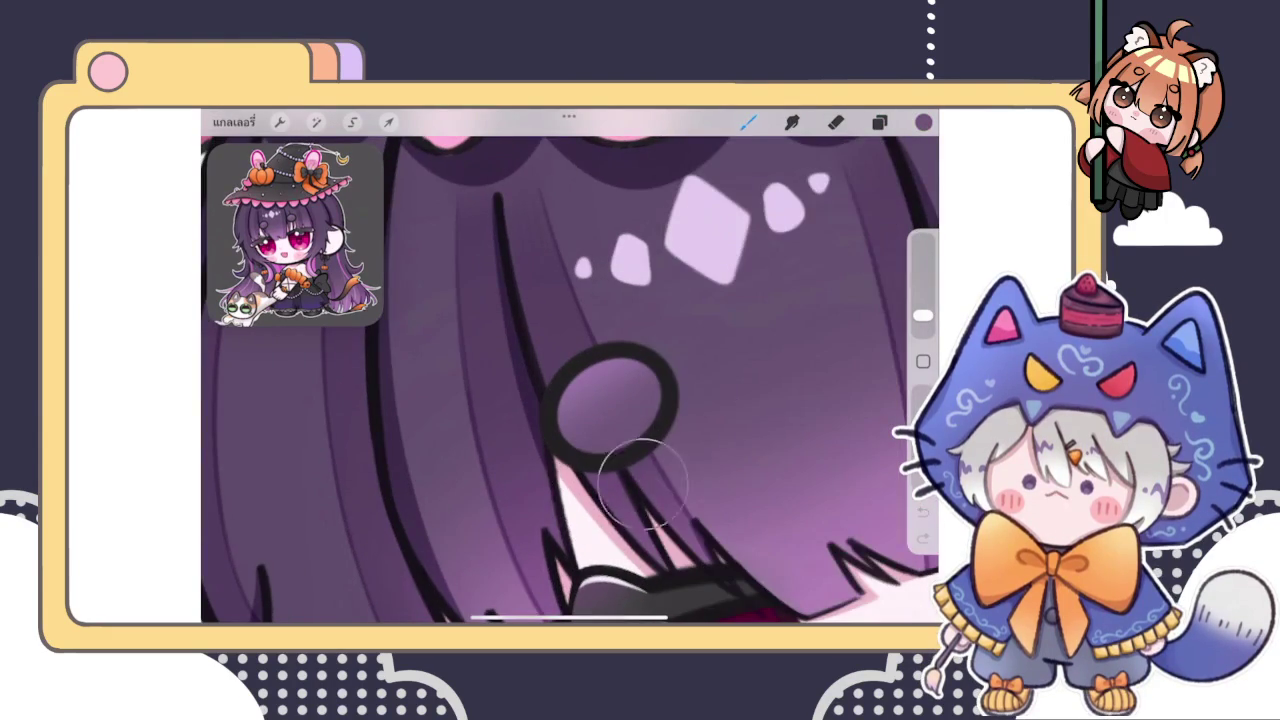
Choose a dark purple from the Colors disc
left_click(923, 122)
left_click(750, 315)
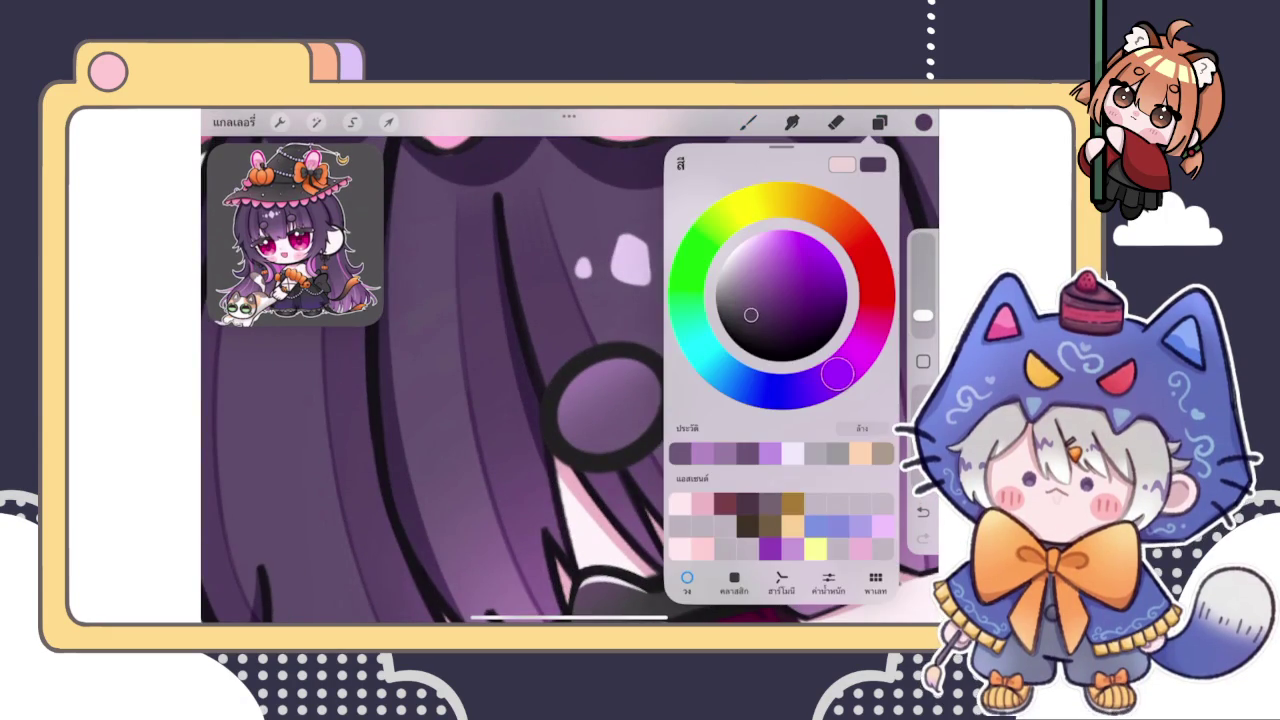
left_click(557, 520)
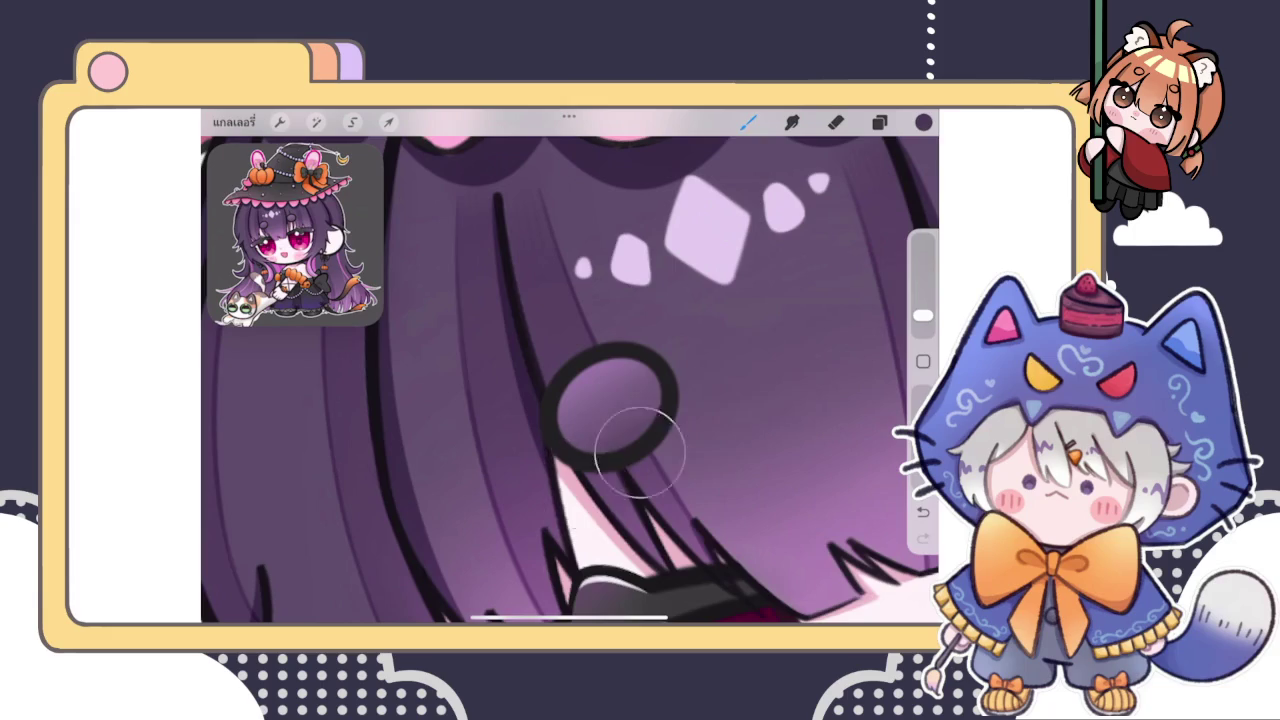
scroll(570, 380, "right", 5)
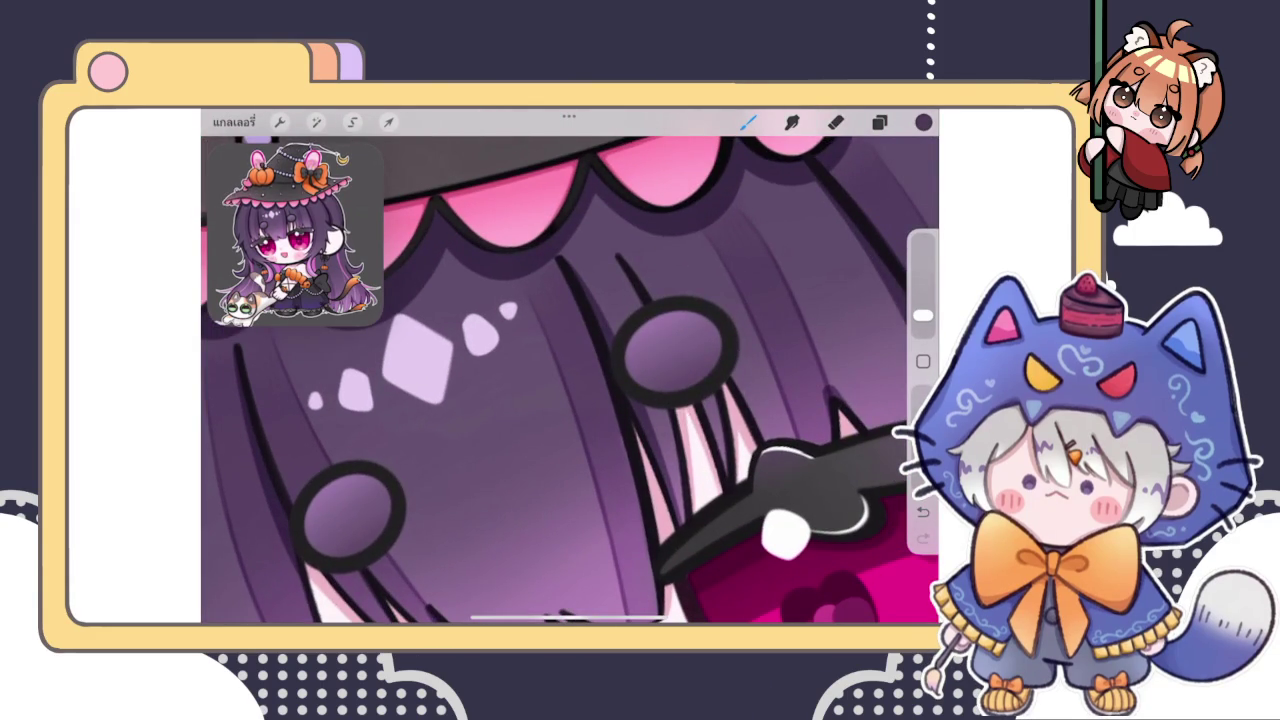
scroll(570, 380, "down", 5)
scroll(570, 380, "down", 3)
scroll(570, 380, "up", 4)
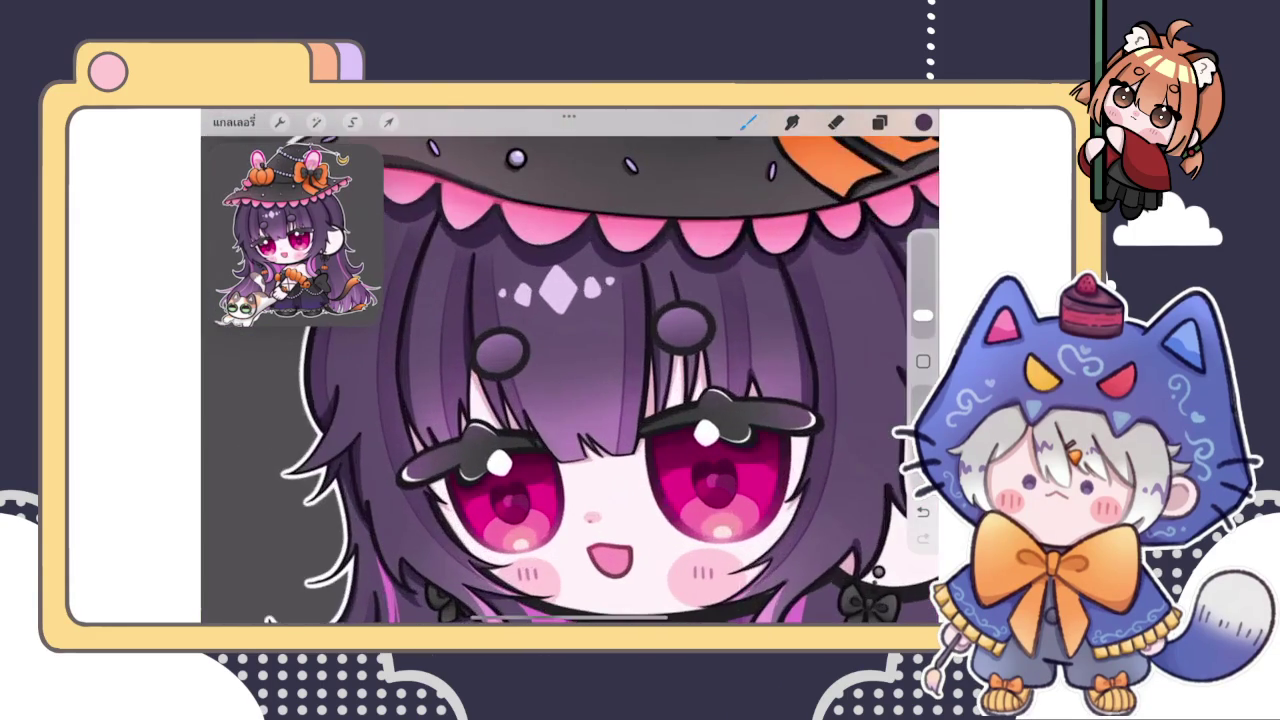
Select the ring-outline layer, then layer 138, in the Layers panel
left_click(879, 122)
left_click(780, 347)
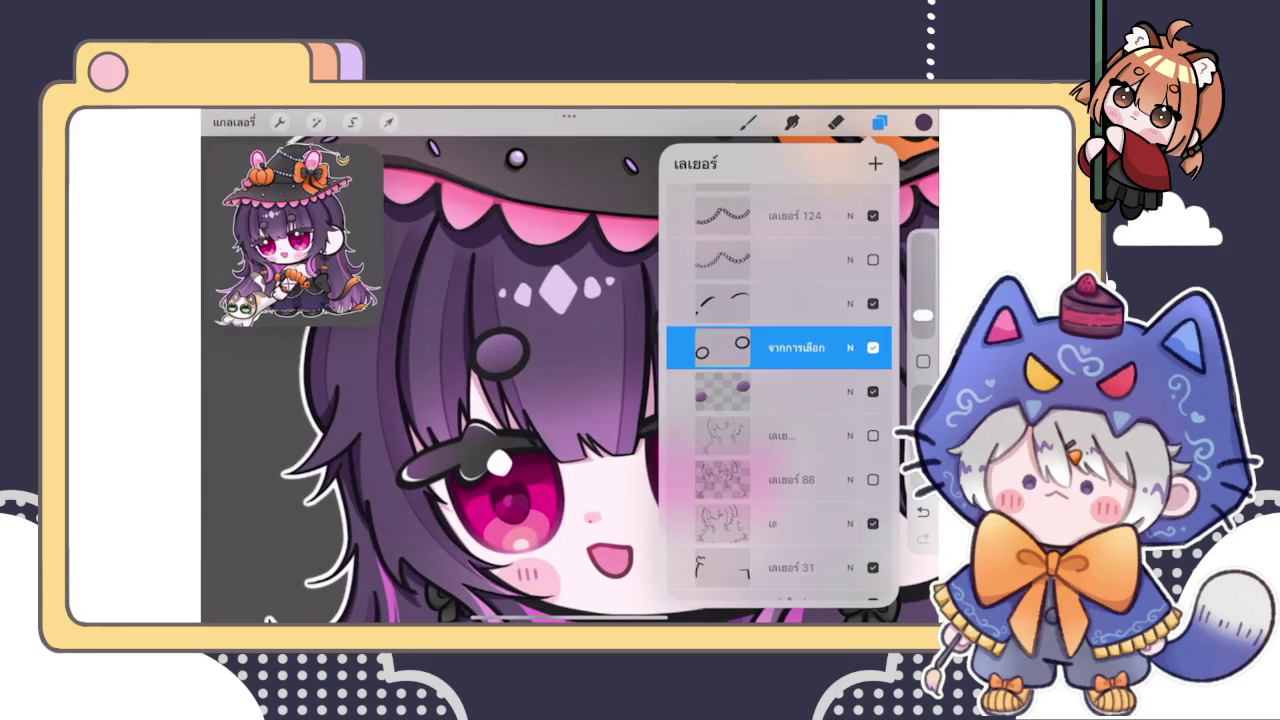
scroll(780, 400, "down", 3)
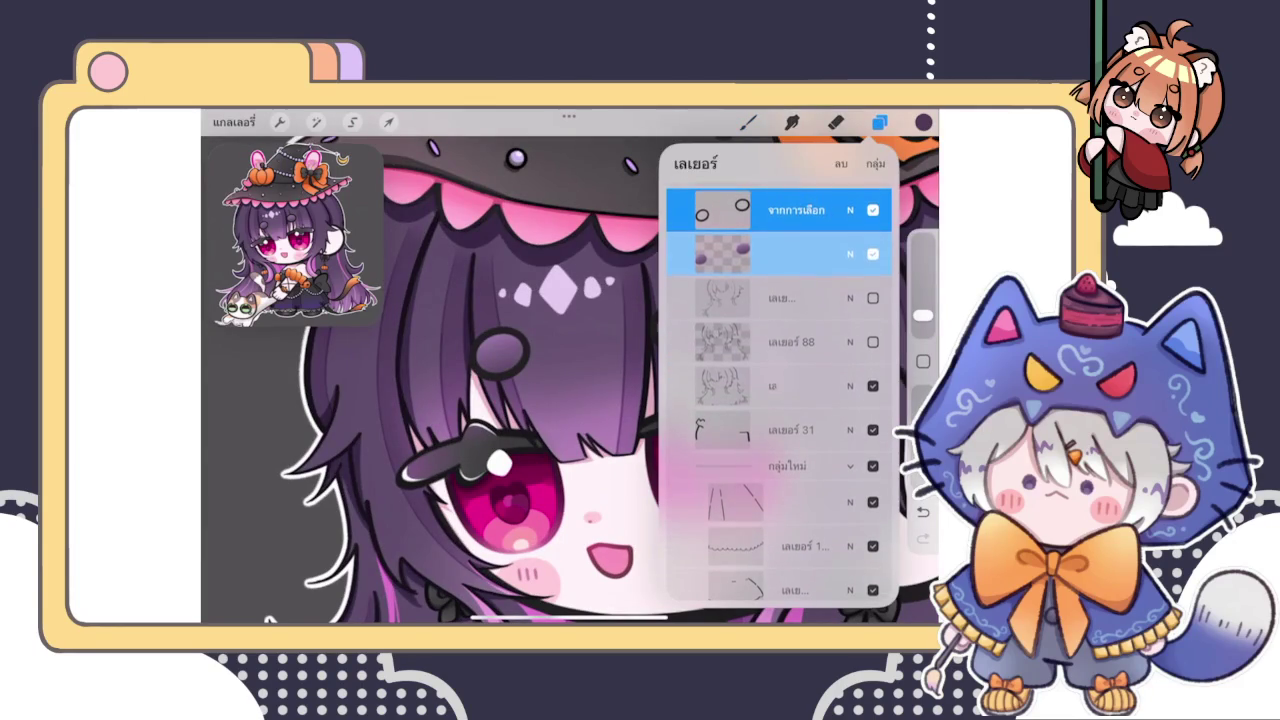
scroll(780, 400, "down", 3)
scroll(780, 400, "down", 3)
scroll(780, 400, "down", 3)
scroll(780, 400, "down", 3)
scroll(780, 400, "down", 3)
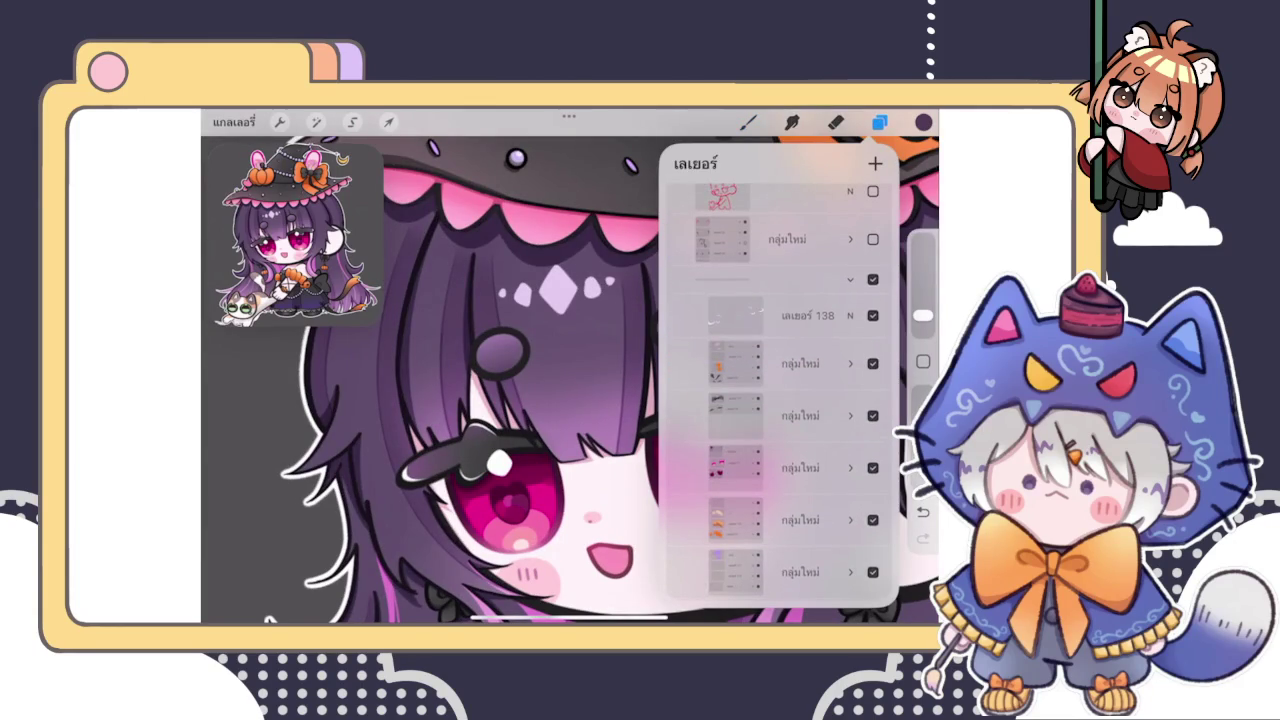
left_click(780, 315)
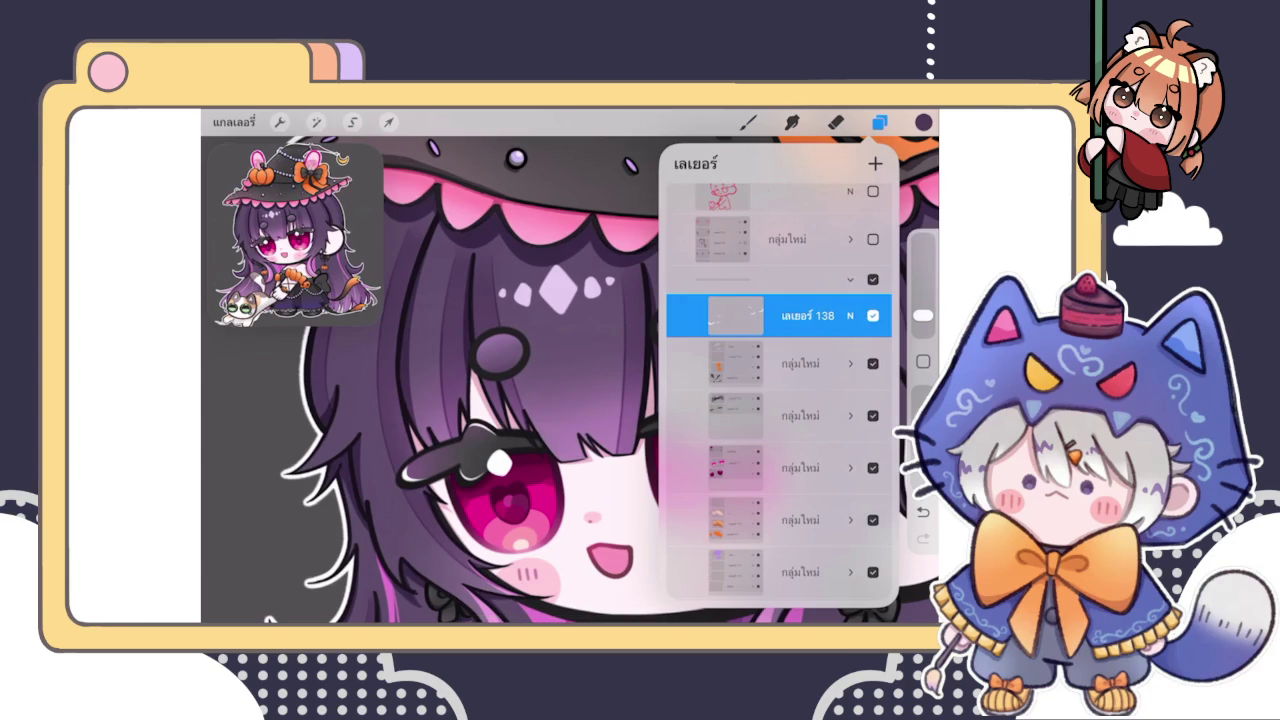
scroll(780, 400, "up", 2)
scroll(780, 400, "up", 2)
mouse_move(850, 266)
left_mouse_down()
mouse_move(700, 266)
mouse_move(850, 266)
left_mouse_up()
Hide the red sketch lines and a layer group's contents
left_click(872, 266)
left_click(872, 266)
left_click(872, 266)
left_click(872, 314)
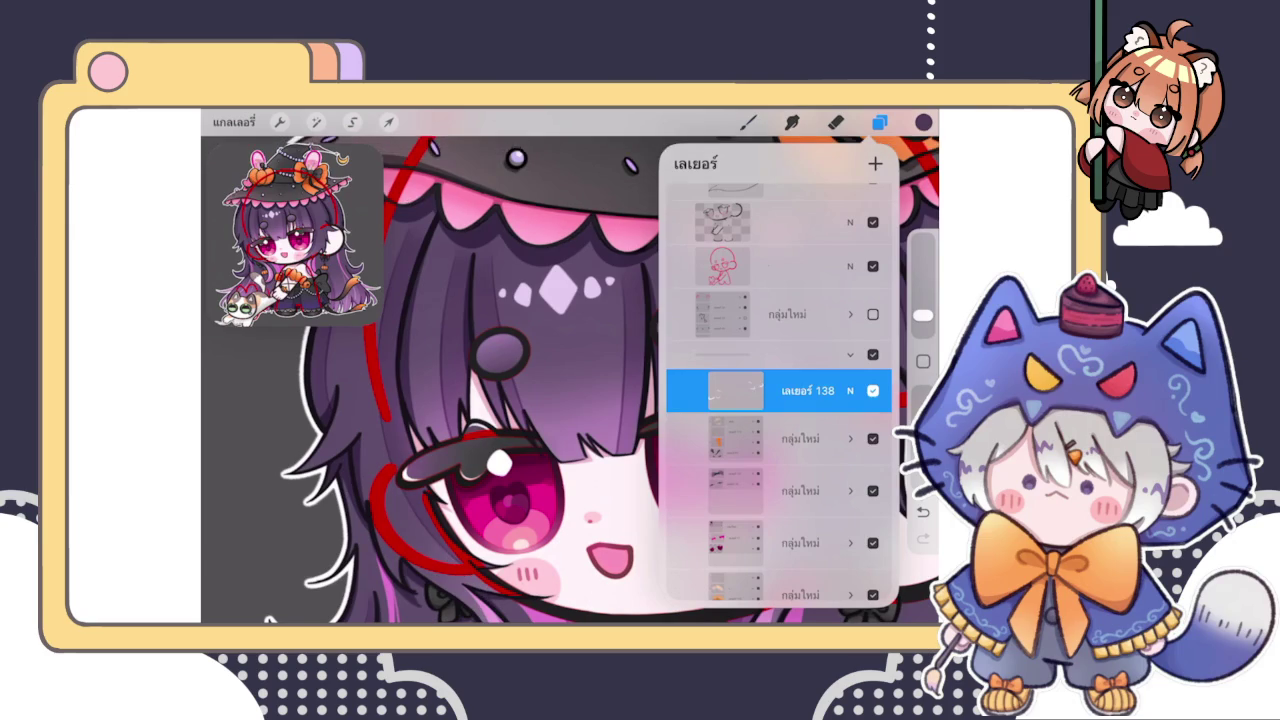
left_click(872, 266)
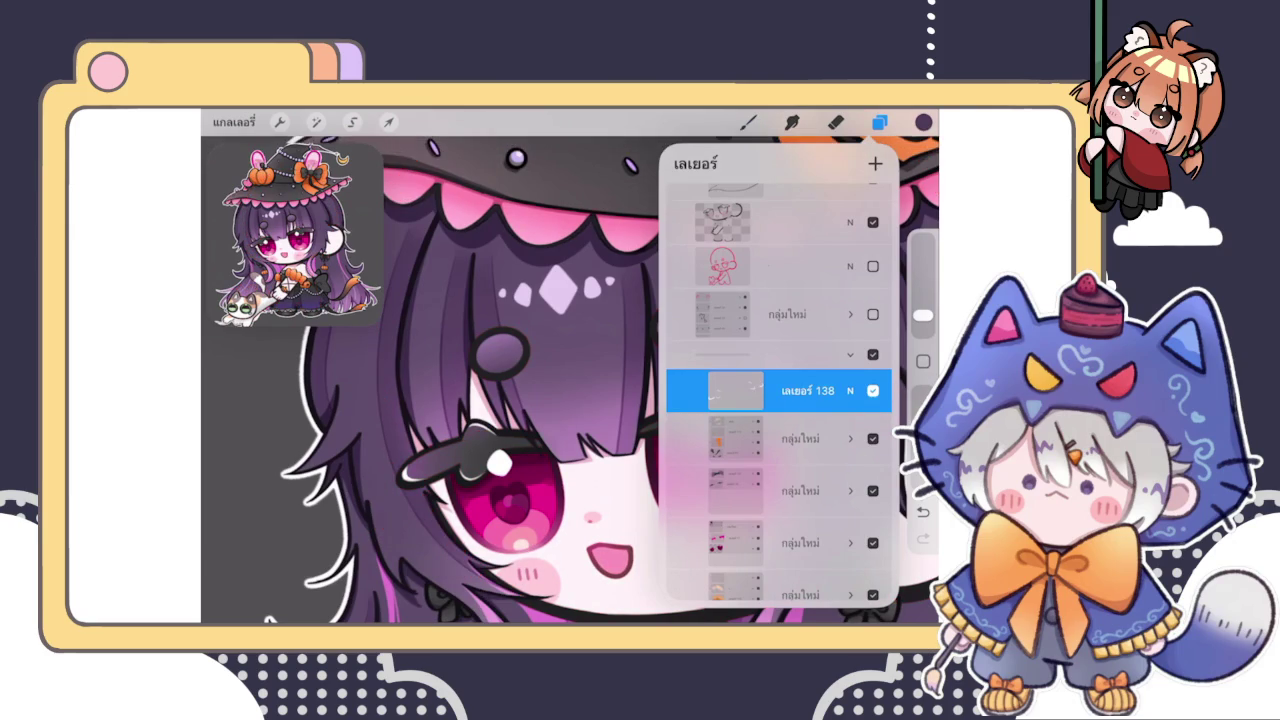
scroll(780, 400, "down", 2)
Pick a different brush from the Brush Library and a near-white colour
left_click(748, 121)
left_click(800, 309)
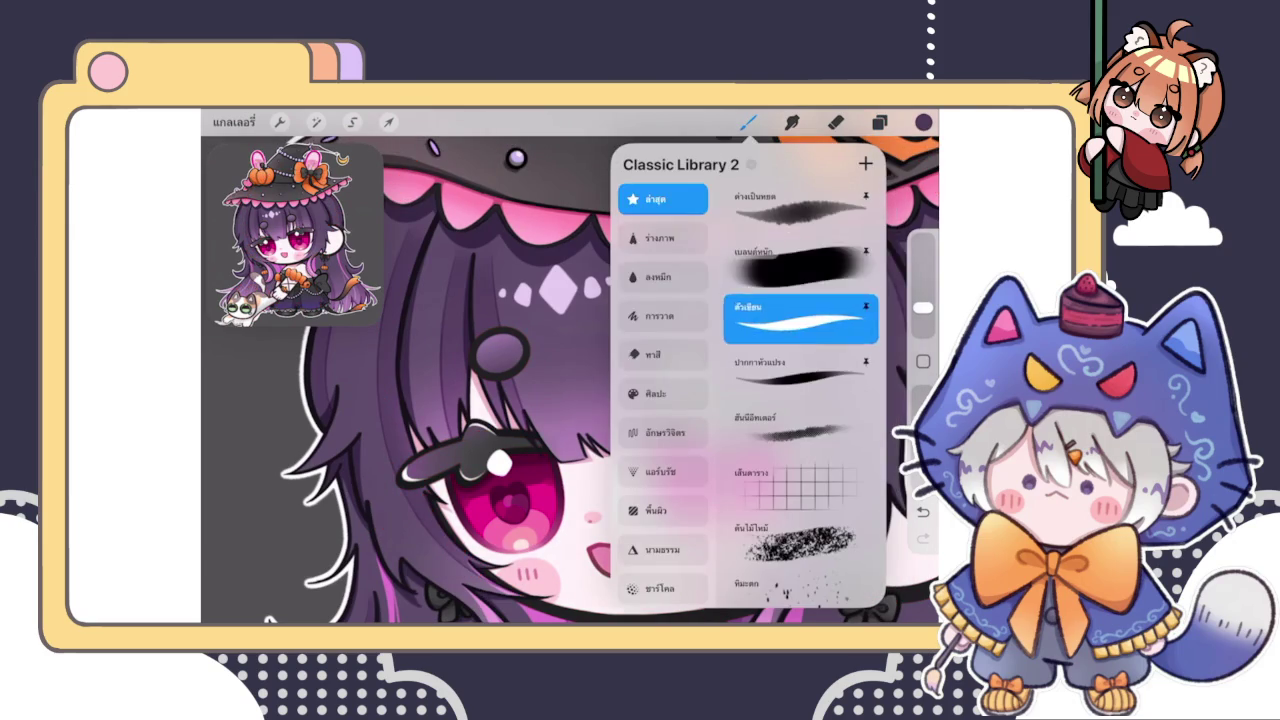
left_click(923, 121)
left_click(735, 248)
scroll(570, 380, "down", 3)
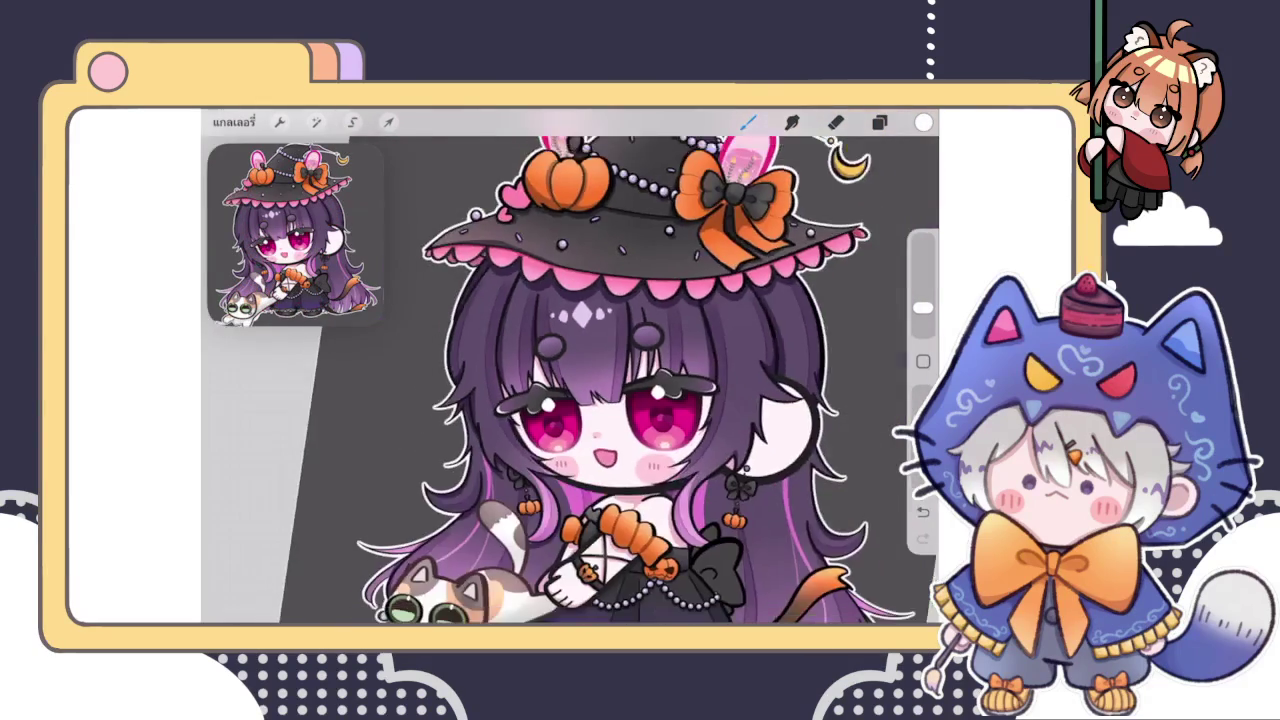
scroll(570, 380, "up", 5)
scroll(600, 390, "up", 2)
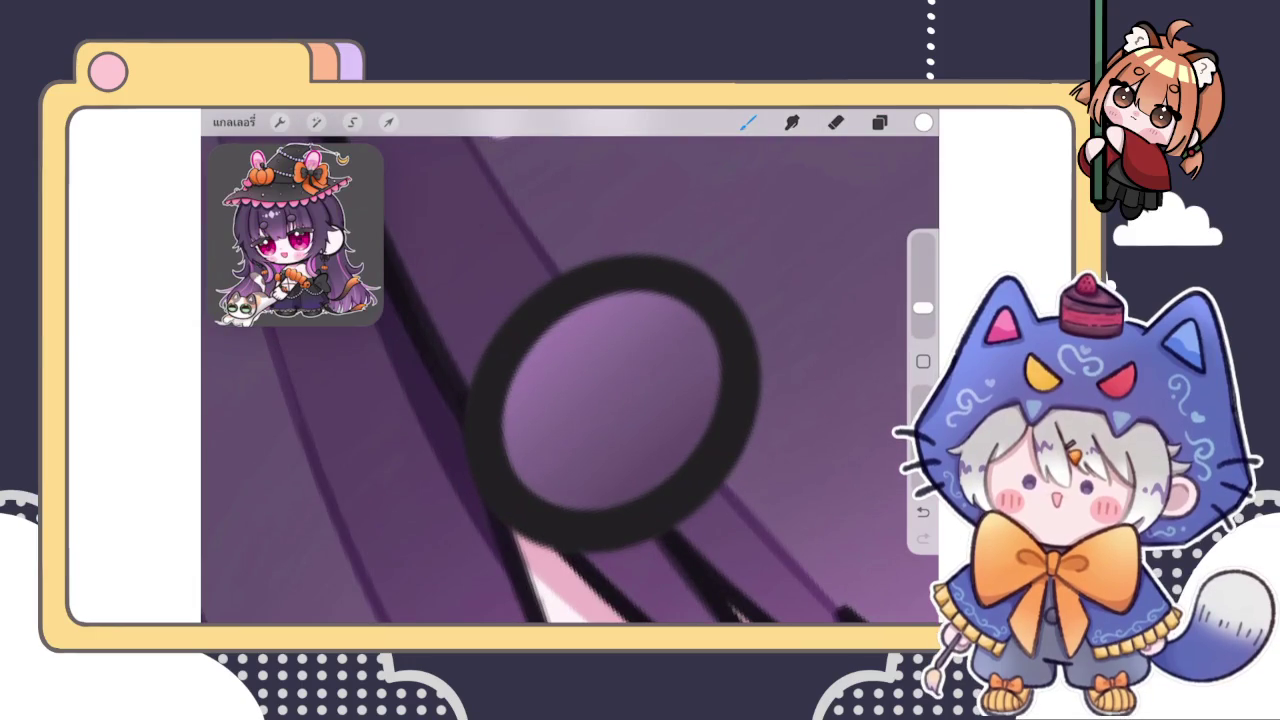
Undo the stray recolouring edits and select the purple ring-fill layer
left_click(879, 121)
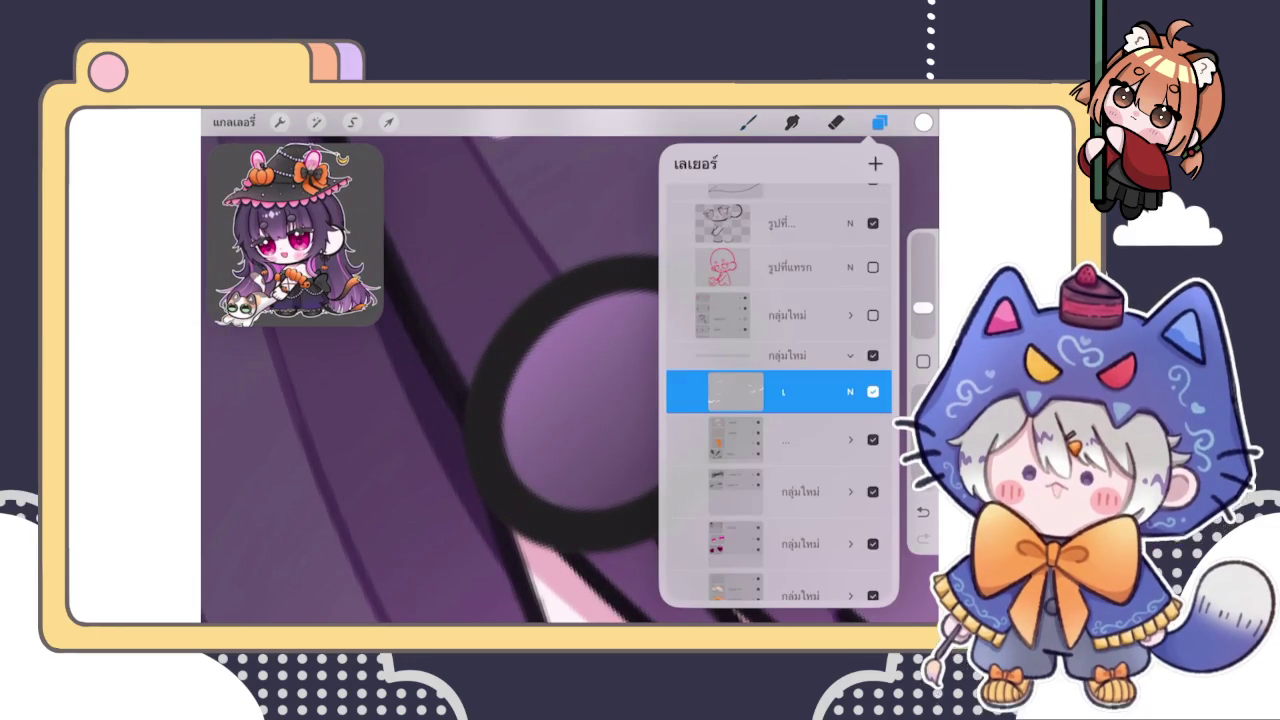
key("ctrl+z")
scroll(778, 400, "up", 5)
left_click(780, 243)
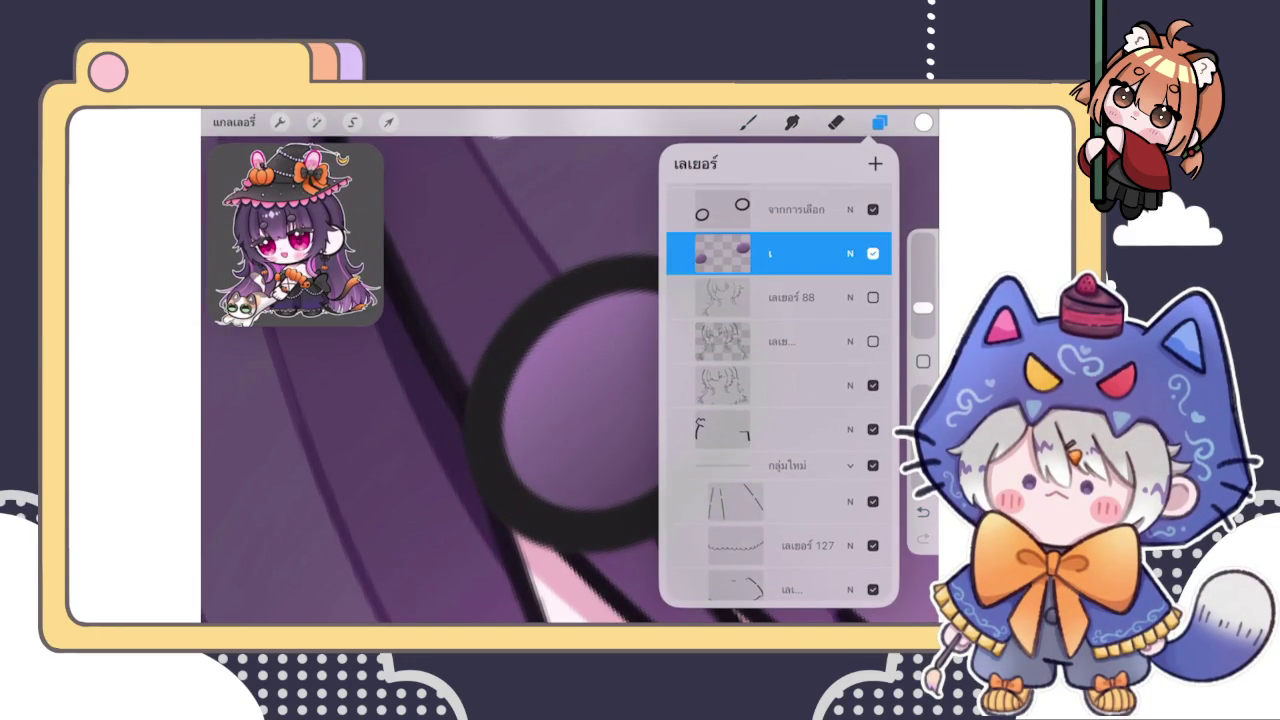
left_click(879, 121)
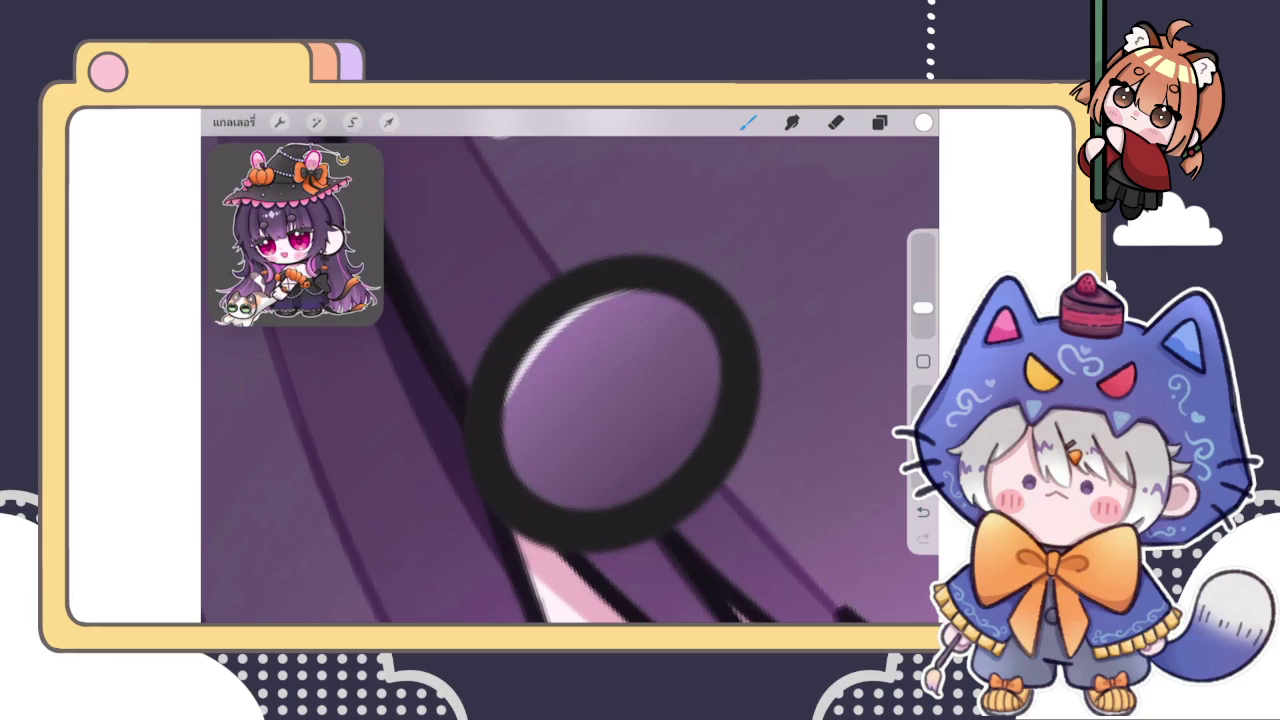
key("ctrl+z")
Add a new layer above the ring fills and set it as a Clipping Mask
left_click(879, 121)
left_click(875, 163)
left_click(780, 391)
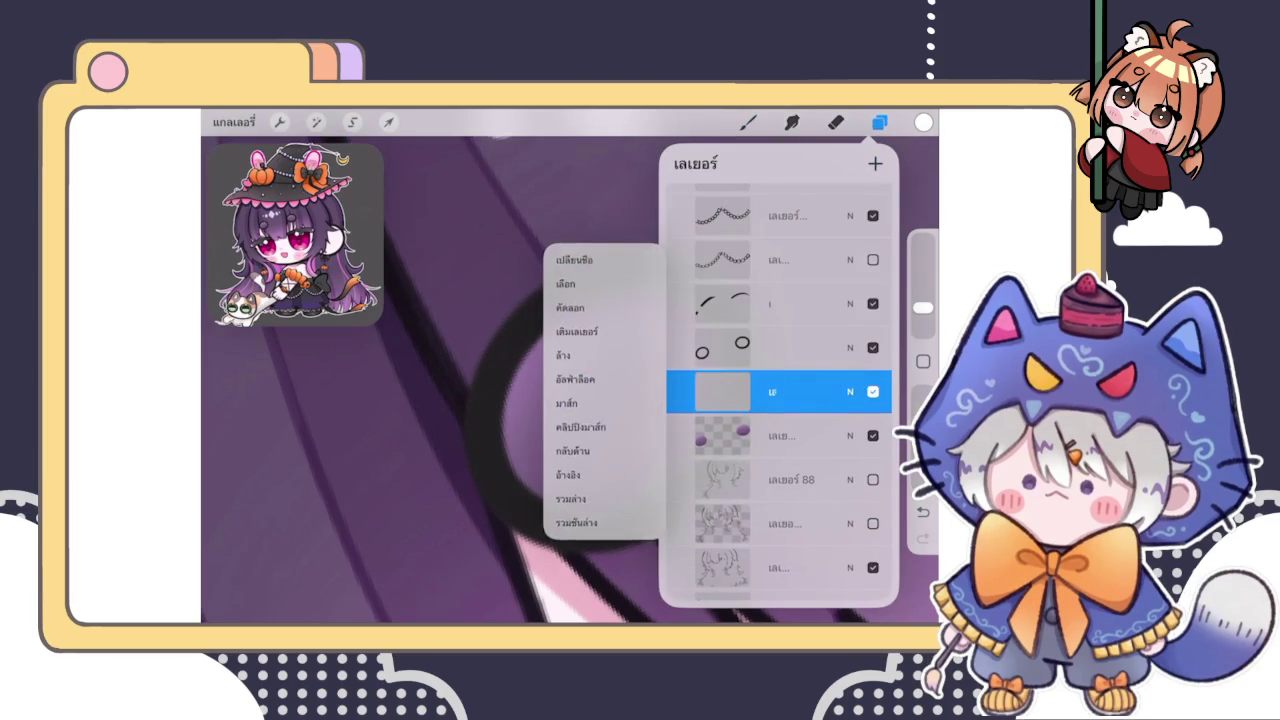
left_click(586, 423)
Paint a thin white highlight down the ring's inner left edge and along its top
mouse_move(510, 378)
left_mouse_down()
mouse_move(640, 295)
mouse_move(705, 310)
left_mouse_up()
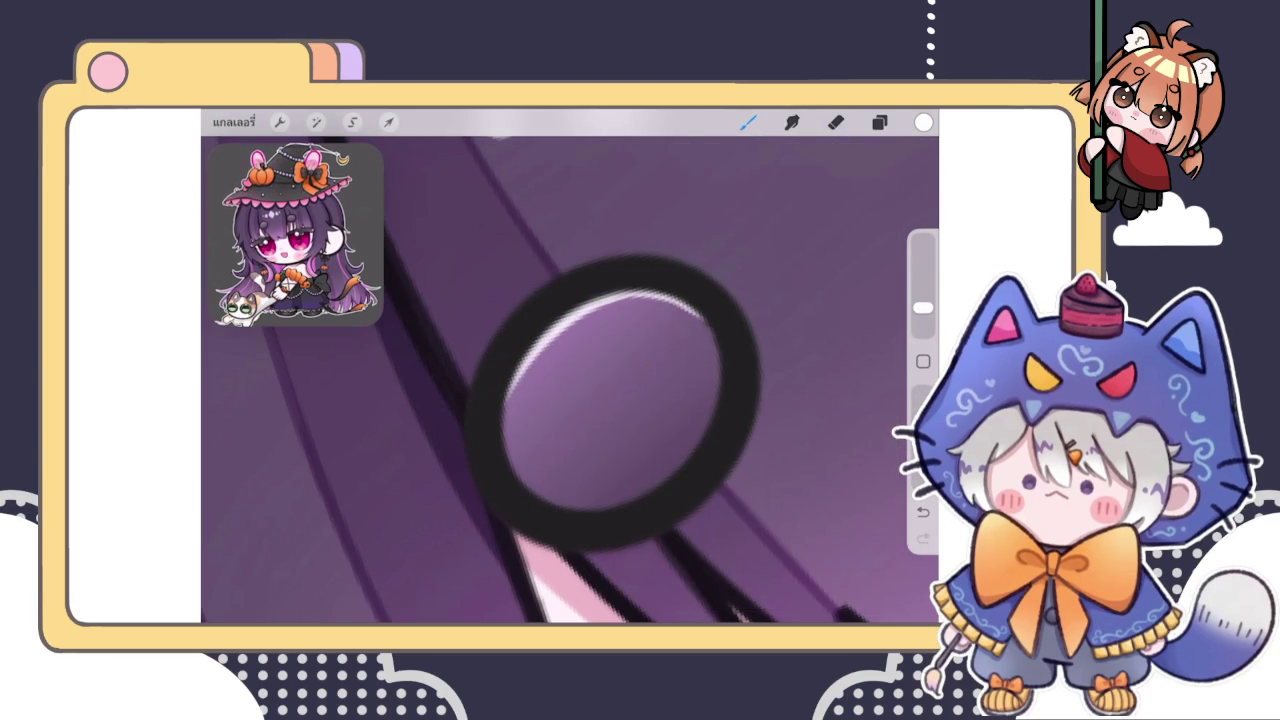
key("ctrl+z")
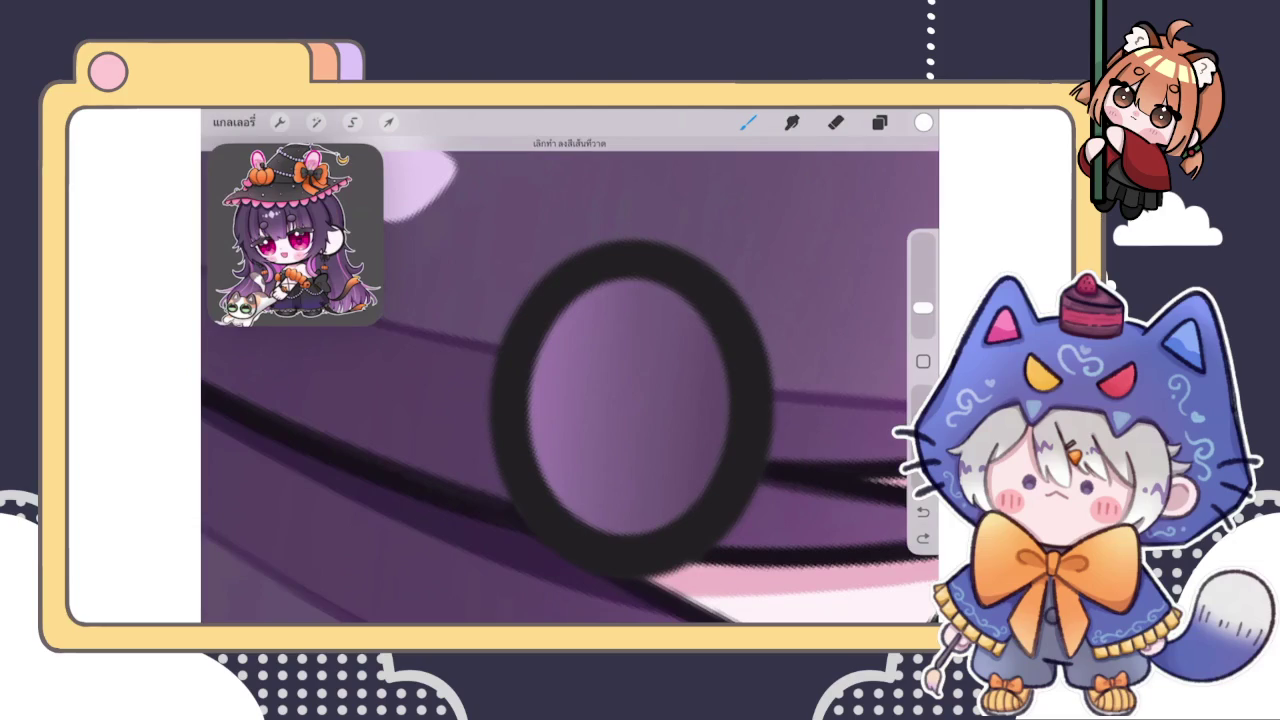
left_click_drag(648, 282, 530, 358)
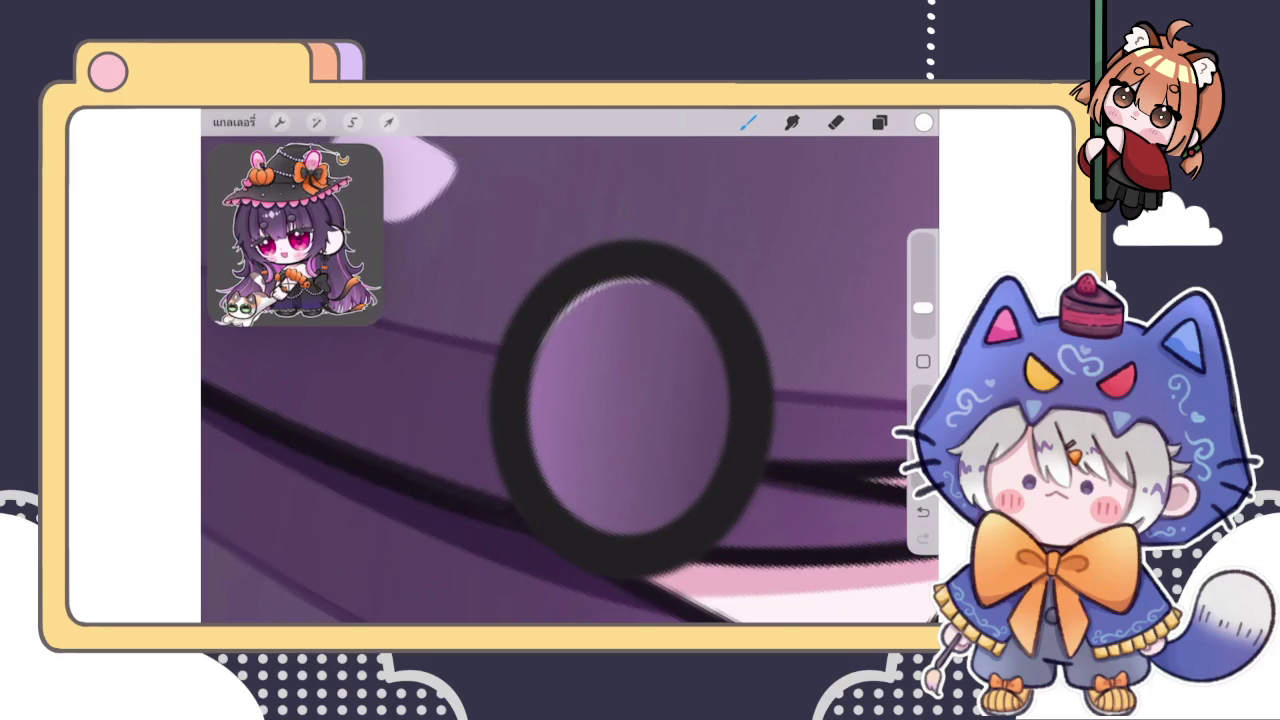
key("ctrl+z")
left_click_drag(552, 322, 530, 440)
mouse_move(603, 284)
left_mouse_down()
mouse_move(538, 362)
mouse_move(568, 526)
left_mouse_up()
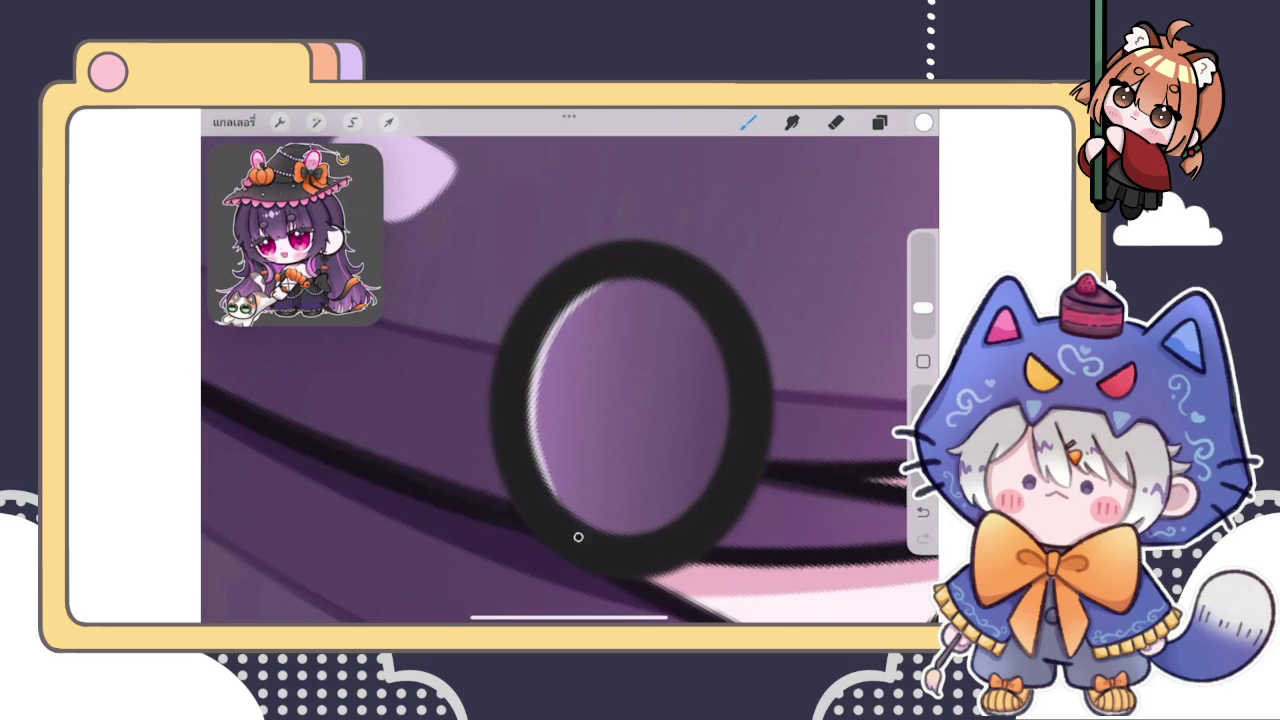
mouse_move(603, 283)
left_mouse_down()
mouse_move(588, 531)
mouse_move(615, 536)
left_mouse_up()
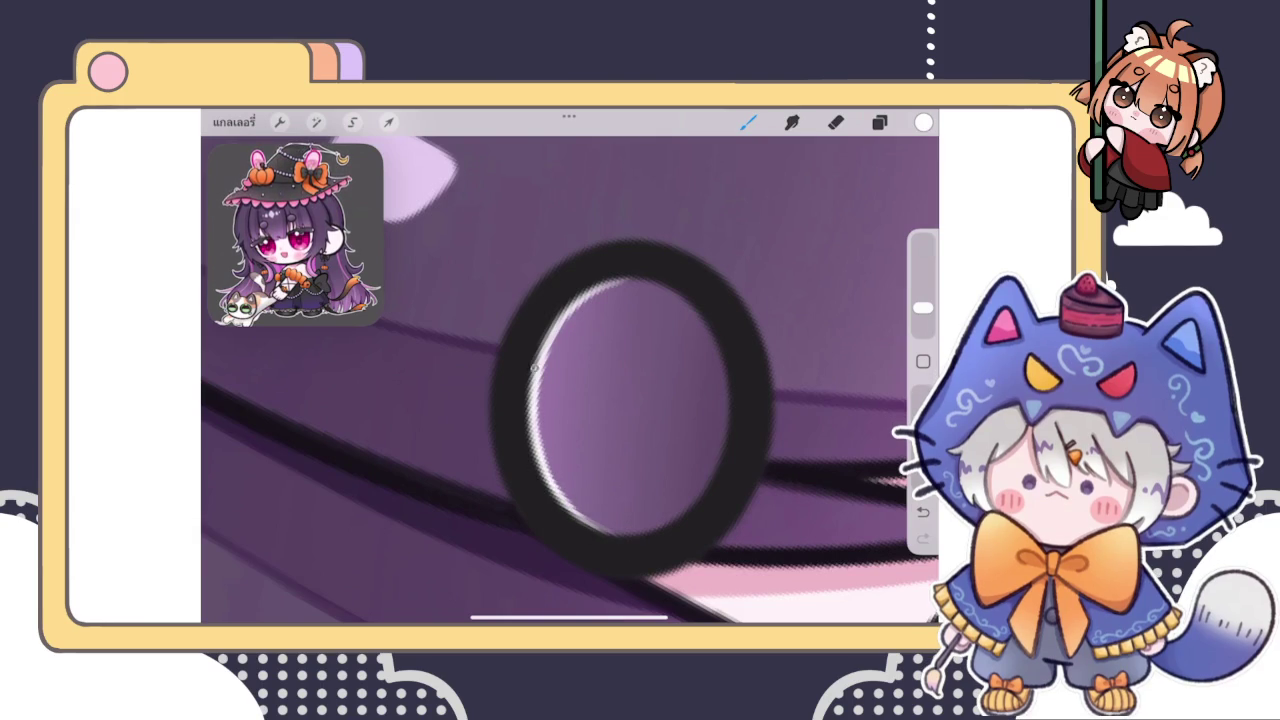
left_click_drag(560, 311, 551, 343)
left_click_drag(575, 300, 670, 285)
Reduce the brush size and switch to the Eraser
left_click_drag(922, 307, 922, 322)
left_click(835, 121)
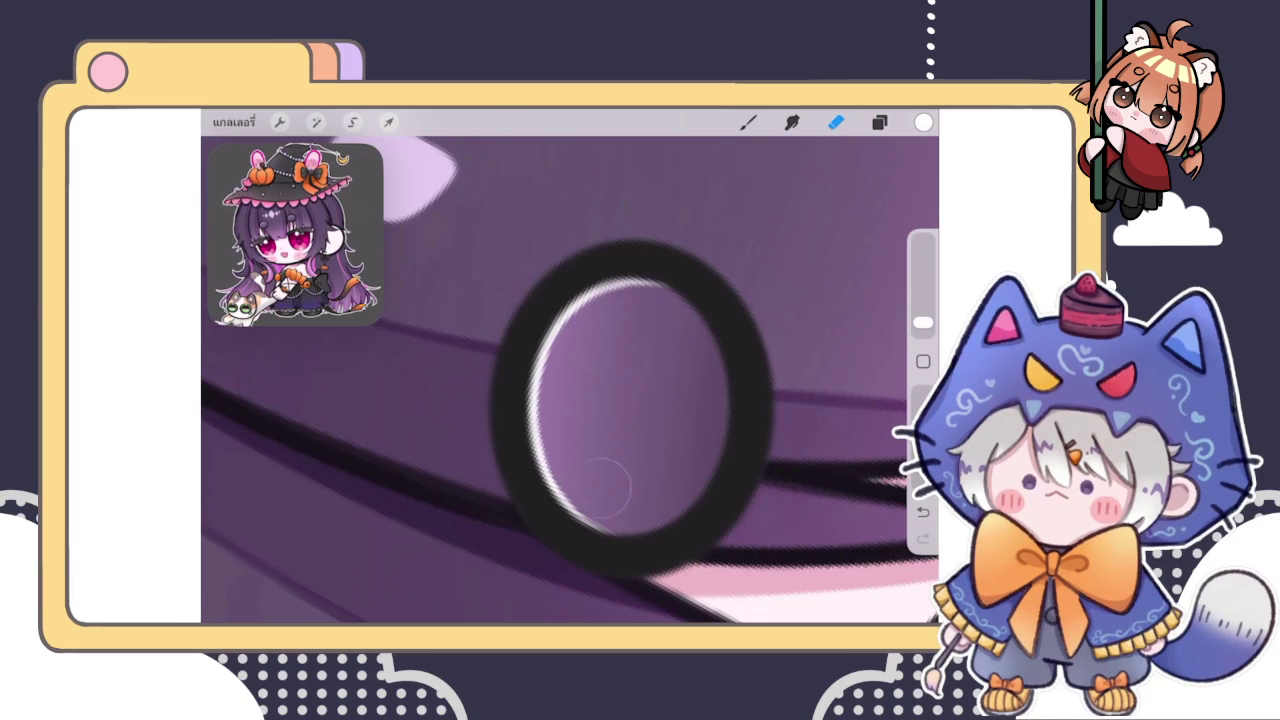
scroll(520, 367, "down", 2)
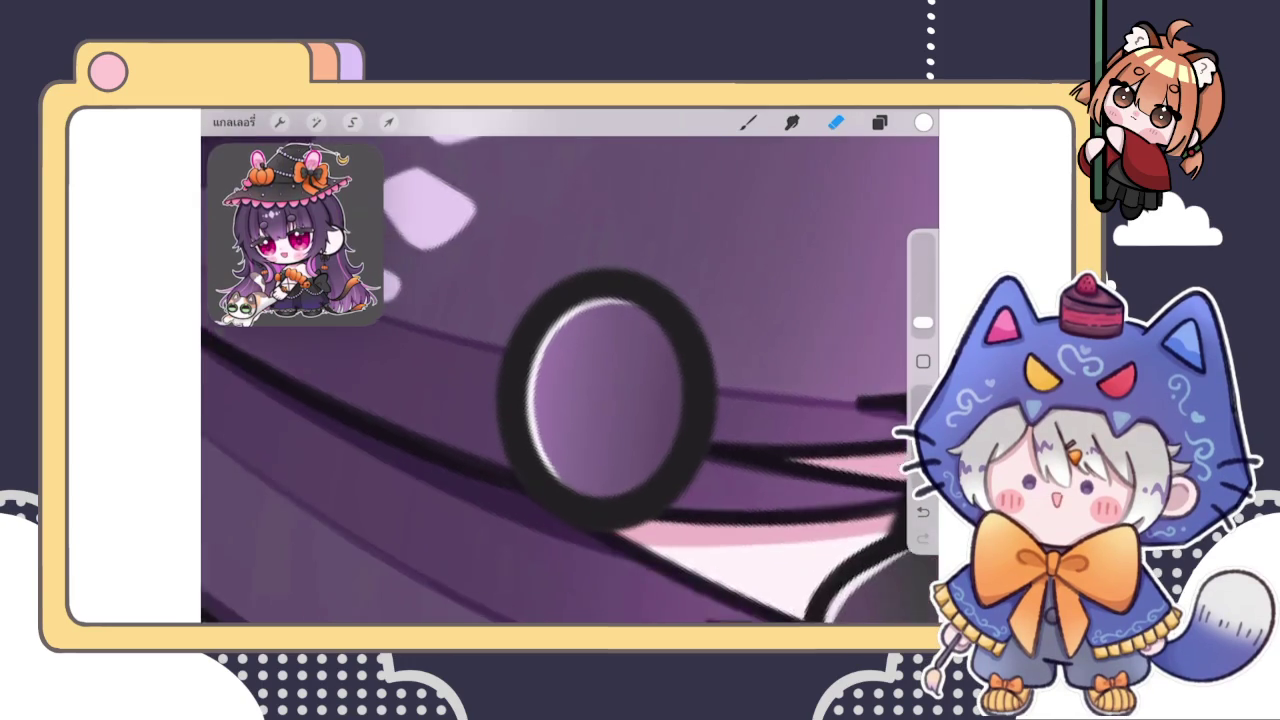
scroll(620, 380, "up", 2)
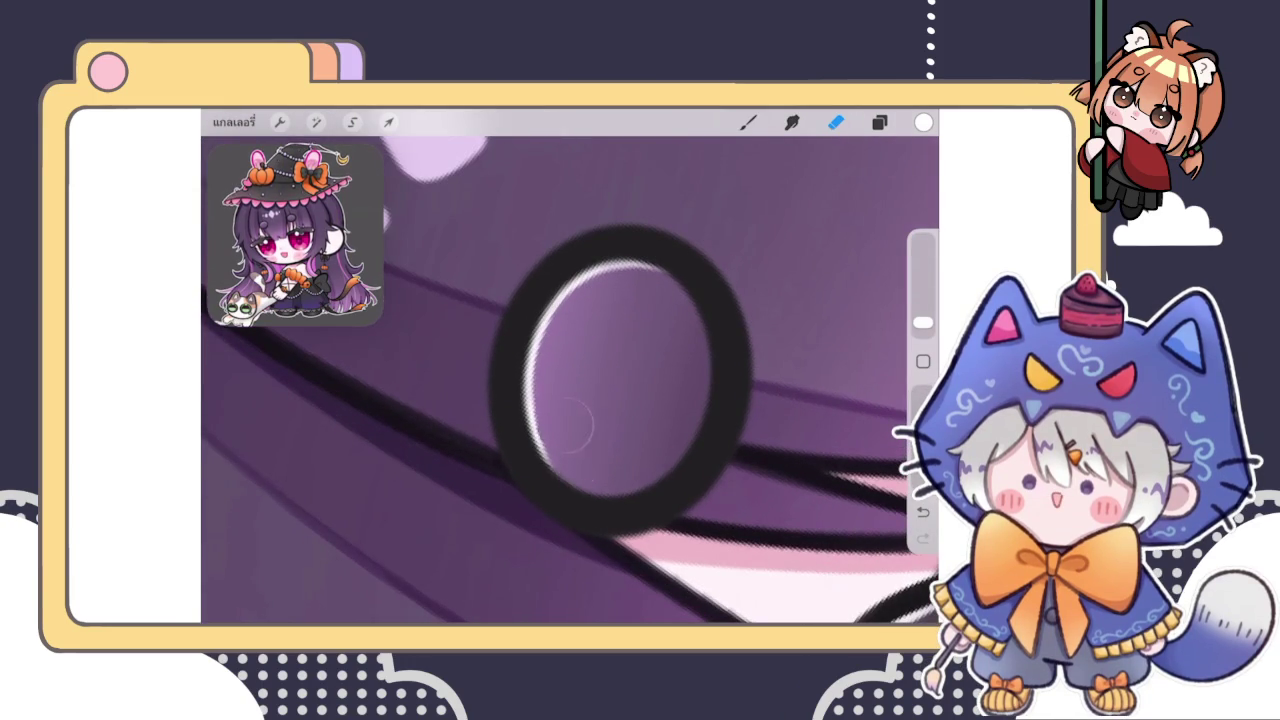
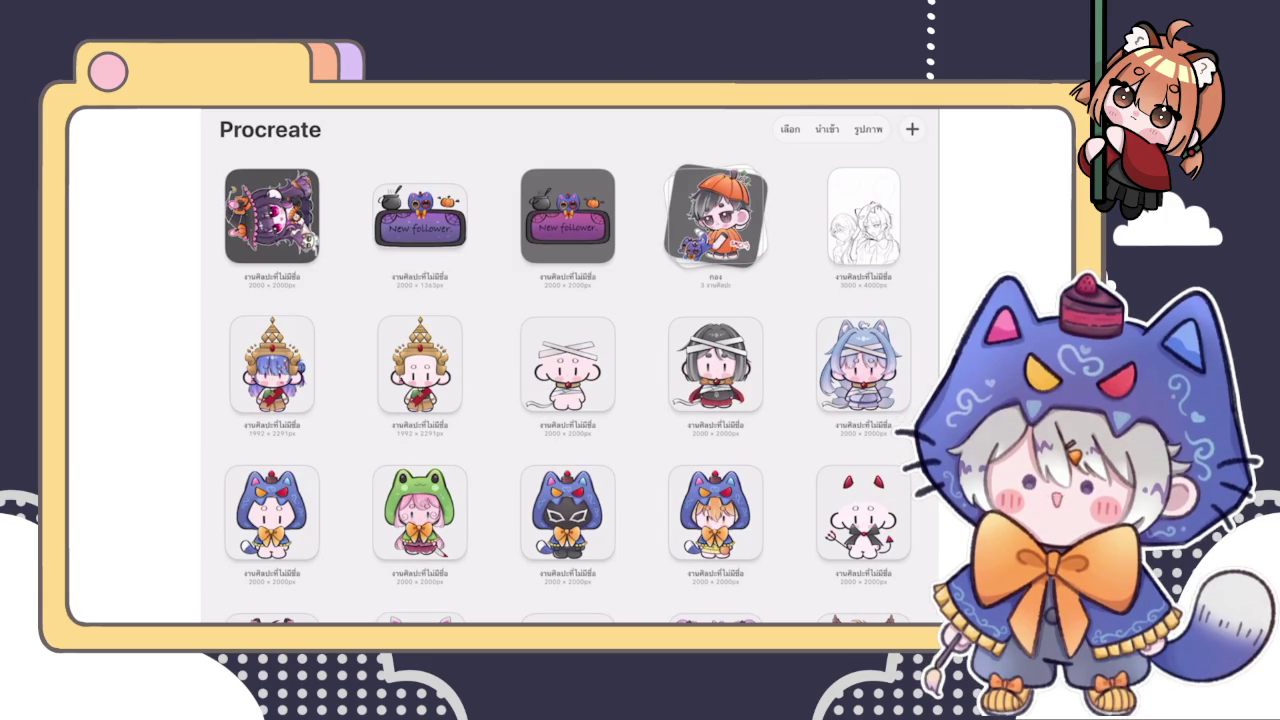
Close the Notes app, relaunch Procreate and reopen the purple-haired witch chibi artwork
left_click(272, 215)
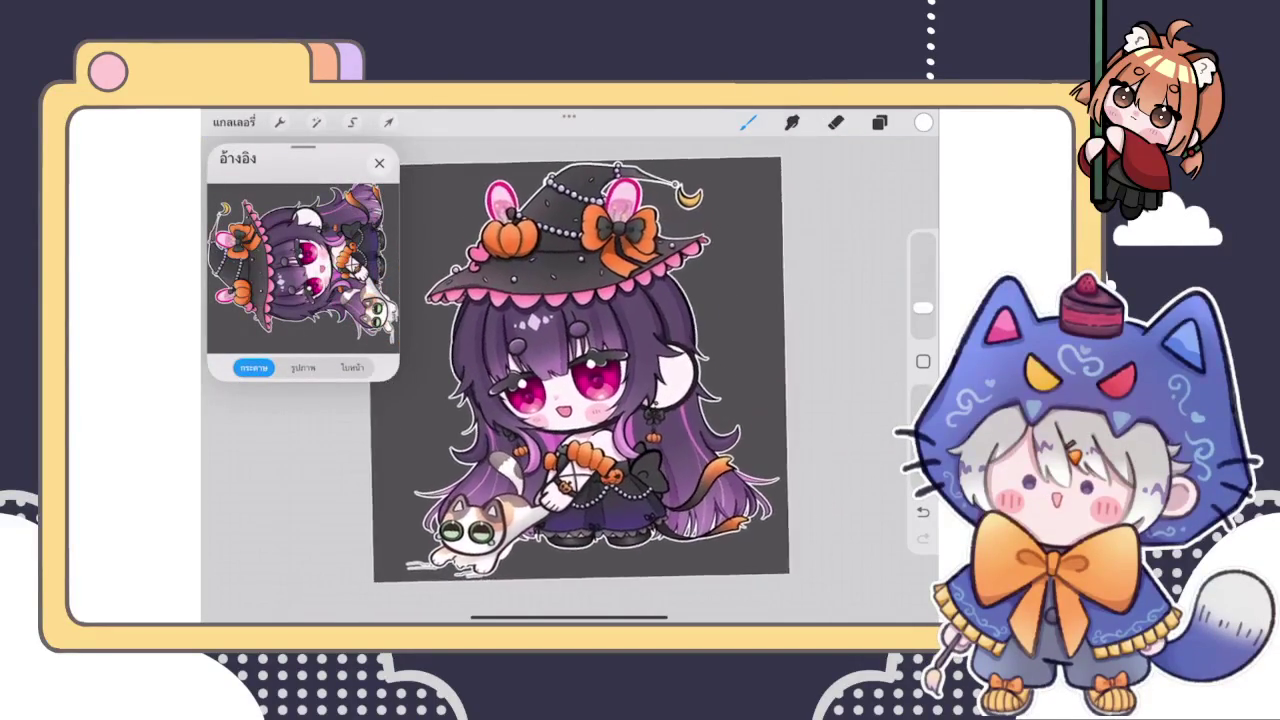
left_click_drag(569, 617, 569, 400)
left_click_drag(620, 345, 620, 150)
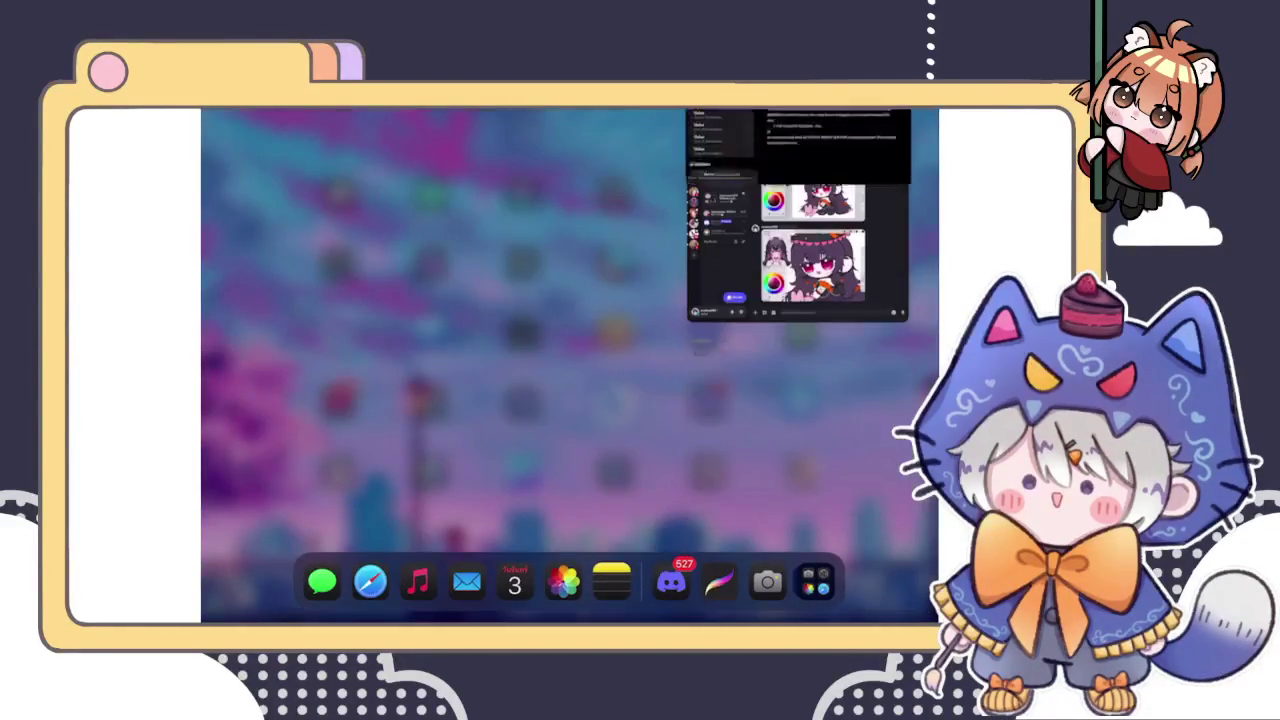
left_click(400, 420)
left_click(719, 582)
left_click(271, 215)
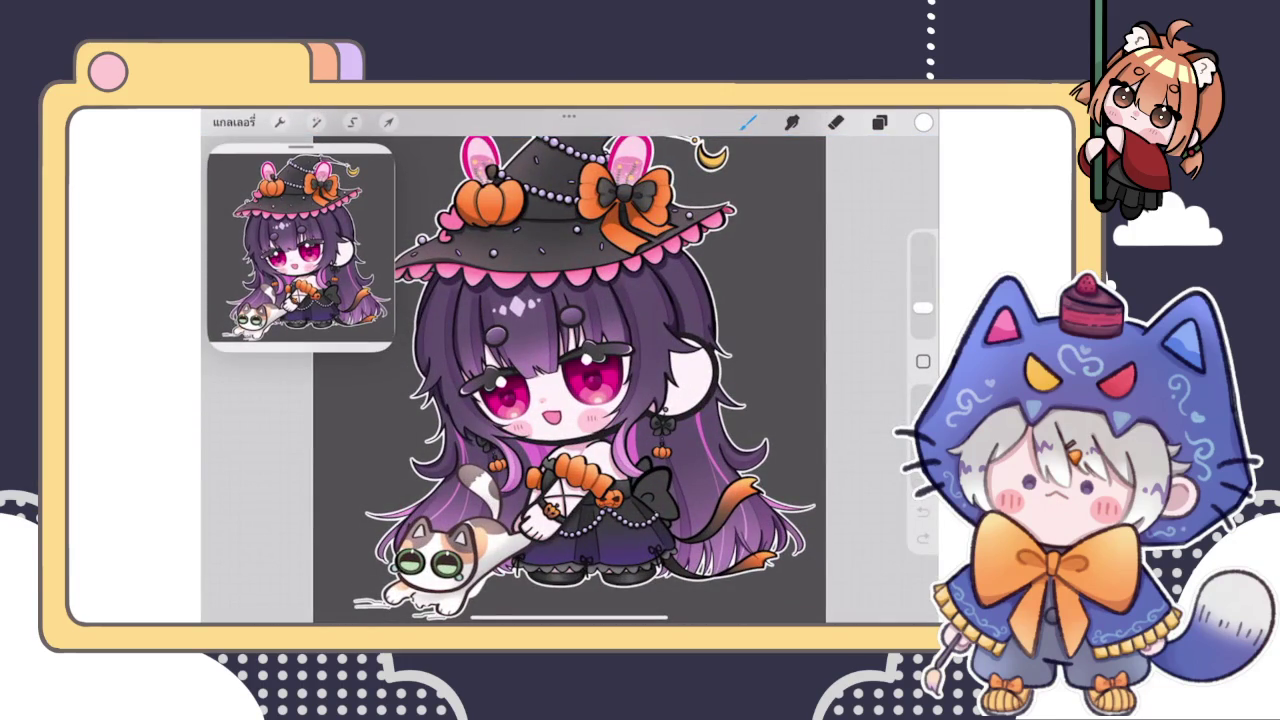
scroll(302, 248, "up", 3)
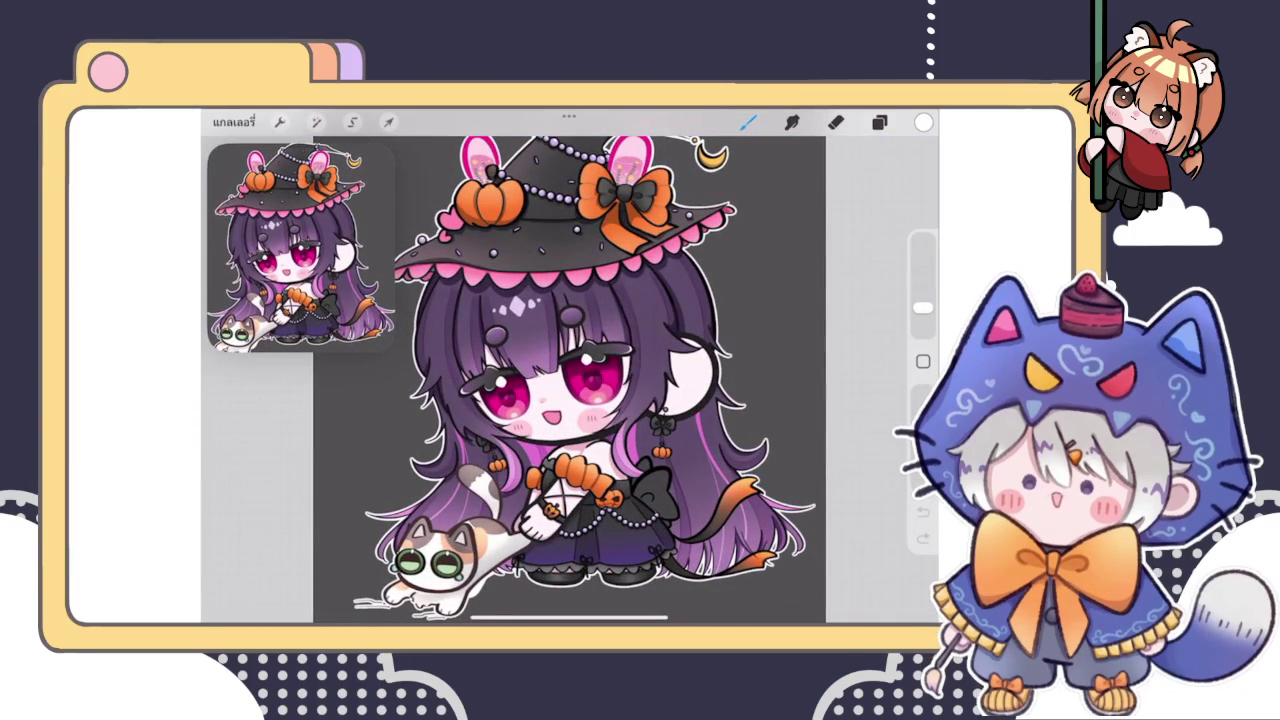
left_click(879, 121)
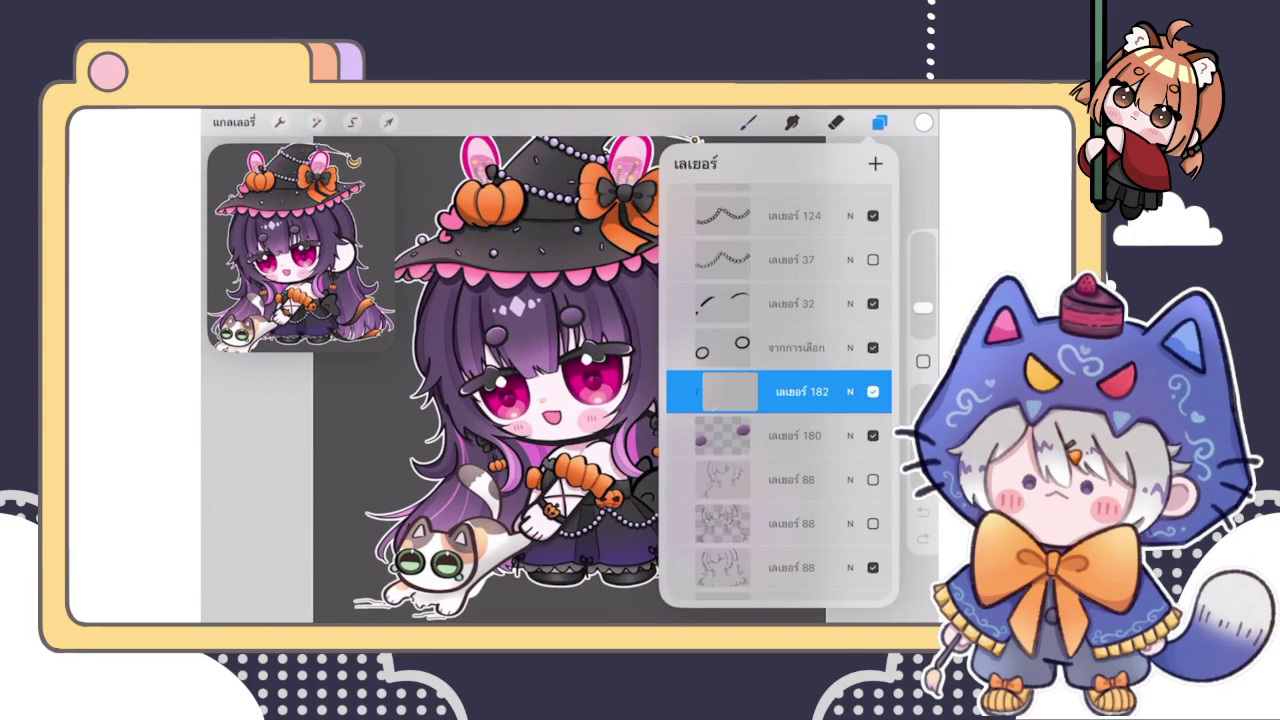
left_click(835, 121)
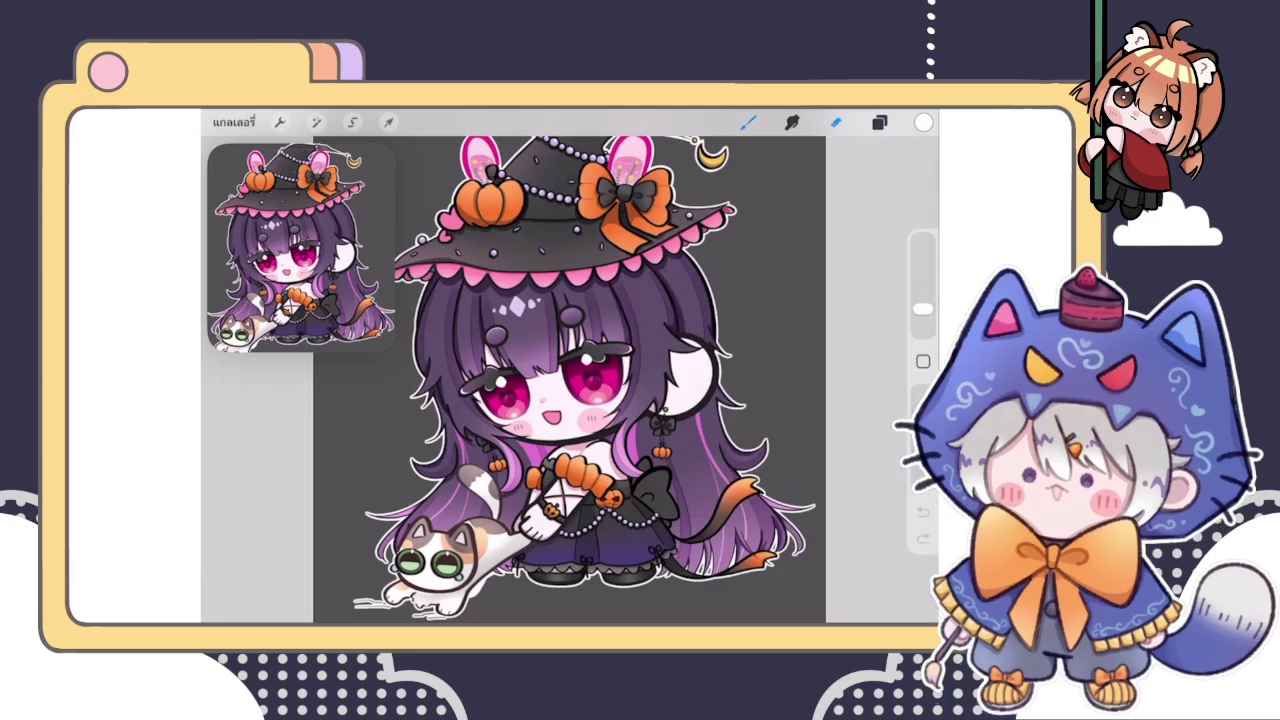
left_click_drag(922, 307, 922, 291)
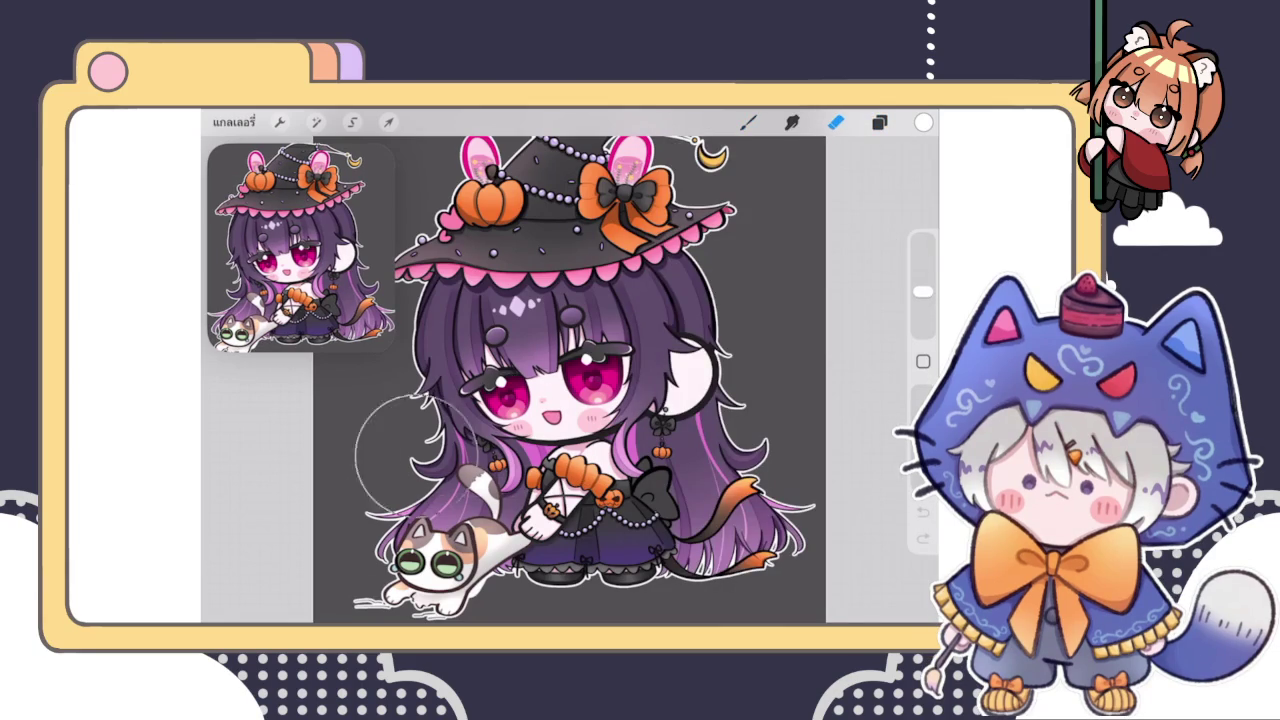
left_click(879, 121)
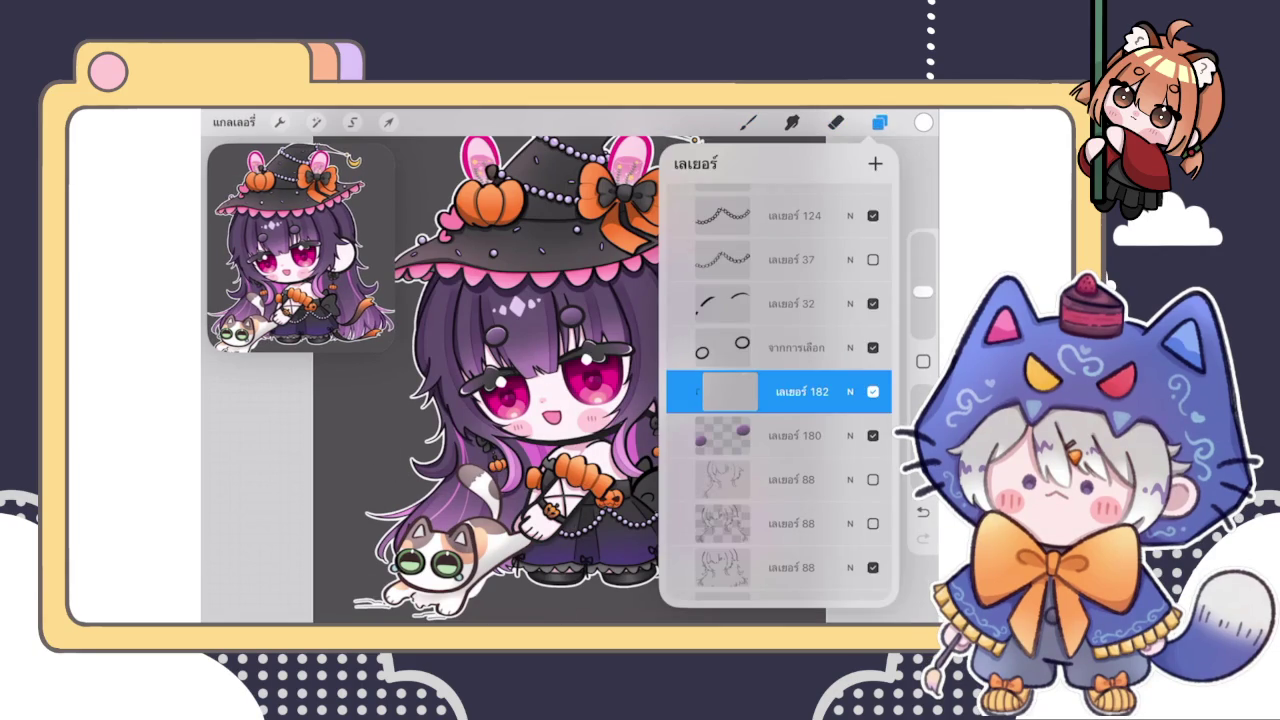
left_click(835, 121)
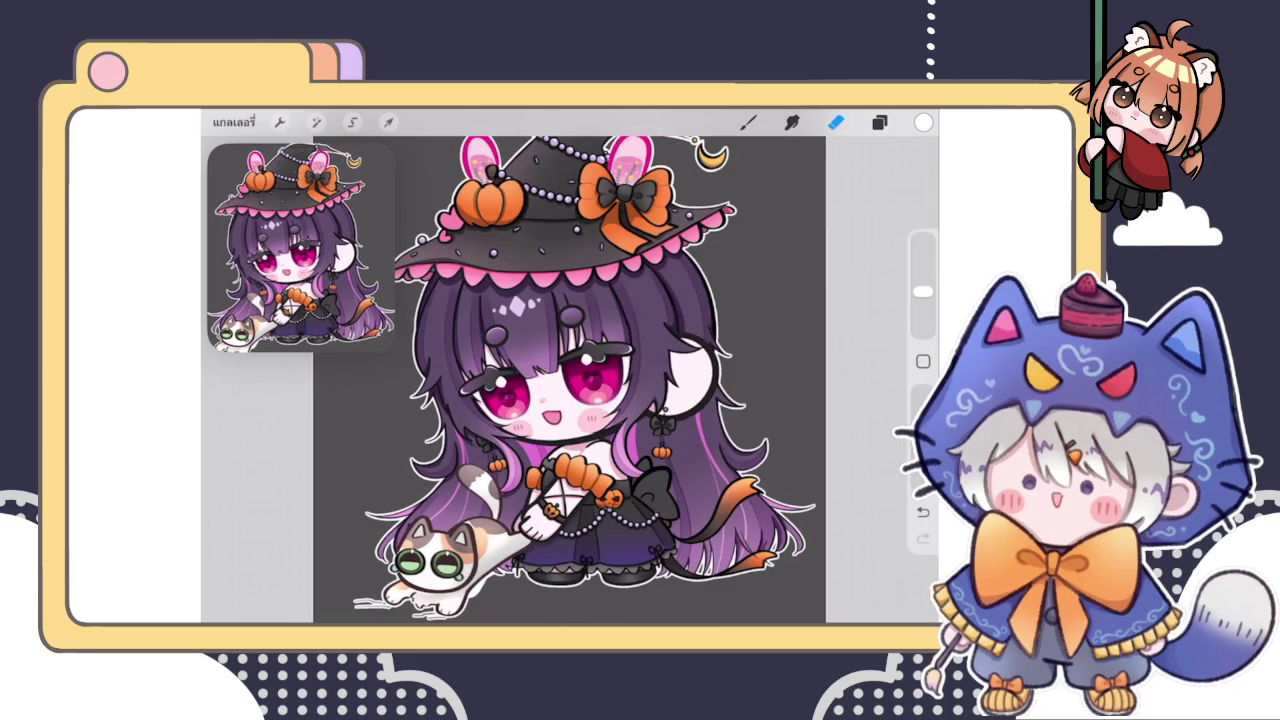
left_click(879, 121)
left_click(879, 121)
left_click(748, 121)
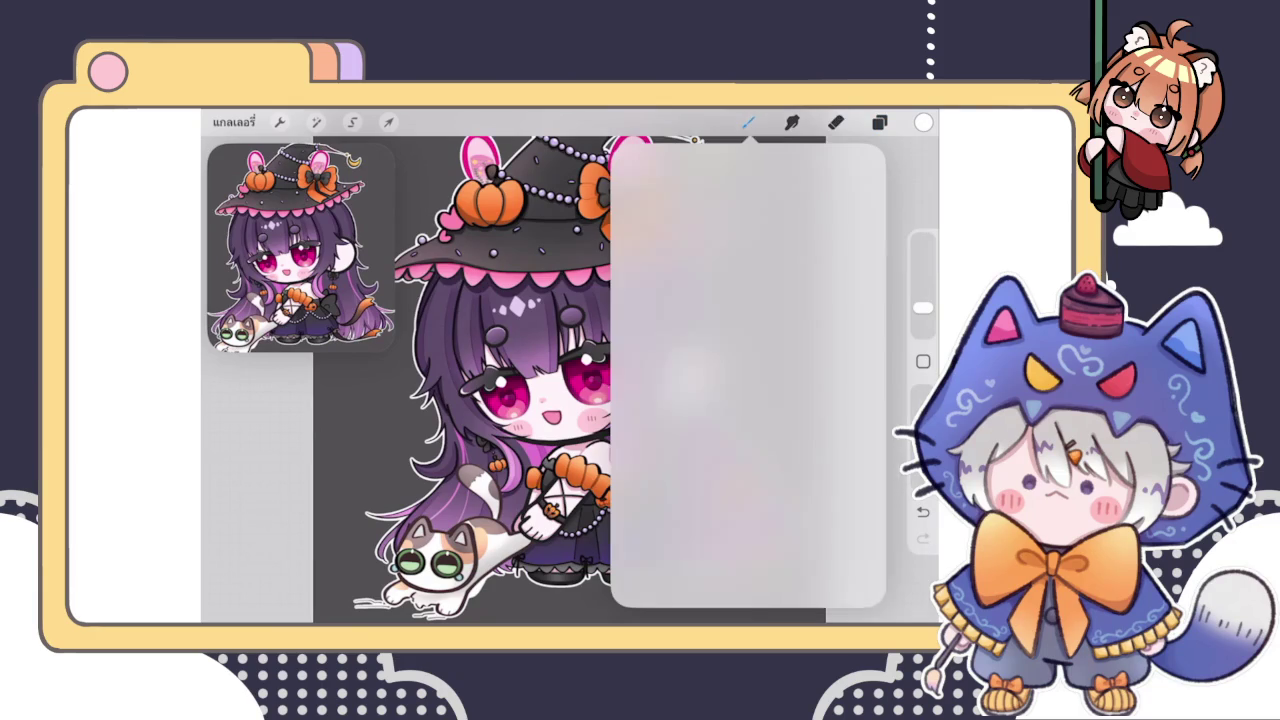
left_click(450, 400)
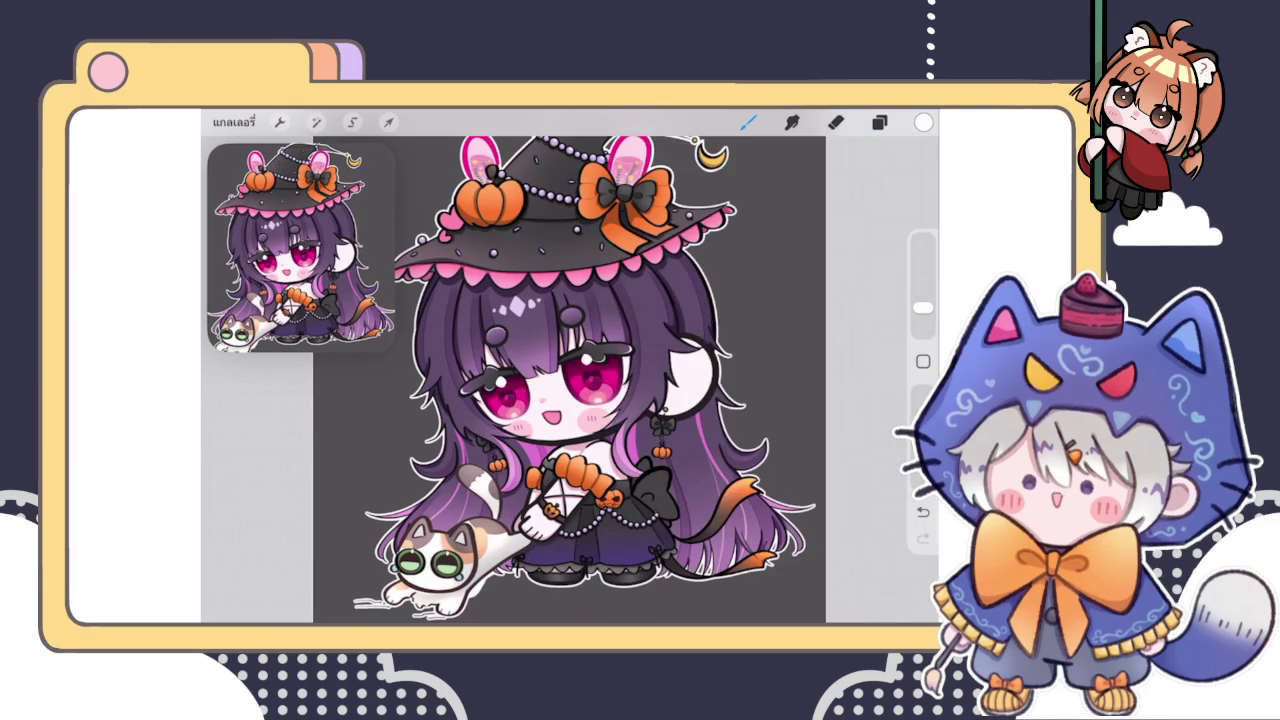
scroll(620, 380, "up", 3)
scroll(565, 380, "up", 2)
scroll(565, 380, "up", 2)
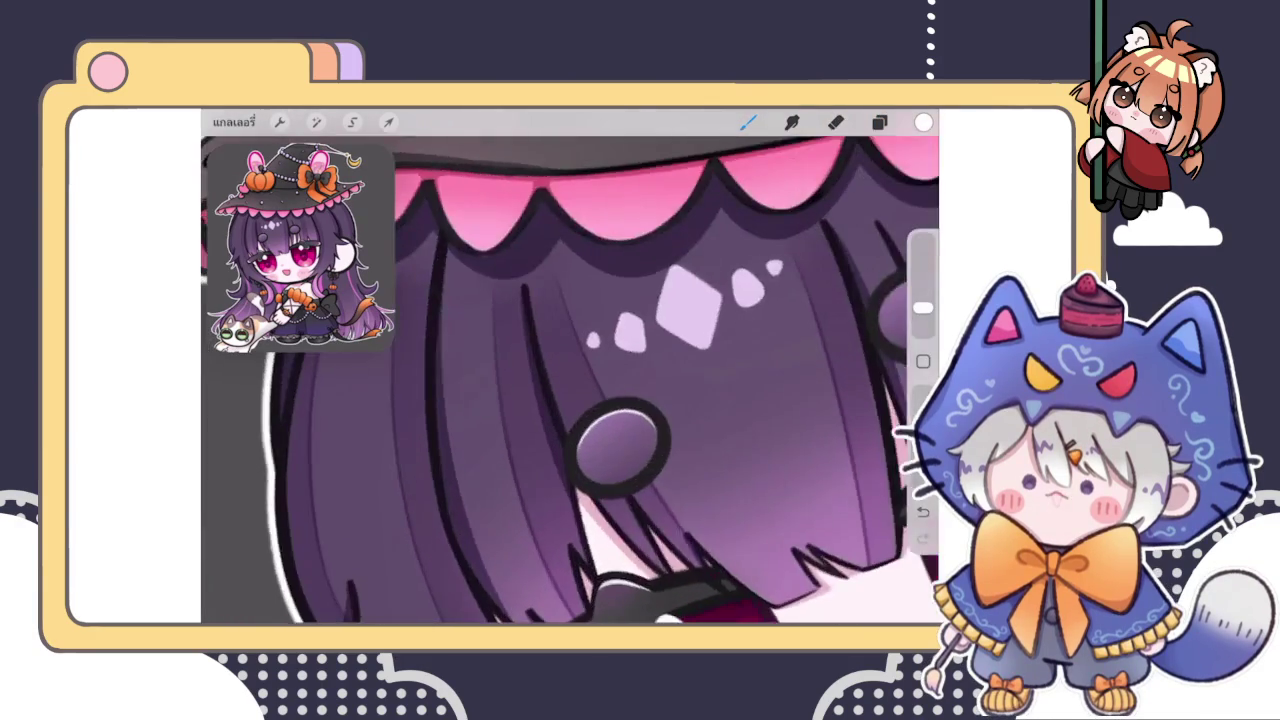
Paint white highlights along the first dark bead's upper and left inner edges
scroll(565, 380, "up", 2)
scroll(565, 380, "up", 2)
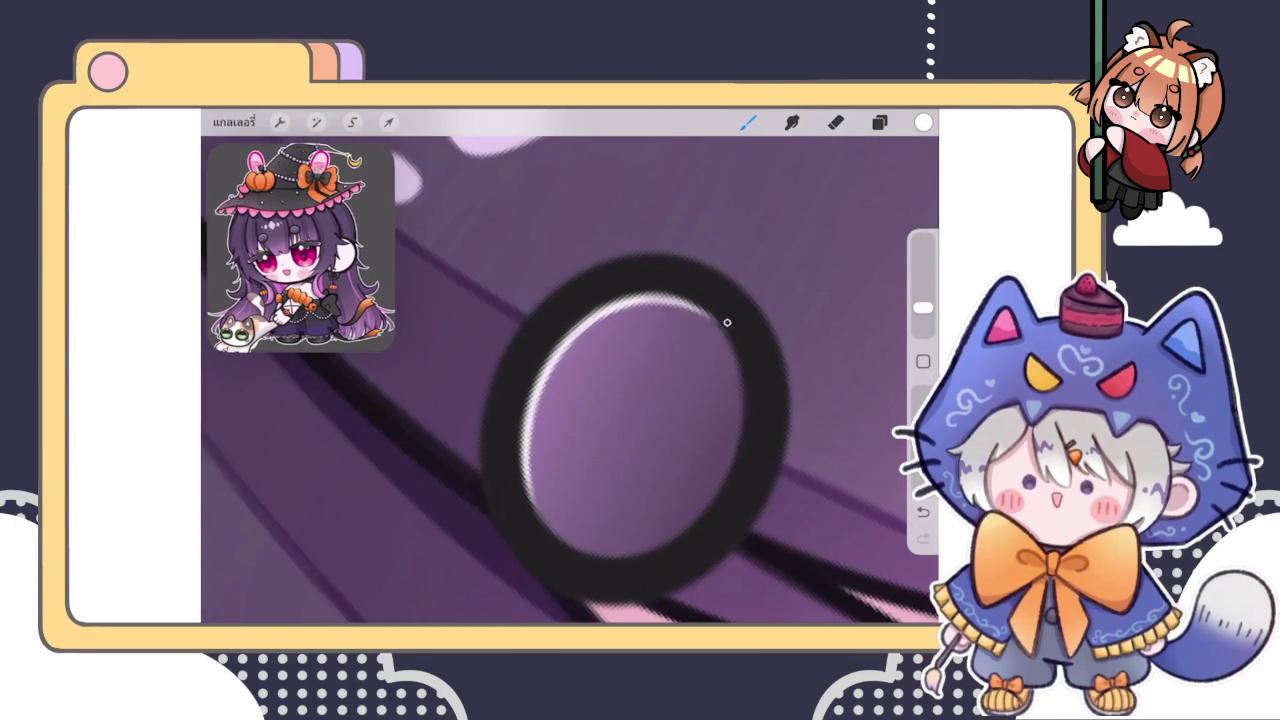
left_click_drag(570, 330, 710, 312)
mouse_move(570, 350)
left_mouse_down()
mouse_move(535, 415)
mouse_move(534, 518)
left_mouse_up()
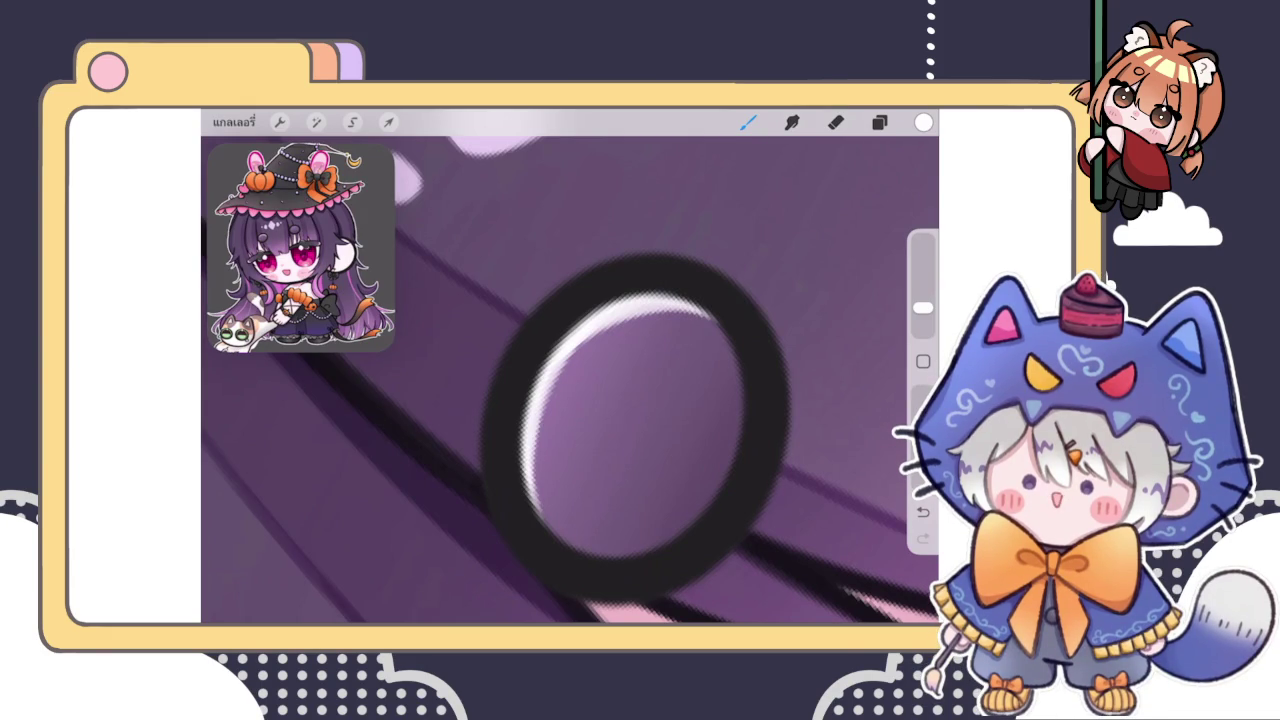
scroll(570, 380, "down", 1)
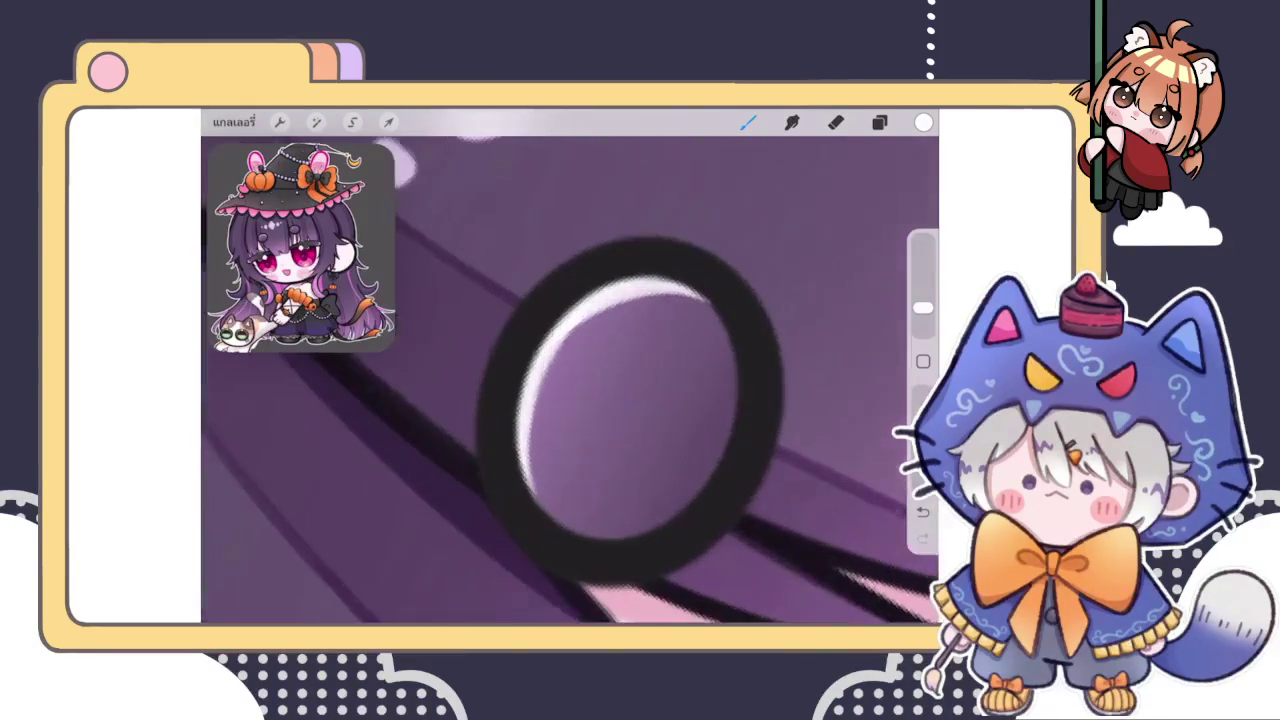
left_click_drag(540, 522, 528, 392)
Shrink the eraser and inspect the first bead's highlight up close
left_click(836, 121)
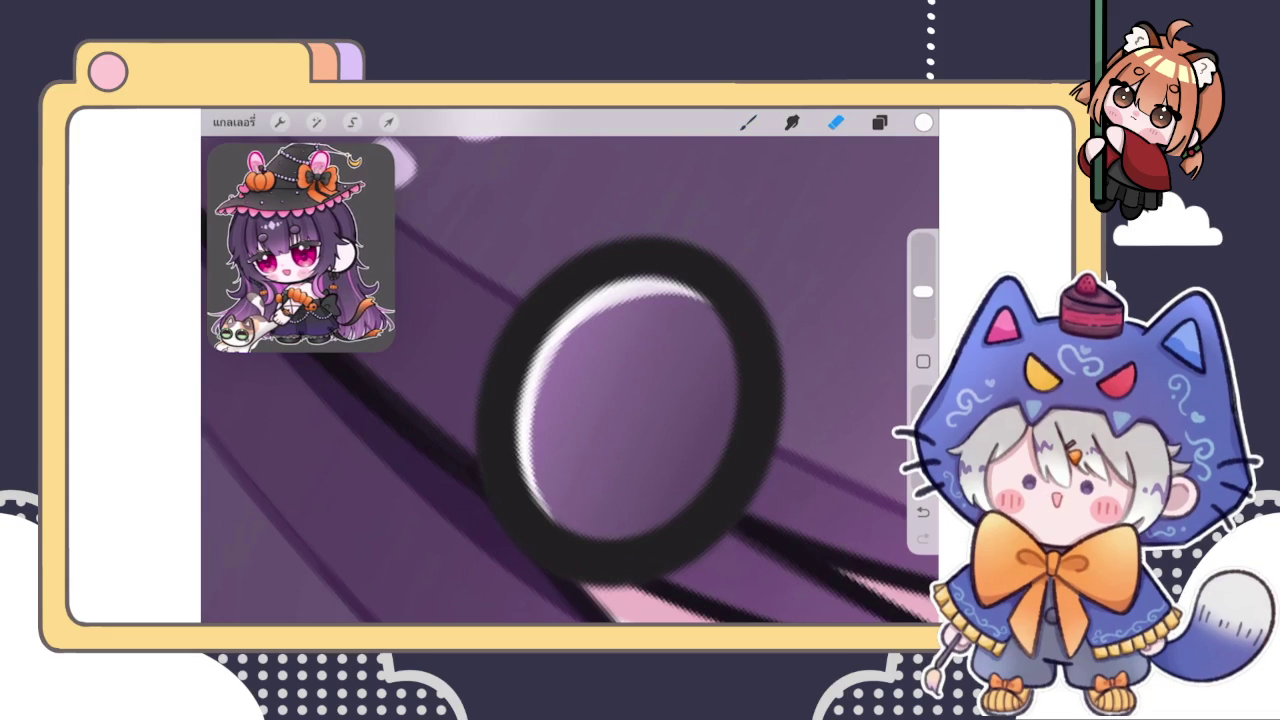
left_click_drag(922, 291, 922, 320)
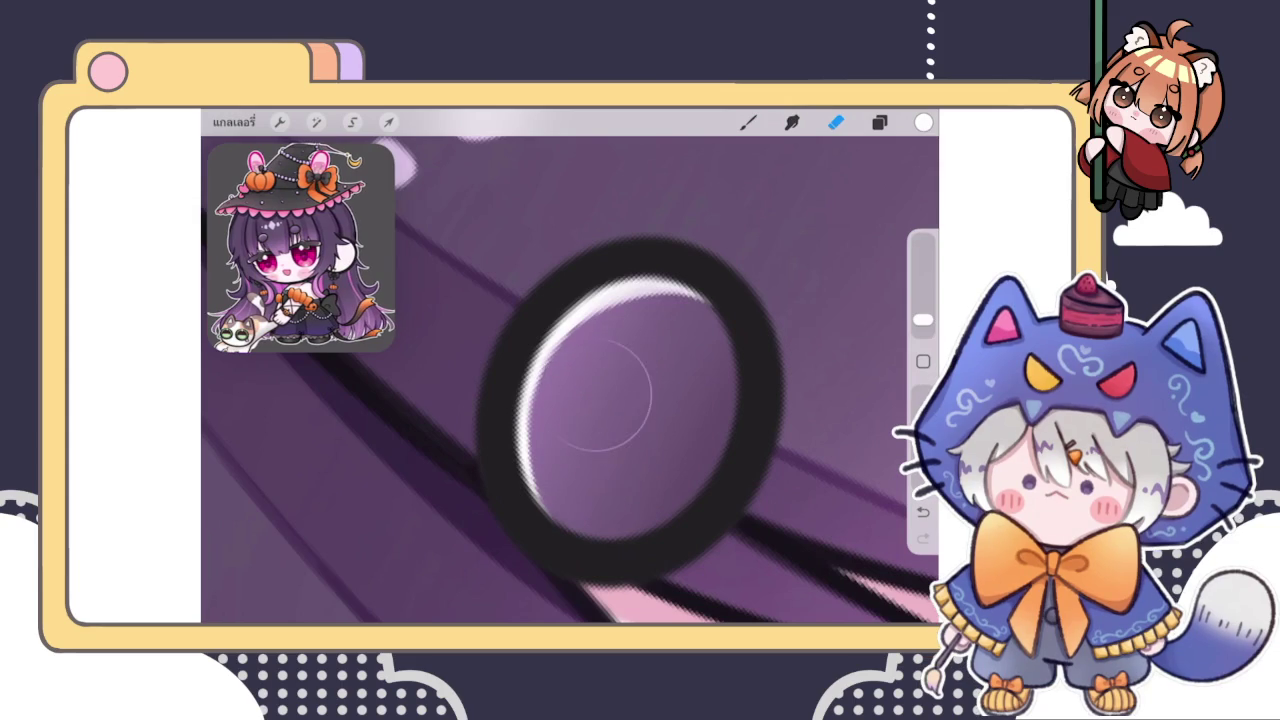
left_click_drag(600, 390, 585, 380)
scroll(615, 400, "up", 2)
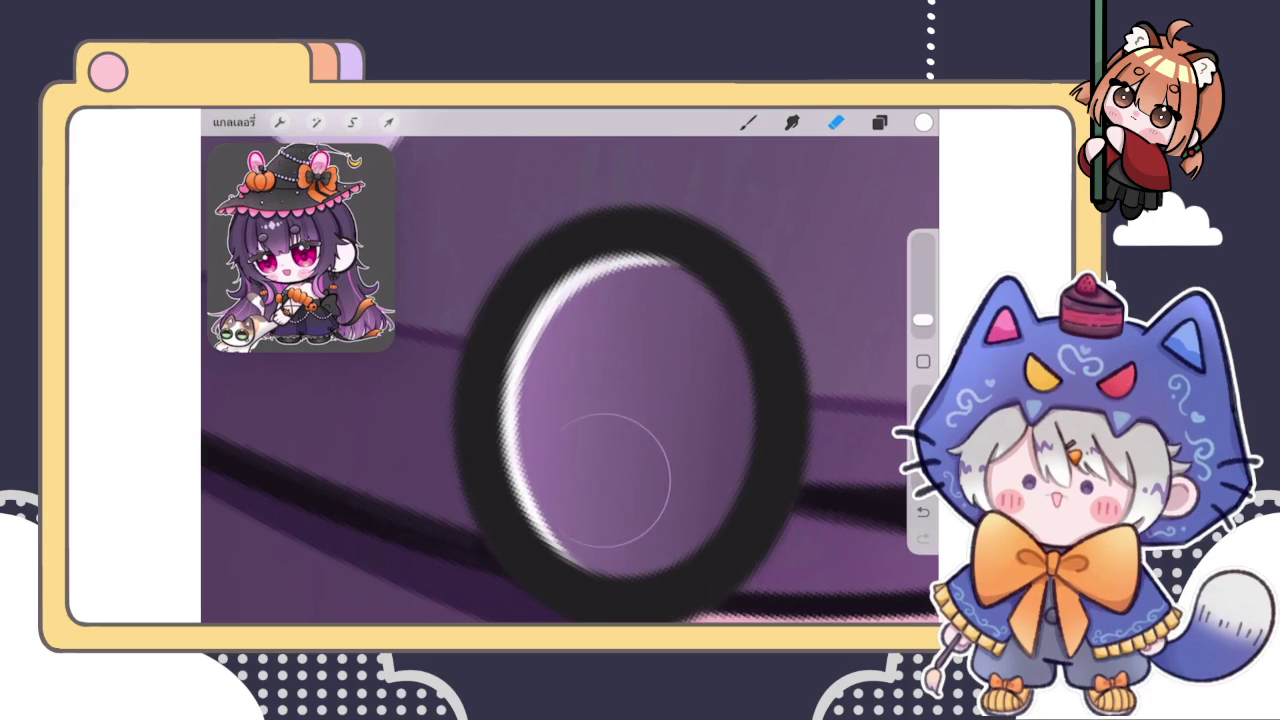
scroll(598, 387, "down", 3)
scroll(598, 387, "down", 3)
scroll(570, 380, "down", 3)
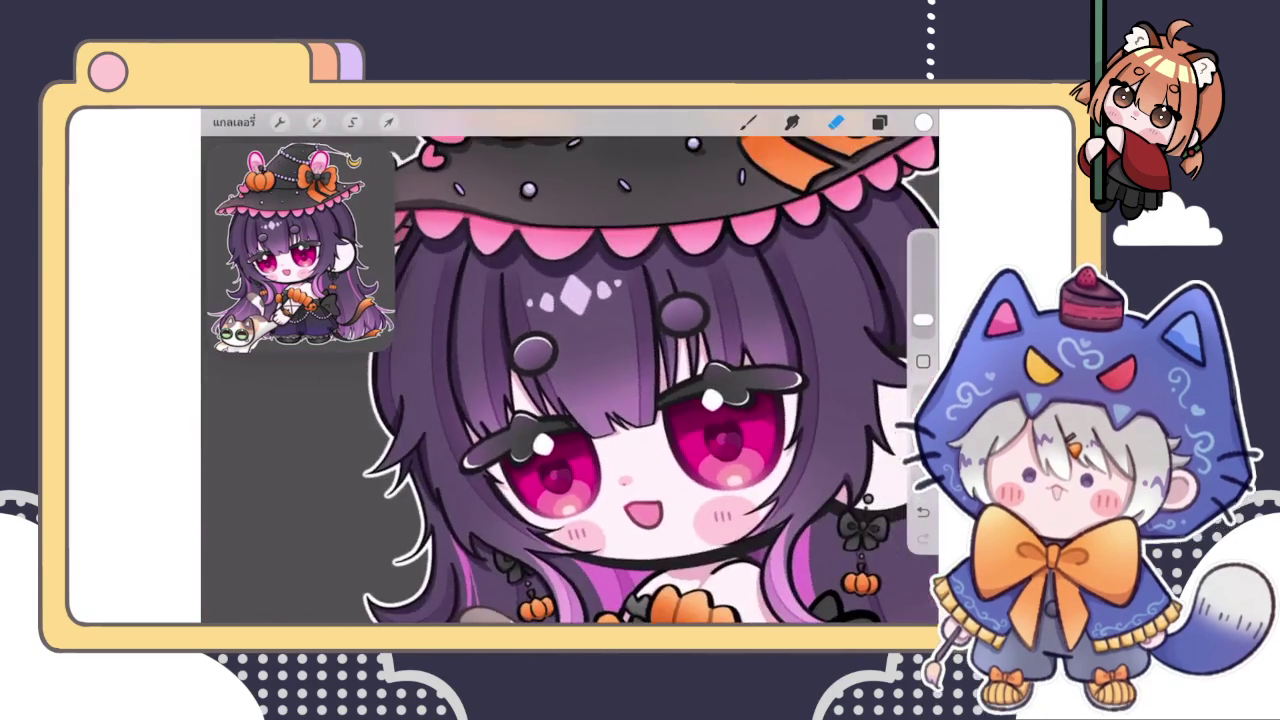
scroll(600, 400, "up", 2)
scroll(620, 420, "up", 3)
scroll(630, 430, "up", 3)
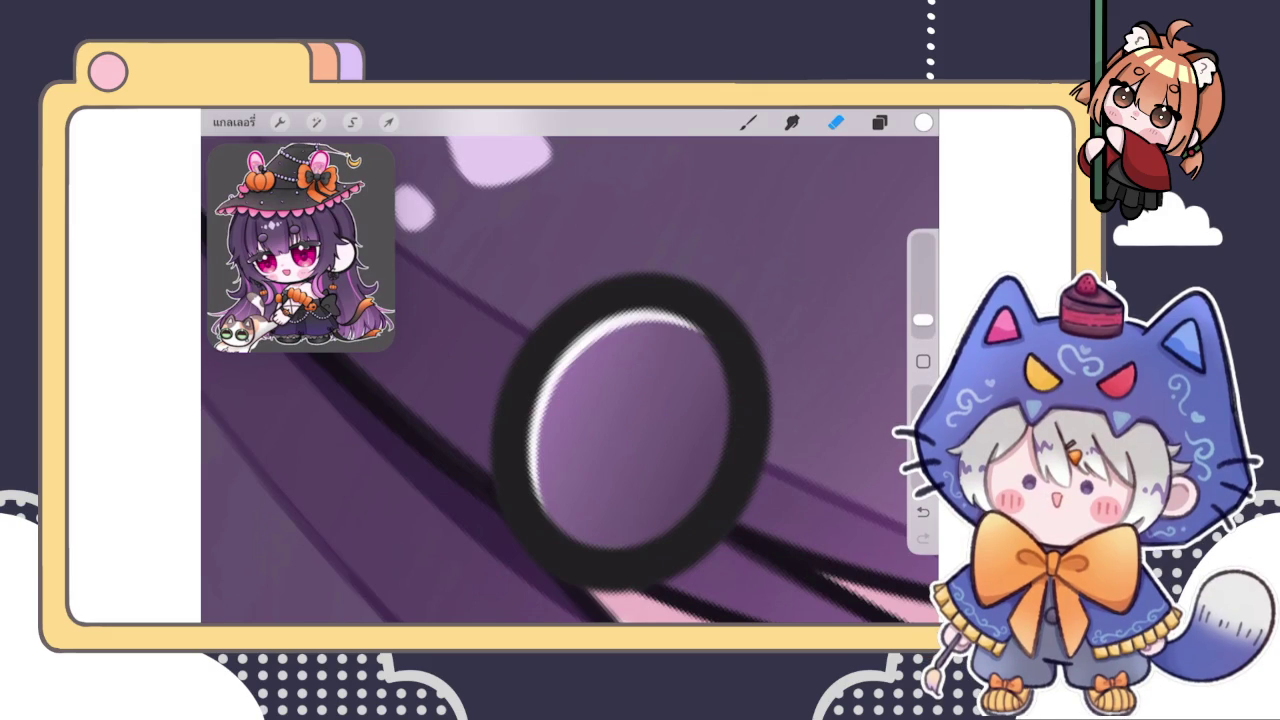
Paint a white highlight along the second bead's upper inner edge, redoing the first attempt
key("b")
scroll(570, 380, "down", 5)
scroll(570, 380, "down", 3)
scroll(620, 380, "up", 3)
scroll(650, 380, "up", 3)
scroll(650, 390, "up", 3)
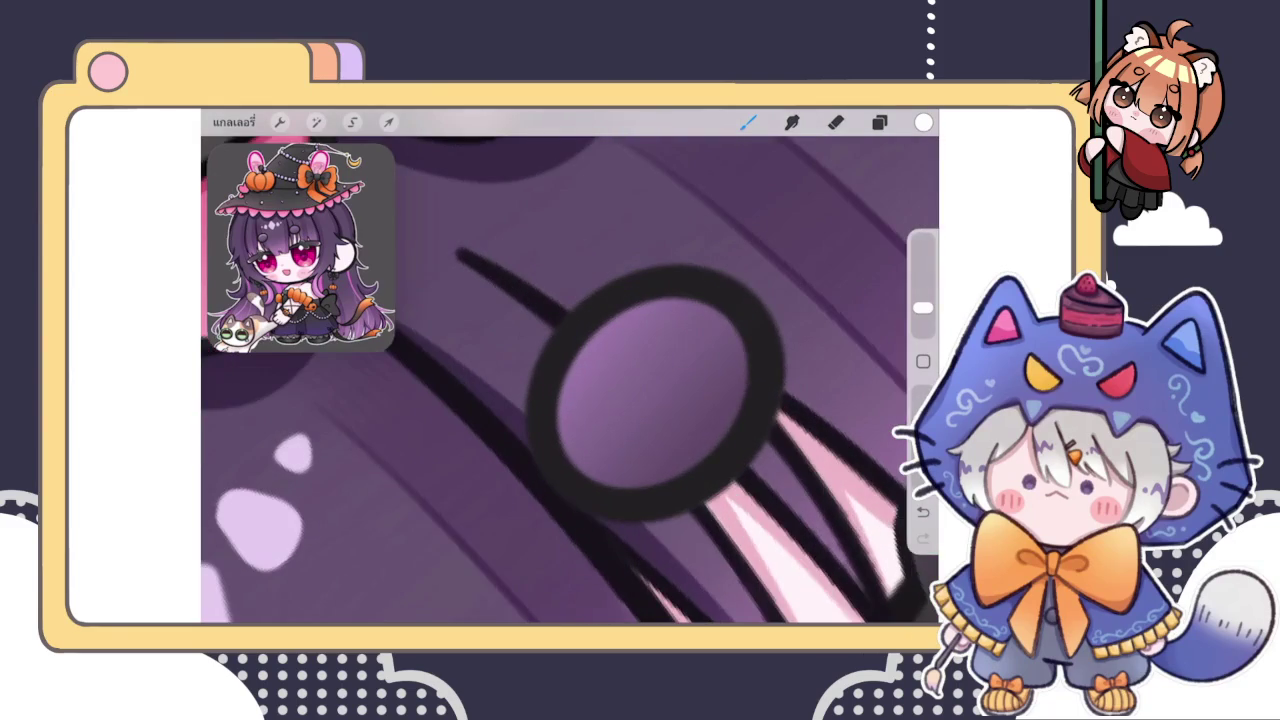
mouse_move(582, 395)
left_mouse_down()
mouse_move(560, 470)
mouse_move(584, 345)
mouse_move(660, 296)
left_mouse_up()
key("ctrl+z")
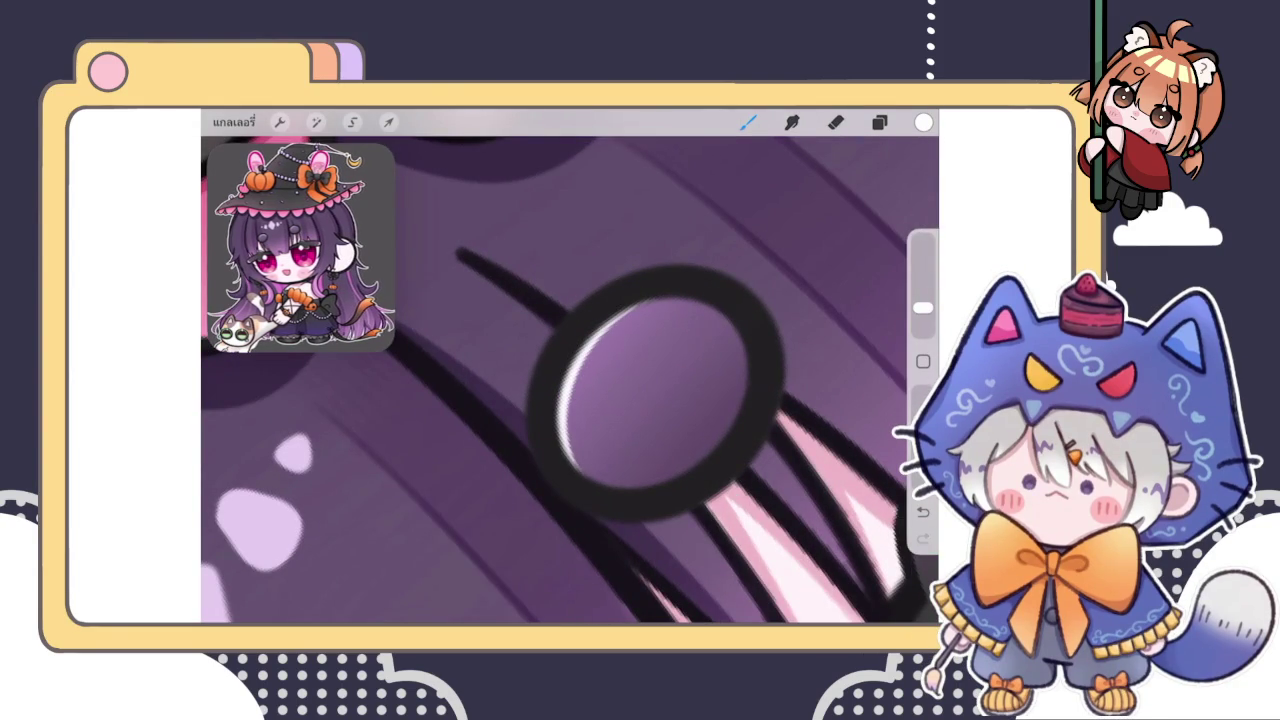
key("e")
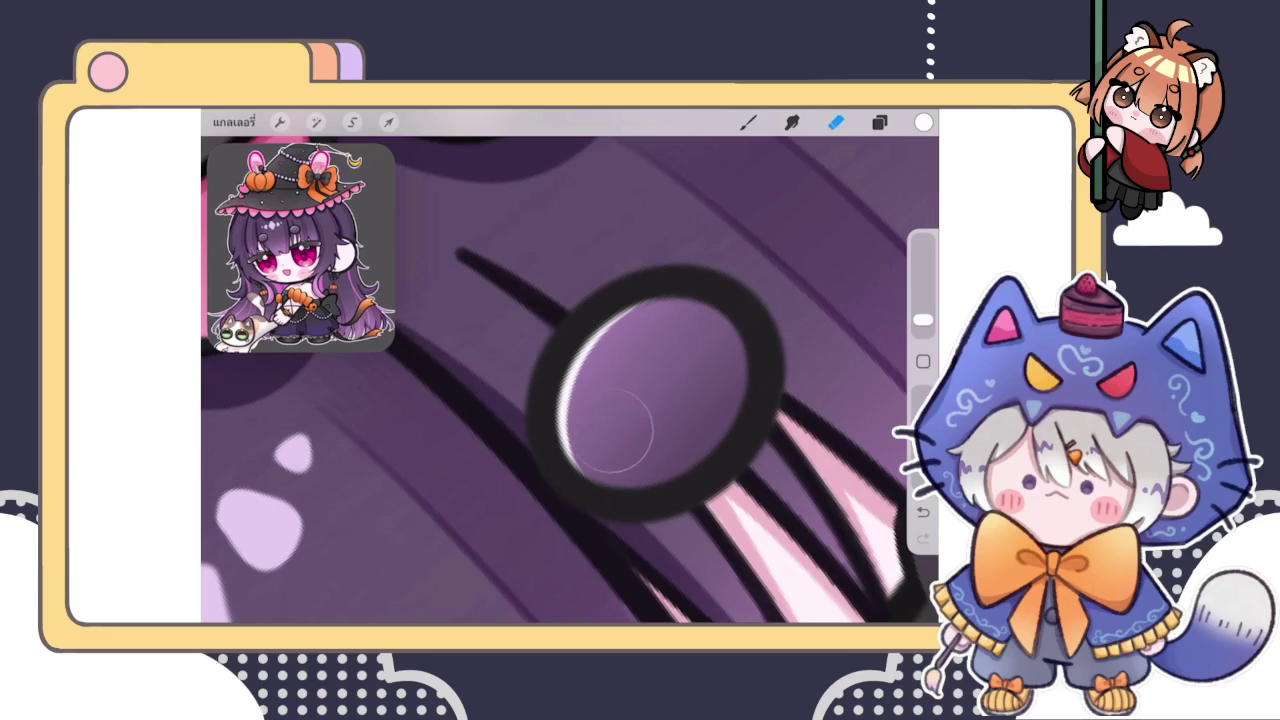
key("b")
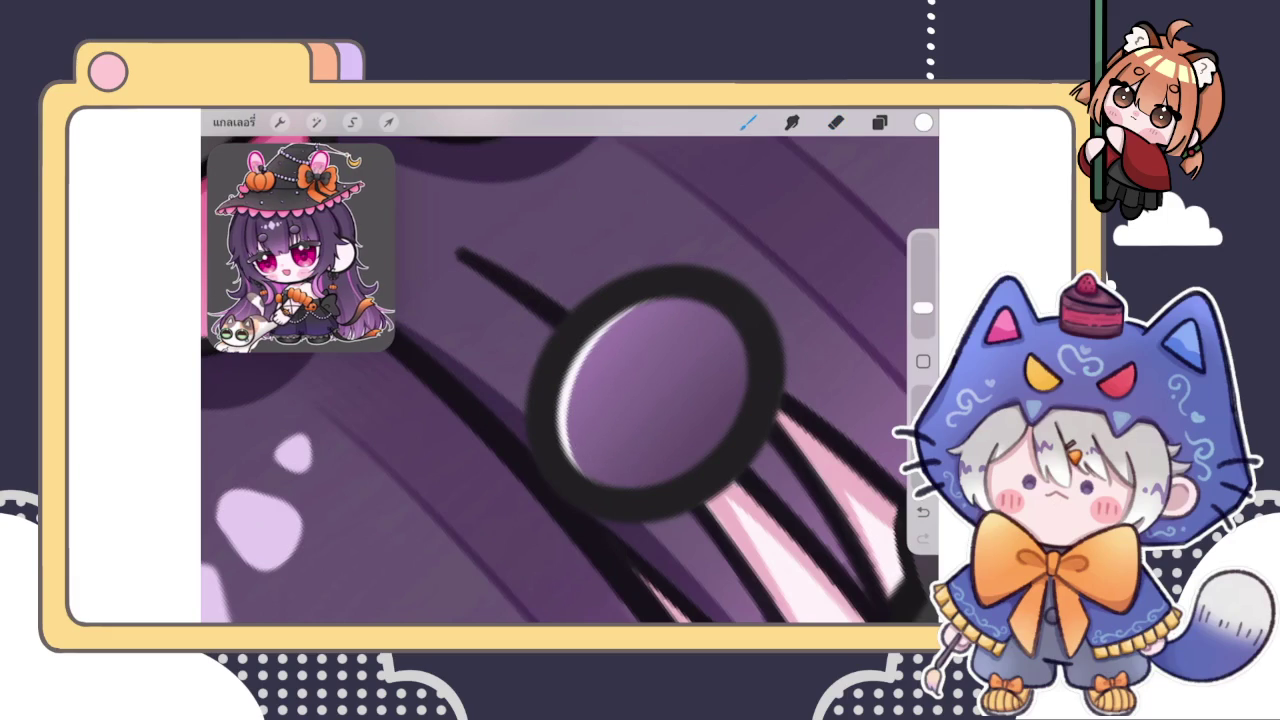
left_click_drag(624, 310, 689, 295)
scroll(570, 380, "down", 3)
scroll(570, 380, "down", 3)
scroll(570, 380, "down", 3)
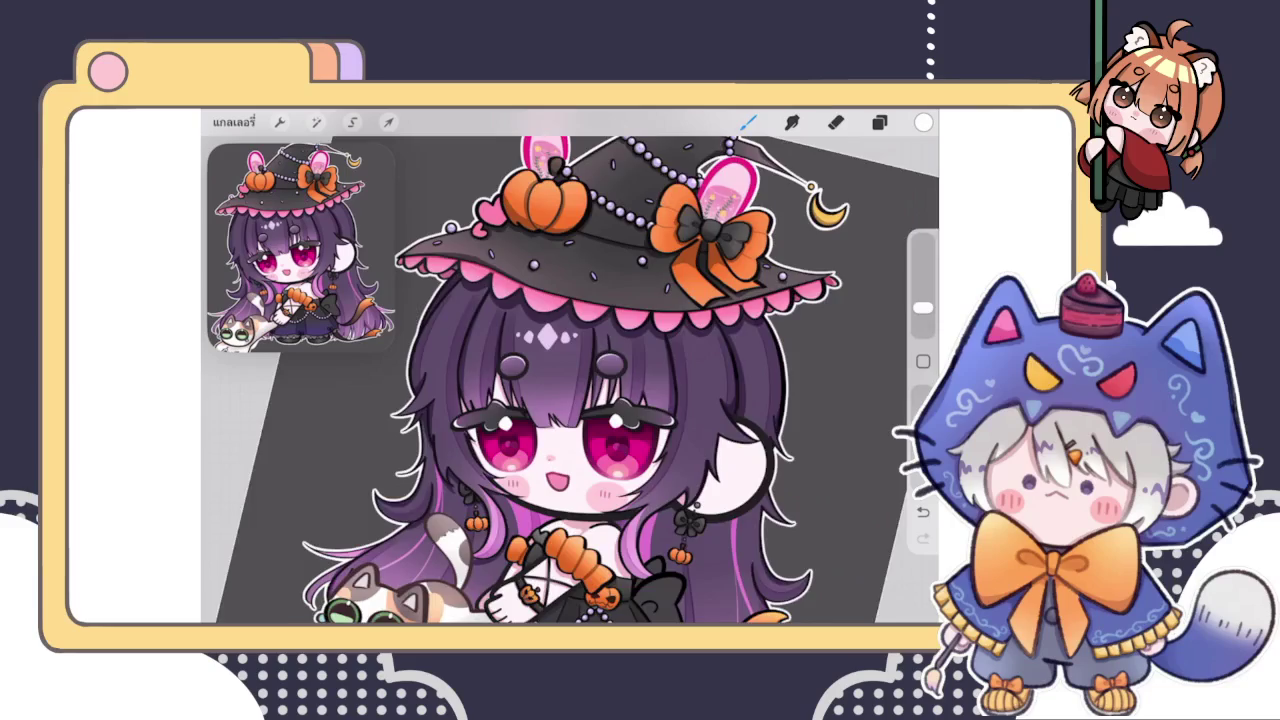
scroll(570, 380, "down", 3)
scroll(570, 380, "up", 3)
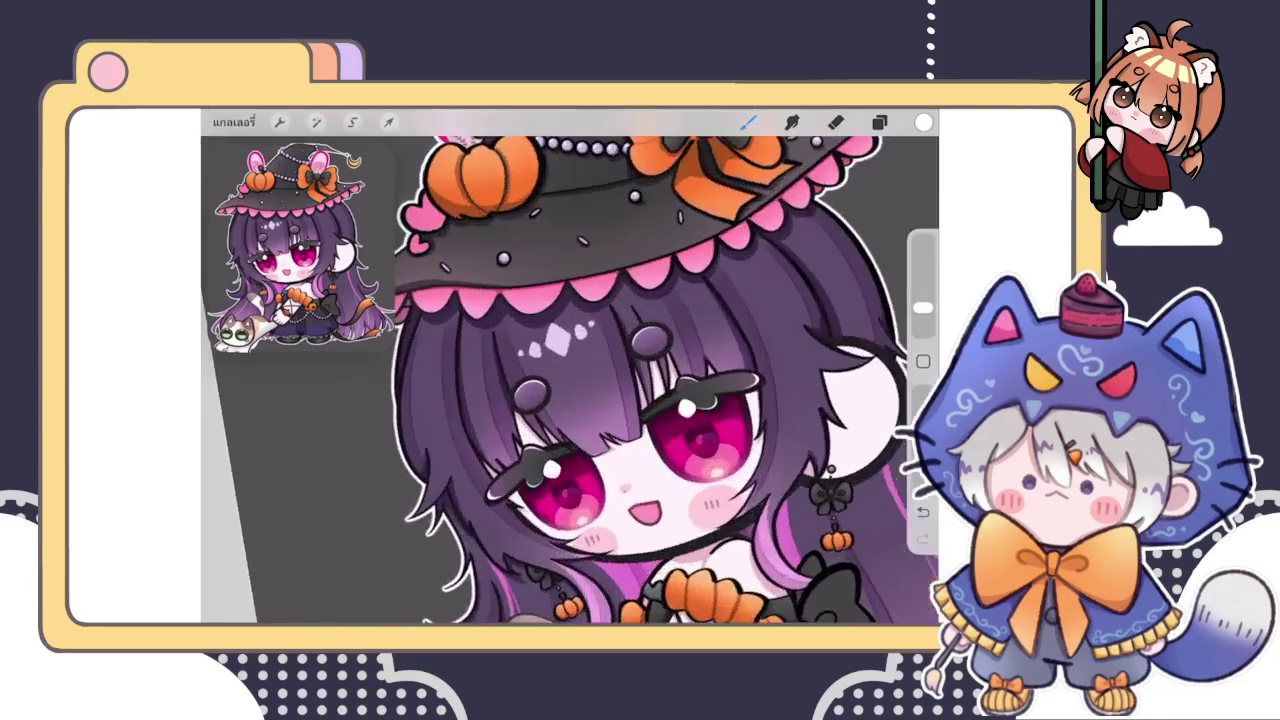
scroll(570, 380, "up", 3)
scroll(570, 380, "up", 3)
scroll(570, 380, "up", 3)
left_click(836, 122)
left_click_drag(922, 307, 922, 325)
mouse_move(570, 375)
left_mouse_down()
mouse_move(649, 381)
mouse_move(588, 373)
mouse_move(620, 363)
mouse_move(588, 374)
left_mouse_up()
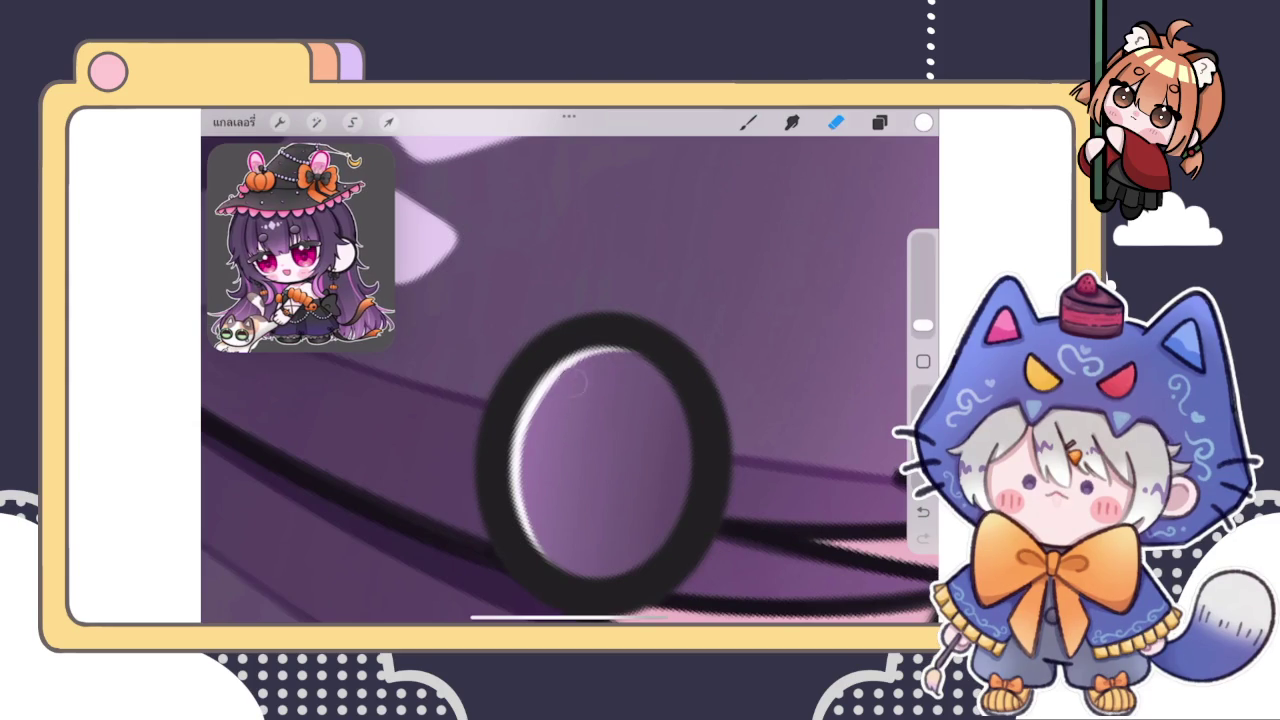
scroll(570, 450, "down", 2)
scroll(570, 380, "down", 3)
scroll(570, 380, "down", 3)
scroll(570, 380, "down", 2)
scroll(620, 390, "down", 3)
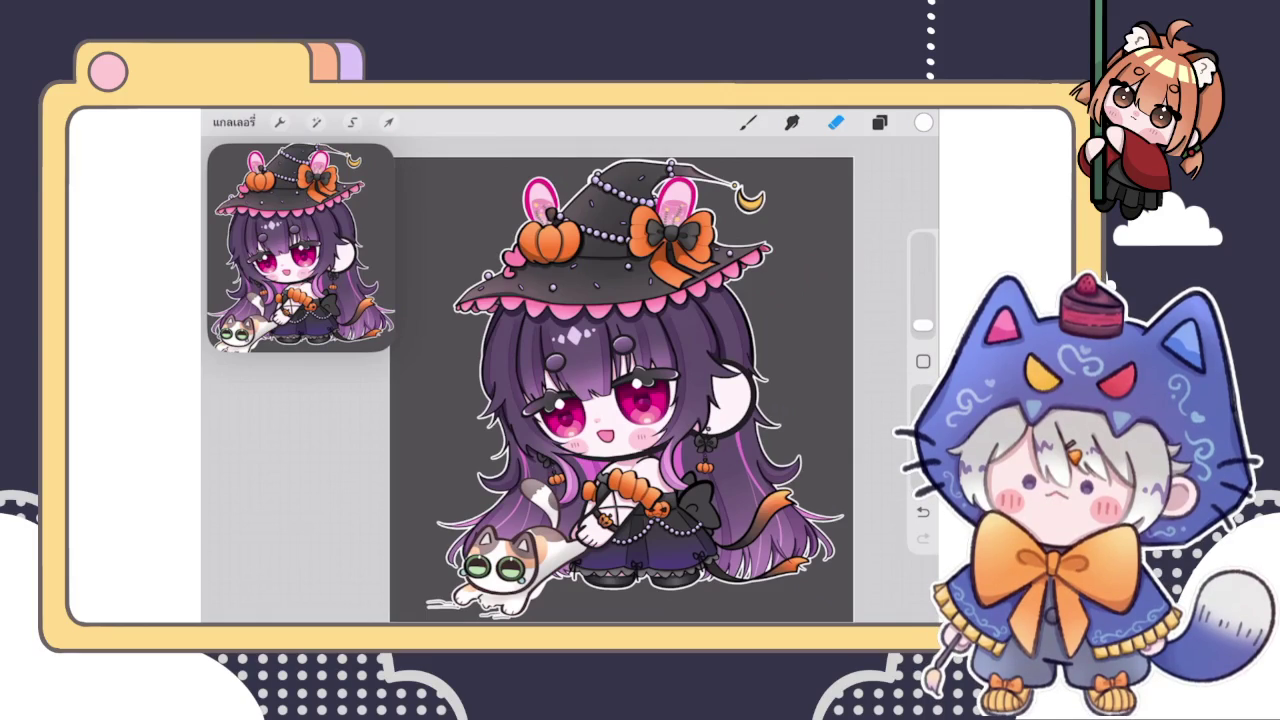
Select the highlight layer in the Layers panel and return to the Brush
left_click(879, 122)
scroll(620, 390, "up", 5)
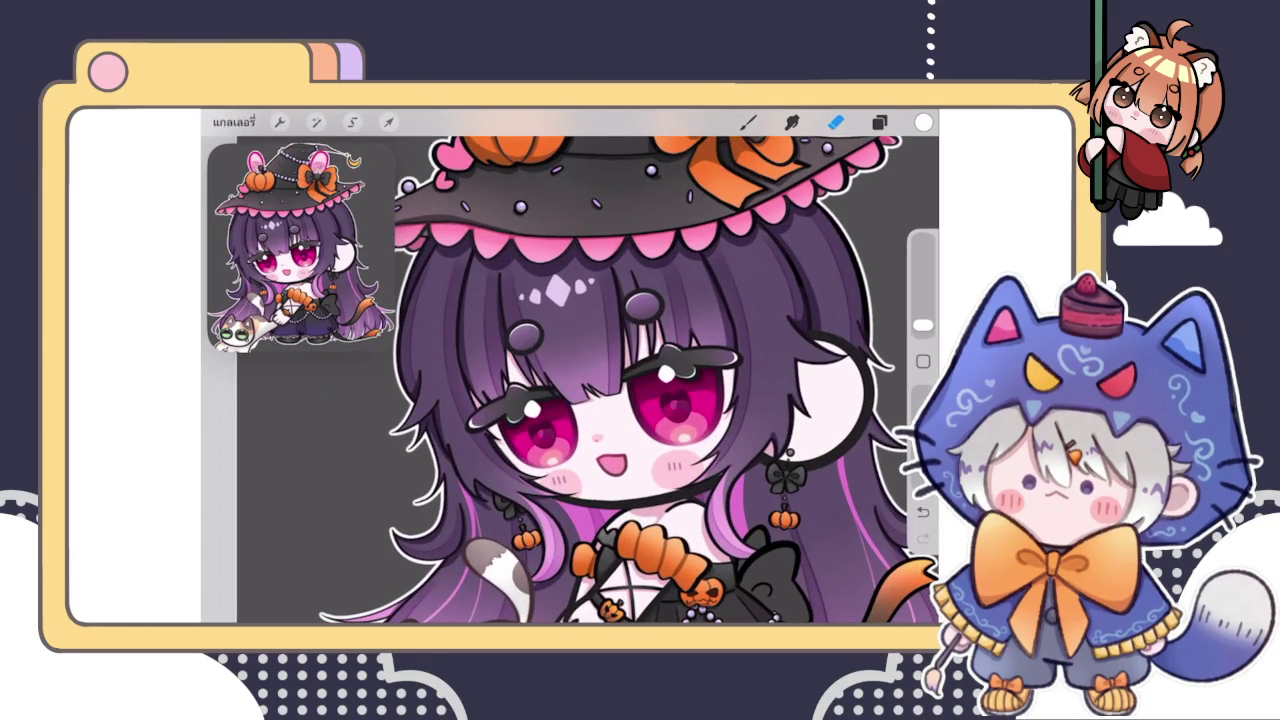
scroll(620, 390, "down", 3)
left_click(879, 122)
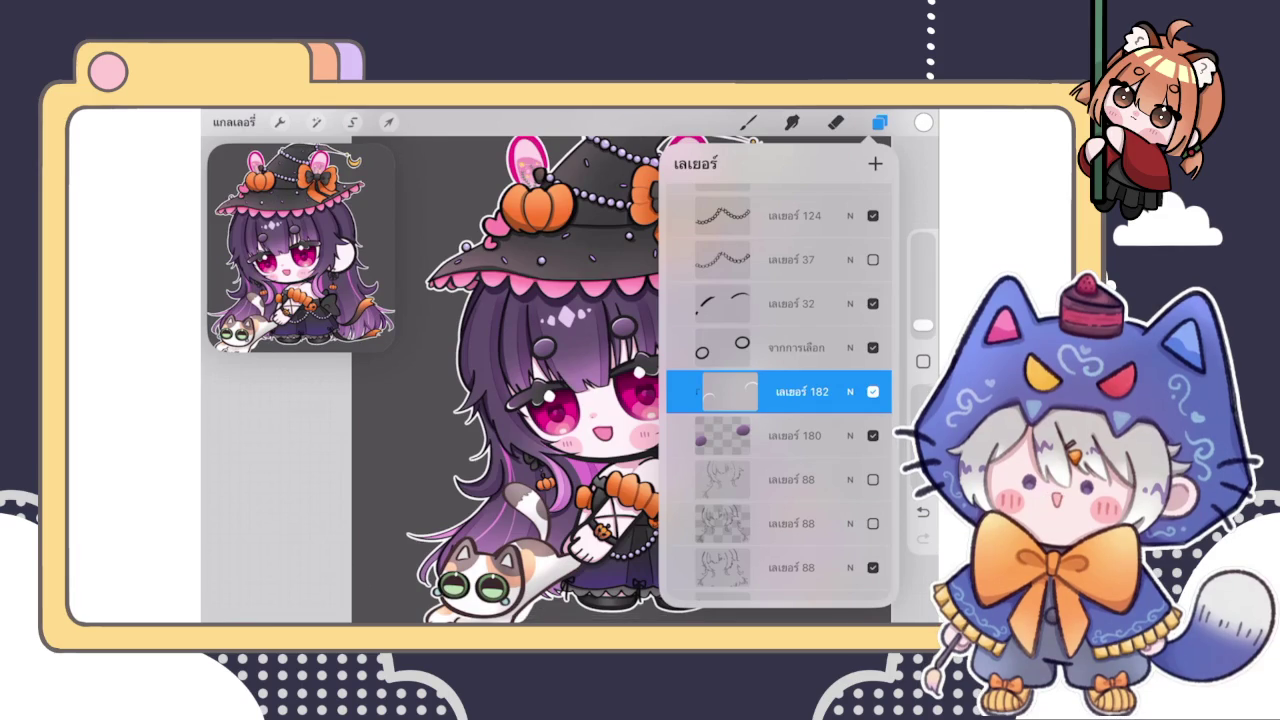
left_click(836, 122)
left_click(879, 122)
left_click(748, 122)
left_click(879, 122)
left_click(879, 122)
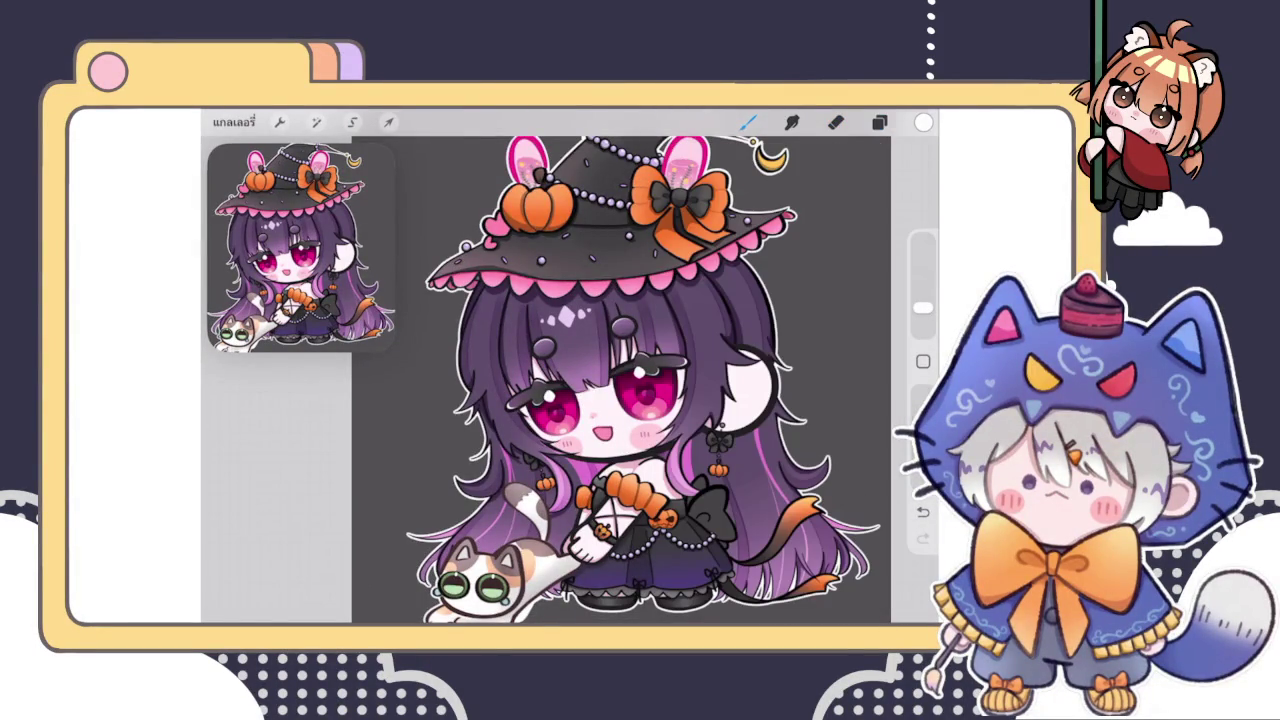
scroll(520, 280, "up", 10)
left_click(879, 122)
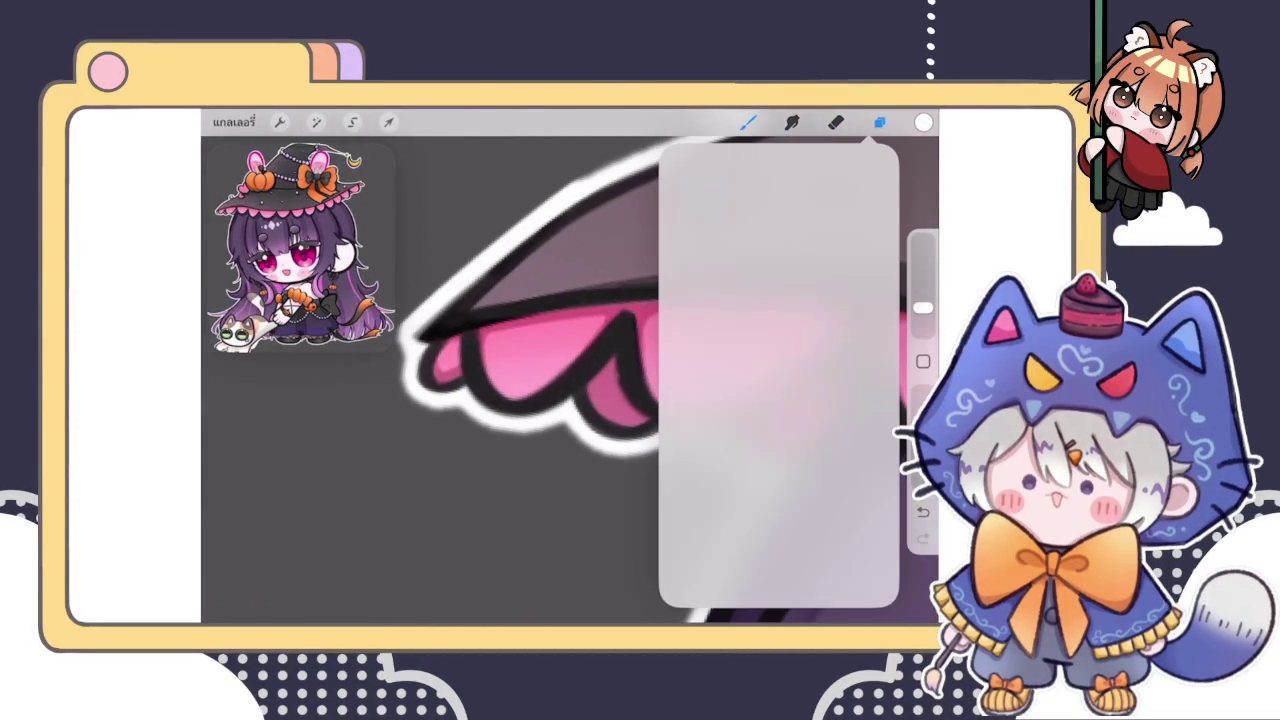
scroll(778, 400, "down", 5)
scroll(778, 400, "down", 3)
left_click(780, 272)
left_click(748, 122)
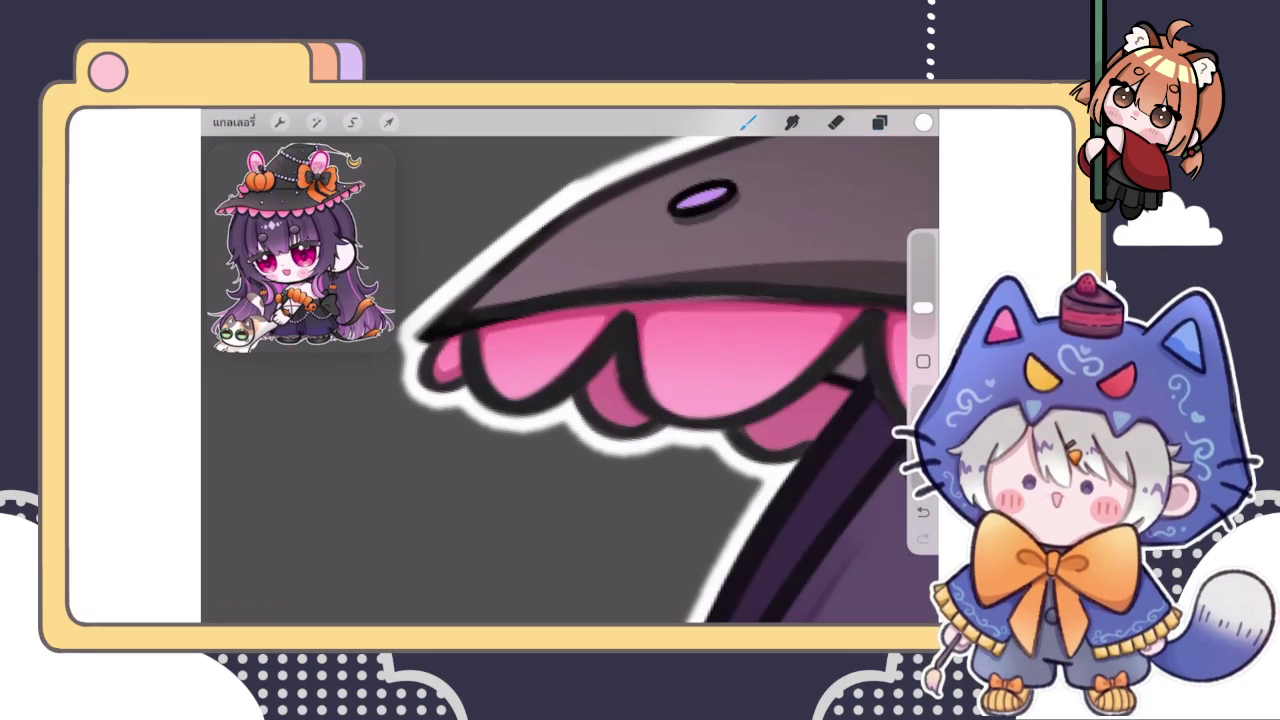
Paint a thin white highlight along the lower pink brim scallop, retrying until it fits
scroll(570, 380, "up", 5)
key("ctrl+z")
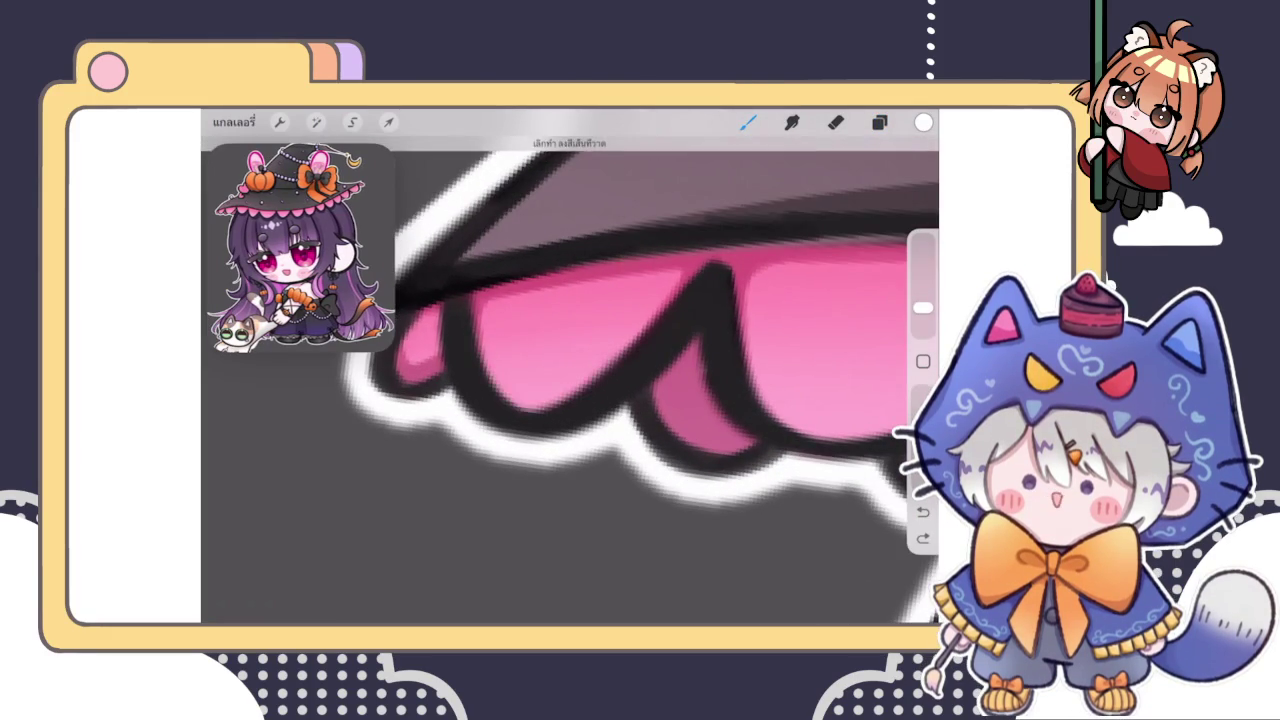
left_click_drag(390, 400, 600, 330)
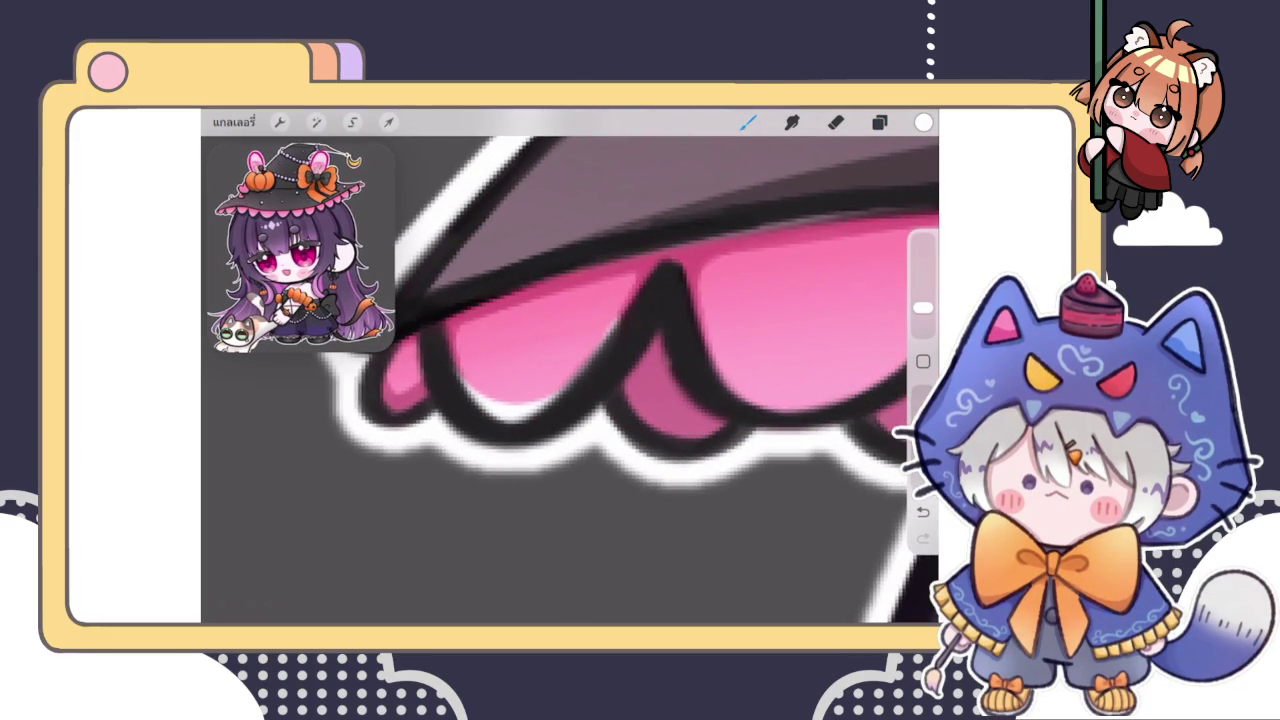
left_click(836, 122)
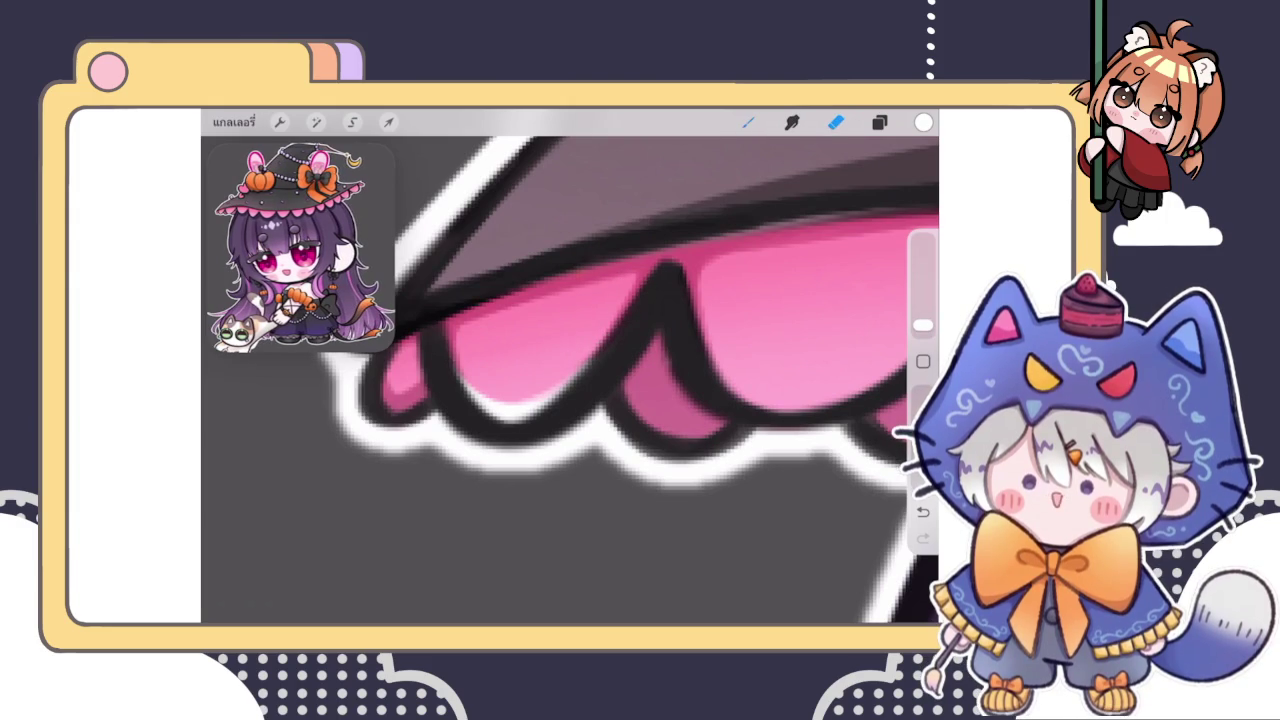
left_click(748, 122)
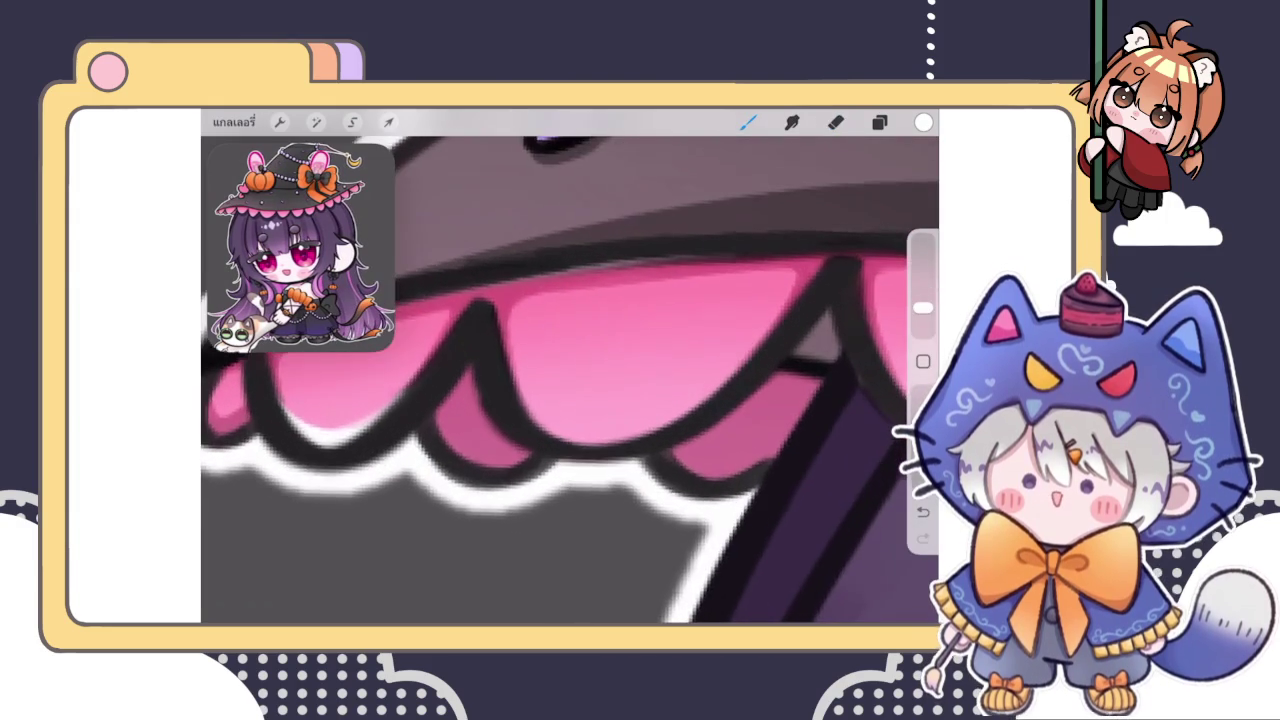
left_click_drag(570, 380, 510, 330)
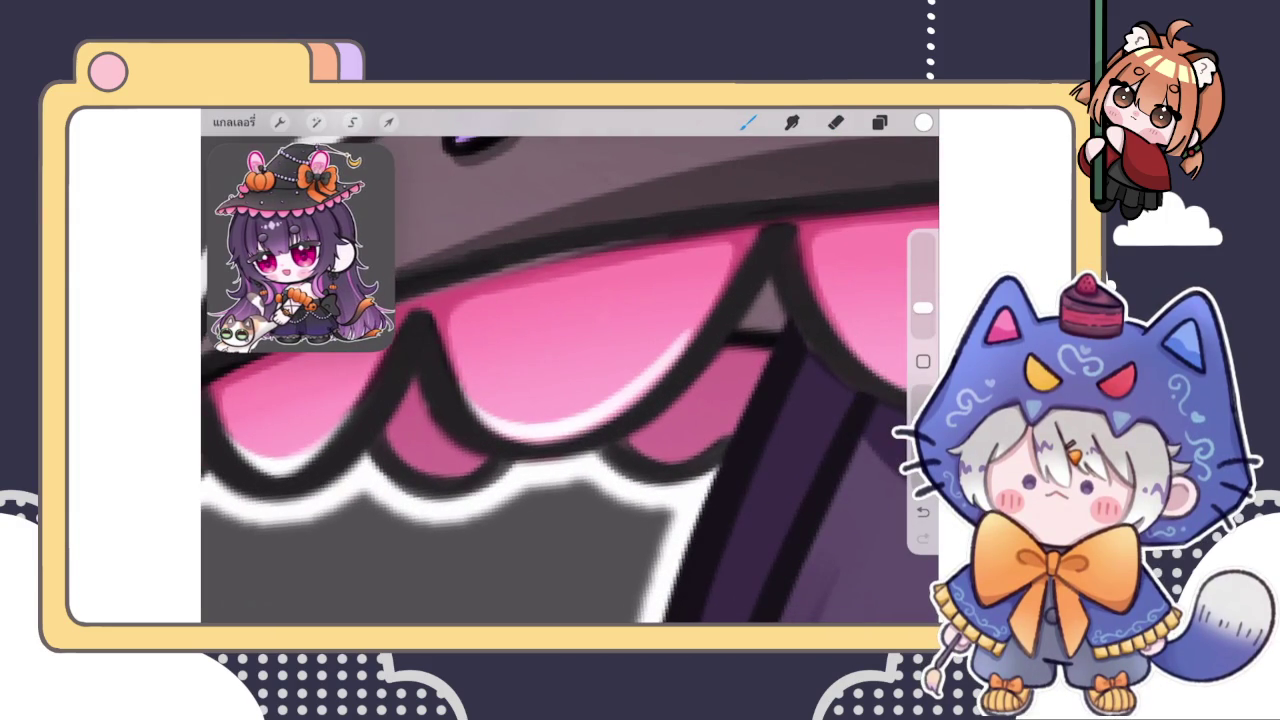
key("ctrl+z")
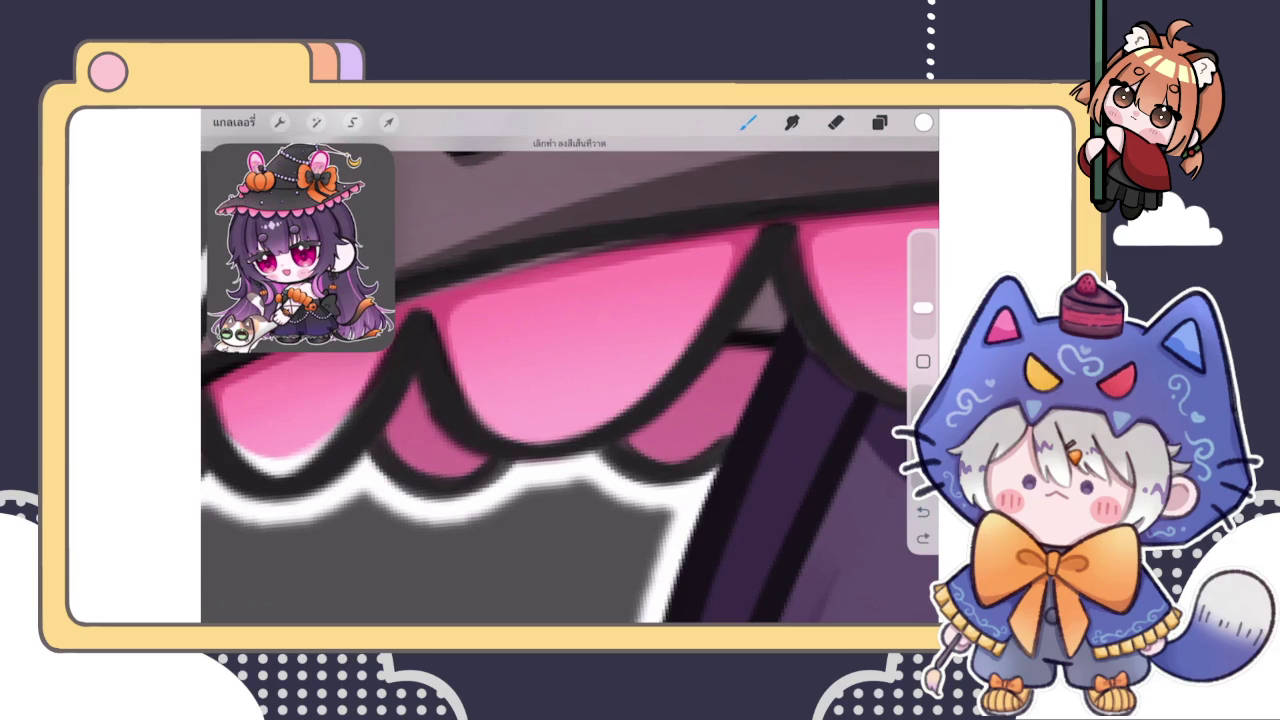
left_click_drag(465, 425, 600, 430)
key("ctrl+z")
left_click_drag(470, 425, 650, 370)
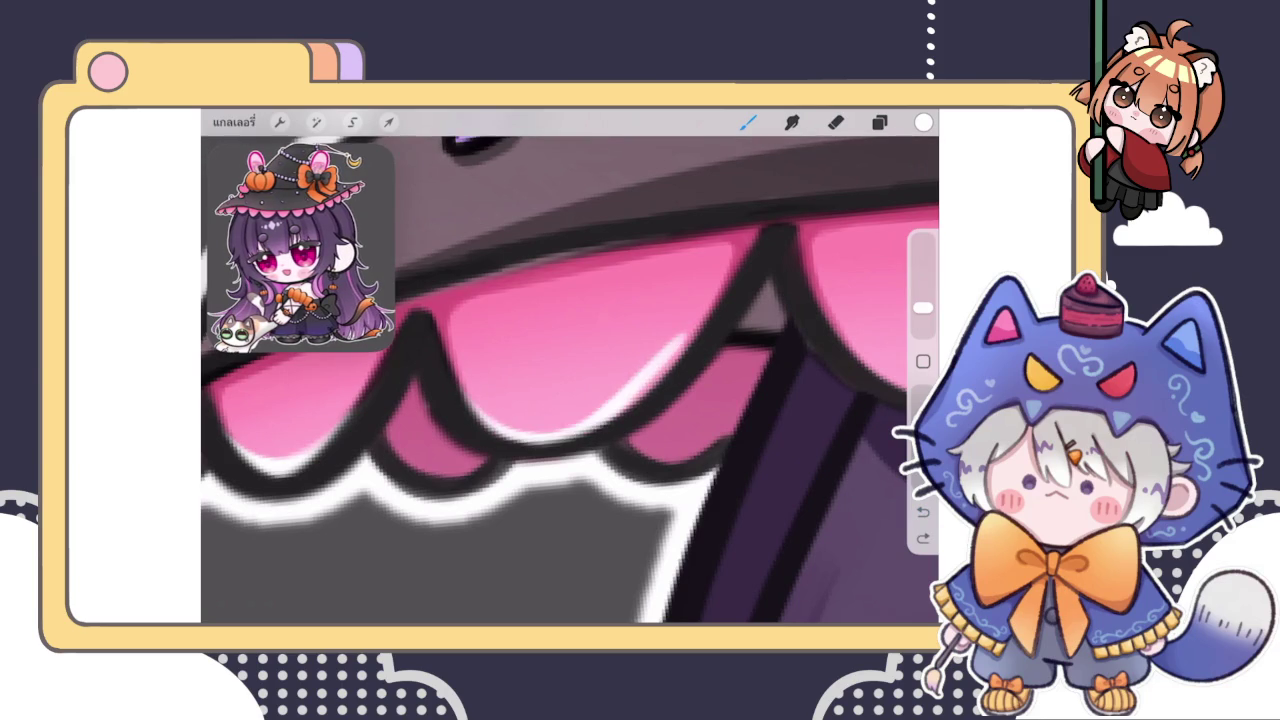
key("ctrl+z")
left_click_drag(490, 432, 650, 395)
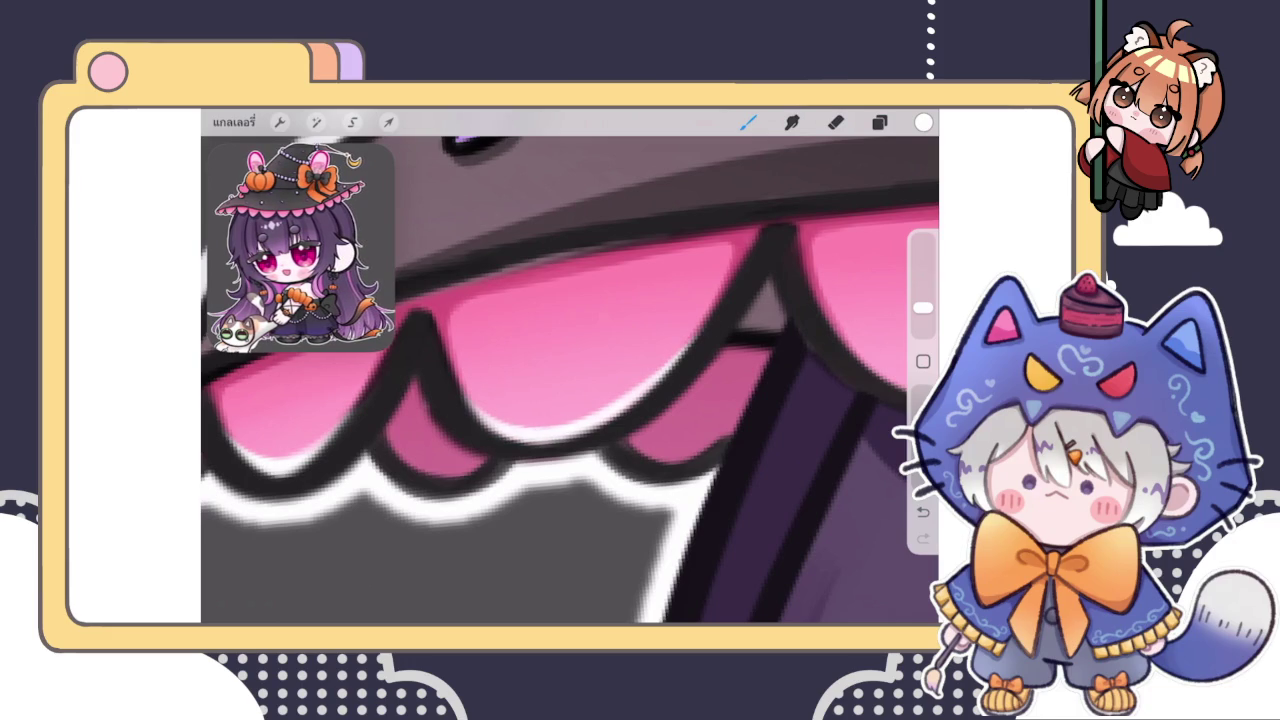
scroll(541, 450, "down", 5)
scroll(570, 380, "down", 3)
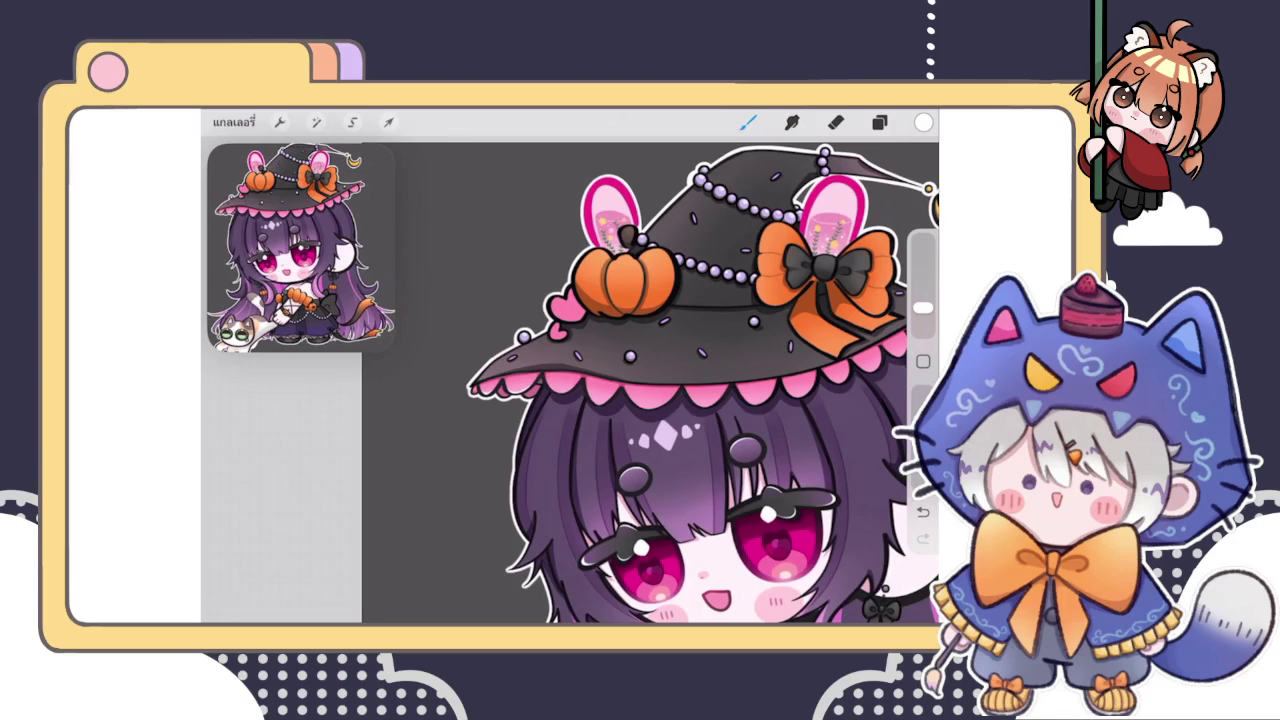
Zoom in and brush a white highlight along the pink scallop's lower-left edge
scroll(560, 400, "up", 5)
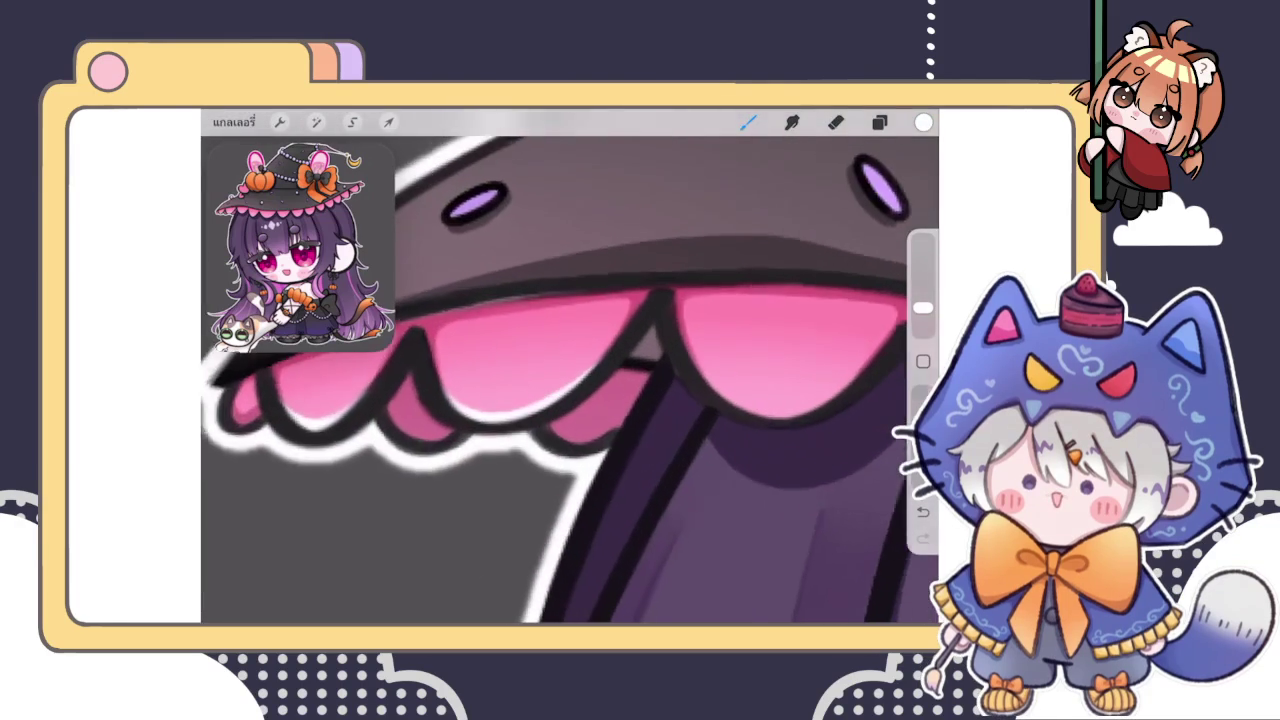
scroll(555, 450, "up", 2)
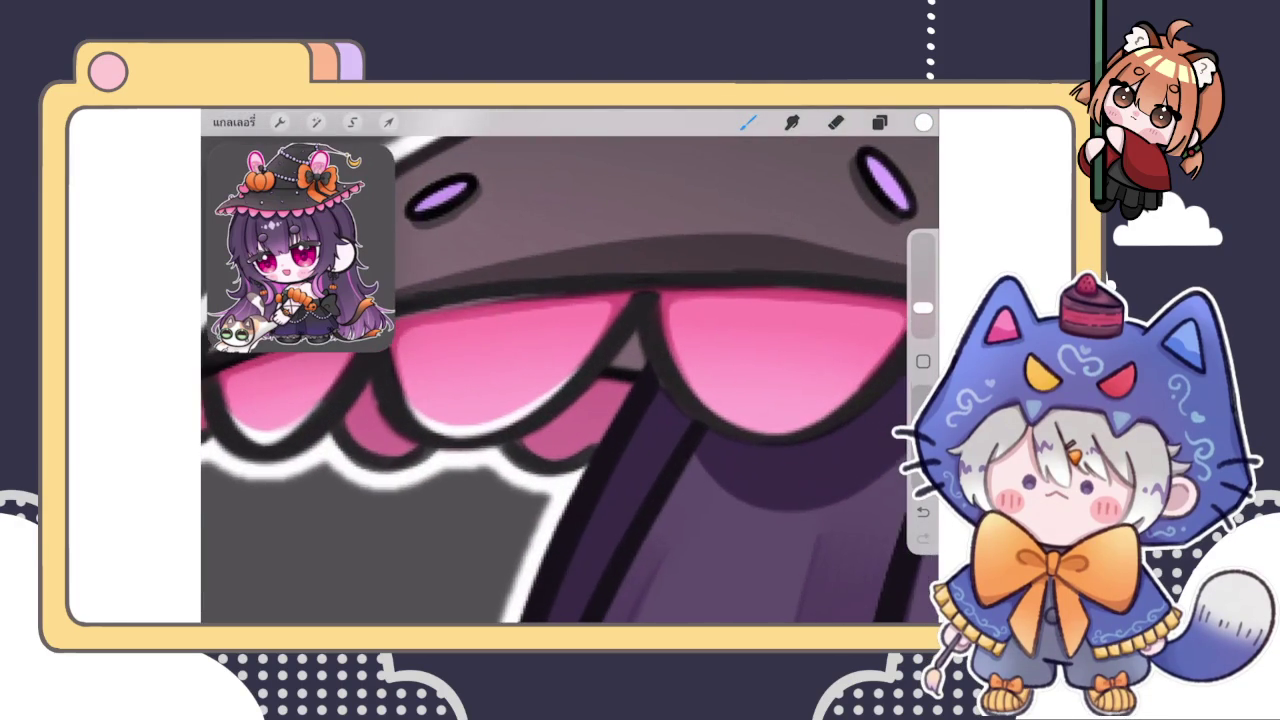
scroll(570, 380, "up", 2)
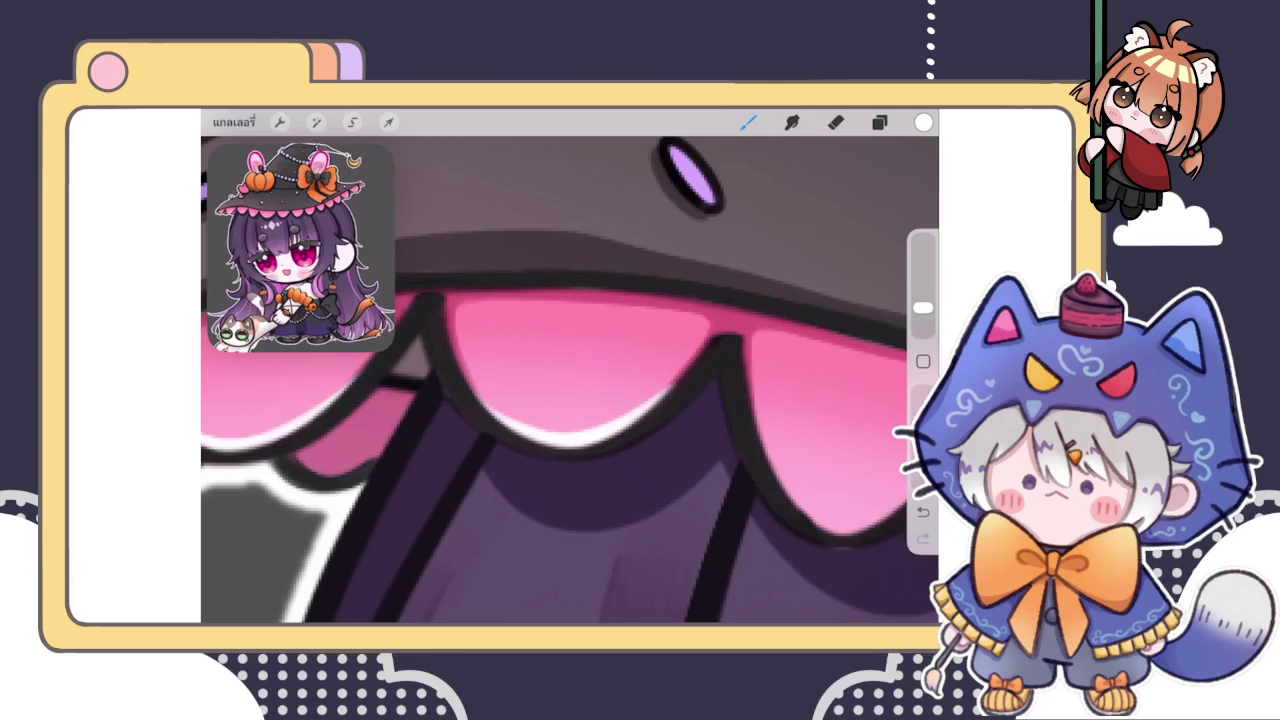
scroll(570, 380, "up", 3)
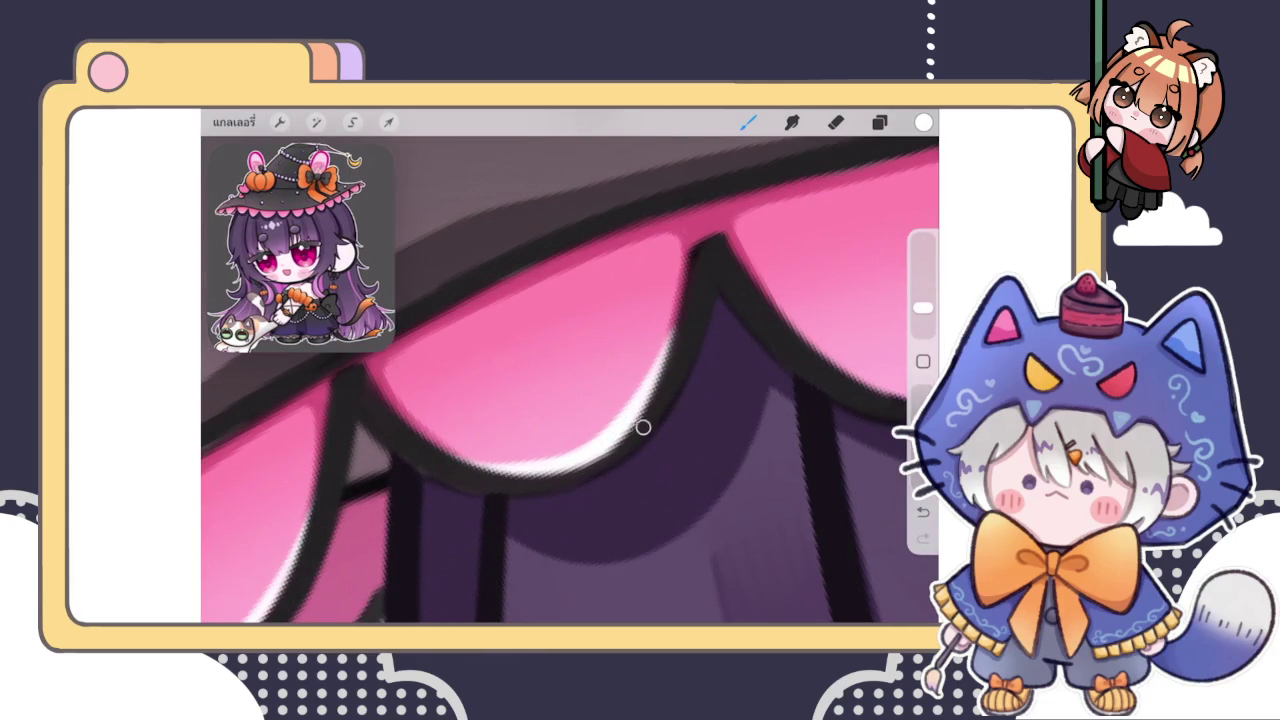
scroll(612, 450, "down", 2)
scroll(570, 380, "down", 3)
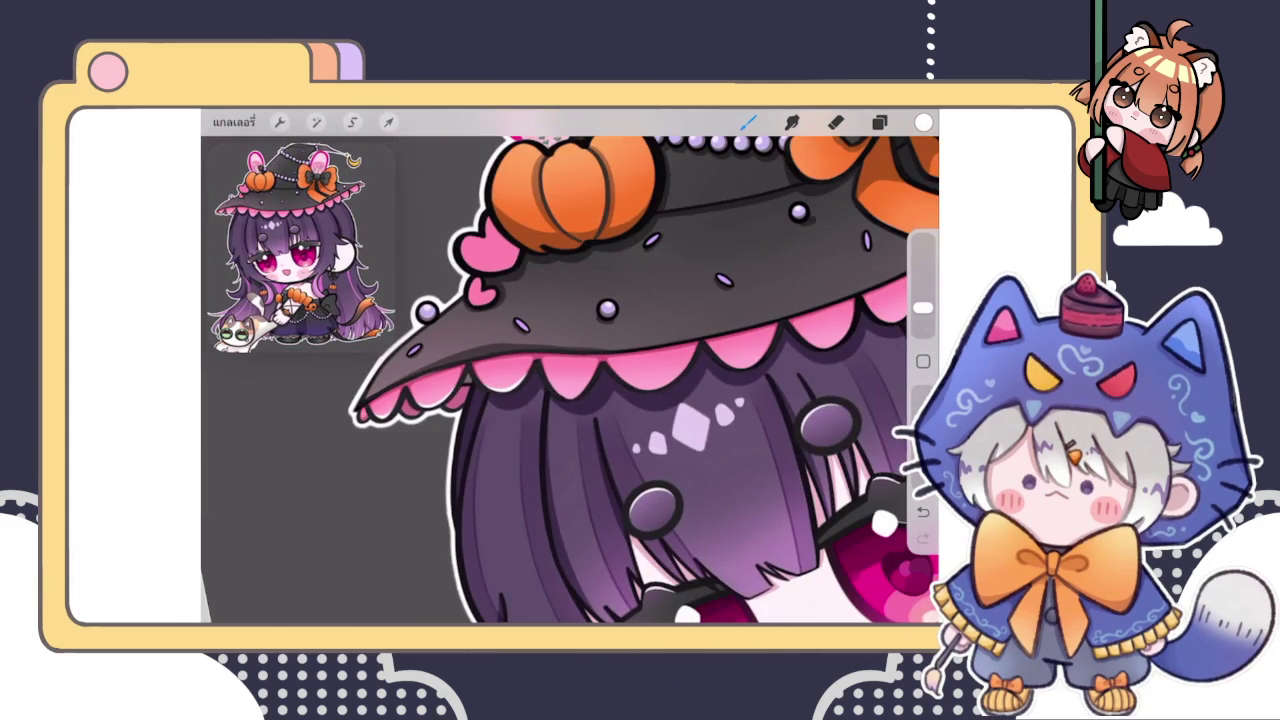
scroll(570, 380, "up", 3)
scroll(570, 380, "up", 2)
left_click_drag(488, 376, 518, 426)
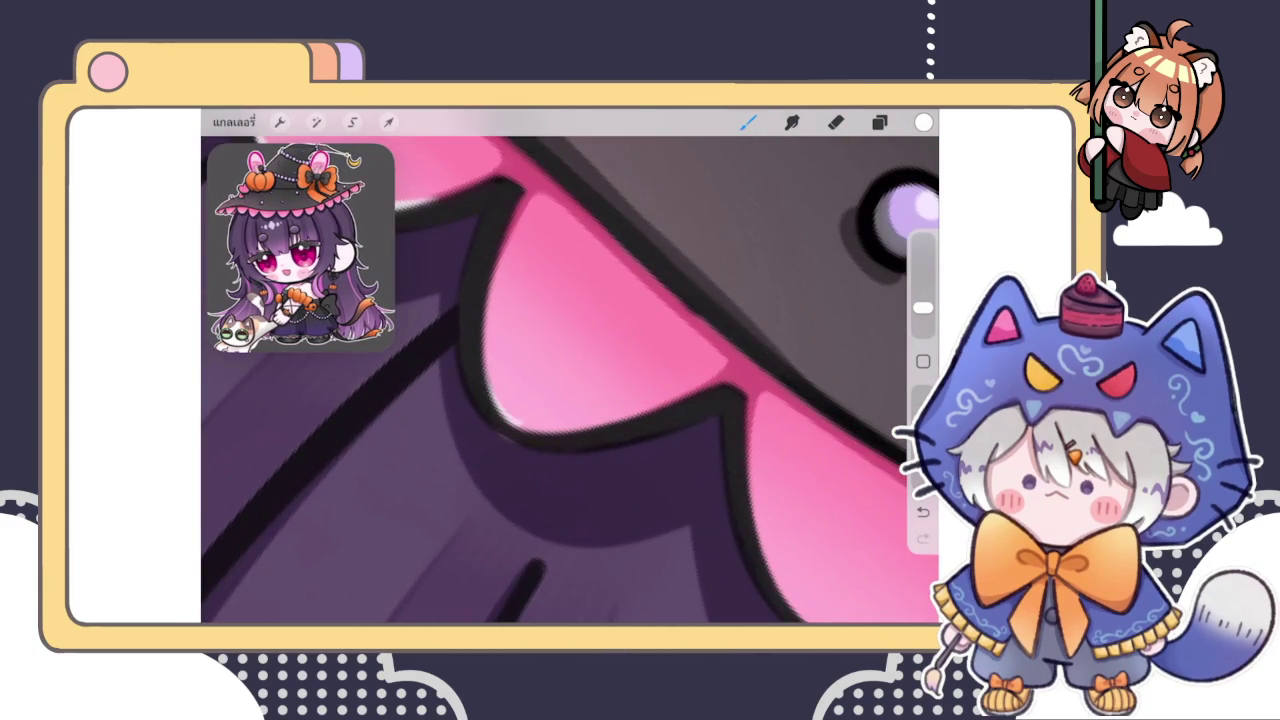
left_click_drag(488, 385, 592, 425)
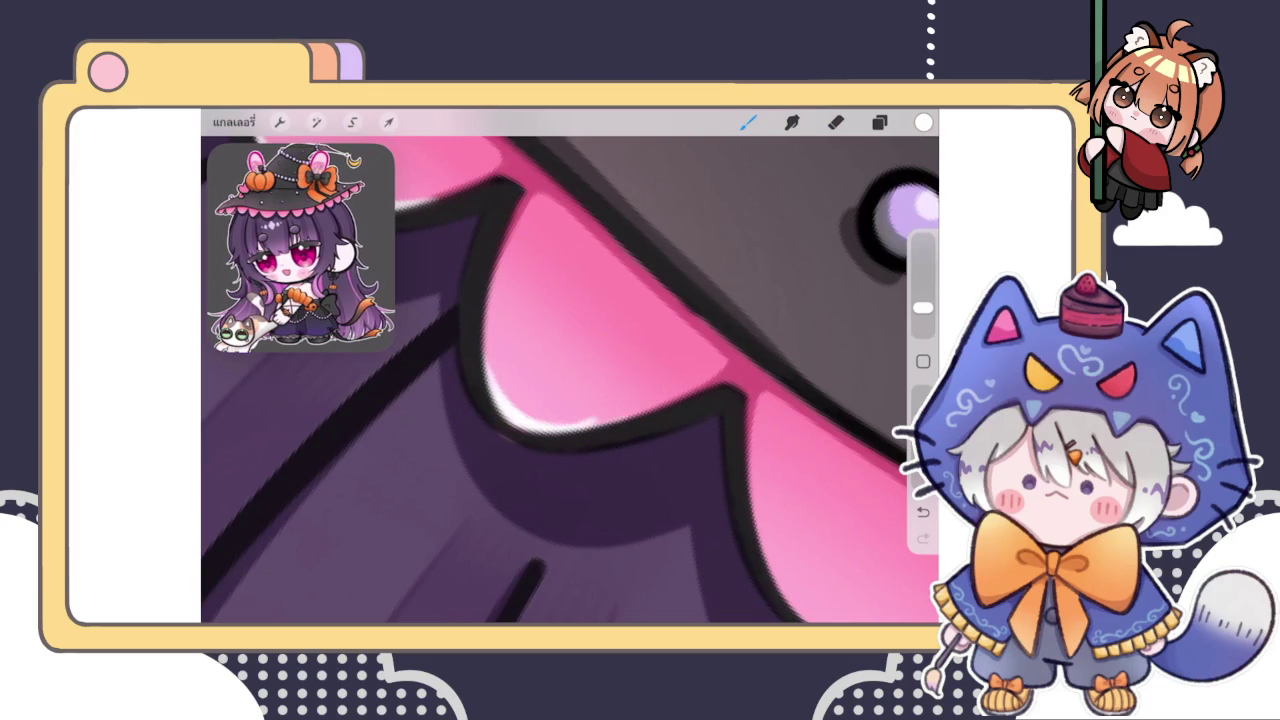
left_click(836, 122)
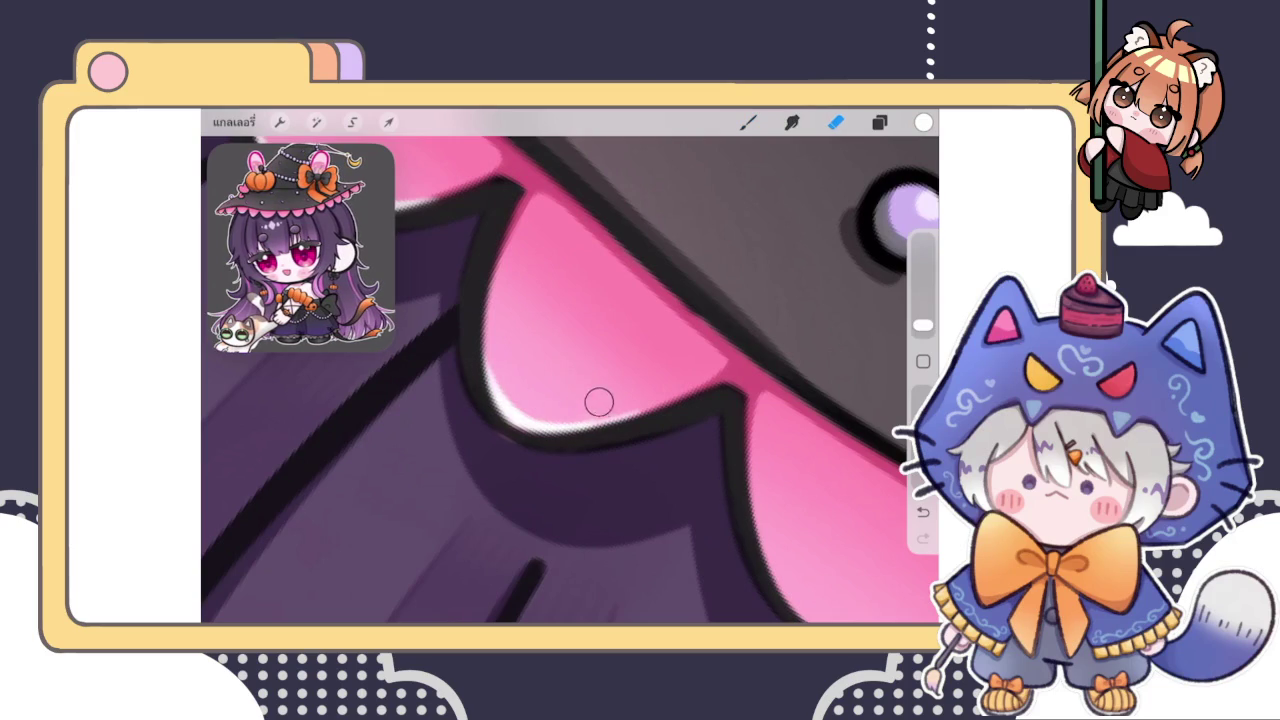
scroll(570, 380, "down", 3)
scroll(570, 380, "down", 3)
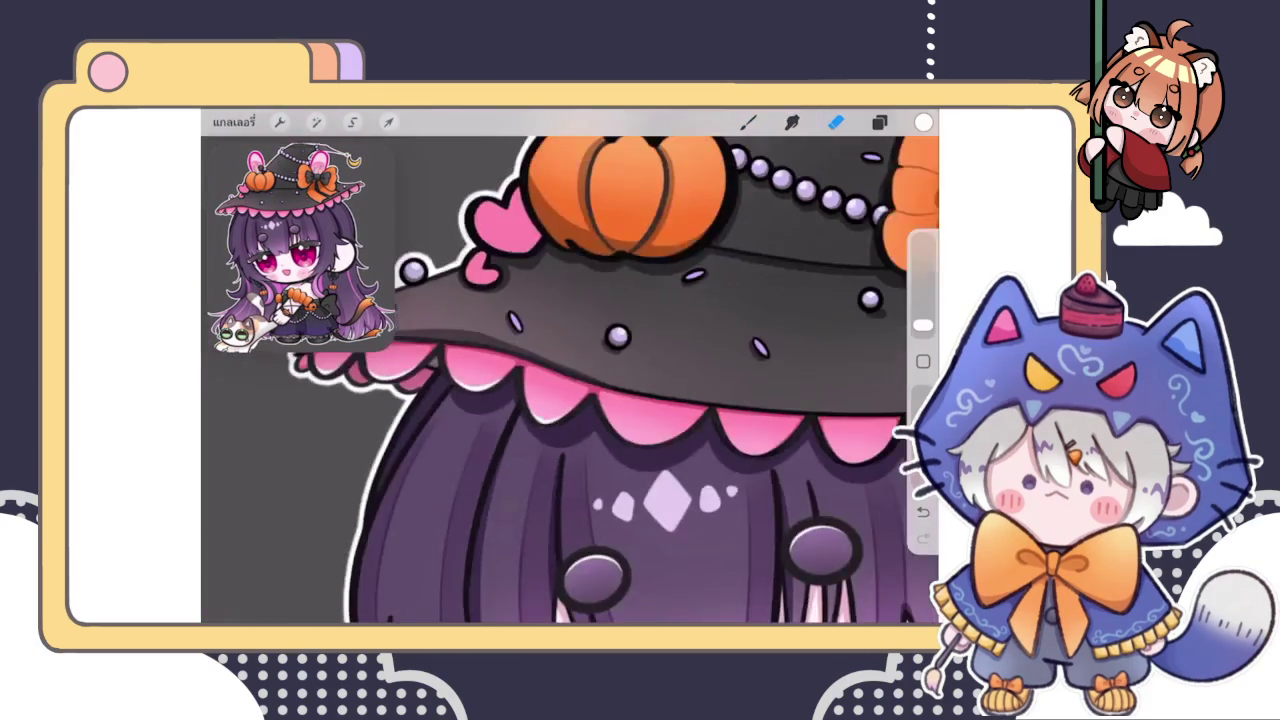
scroll(570, 380, "down", 3)
scroll(570, 380, "down", 2)
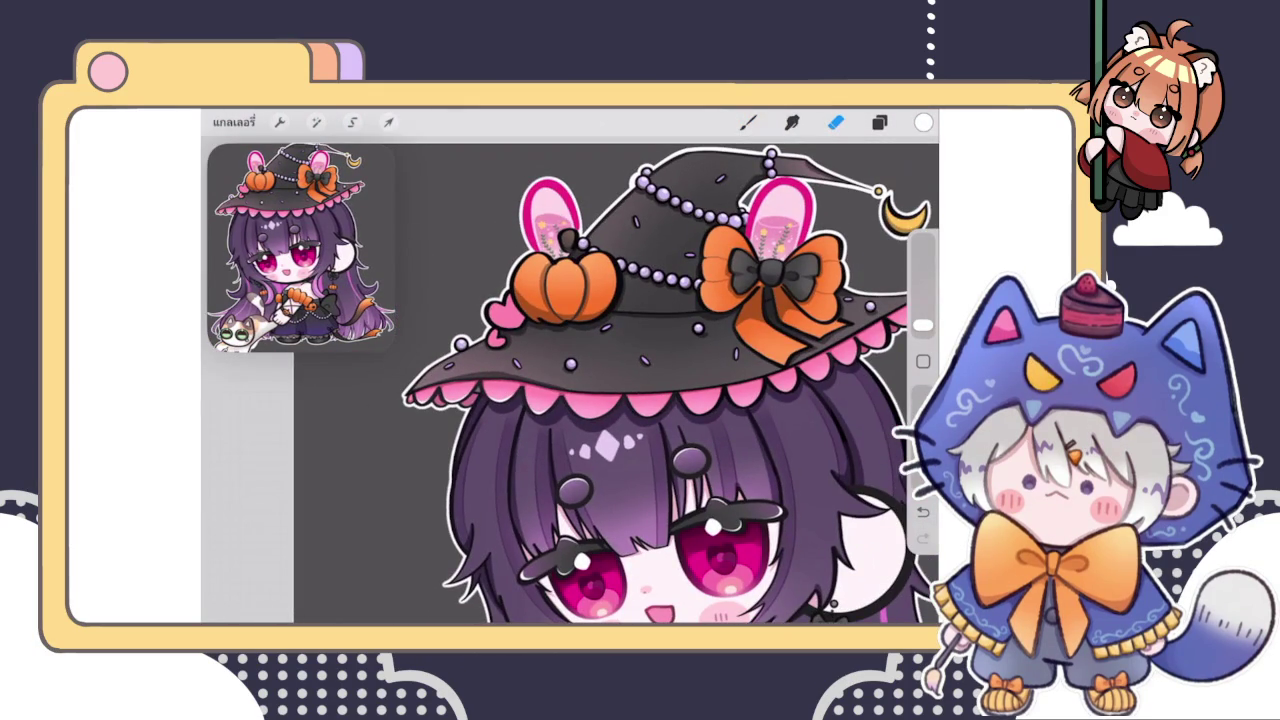
left_click(748, 122)
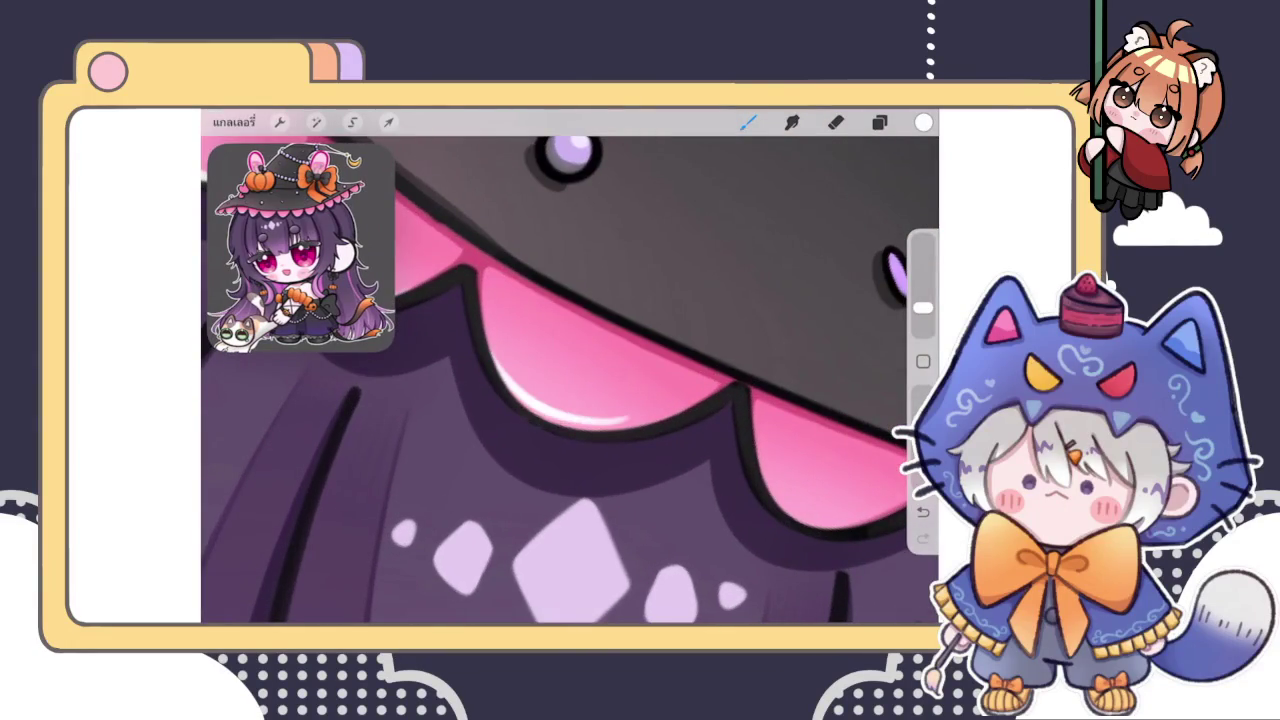
Paint a white highlight along a scallop's left curve, undoing overlong and faint strokes
key("ctrl+z")
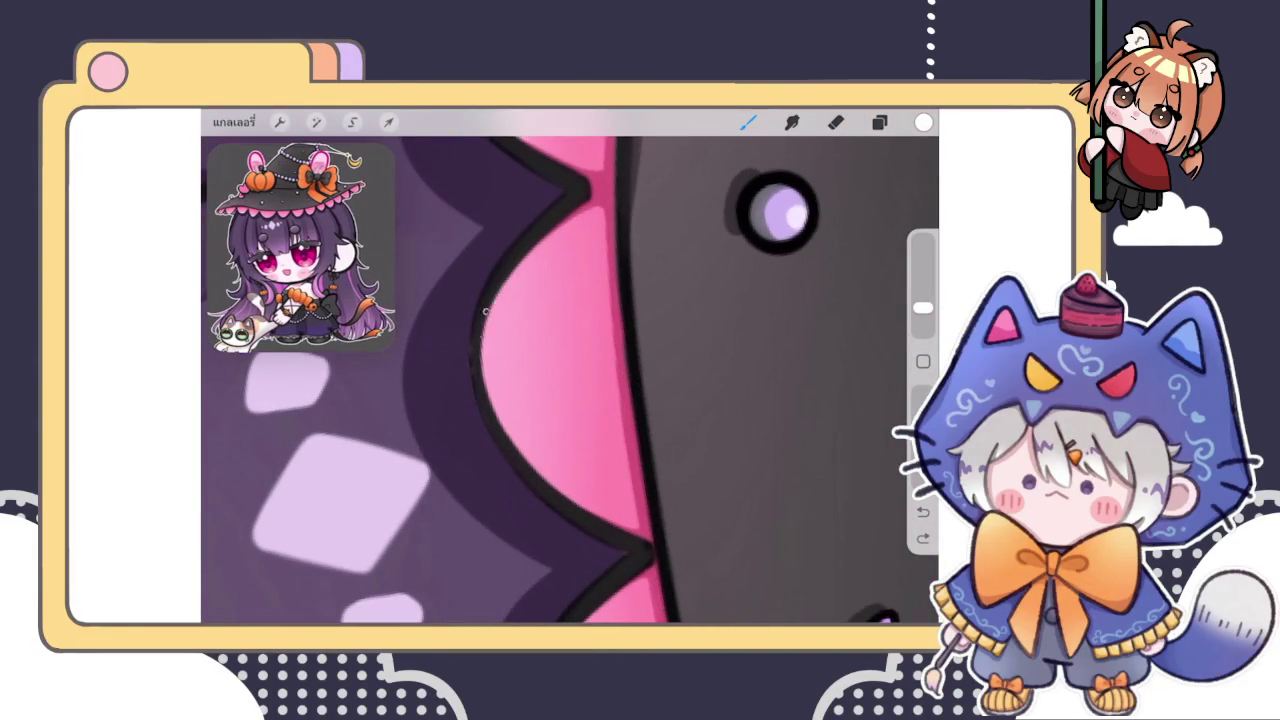
left_click_drag(503, 280, 484, 430)
left_click_drag(500, 266, 606, 524)
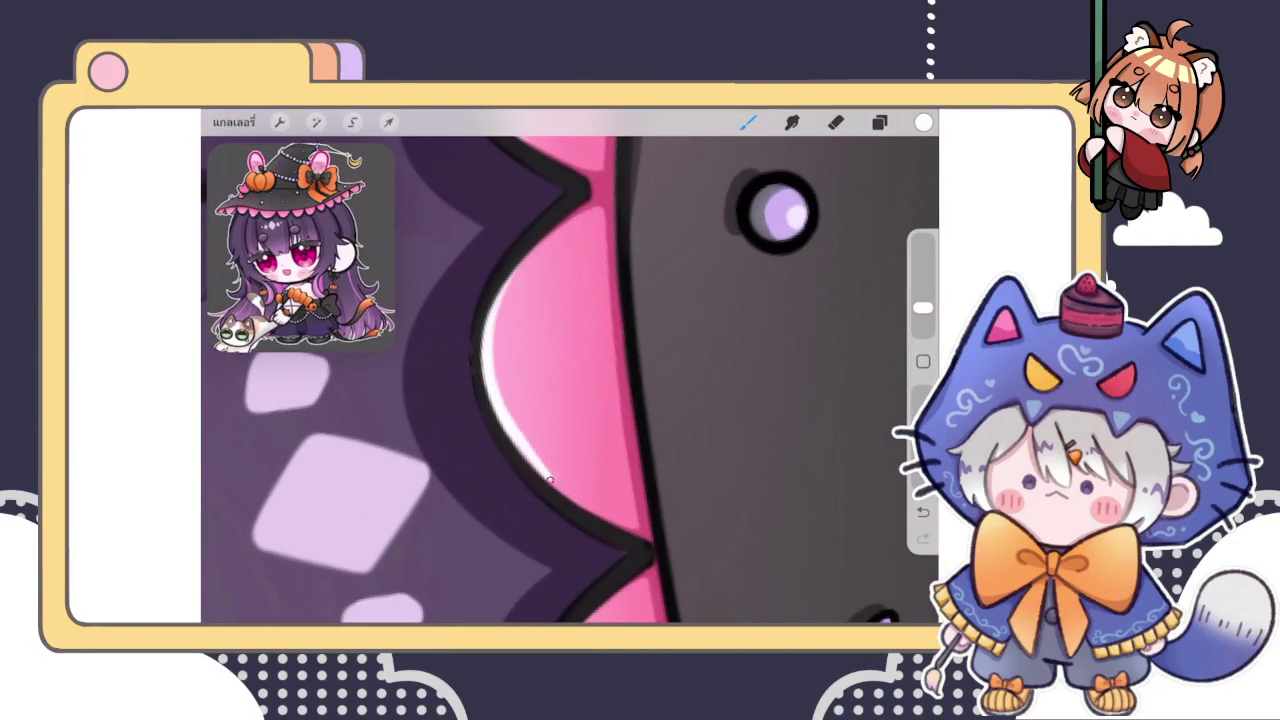
key("ctrl+z")
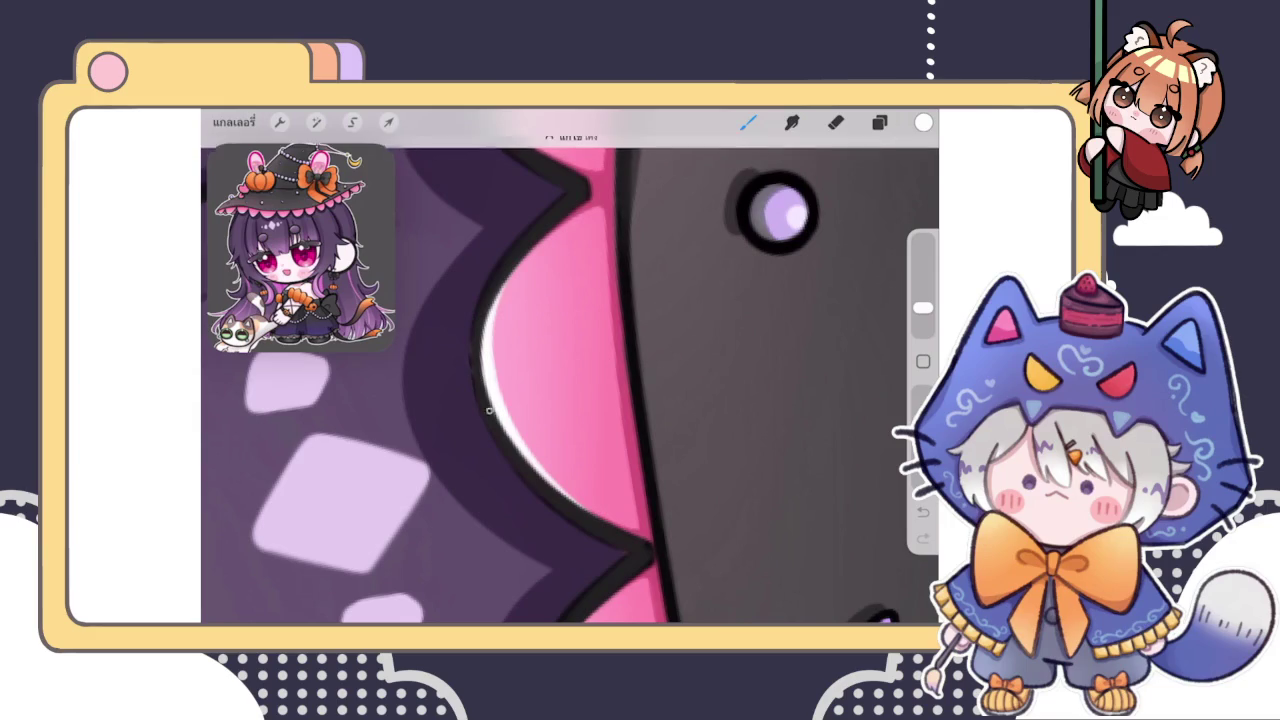
left_click_drag(570, 380, 620, 450)
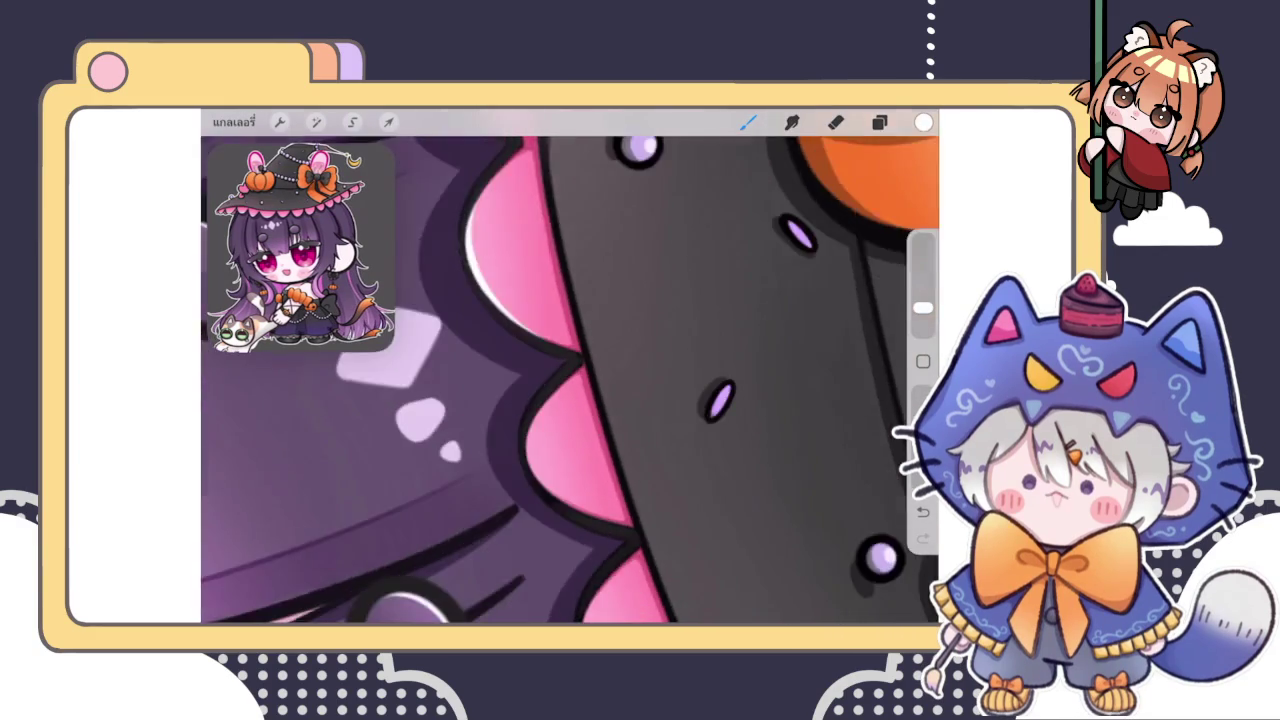
left_click_drag(502, 315, 545, 500)
key("ctrl+z")
key("e")
key("b")
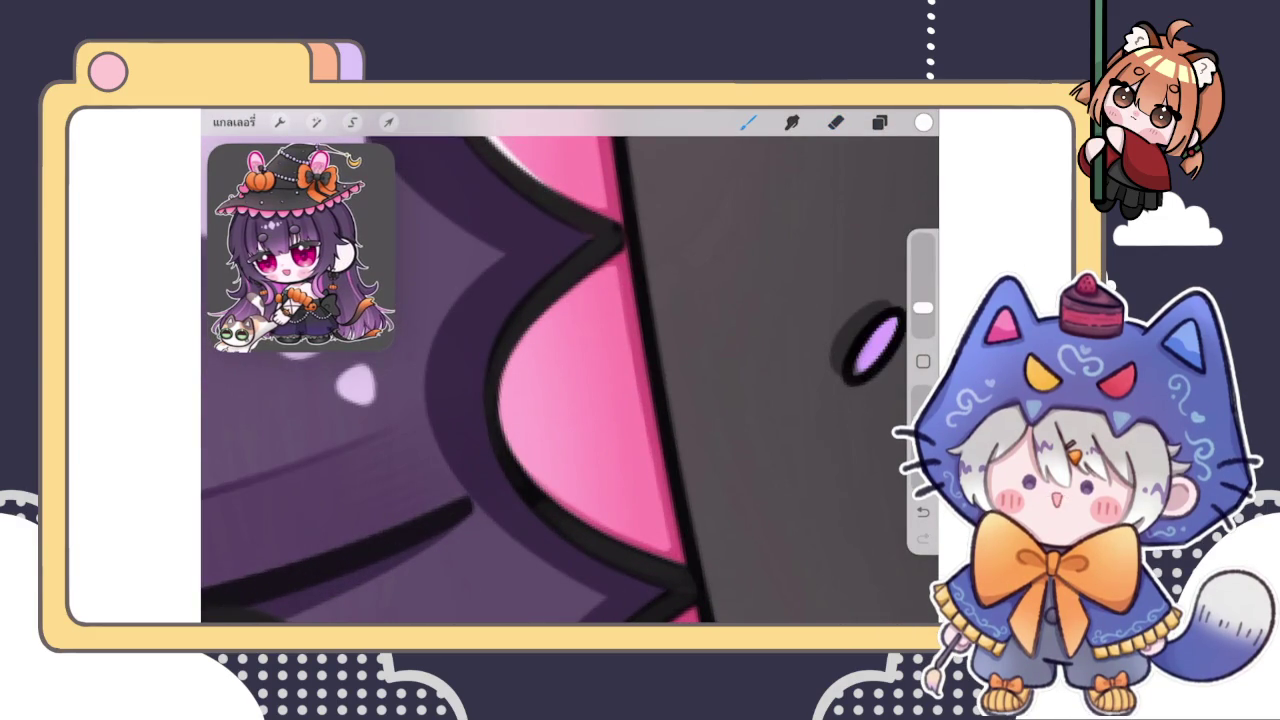
left_click_drag(502, 330, 545, 495)
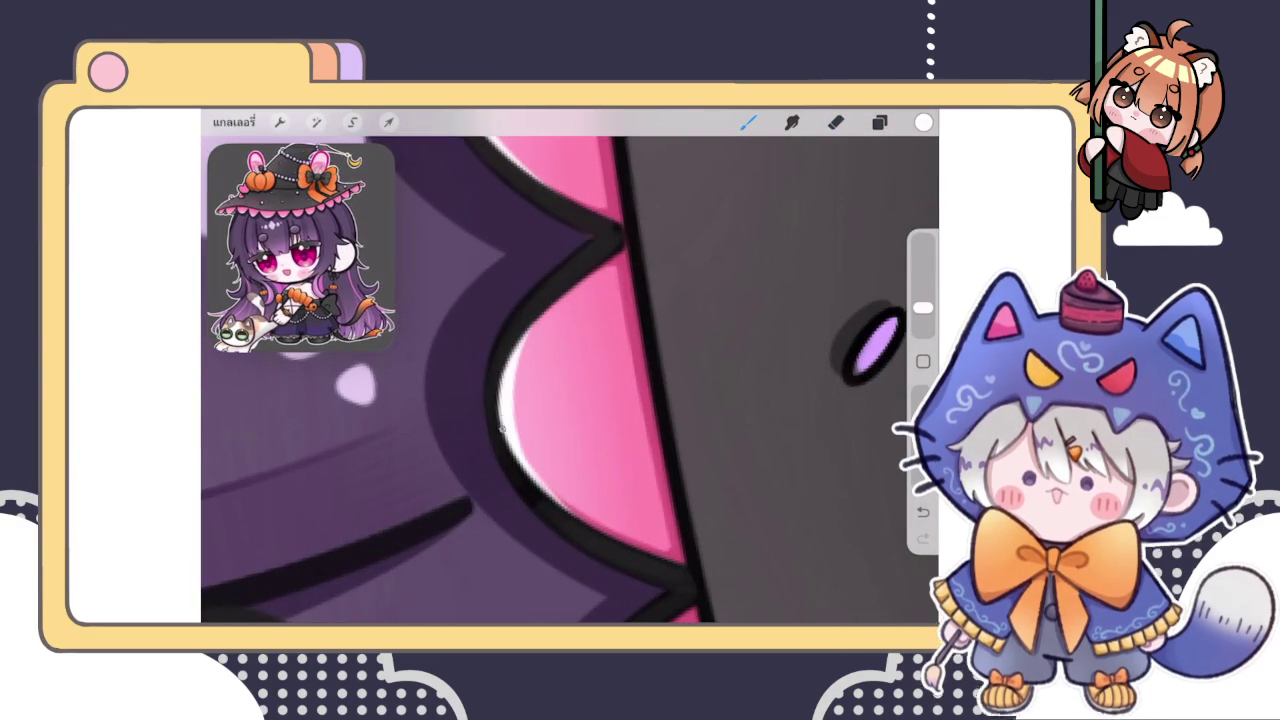
left_click_drag(524, 344, 552, 297)
key("ctrl+z")
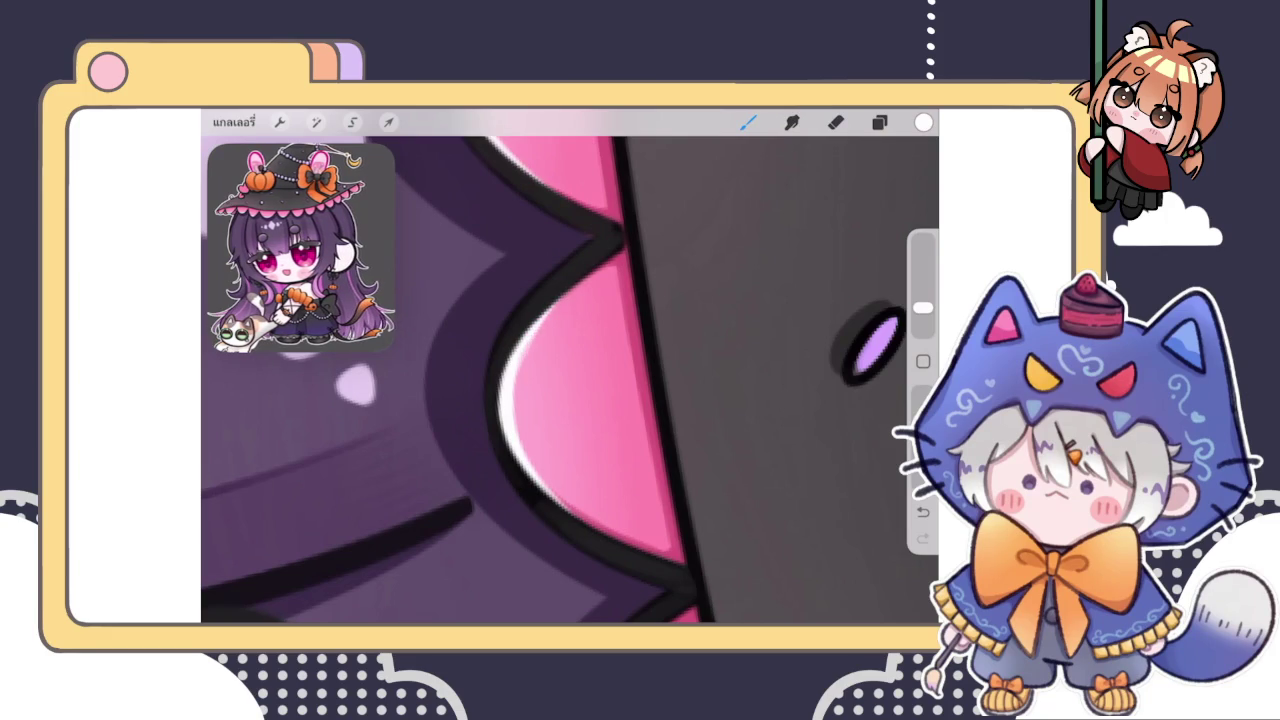
Enlarge the eraser slightly and trim the edge of the white highlight
key("e")
left_click_drag(922, 325, 922, 319)
left_click_drag(571, 414, 587, 362)
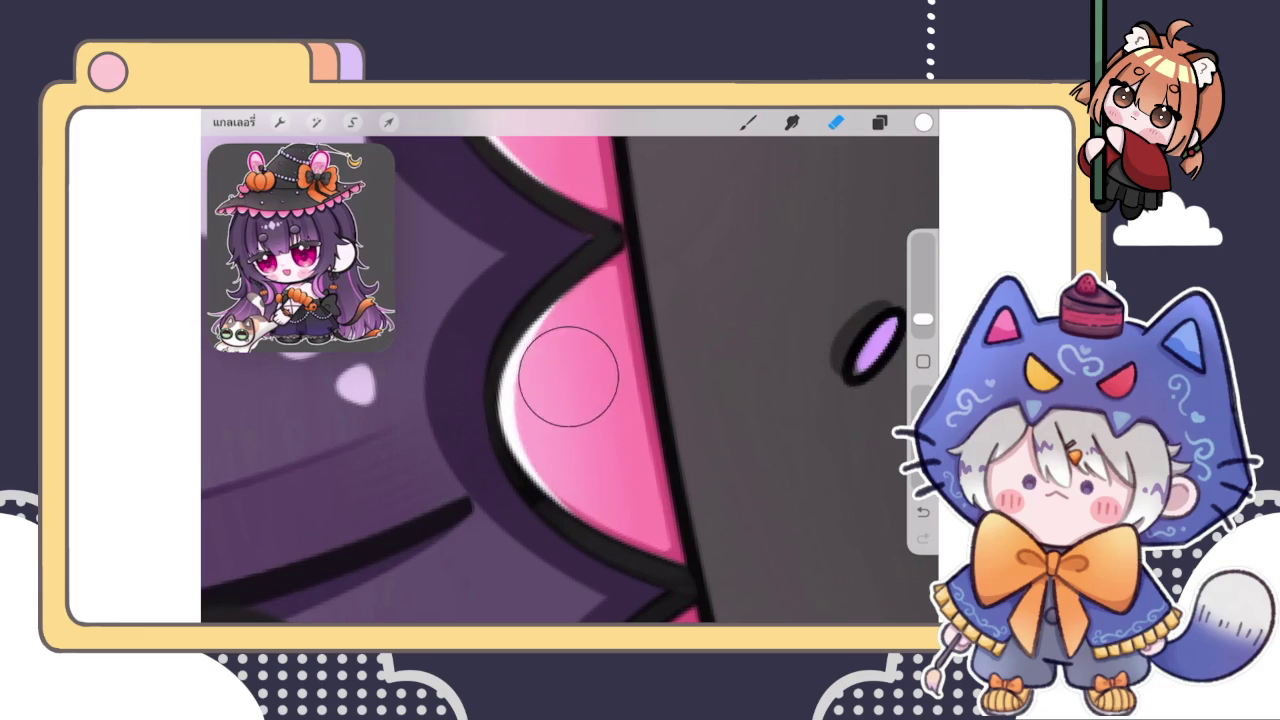
left_click(748, 121)
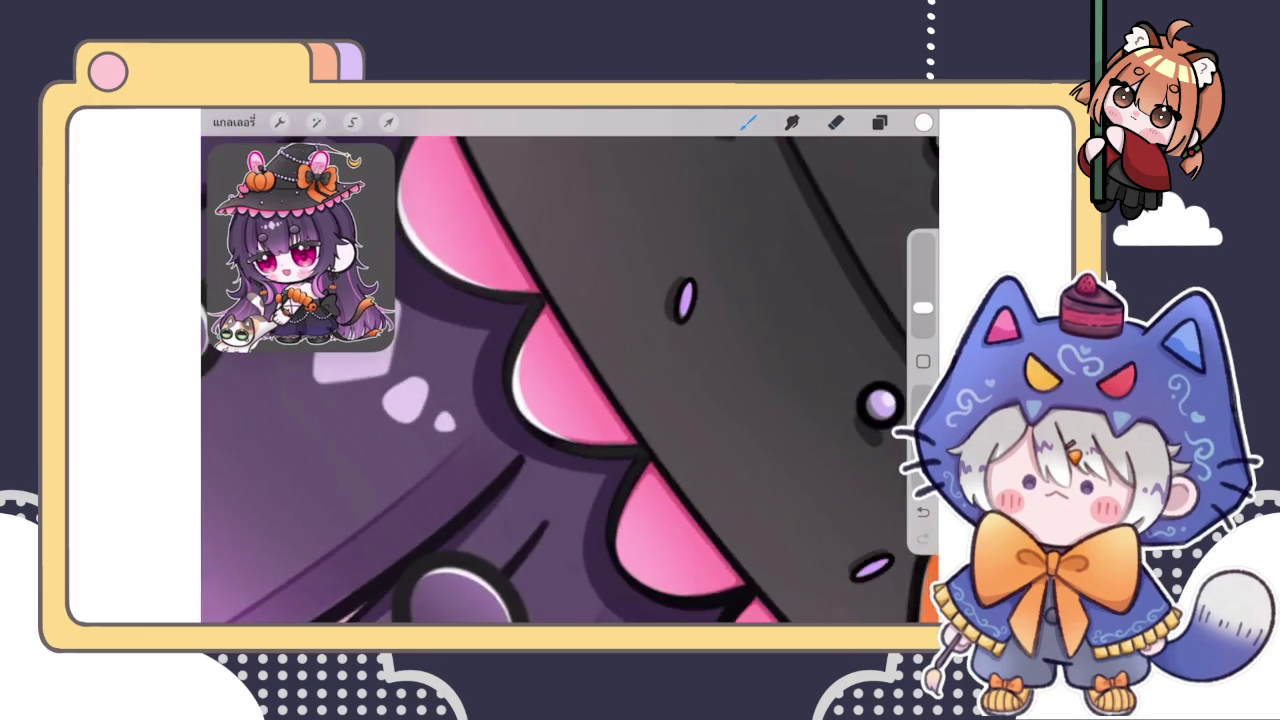
Add a thin white highlight on the middle scallop's left edge
scroll(570, 380, "up", 3)
mouse_move(520, 382)
left_mouse_down()
mouse_move(542, 470)
mouse_move(560, 482)
left_mouse_up()
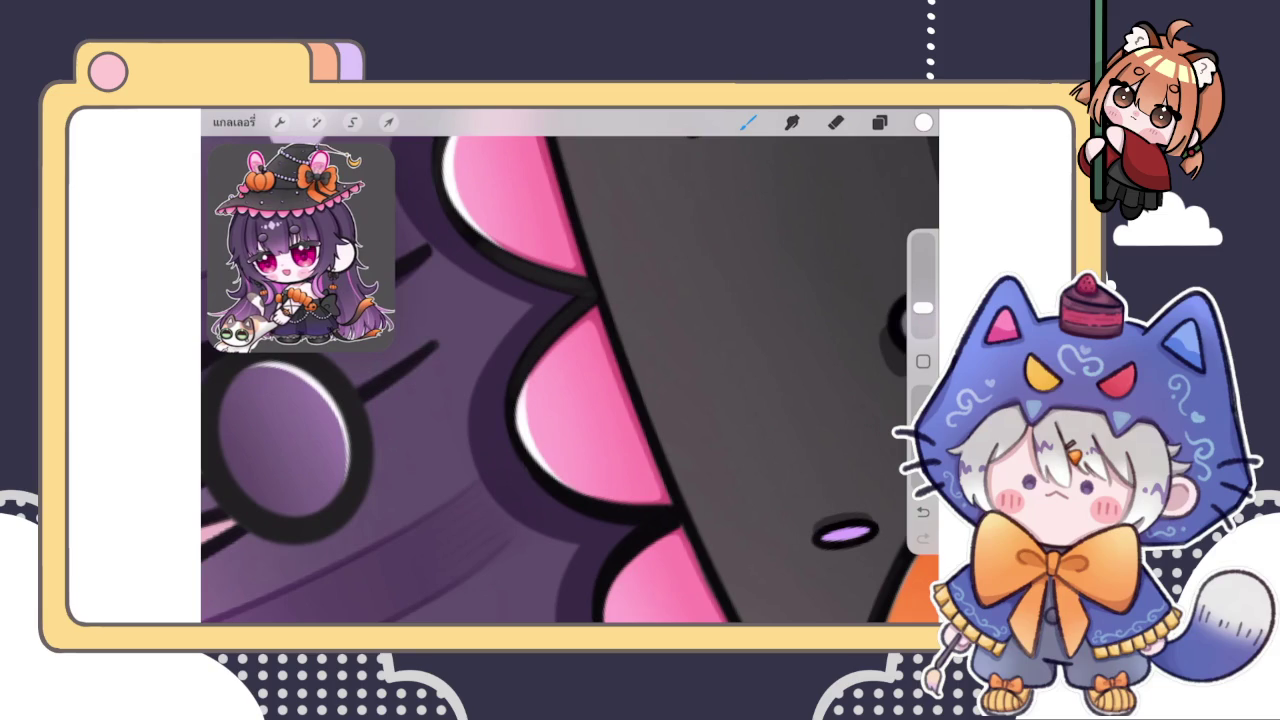
scroll(570, 380, "down", 1)
key("e")
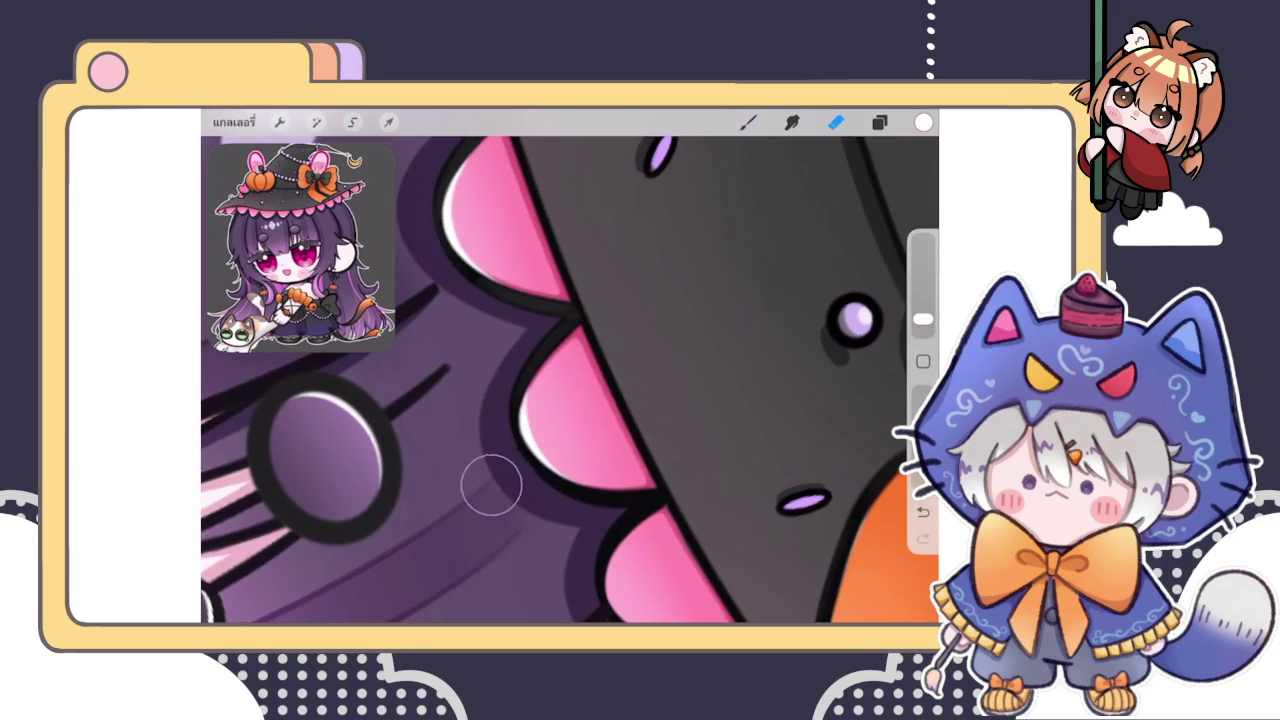
key("b")
scroll(570, 367, "down", 3)
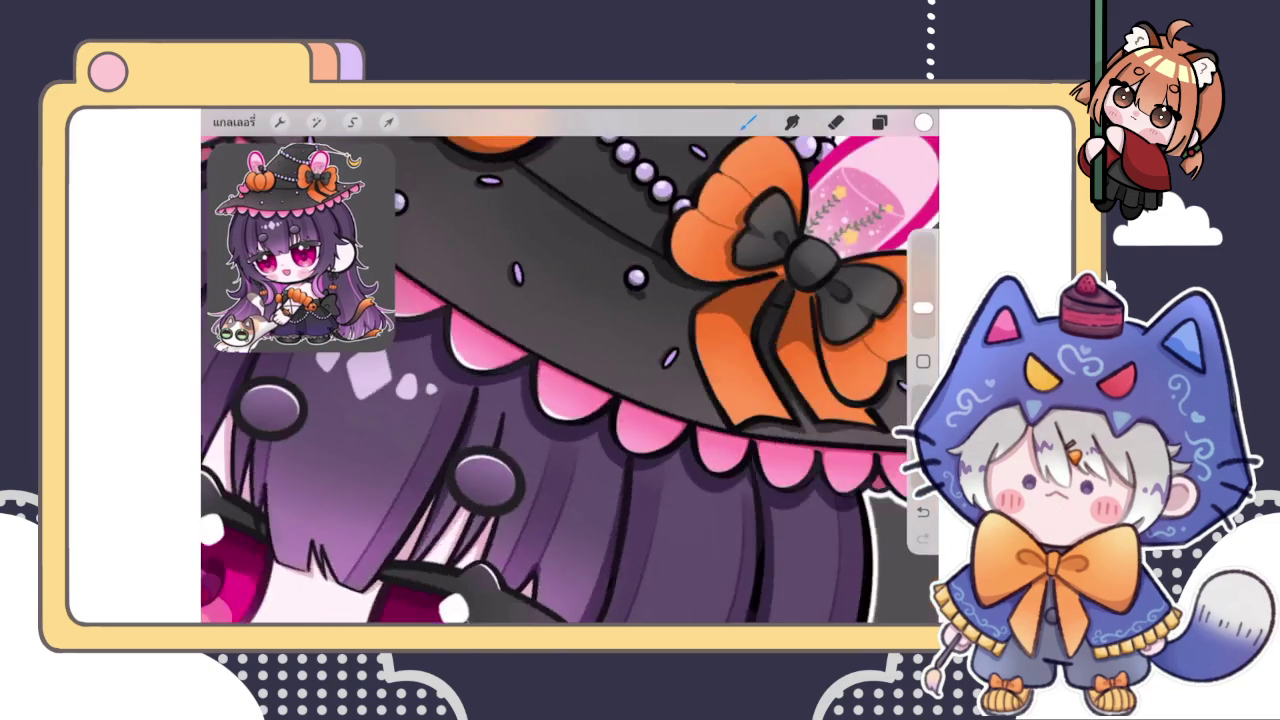
Paint white highlights along the middle pink scallop's bottom edge
scroll(570, 367, "down", 2)
scroll(570, 380, "down", 3)
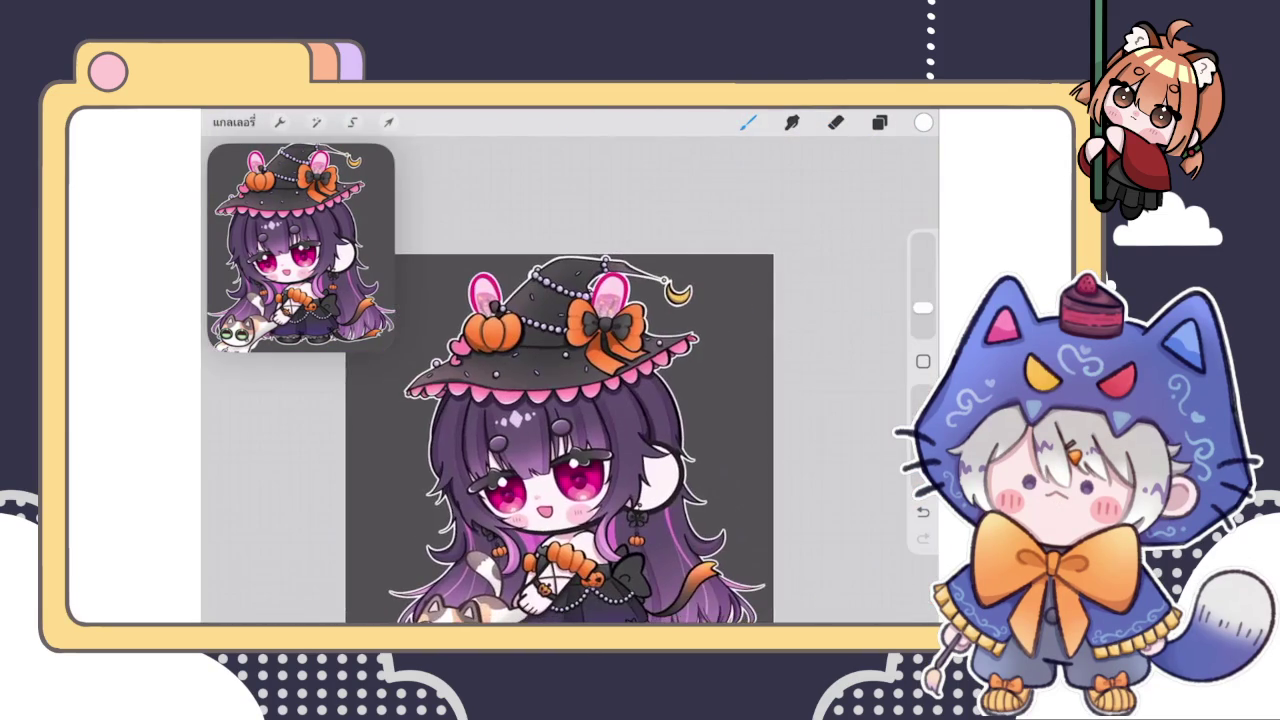
scroll(540, 390, "up", 5)
scroll(540, 390, "up", 3)
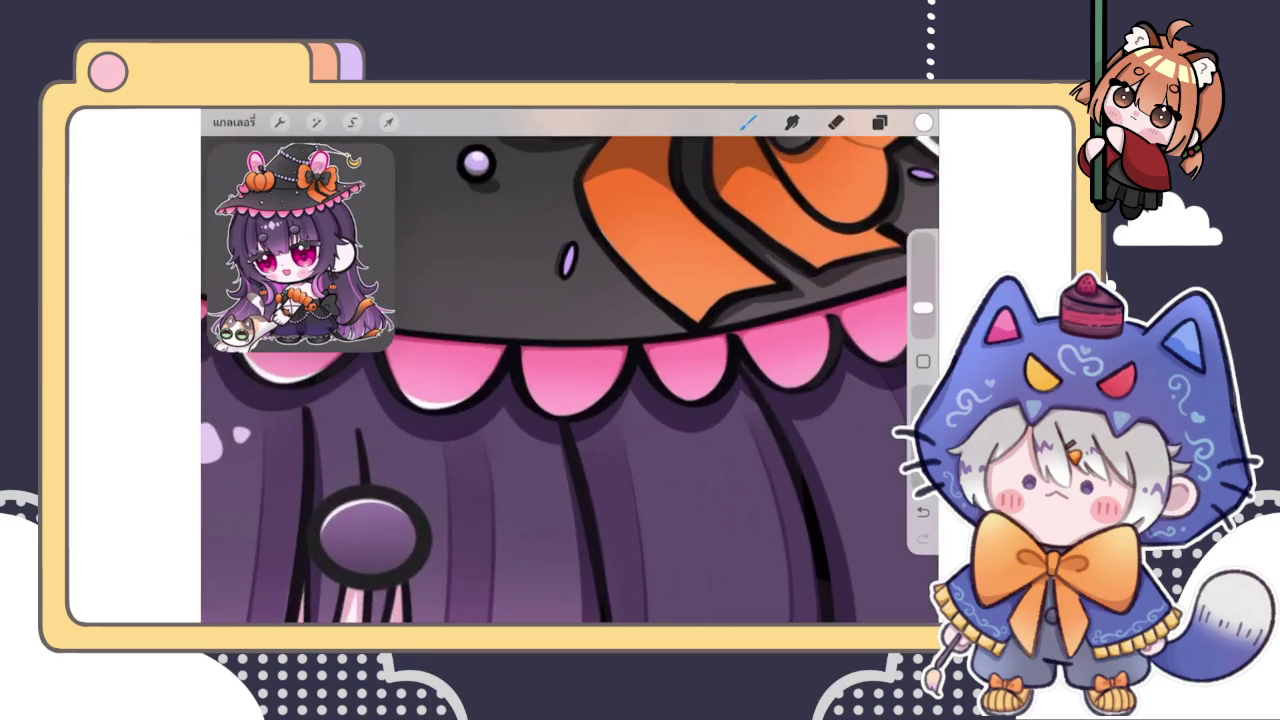
scroll(514, 461, "up", 3)
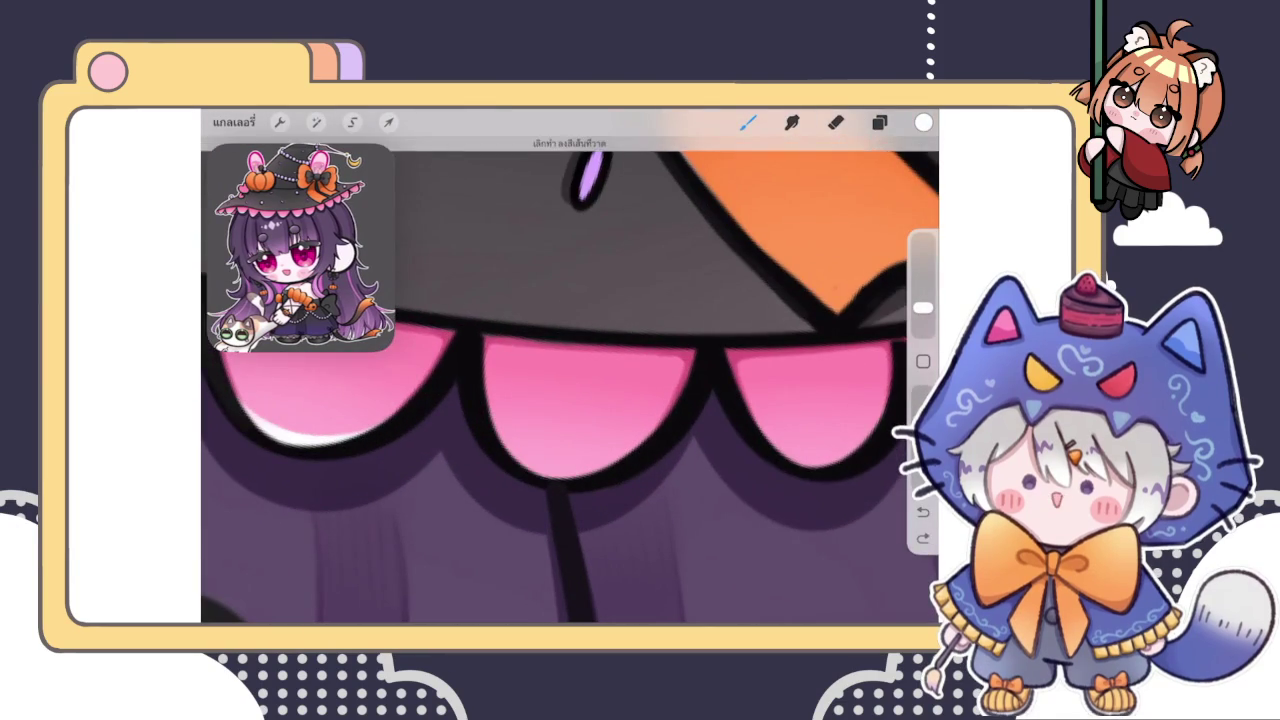
left_click_drag(514, 461, 662, 448)
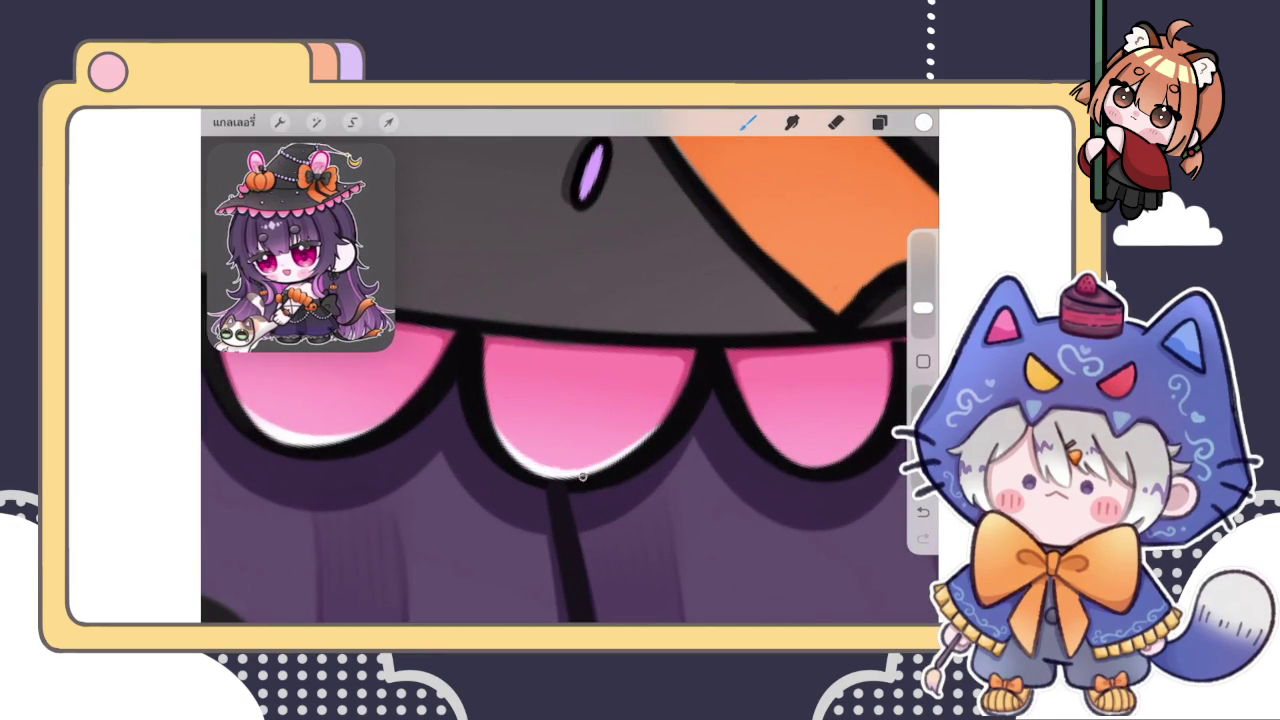
scroll(570, 380, "down", 2)
scroll(570, 380, "up", 2)
left_click_drag(575, 462, 665, 462)
scroll(570, 380, "up", 2)
Undo the stray highlight strokes and redraw the middle scallop's bottom-right highlight
left_click_drag(570, 462, 705, 410)
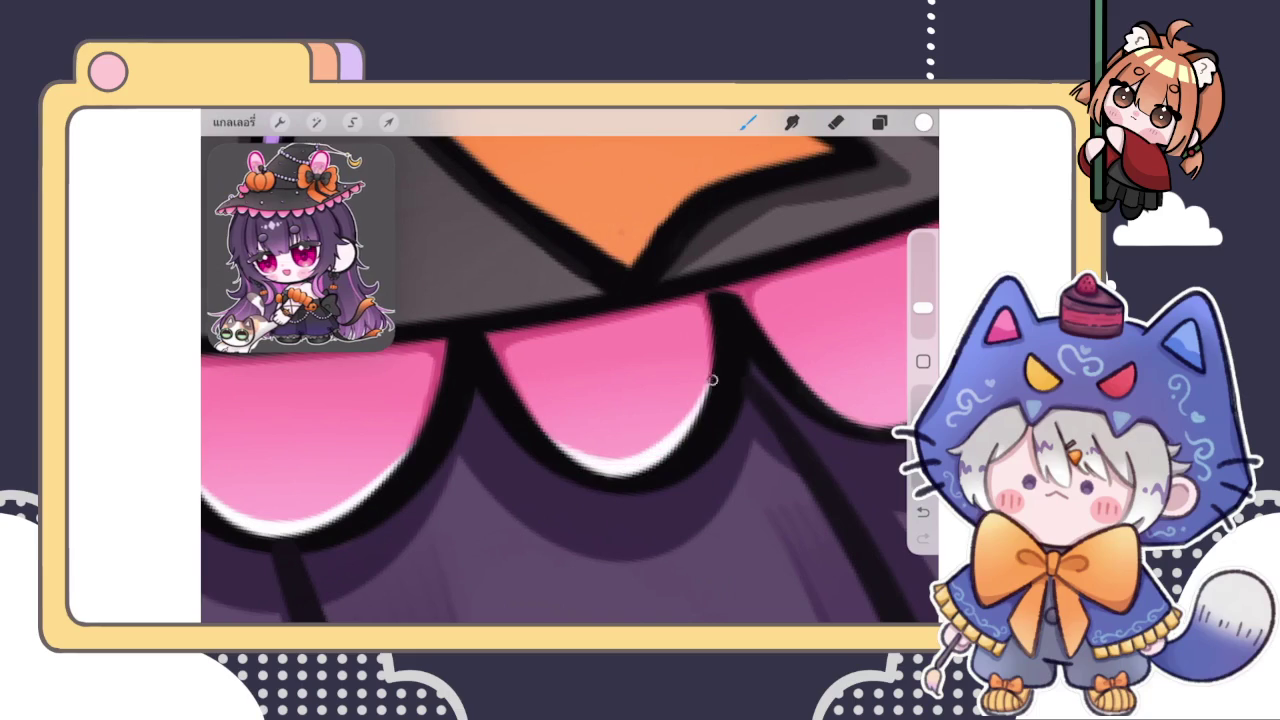
key("ctrl+z")
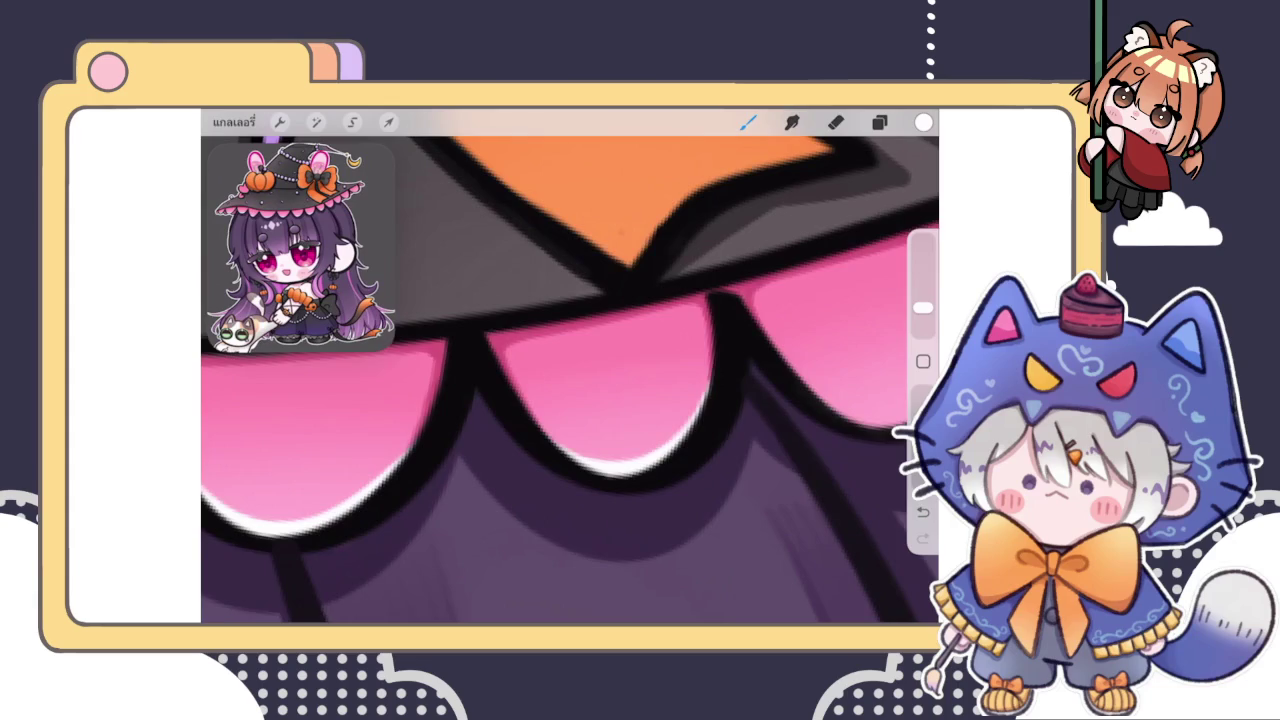
scroll(570, 380, "down", 3)
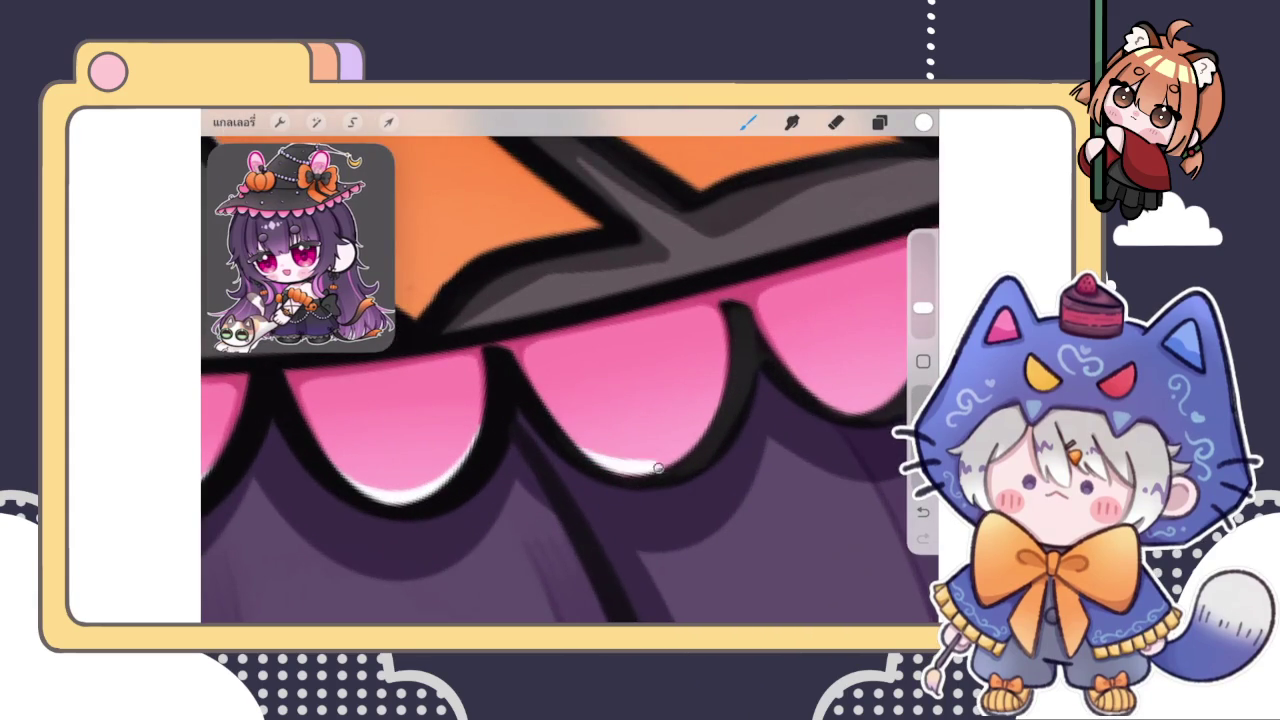
key("ctrl+z")
mouse_move(592, 466)
left_mouse_down()
mouse_move(712, 440)
mouse_move(722, 380)
left_mouse_up()
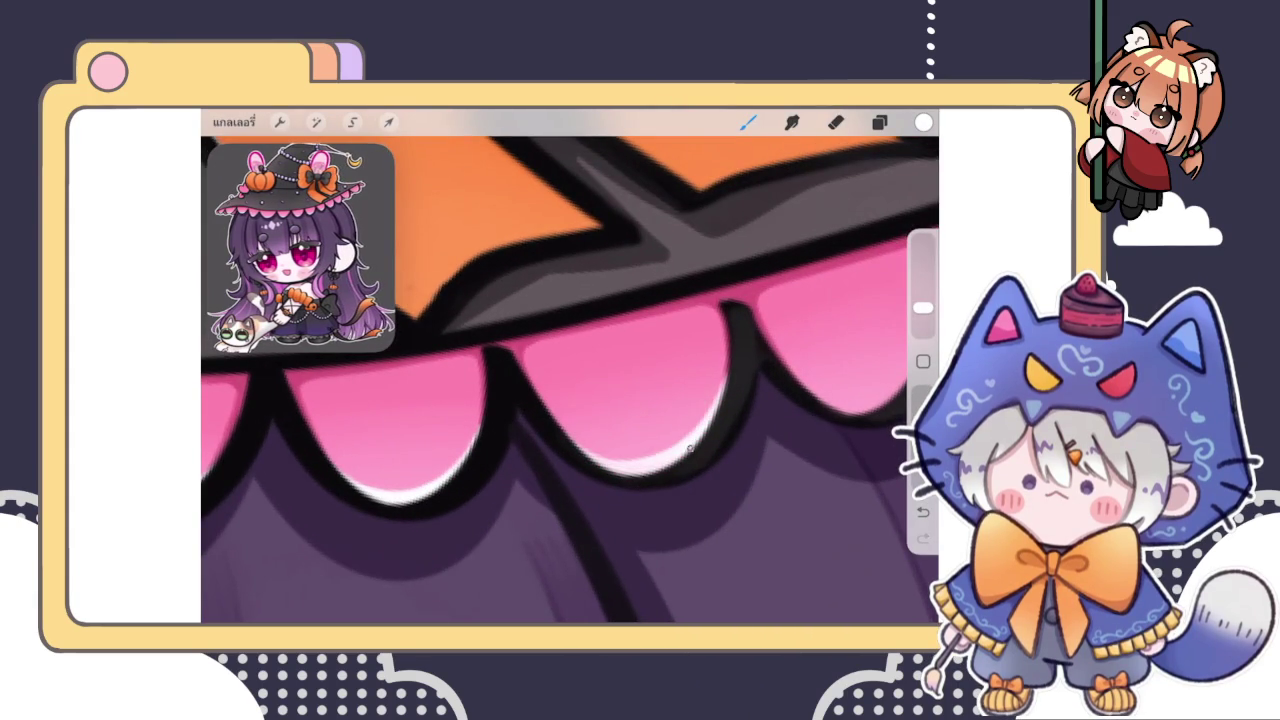
Strengthen and brighten the white highlight along the middle scallop's bottom edge
scroll(570, 380, "down", 2)
scroll(570, 380, "down", 1)
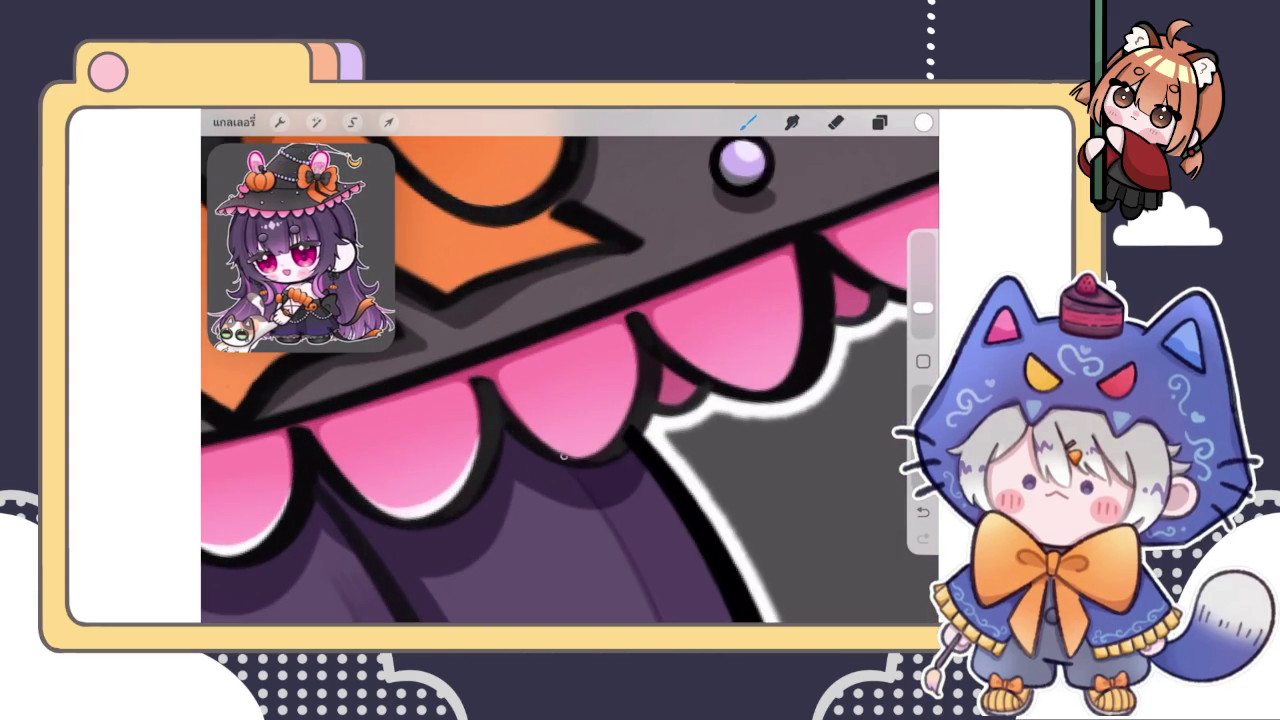
scroll(570, 380, "up", 2)
left_click_drag(545, 450, 660, 425)
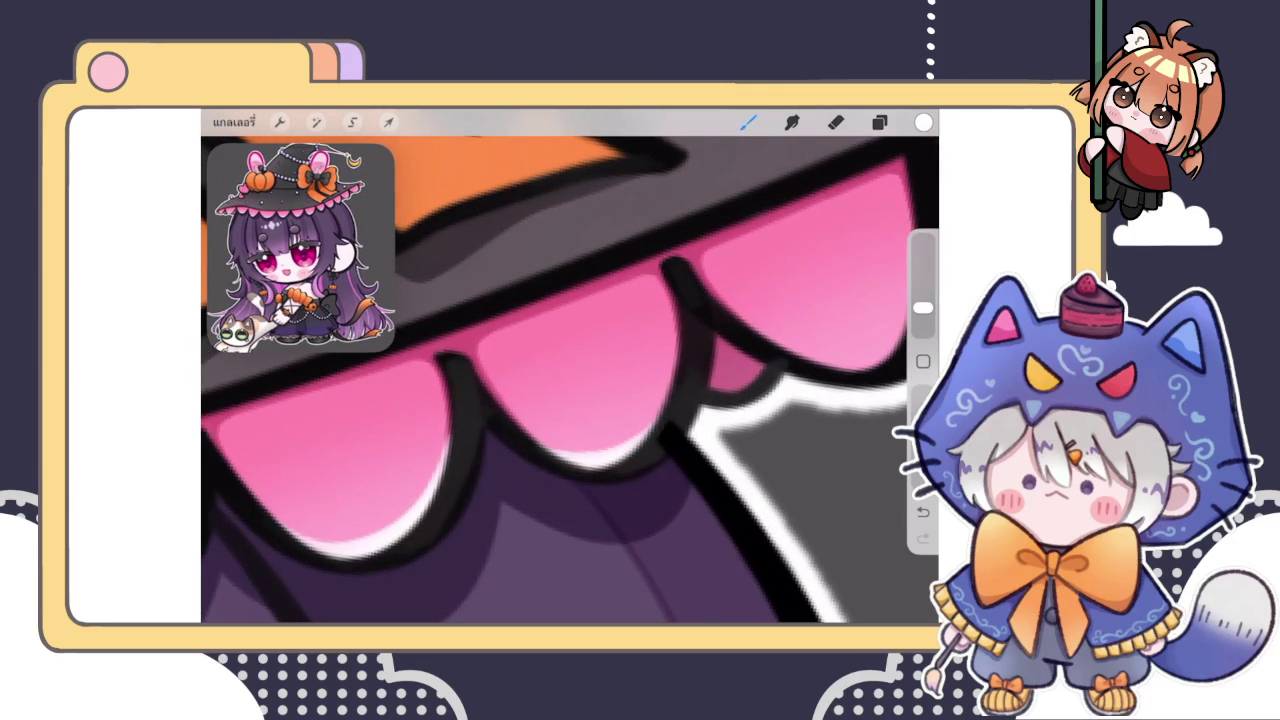
scroll(570, 380, "down", 2)
scroll(570, 380, "down", 1)
mouse_move(590, 472)
left_mouse_down()
mouse_move(662, 464)
mouse_move(688, 425)
left_mouse_up()
left_click_drag(610, 468, 690, 410)
Add short white highlight strokes on the scallops further right and touch up their edges
scroll(570, 380, "right", 2)
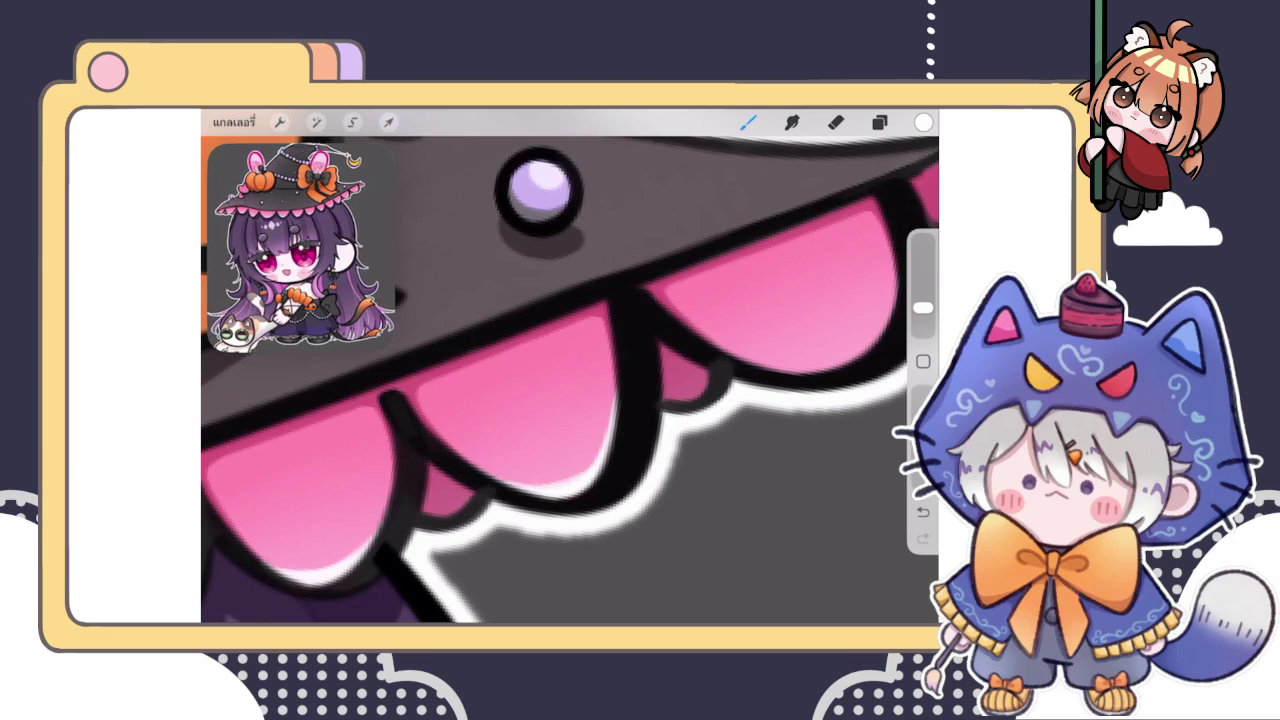
scroll(570, 380, "right", 2)
left_click_drag(482, 454, 486, 435)
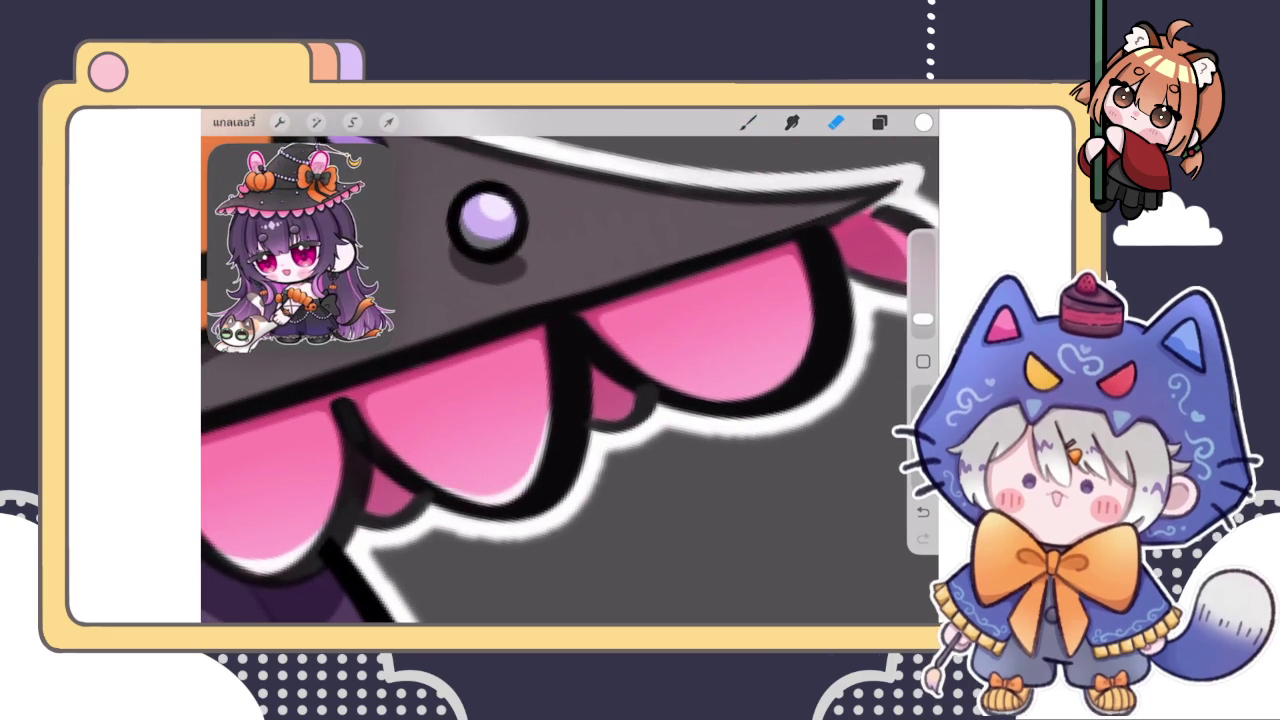
key("b")
scroll(570, 380, "right", 3)
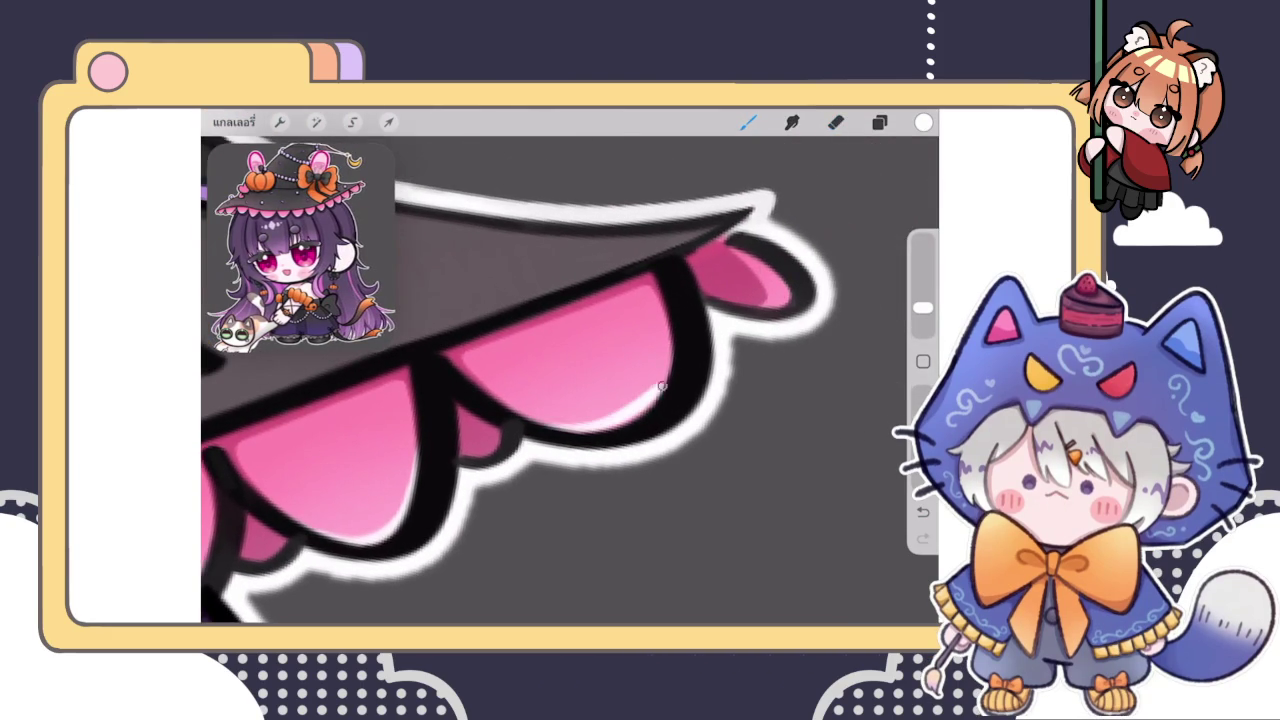
scroll(570, 380, "up", 3)
left_click_drag(600, 455, 657, 450)
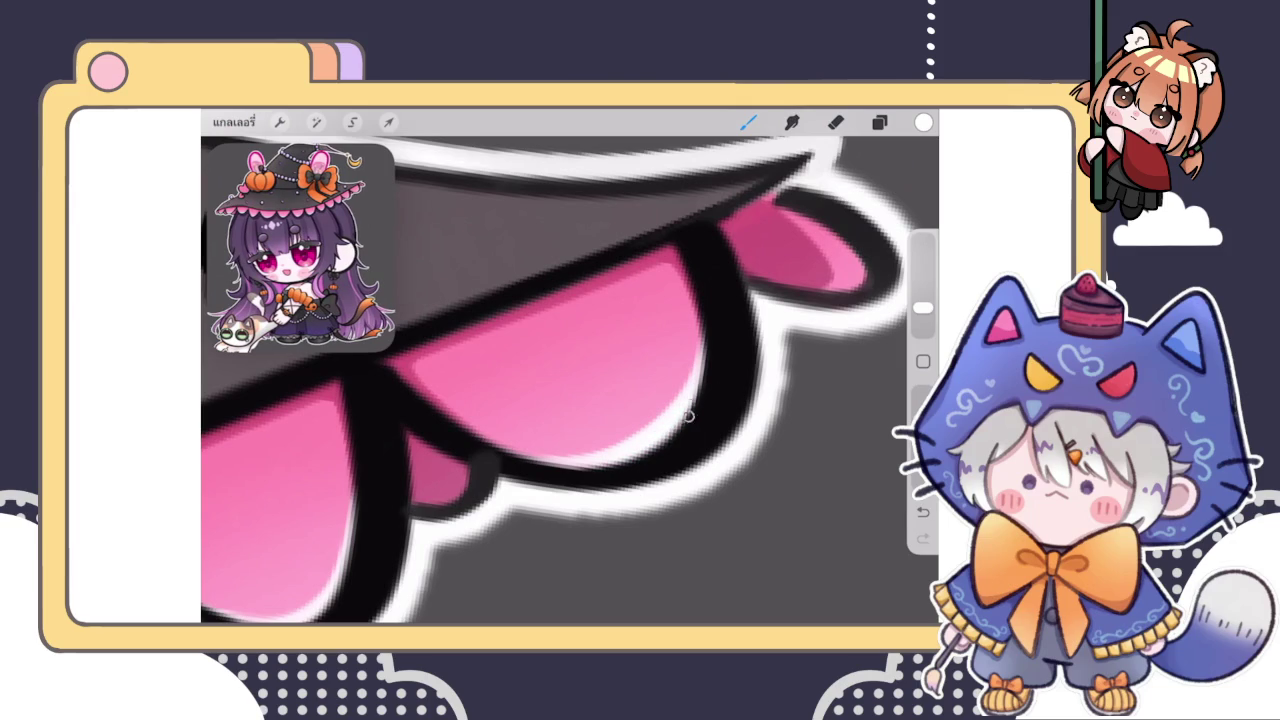
Erase the excess highlight on the pink scallop, then return to the brush
key("e")
mouse_move(571, 371)
left_mouse_down()
mouse_move(600, 385)
mouse_move(608, 343)
mouse_move(614, 386)
mouse_move(608, 343)
mouse_move(626, 347)
left_mouse_up()
key("b")
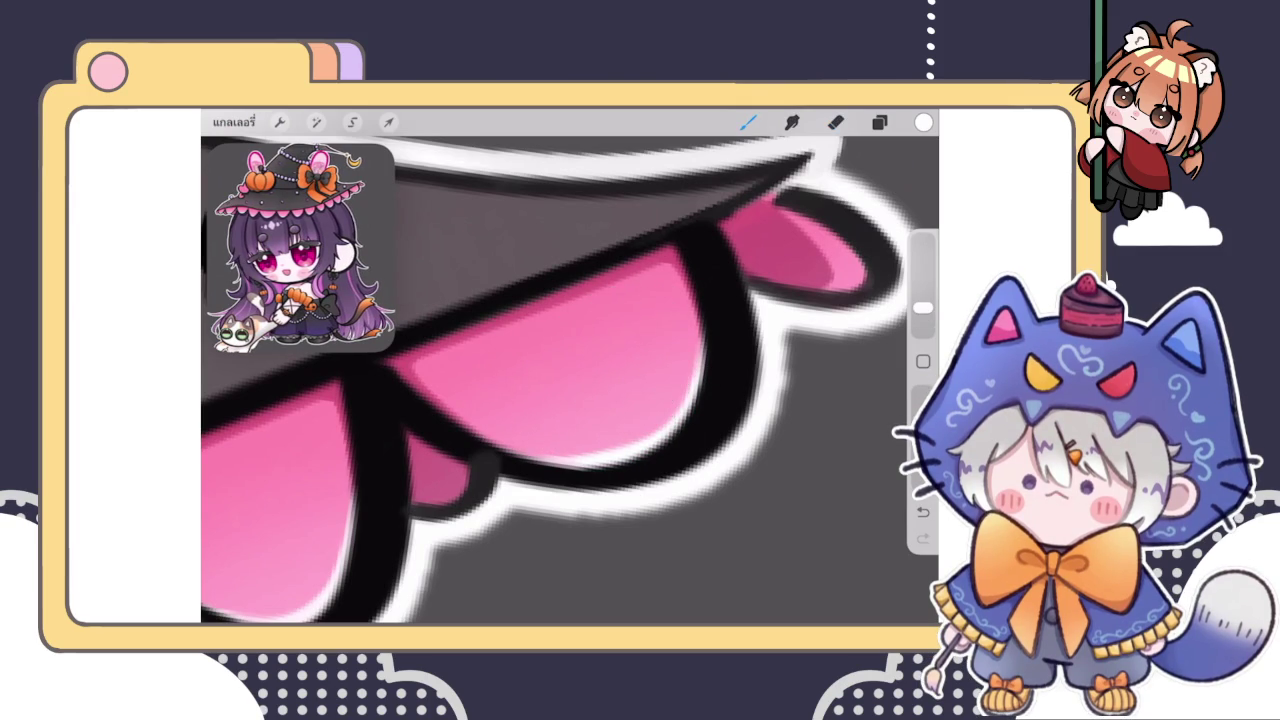
scroll(570, 380, "down", 5)
scroll(570, 380, "down", 2)
scroll(440, 390, "up", 2)
scroll(440, 390, "up", 3)
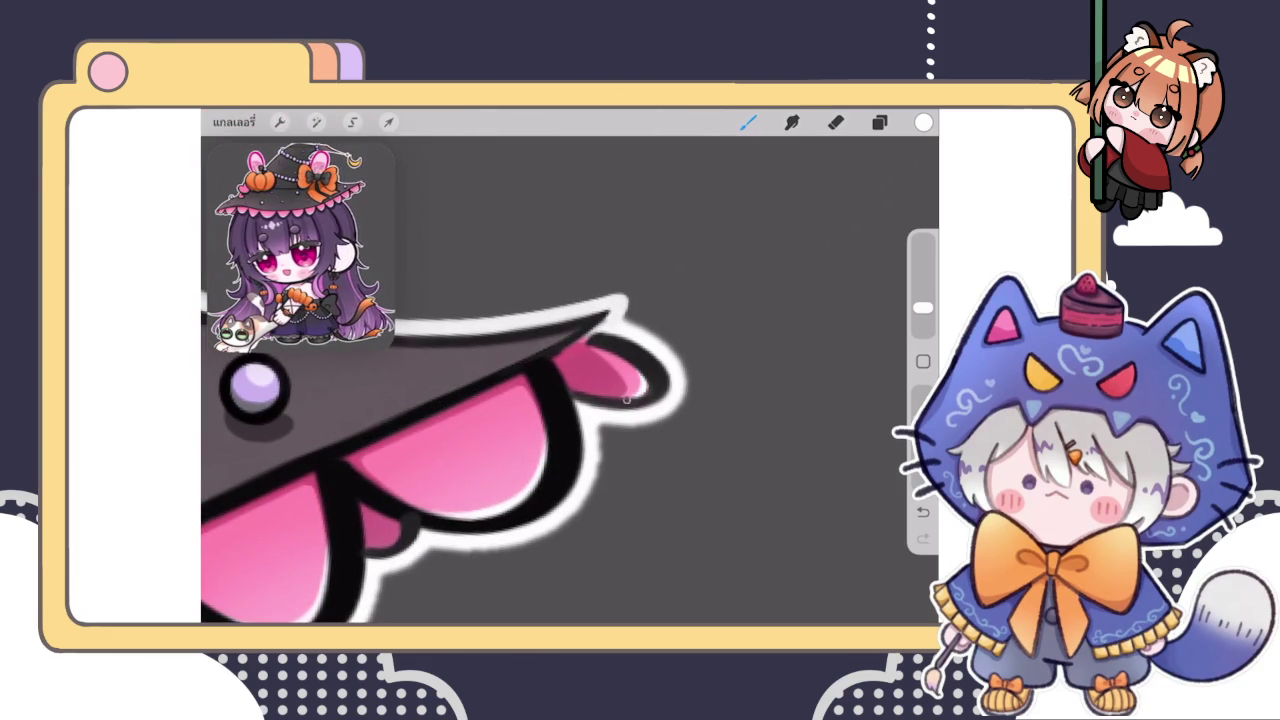
scroll(570, 380, "down", 2)
scroll(570, 380, "down", 2)
scroll(530, 380, "down", 2)
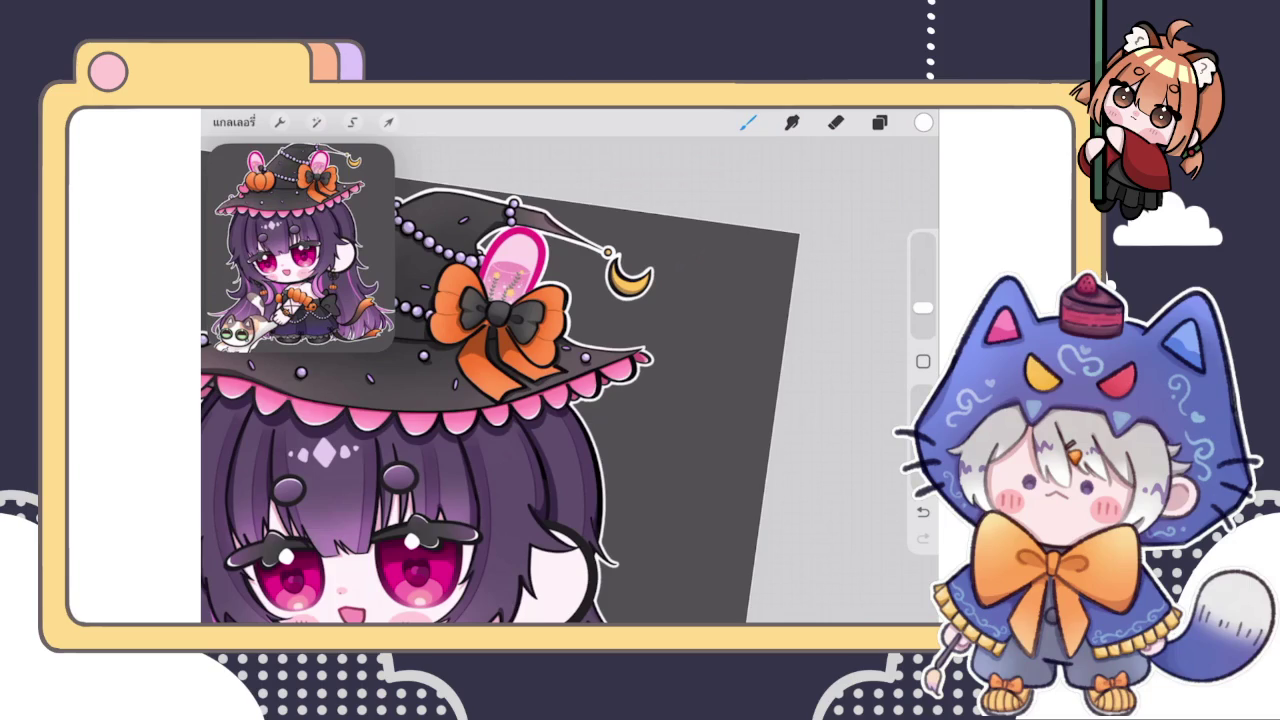
Brighten the inner lower edge of the moon charm with a lighter stroke
scroll(628, 275, "up", 2)
scroll(628, 275, "up", 3)
scroll(628, 275, "up", 2)
scroll(570, 330, "down", 2)
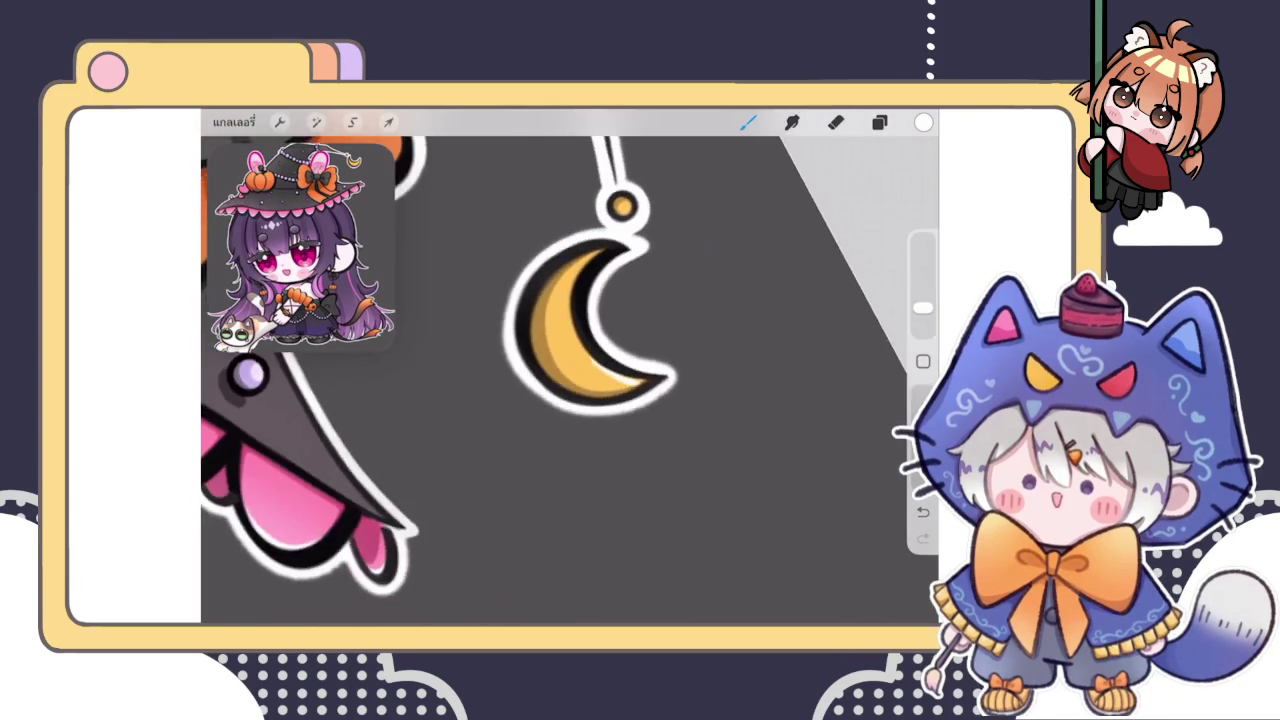
scroll(570, 330, "up", 3)
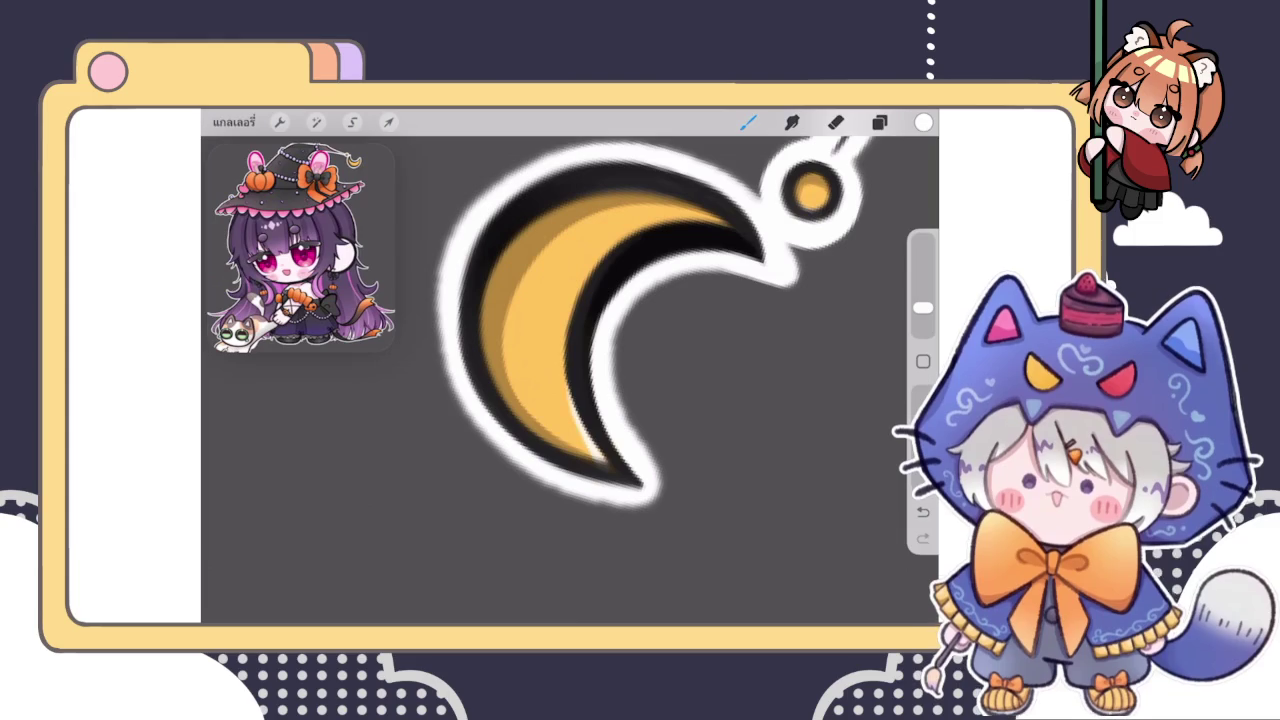
left_click_drag(572, 300, 611, 483)
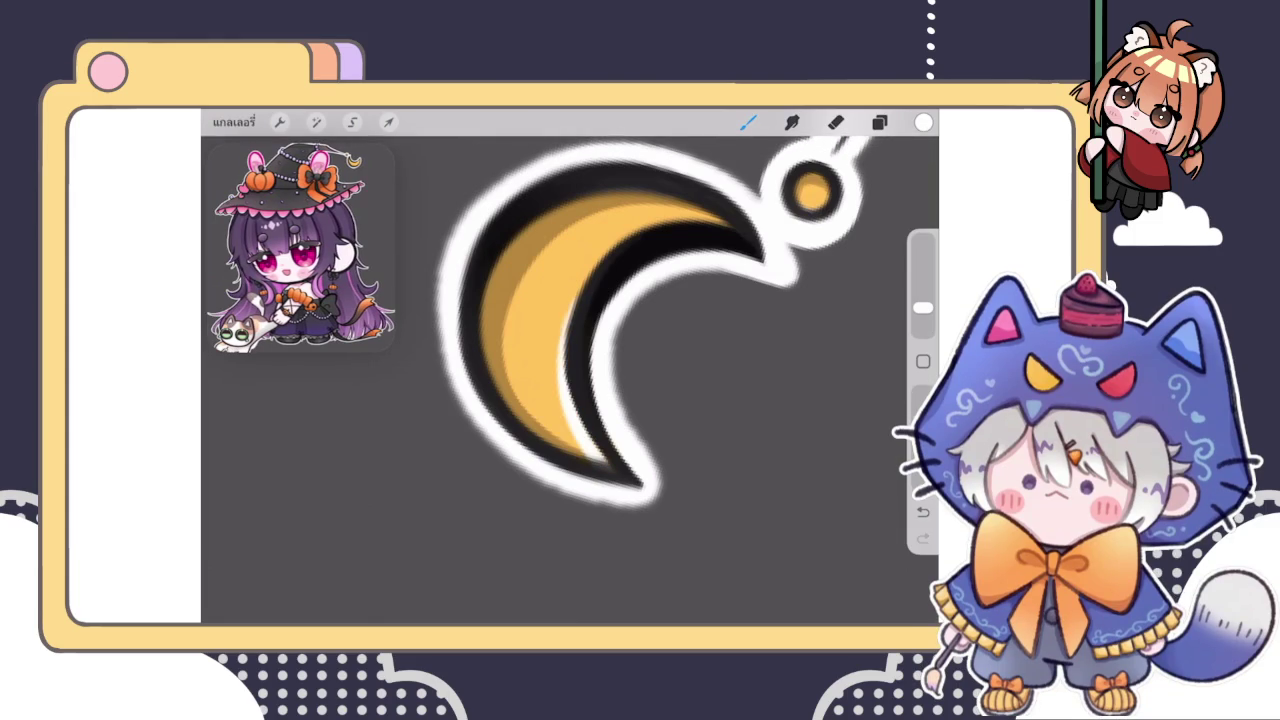
Paint a white inner highlight along the witch hat's outline
scroll(570, 330, "down", 3)
scroll(570, 330, "down", 3)
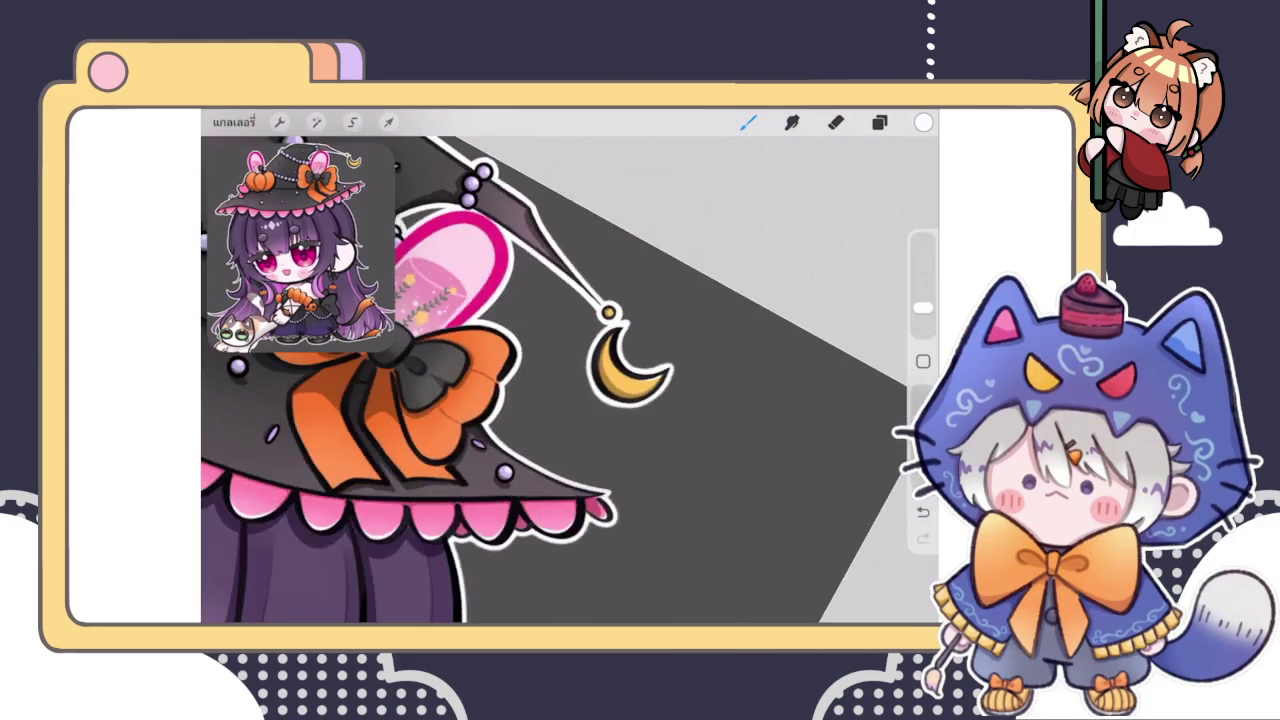
scroll(570, 330, "down", 2)
scroll(650, 370, "up", 3)
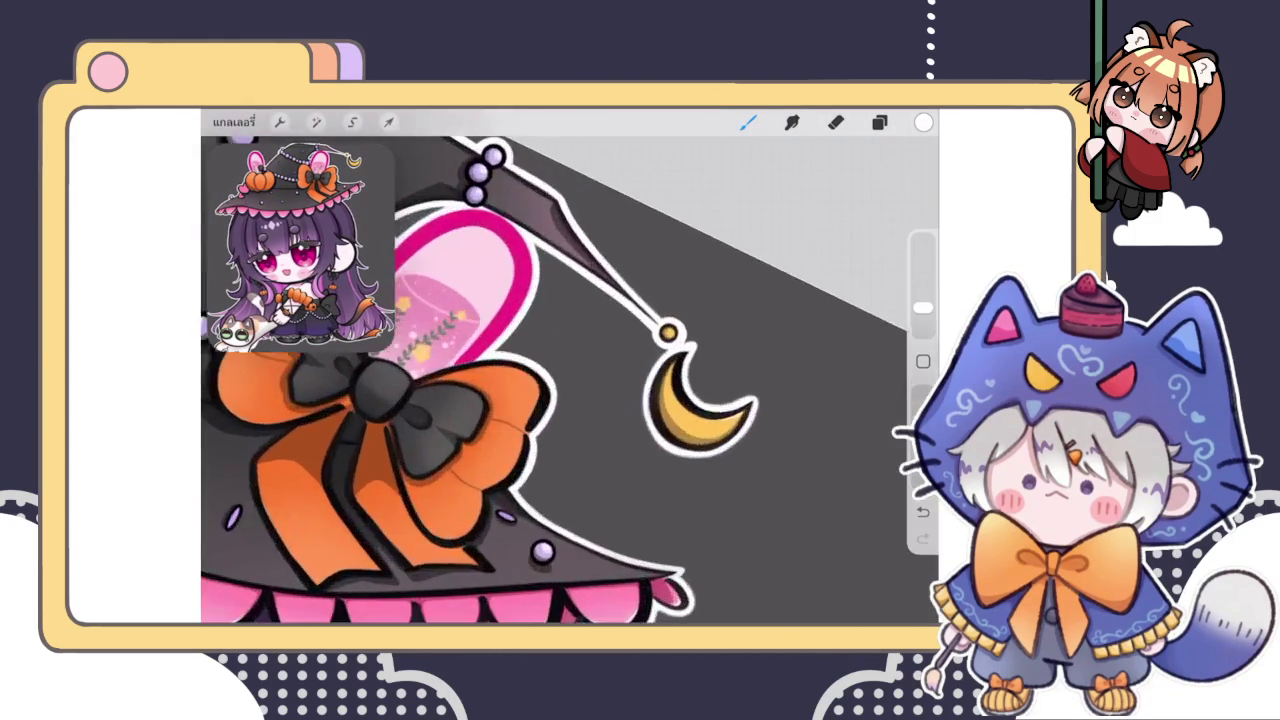
scroll(650, 370, "up", 3)
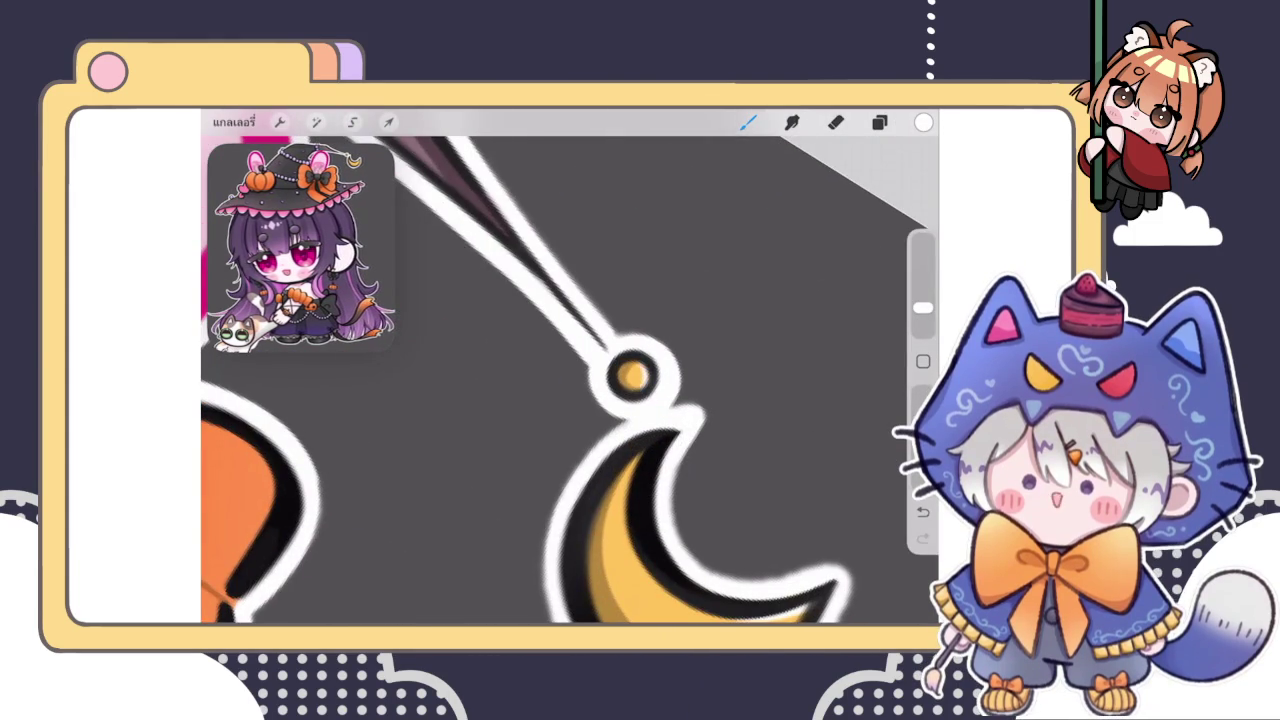
scroll(570, 380, "down", 2)
scroll(570, 415, "down", 2)
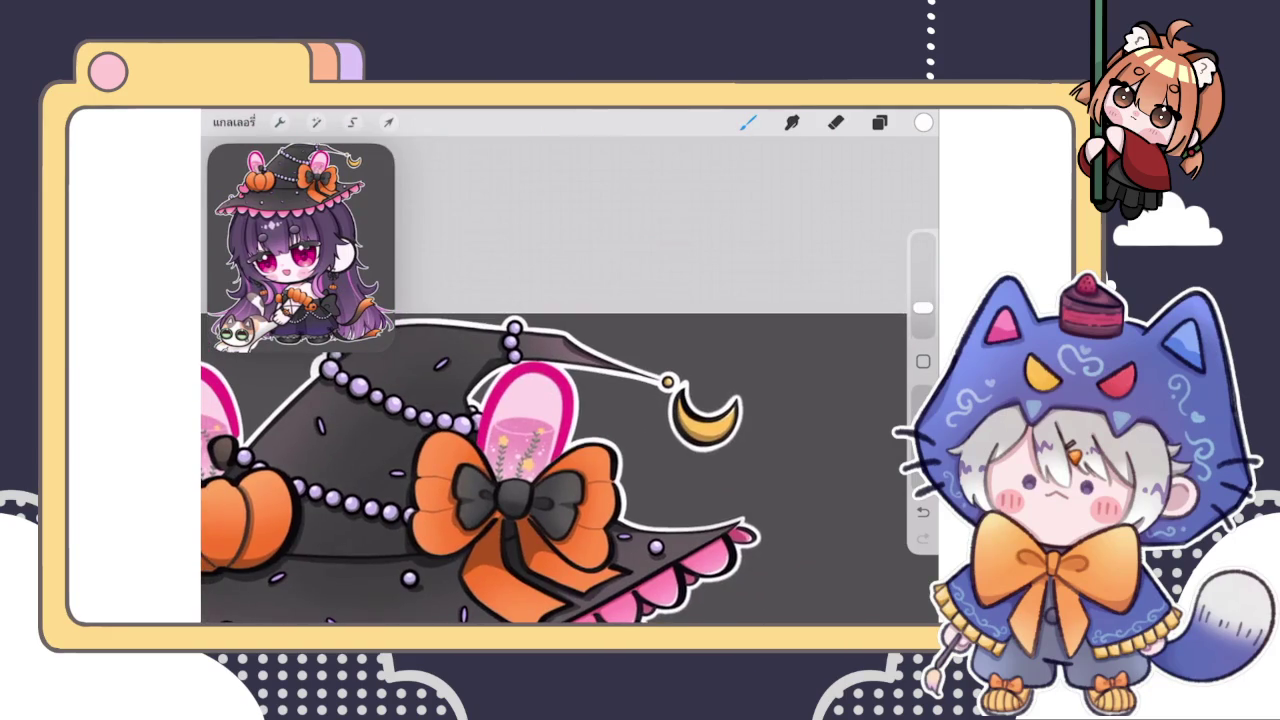
scroll(570, 470, "down", 3)
scroll(570, 400, "up", 2)
scroll(570, 400, "up", 3)
left_click_drag(544, 434, 616, 336)
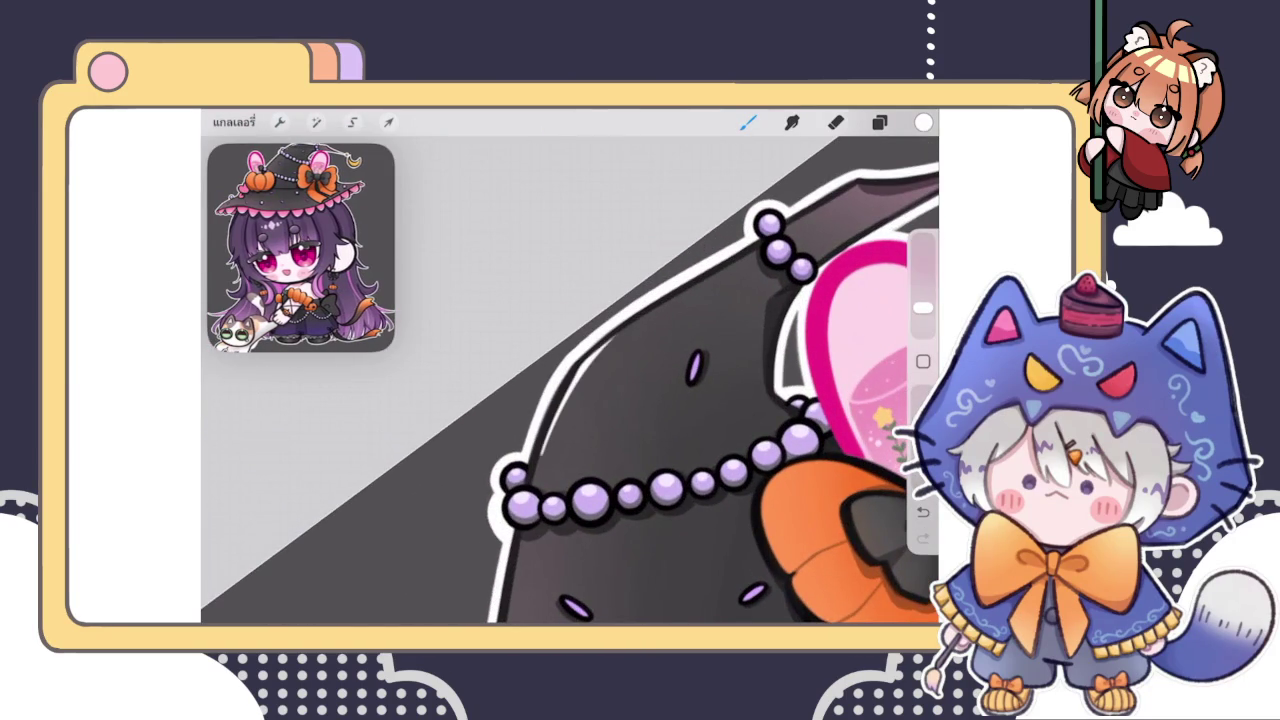
scroll(570, 400, "up", 2)
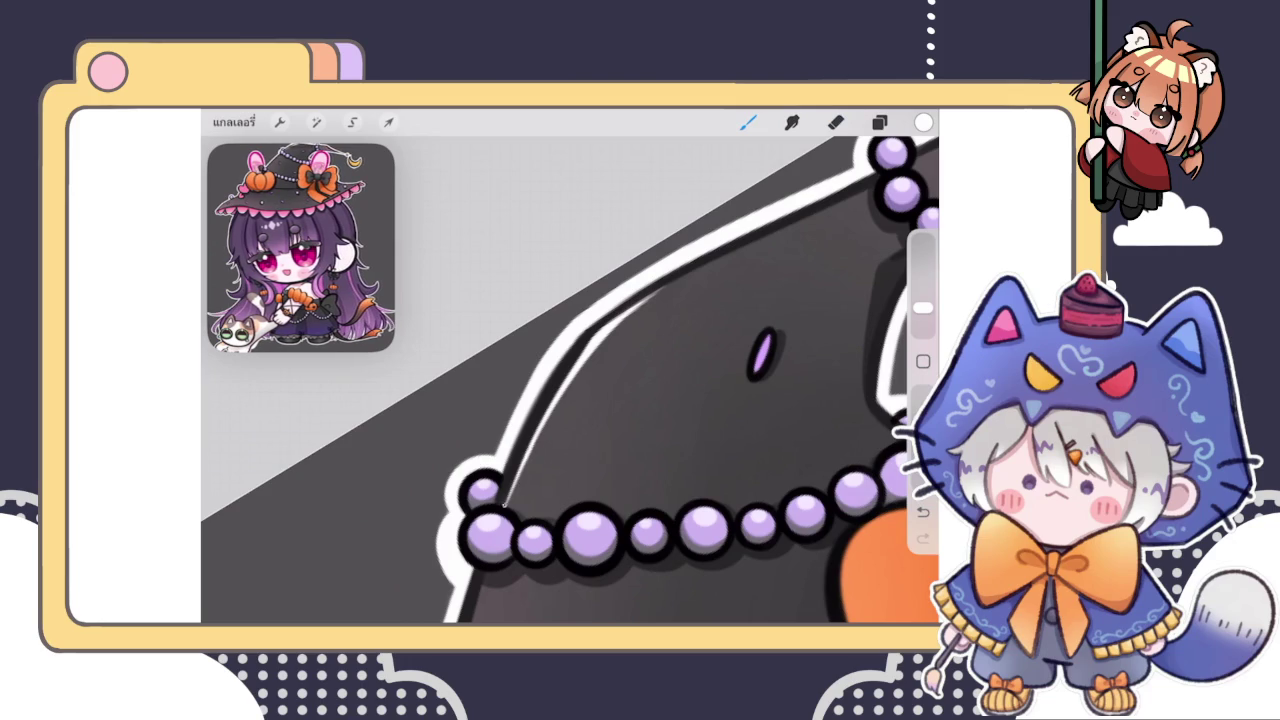
scroll(570, 380, "down", 3)
scroll(570, 380, "down", 5)
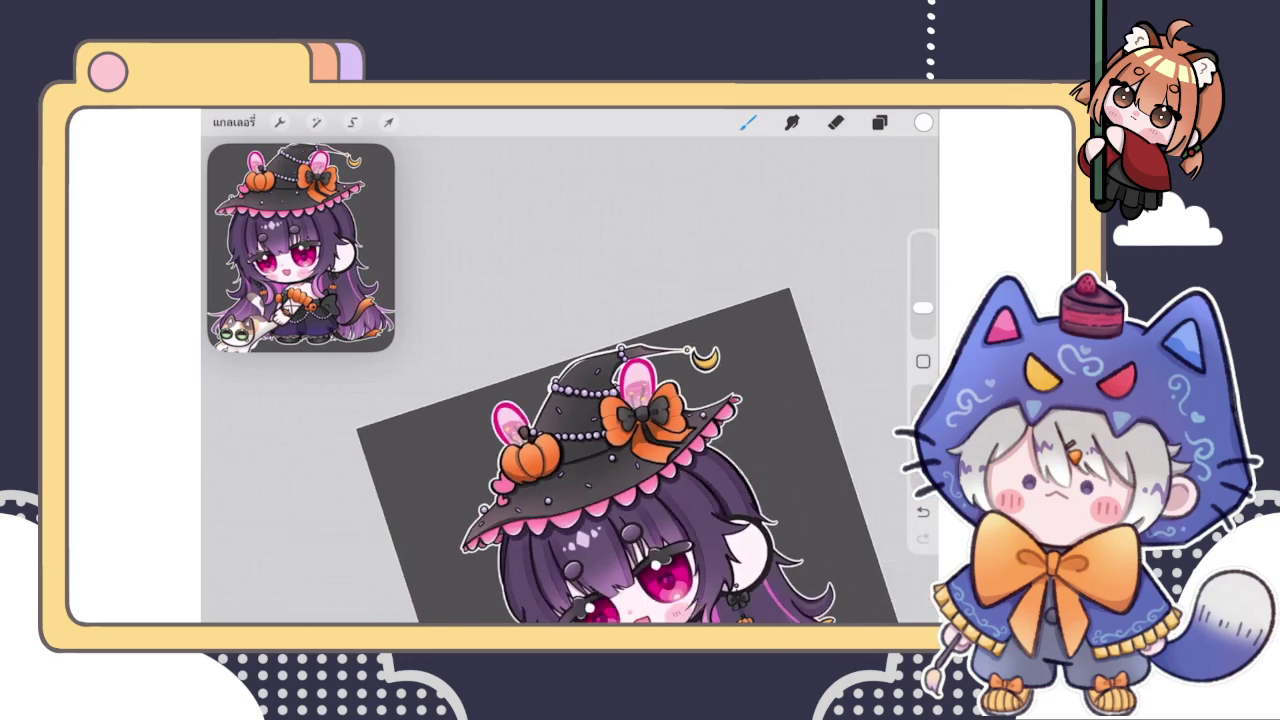
scroll(620, 420, "up", 2)
scroll(620, 420, "up", 2)
scroll(620, 420, "up", 3)
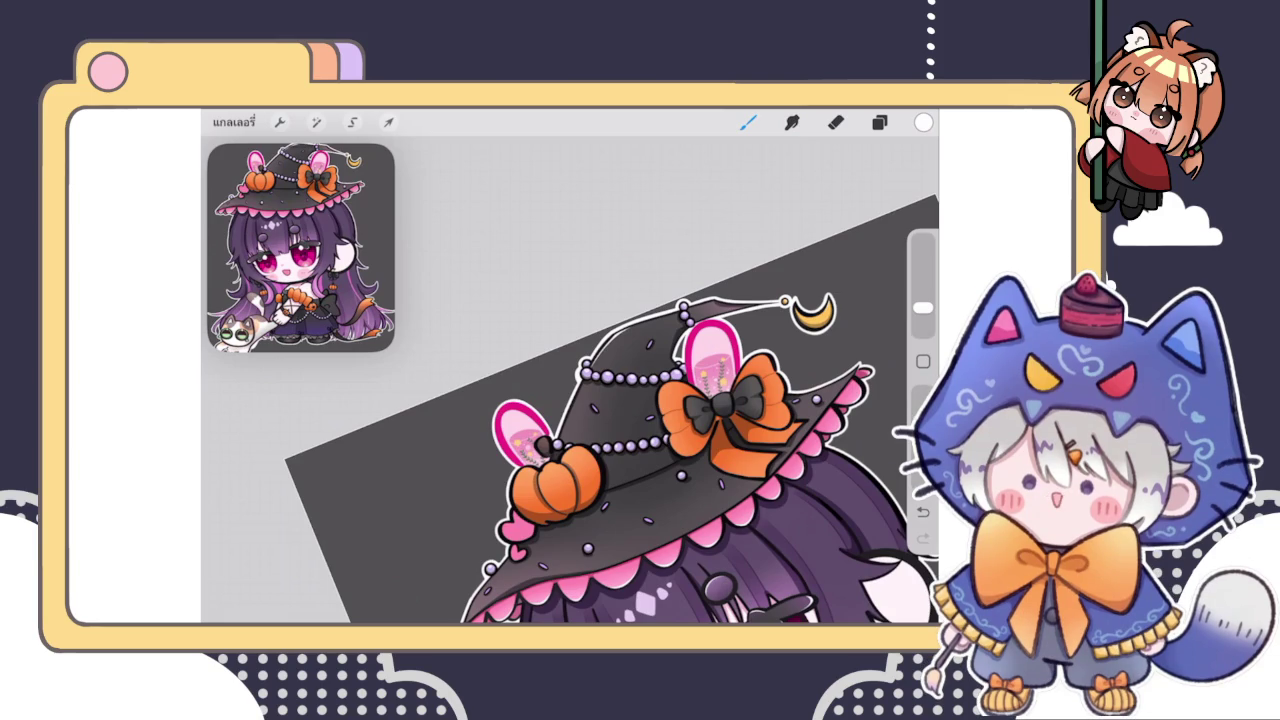
scroll(560, 470, "up", 2)
scroll(560, 470, "up", 2)
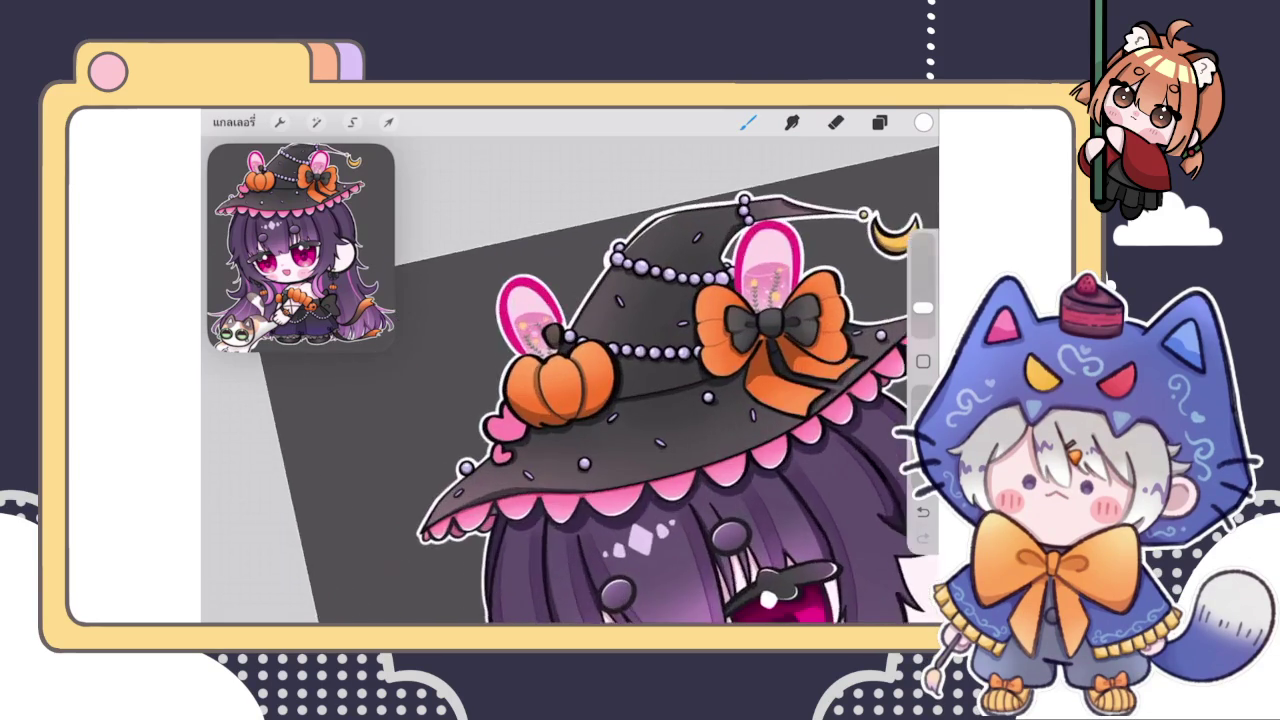
scroll(560, 470, "up", 2)
scroll(560, 470, "up", 2)
Zoom to the pumpkin, stroke a white highlight along its top, then undo it
scroll(620, 380, "up", 2)
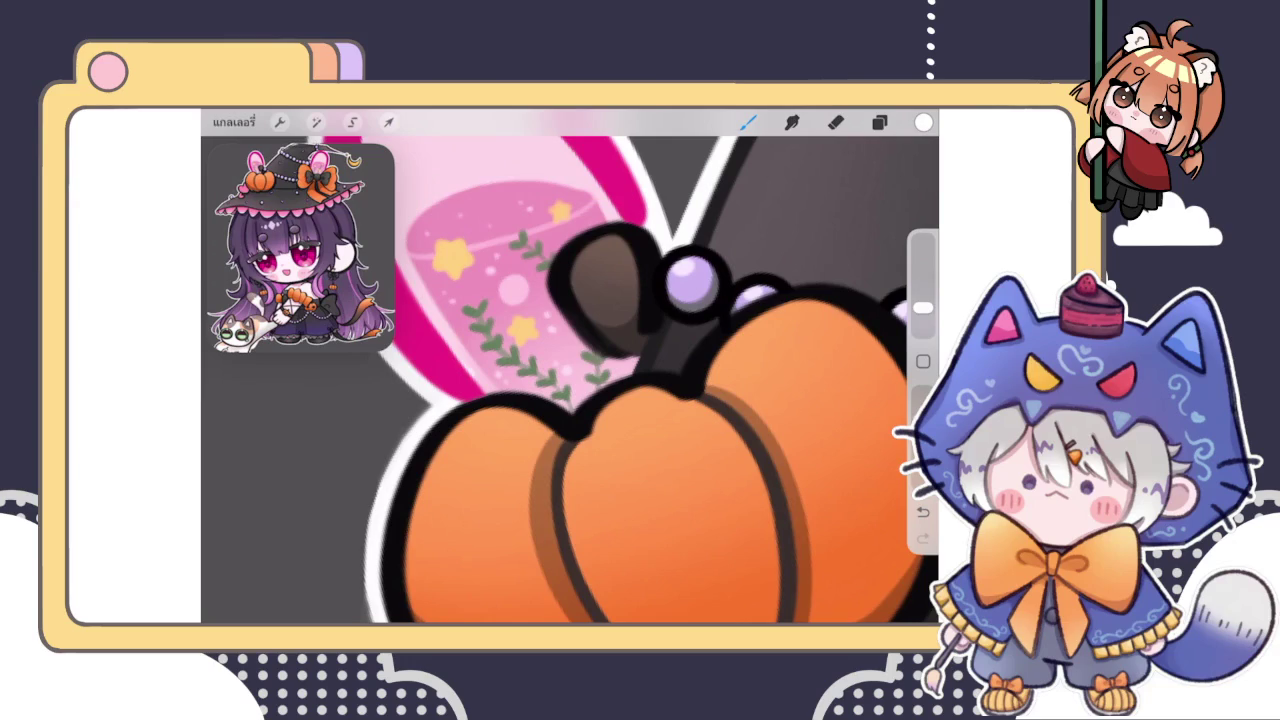
scroll(620, 380, "up", 2)
scroll(620, 380, "up", 2)
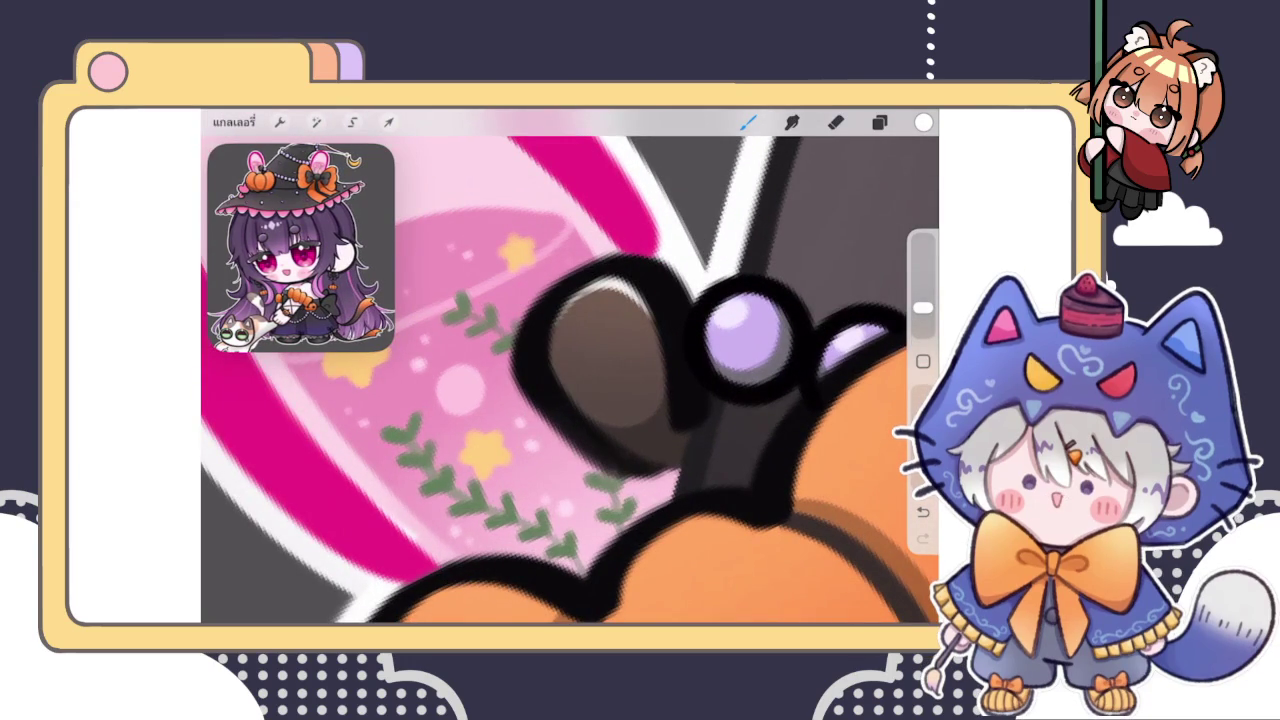
scroll(570, 380, "down", 3)
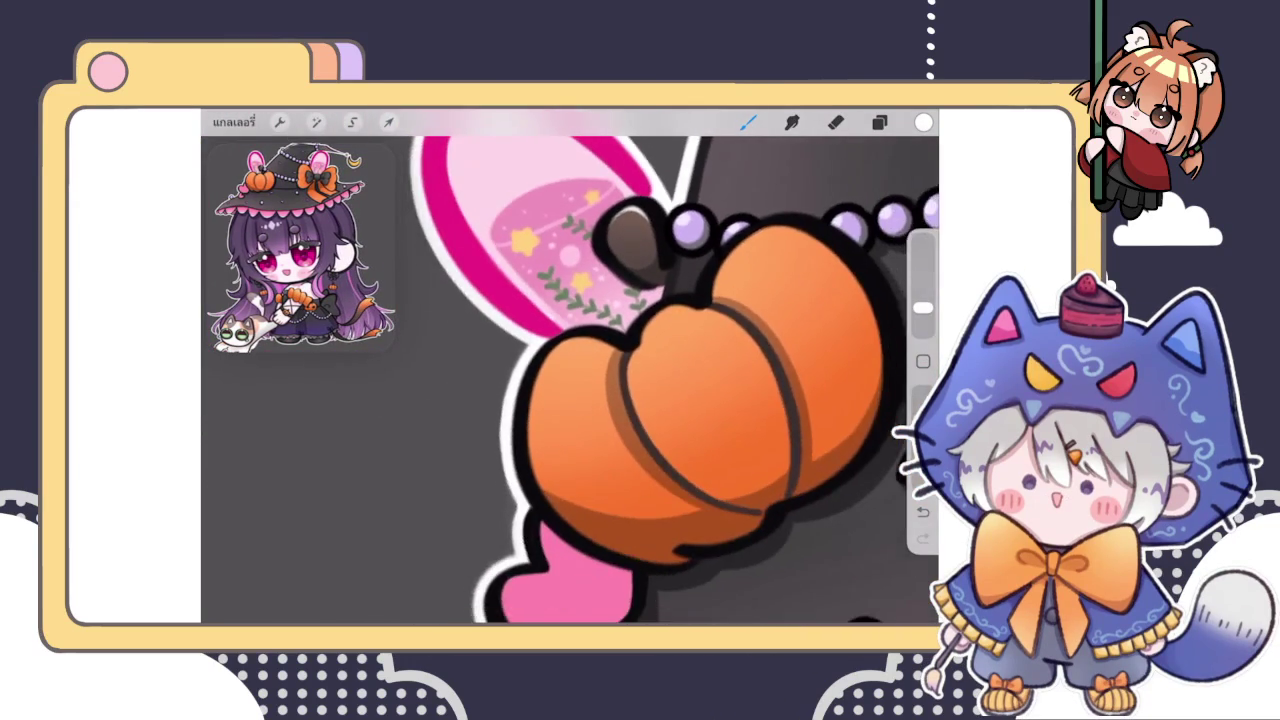
scroll(570, 380, "up", 2)
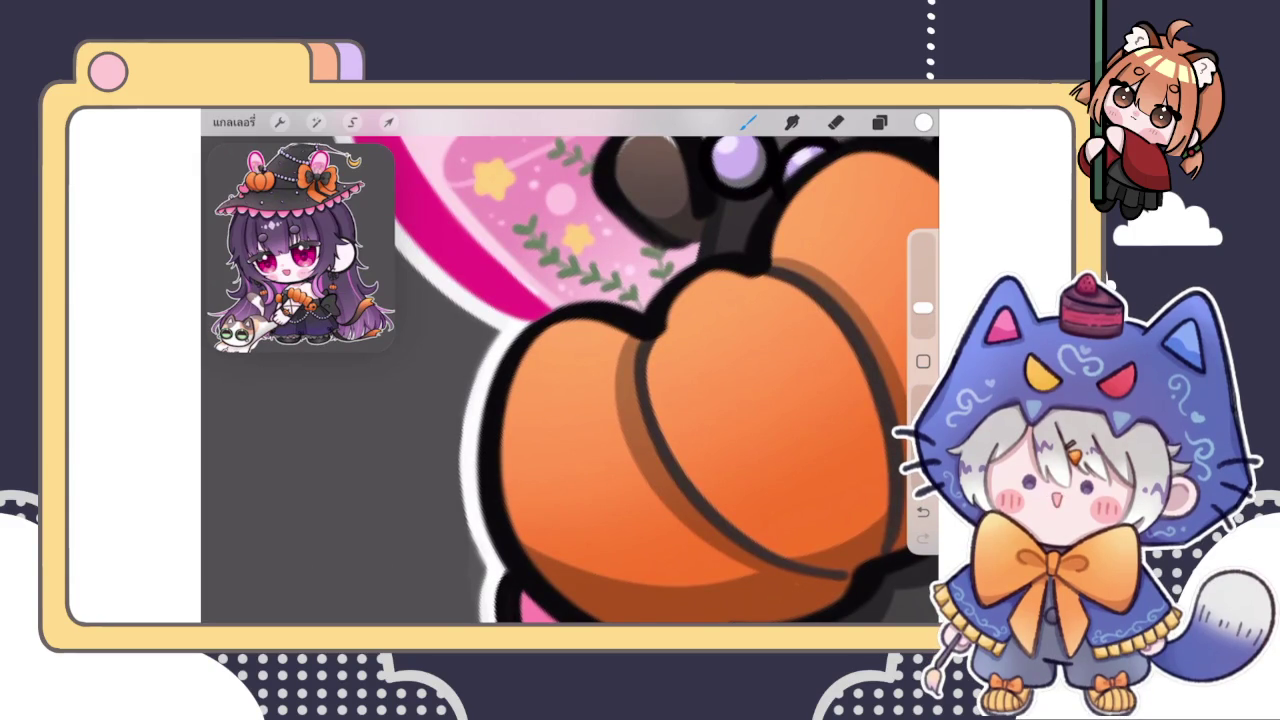
scroll(570, 380, "up", 2)
scroll(570, 380, "up", 2)
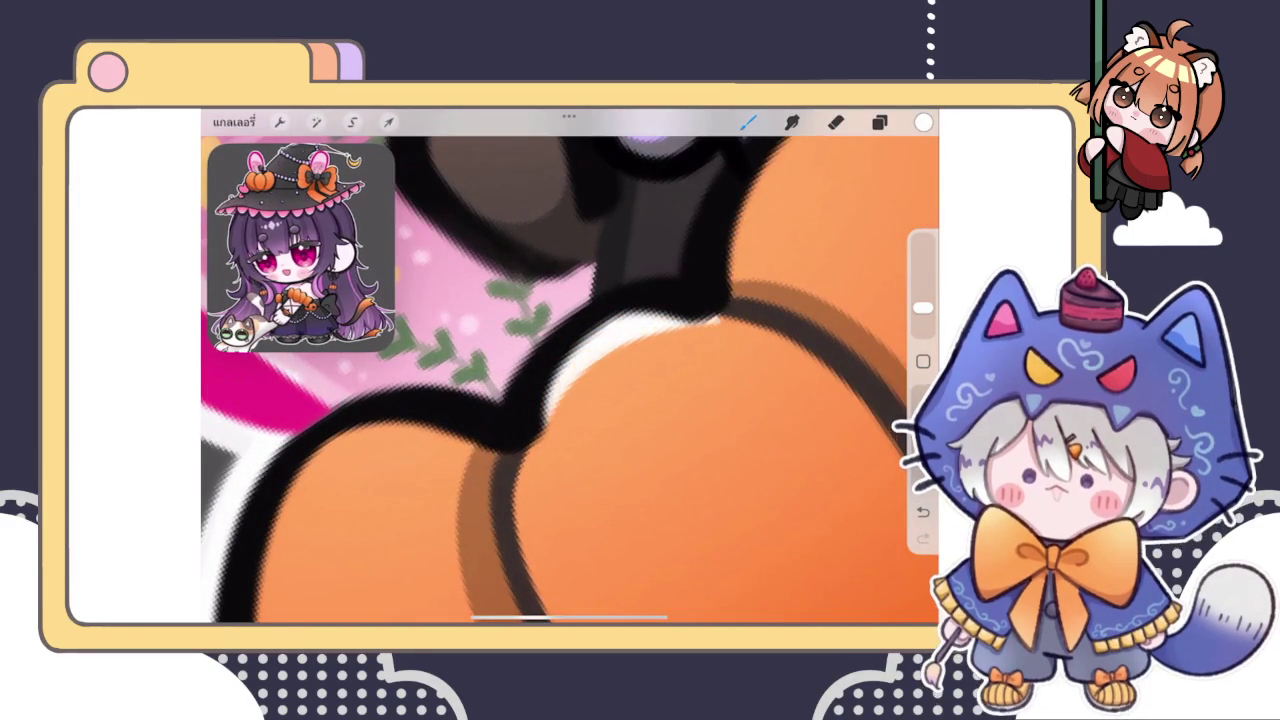
scroll(570, 380, "down", 2)
scroll(570, 380, "up", 2)
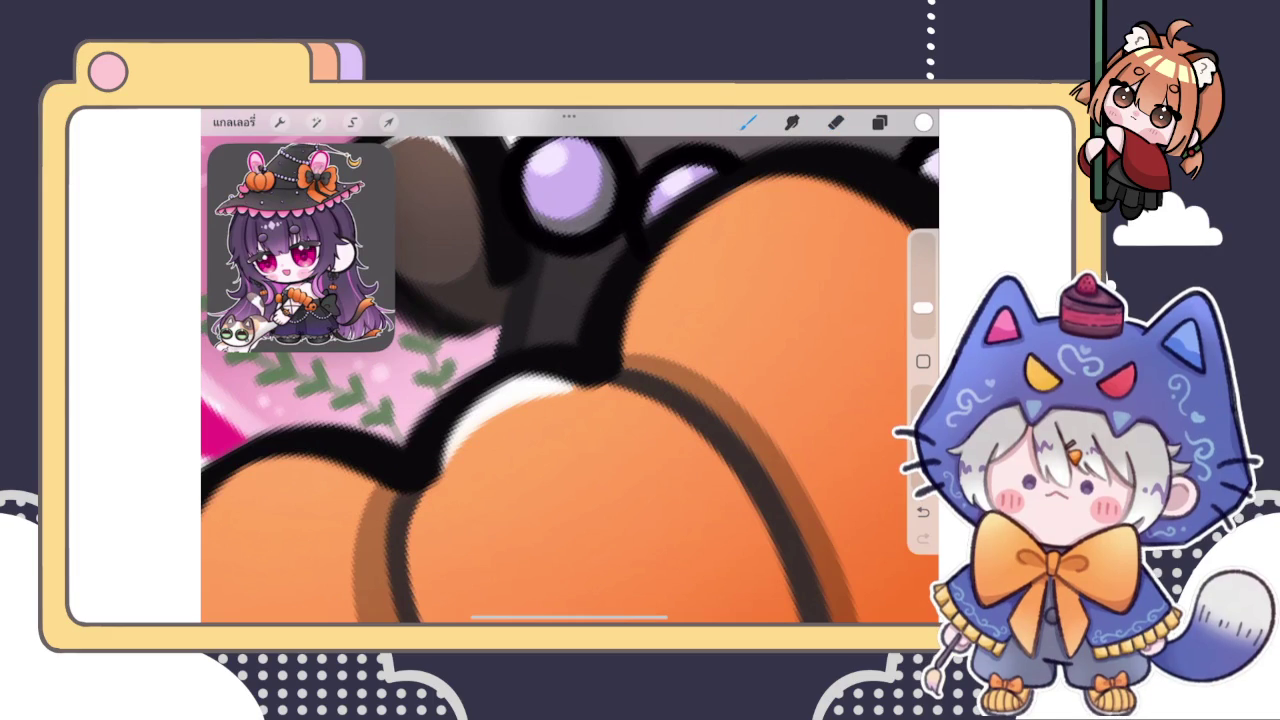
scroll(570, 380, "up", 2)
left_click(836, 121)
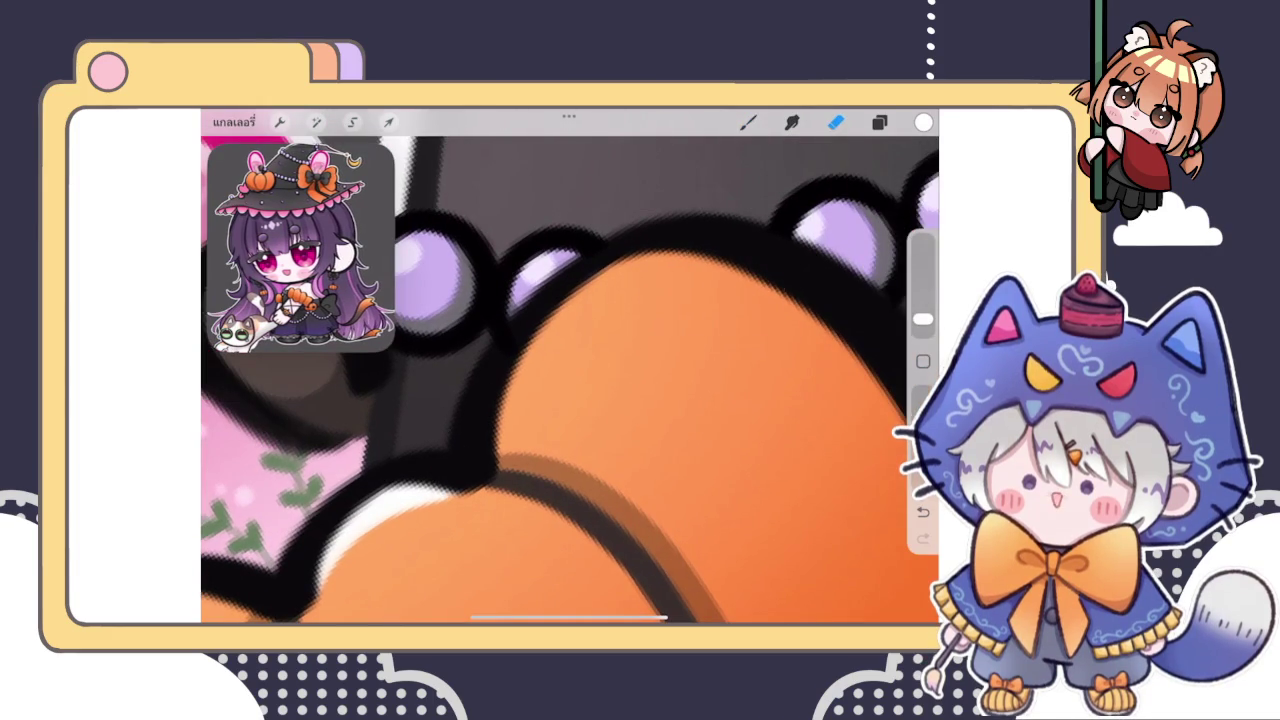
left_click_drag(500, 440, 723, 280)
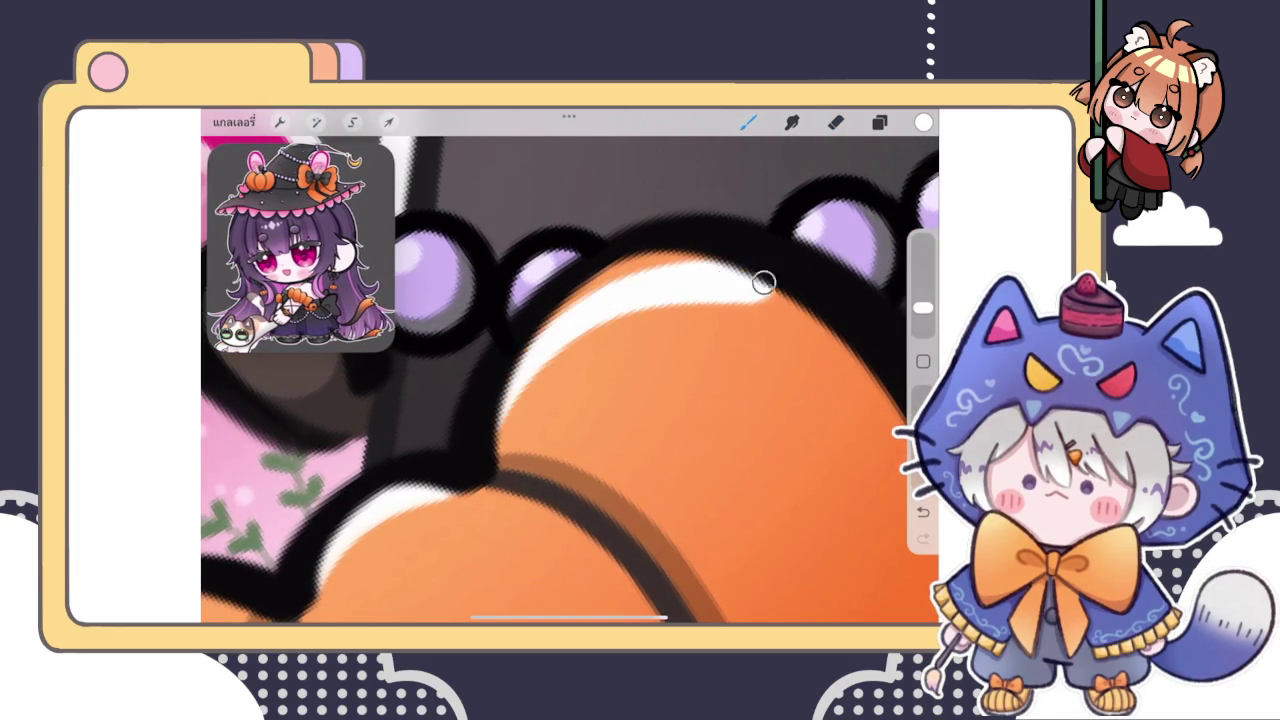
key("ctrl+z")
Redraw and refine the white rim highlight along the pumpkin's top edge
left_click_drag(505, 430, 698, 258)
left_click_drag(560, 305, 670, 240)
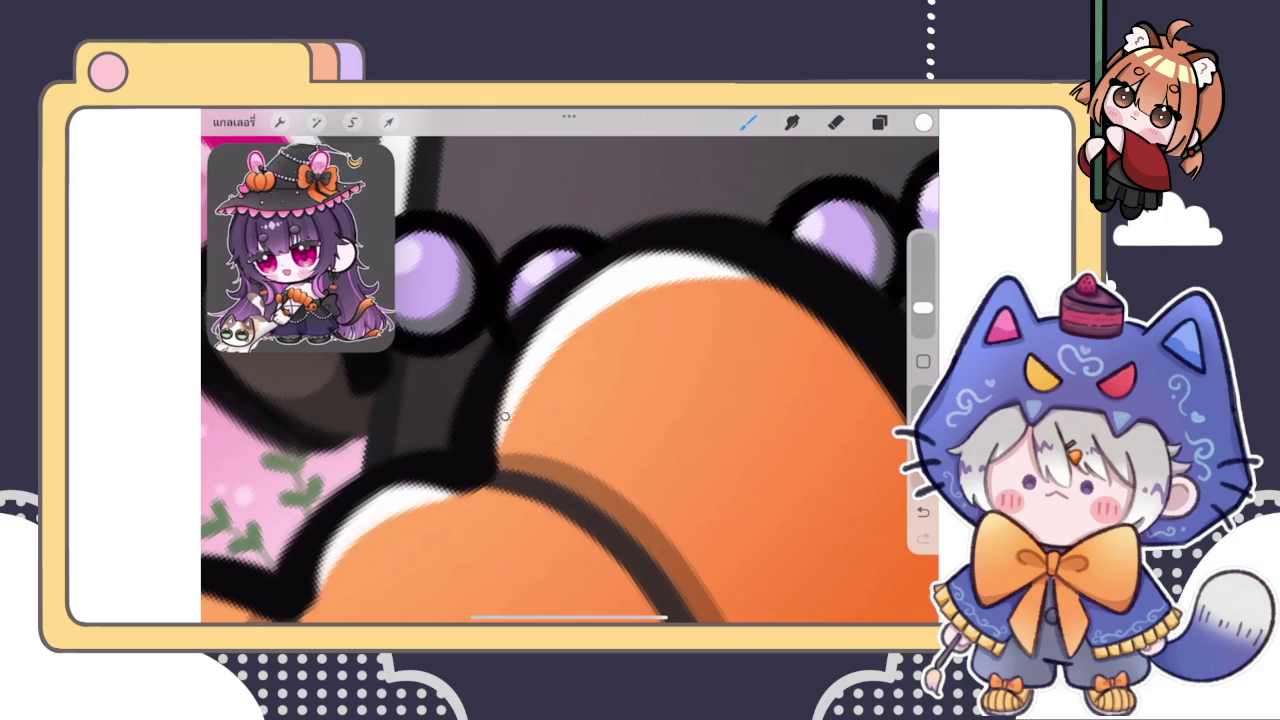
scroll(570, 380, "down", 3)
scroll(570, 380, "up", 5)
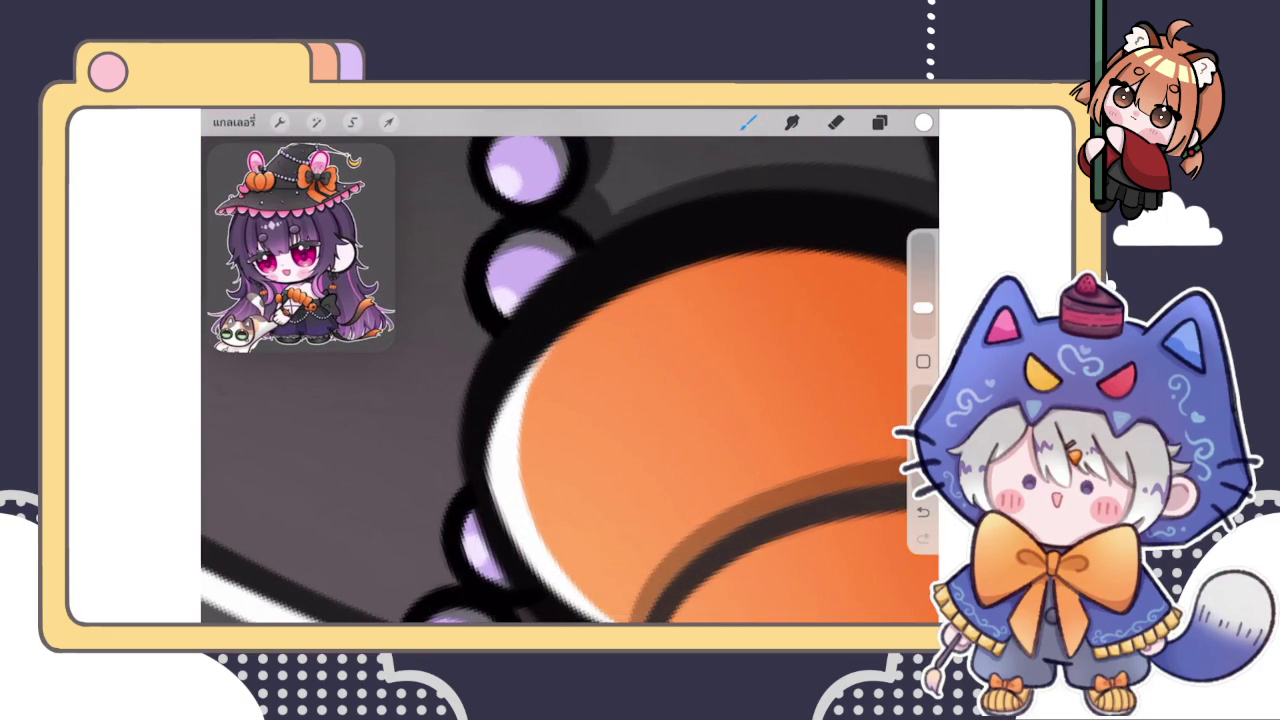
scroll(570, 380, "up", 2)
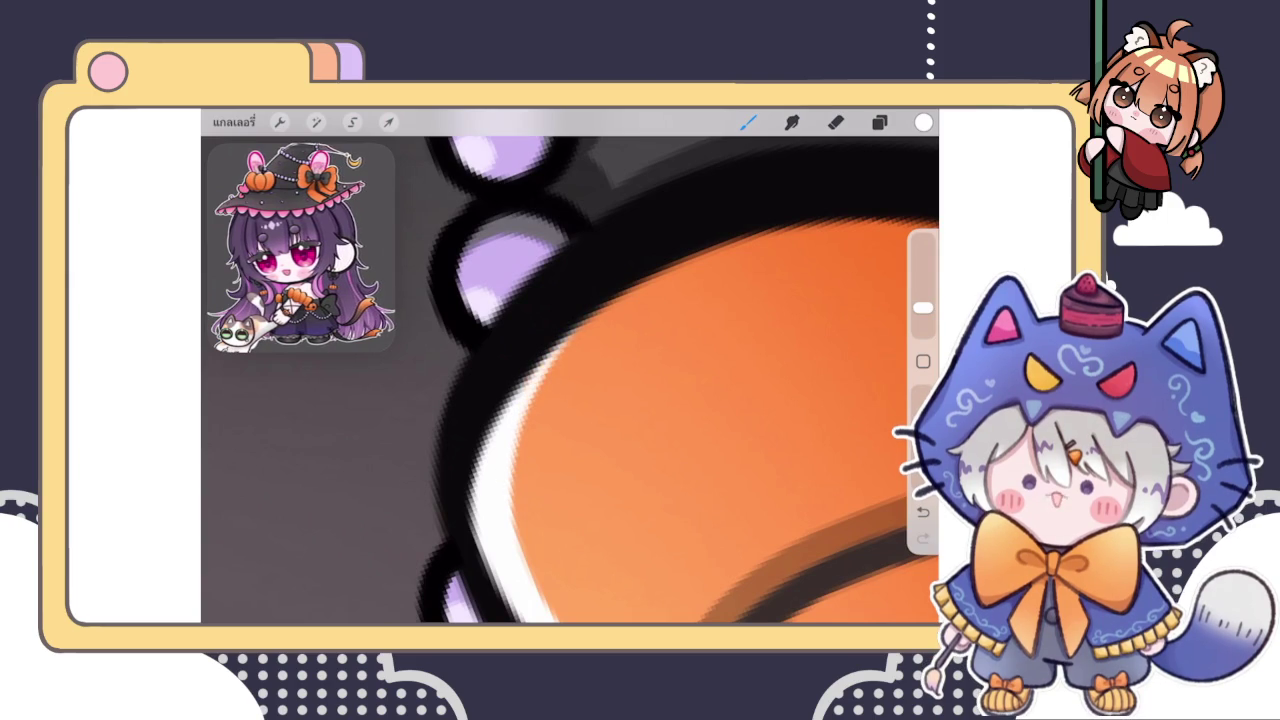
scroll(570, 380, "down", 2)
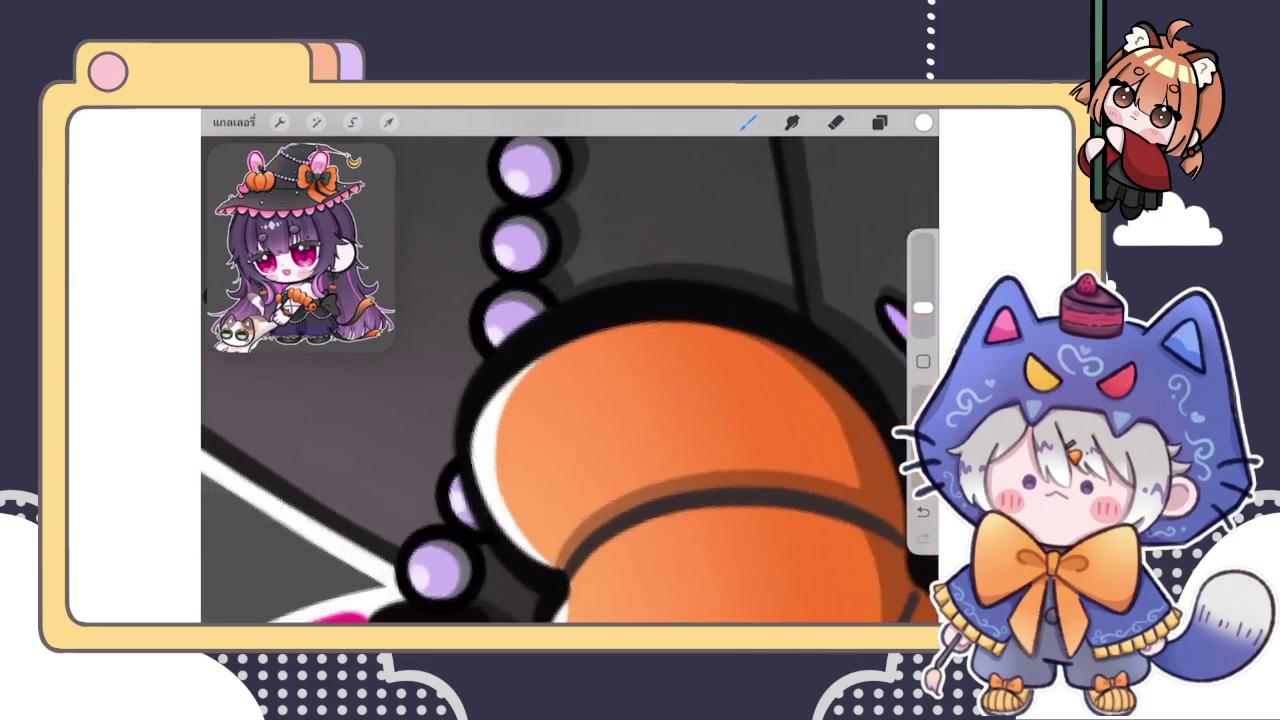
scroll(570, 380, "down", 3)
scroll(570, 380, "up", 2)
scroll(570, 380, "up", 2)
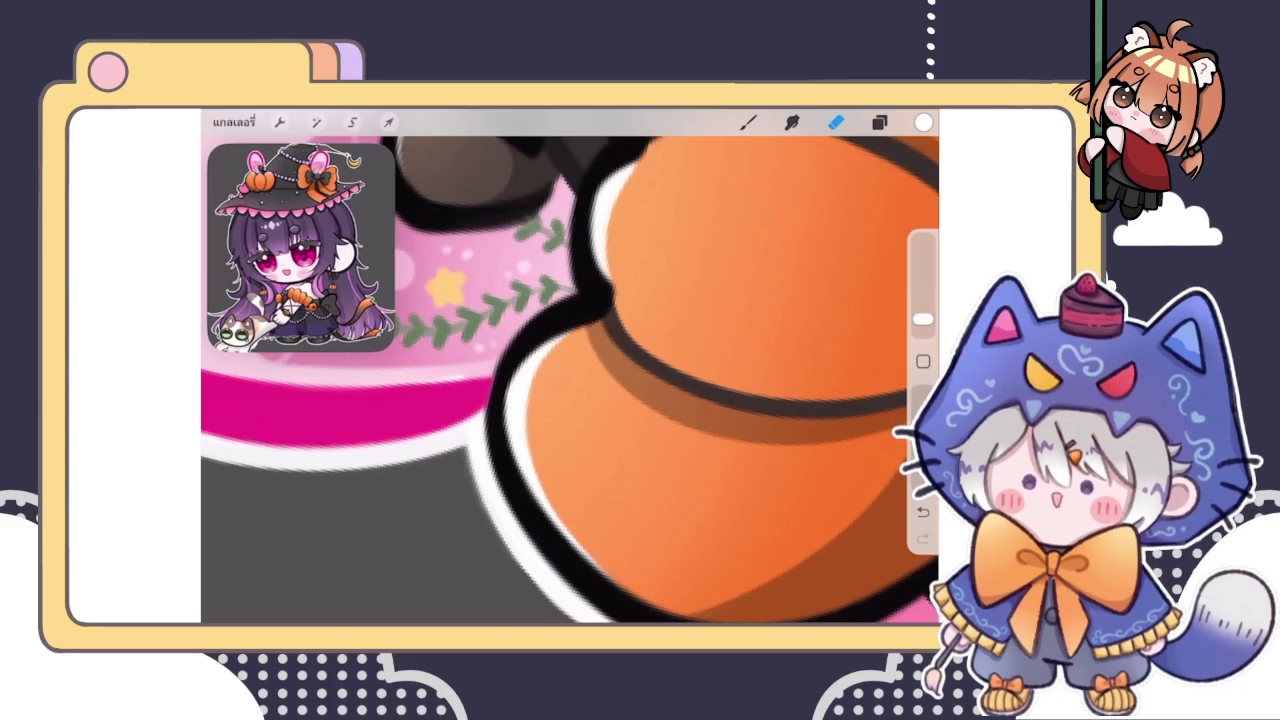
scroll(585, 445, "down", 10)
scroll(570, 370, "up", 5)
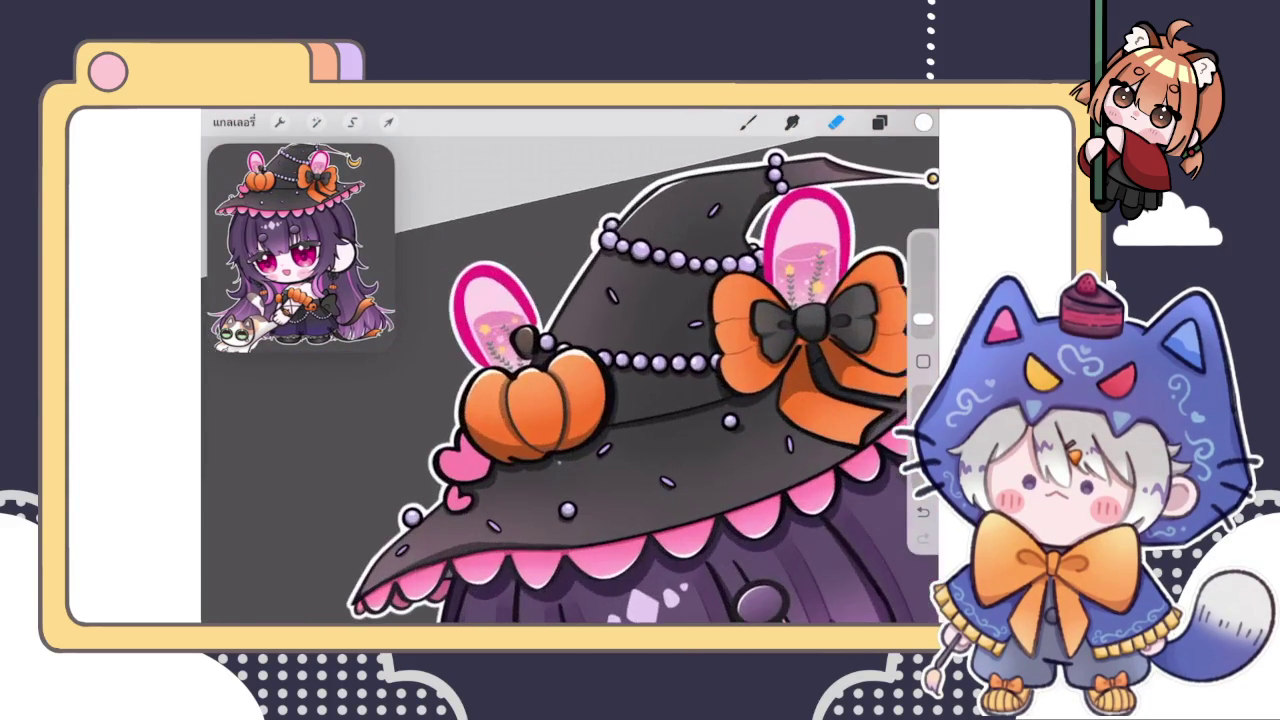